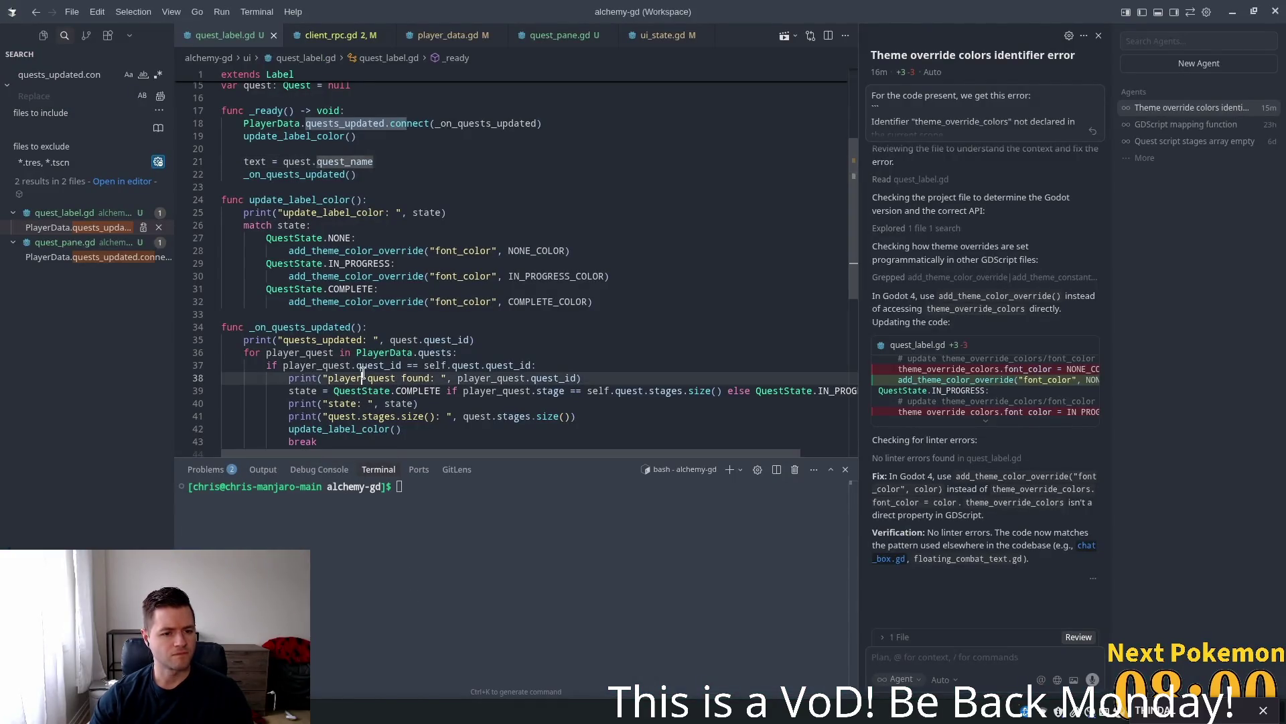
- Review the _on_quests_updated handler in quest_label.gd and glance at the Godot editor
double_click(335, 326)
scroll(362, 398, up, 1)
scroll(362, 398, up, 1)
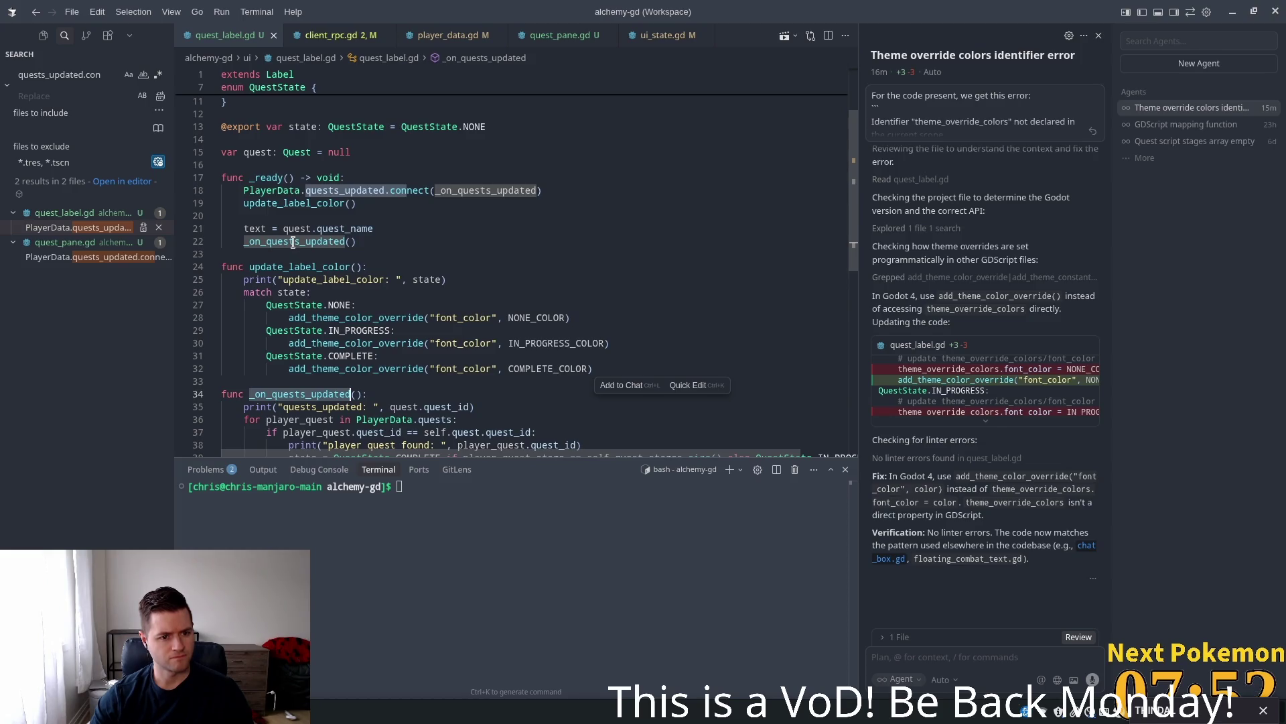
click(344, 407)
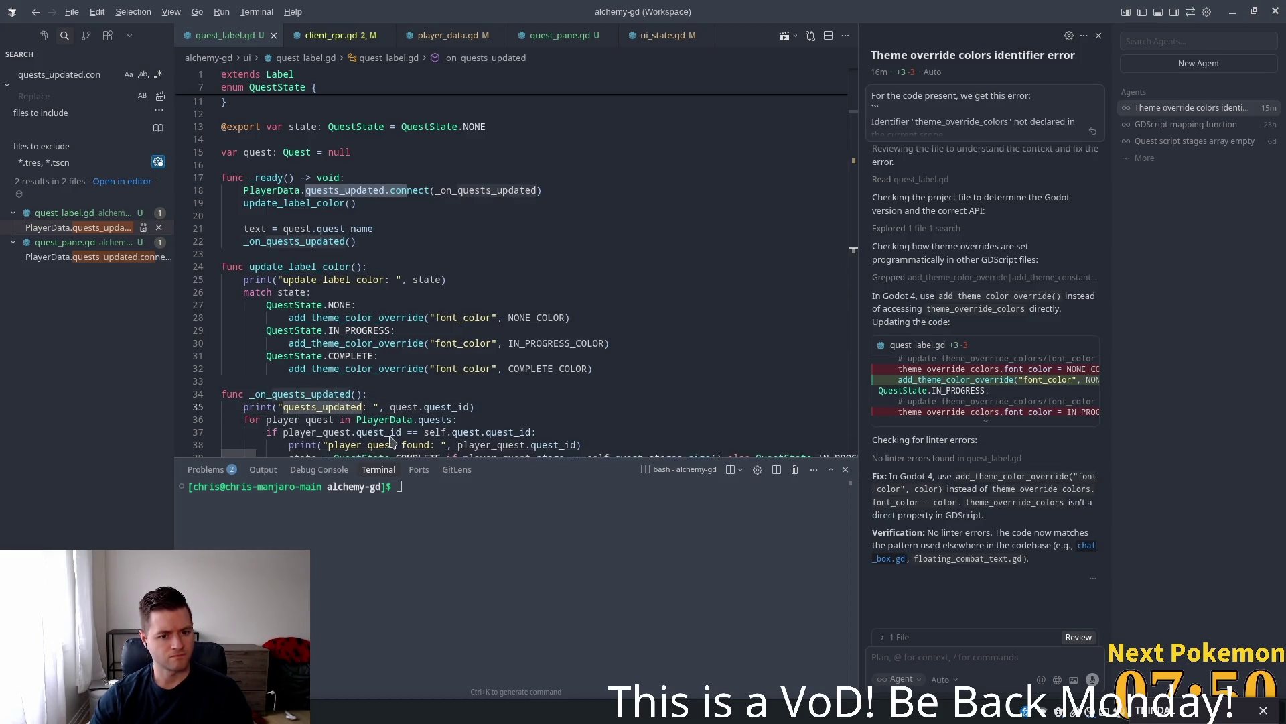
key(alt+Tab)
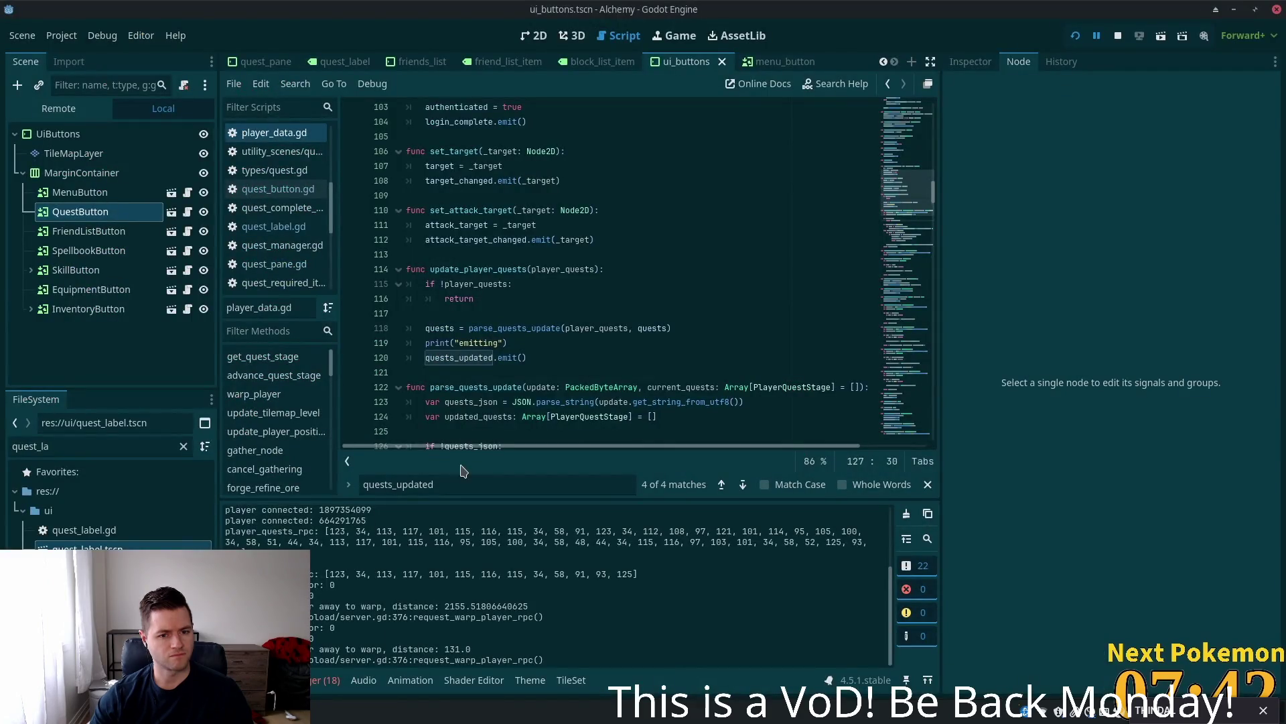
key(alt+Tab)
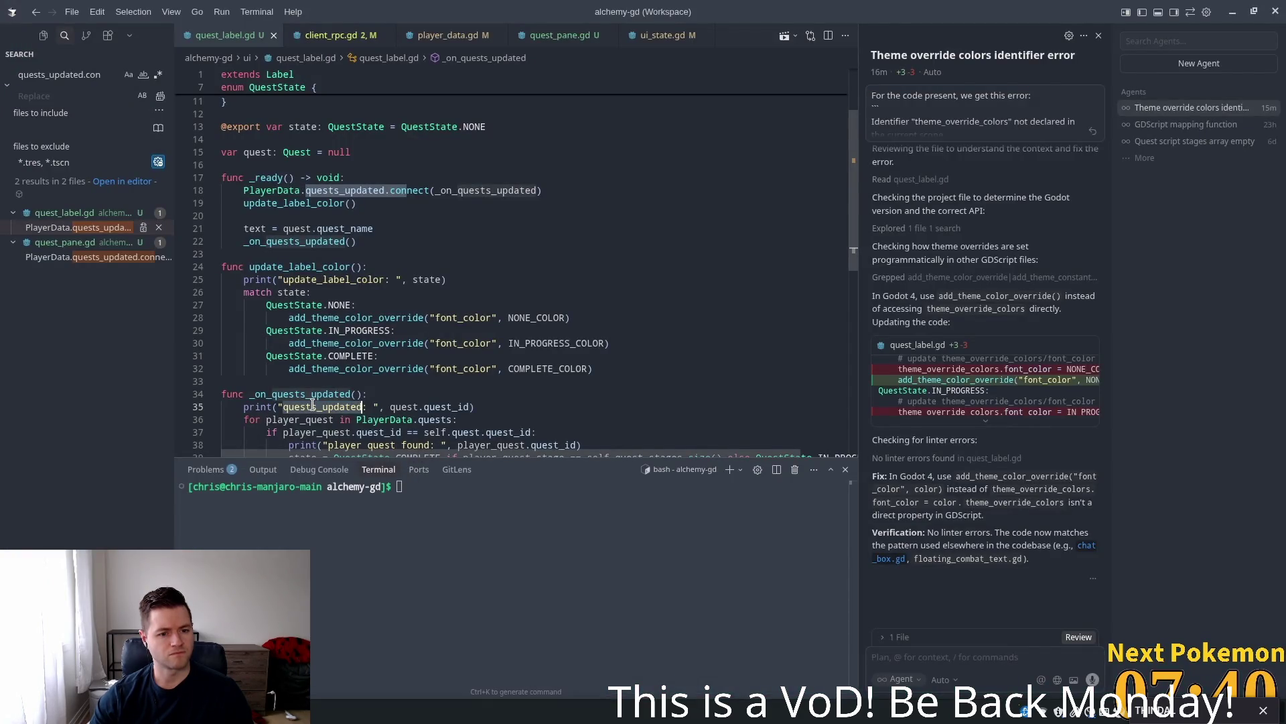
scroll(407, 391, down, 4)
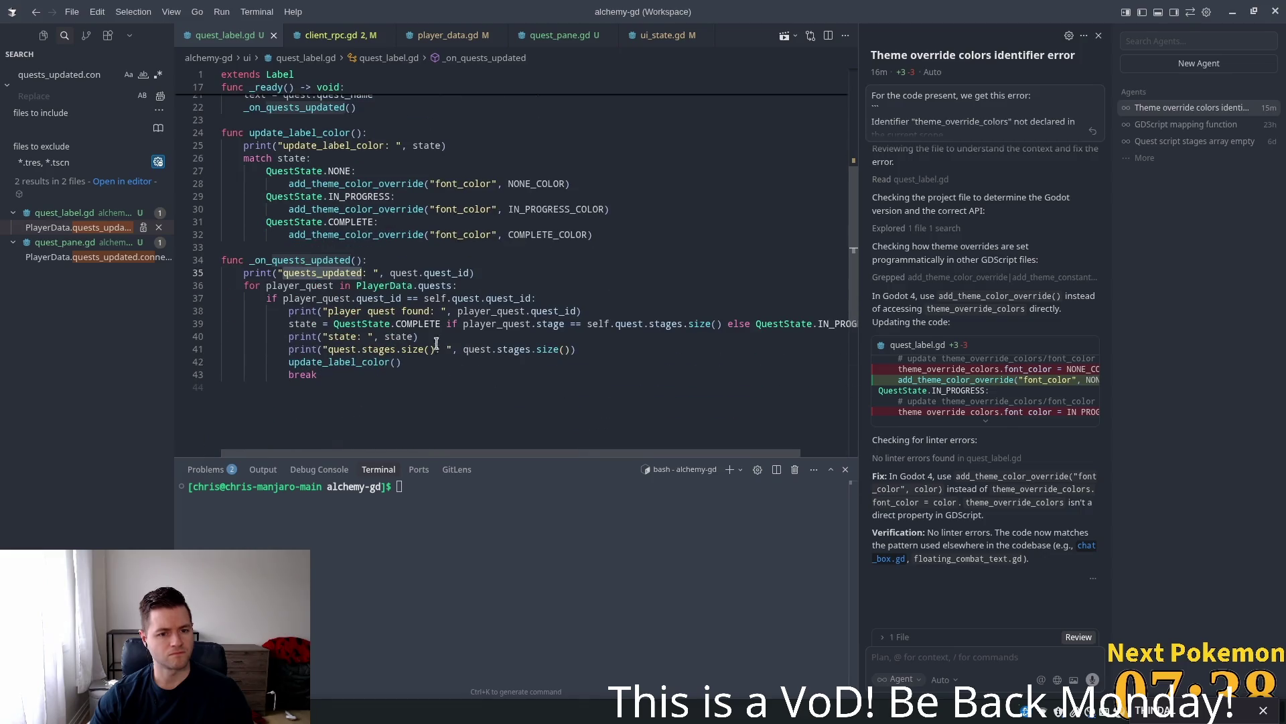
click(424, 275)
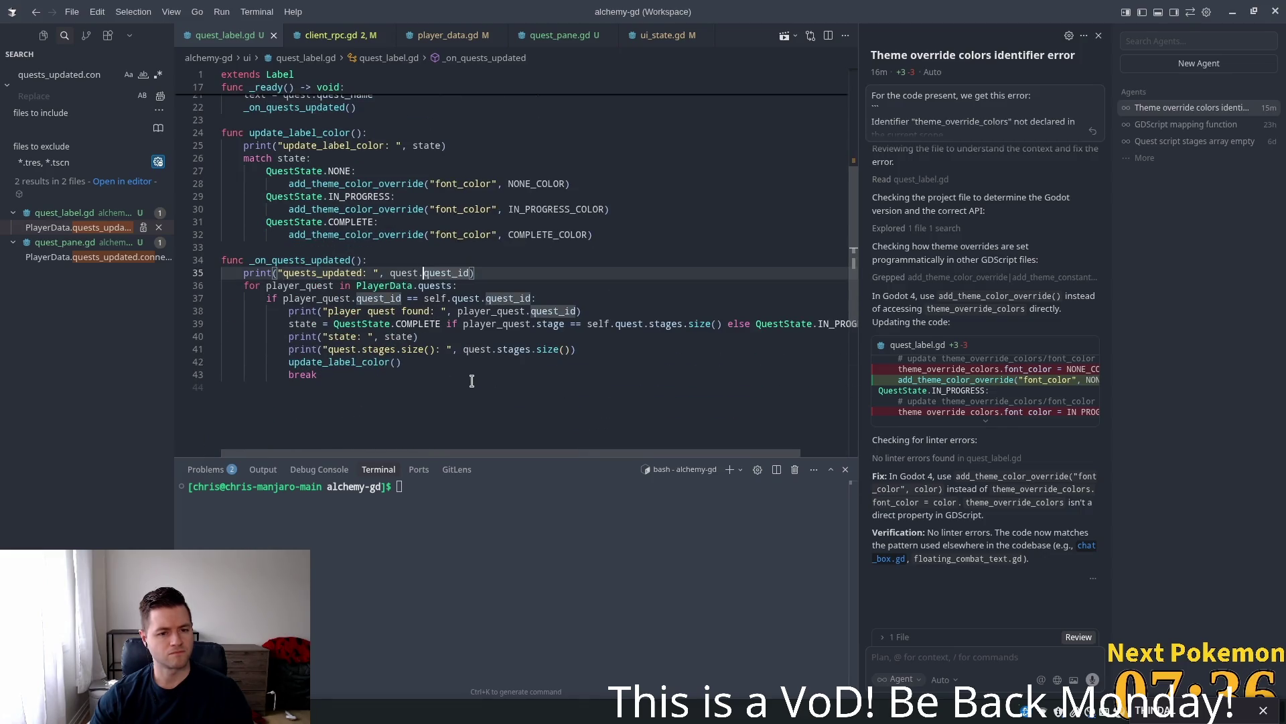
- Highlight the player_quest uses and add a blank line after the for loop header
mouse_move(368, 284)
double_click(303, 284)
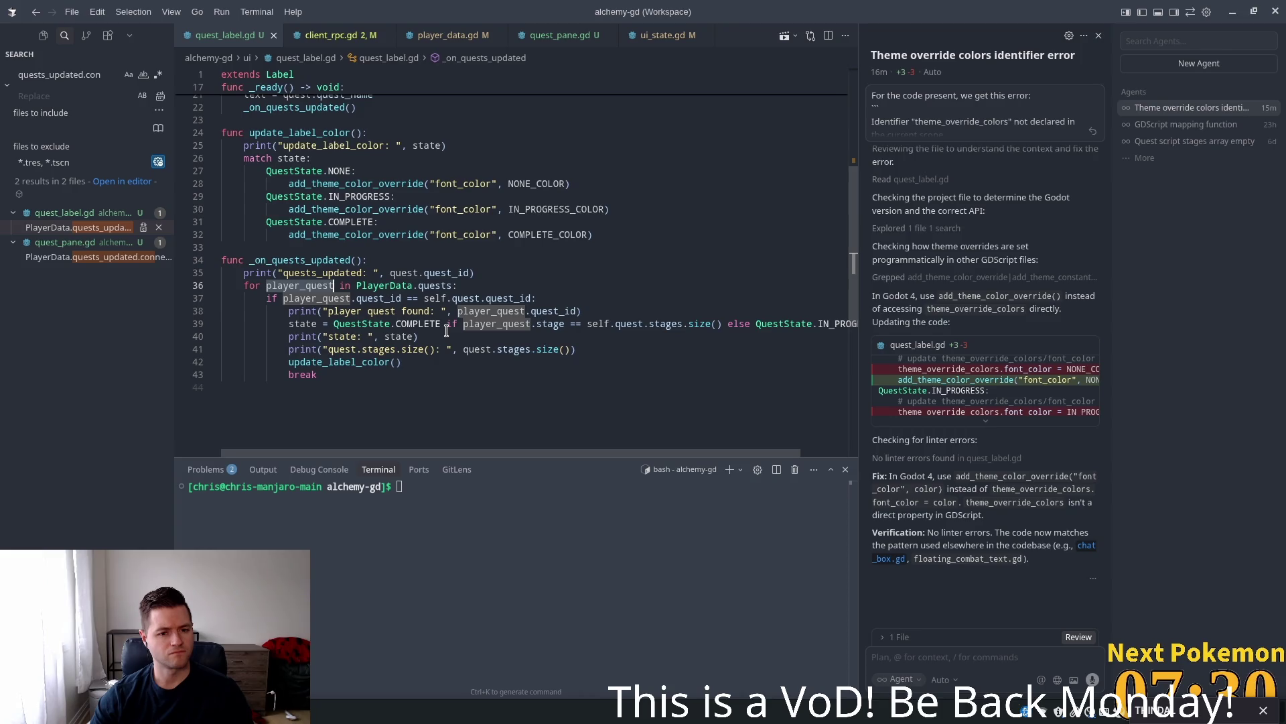
click(350, 298)
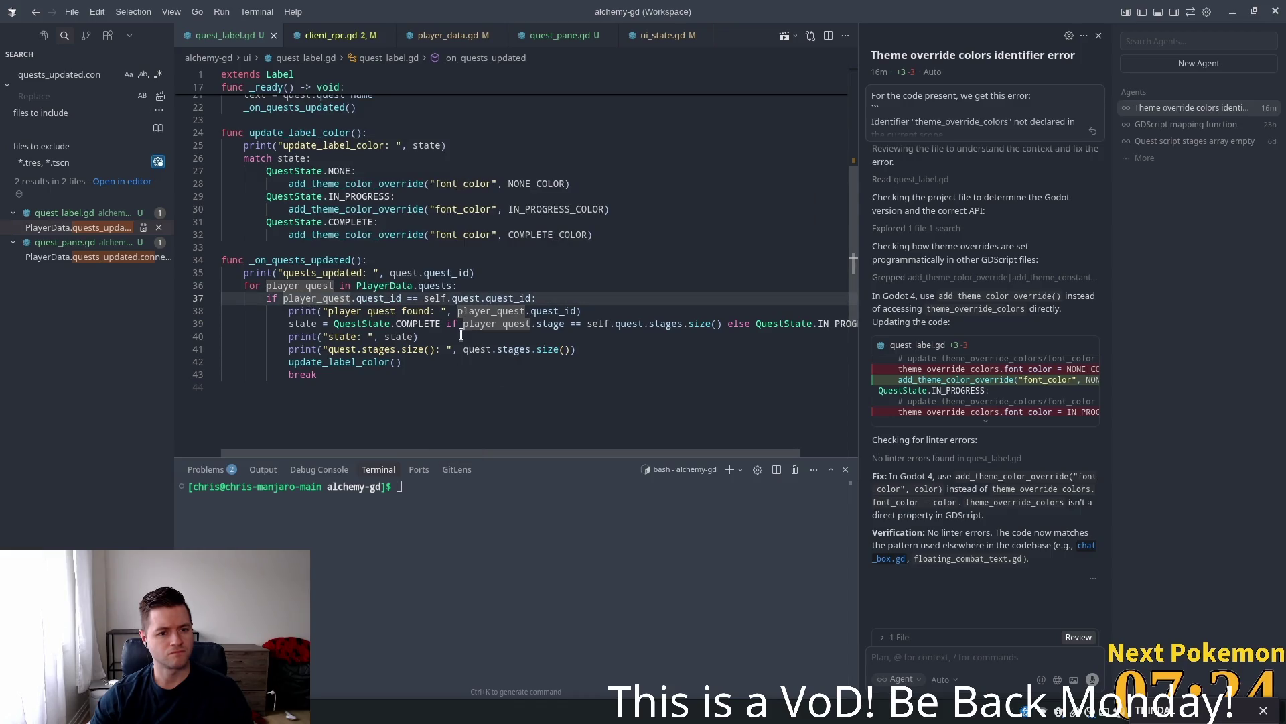
click(459, 285)
key(Return)
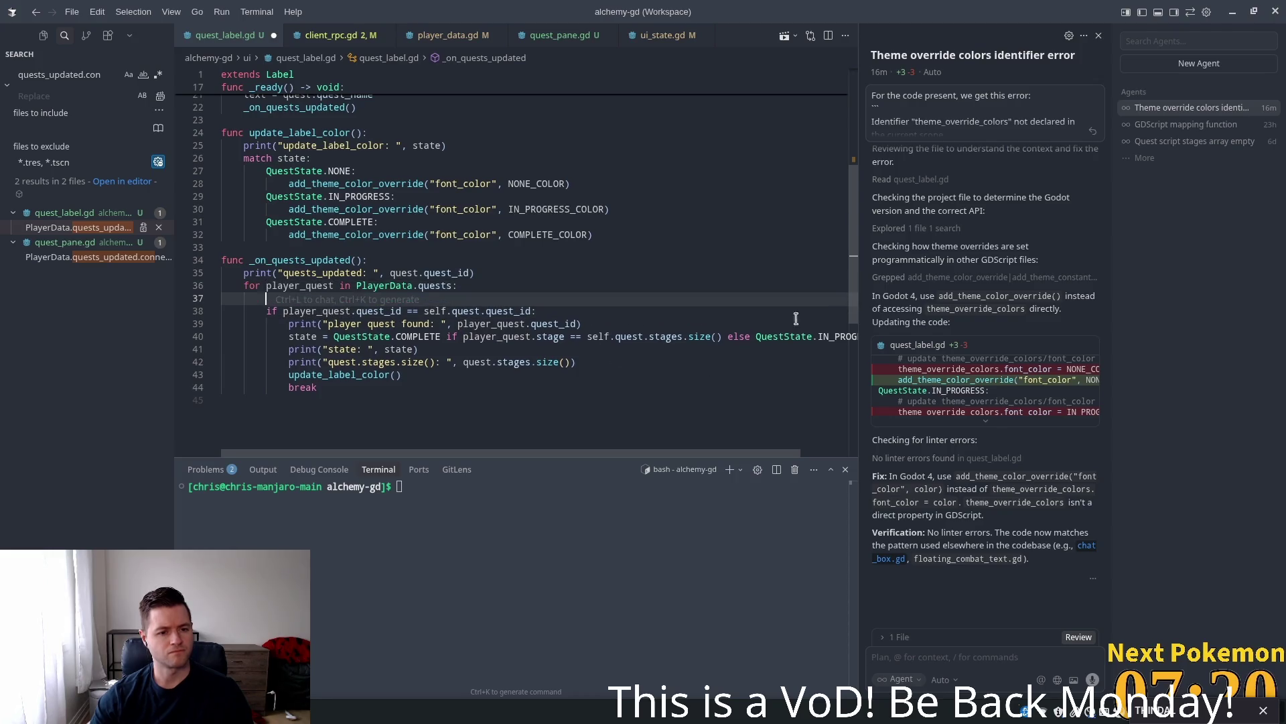
- Add print lines for each player_quest's id and stage inside the loop
key(Tab)
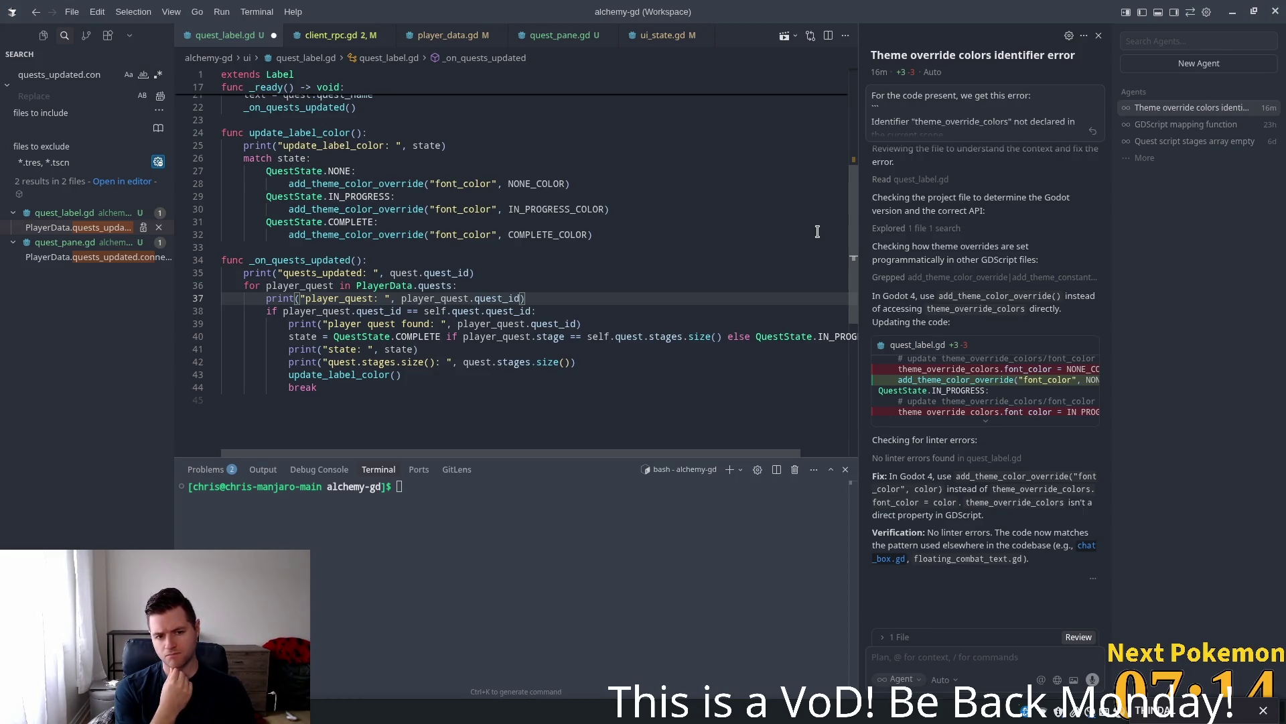
key(Return)
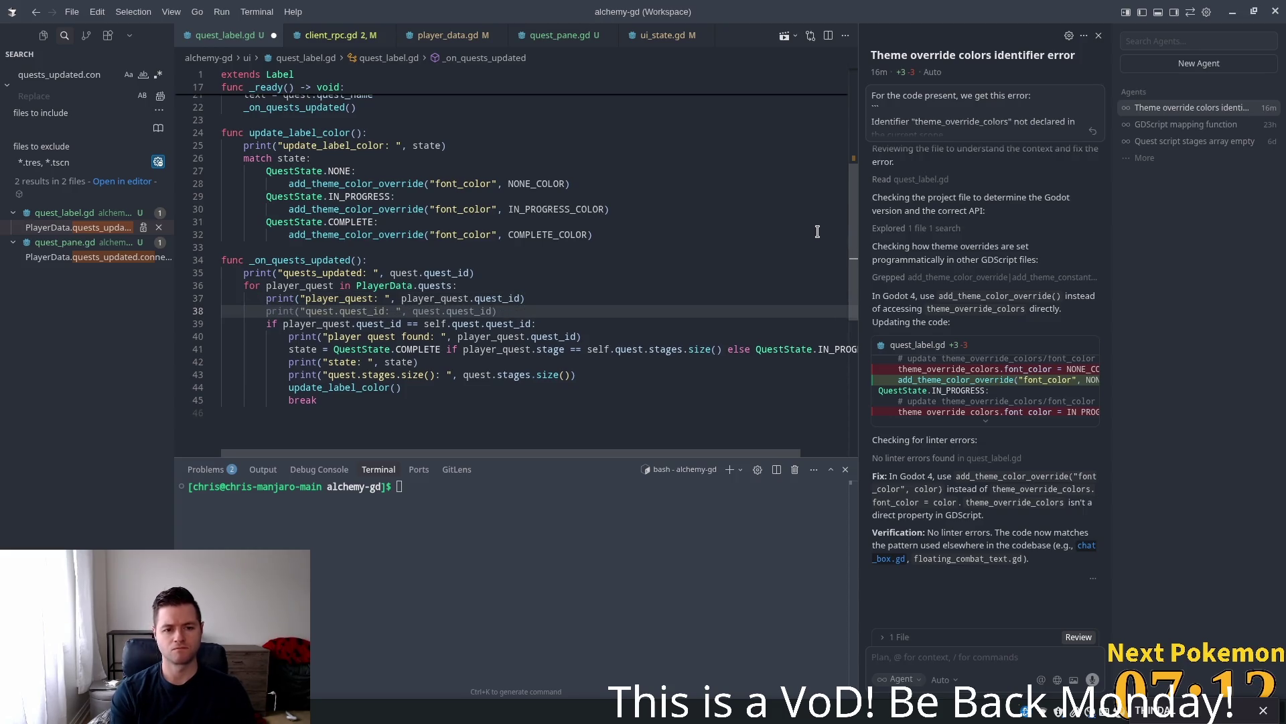
text(print)
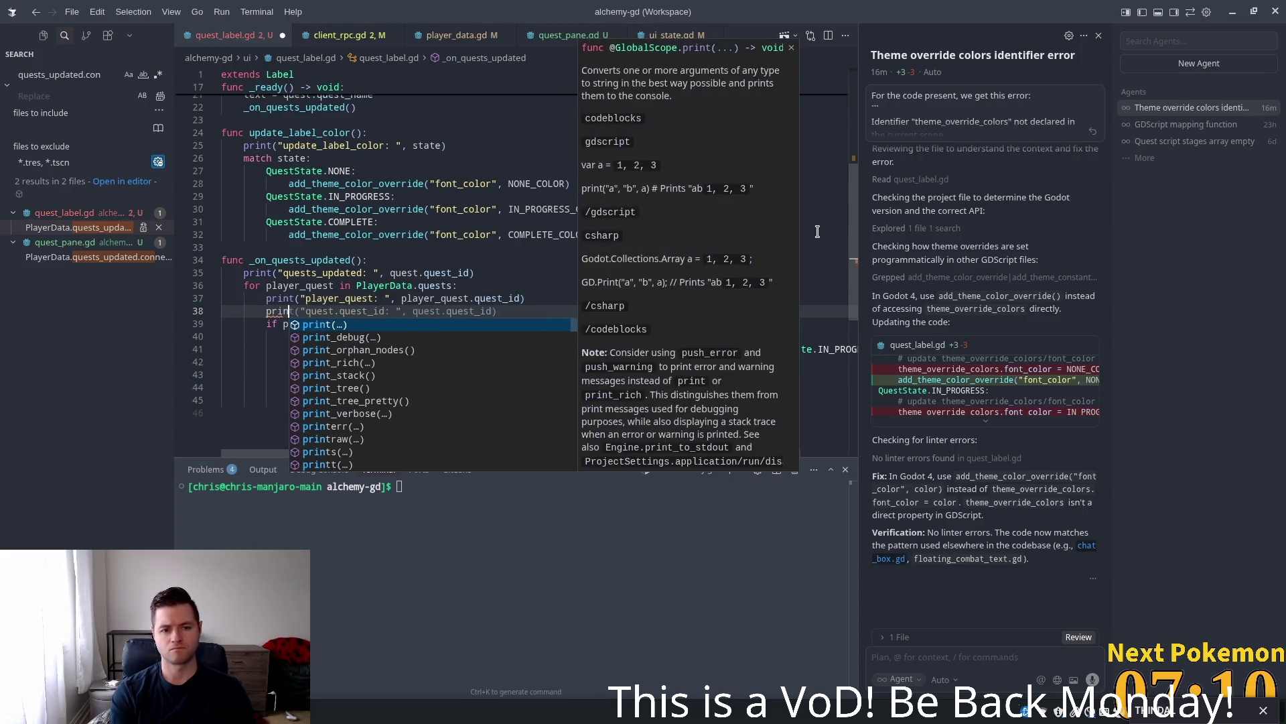
text(("pla)
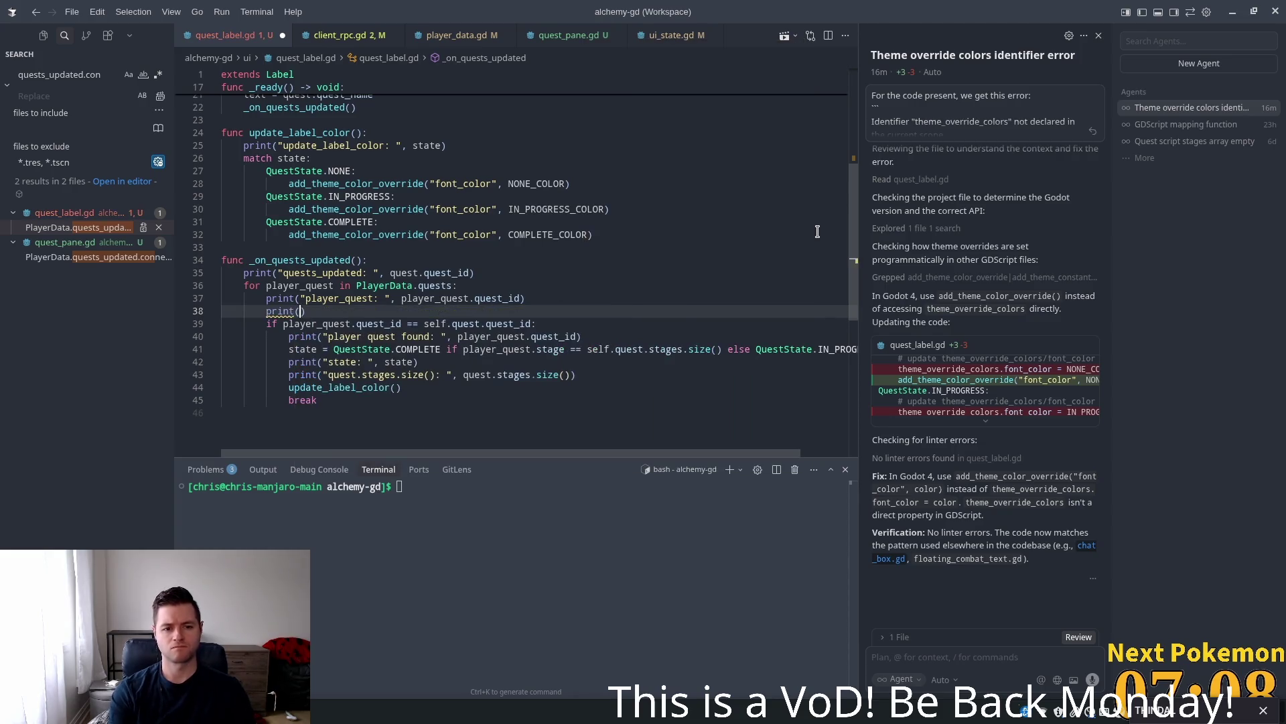
text(yer)
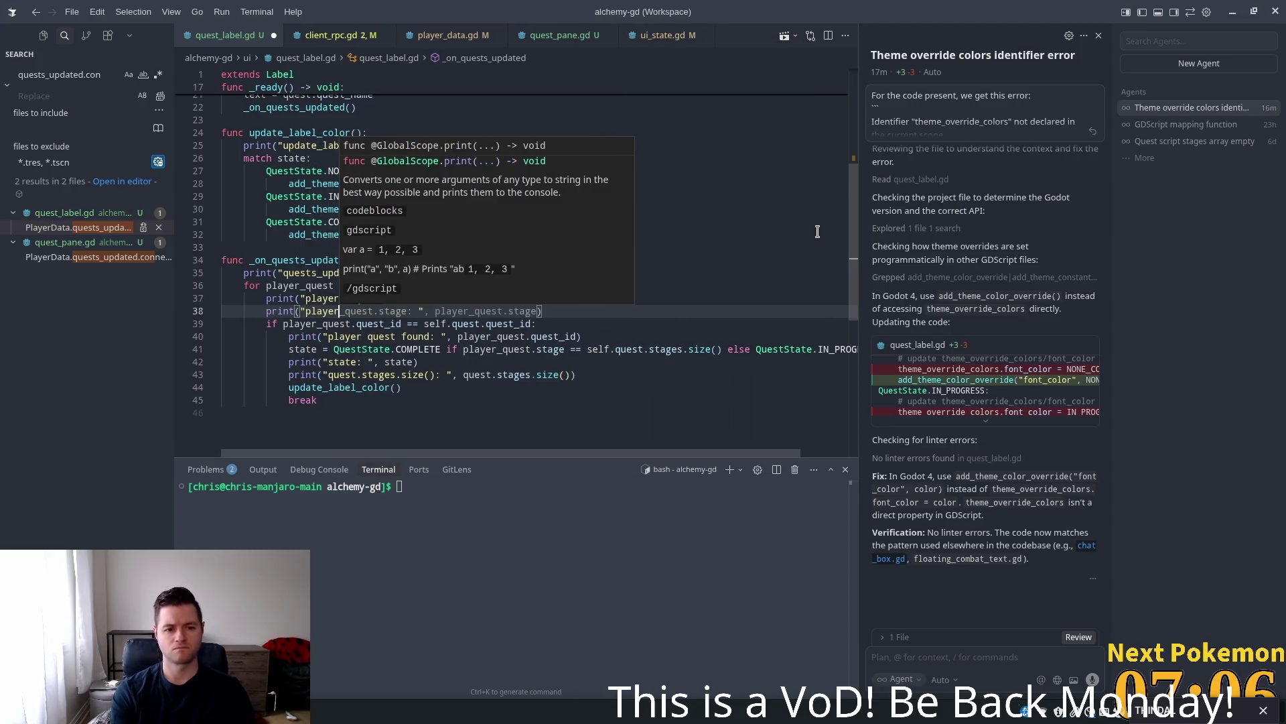
key(Tab)
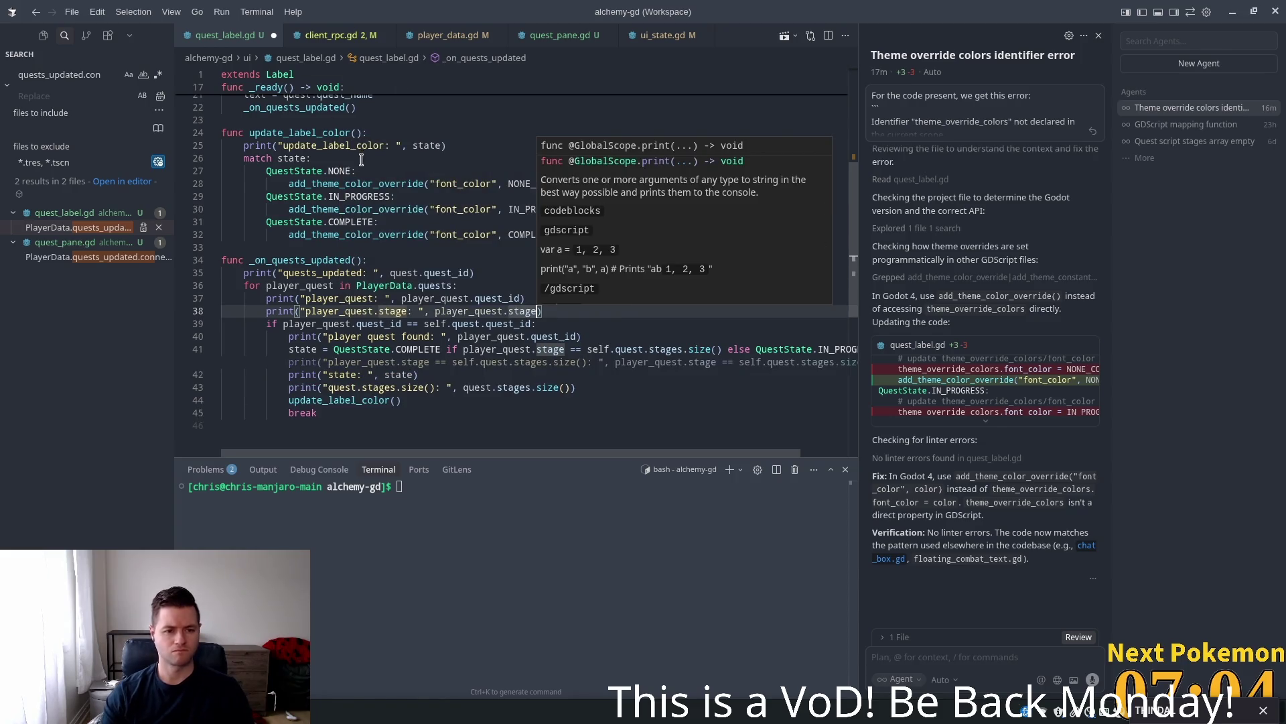
- Delete the quests_updated print, save quest_label.gd, and launch the game from Godot
click(429, 259)
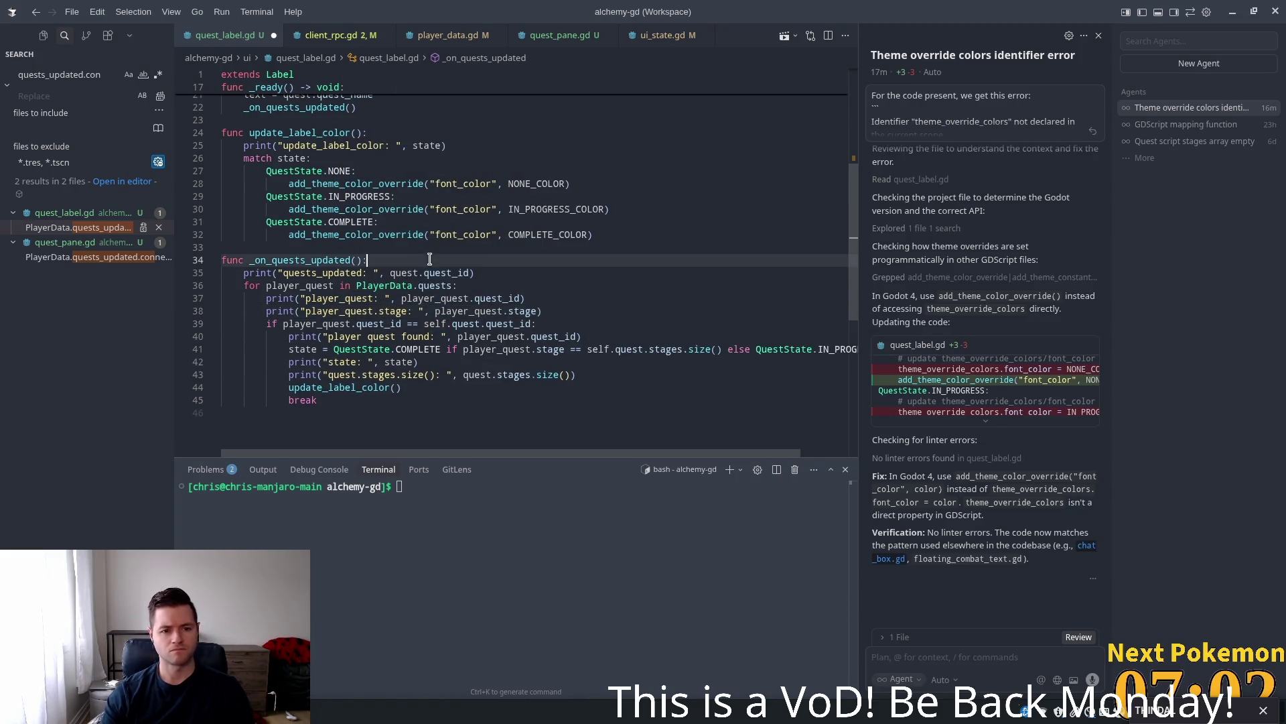
key(shift+Down)
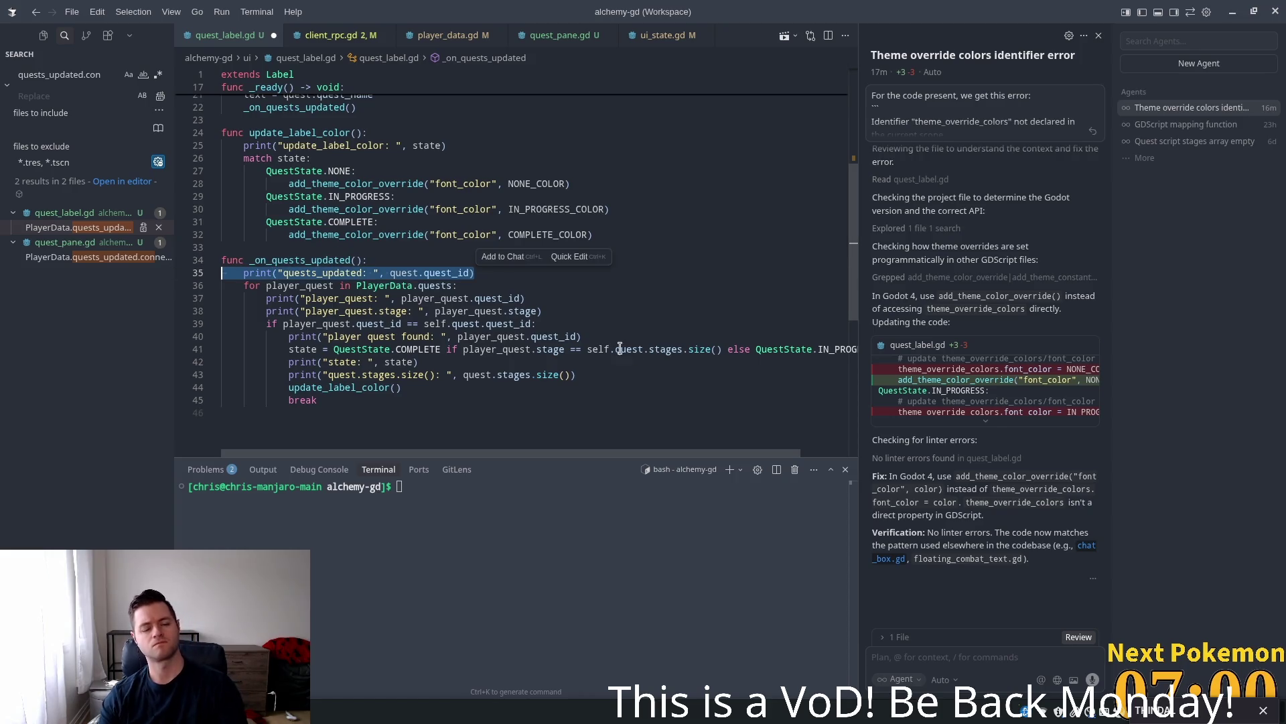
key(BackSpace)
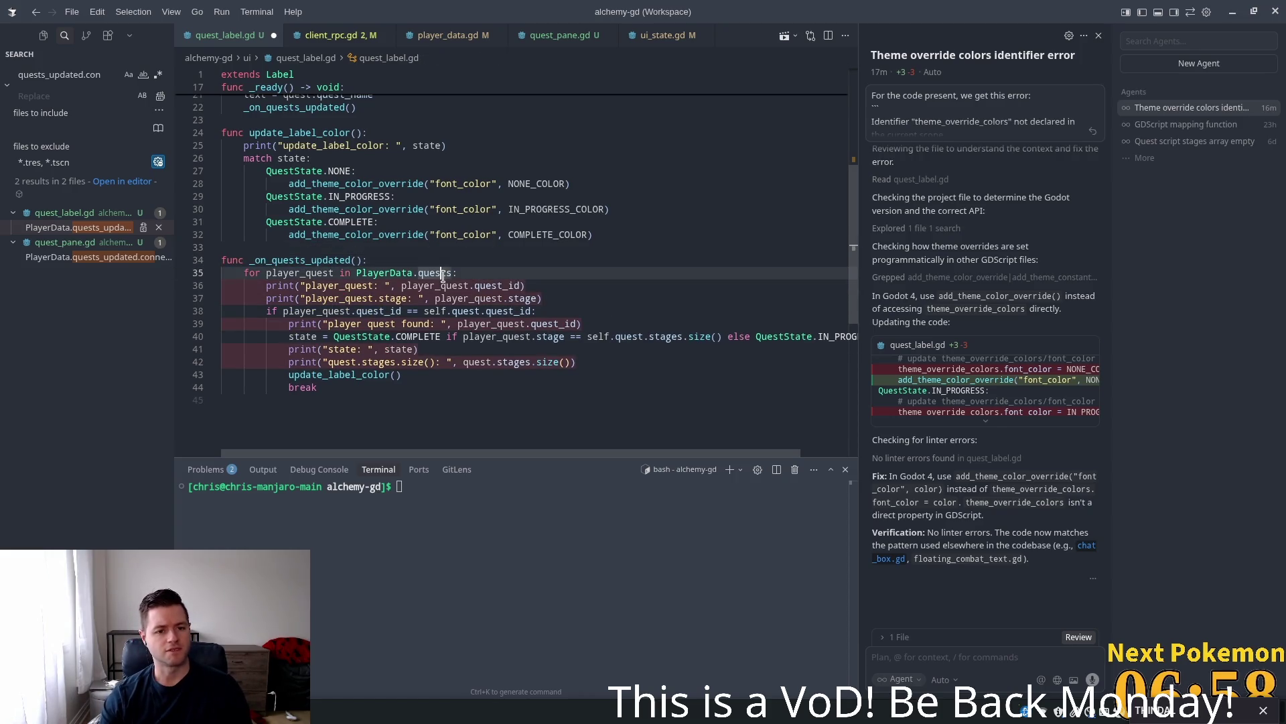
key(Up)
key(ctrl+s)
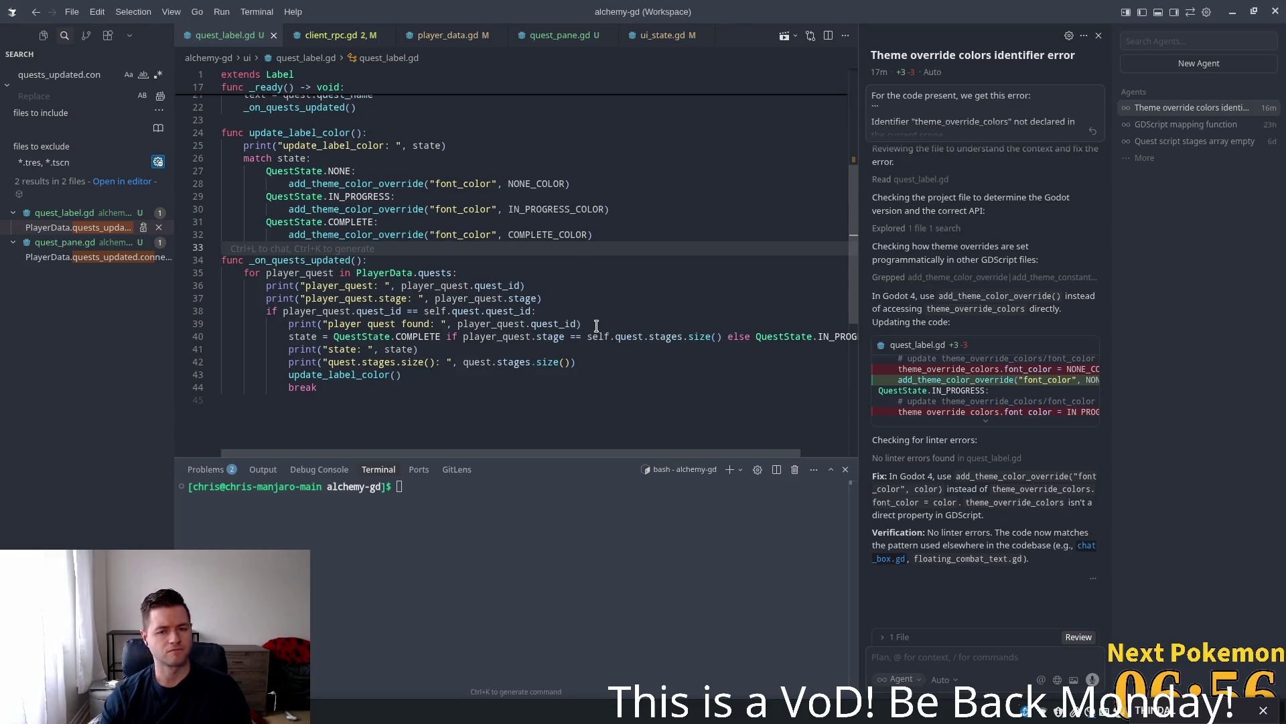
key(alt+Tab)
click(1075, 36)
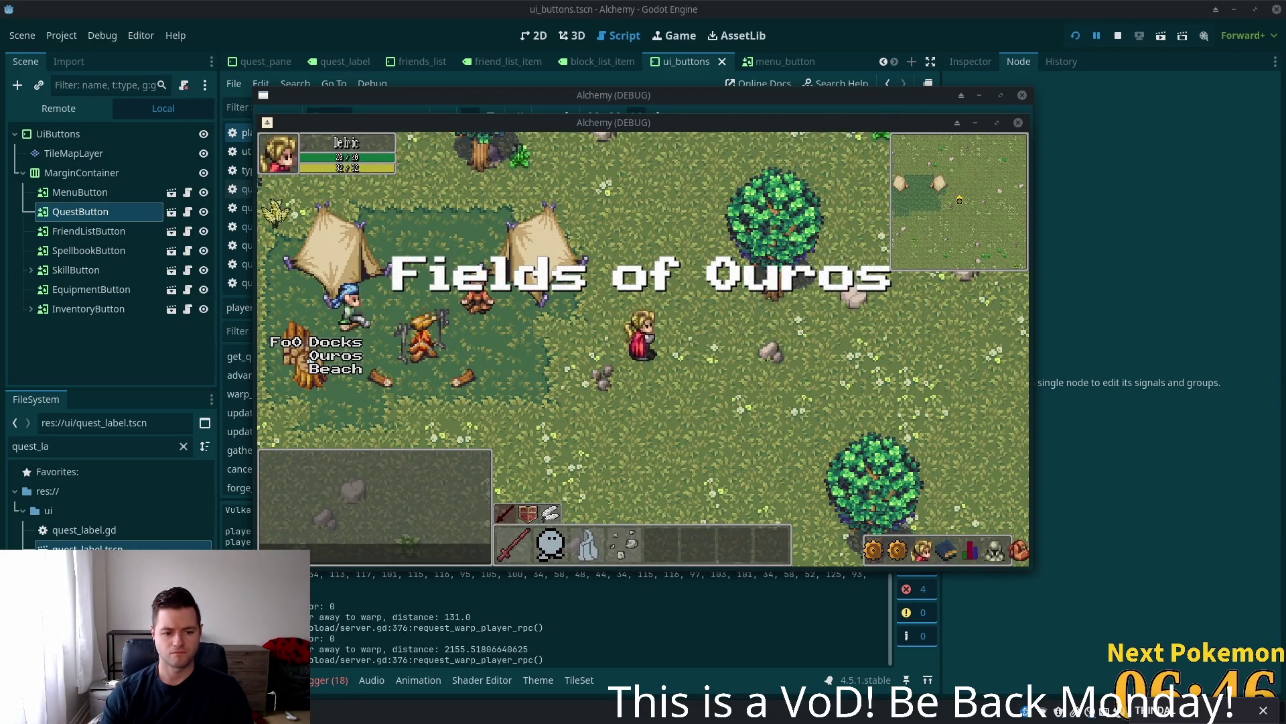
- Close the Alchemy debug windows and scroll through the Output log for the quest prints
click(328, 611)
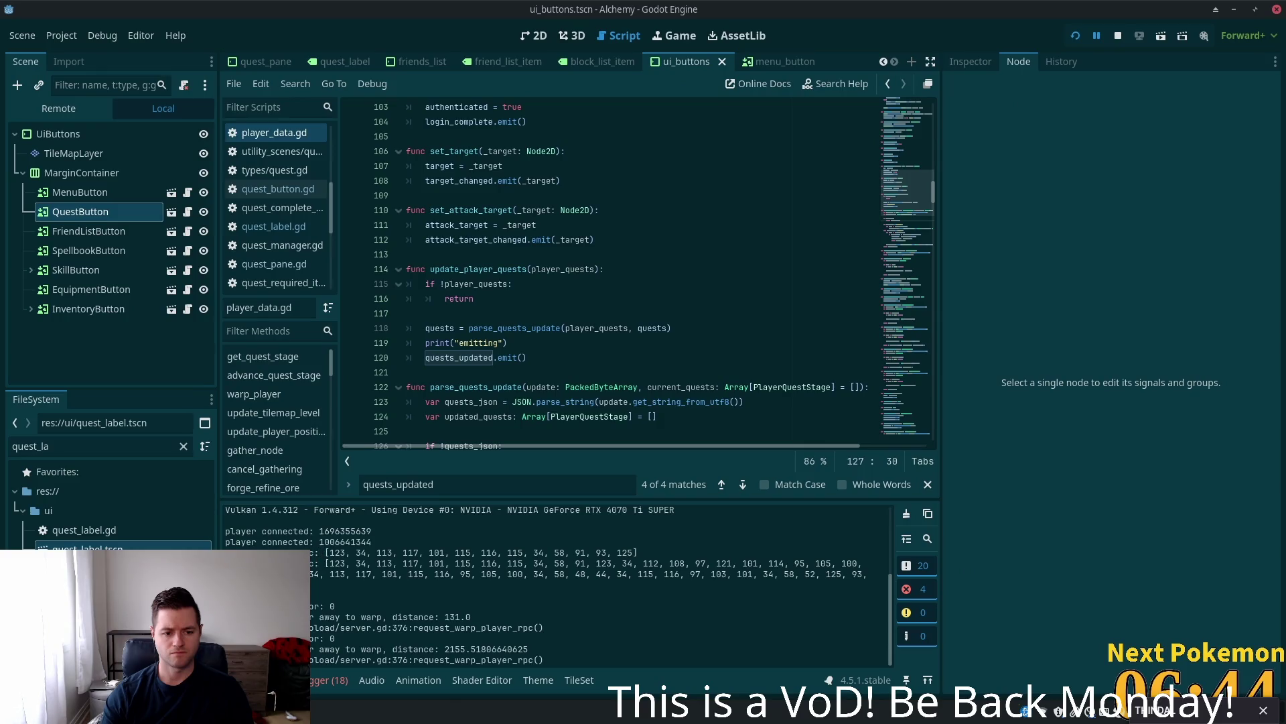
scroll(322, 568, up, 5)
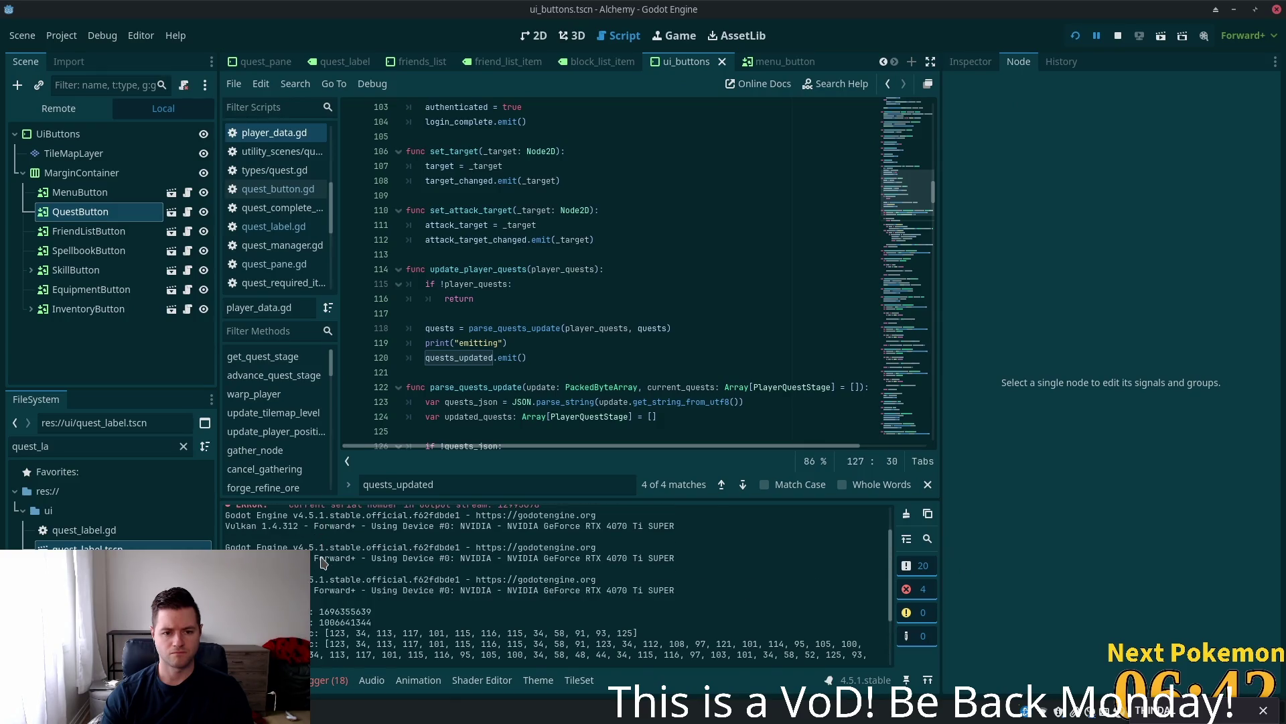
scroll(323, 567, down, 1)
scroll(323, 568, up, 2)
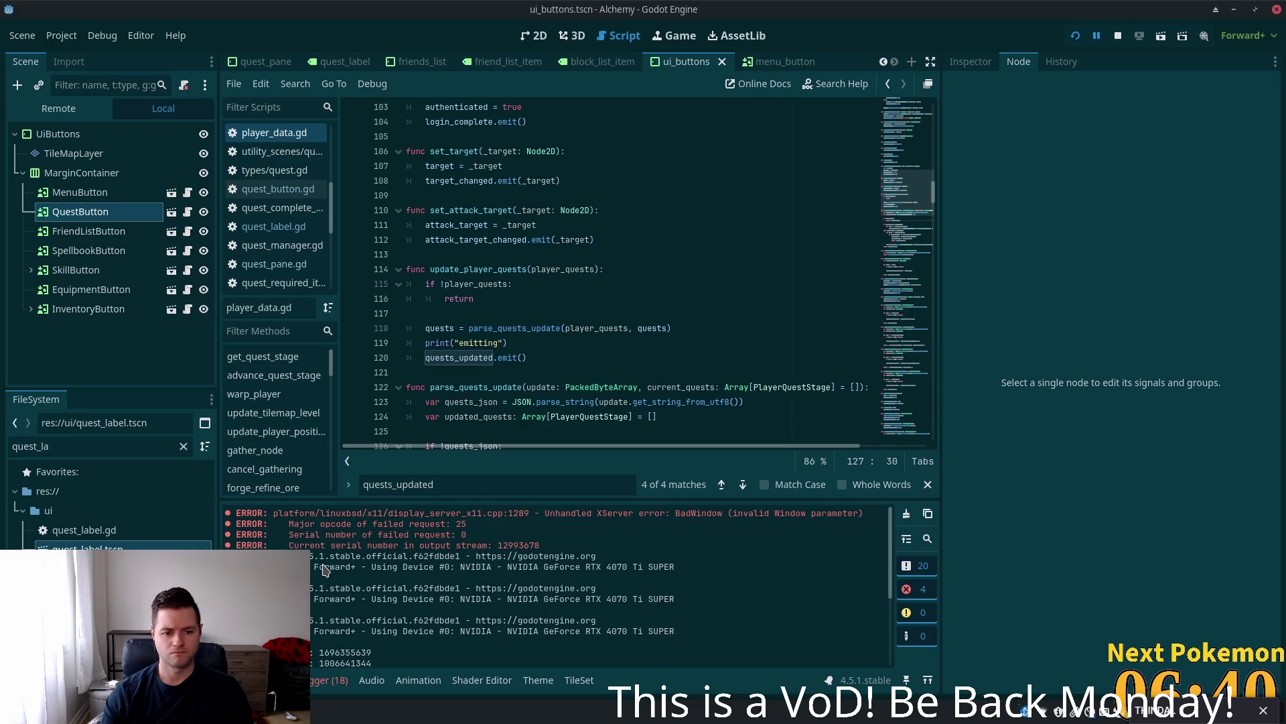
scroll(325, 571, down, 1)
scroll(325, 571, down, 5)
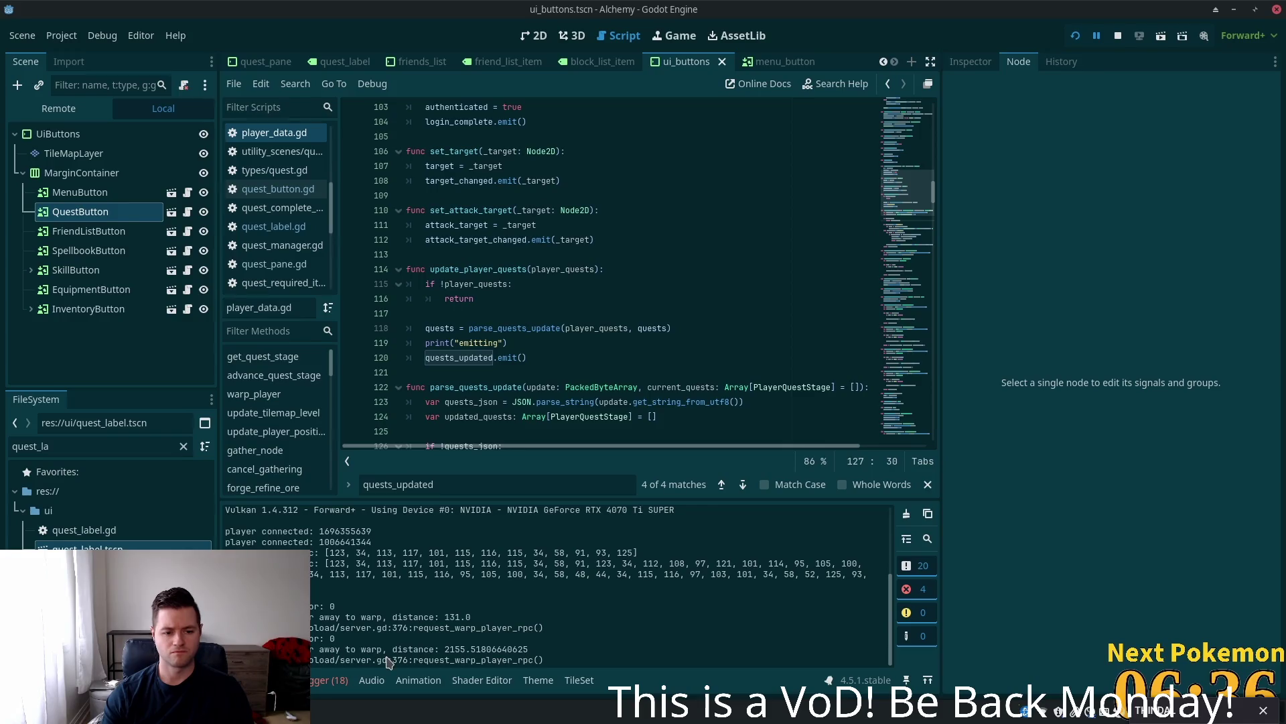
key(alt+Tab)
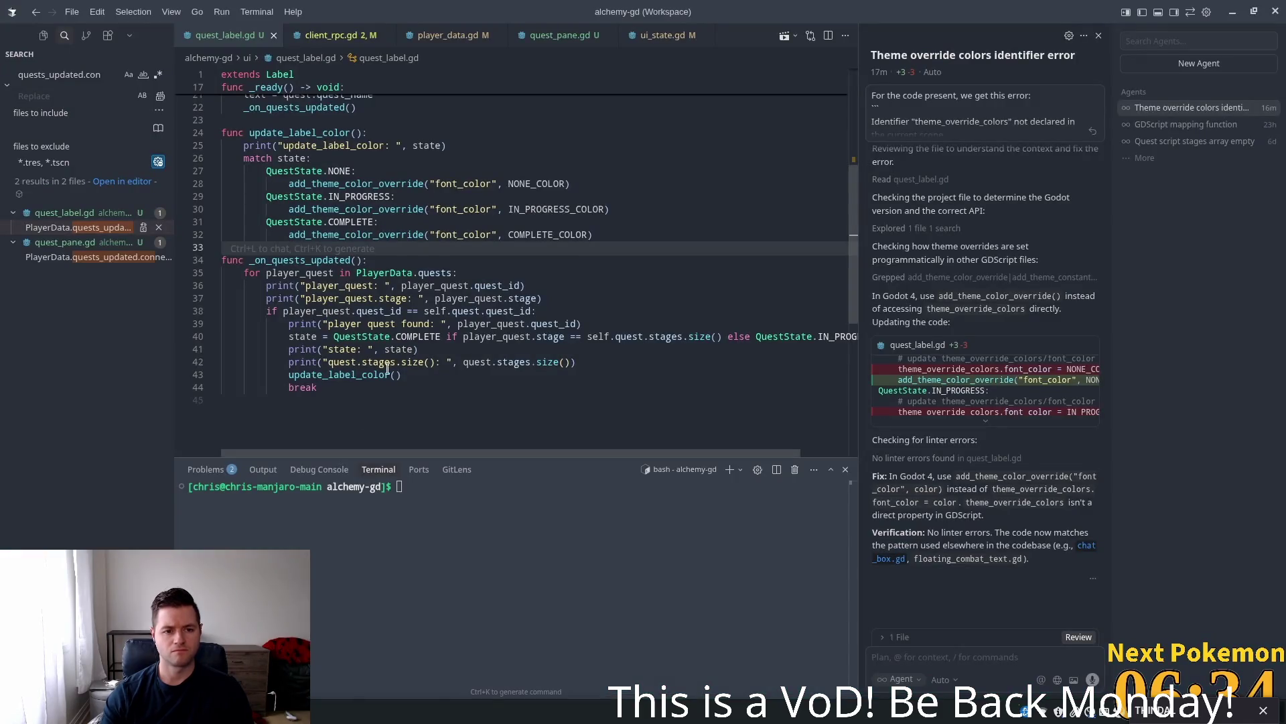
click(334, 274)
click(407, 272)
double_click(431, 272)
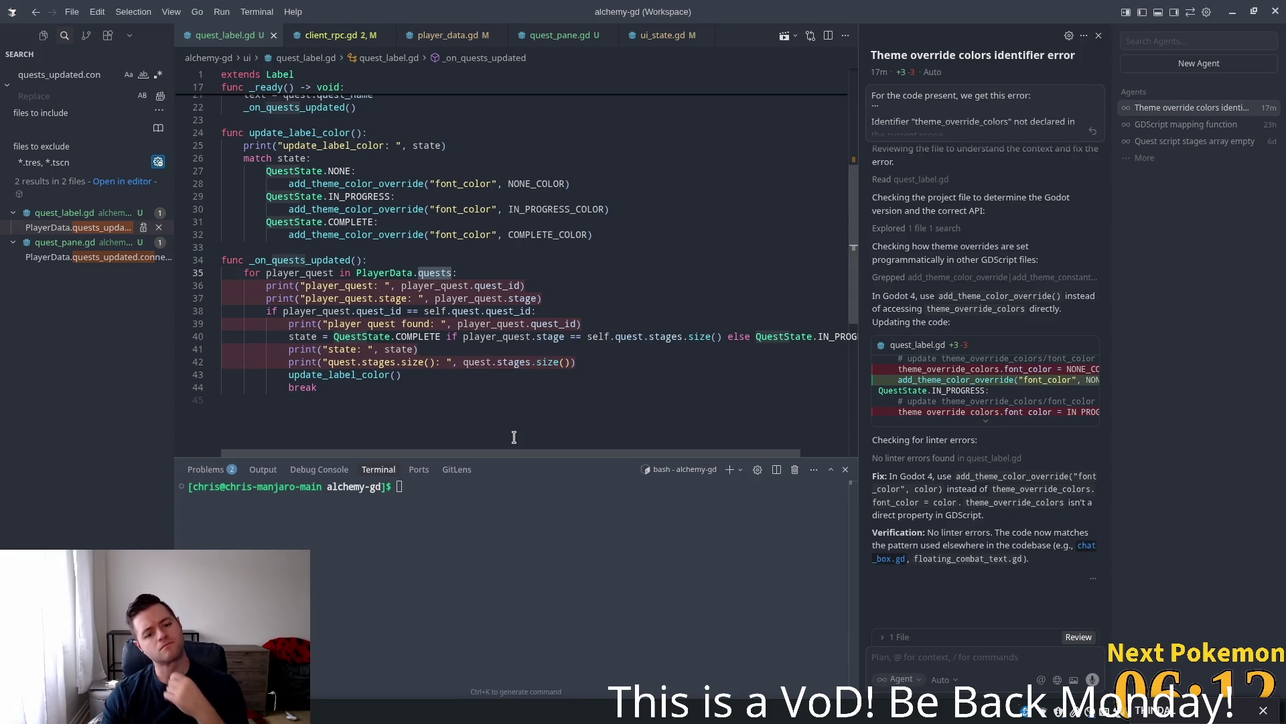
key(alt+Tab)
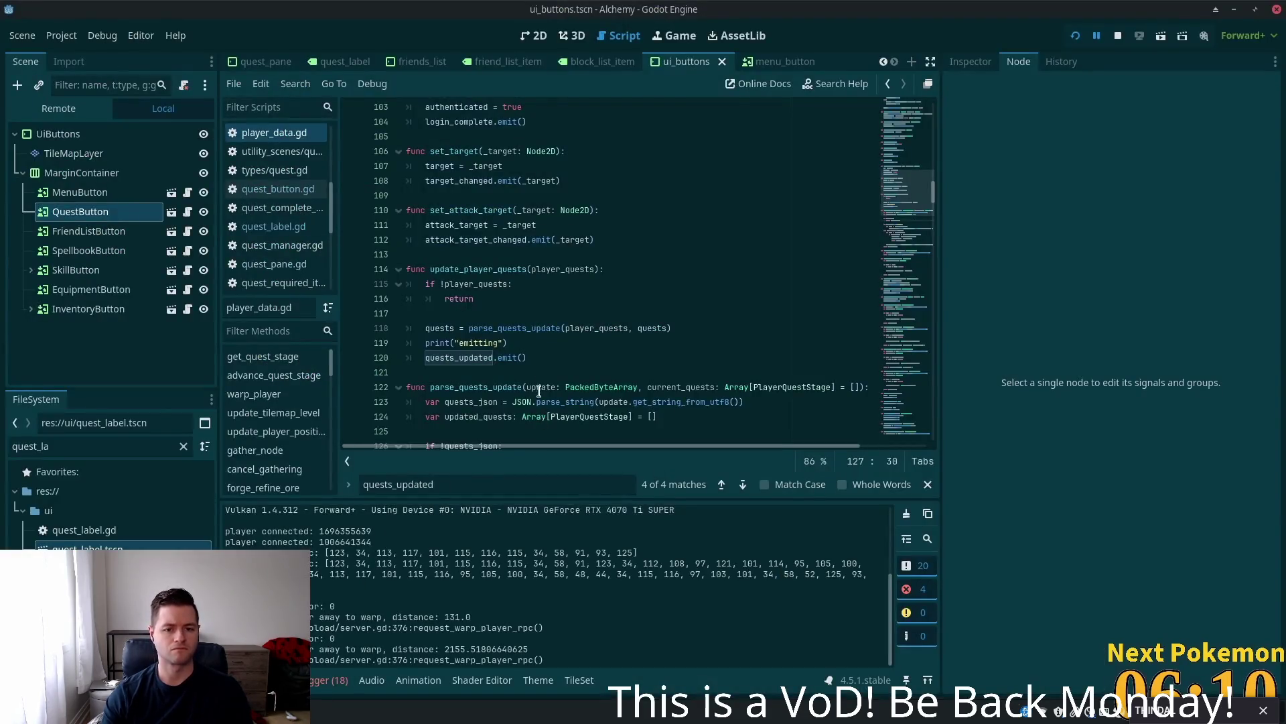
key(alt+Tab)
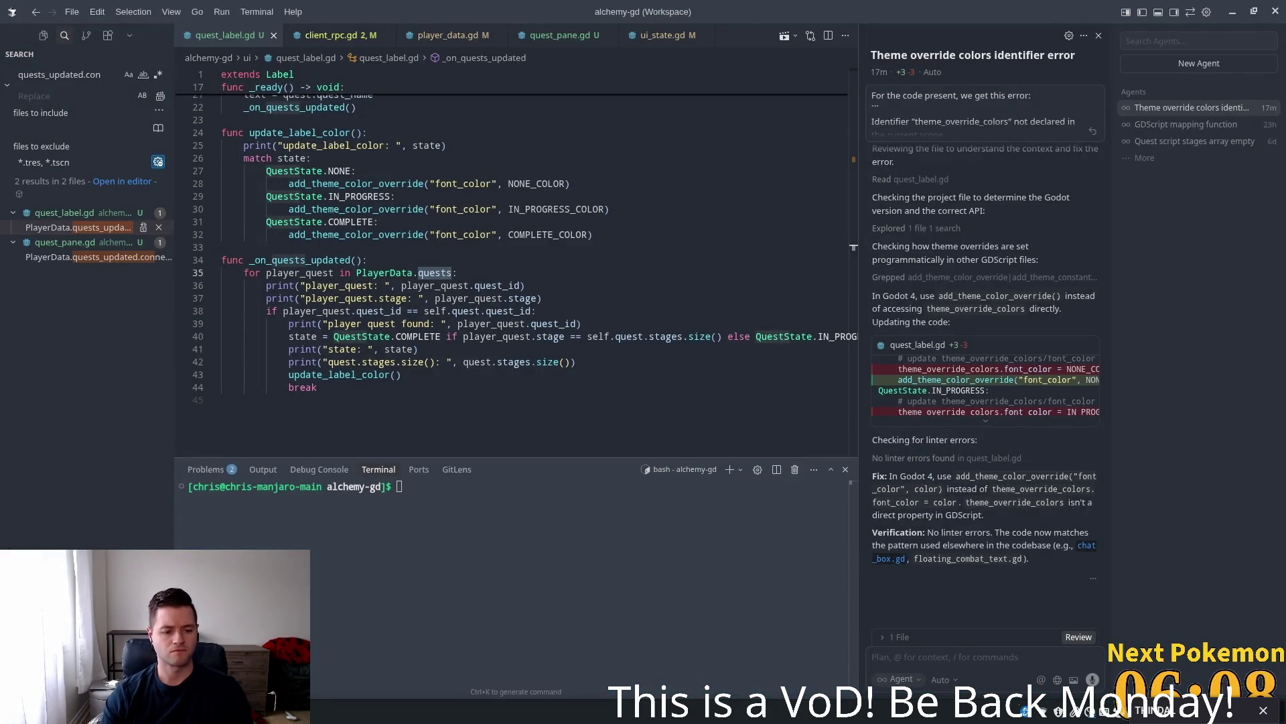
key(alt+Tab)
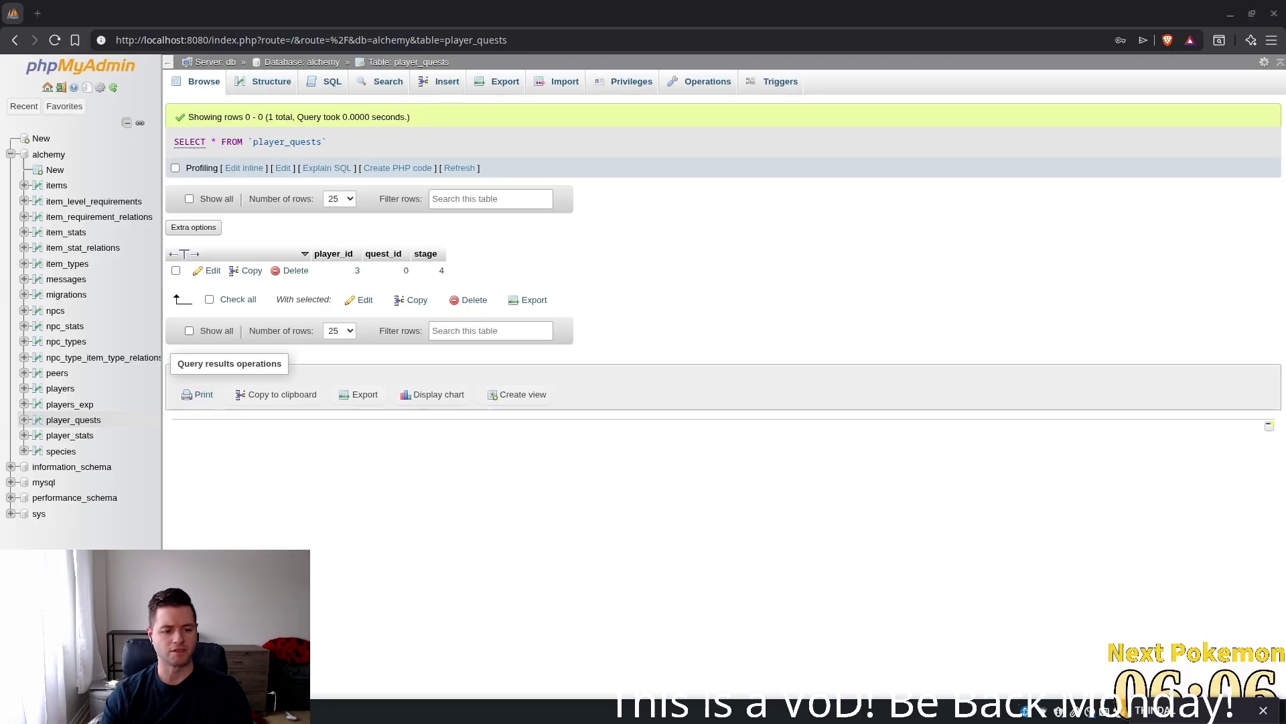
- Refresh the player_quests rows, then talk to the Camper in-game and dismiss its greeting
click(456, 169)
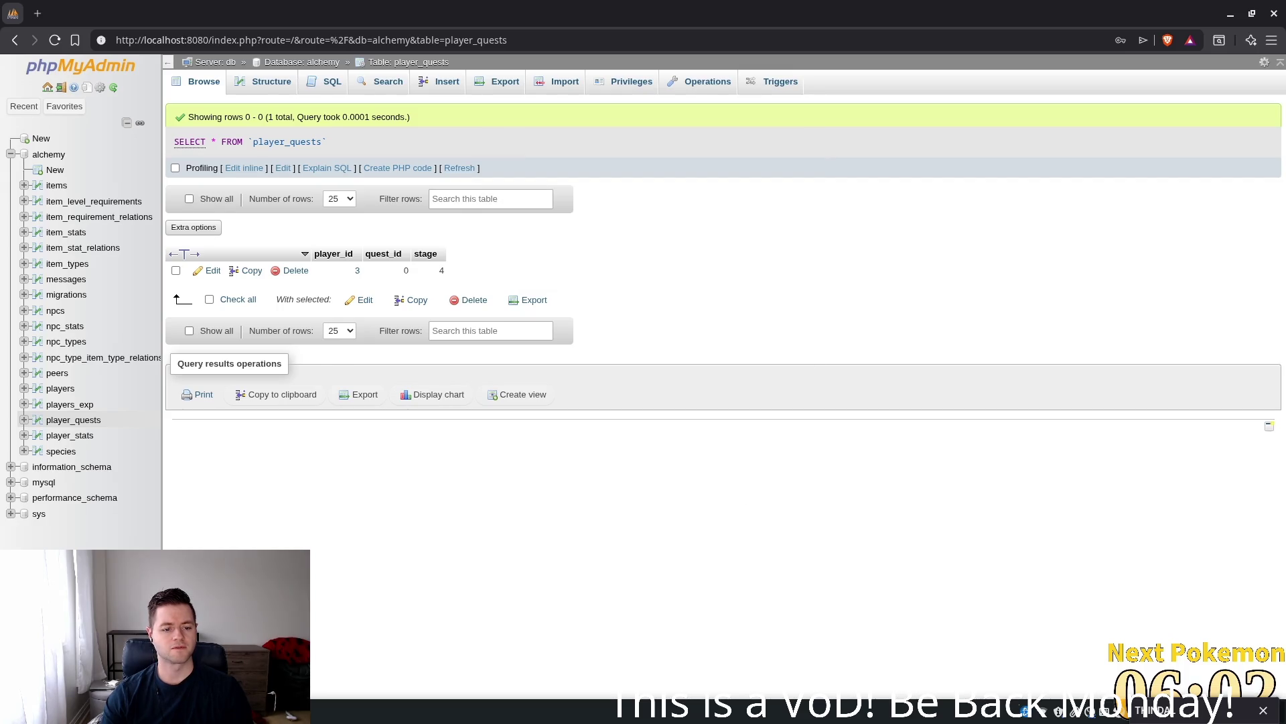
key(alt+Tab)
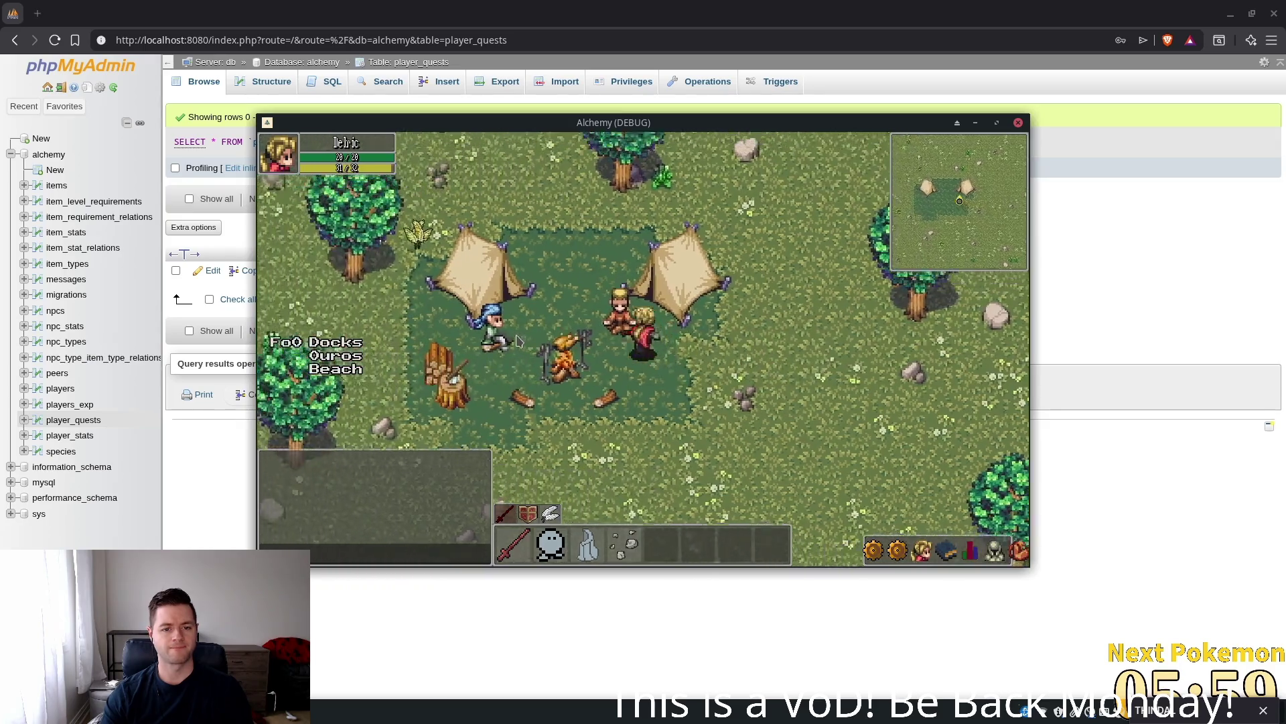
click(517, 341)
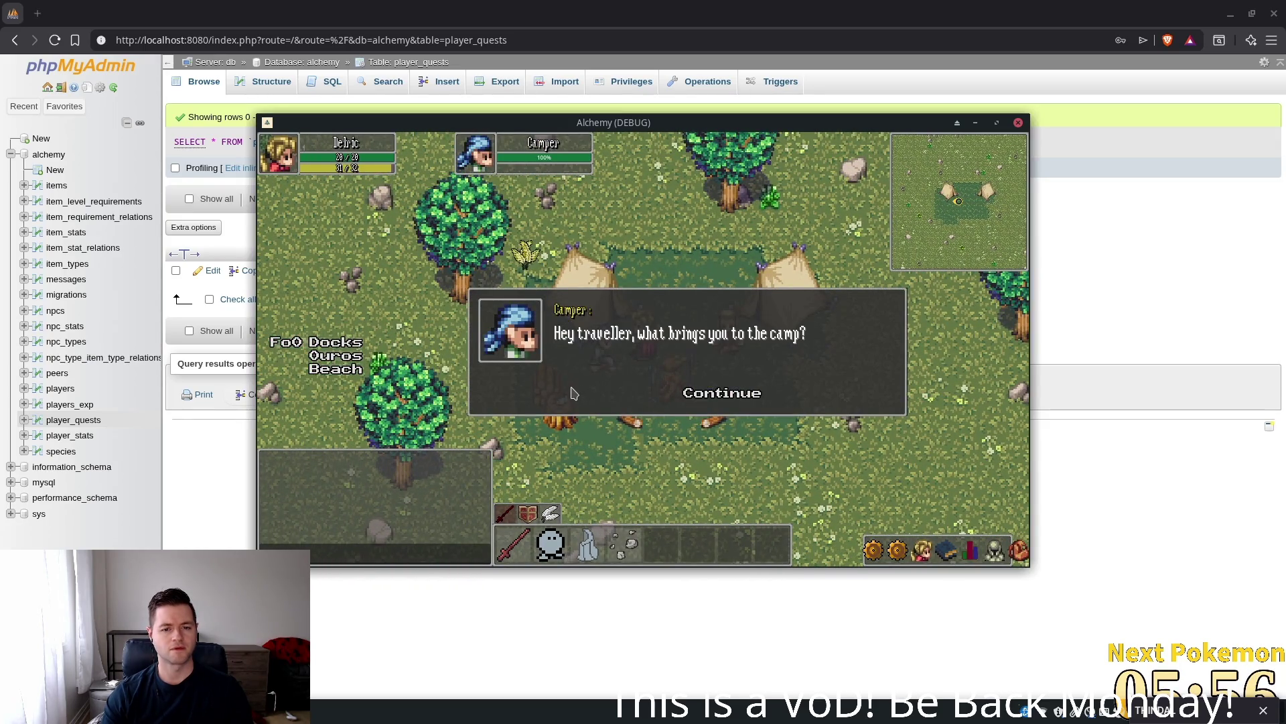
click(891, 439)
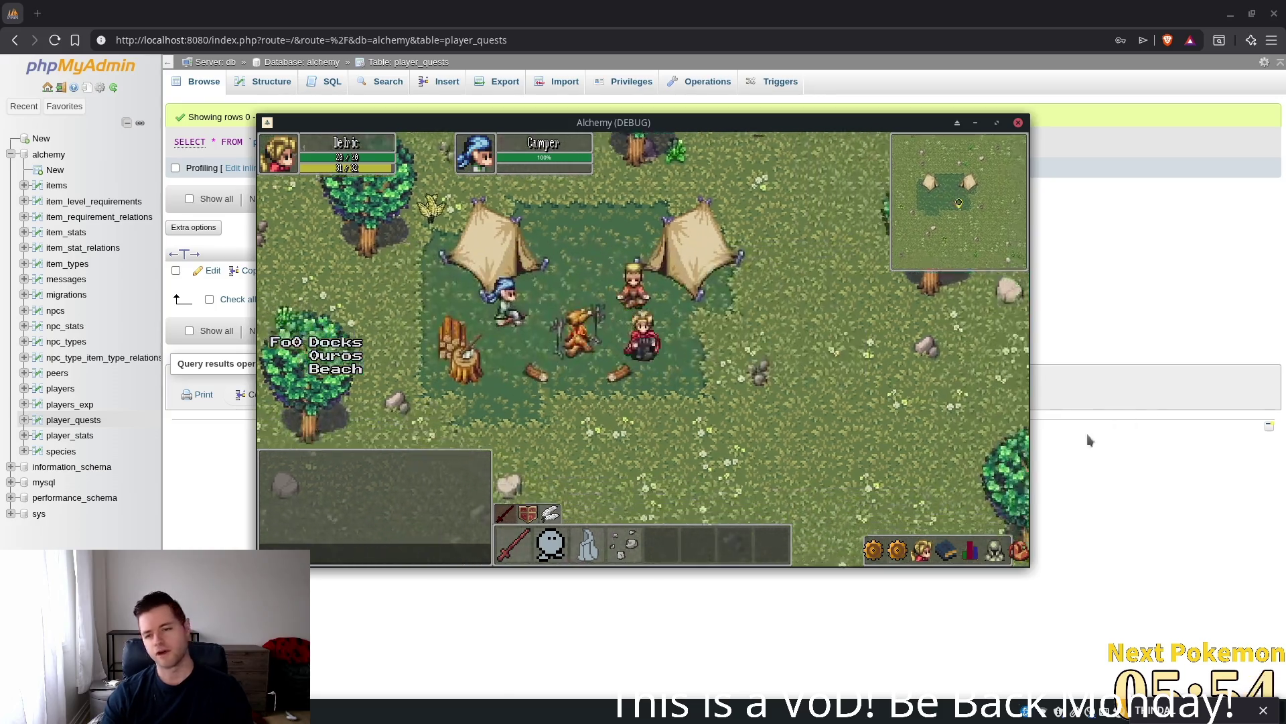
key(alt+Tab)
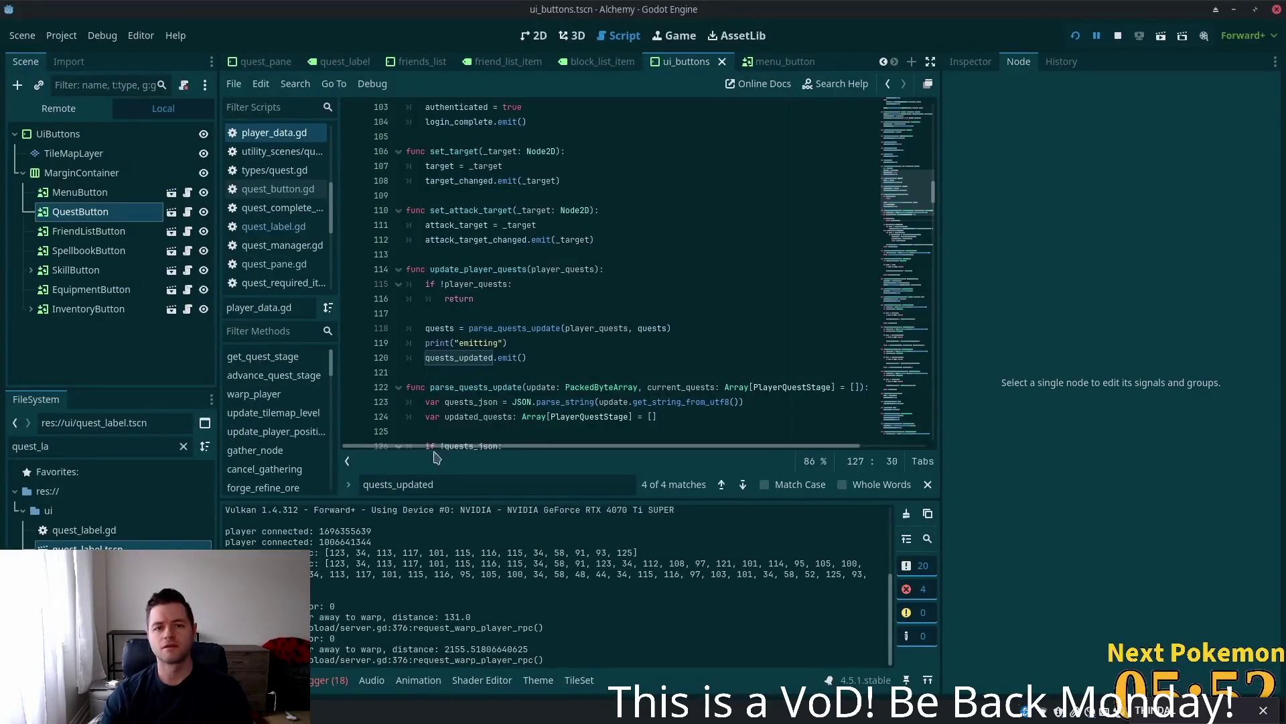
- Place the caret in update_player_quests in player_data.gd, then bring Cursor to the front
click(526, 269)
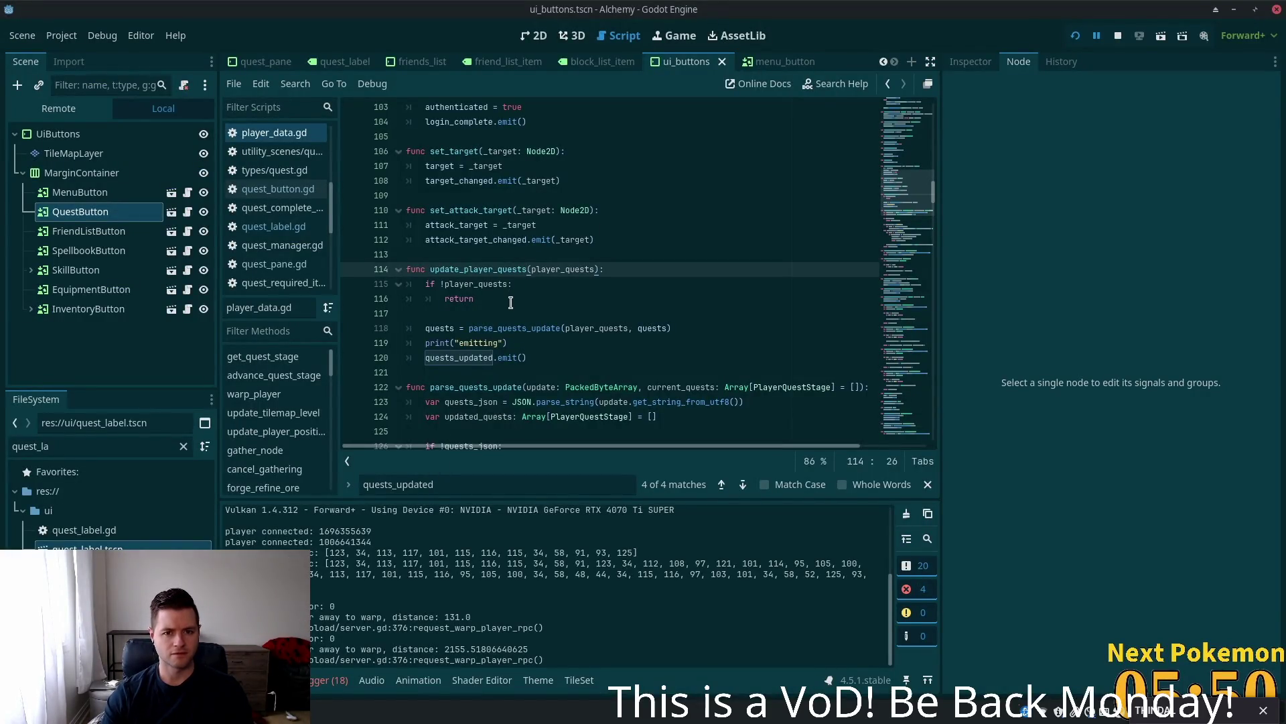
key(alt+Tab)
key(Tab)
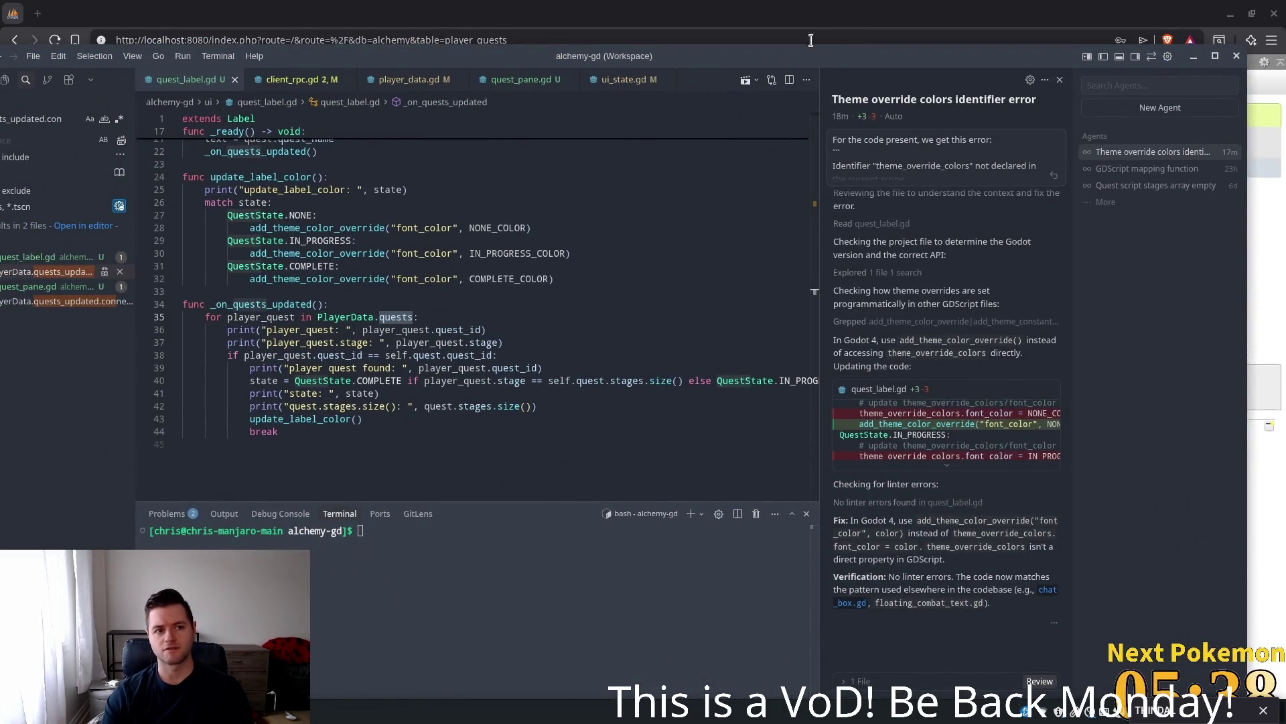
- Maximize Cursor, jump to parse_quests_update in player_data.gd, and add a breakpoint on line 125
double_click(784, 56)
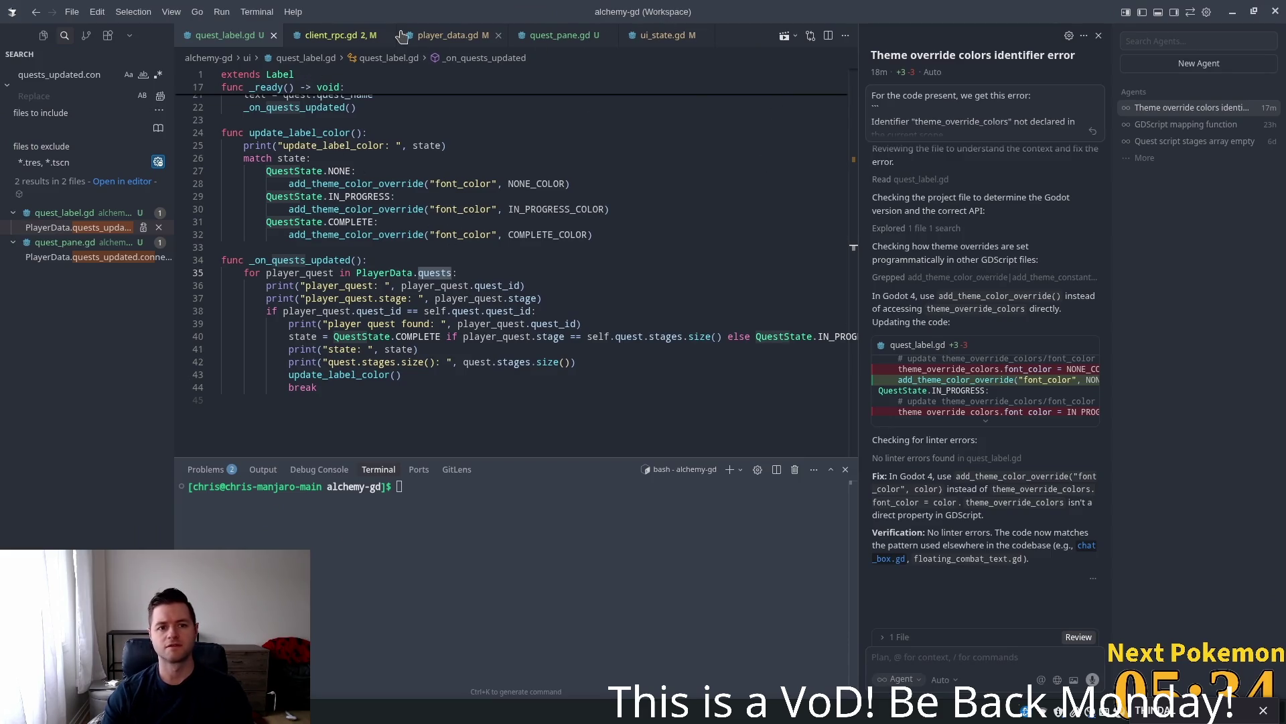
click(429, 35)
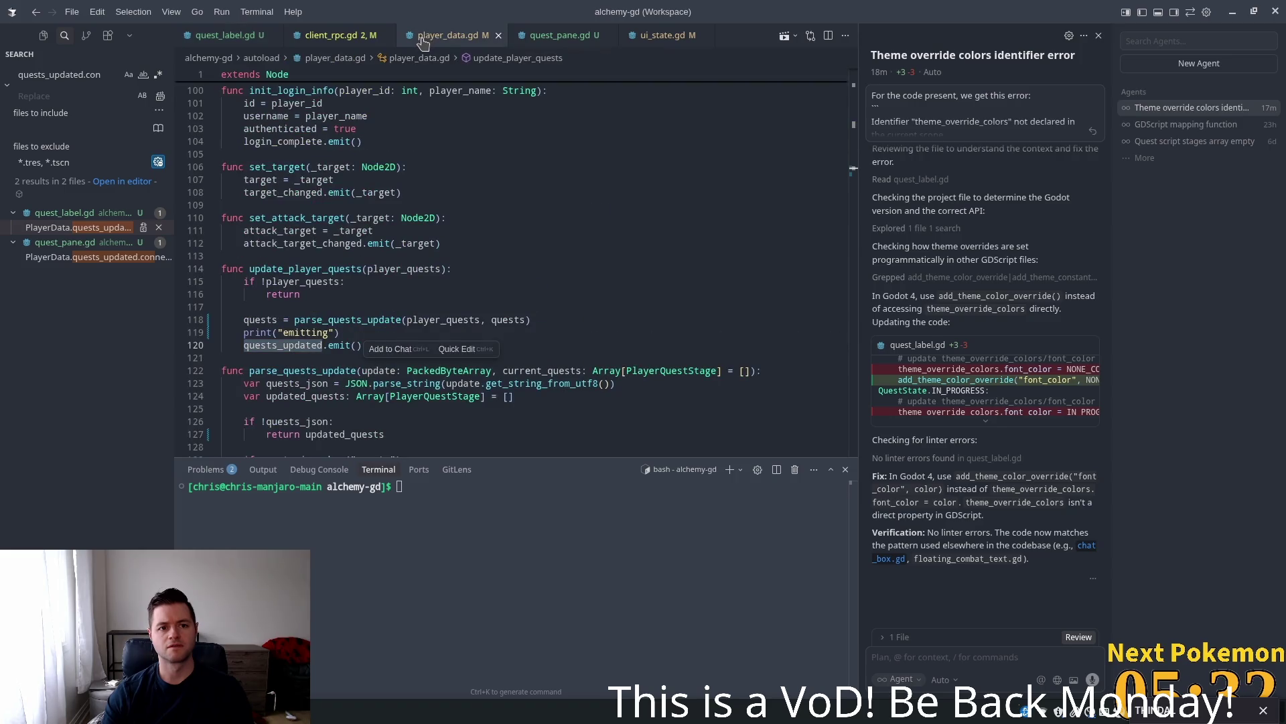
double_click(368, 317)
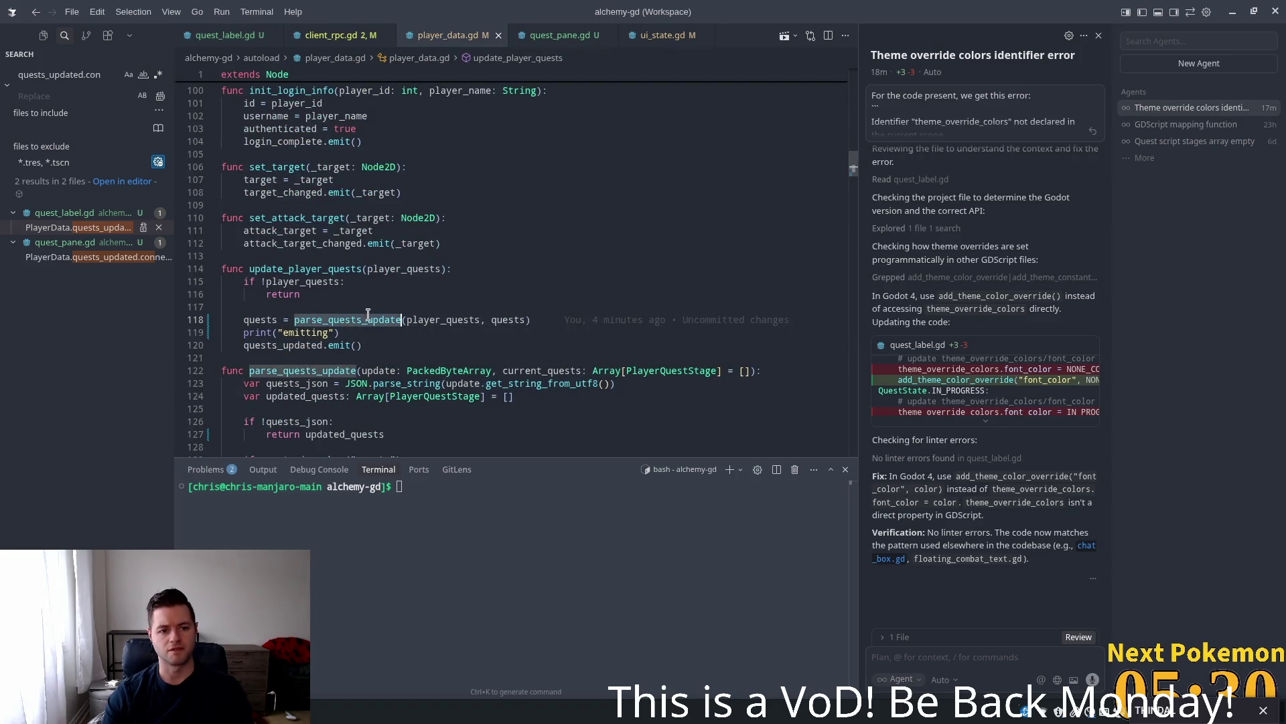
mouse_move(302, 325)
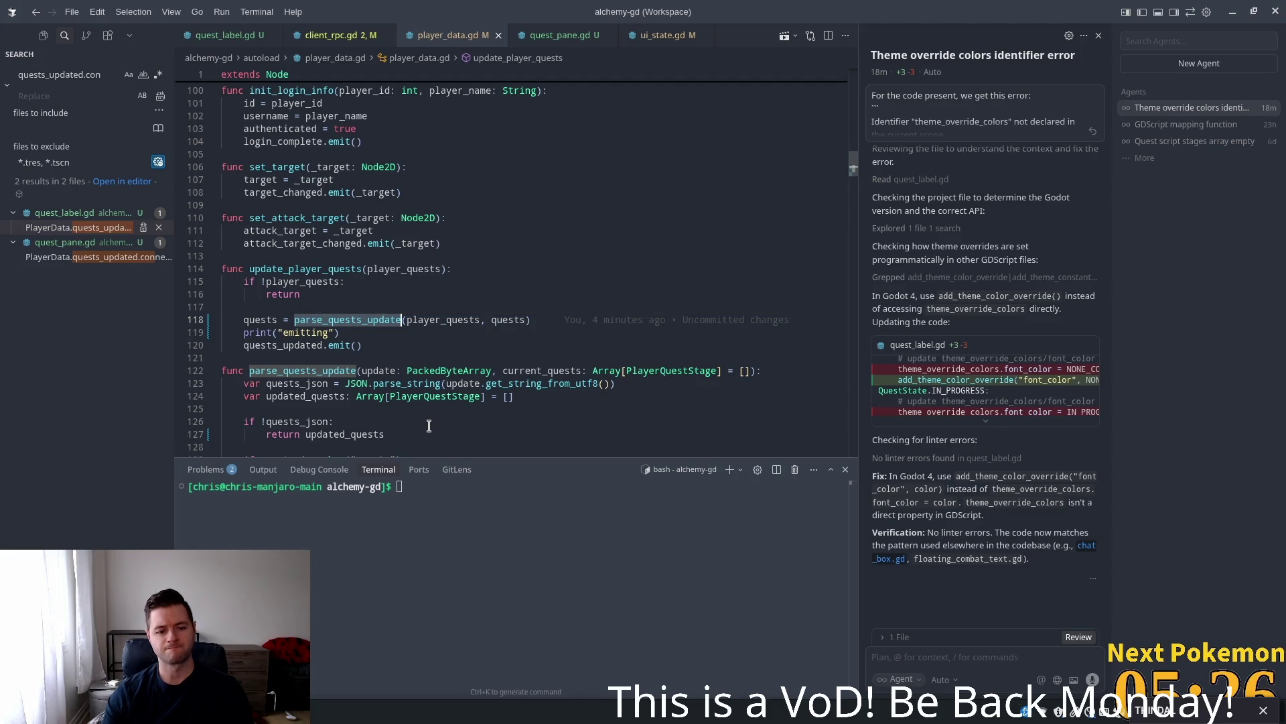
ctrl+click(361, 319)
scroll(339, 317, down, 3)
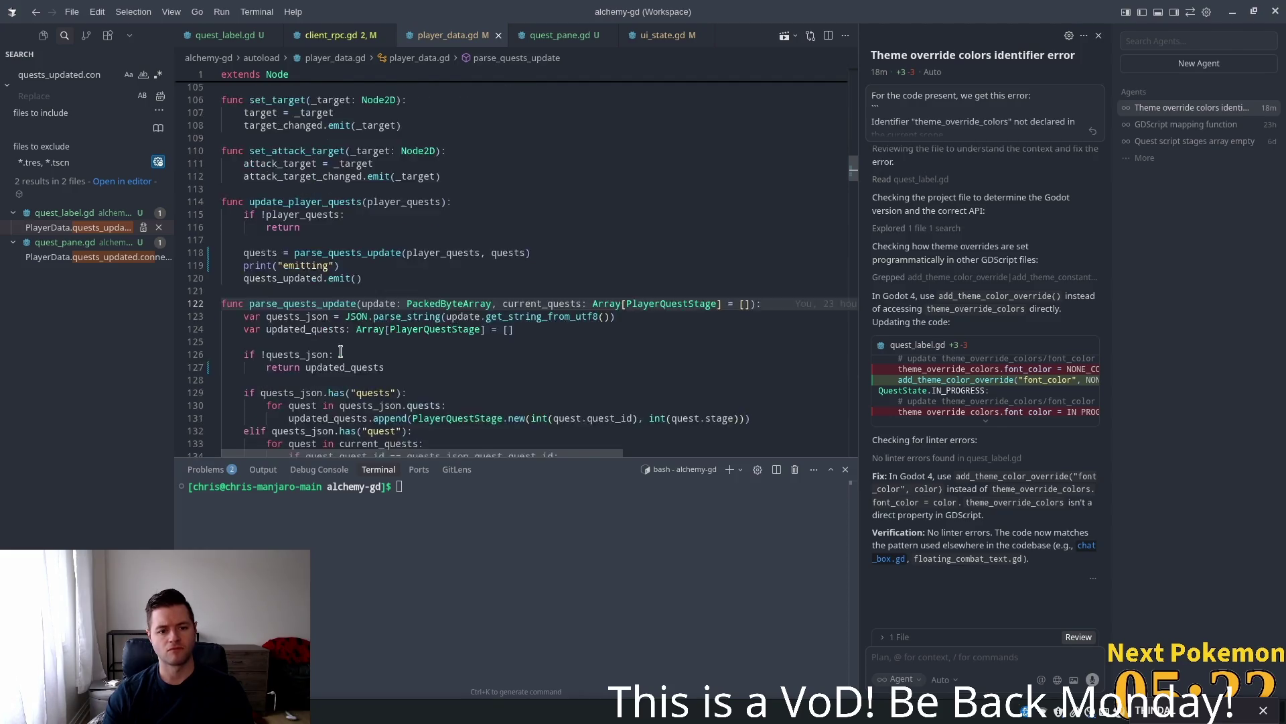
key(Down)
key(Down)
key(Down)
scroll(322, 288, down, 1)
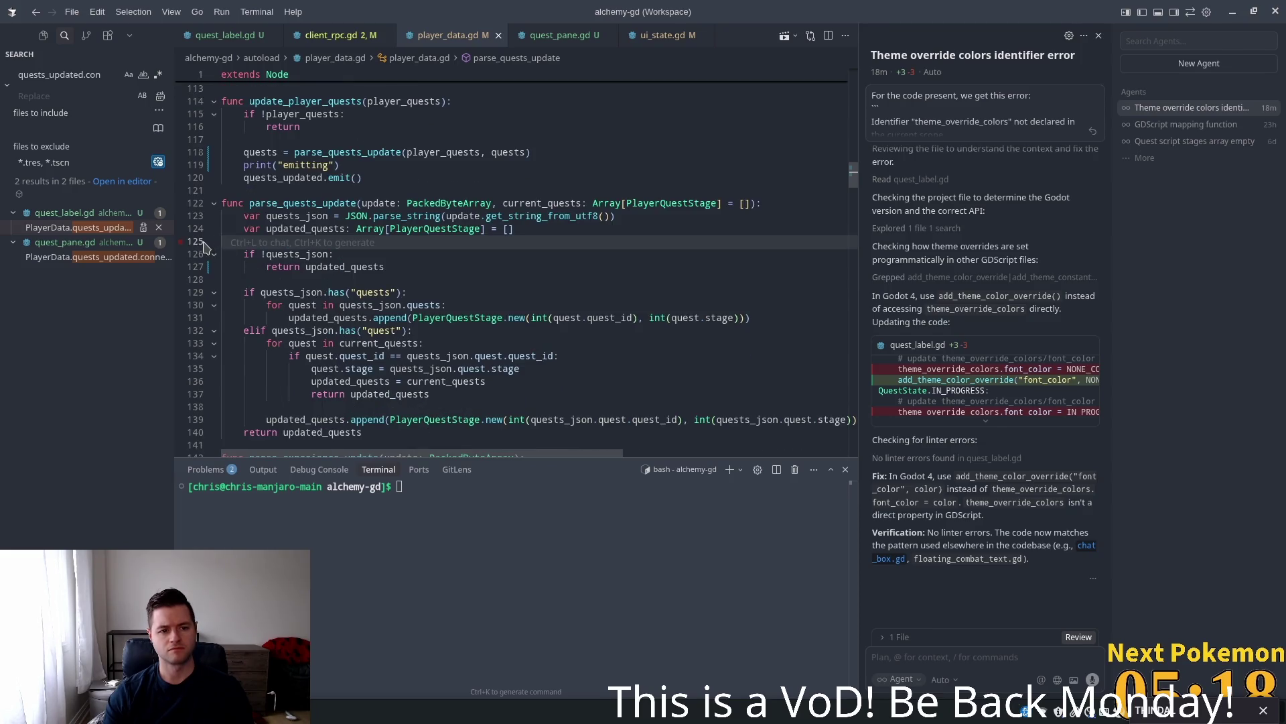
click(181, 243)
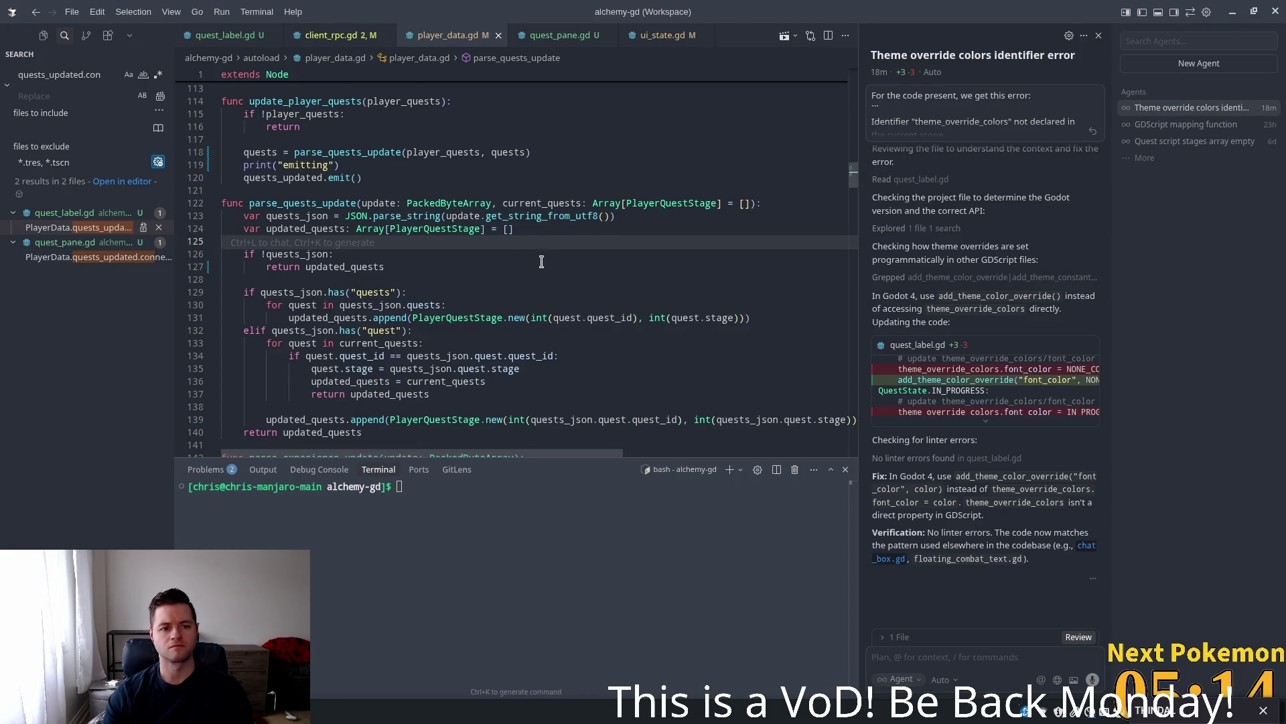
key(alt+Tab)
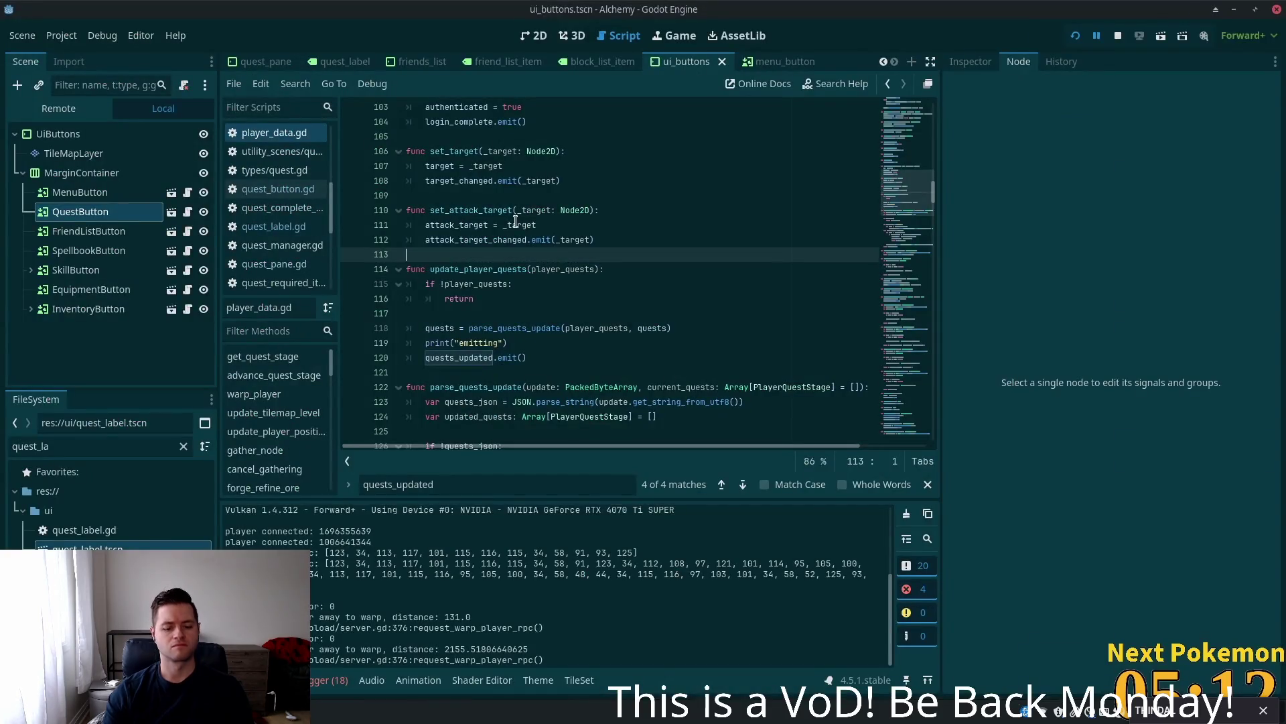
- Dismiss the Select Resource picker and set a breakpoint on line 125 in parse_quests_update
key(Escape)
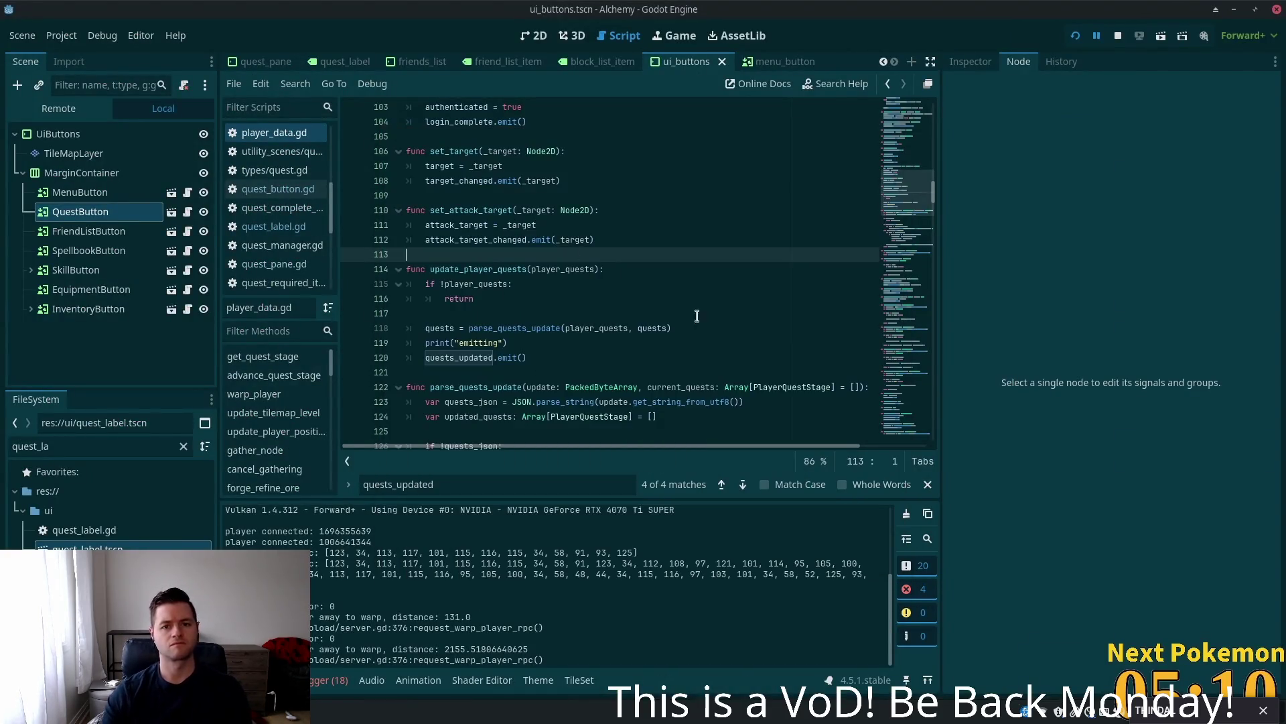
click(568, 317)
scroll(568, 317, down, 4)
click(489, 210)
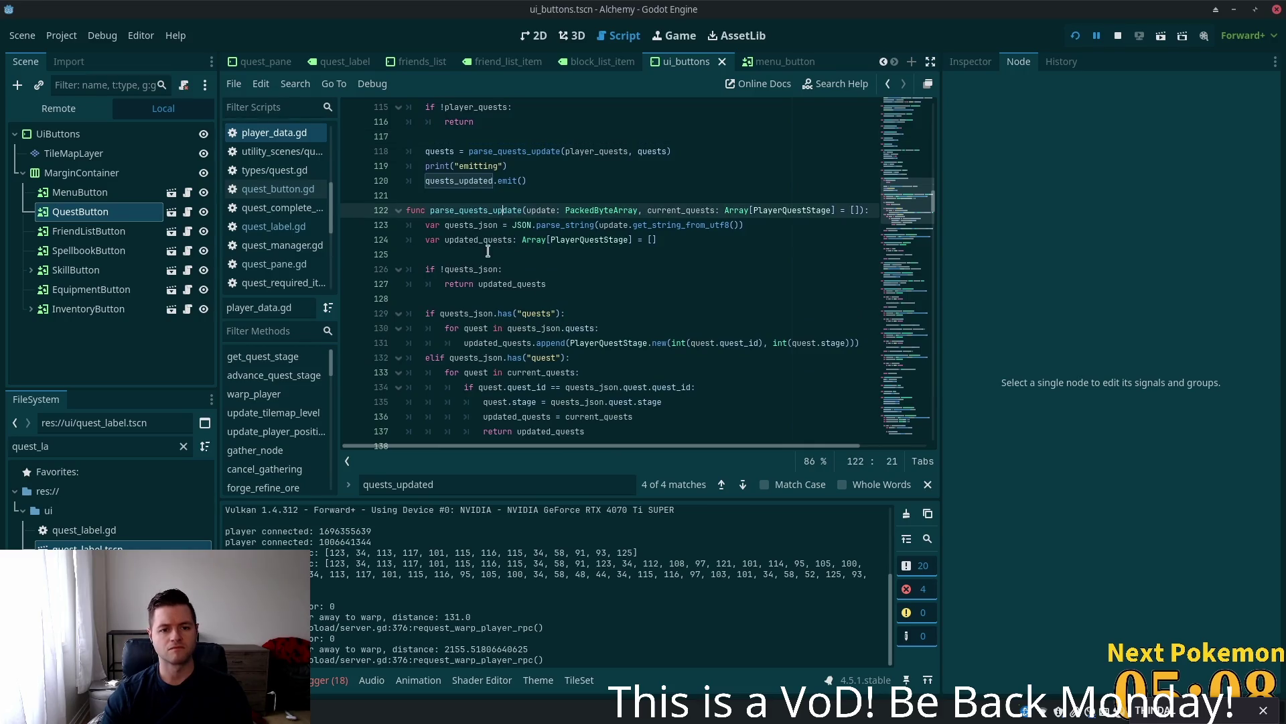
click(487, 254)
click(347, 257)
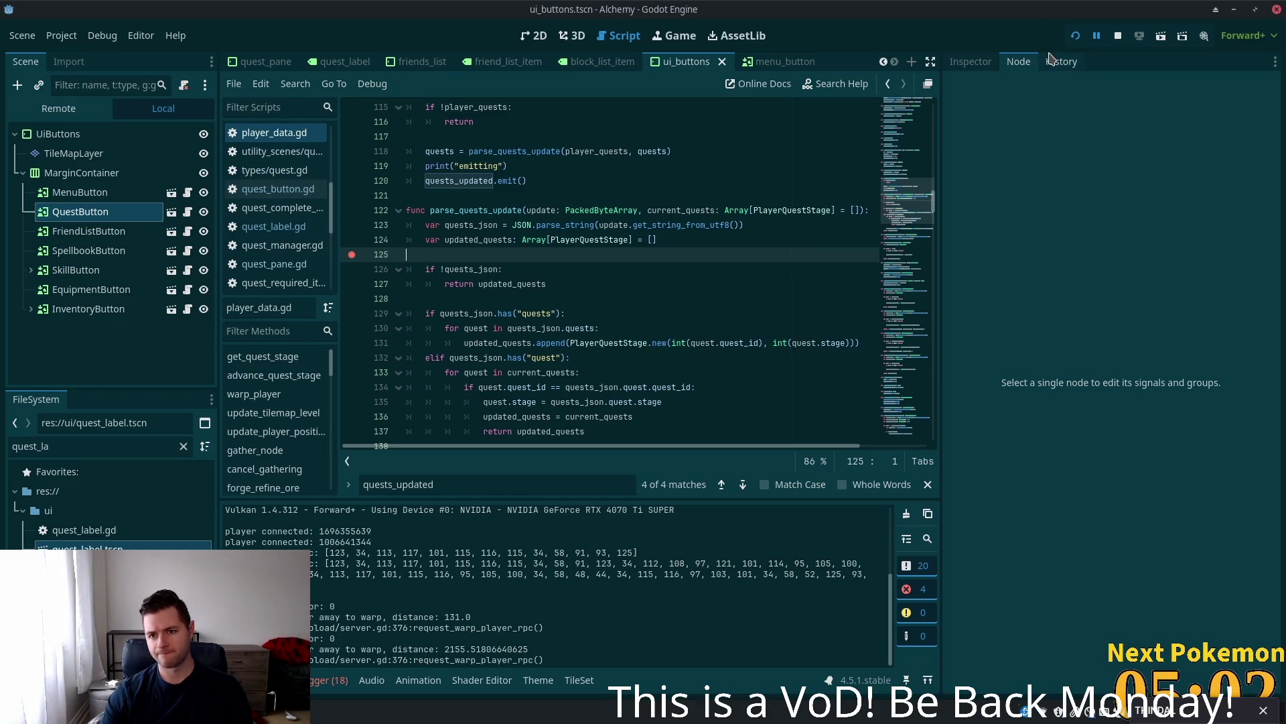
- Run the Alchemy game in debug mode, move the player, and return to the editor
click(1075, 37)
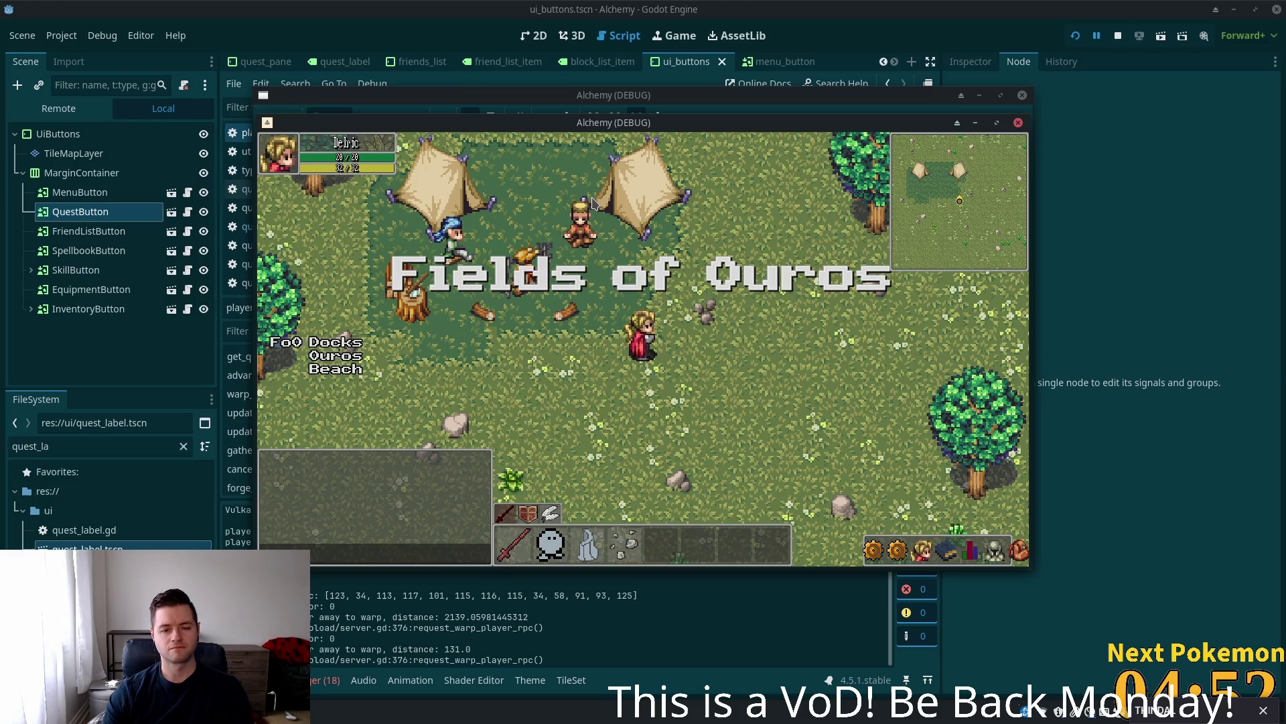
key(Right)
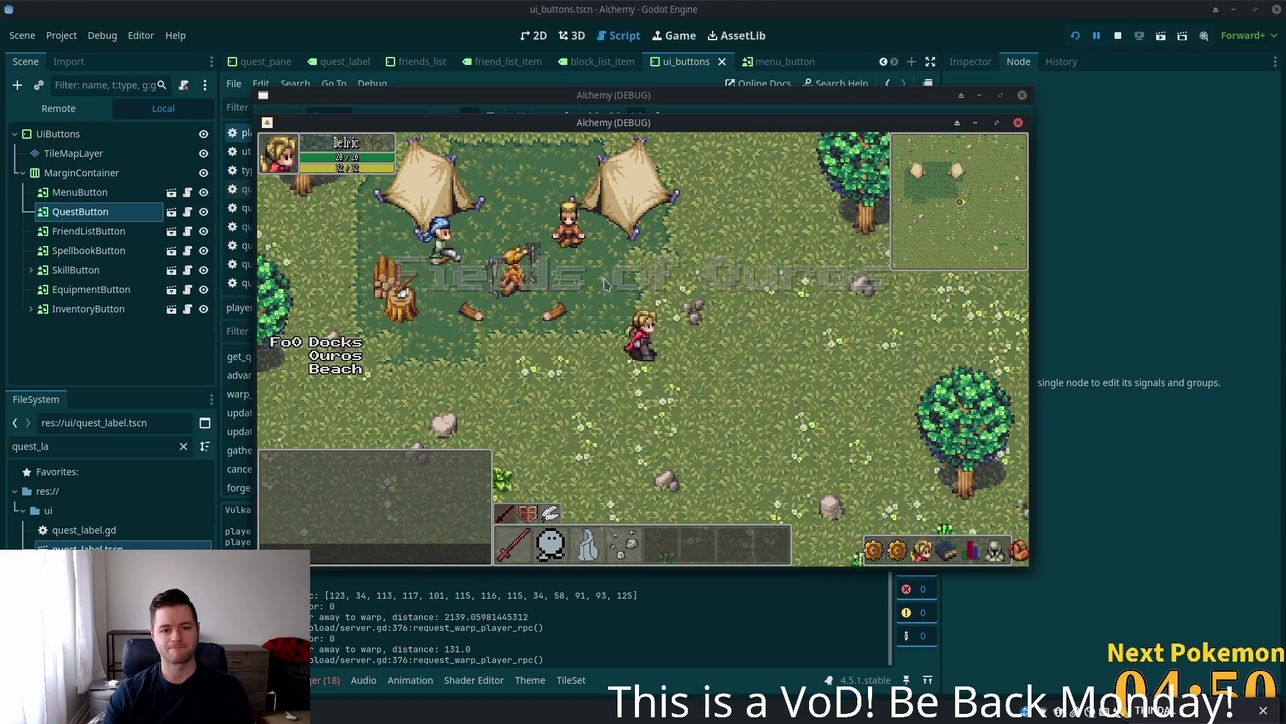
click(1139, 245)
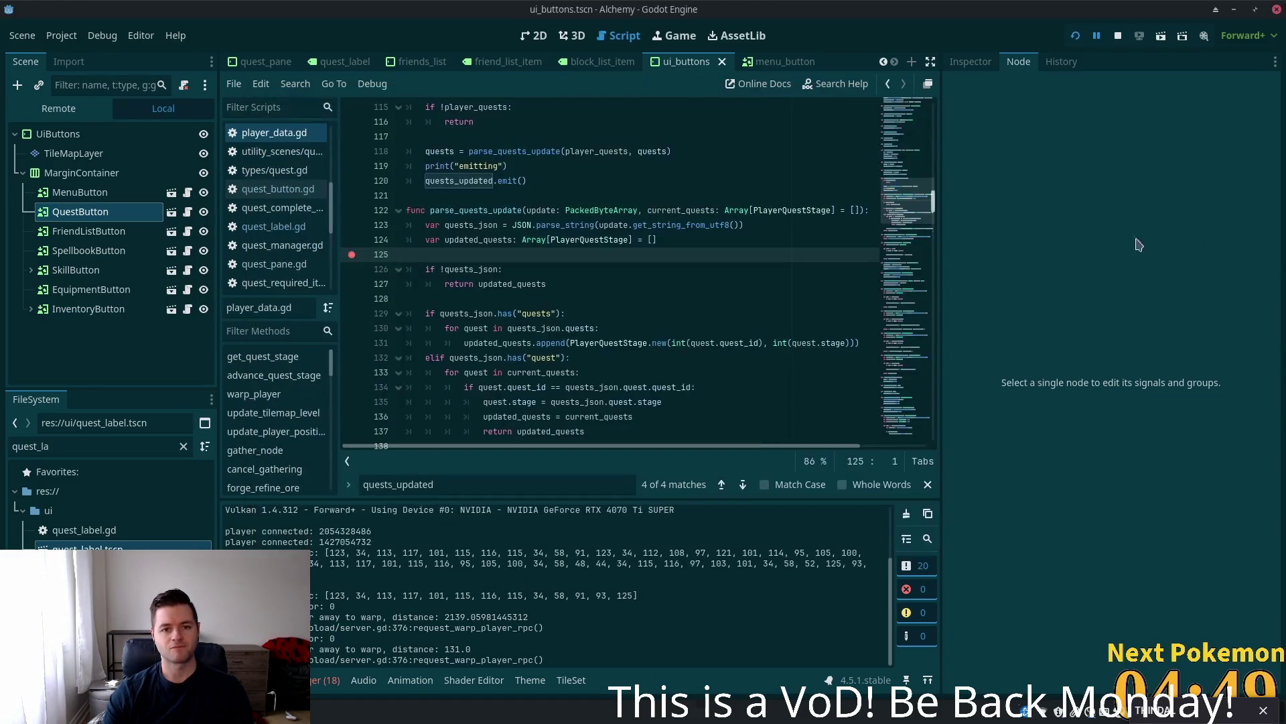
- Select parse_quests_update and relaunch the game with F5 to hit the breakpoint
double_click(479, 210)
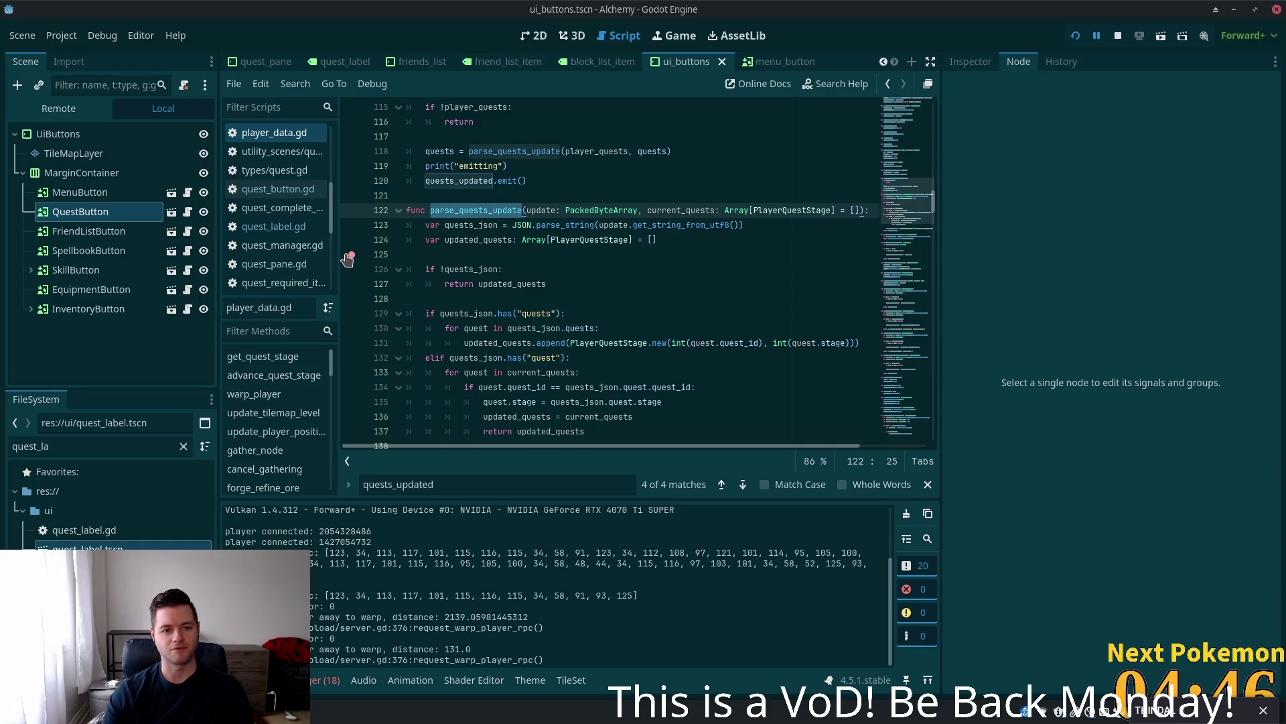
key(F5)
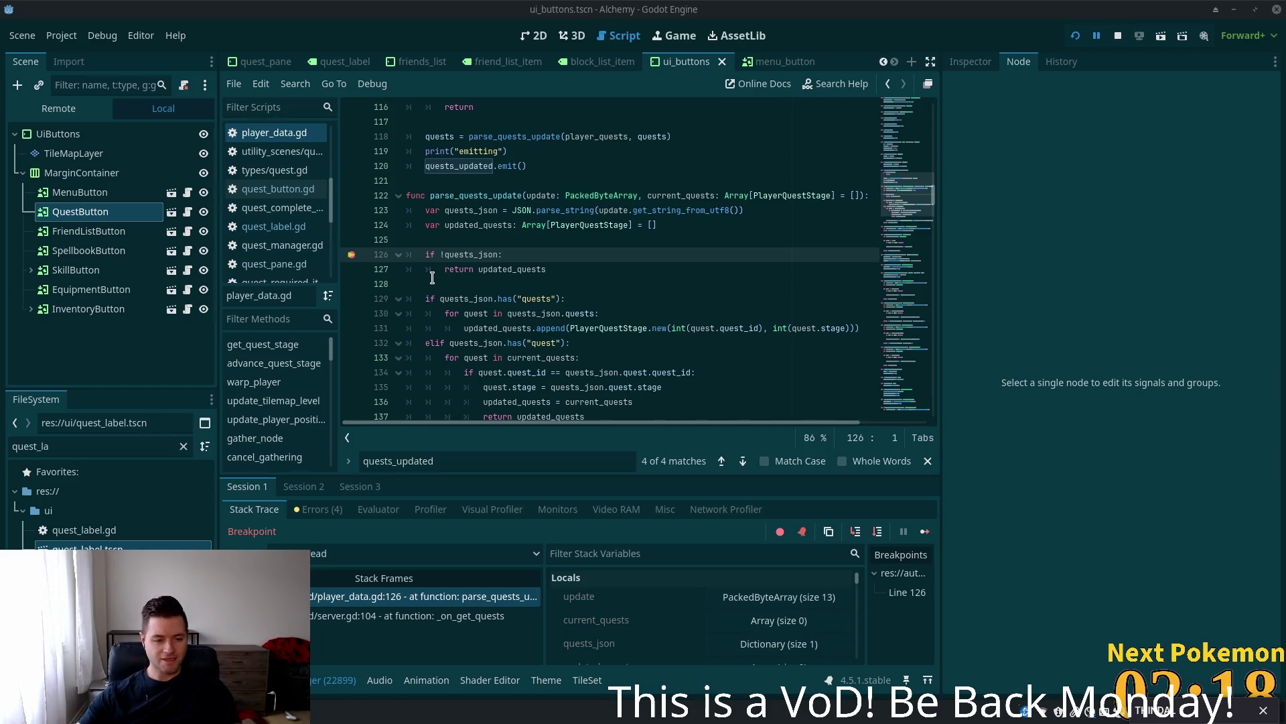
- Inspect current_quests, expand quests_json to find an empty quests array, then stop the session
click(569, 287)
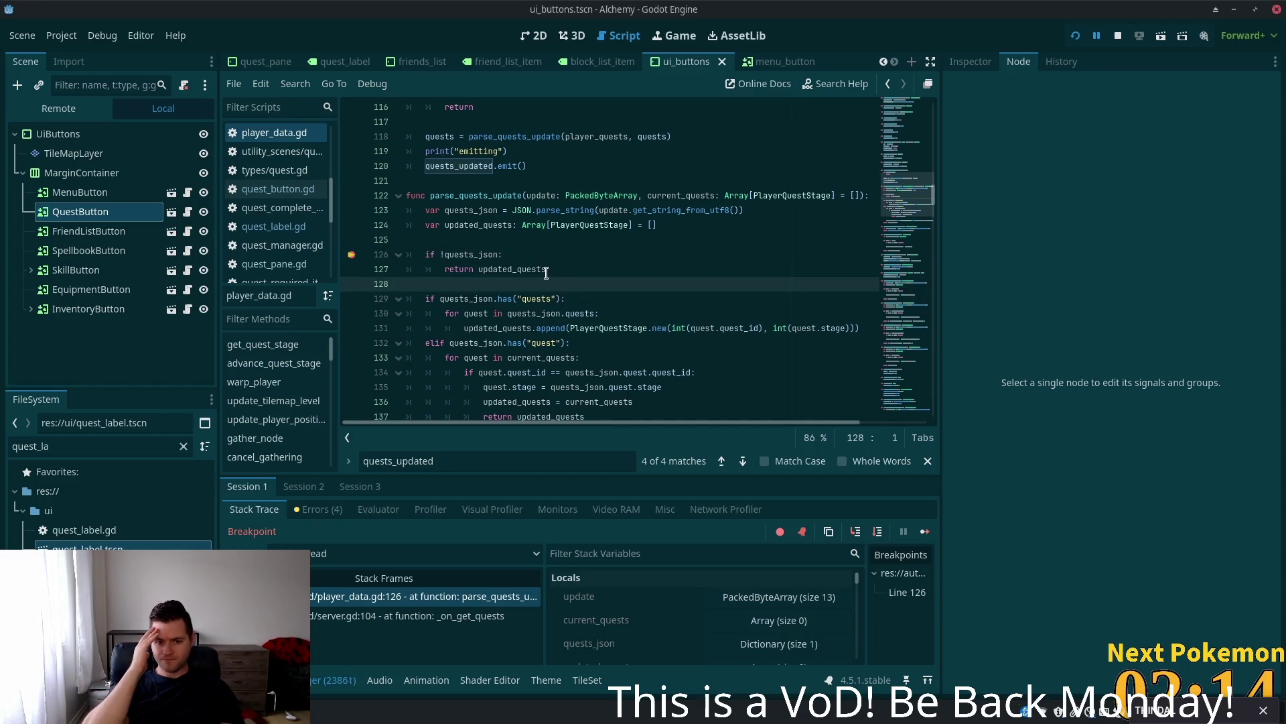
click(792, 623)
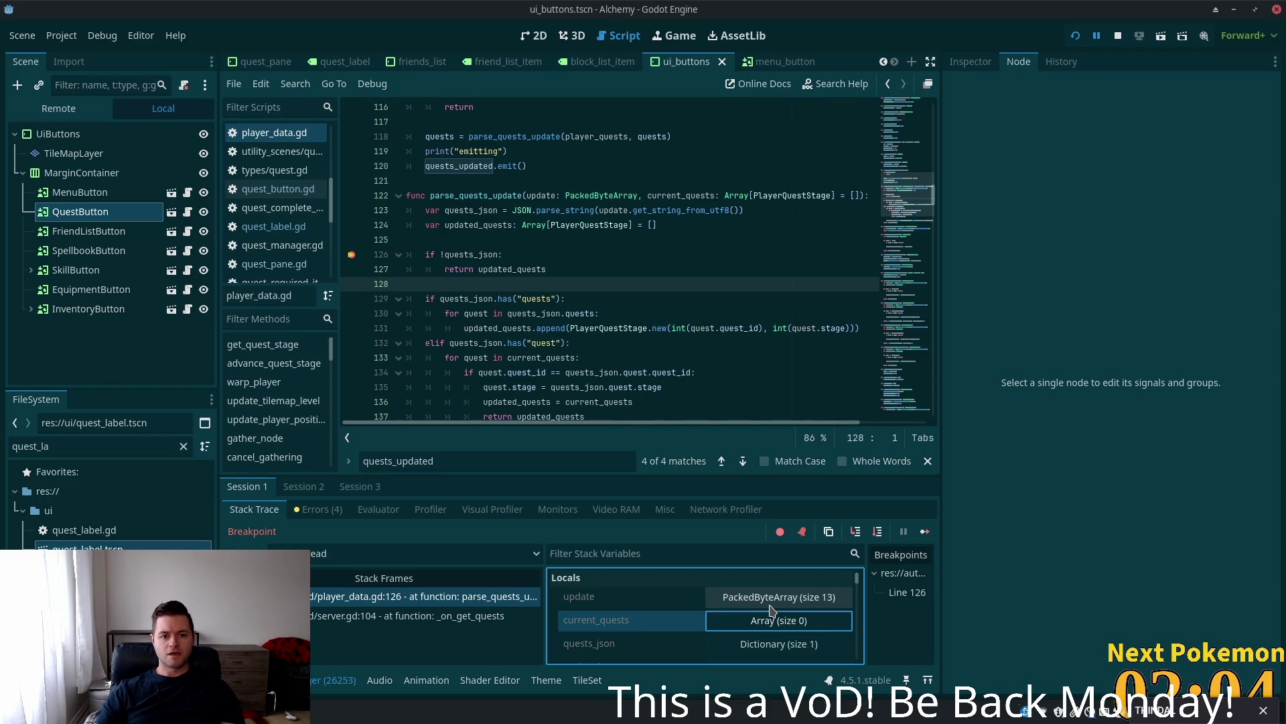
click(778, 640)
scroll(780, 608, down, 1)
scroll(780, 609, down, 4)
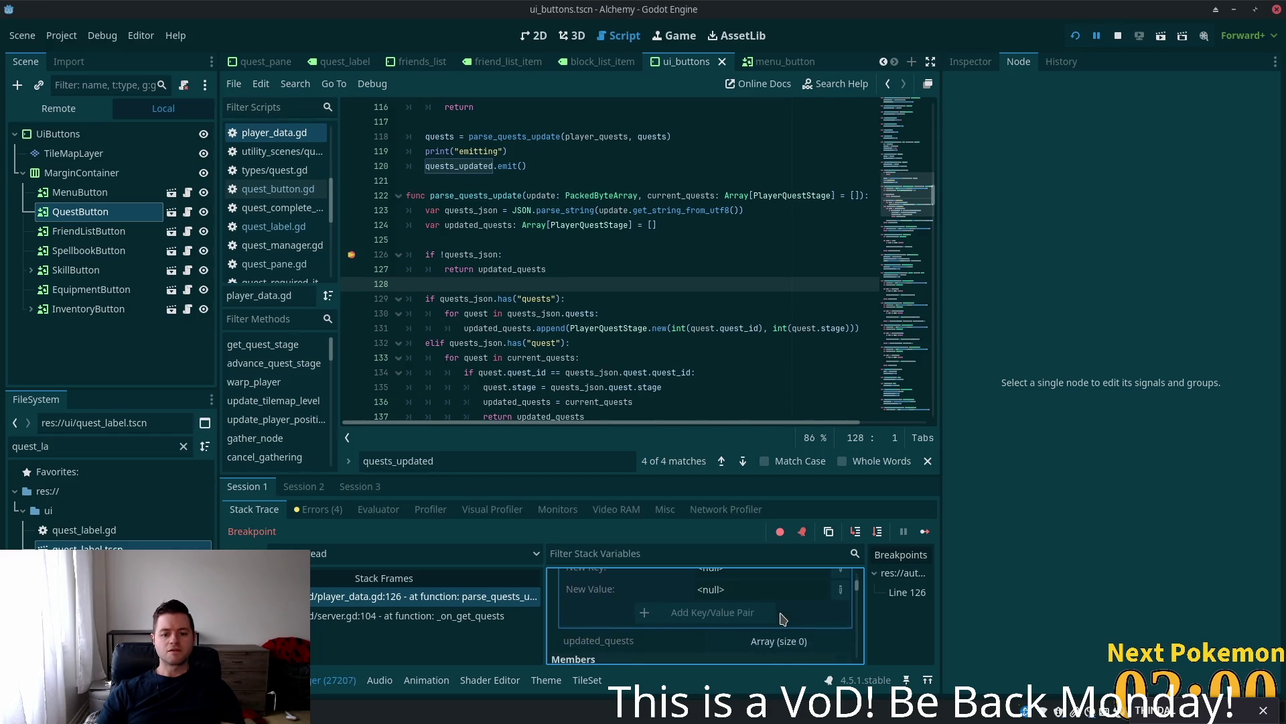
scroll(683, 599, up, 1)
scroll(683, 600, up, 1)
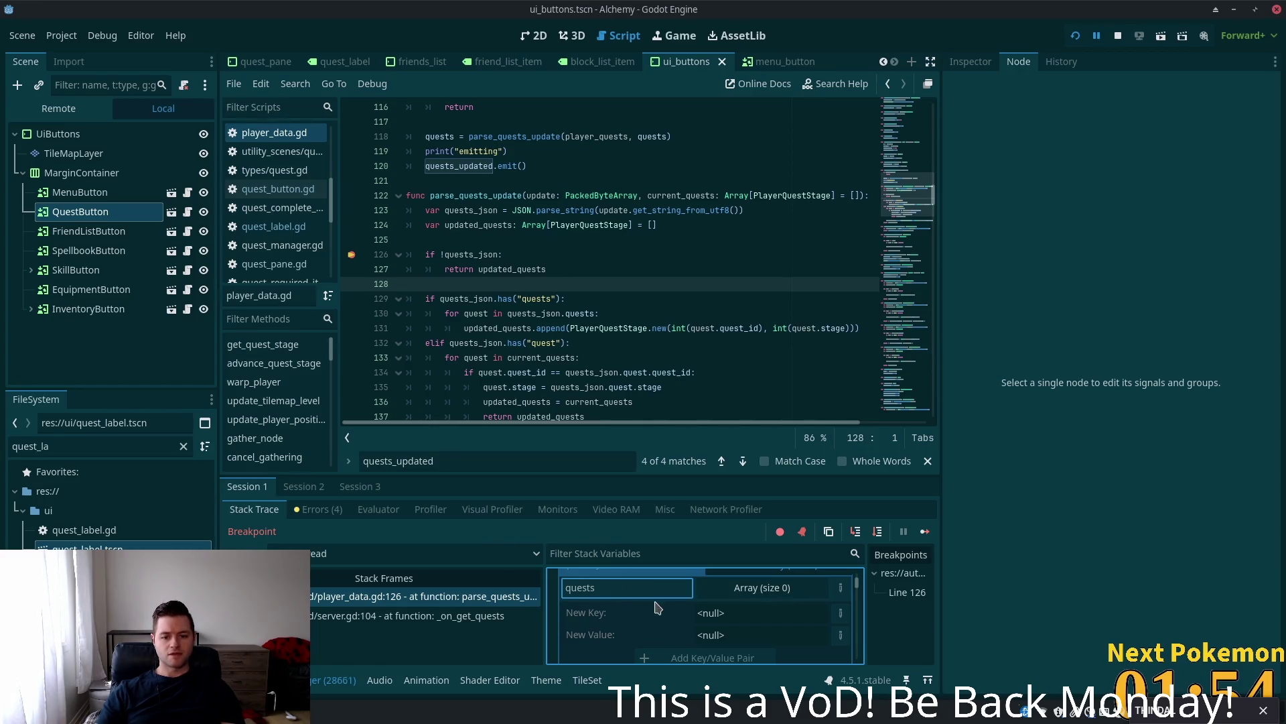
scroll(672, 606, up, 1)
scroll(765, 619, down, 2)
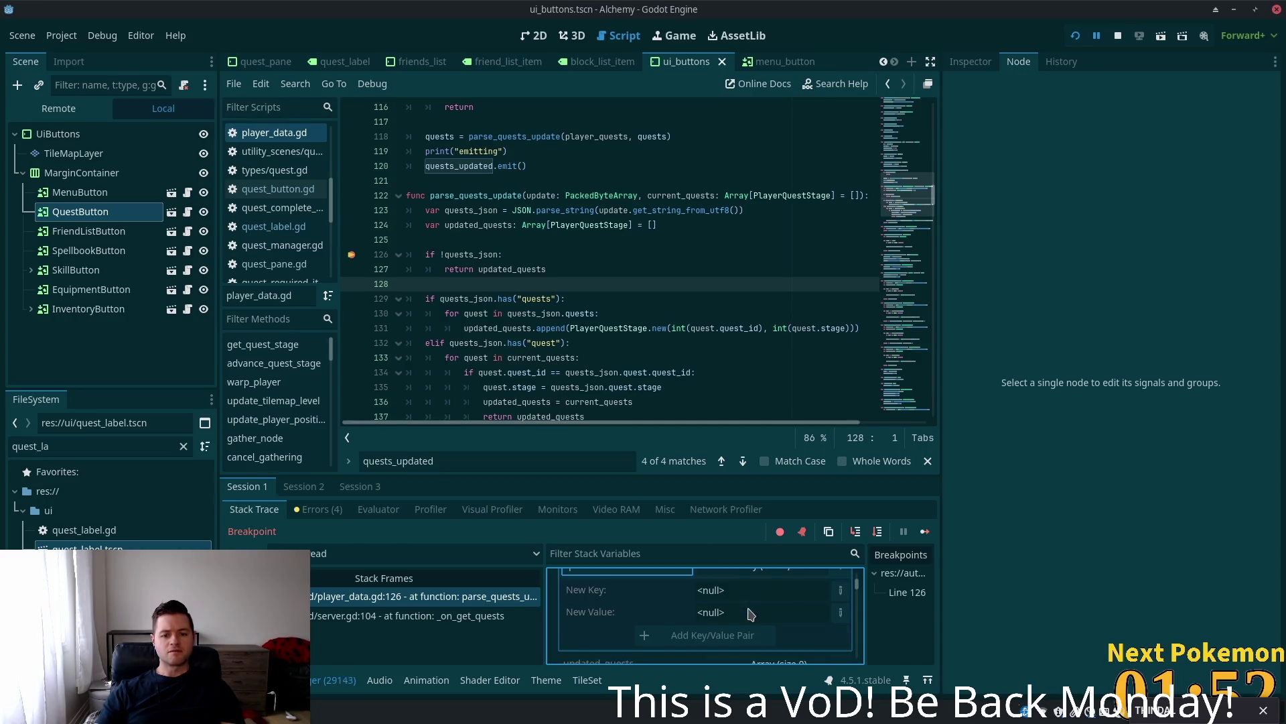
scroll(860, 596, down, 2)
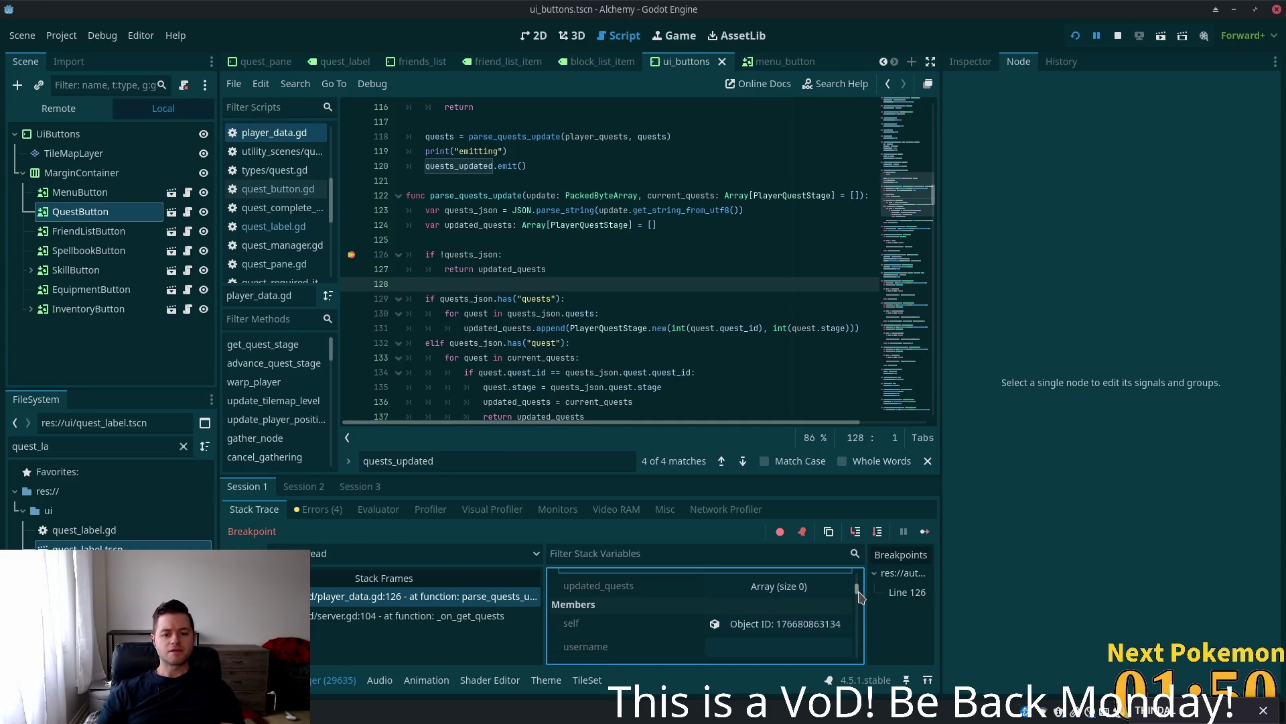
scroll(860, 596, down, 2)
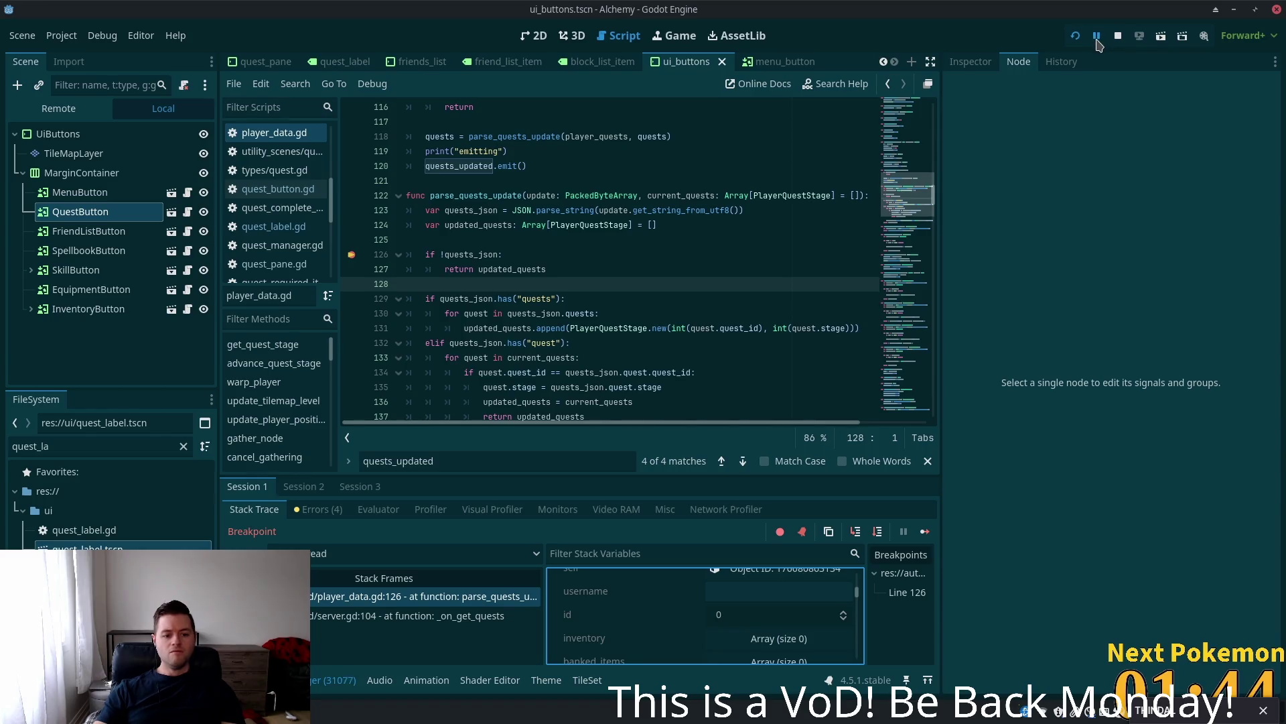
click(1118, 36)
- Restart the debug run and expand quests_json to reveal player_id 3, quest_id 0, stage 4
click(1075, 35)
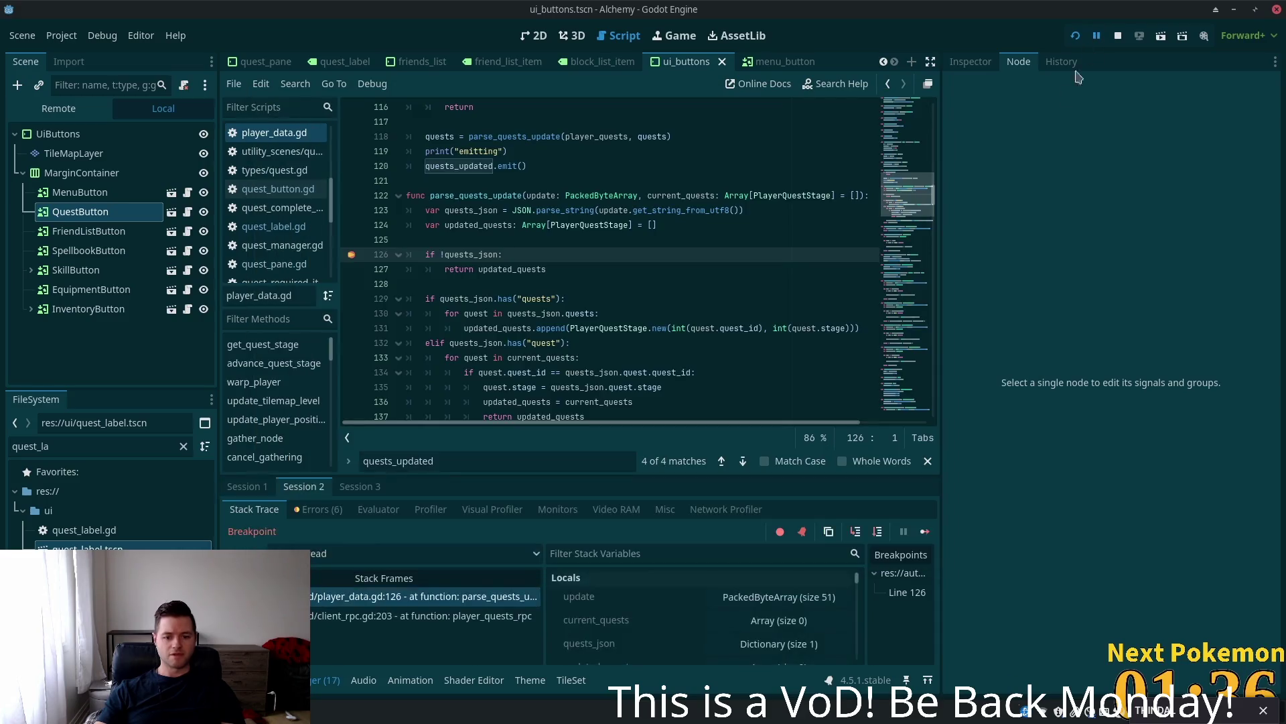
scroll(823, 603, down, 3)
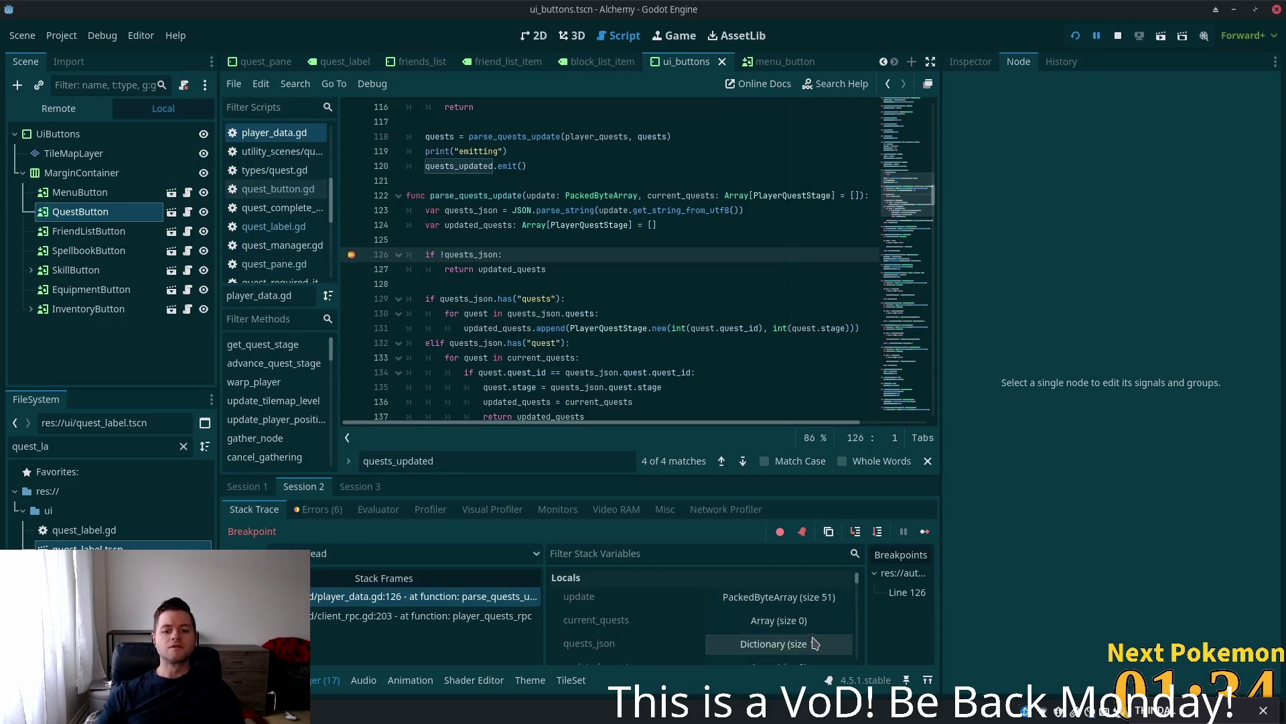
scroll(823, 623, up, 3)
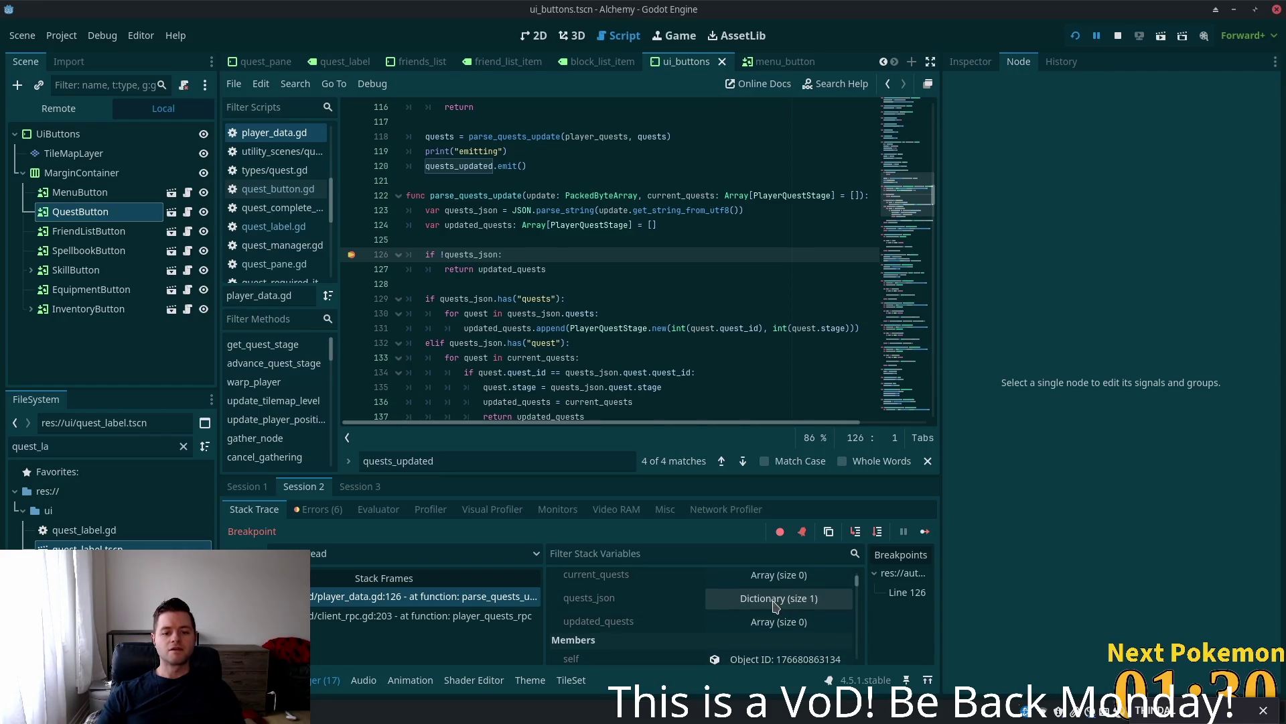
click(784, 598)
click(785, 618)
scroll(785, 627, down, 2)
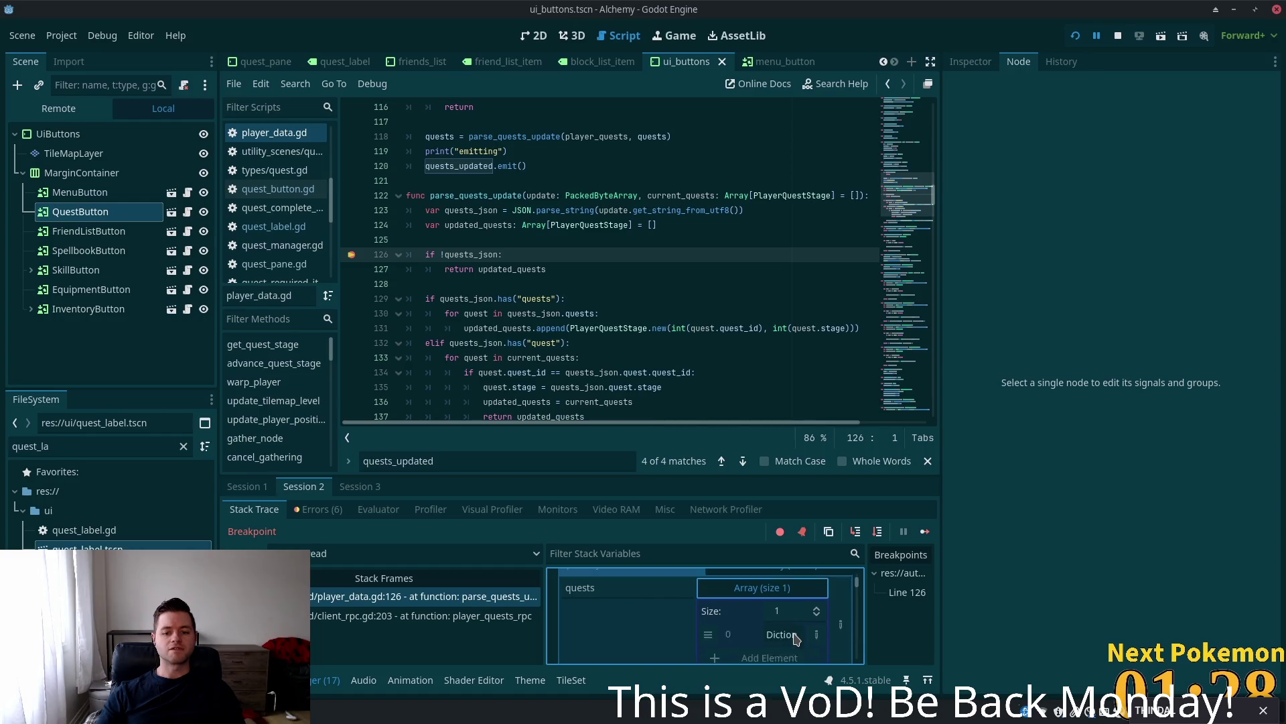
click(780, 601)
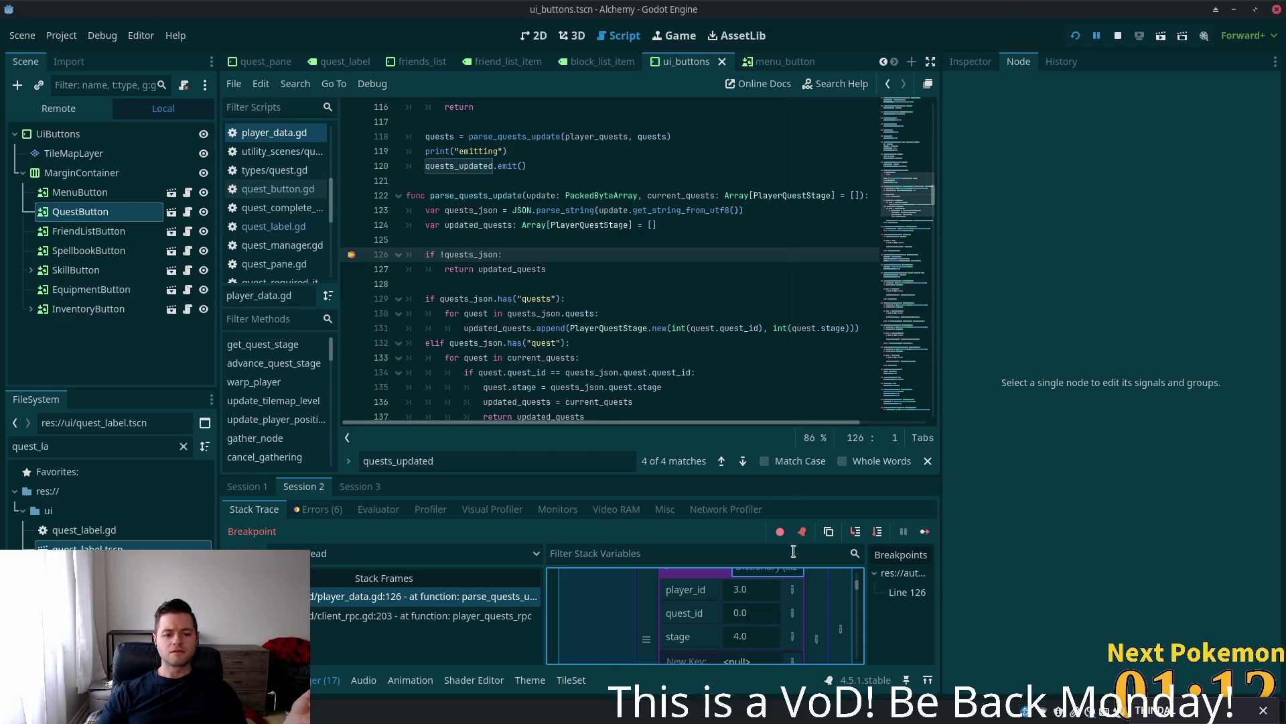
- Step through the quests loop and quest_stage.gd constructor back to update_player_quests line 115
click(856, 532)
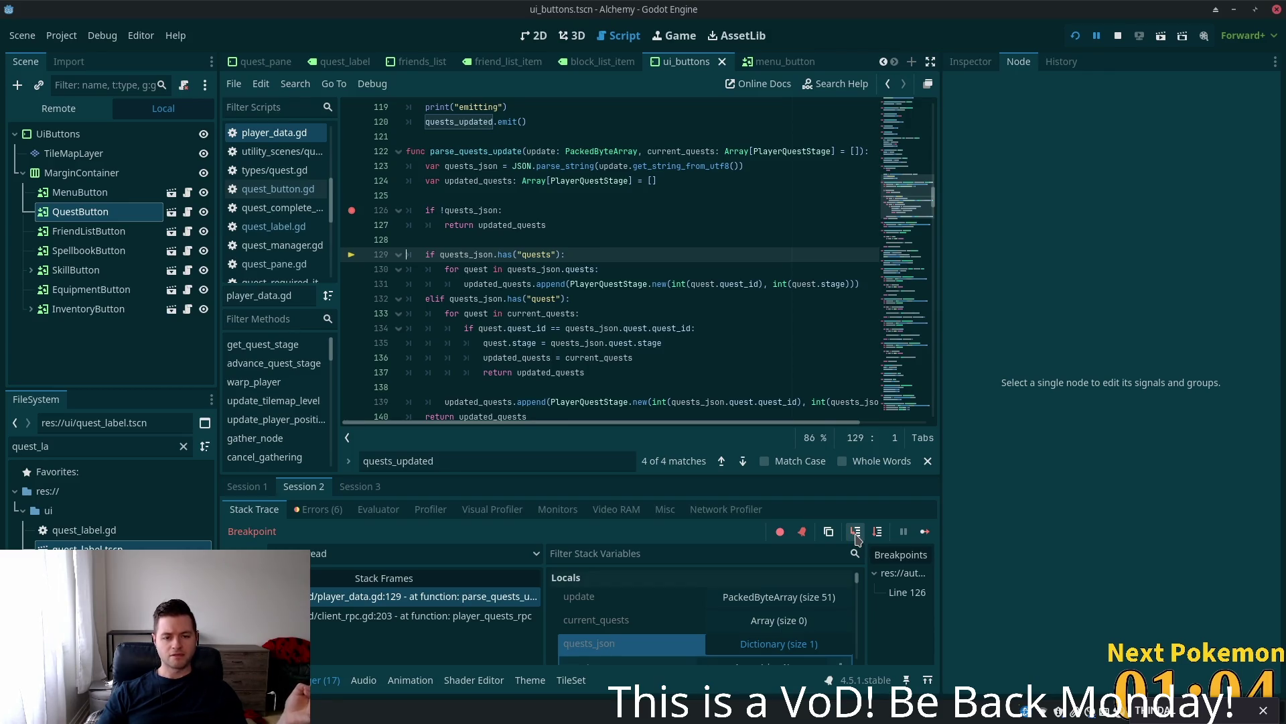
click(856, 538)
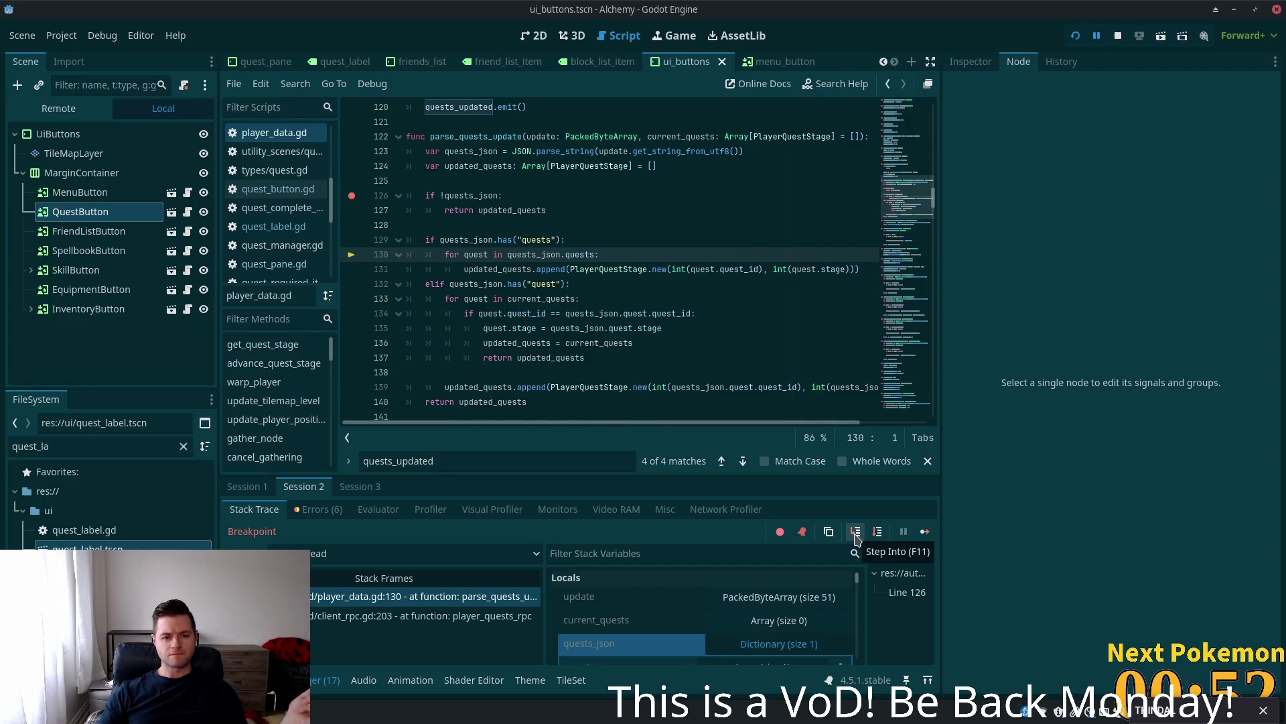
click(856, 532)
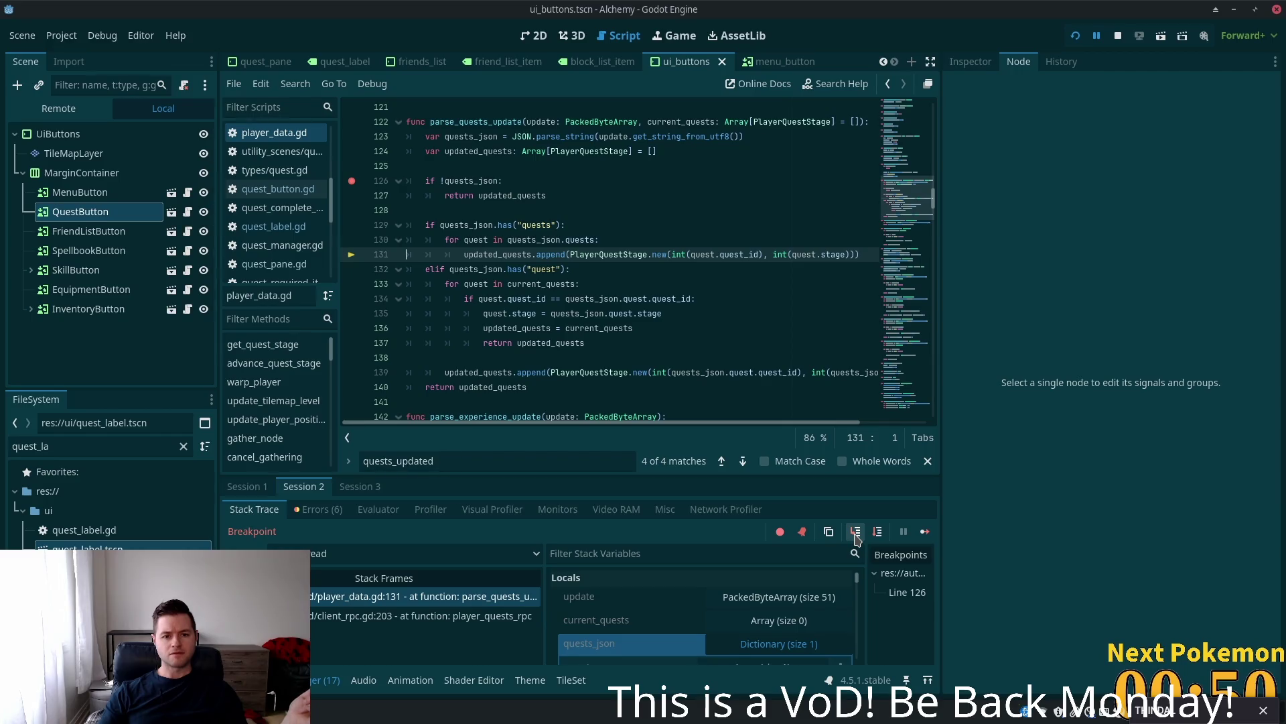
click(856, 533)
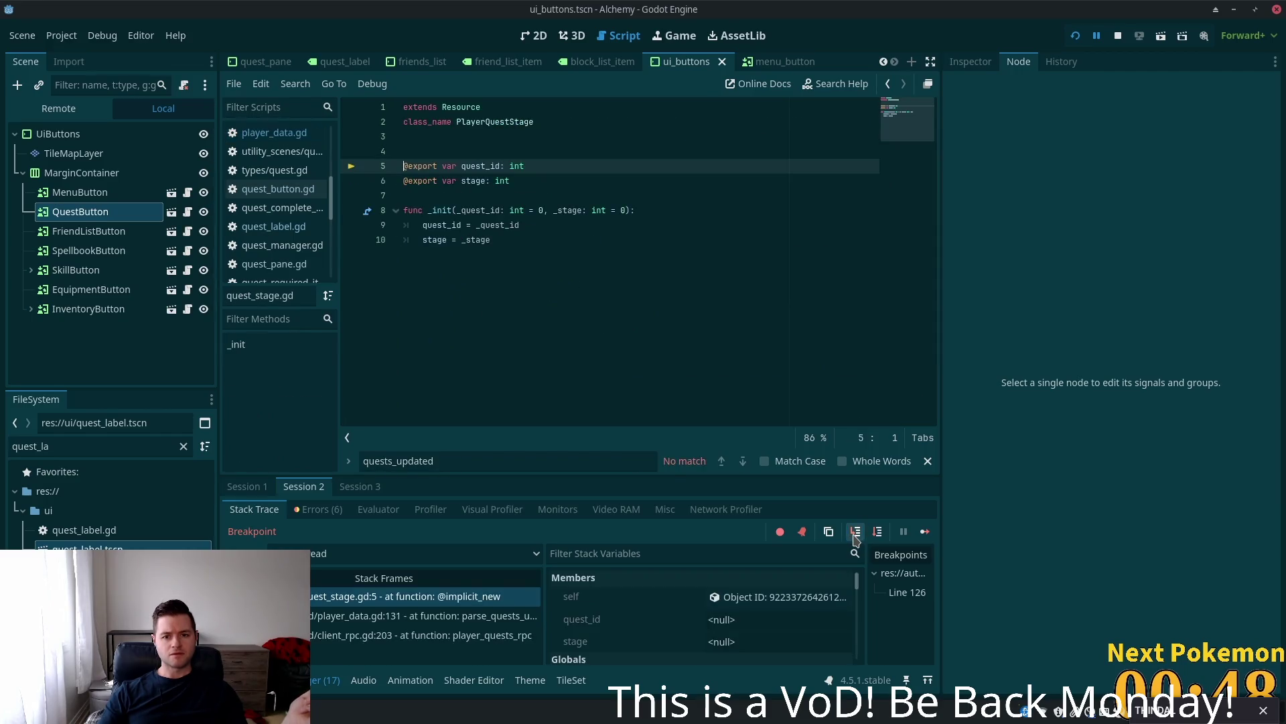
click(856, 532)
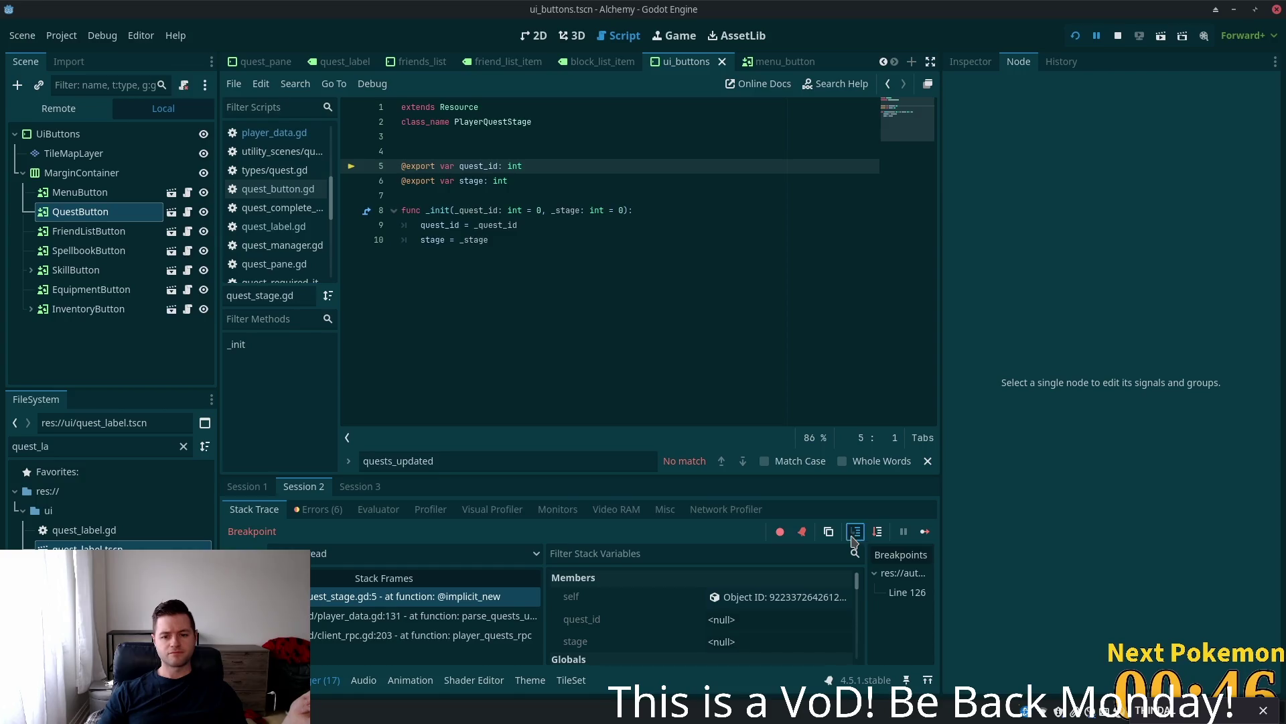
click(855, 533)
click(855, 533)
click(855, 533)
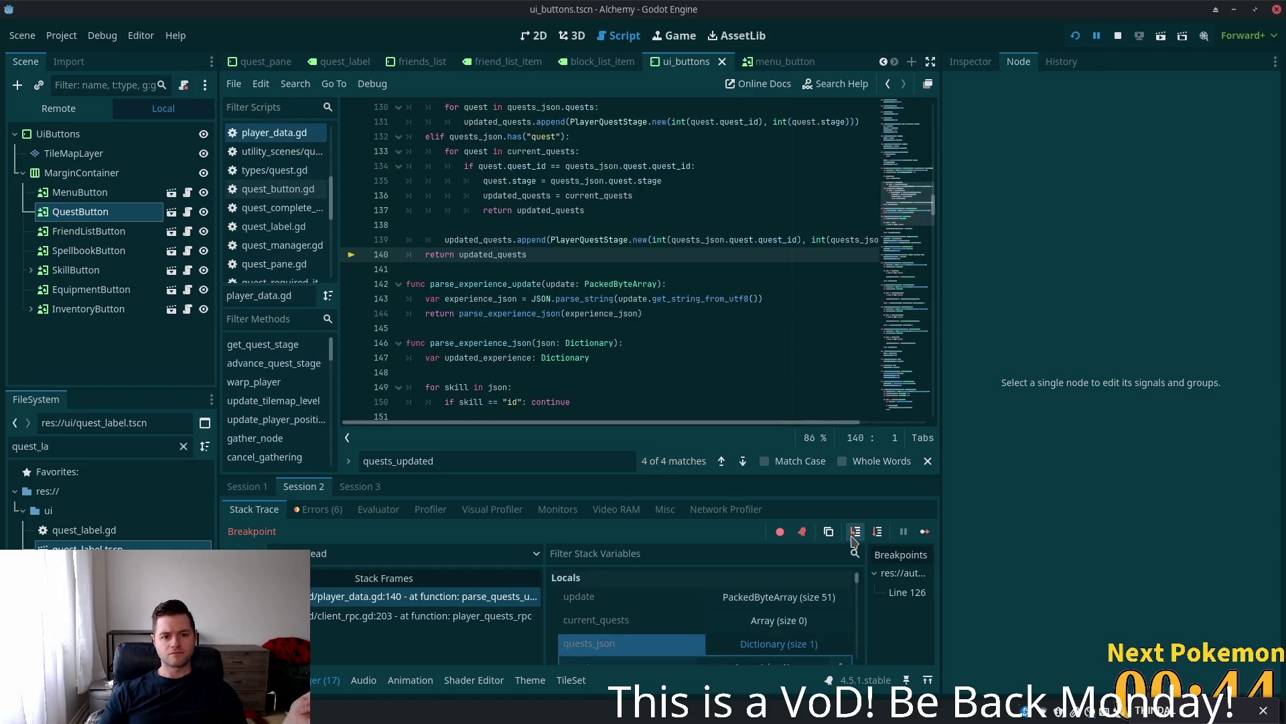
click(853, 538)
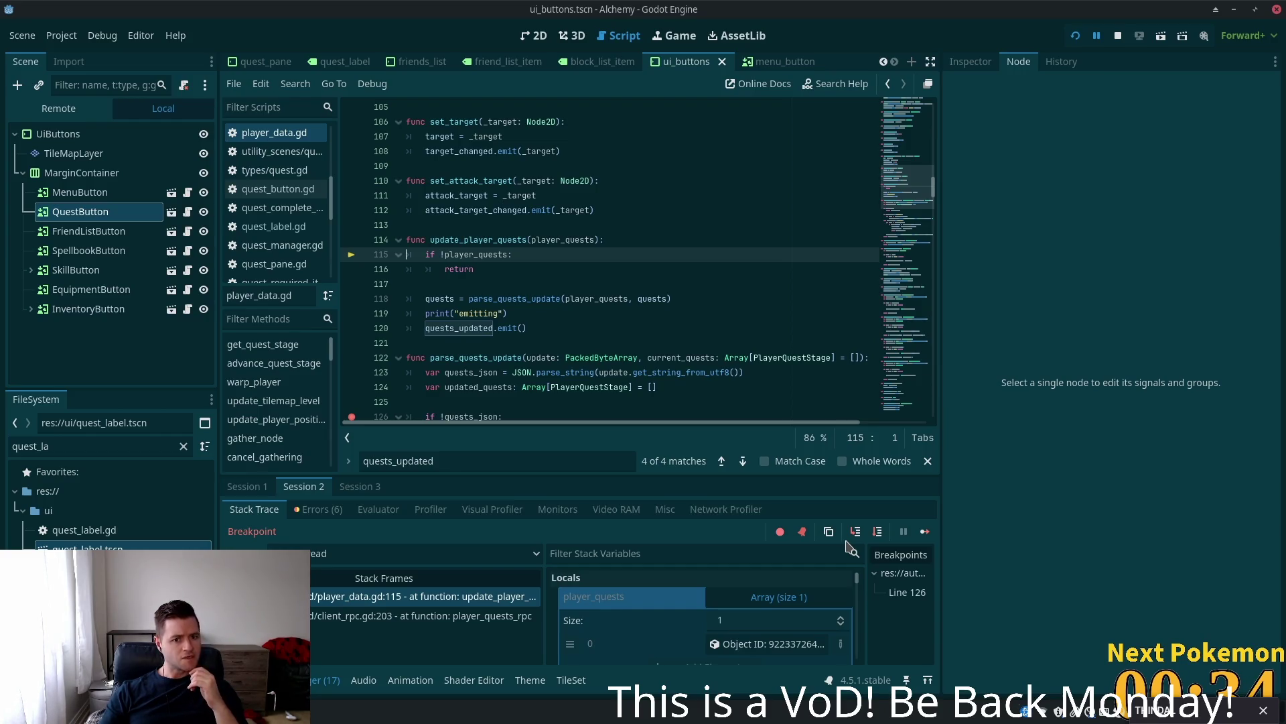
- Step into parse_quests_update to its empty-JSON return at line 127, checking current_quests, then select the update_player_quests frame
click(854, 533)
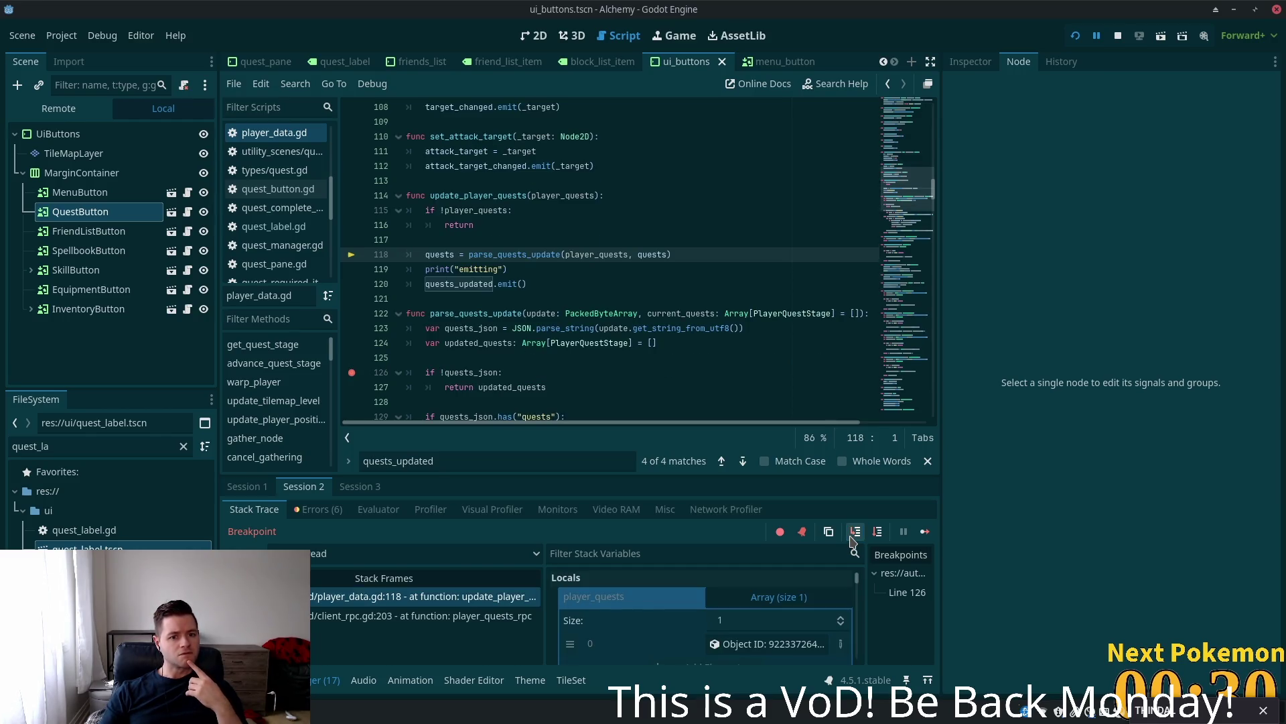
click(851, 536)
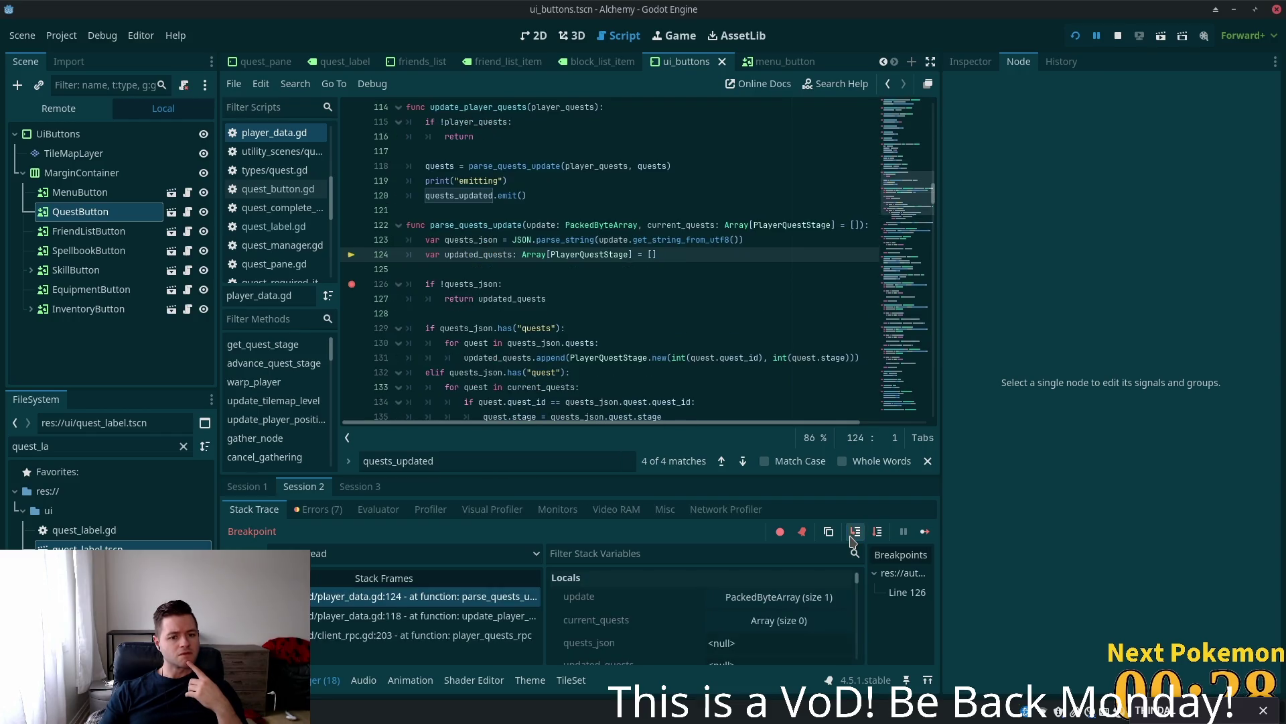
click(853, 540)
click(853, 539)
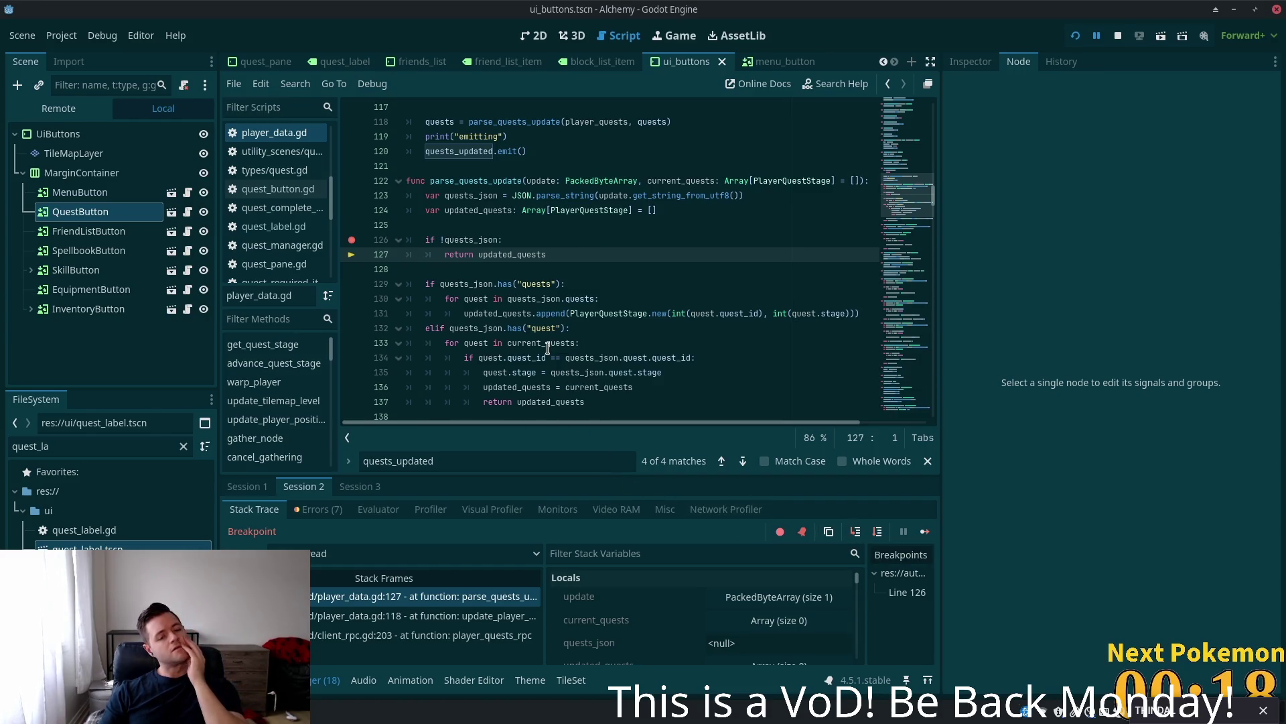
mouse_move(545, 349)
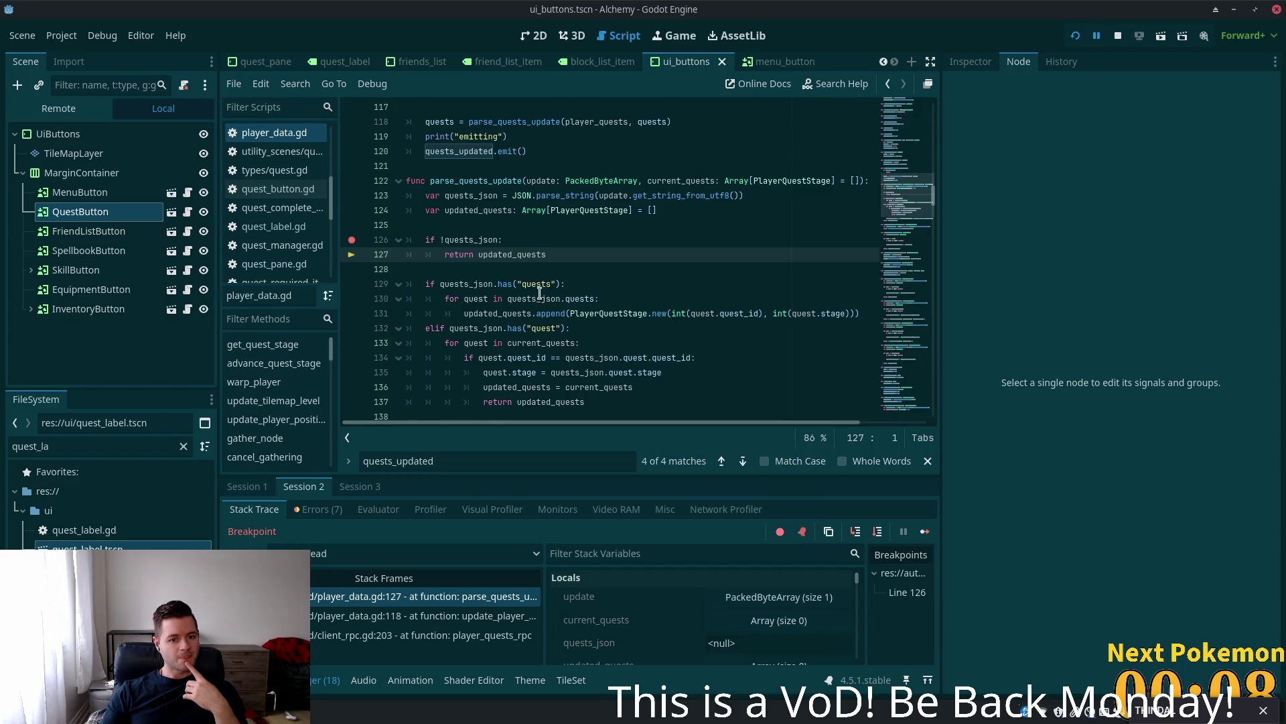
click(415, 615)
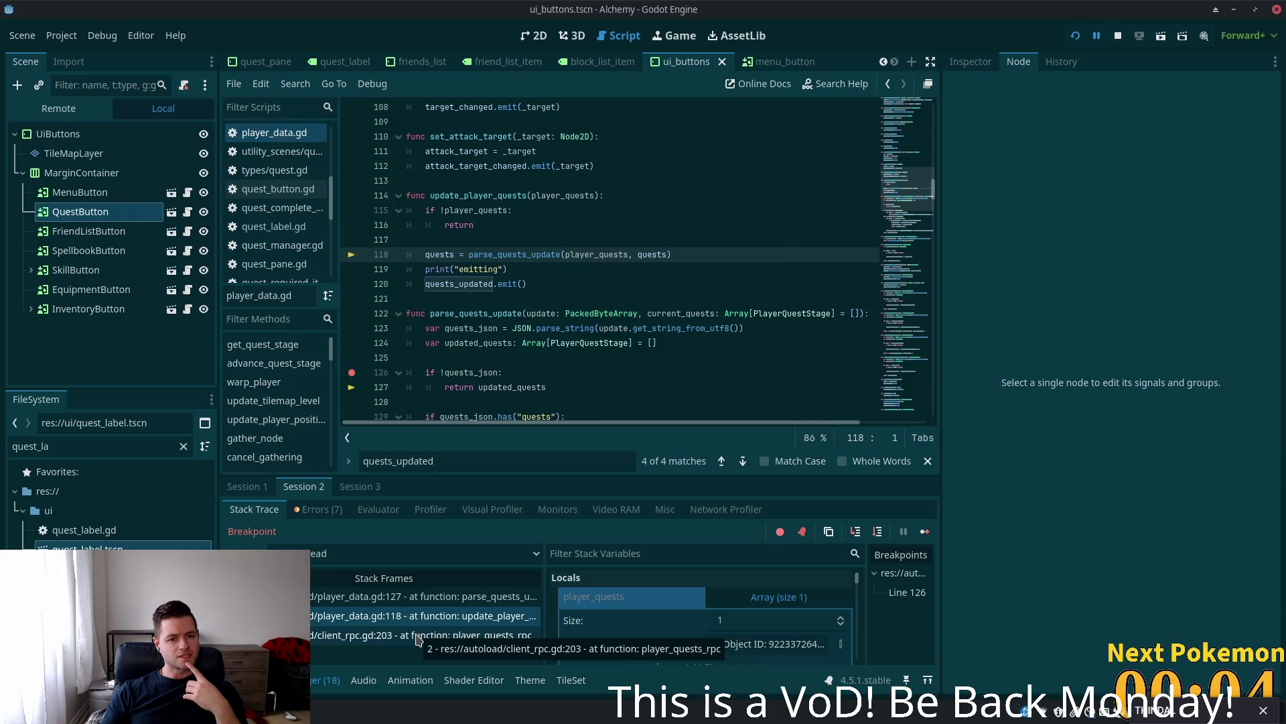
- Inspect the first player_quests element in the update_player_quests frame's variables
scroll(704, 606, down, 2)
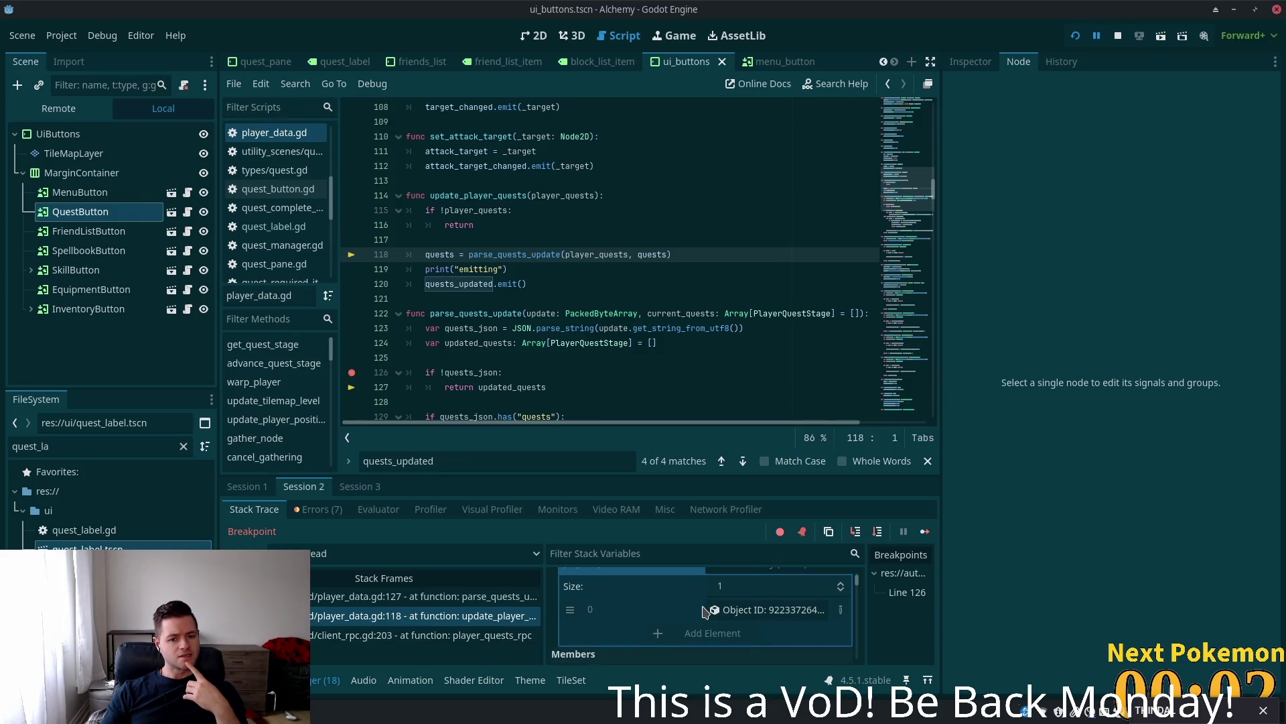
scroll(703, 607, down, 1)
scroll(703, 607, up, 2)
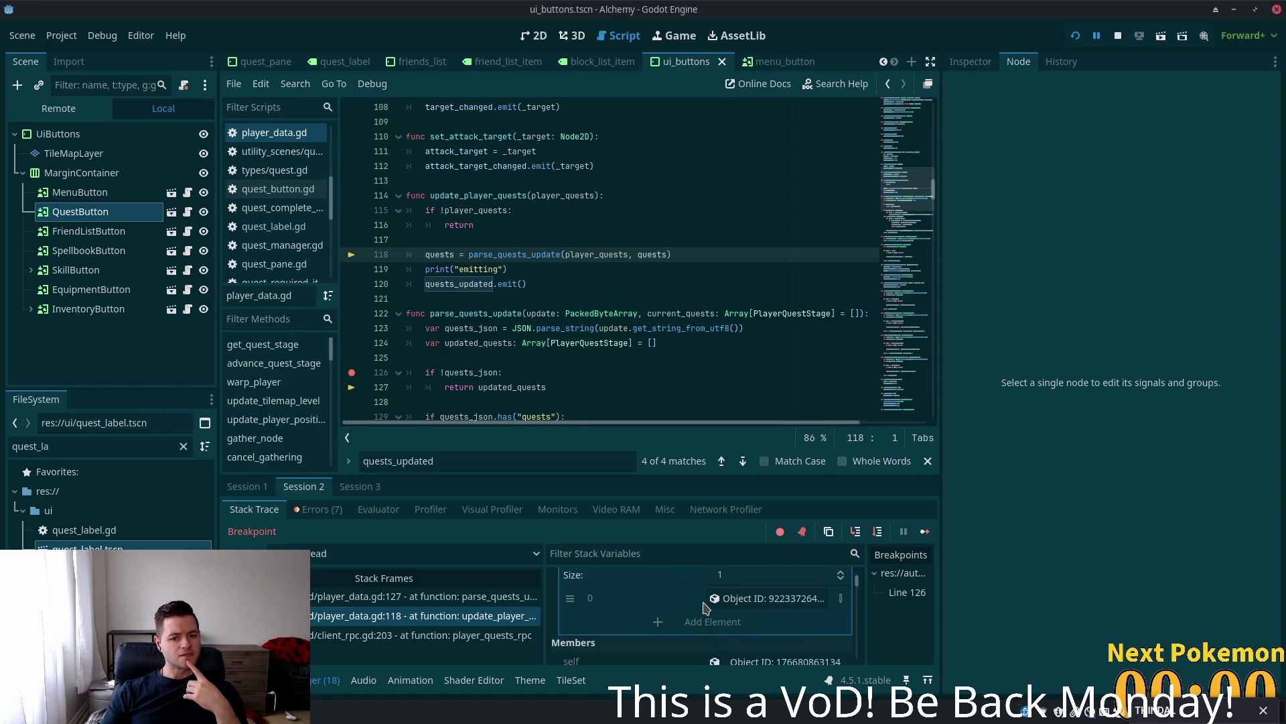
scroll(703, 606, up, 1)
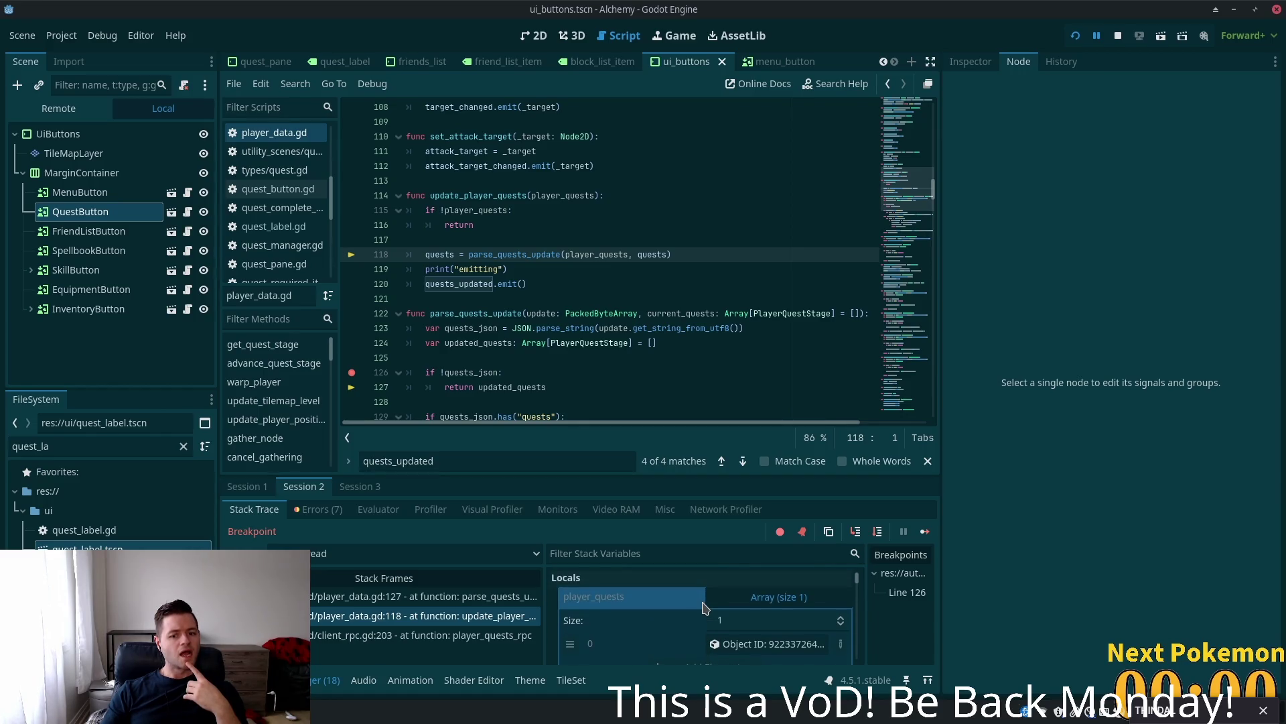
click(774, 647)
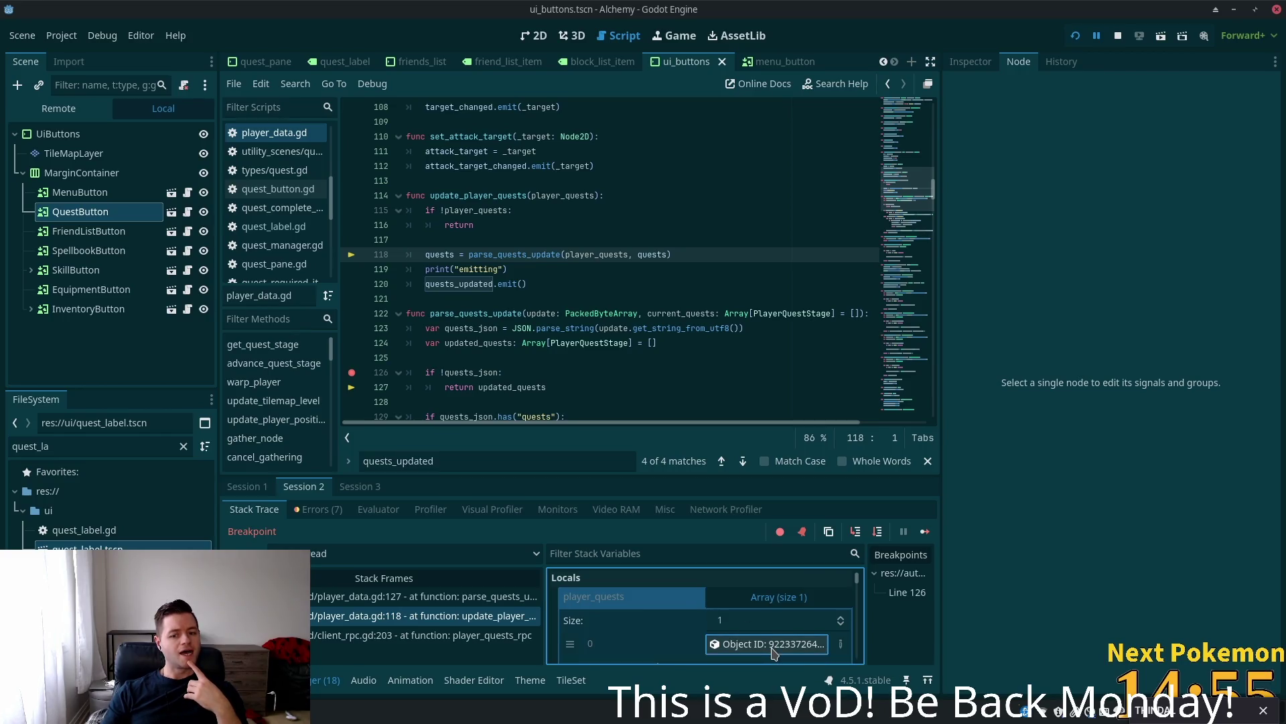
scroll(773, 649, down, 2)
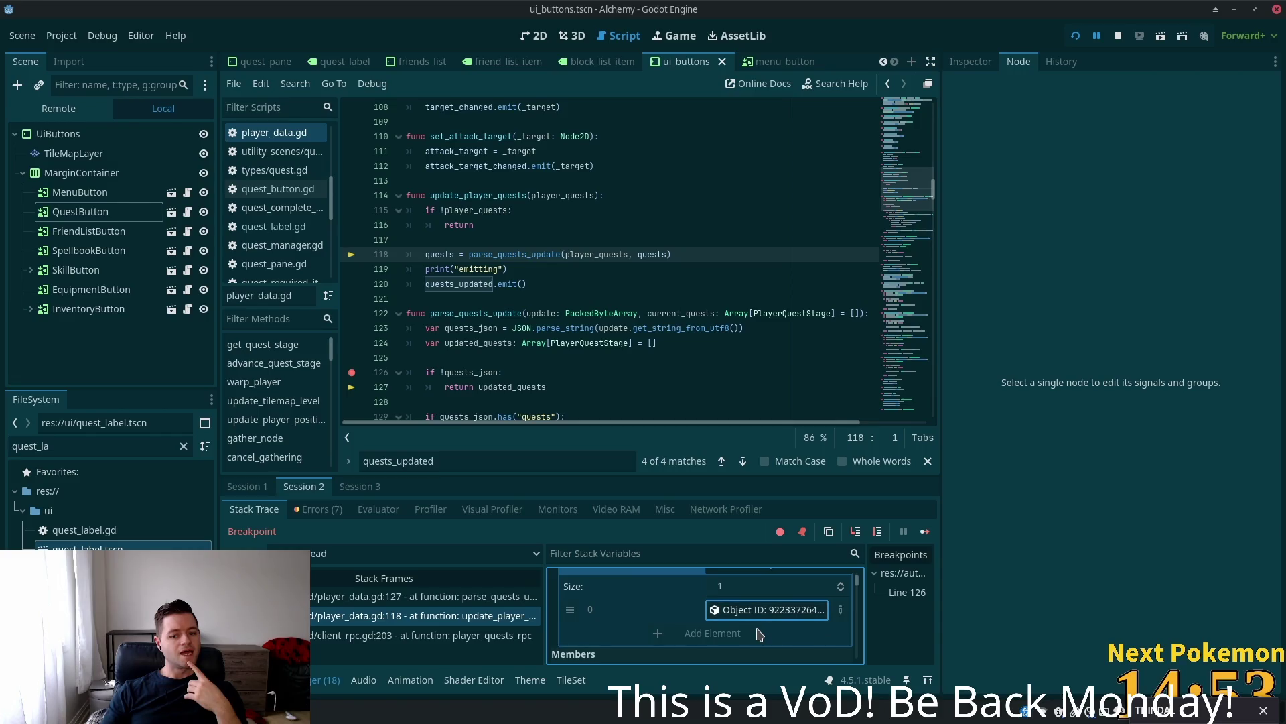
click(518, 239)
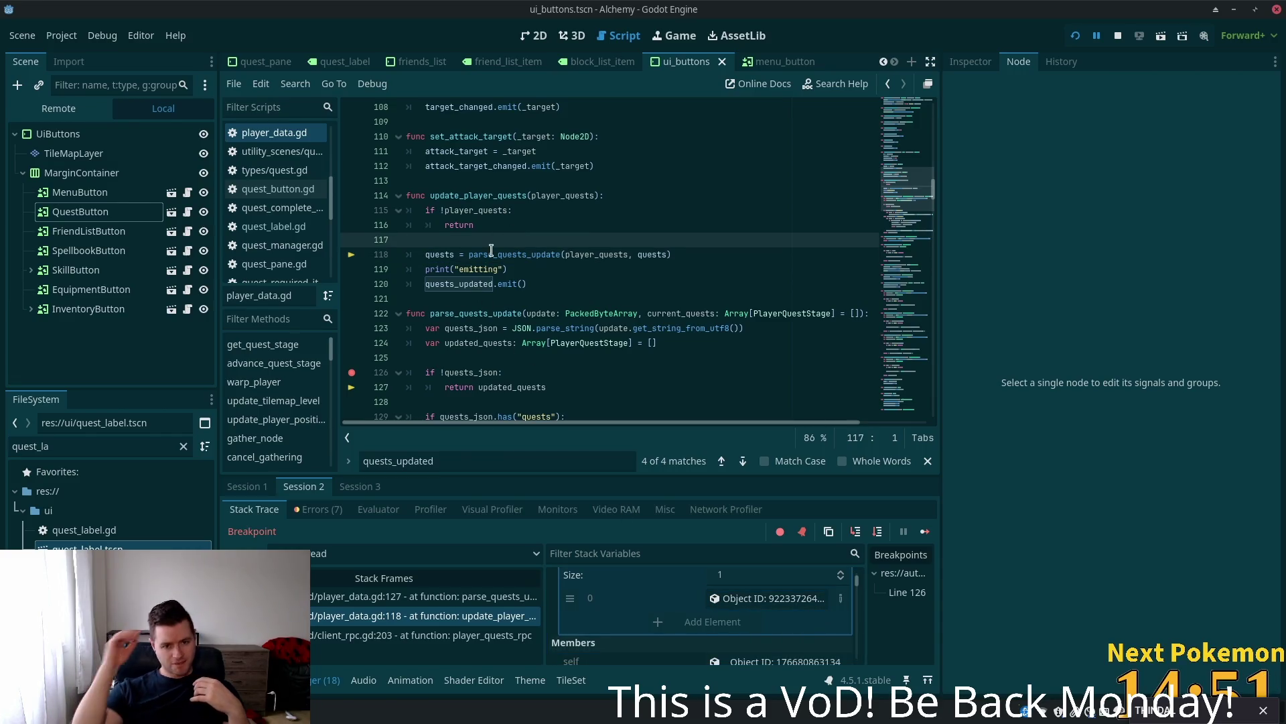
mouse_move(491, 250)
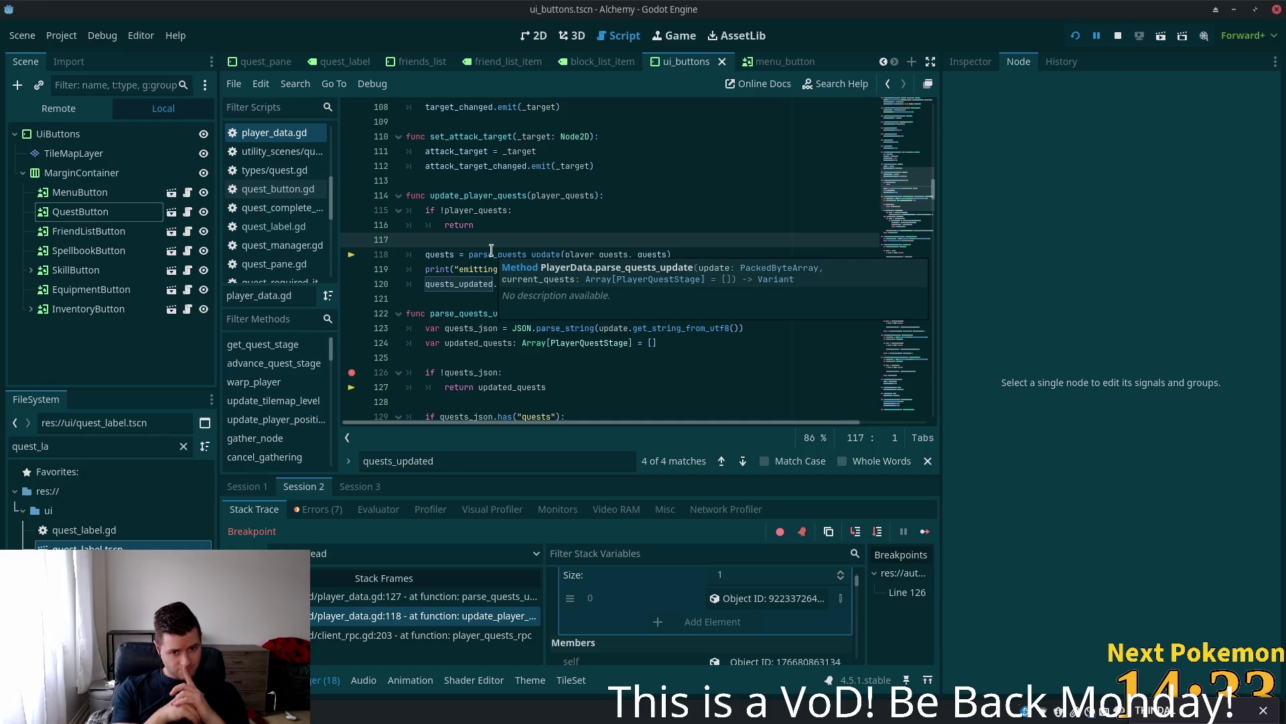
- Examine line 203's parse_quests_update call in the client_rpc.gd:203 frame, then stop debugging
click(406, 634)
scroll(585, 249, up, 4)
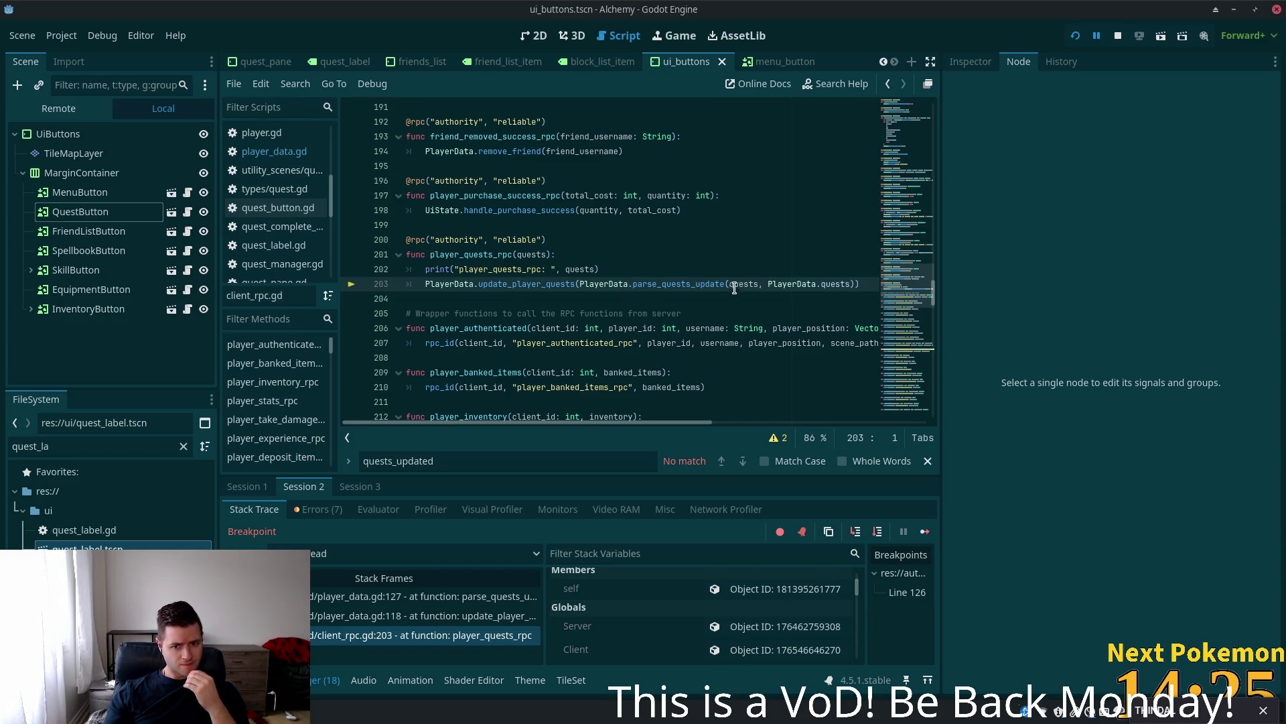
click(735, 287)
click(639, 283)
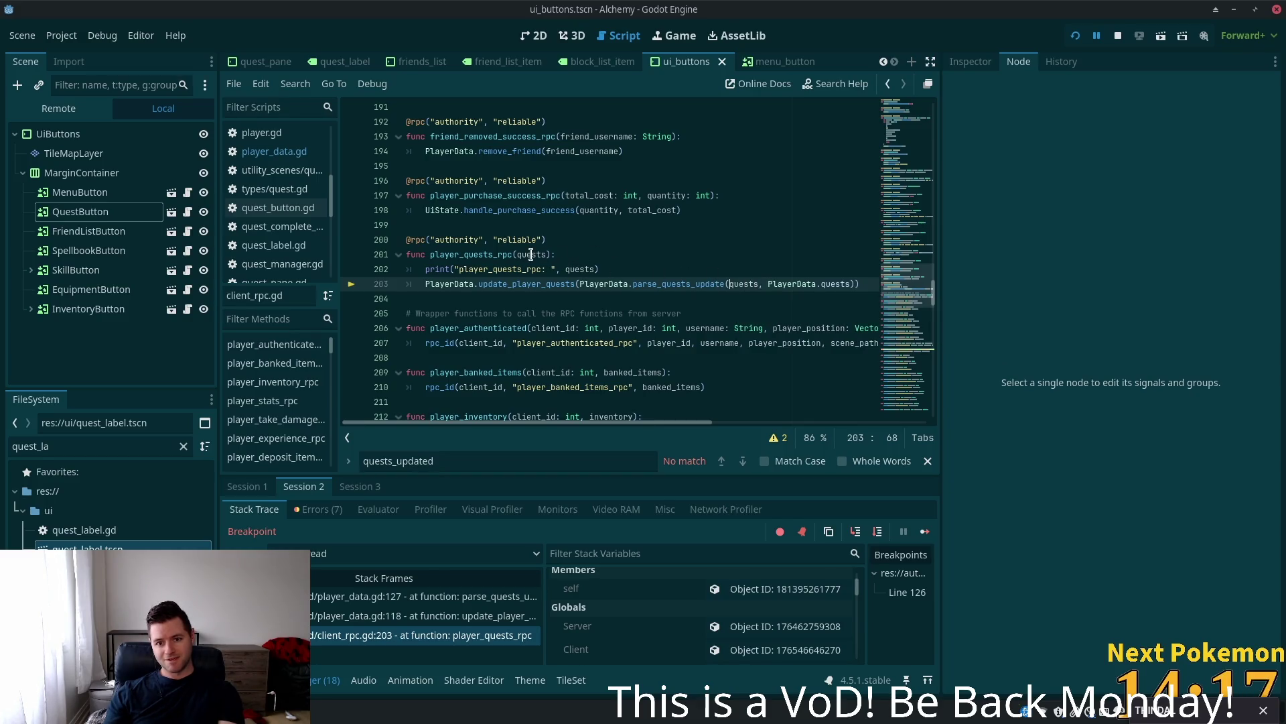
mouse_move(532, 254)
key(Up)
key(Up)
key(Up)
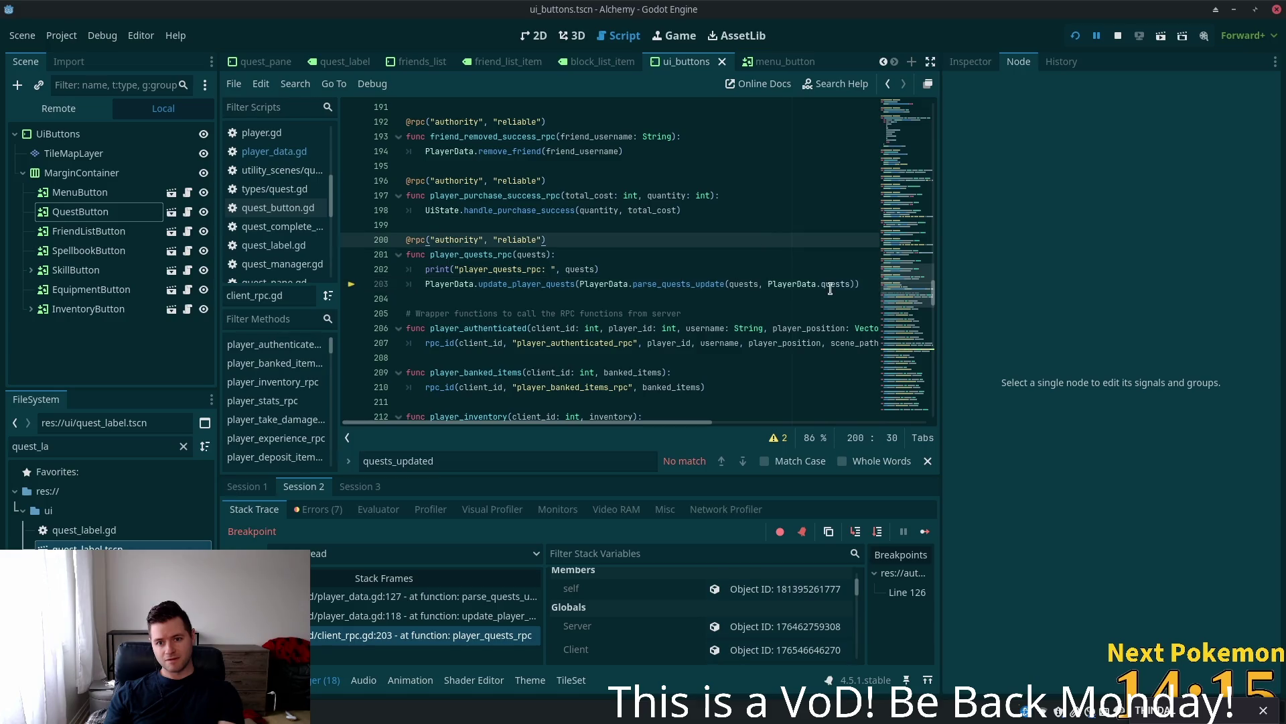
click(764, 284)
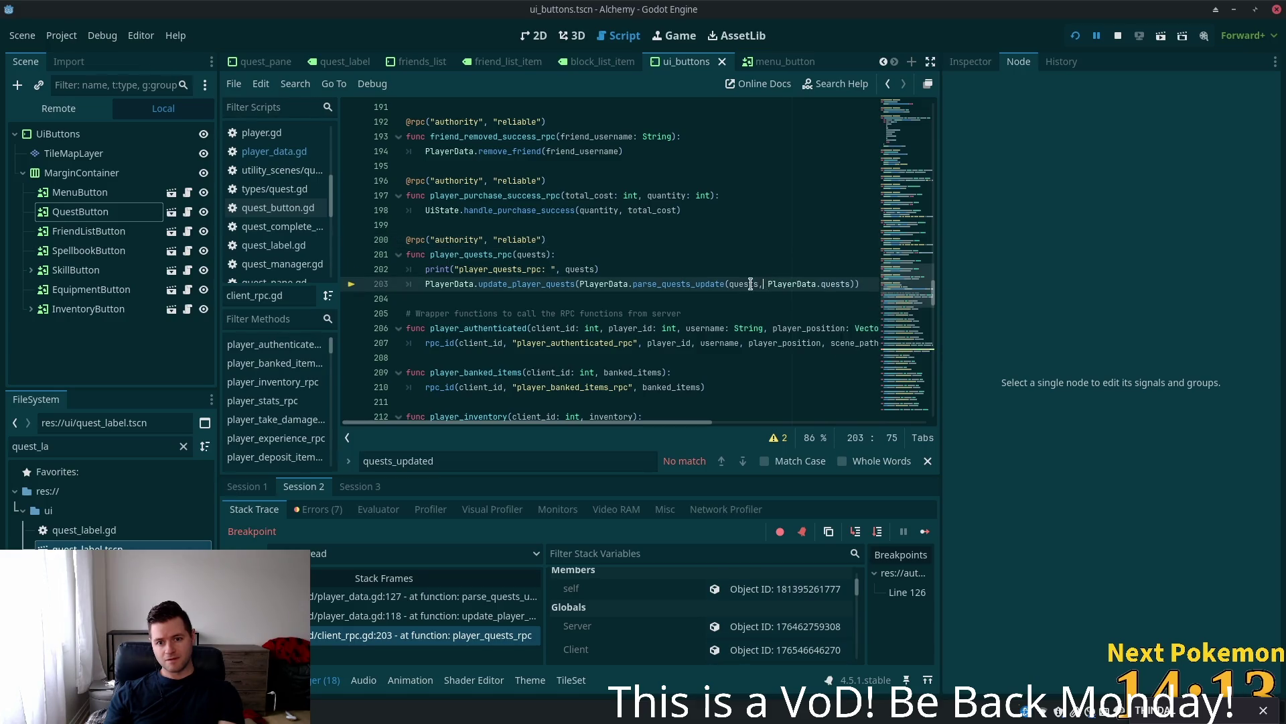
click(725, 285)
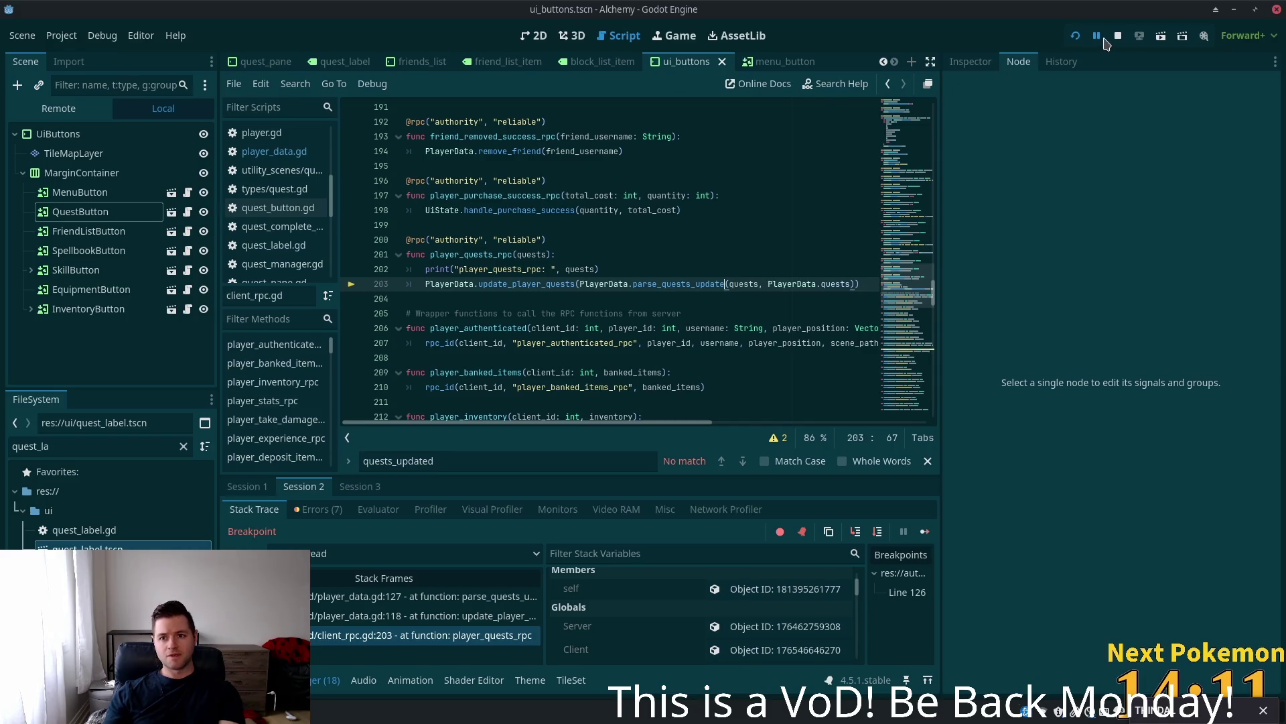
click(1119, 35)
click(726, 285)
- Reduce line 203 to PlayerData.update_player_quests(quests) by deleting the parse wrapper and extra argument
drag(727, 285, 576, 286)
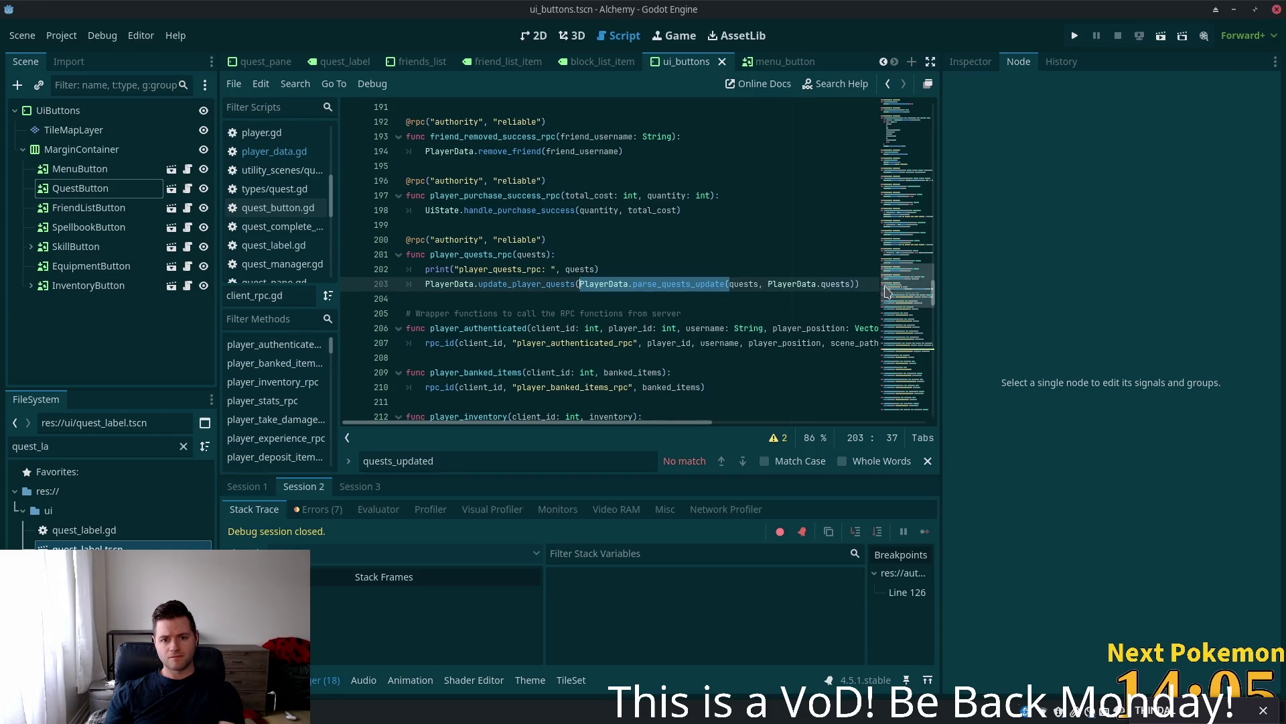
key(BackSpace)
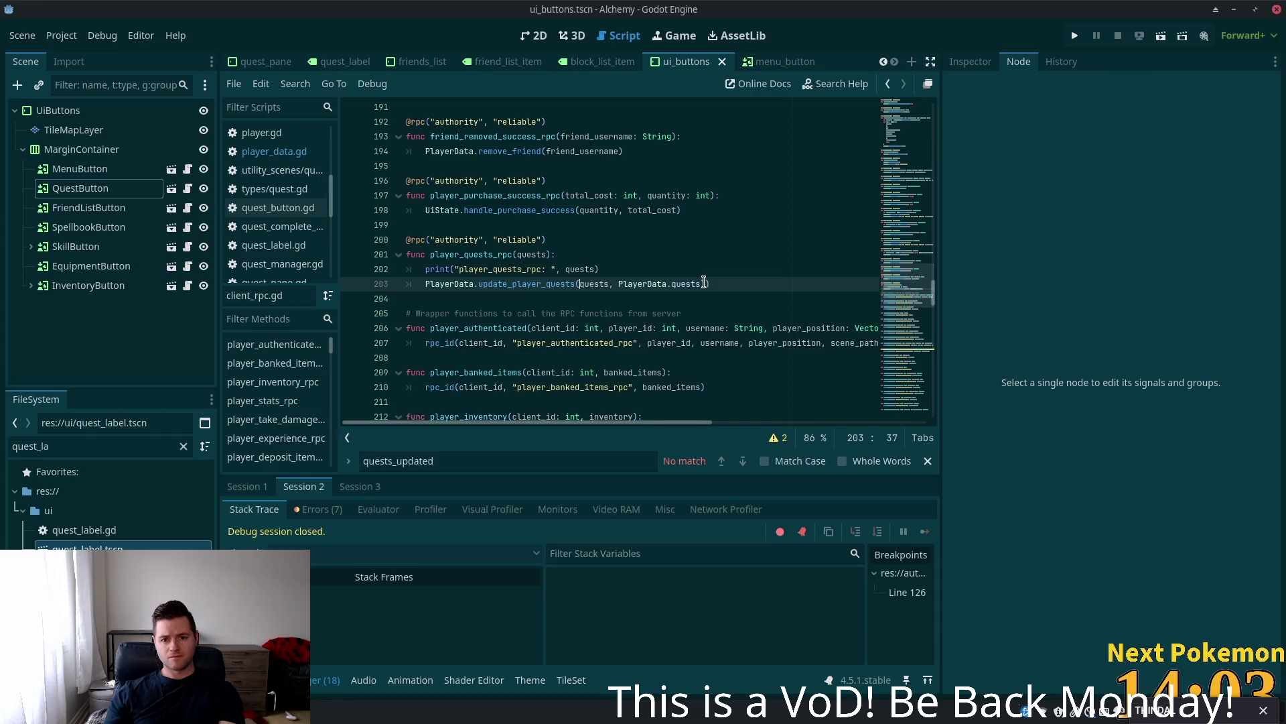
click(776, 282)
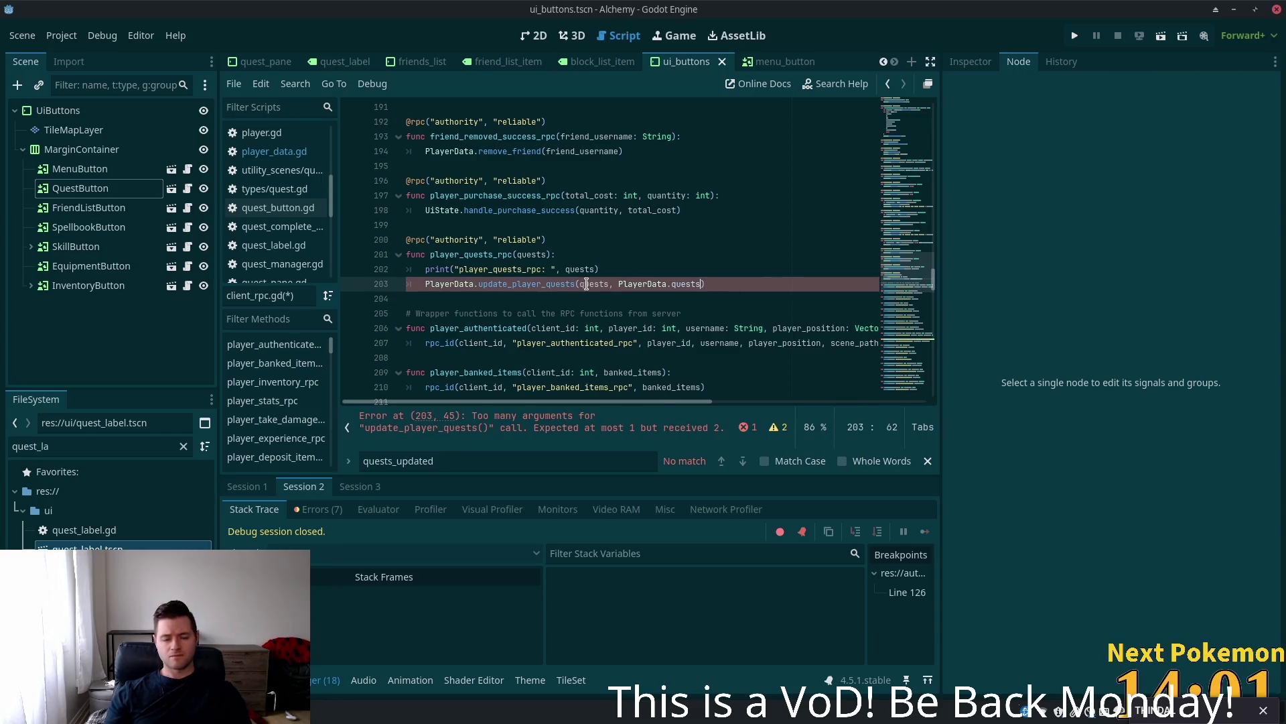
mouse_move(521, 281)
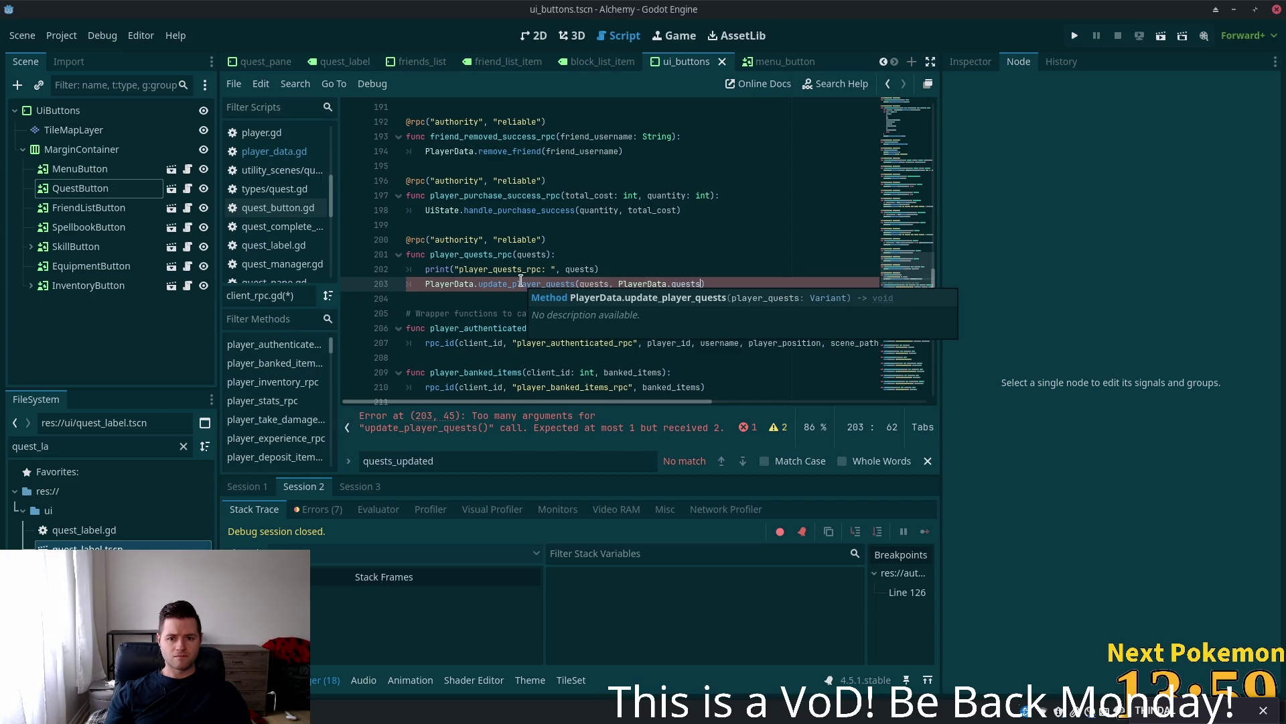
key(ctrl+shift+Left)
key(ctrl+shift+Left)
key(ctrl+shift+Left)
key(BackSpace)
key(BackSpace)
key(BackSpace)
- Save client_rpc.gd and relaunch the game to test the fix
key(ctrl+s)
click(648, 254)
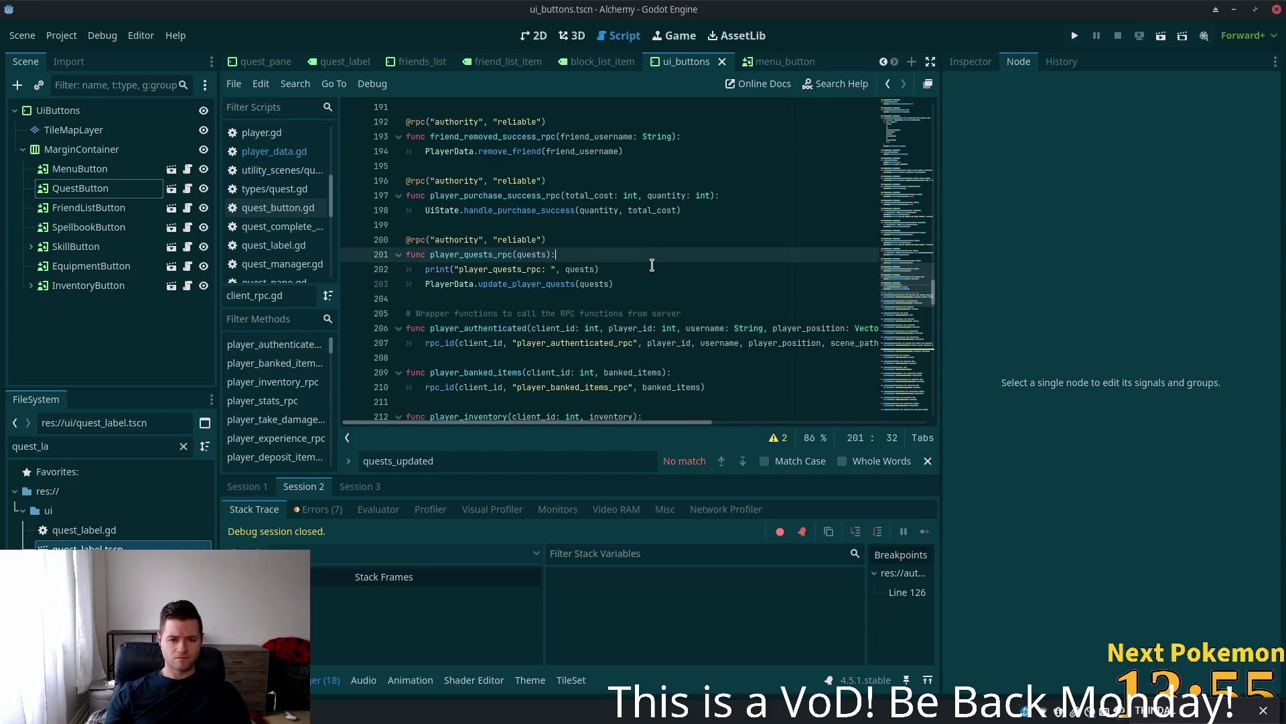
click(1081, 36)
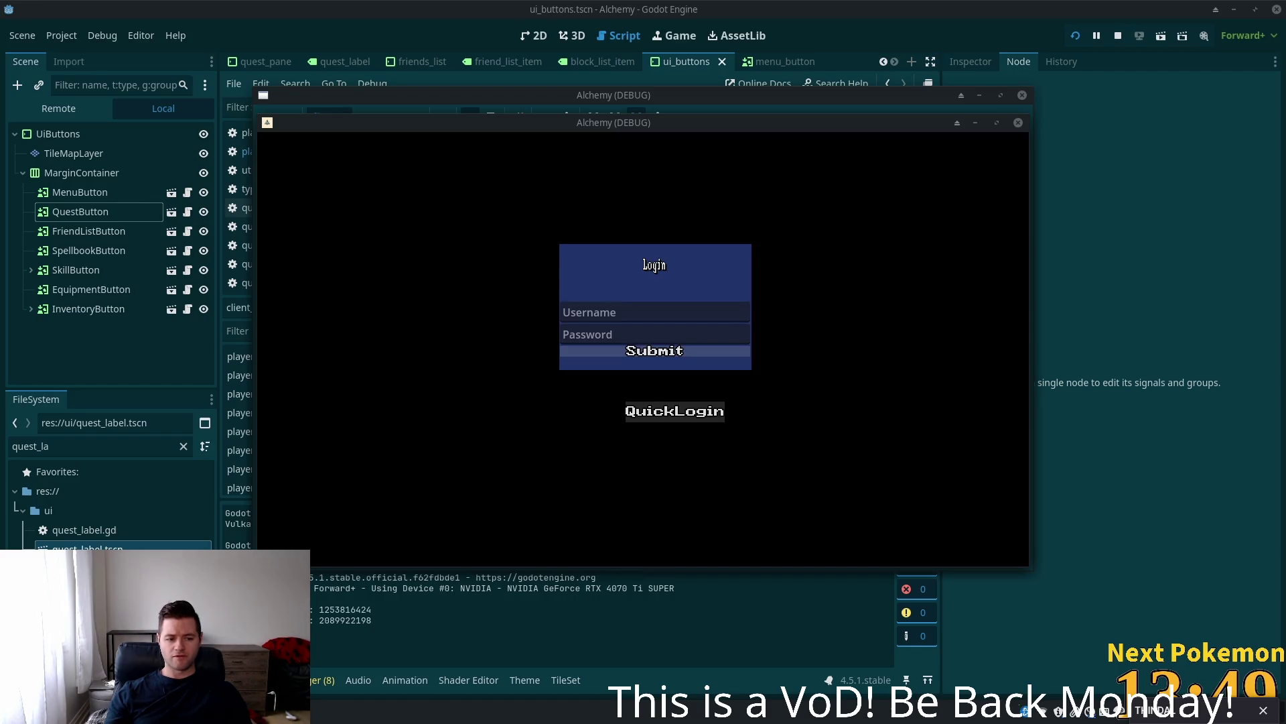
- Log in, restart the Alchemy run, and open the Quests pane showing 10 / 69 quest points
click(675, 411)
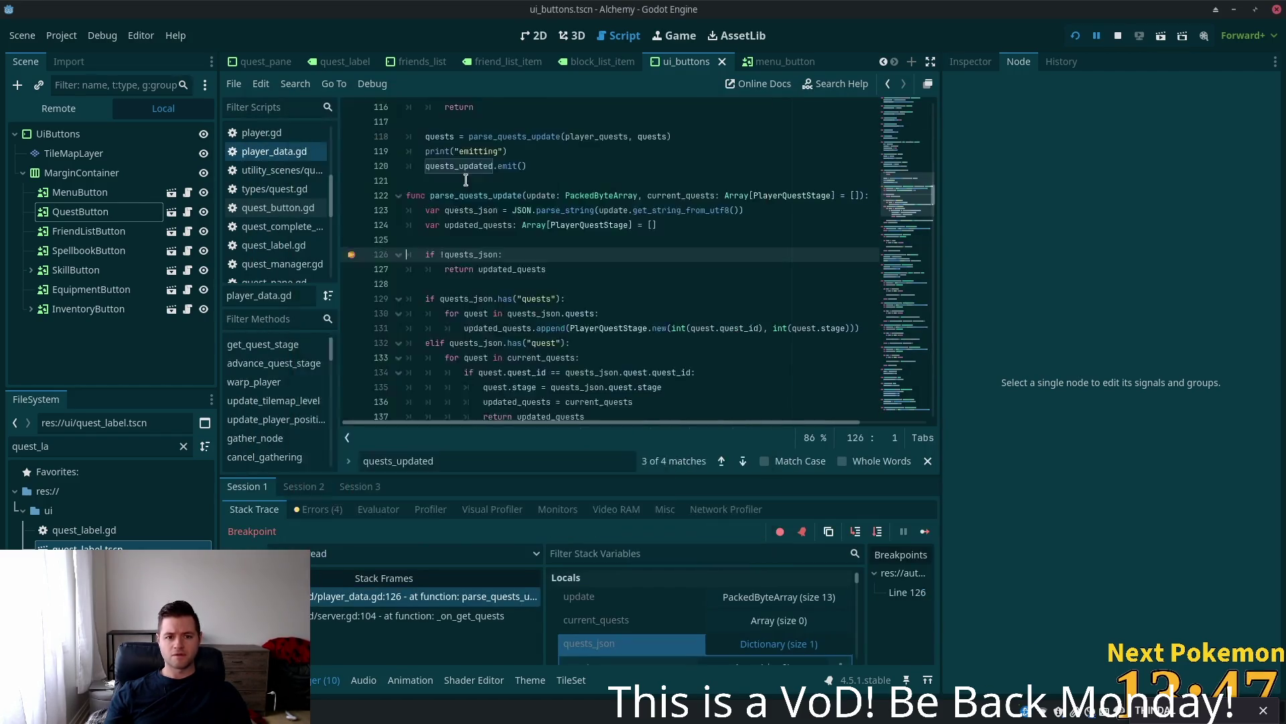
scroll(562, 424, right, 1)
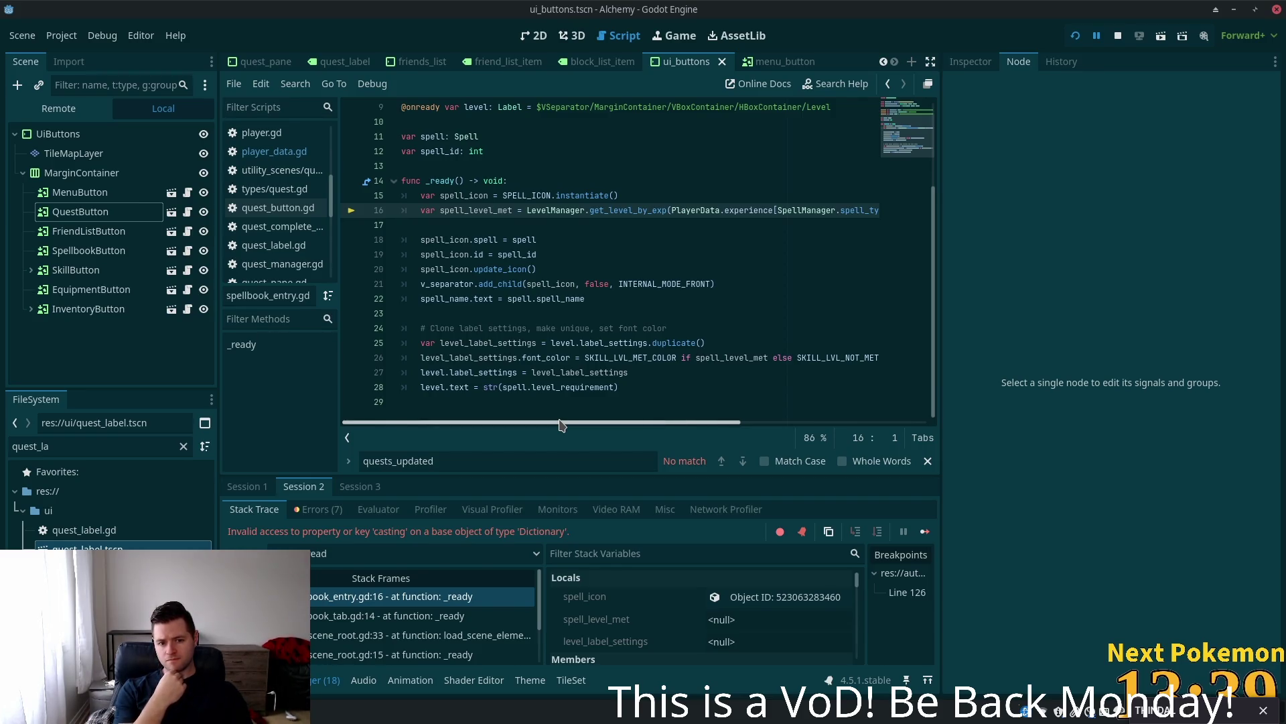
click(1075, 35)
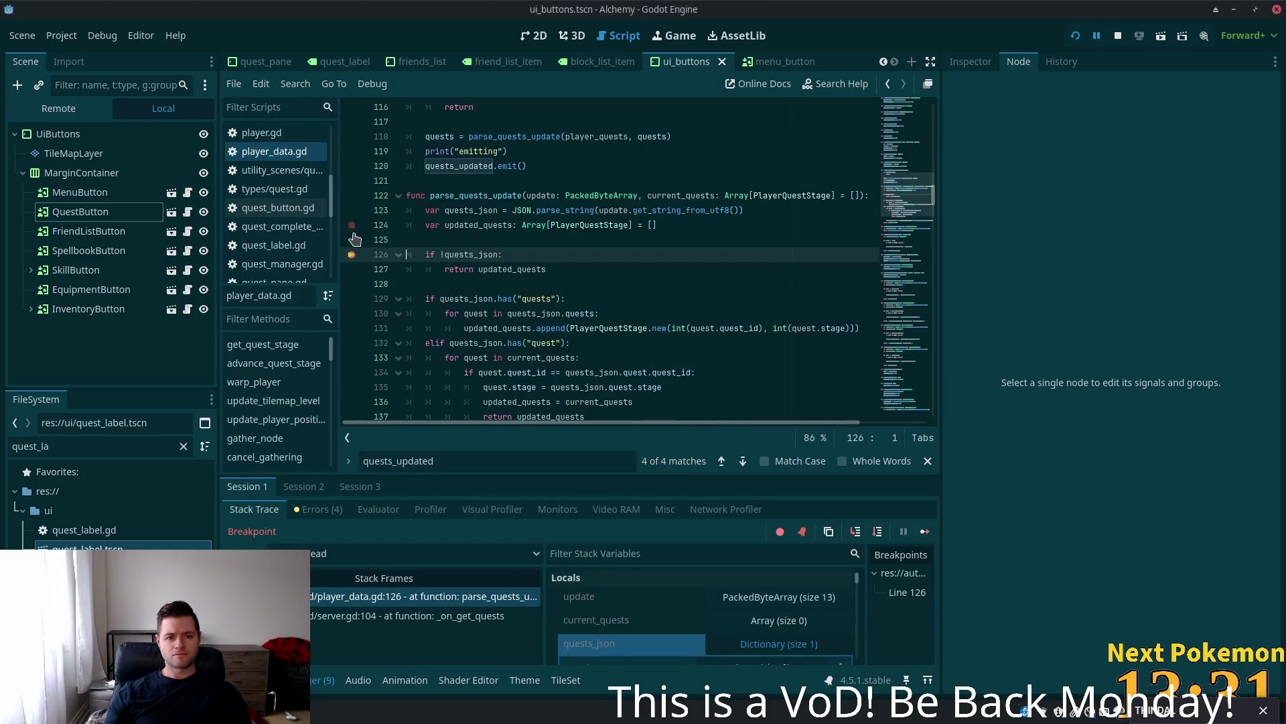
click(1076, 35)
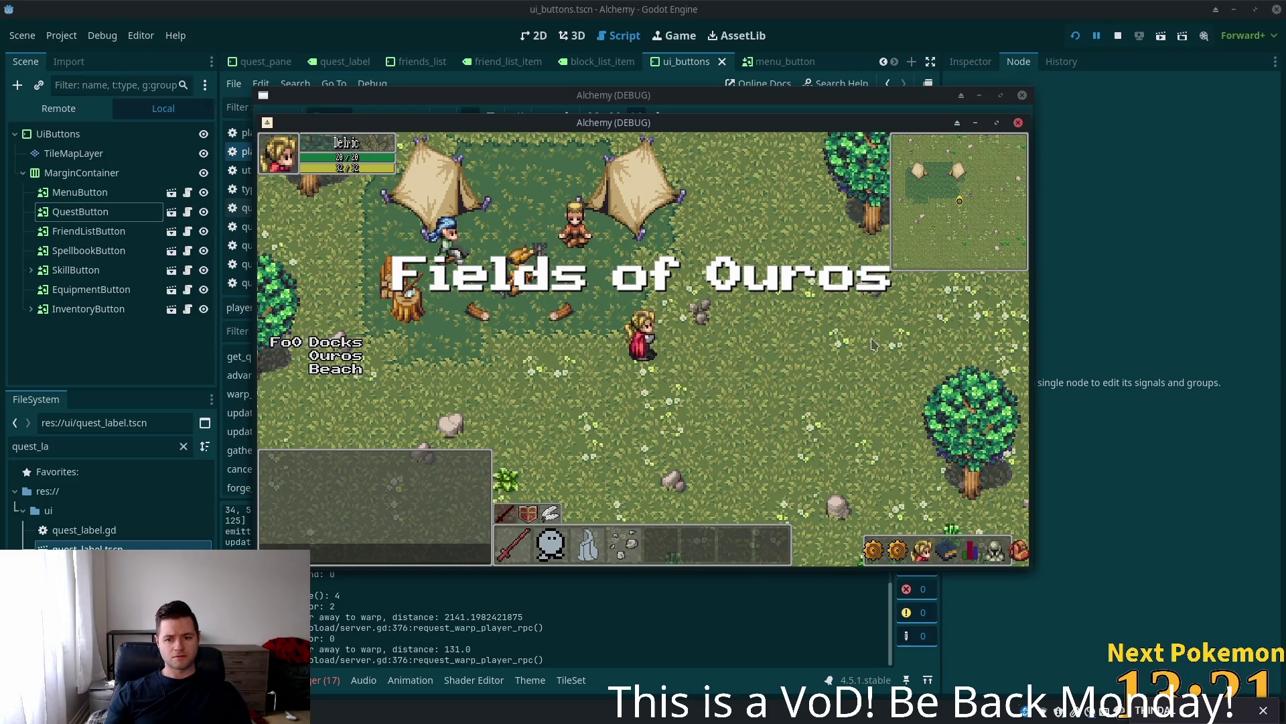
click(900, 551)
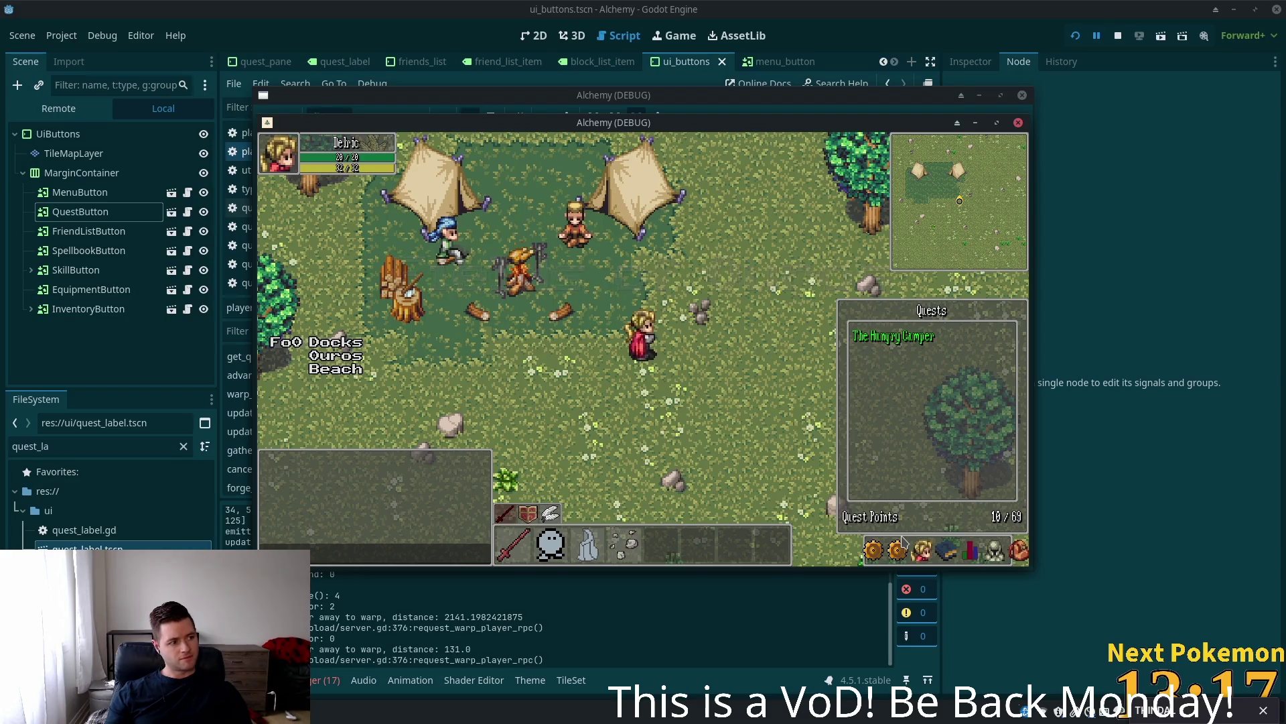
- Toggle the Quests pane open and closed in both running game instances
click(899, 550)
click(899, 551)
click(900, 550)
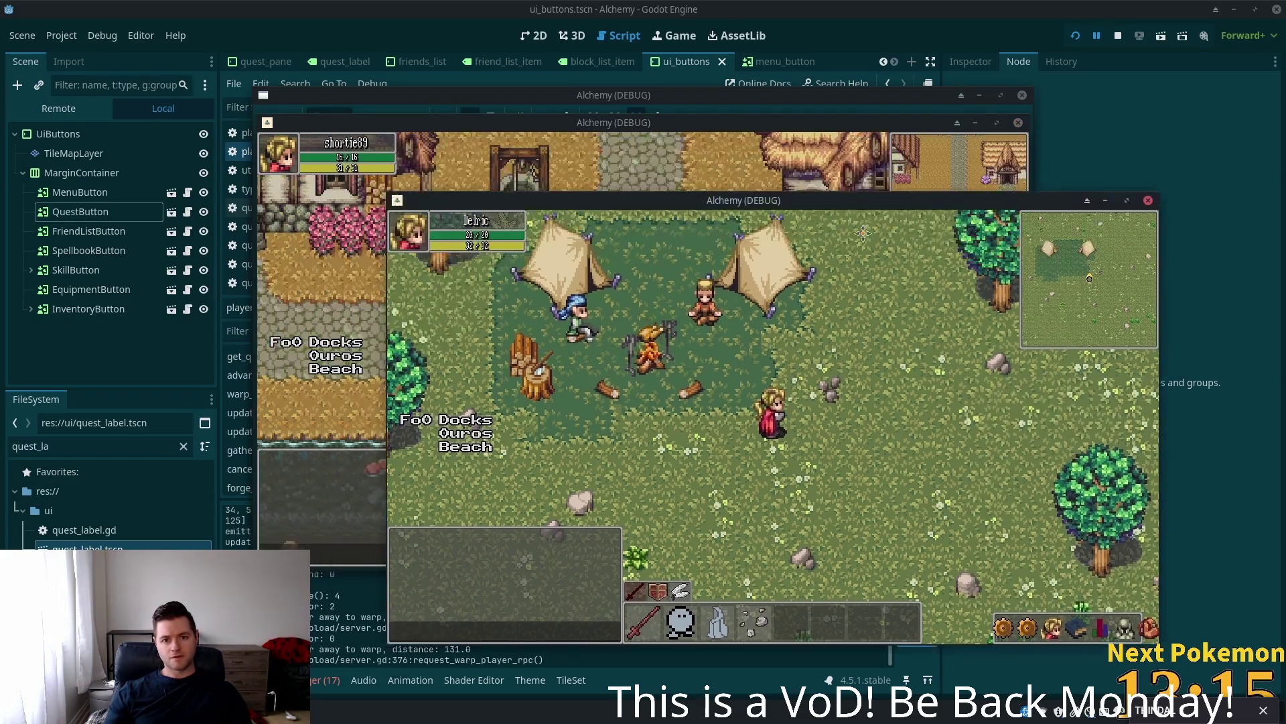
key(alt+Tab)
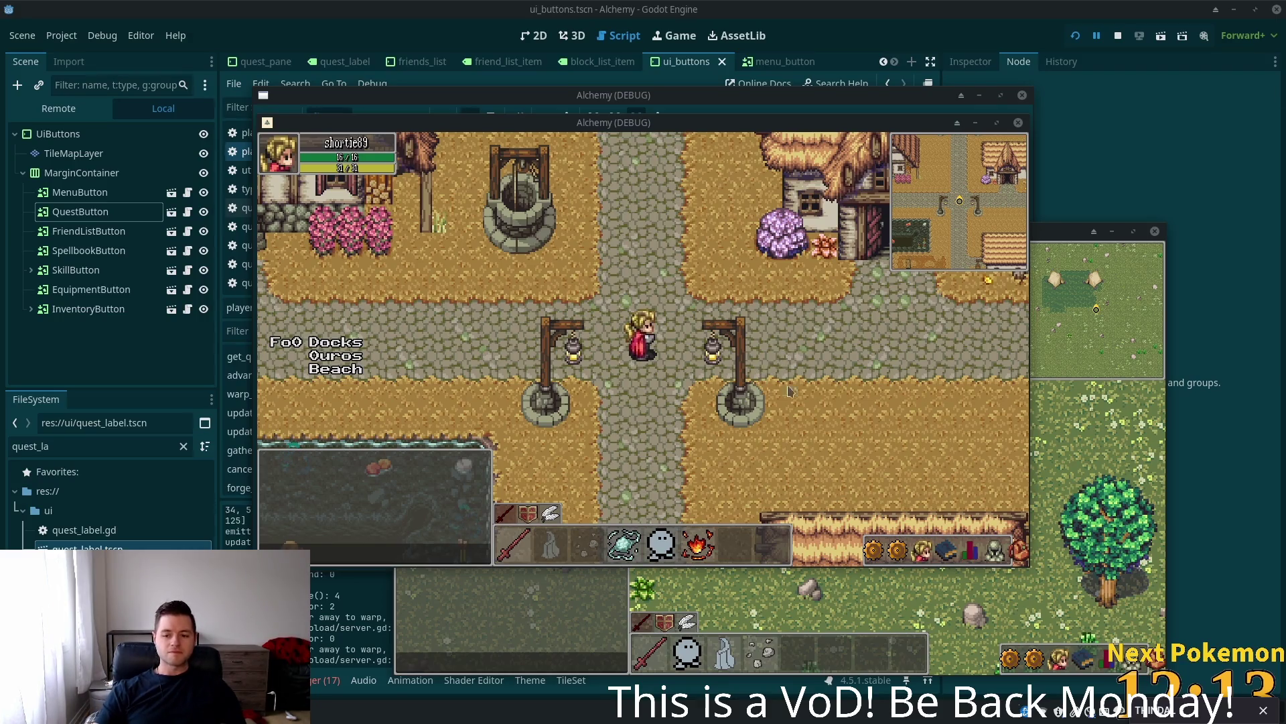
click(1043, 658)
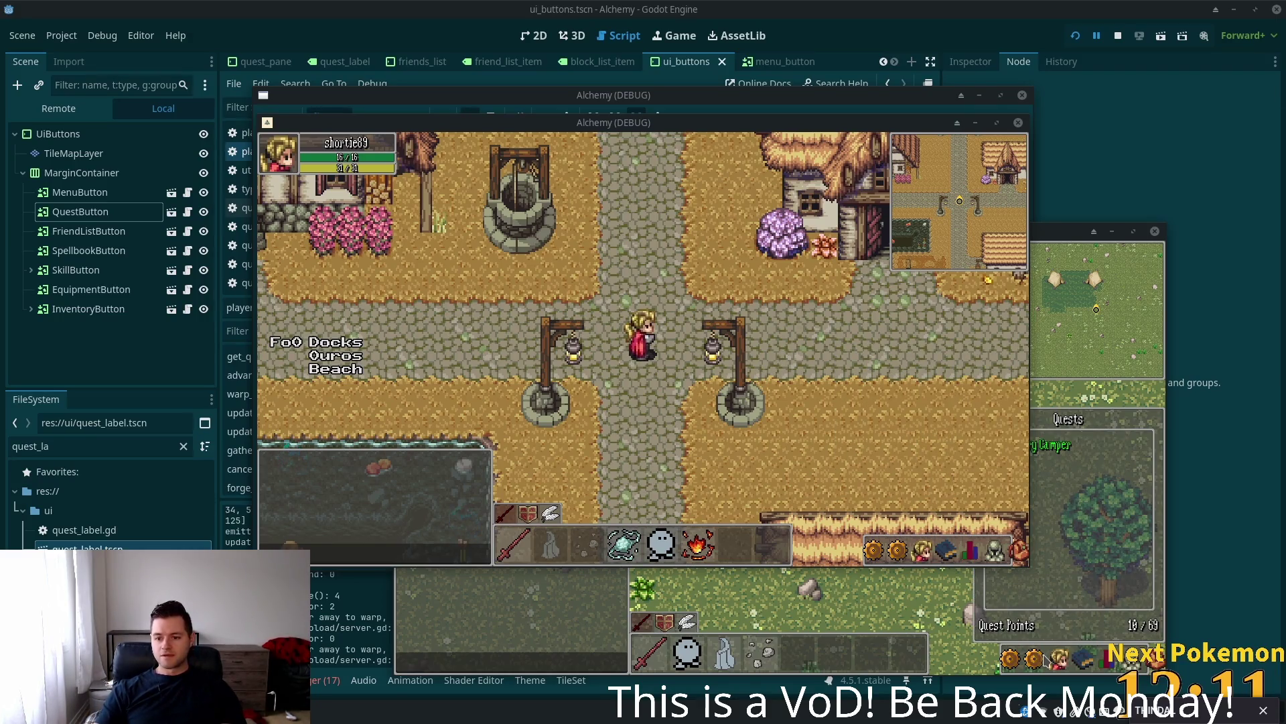
click(1045, 660)
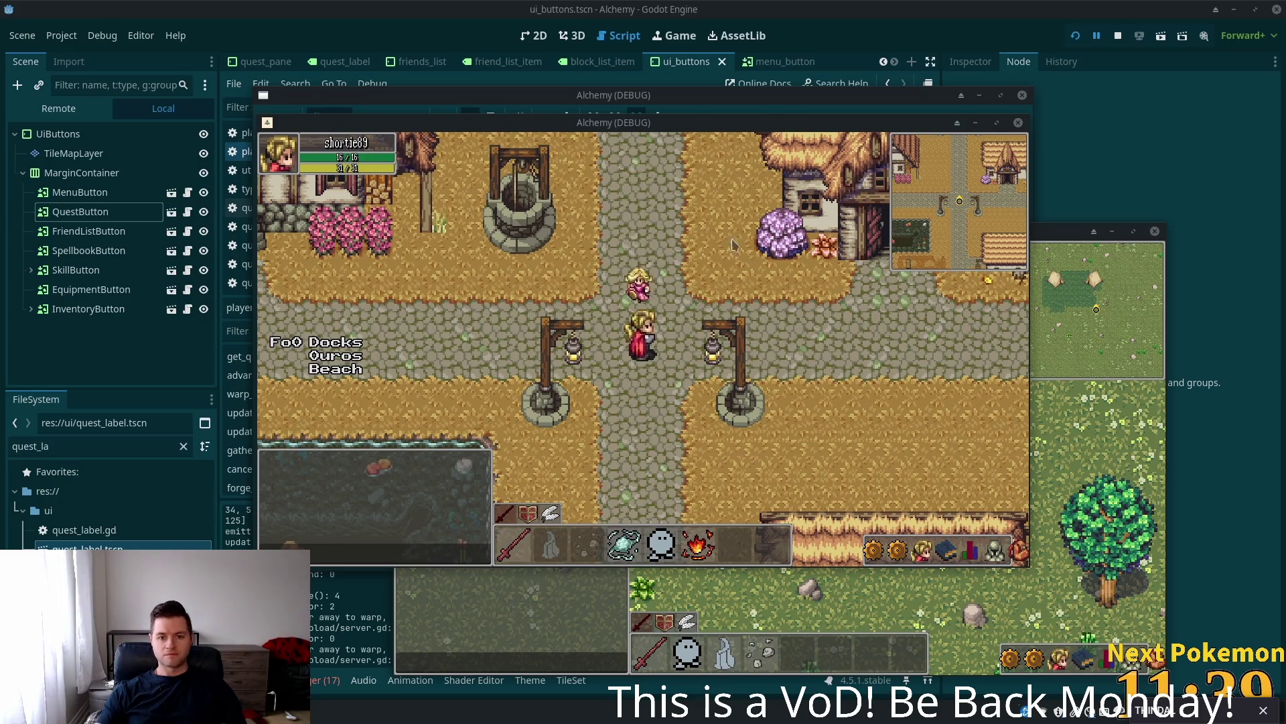
- Walk the character left across the bridge, then go back to the Godot editor
key(Right)
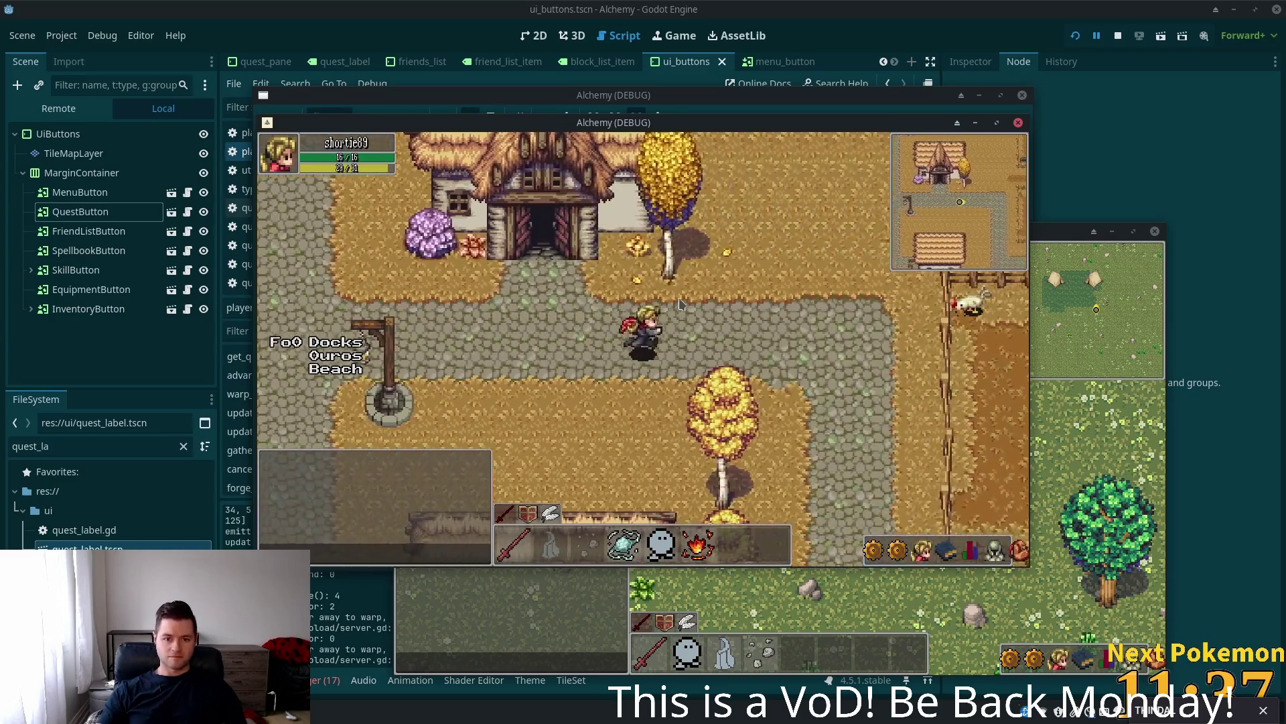
key(Left)
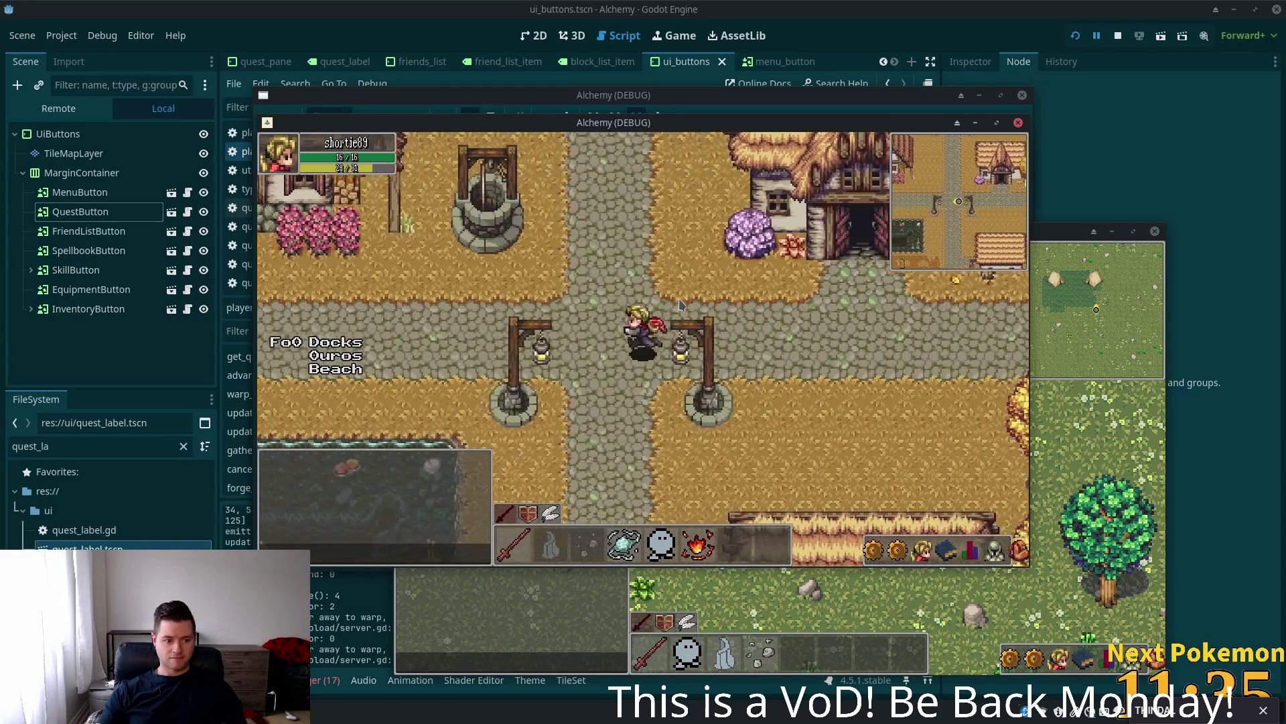
key(Left)
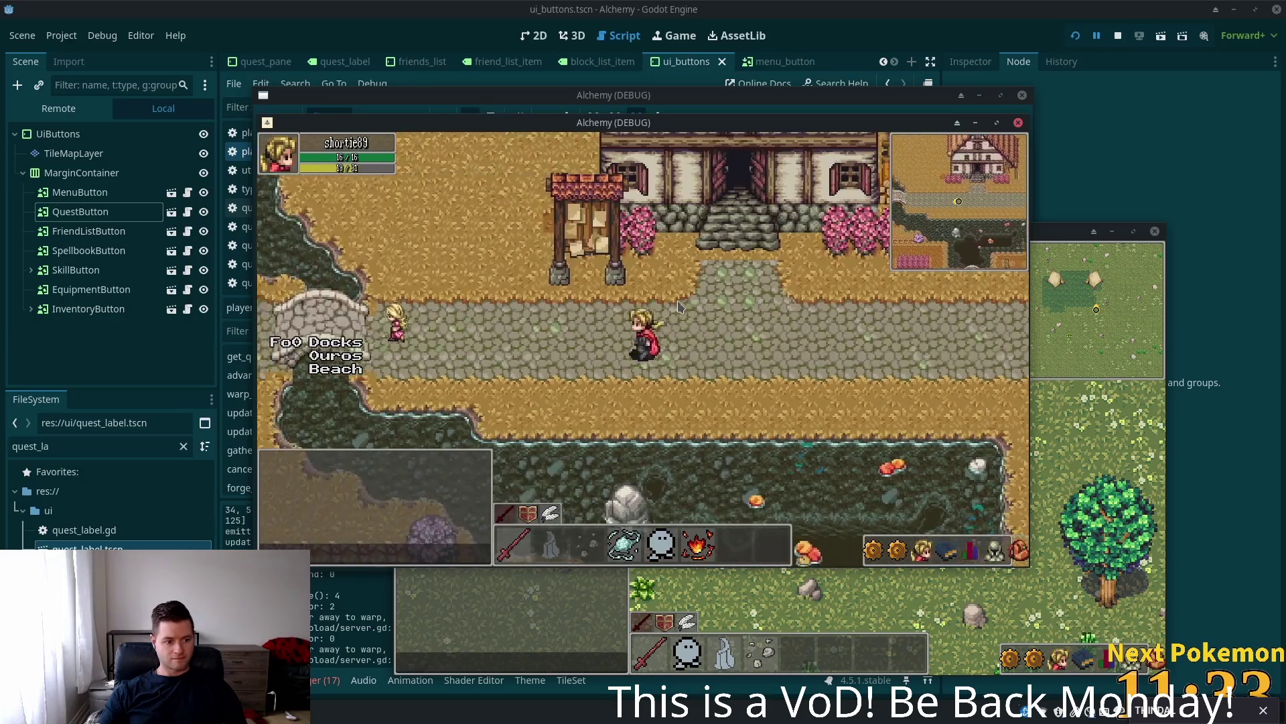
key(Left)
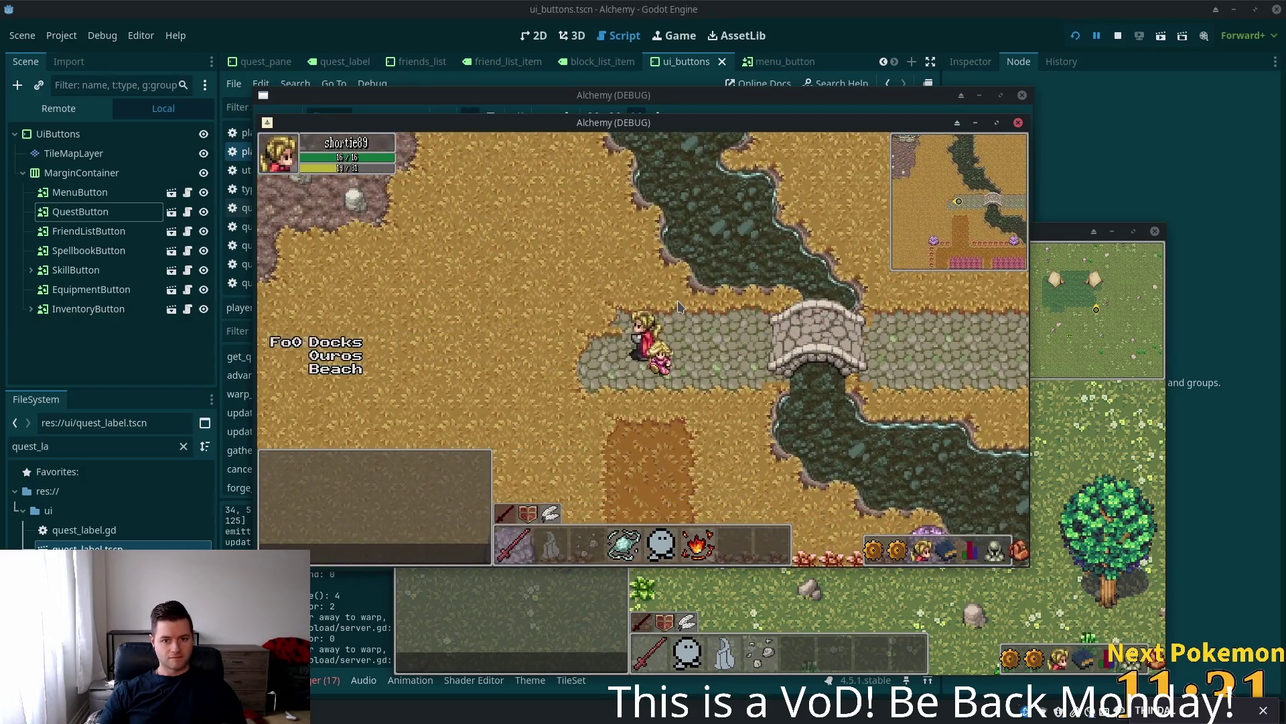
click(875, 10)
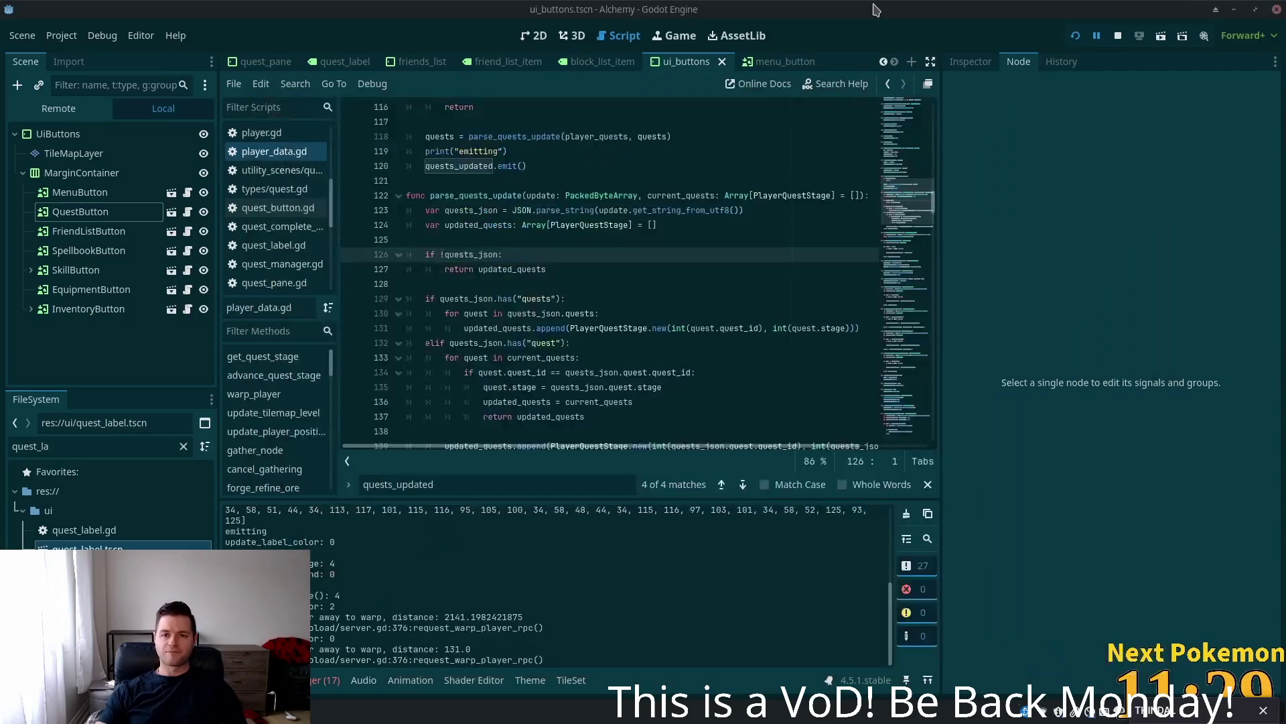
- Show ui_buttons.tscn in 2D and review the signals of MenuButton, MarginContainer and UiButtons
click(534, 35)
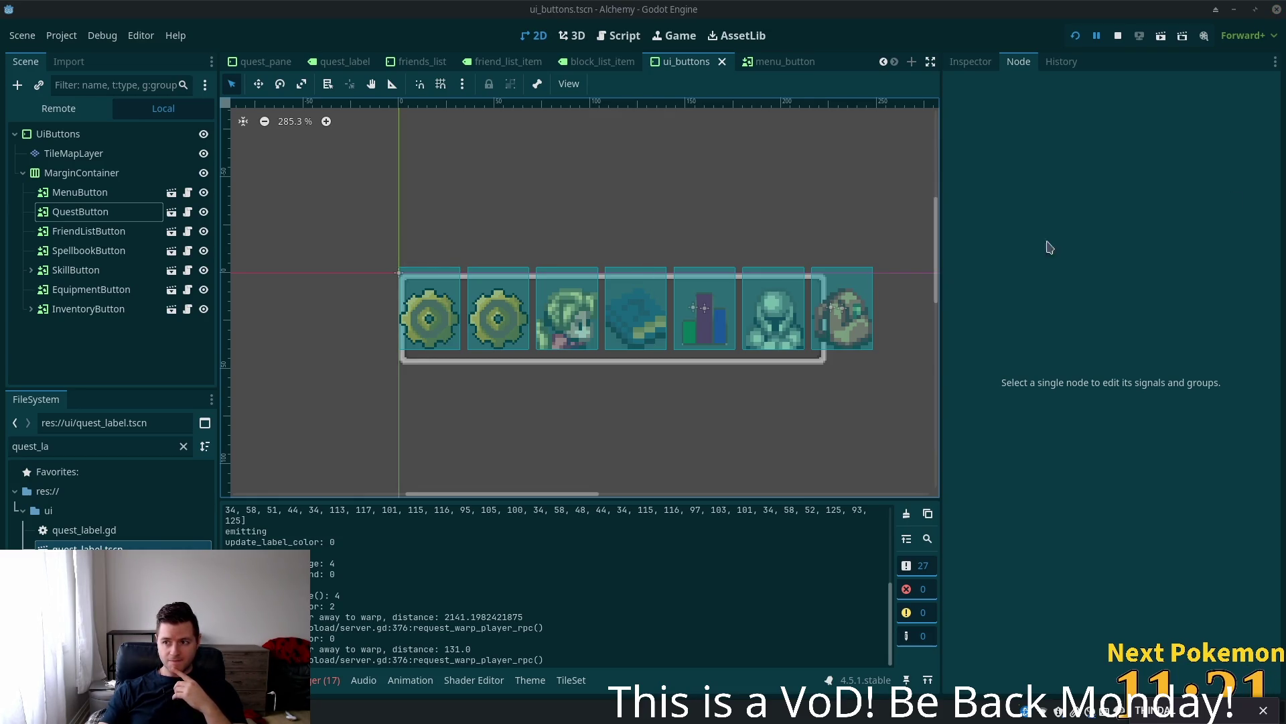
click(94, 191)
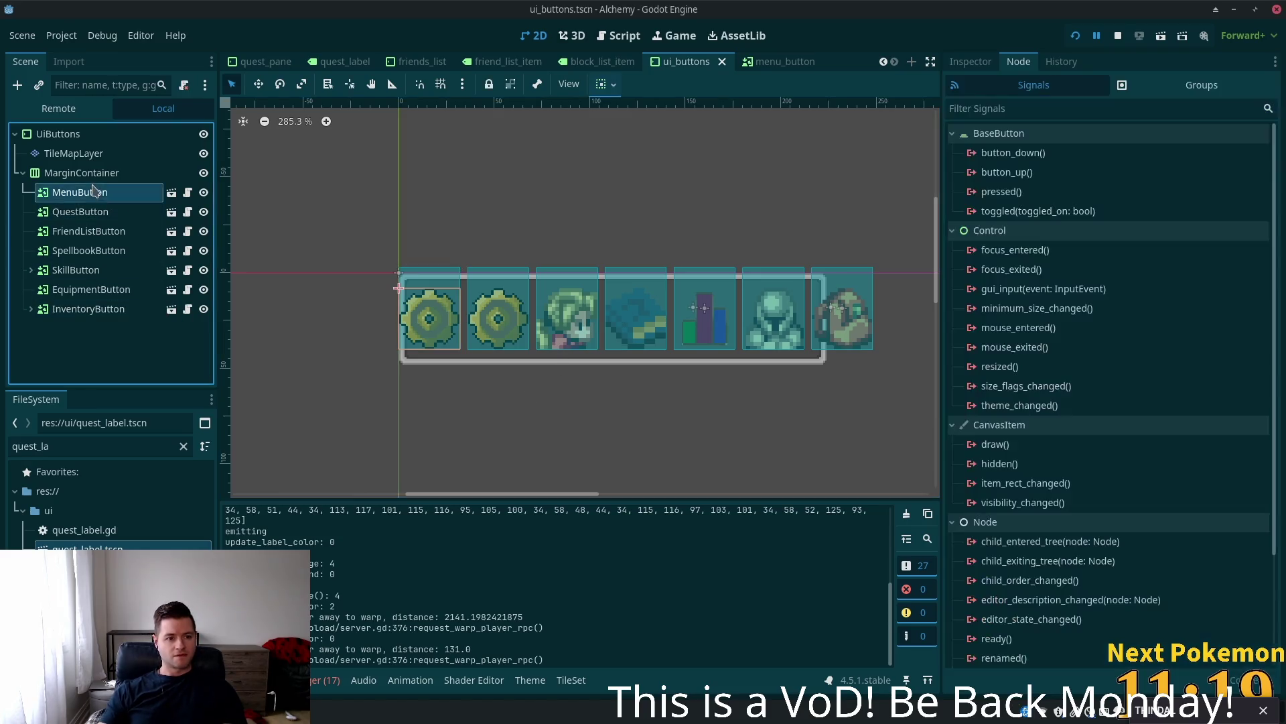
click(85, 175)
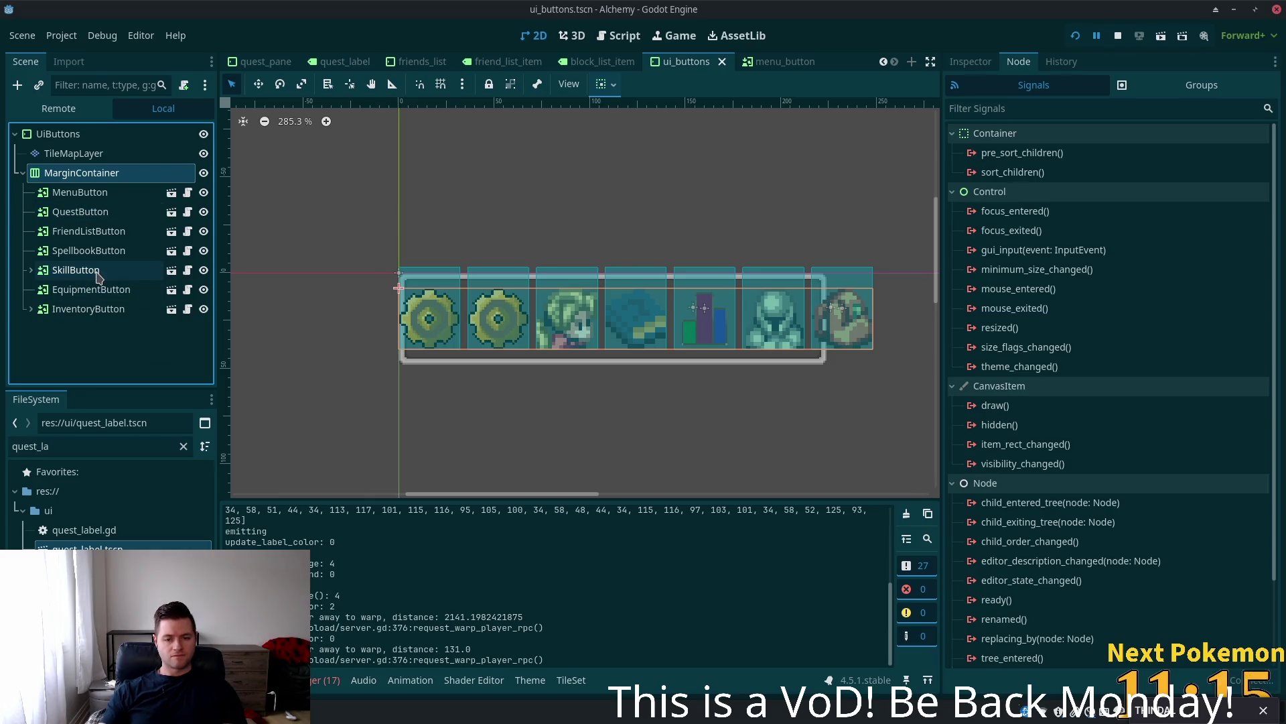
click(64, 135)
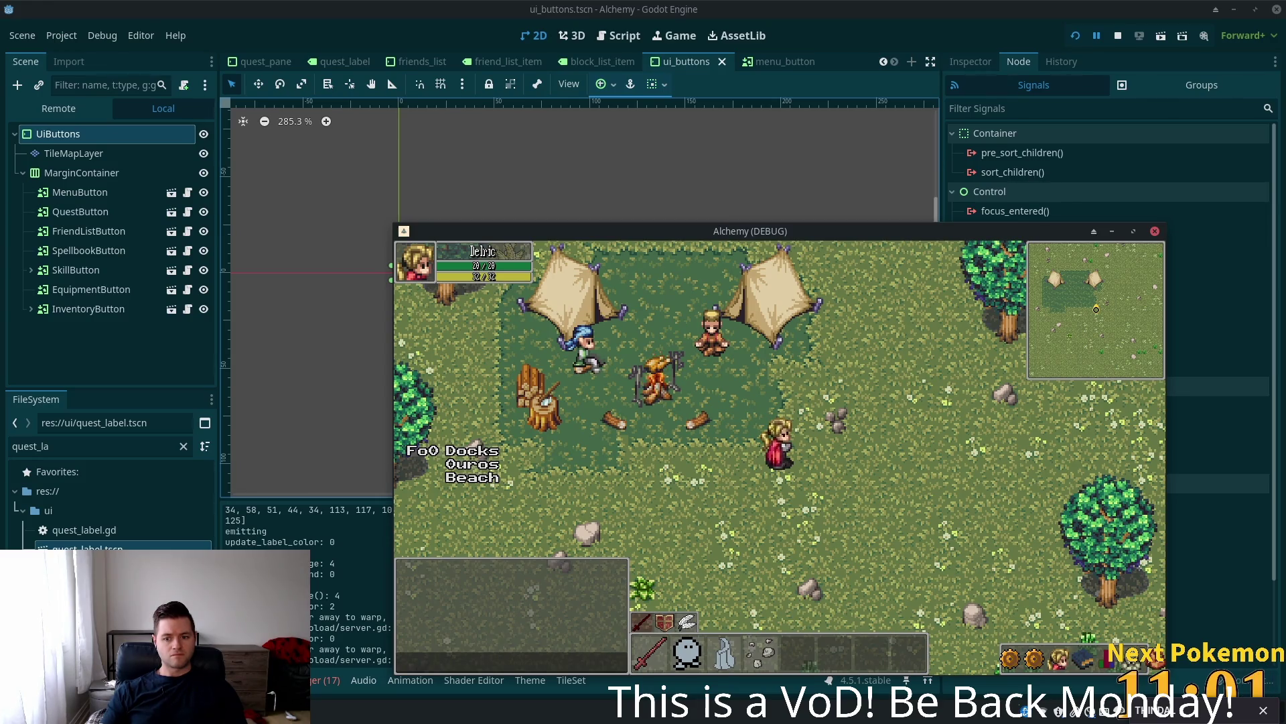
- Copy the UiButtons root's Size value of 248 × 48 from the Inspector
click(880, 24)
click(67, 172)
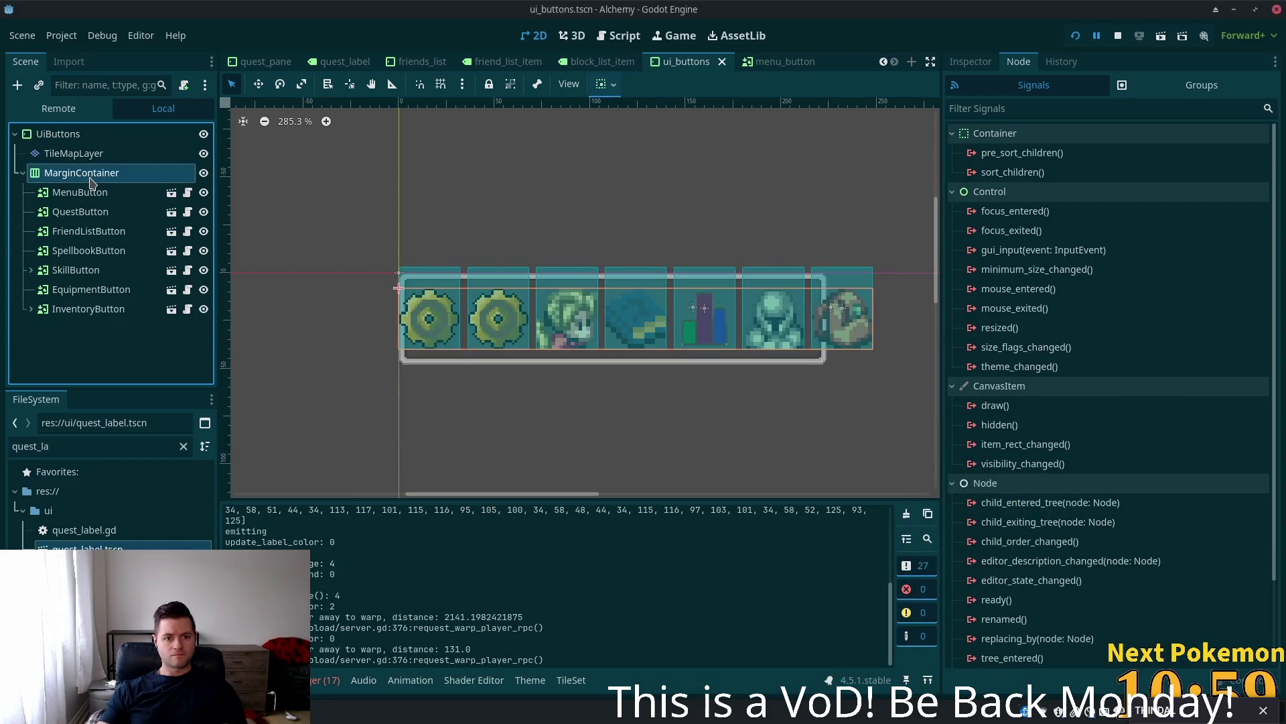
click(76, 138)
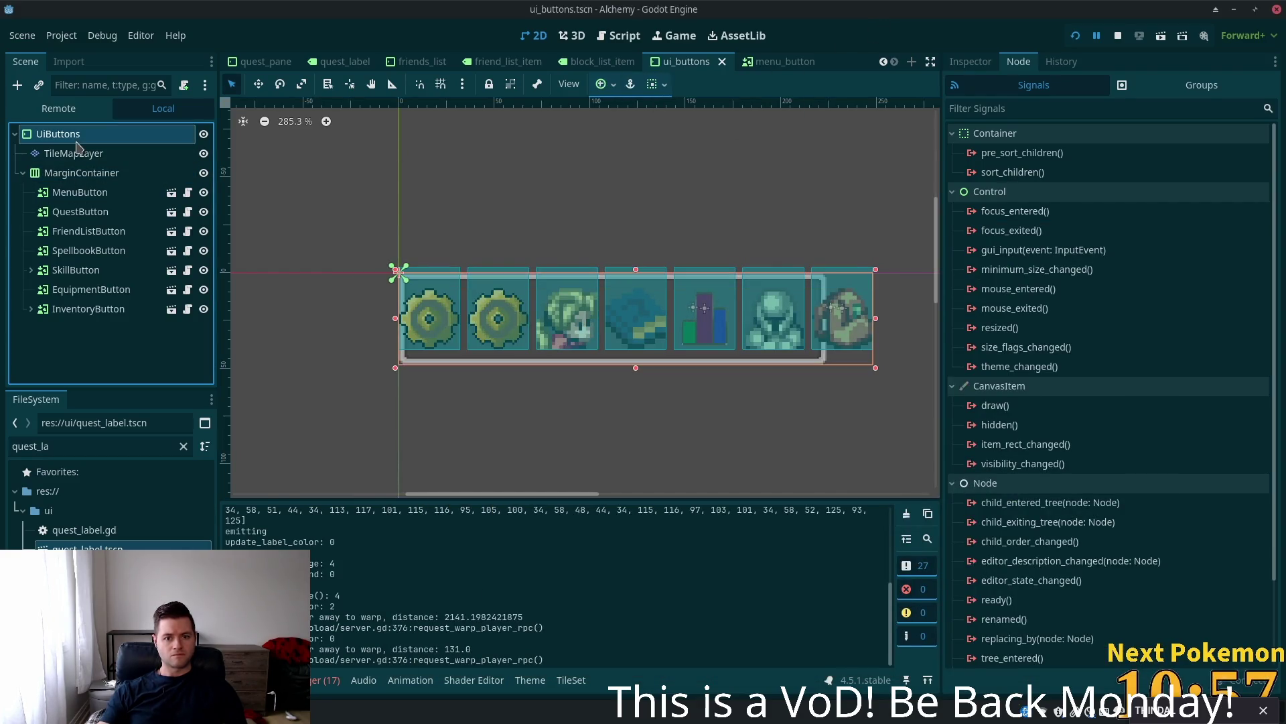
click(968, 62)
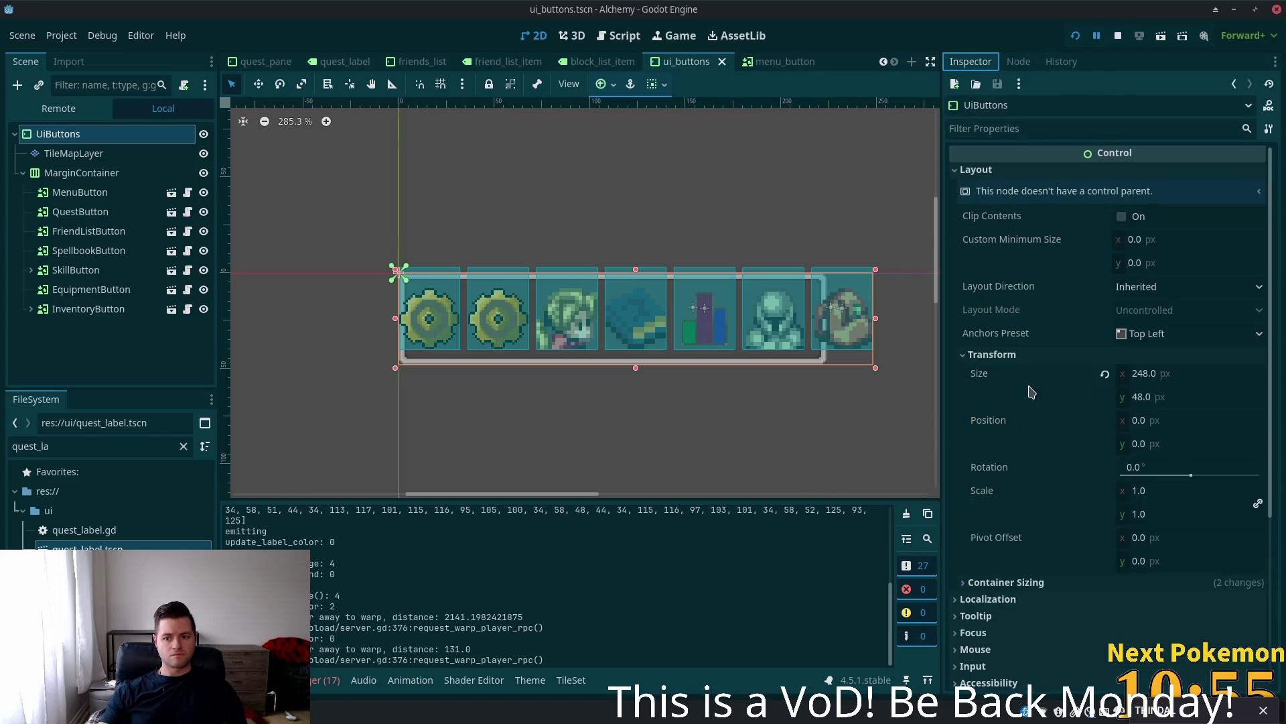
right_click(989, 377)
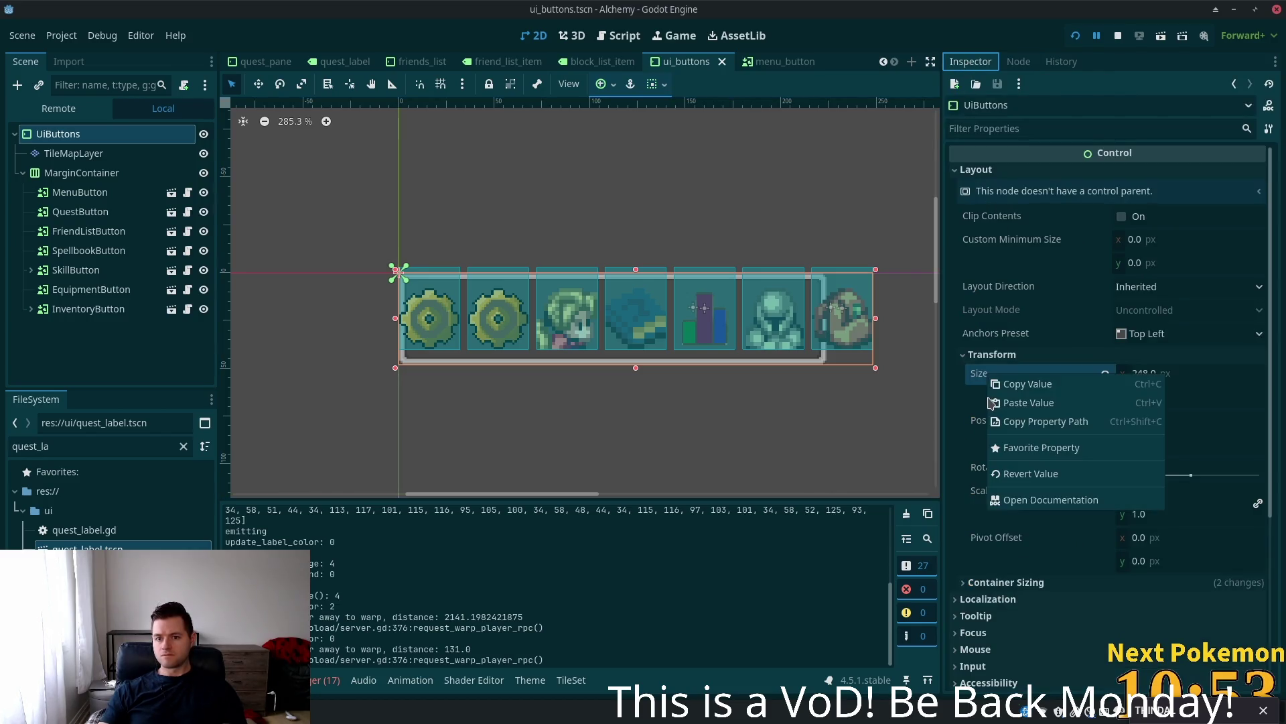
click(1051, 386)
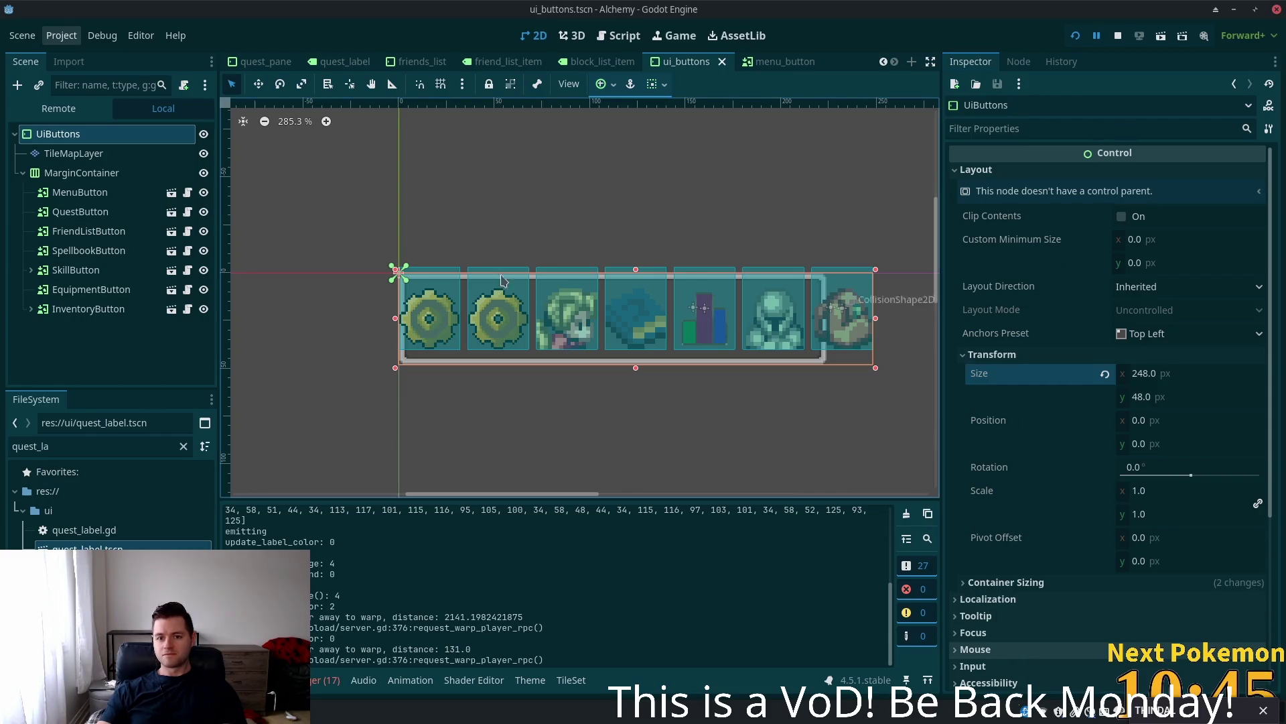
- Inspect MarginContainer, MenuButton and QuestButton properties, then select TileMapLayer for tile painting
click(69, 174)
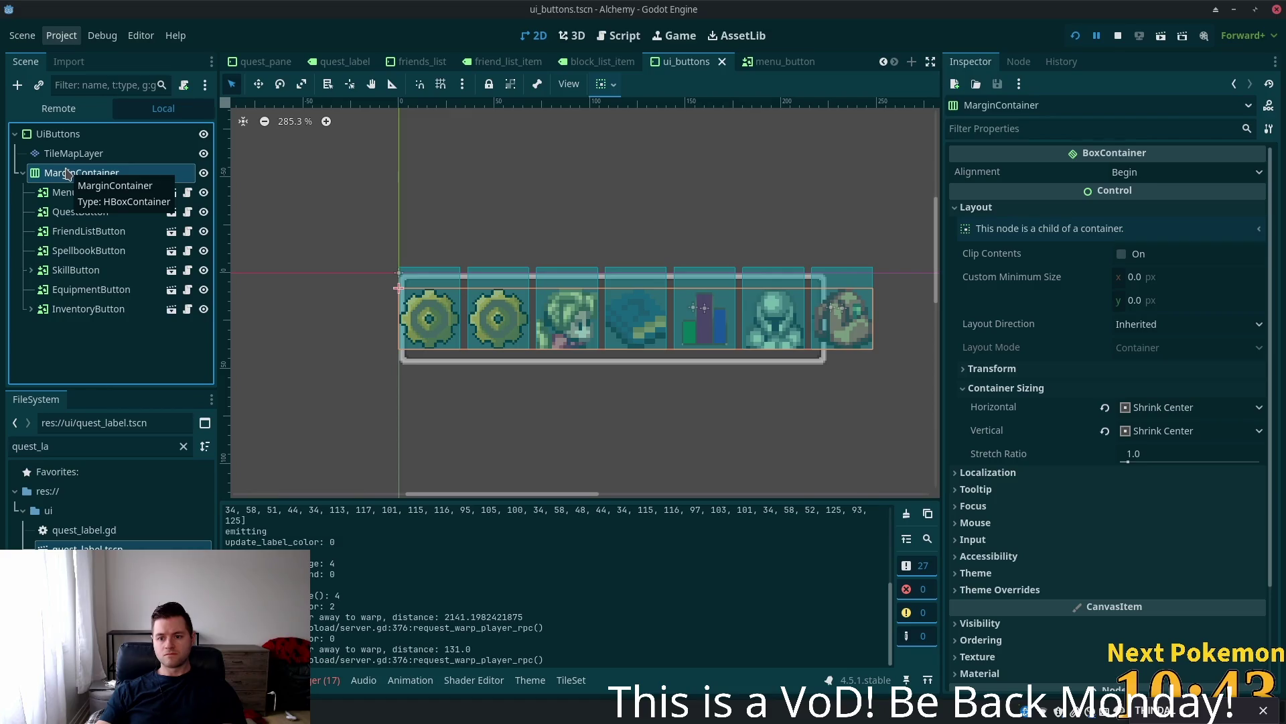
click(70, 154)
click(70, 137)
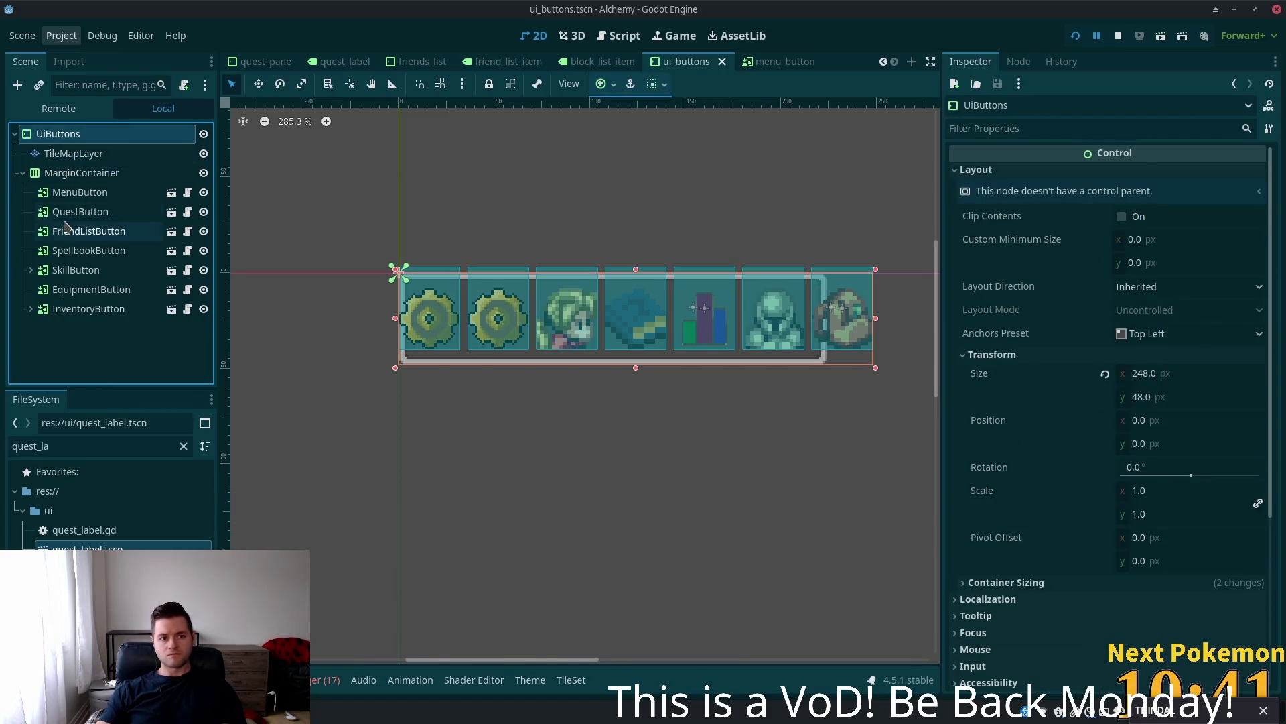
click(62, 193)
click(62, 212)
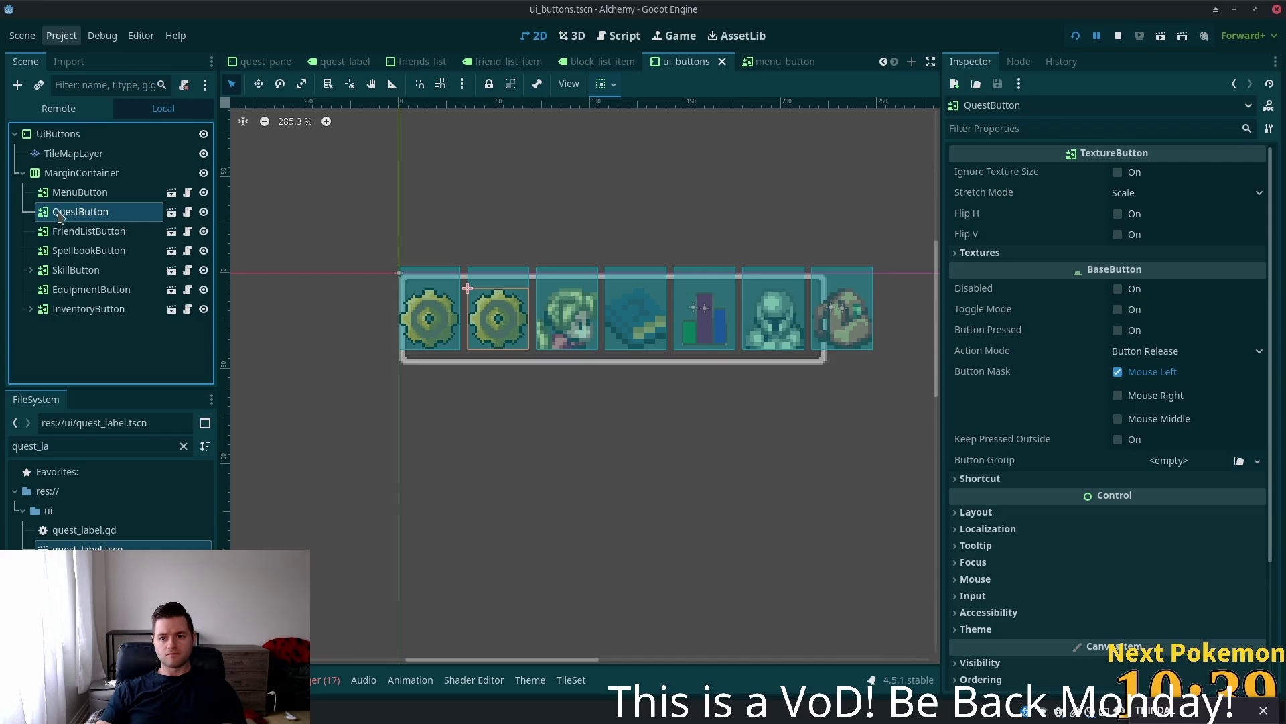
click(70, 173)
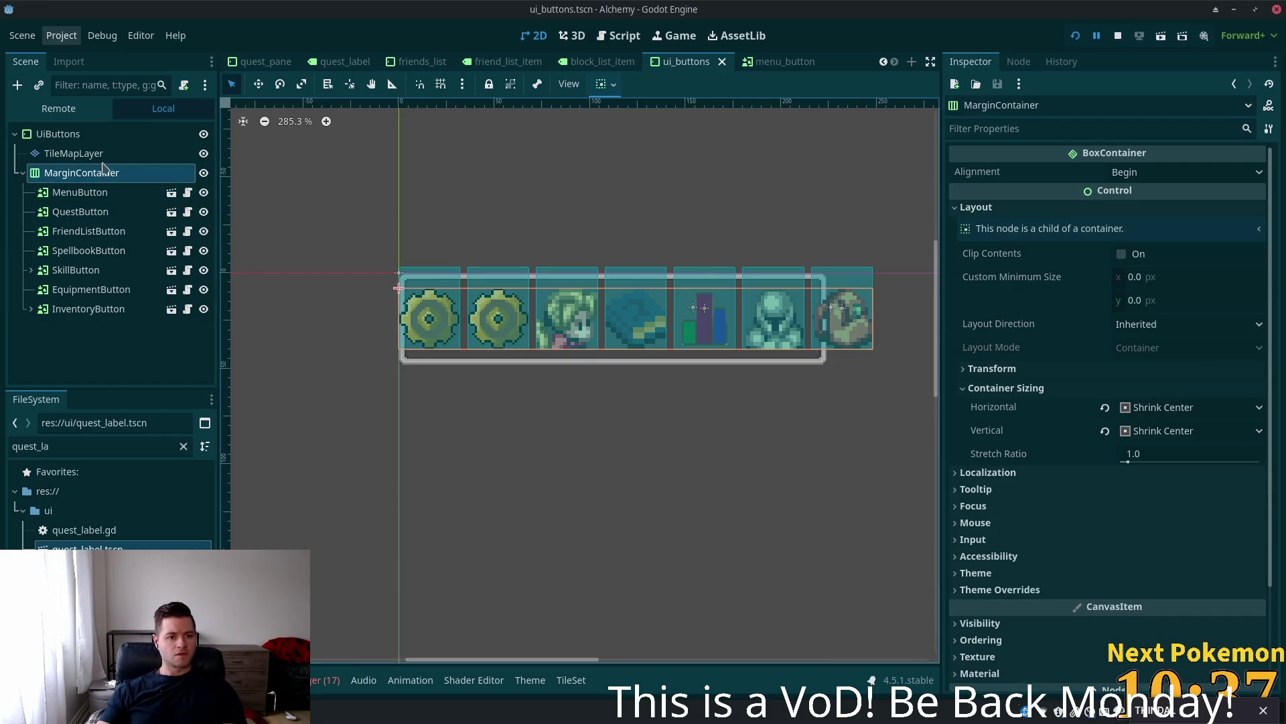
click(99, 155)
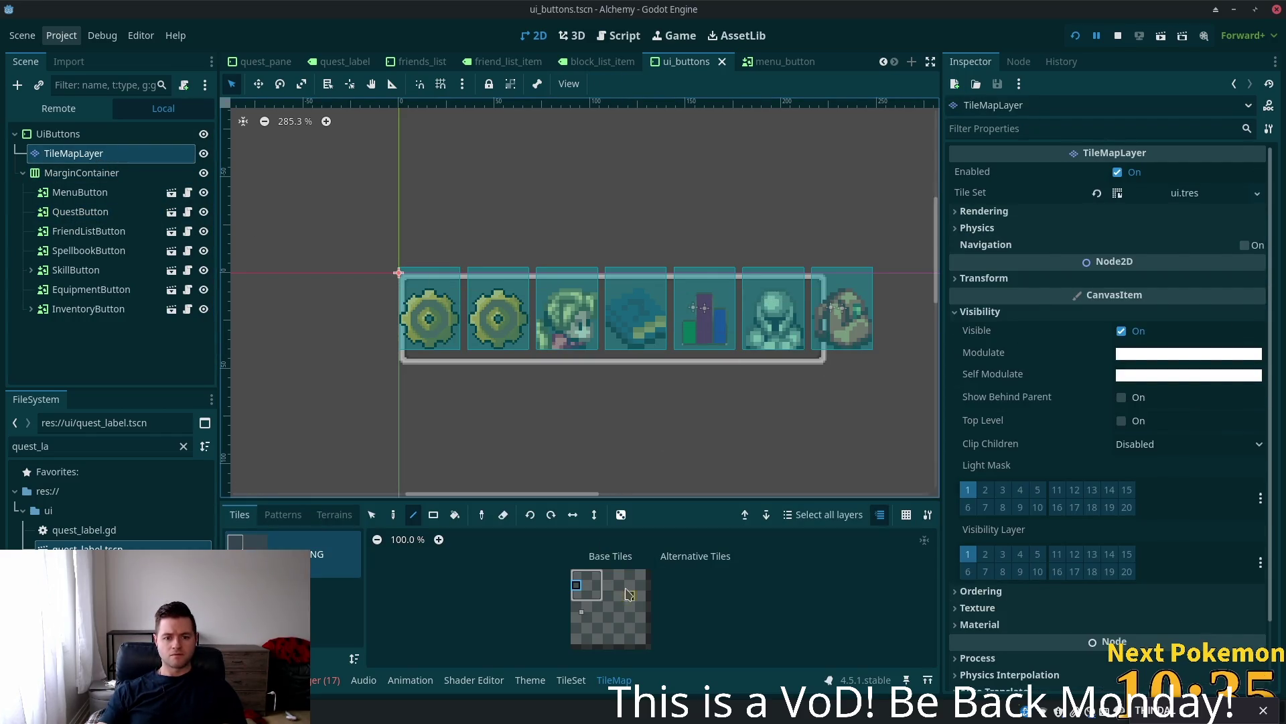
- Paint the top-right, bottom-right and middle border tiles at the button bar's right end
click(600, 576)
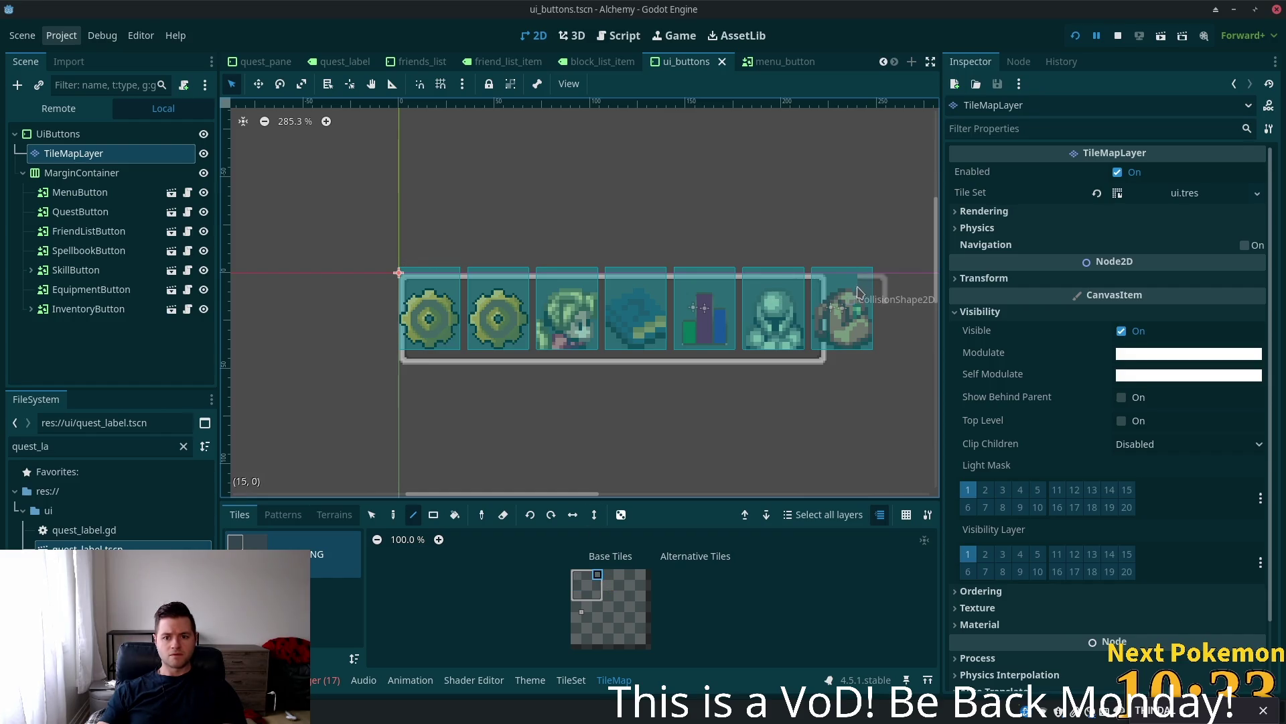
click(872, 292)
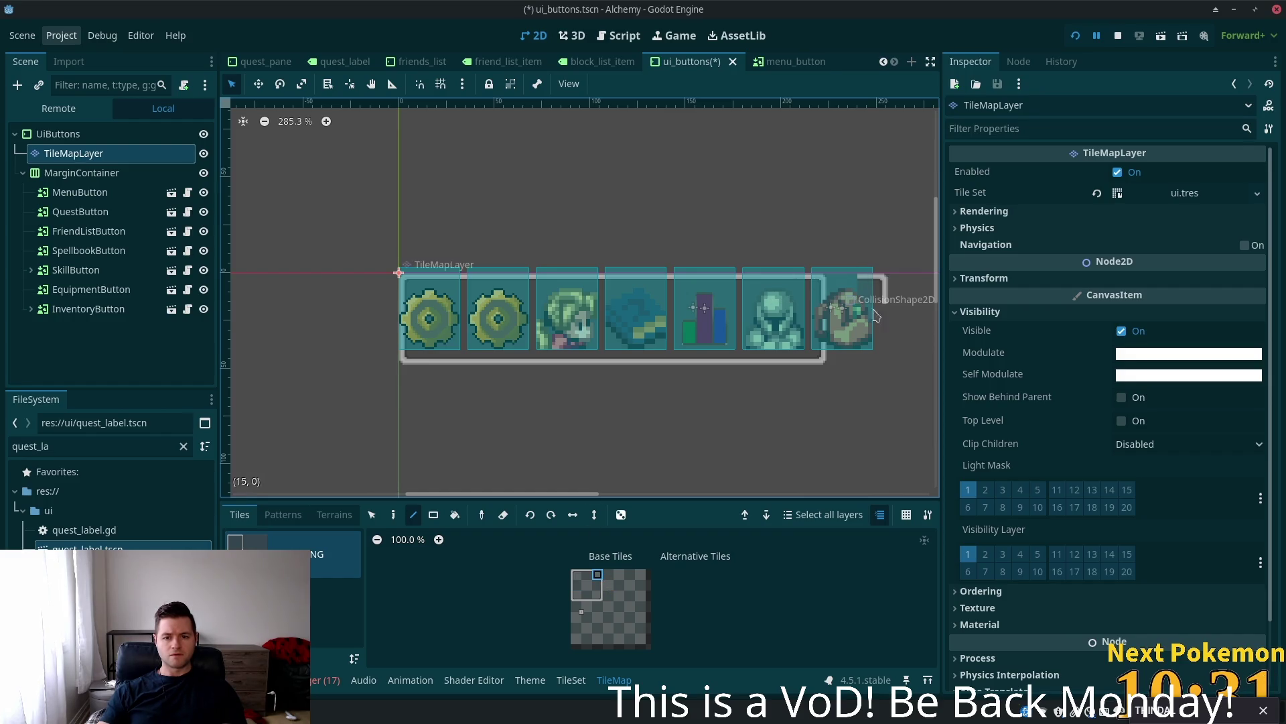
click(599, 595)
click(872, 349)
click(598, 584)
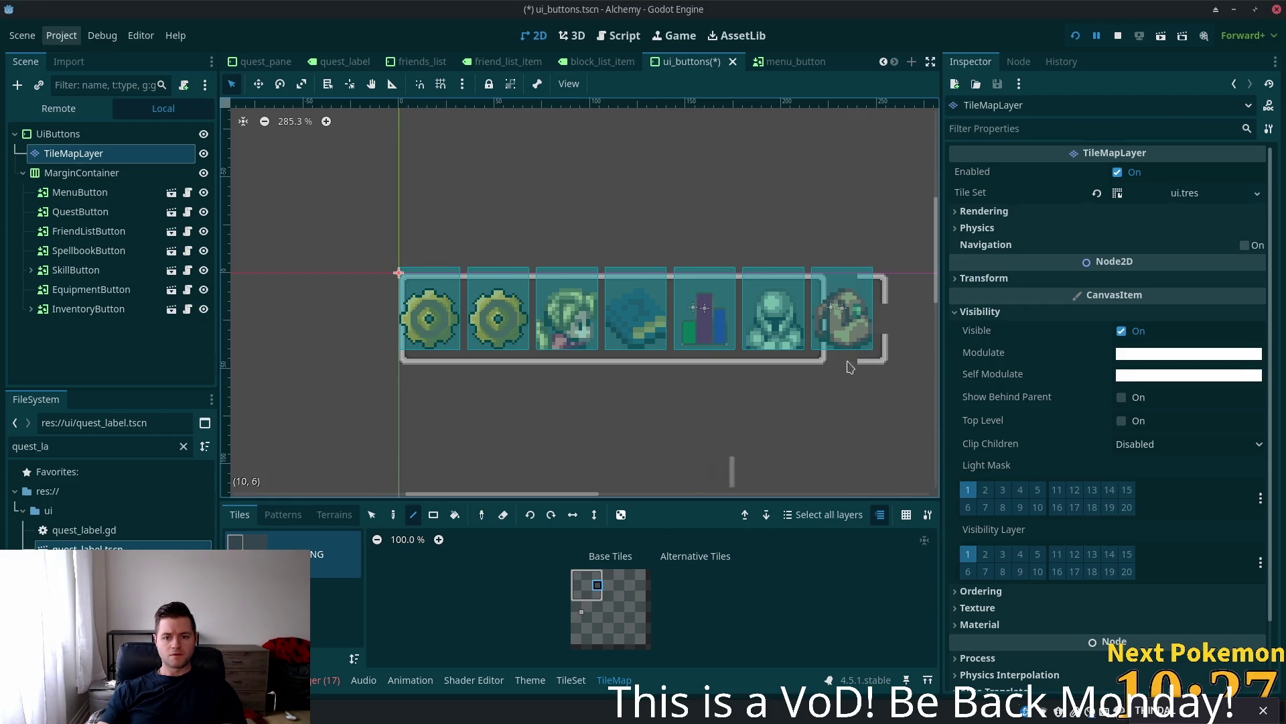
click(873, 319)
click(587, 575)
click(837, 287)
- Erase the stray tile near the inventory icon, fill the missing bottom-border piece, and save
right_click(830, 288)
click(587, 595)
click(837, 355)
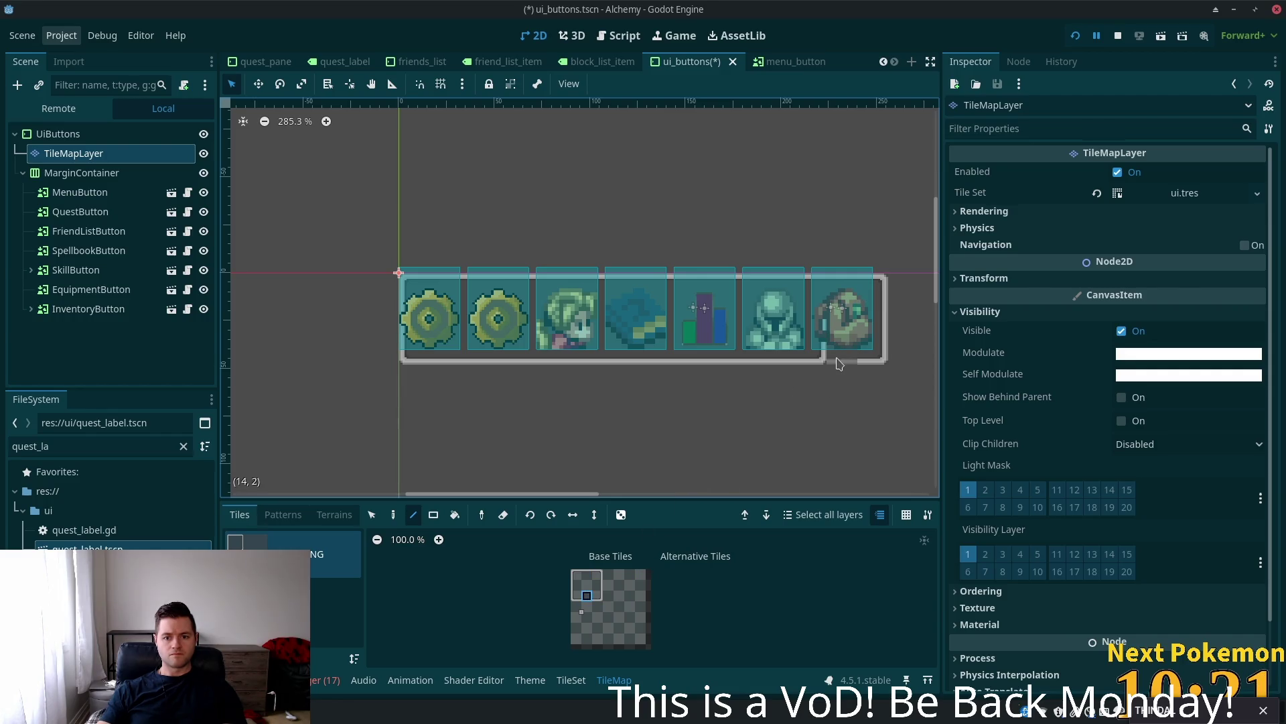
click(587, 585)
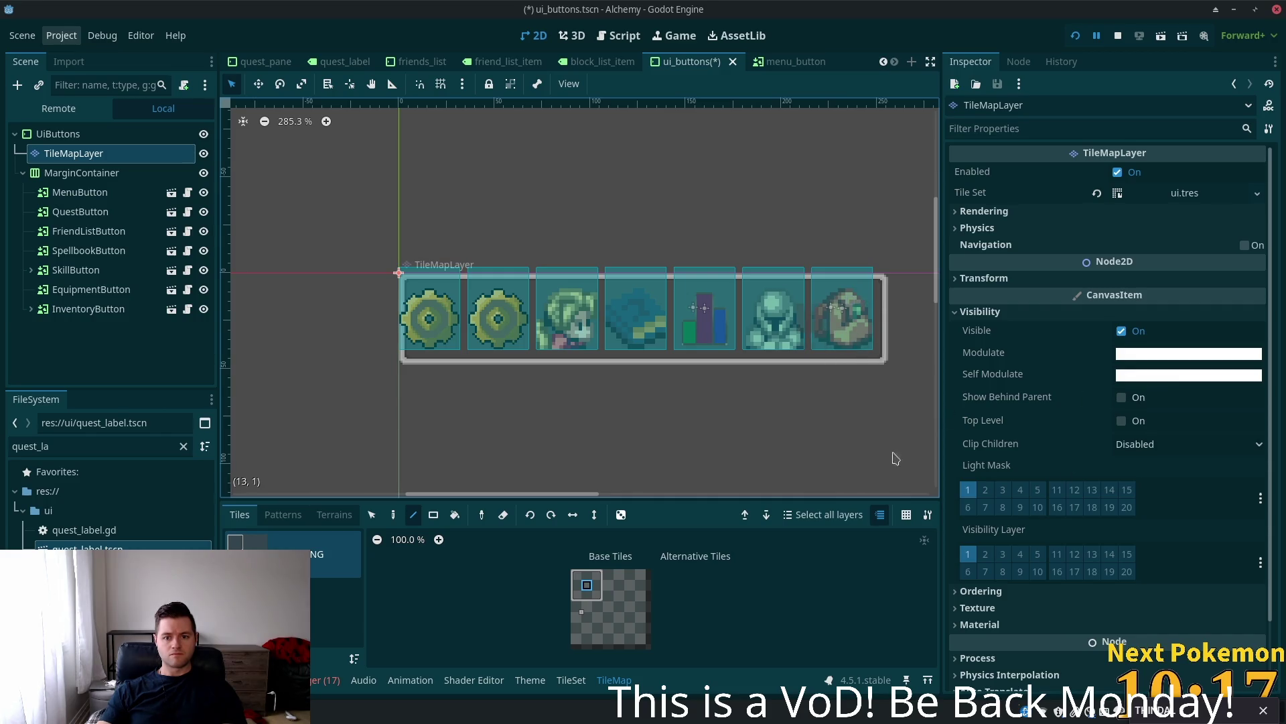
key(ctrl+s)
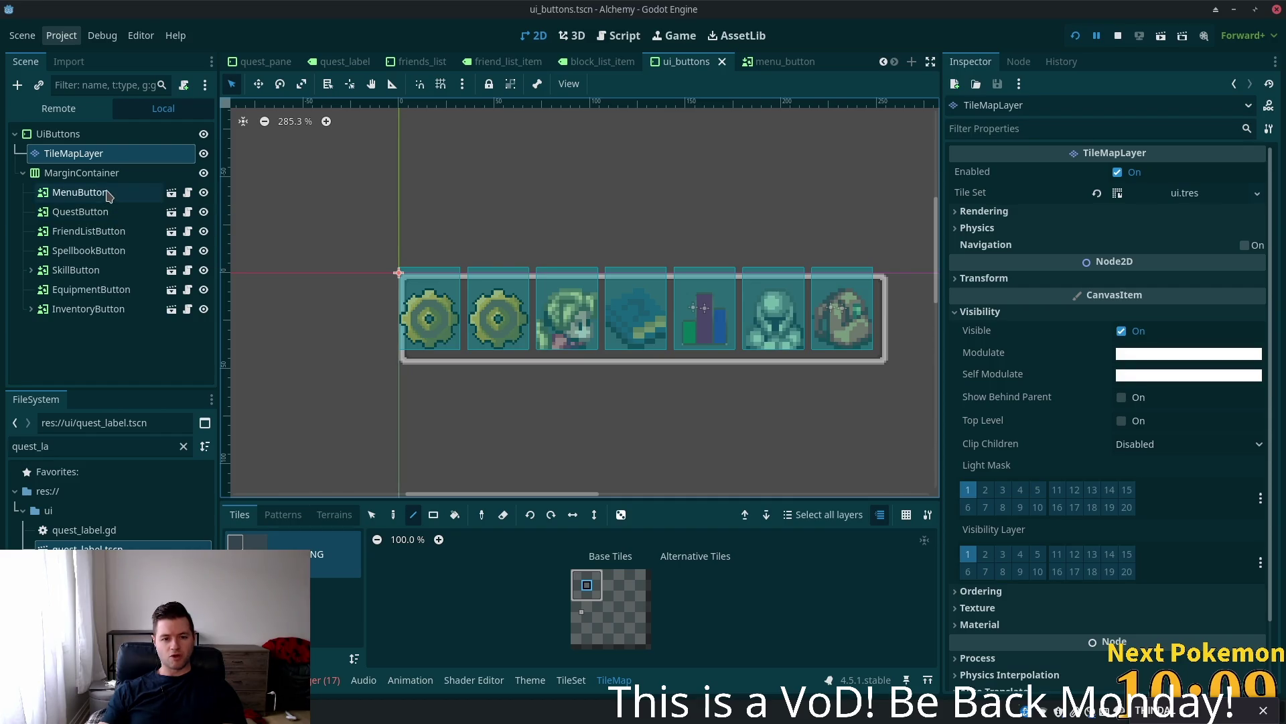
click(107, 179)
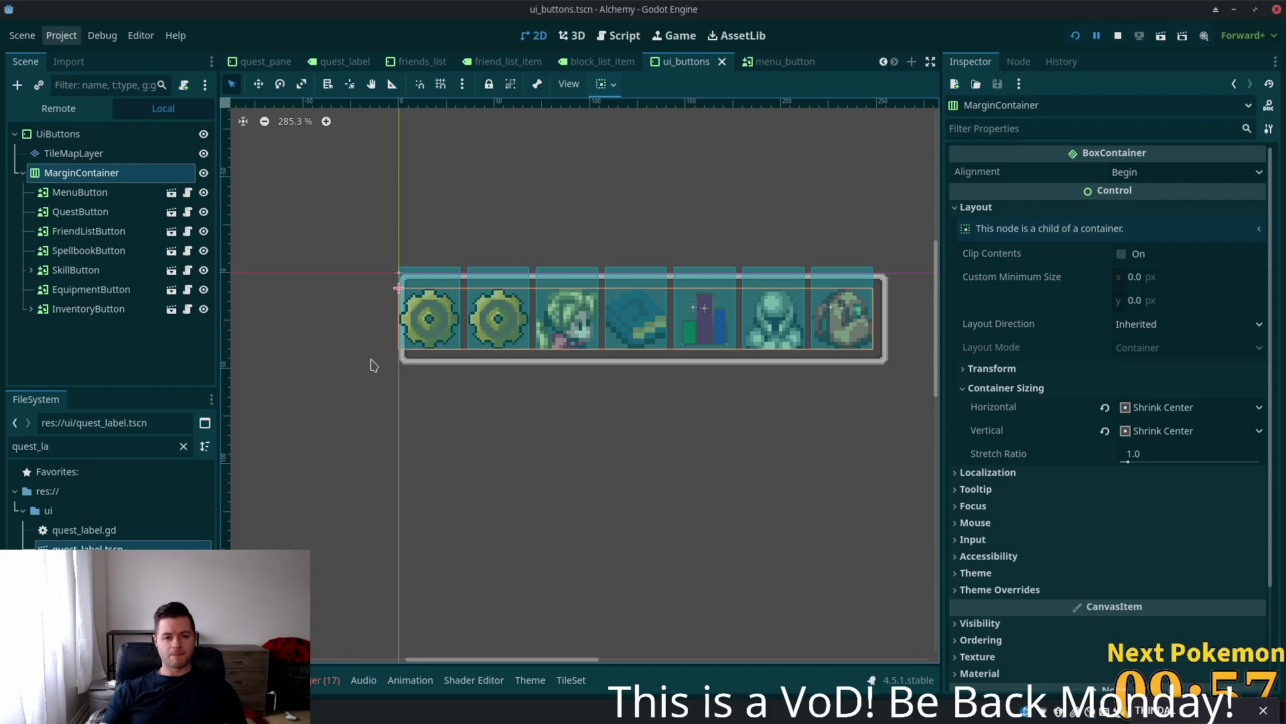
- Drag the UiButtons root's right edge to 257 × 48 px and save ui_buttons.tscn
click(91, 136)
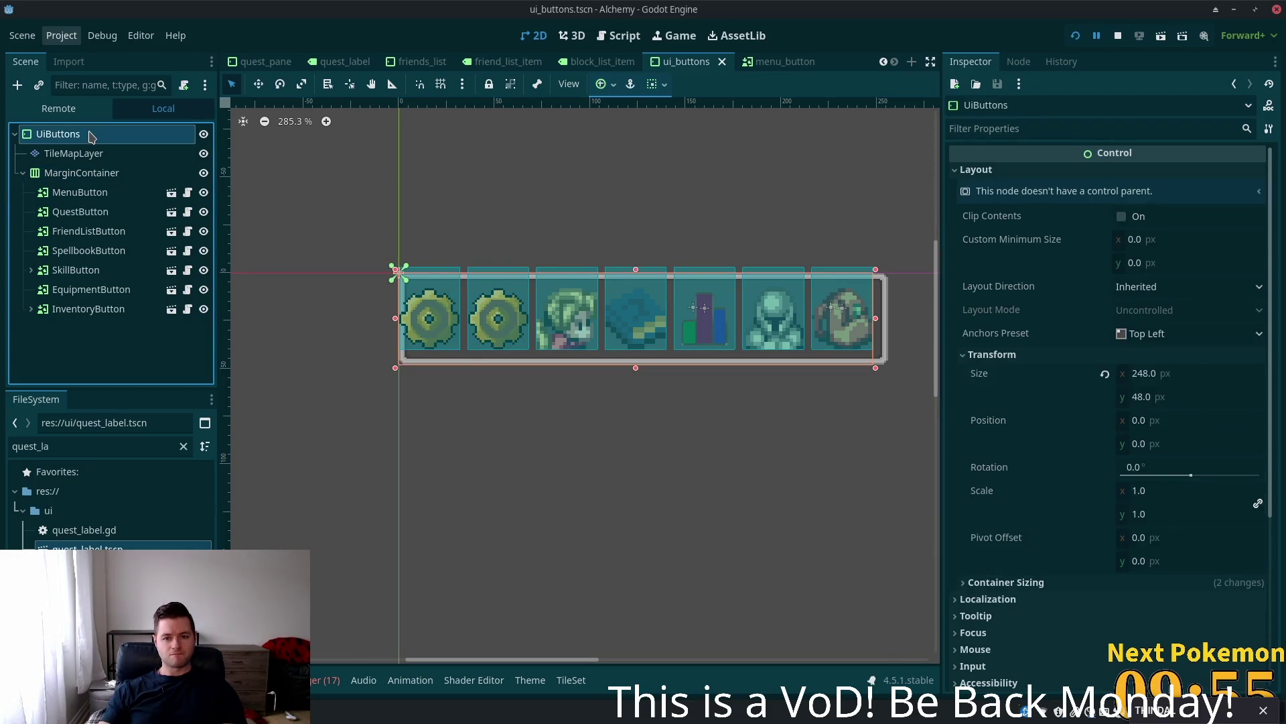
drag(877, 325, 894, 320)
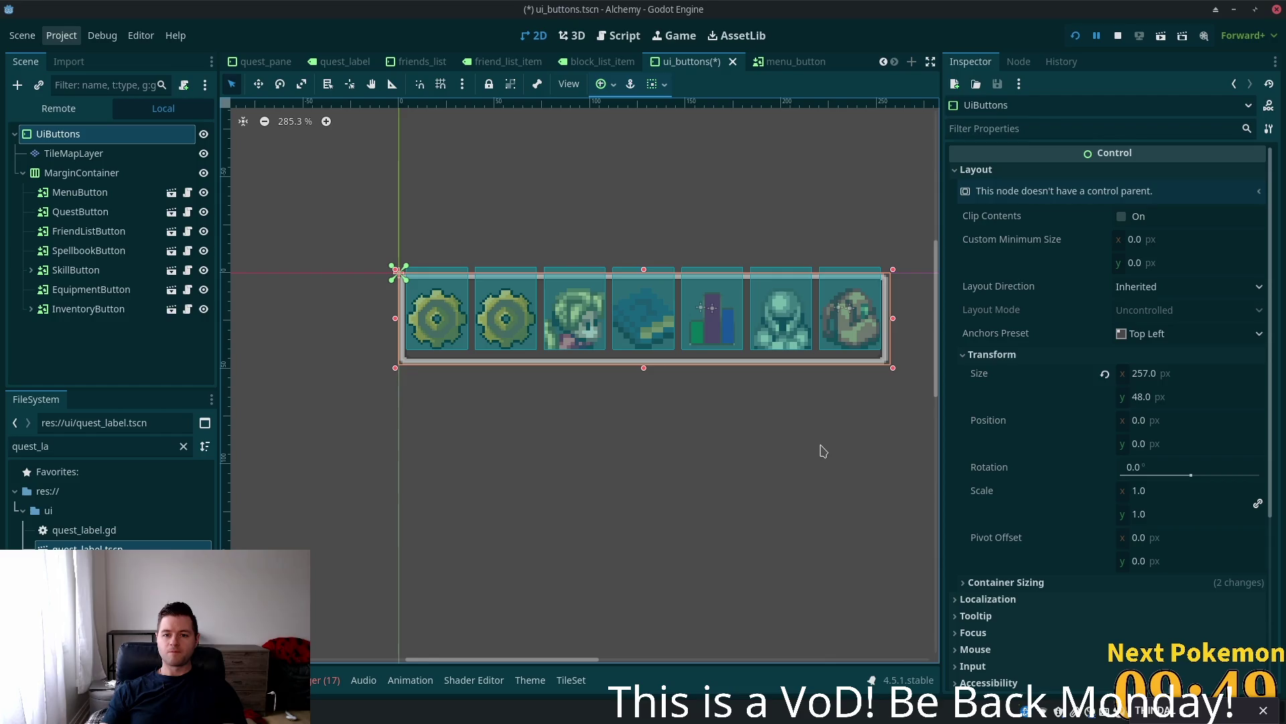
key(ctrl+s)
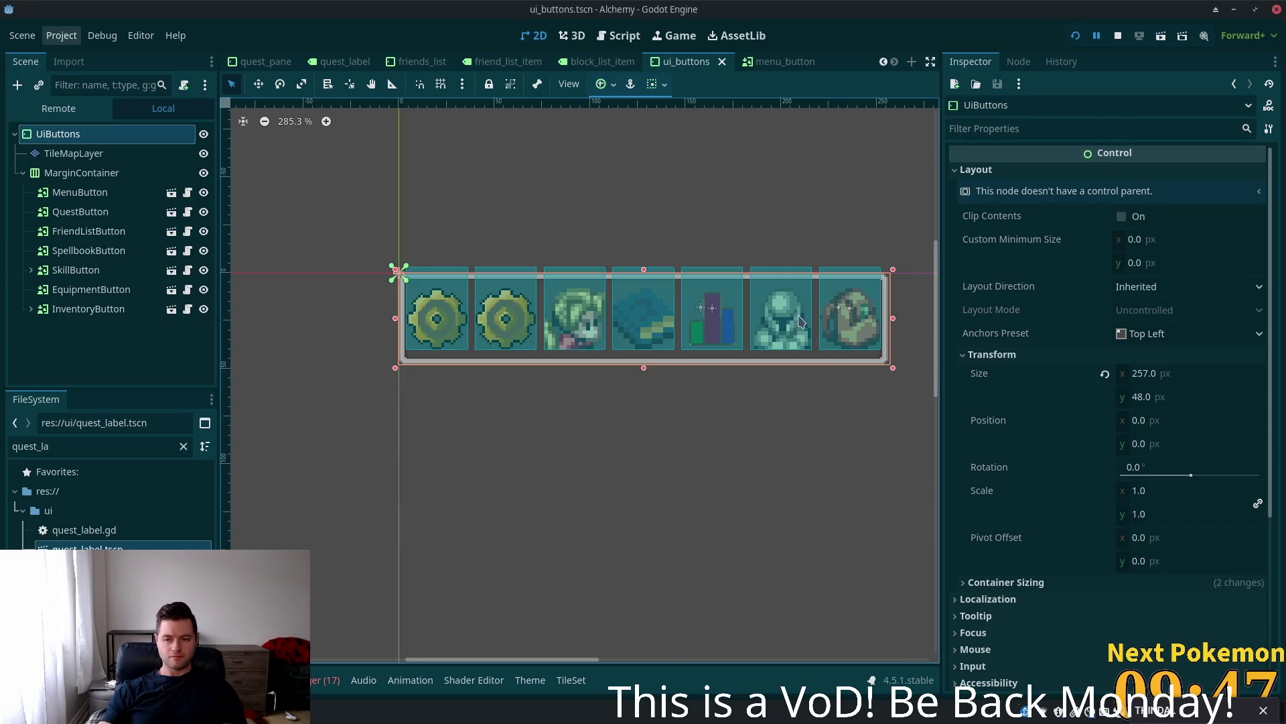
key(alt+Tab)
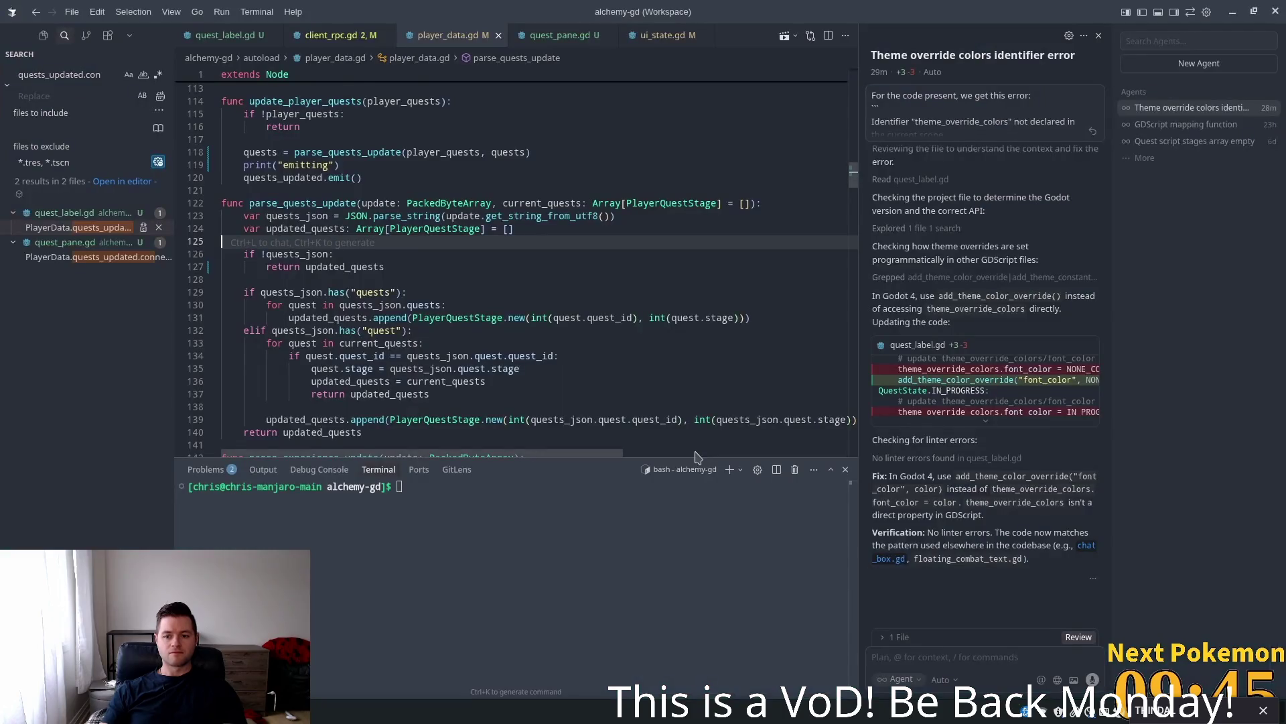
- Run the game to inspect the widened HUD button bar, move its window aside, then close it
key(alt+Tab)
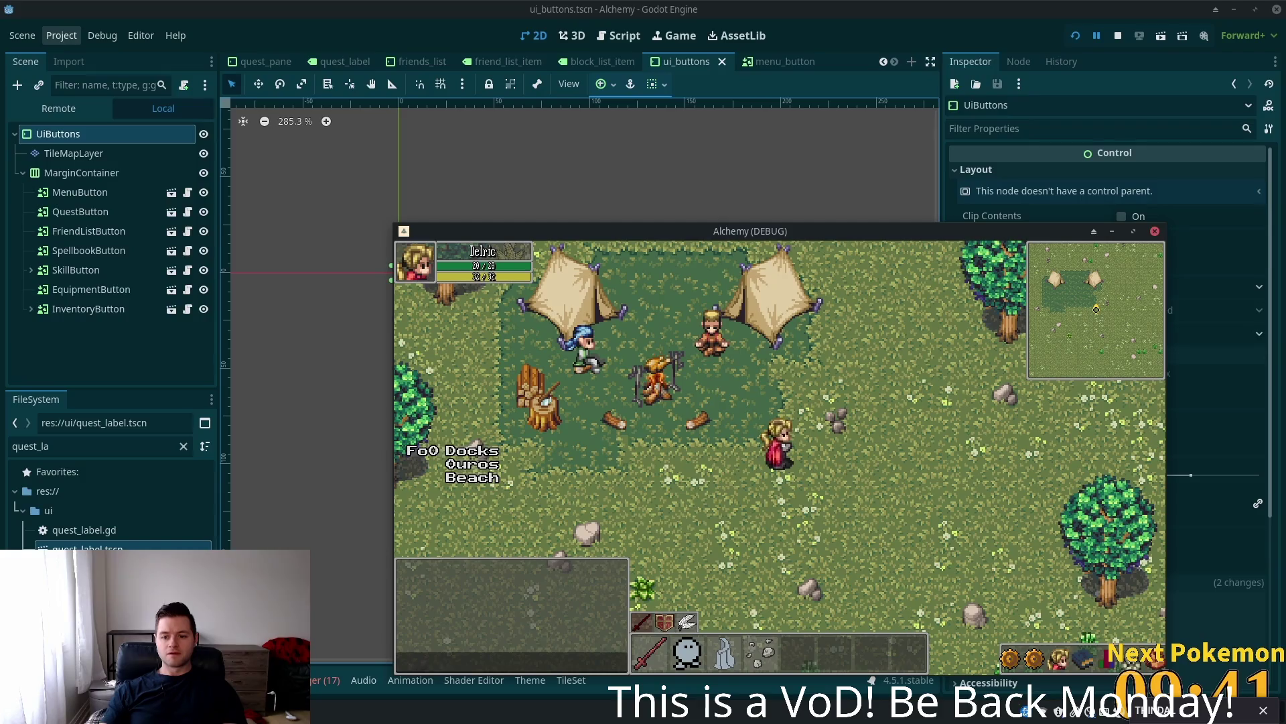
click(1112, 231)
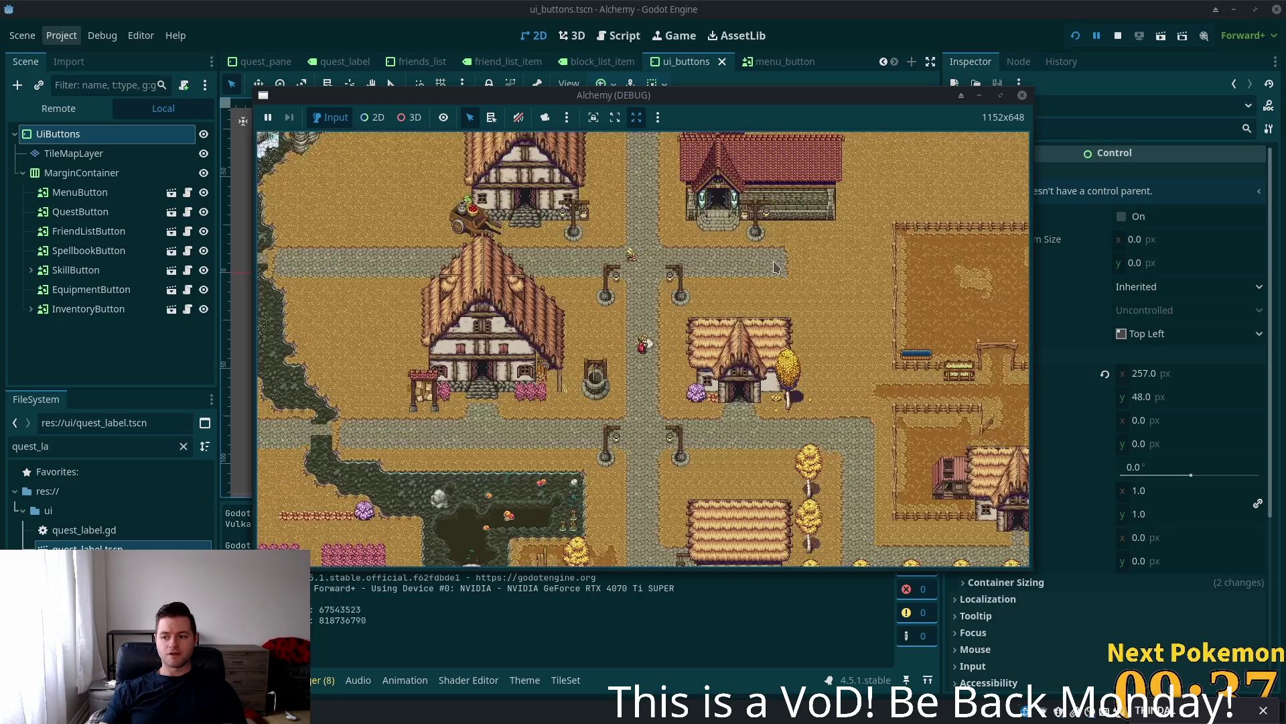
drag(753, 99, 880, 50)
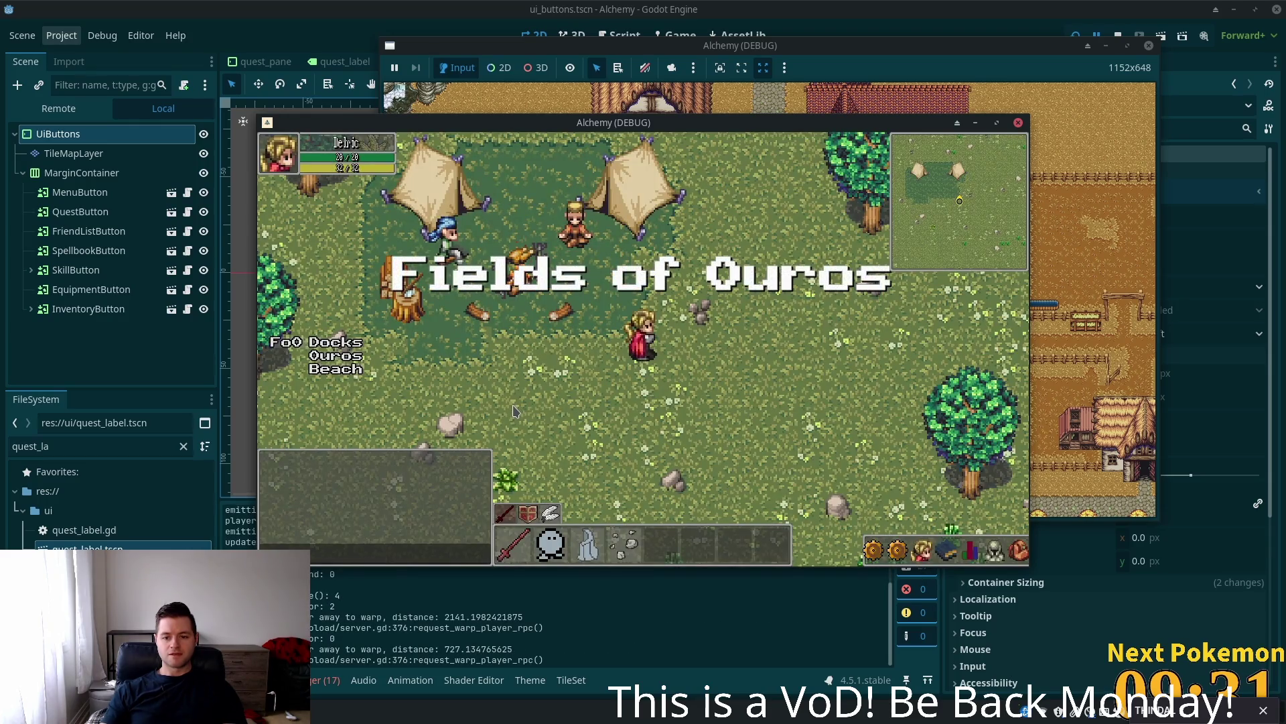
key(alt+Tab)
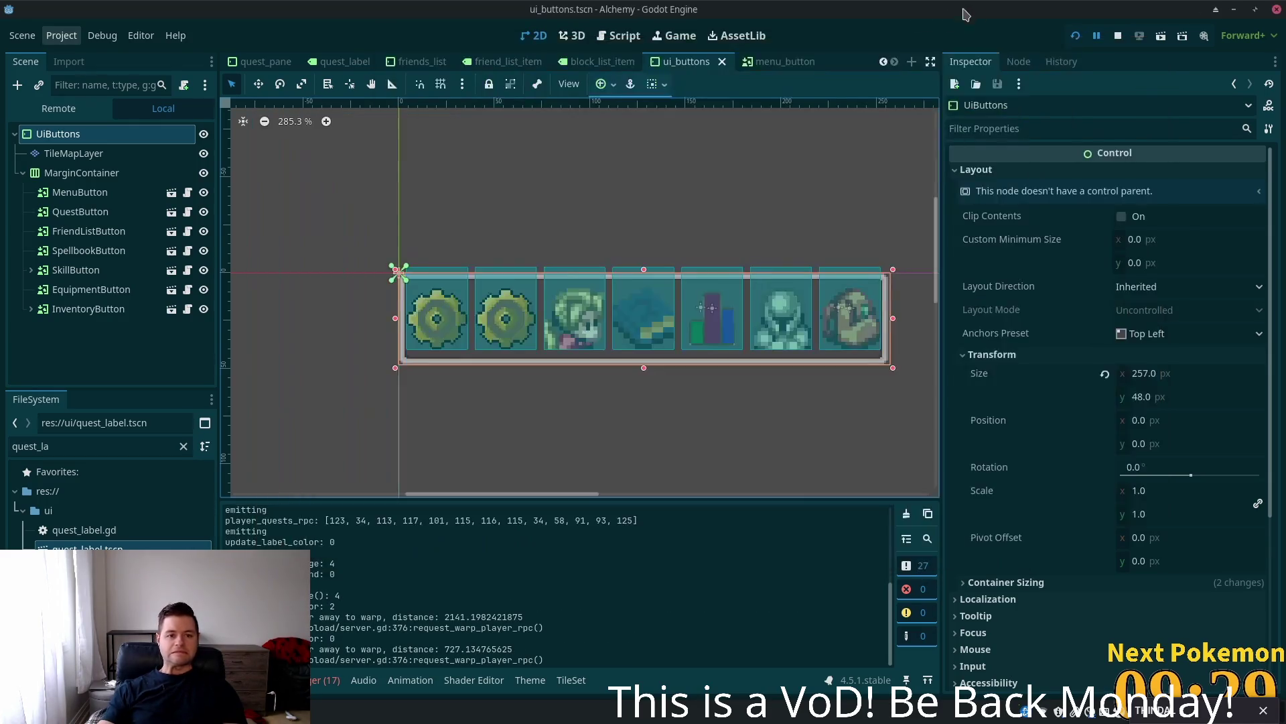
- Copy the bar's Size value and paste it as Custom Minimum Size 257 × 48
right_click(977, 378)
click(1026, 387)
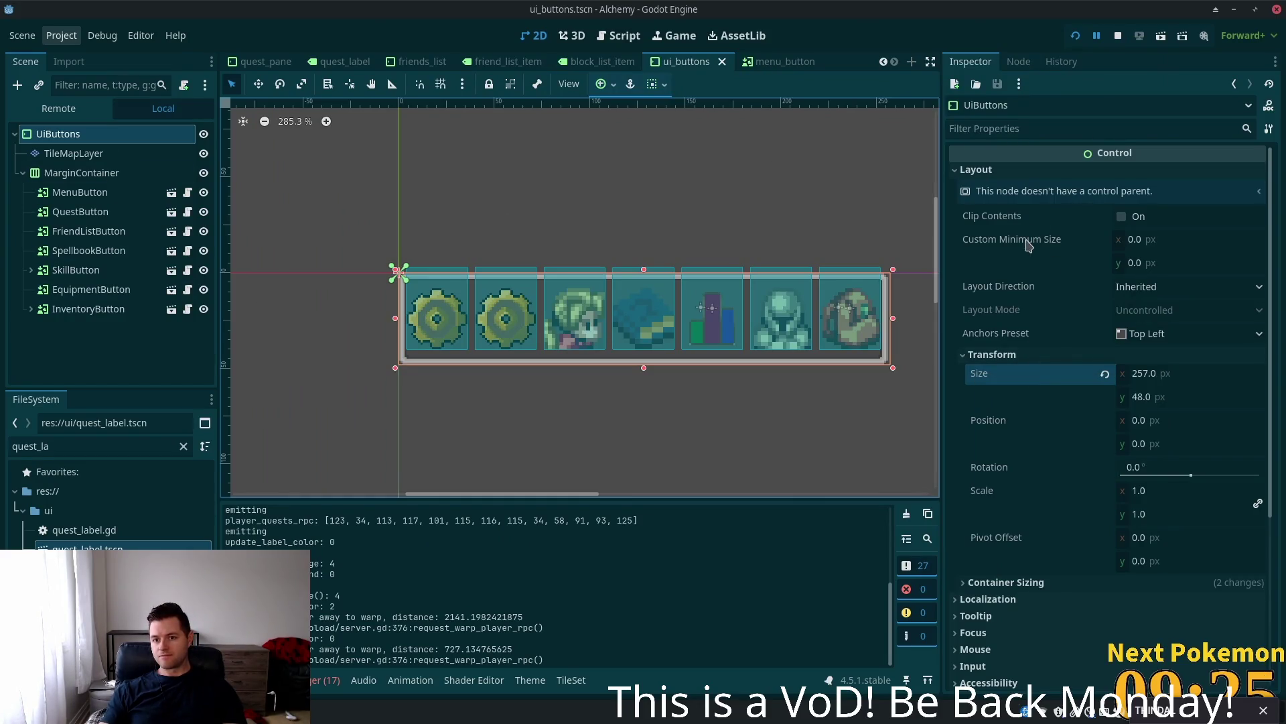
right_click(1028, 245)
click(1072, 269)
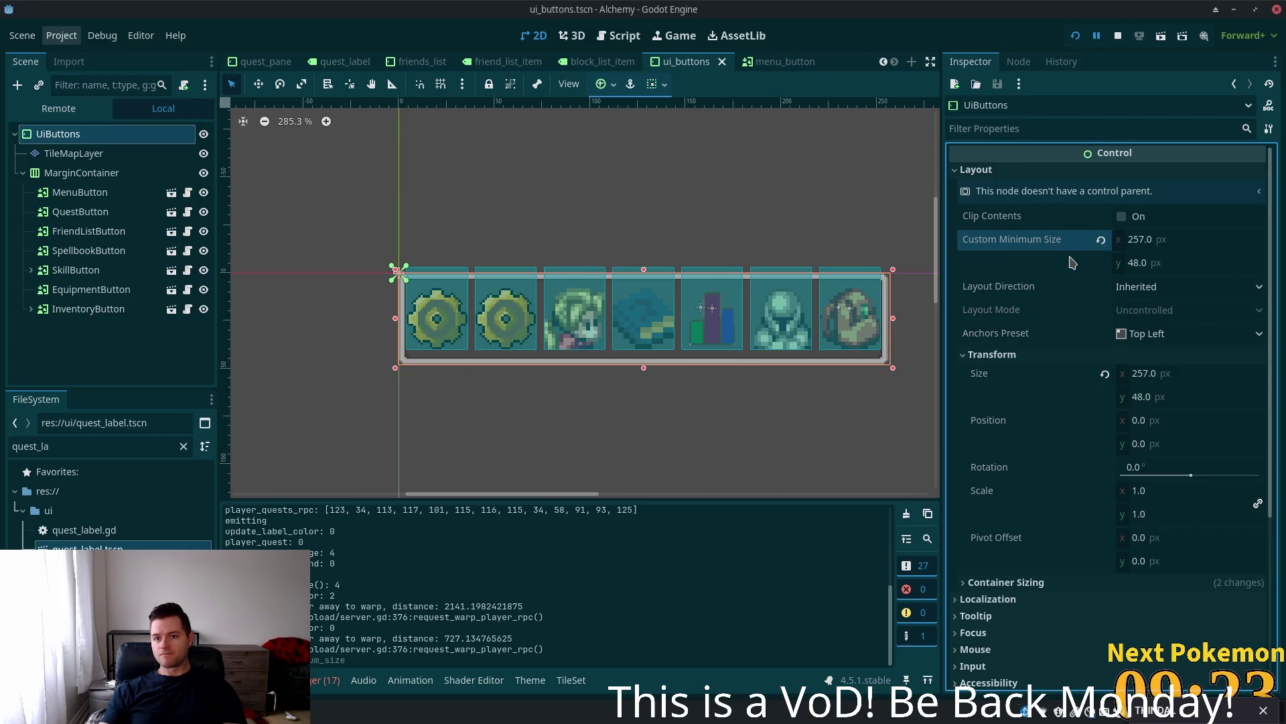
- Run the game and check the quest pane opens and closes, then return to Cursor
key(alt+Tab)
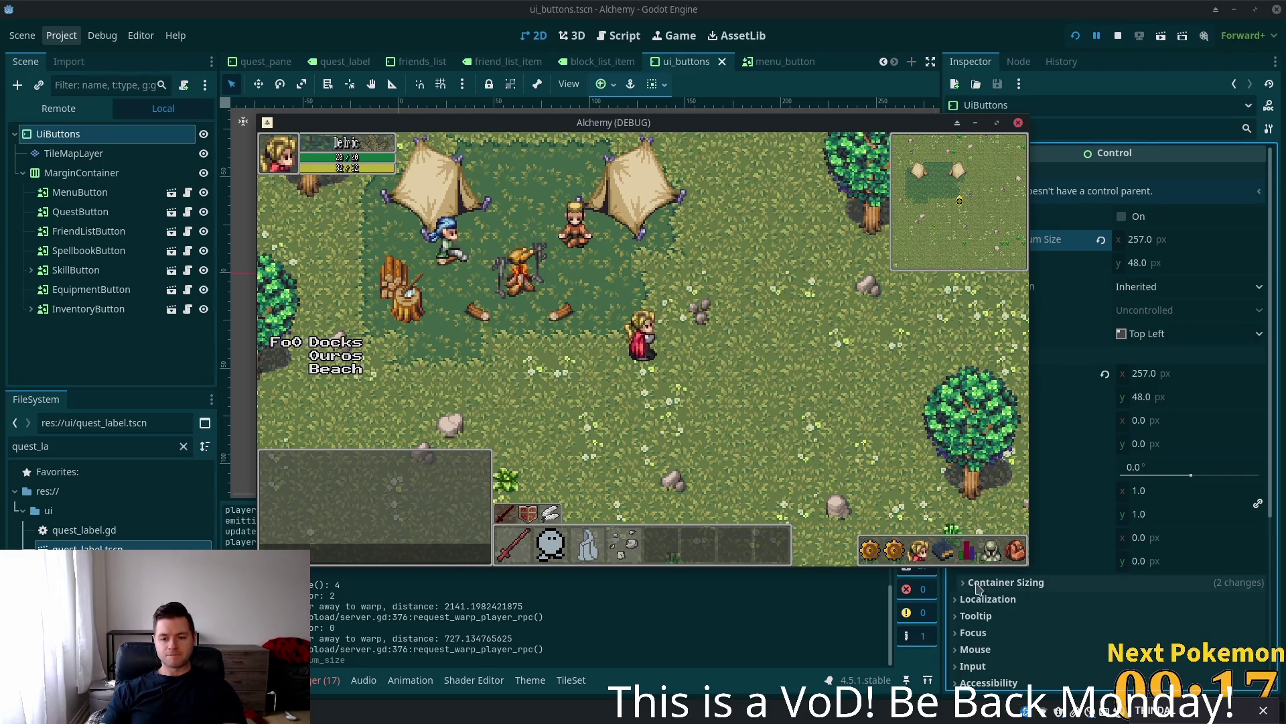
click(898, 551)
click(904, 546)
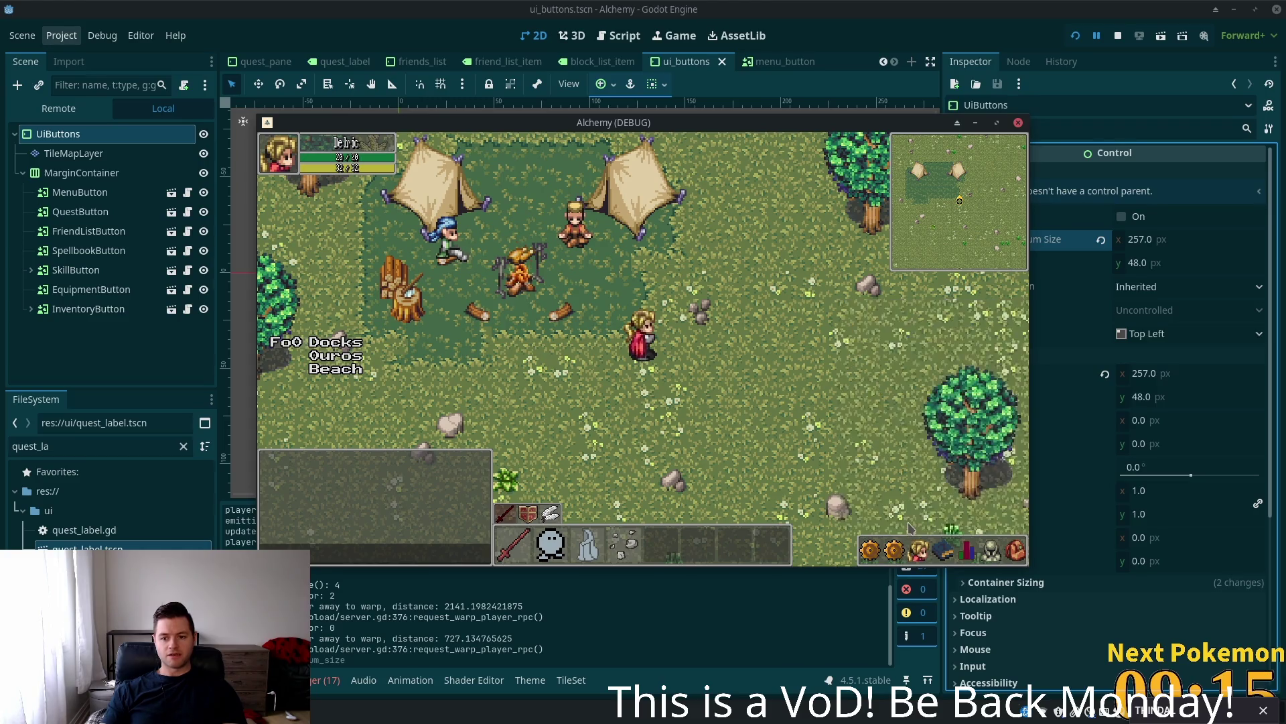
click(906, 540)
click(911, 526)
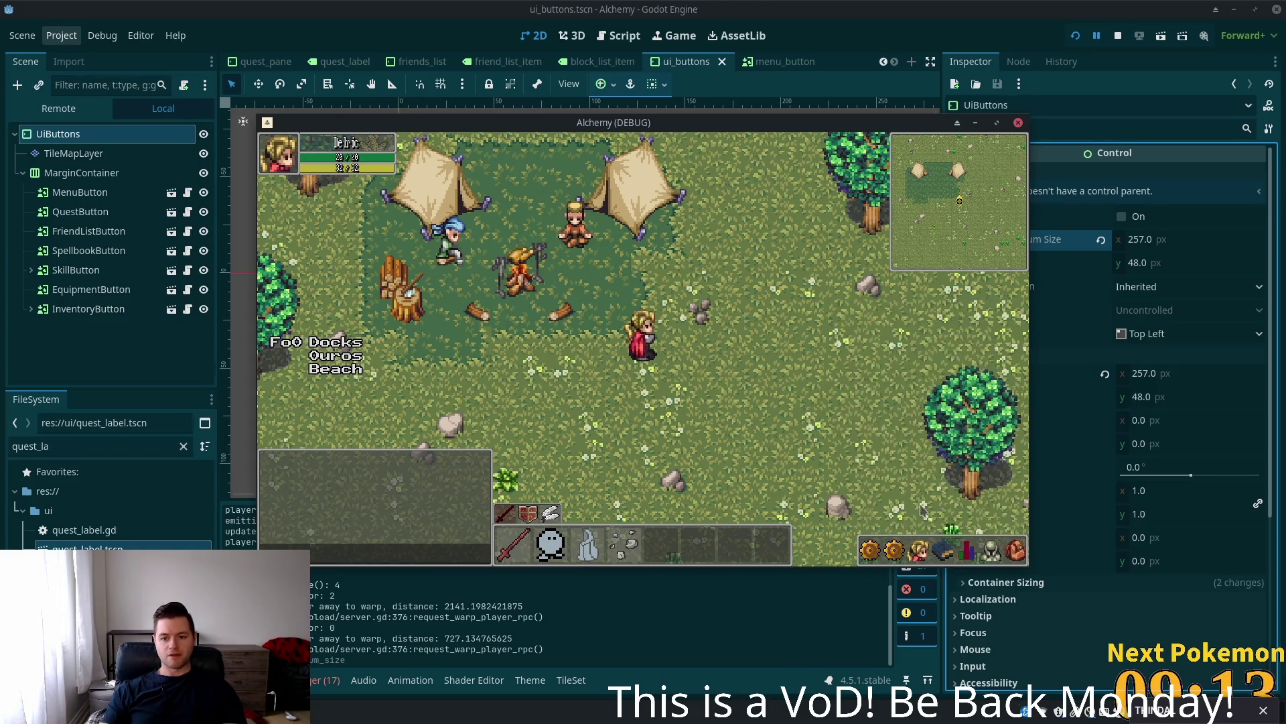
key(alt+Tab)
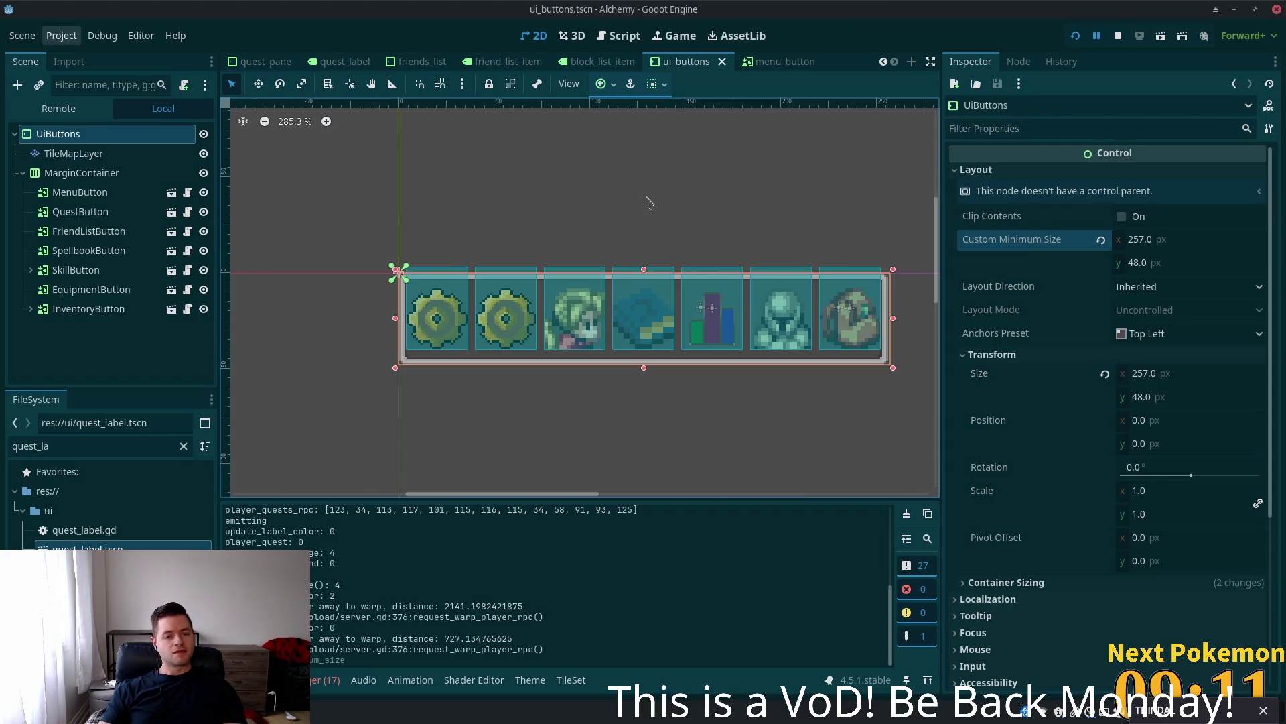
key(alt+Tab)
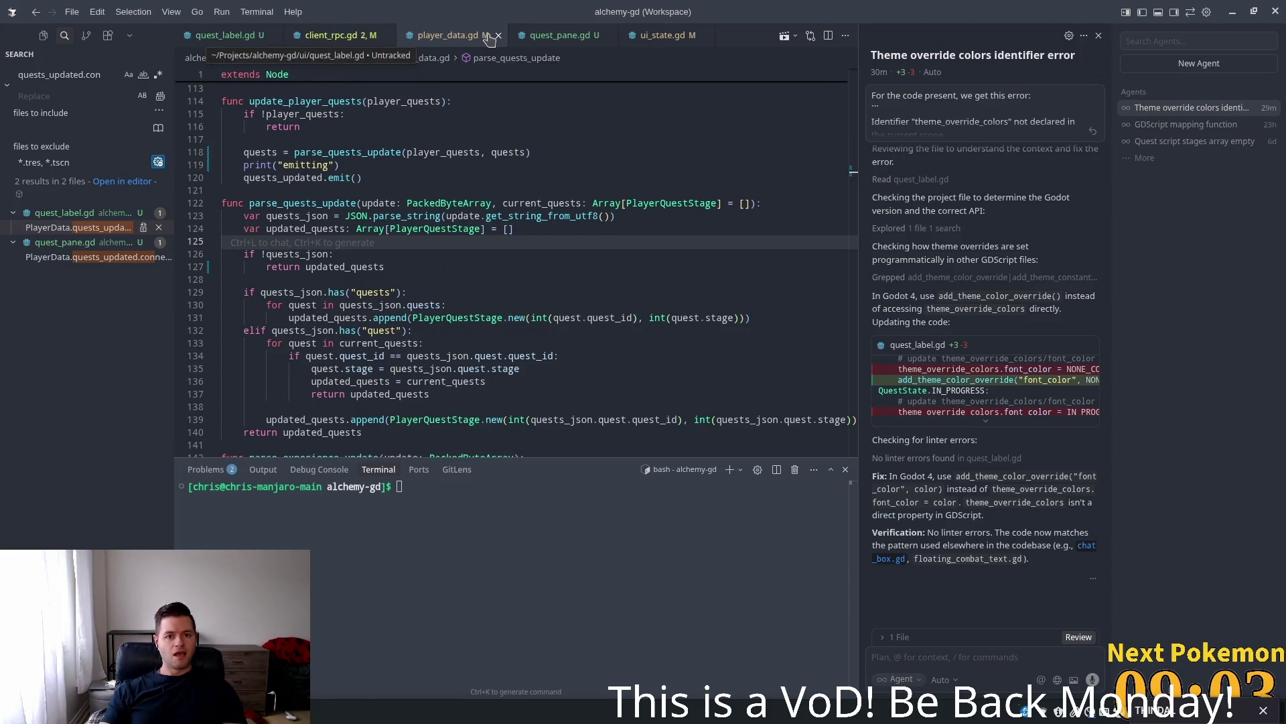
- Switch to the quest_pane.gd script tab in Cursor
click(560, 35)
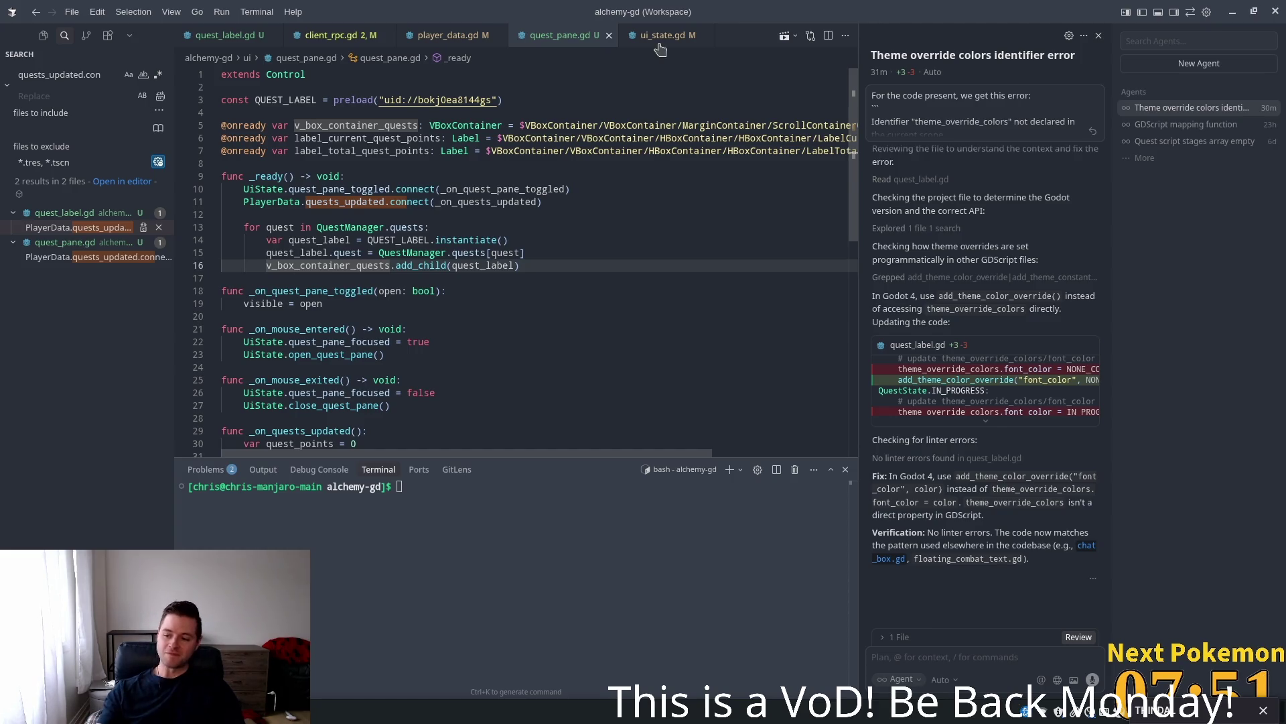
- Scroll down to the quest-counting loop in _on_quests_updated and highlight uses of quest_points
click(421, 240)
click(401, 100)
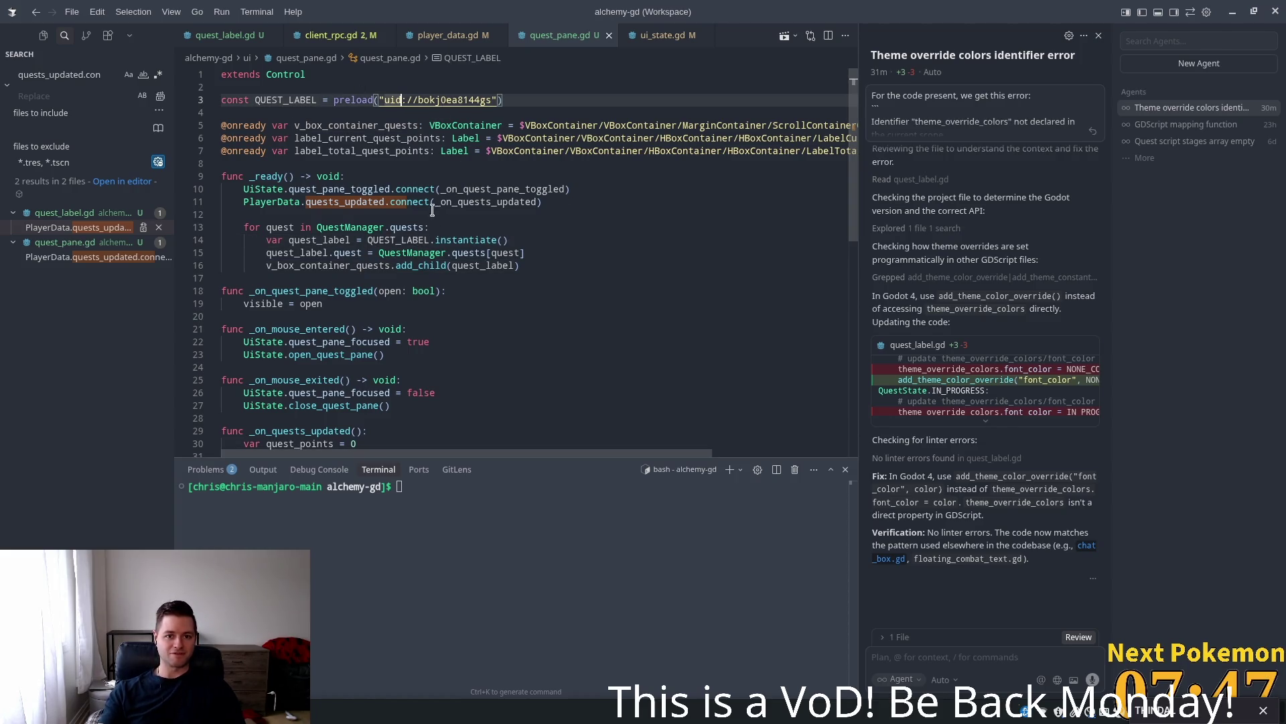
scroll(373, 288, down, 3)
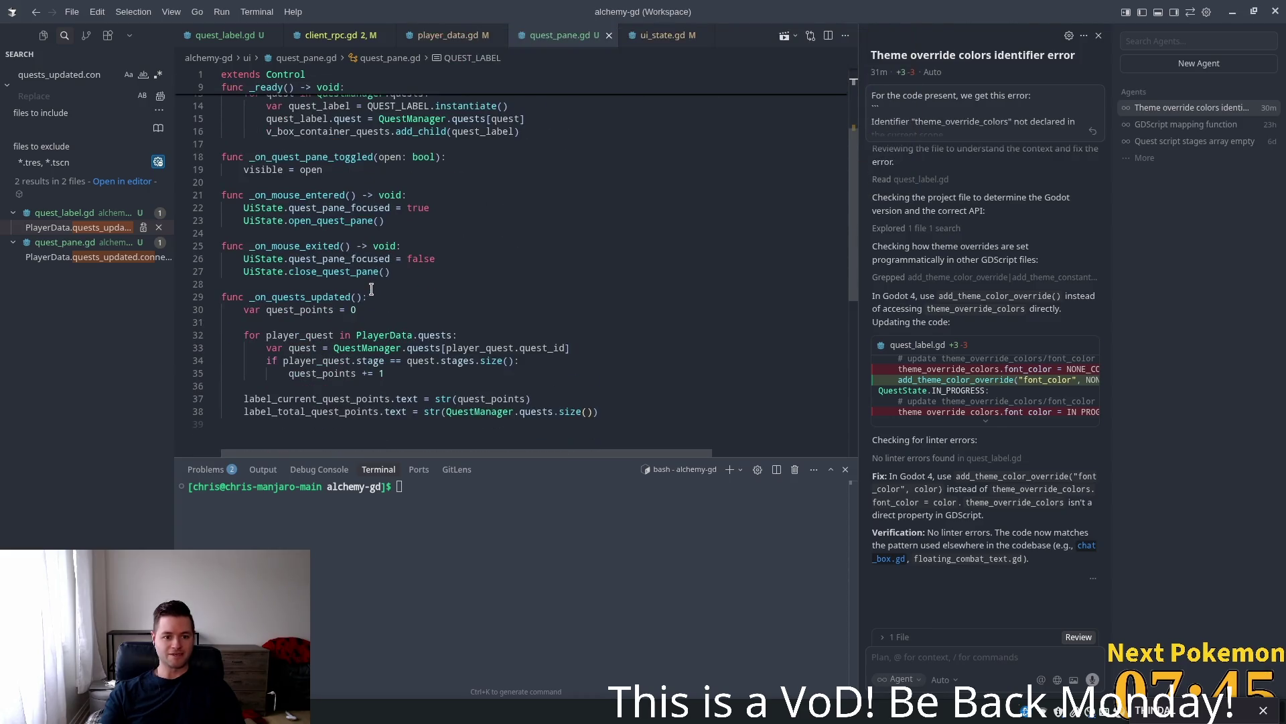
scroll(371, 288, down, 2)
click(379, 306)
click(480, 320)
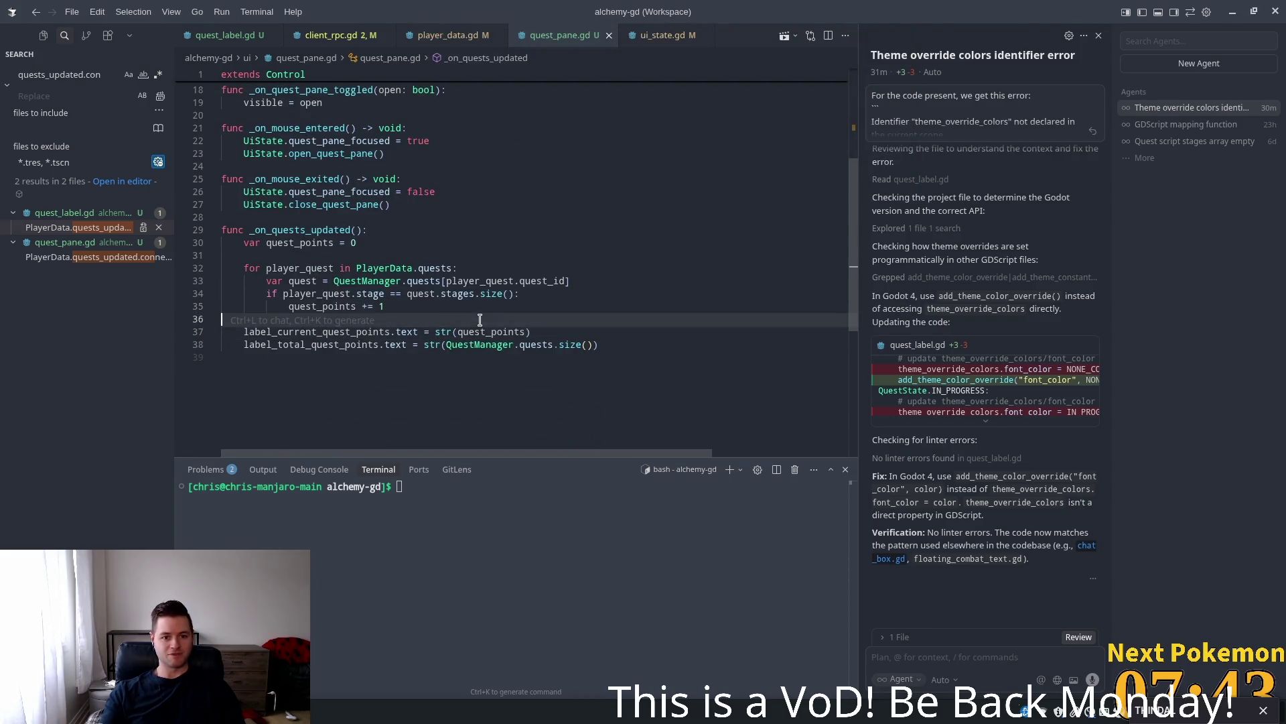
click(481, 328)
- Inspect the player_quest, quest and stage variables in the loop, then return to Godot
click(303, 268)
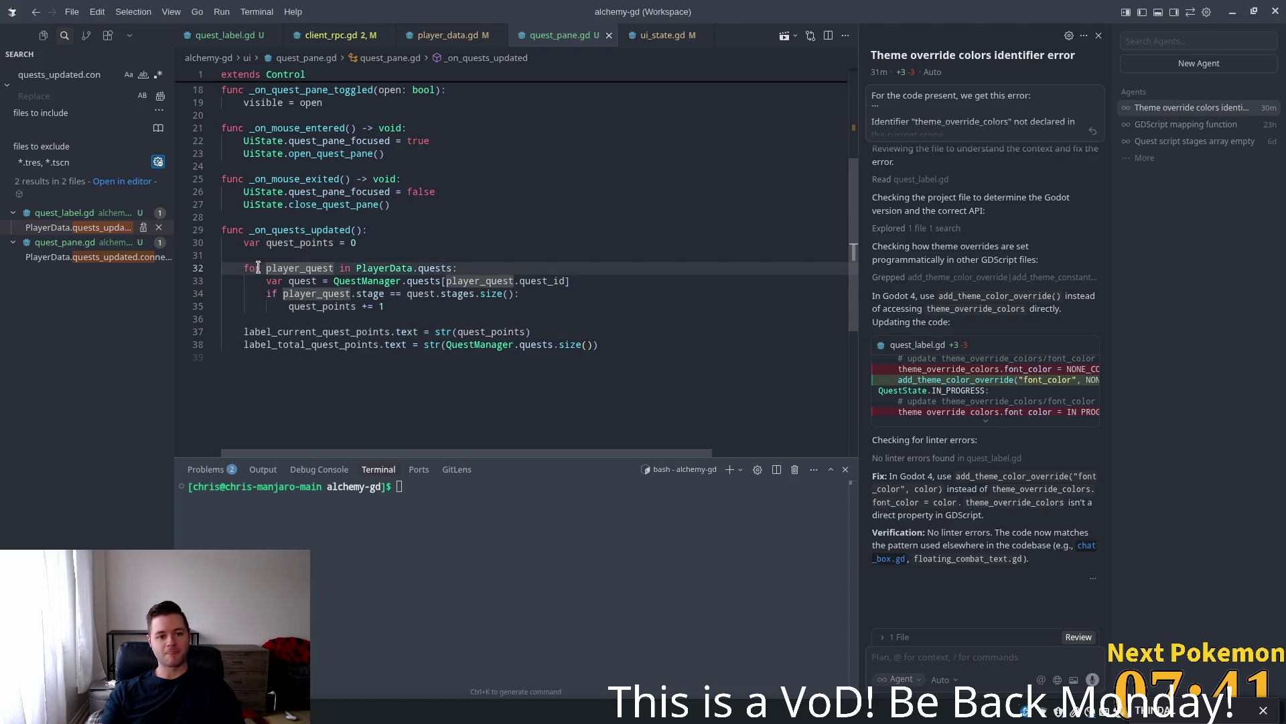
drag(265, 269, 331, 269)
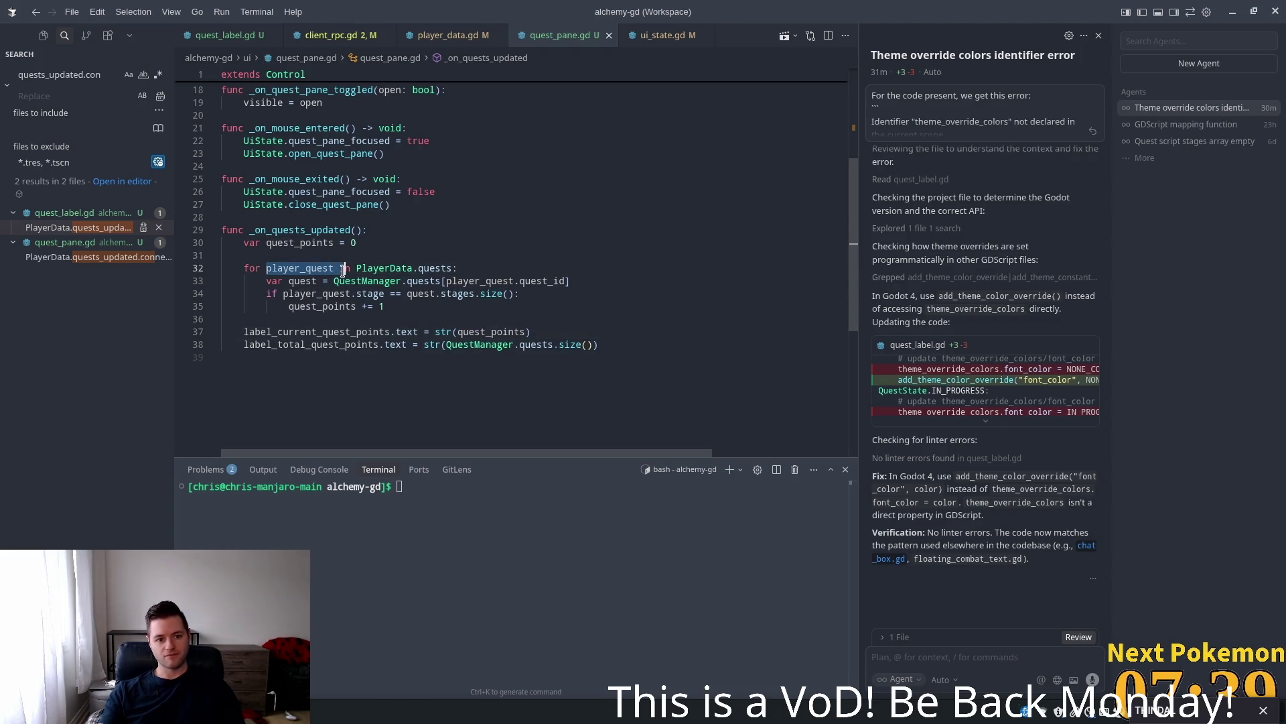
drag(357, 268, 441, 268)
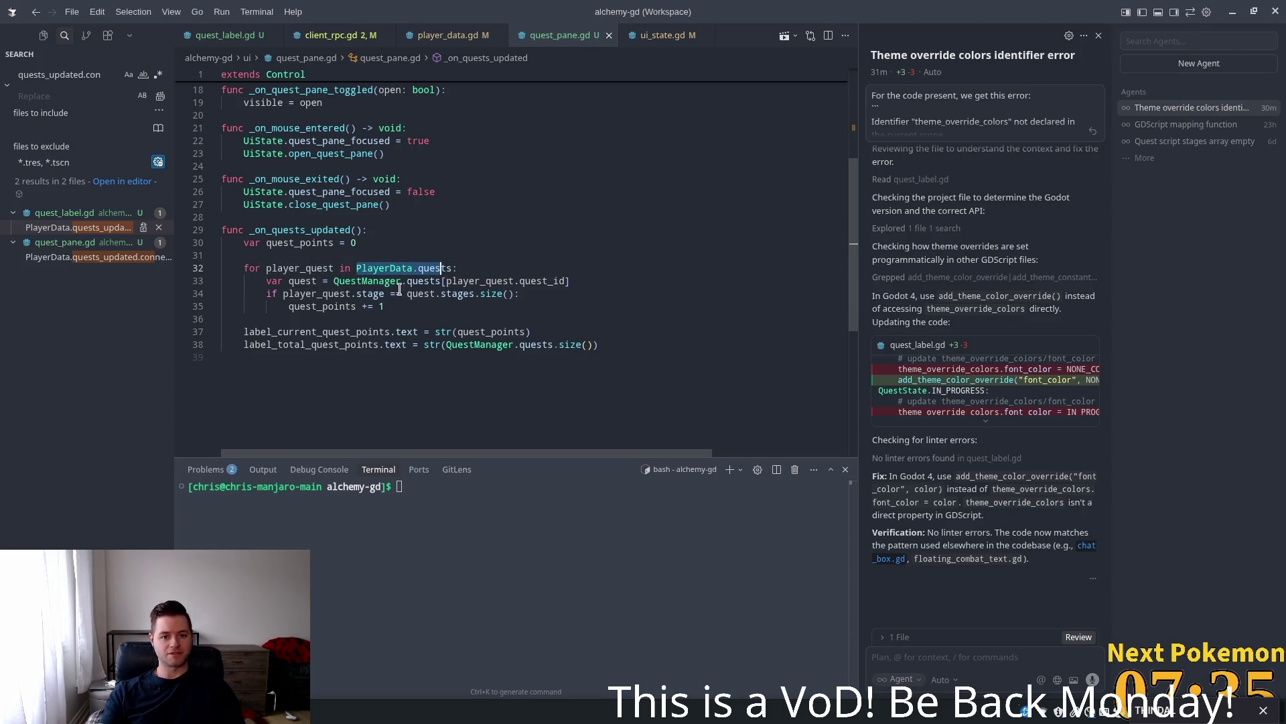
mouse_move(307, 268)
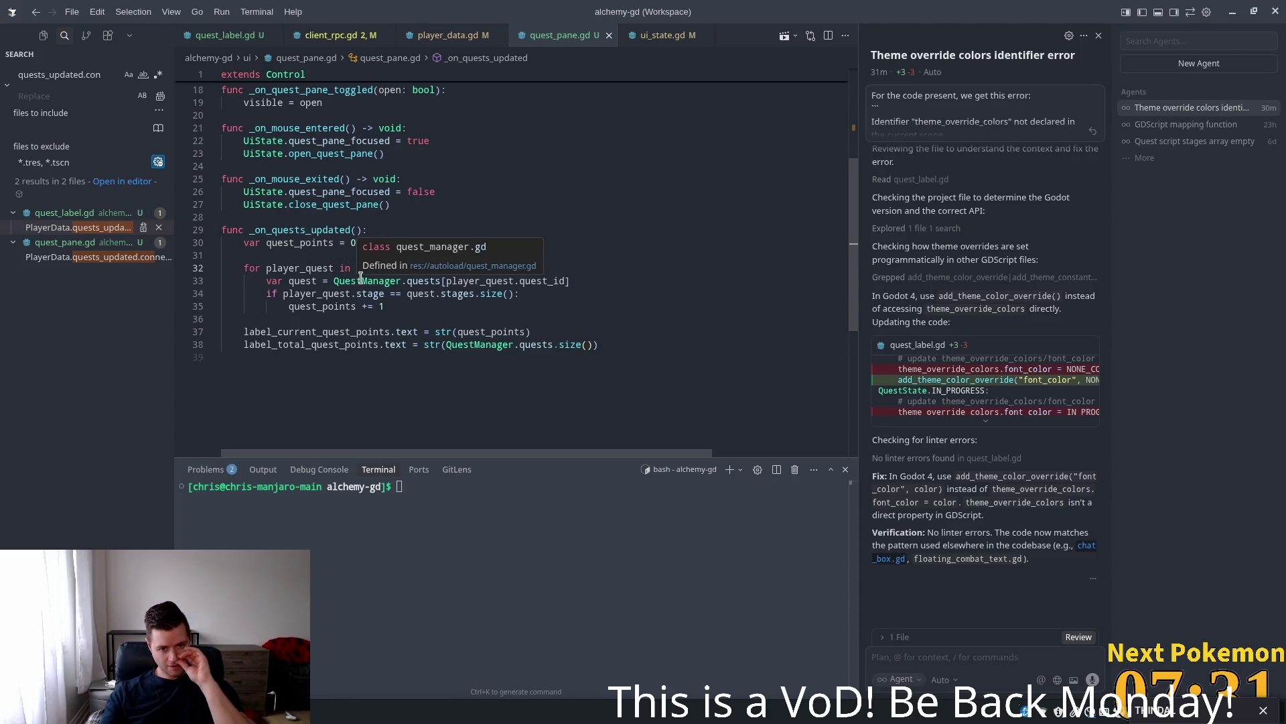
mouse_move(370, 296)
click(299, 281)
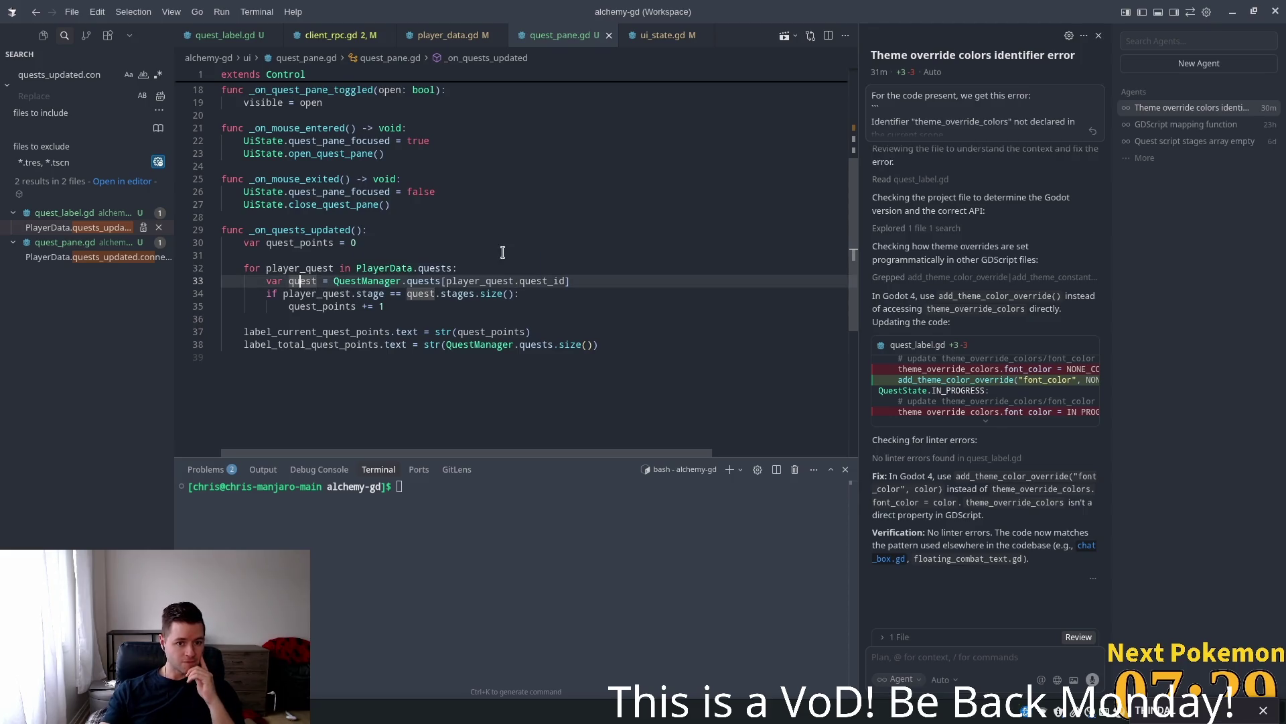
mouse_move(547, 280)
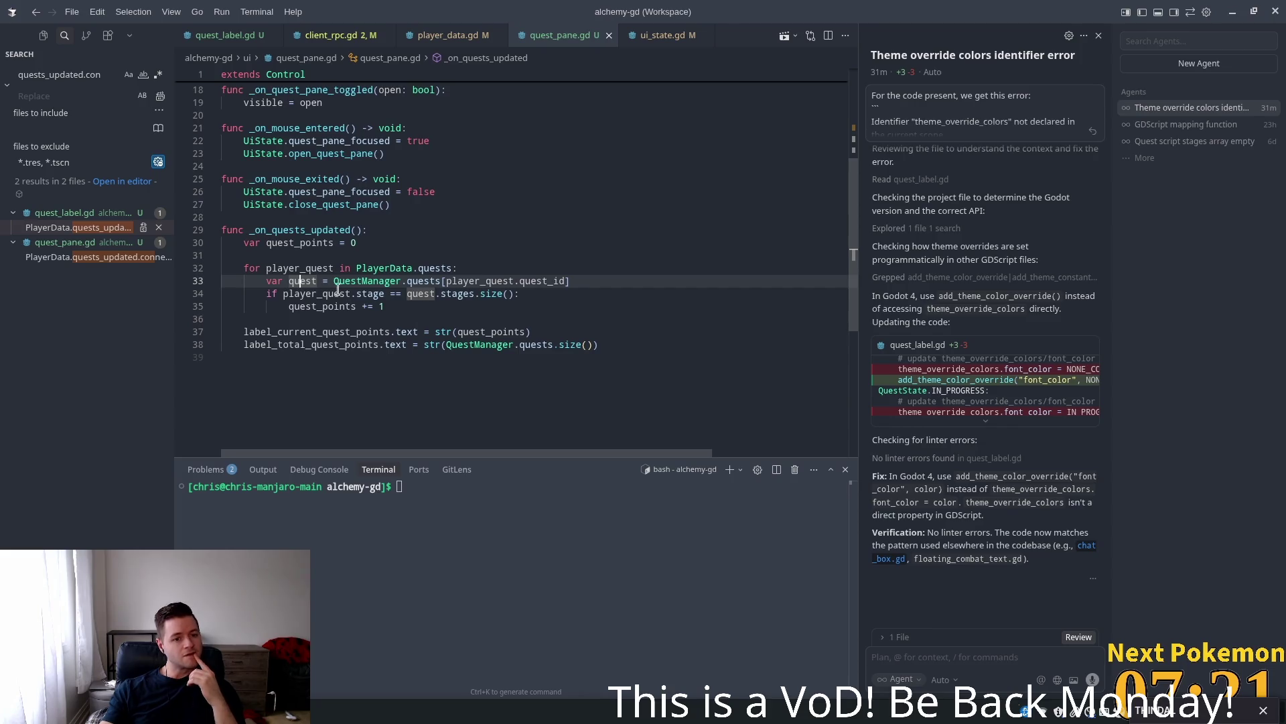
double_click(362, 294)
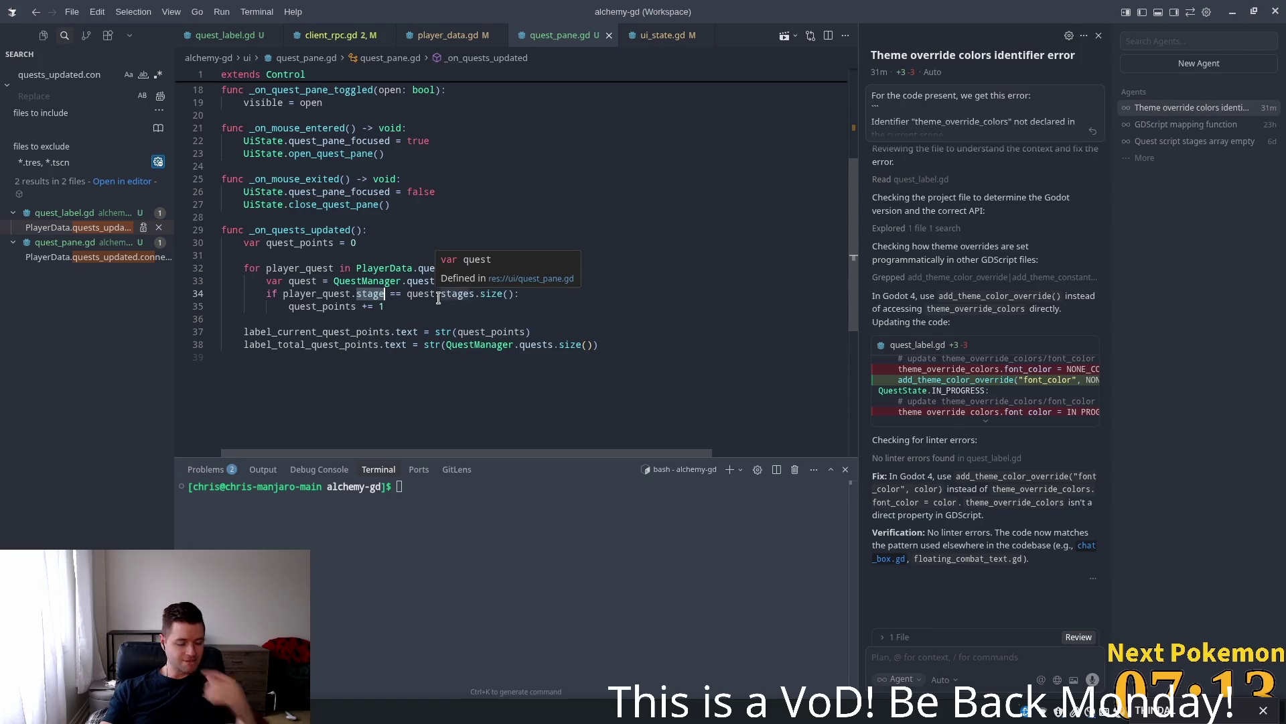
key(alt+Tab)
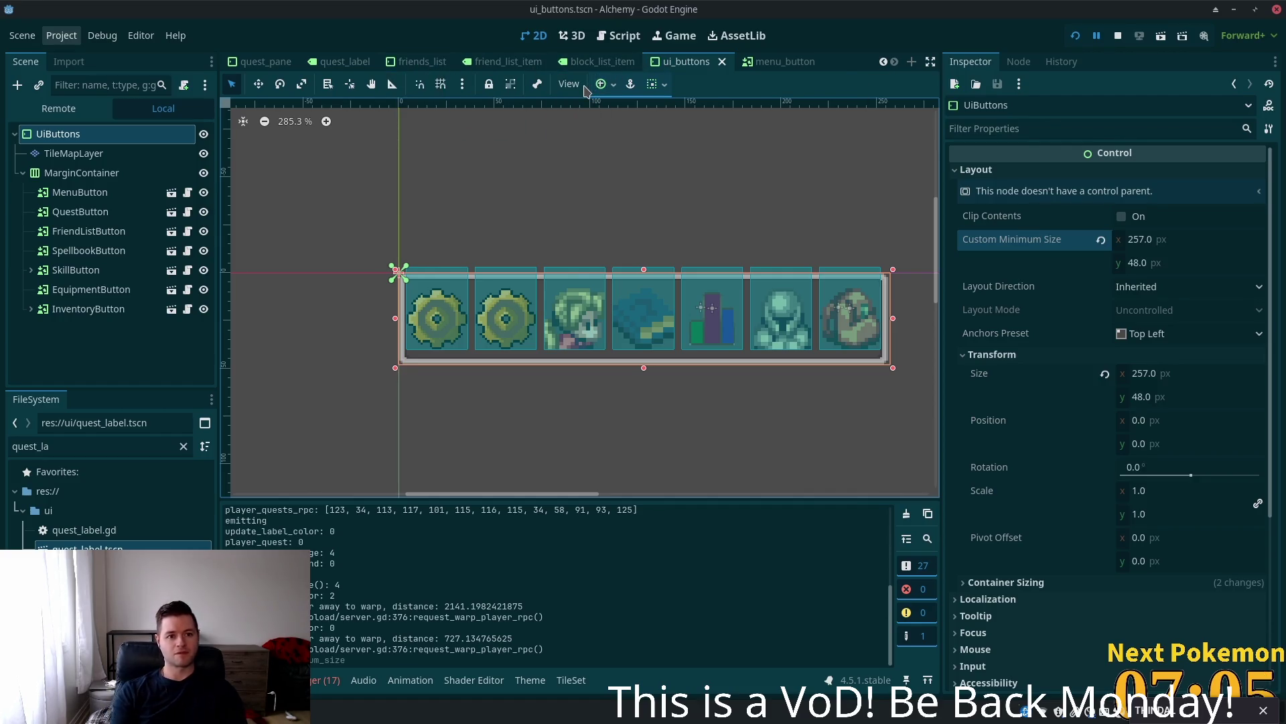
- Set LabelCurrentQuestPoints text to 0 in quest_pane.tscn and save the scene
click(236, 67)
scroll(108, 315, down, 1)
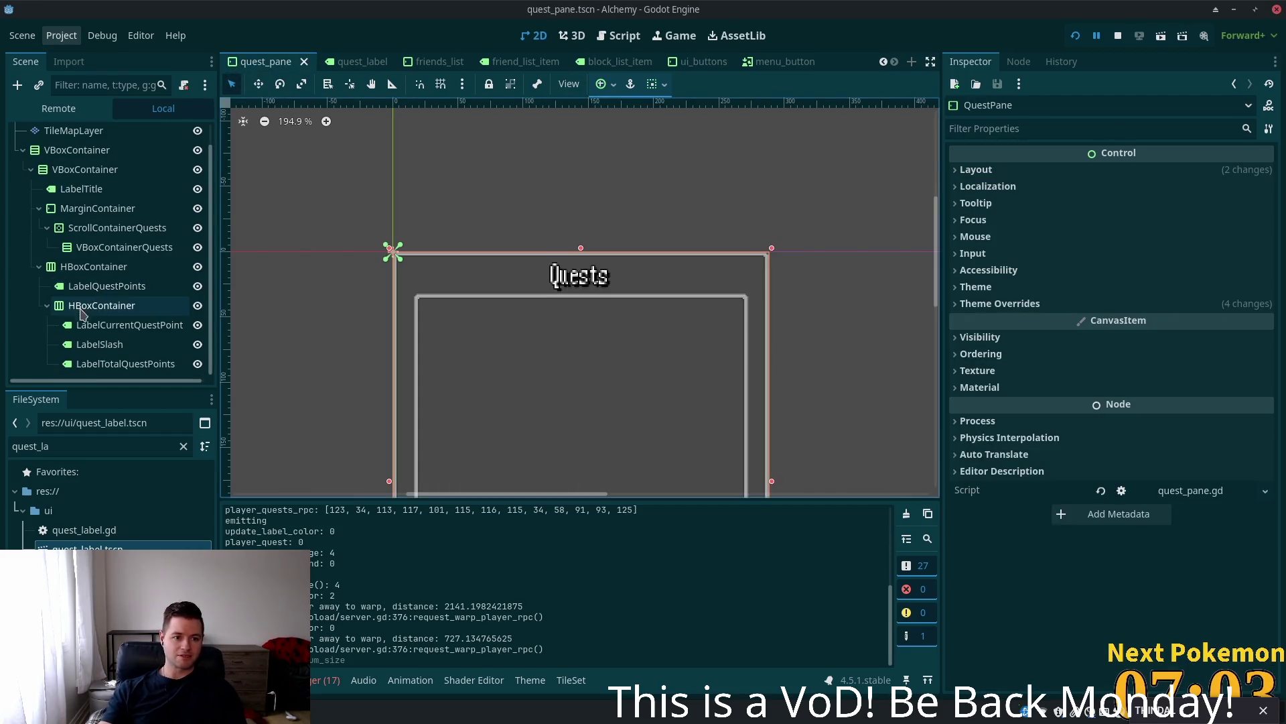
click(100, 327)
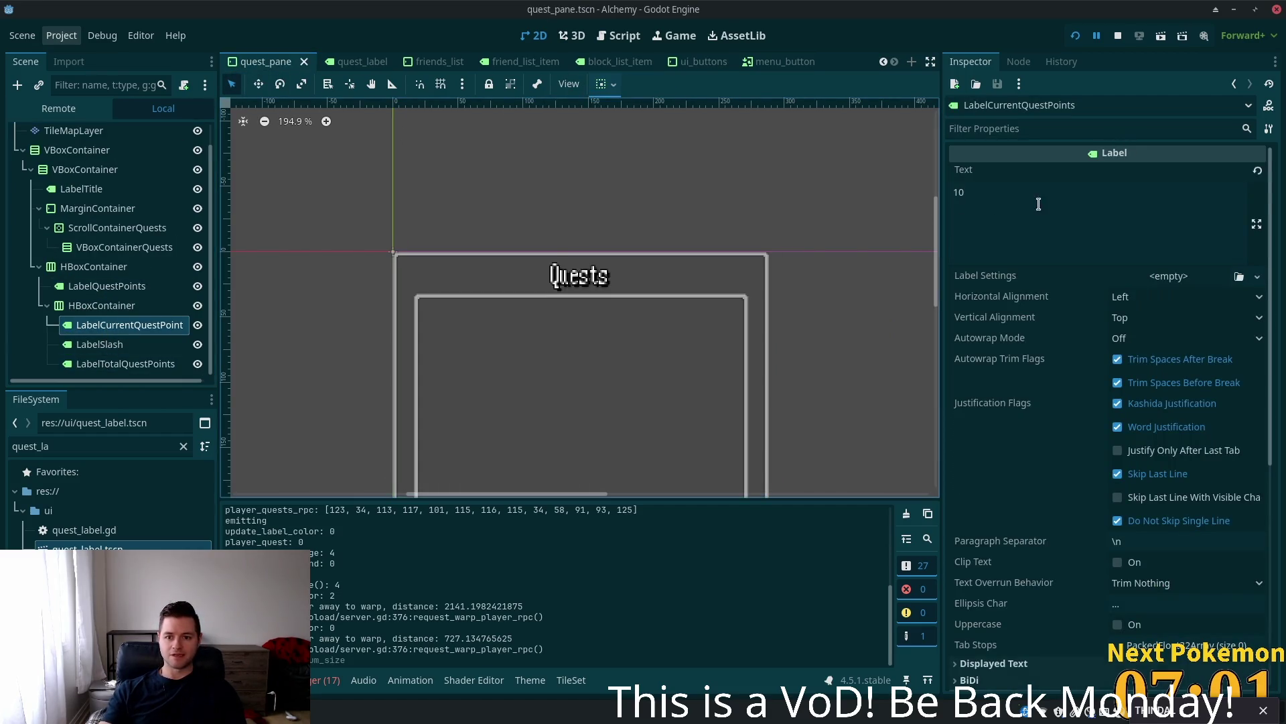
double_click(951, 218)
text(0)
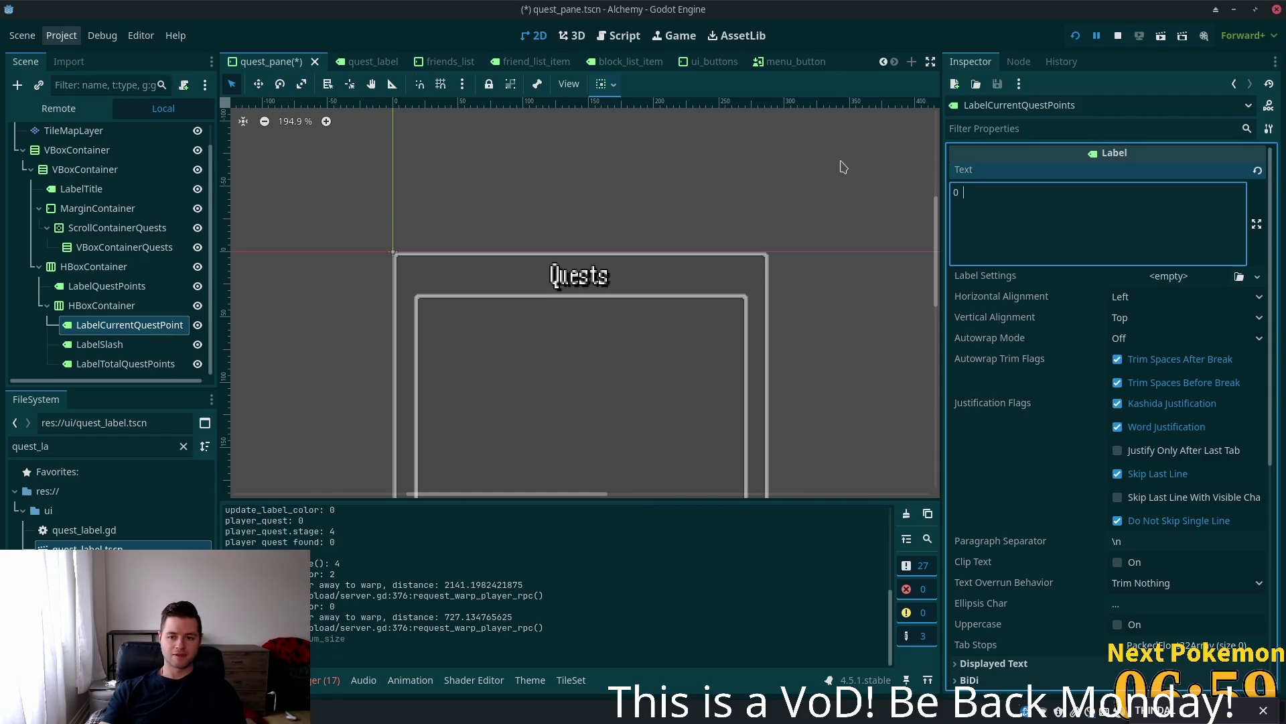
key(ctrl+s)
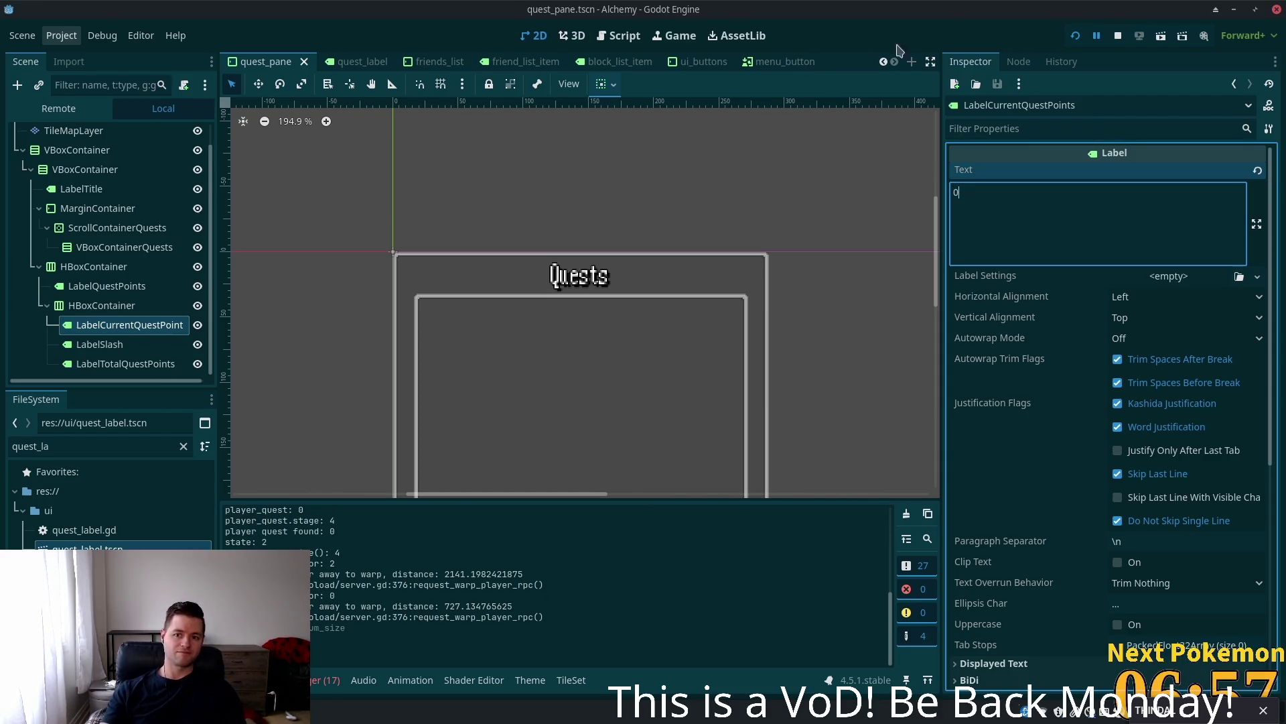
key(ctrl+s)
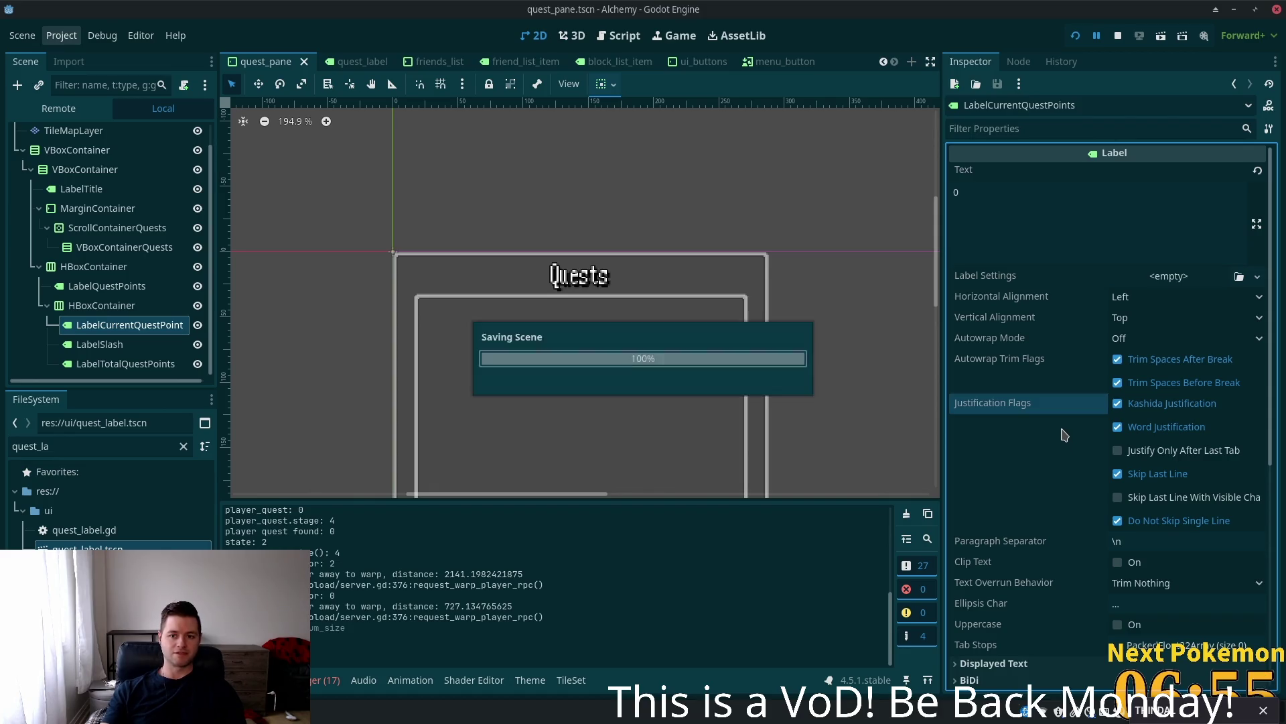
key(alt+Tab)
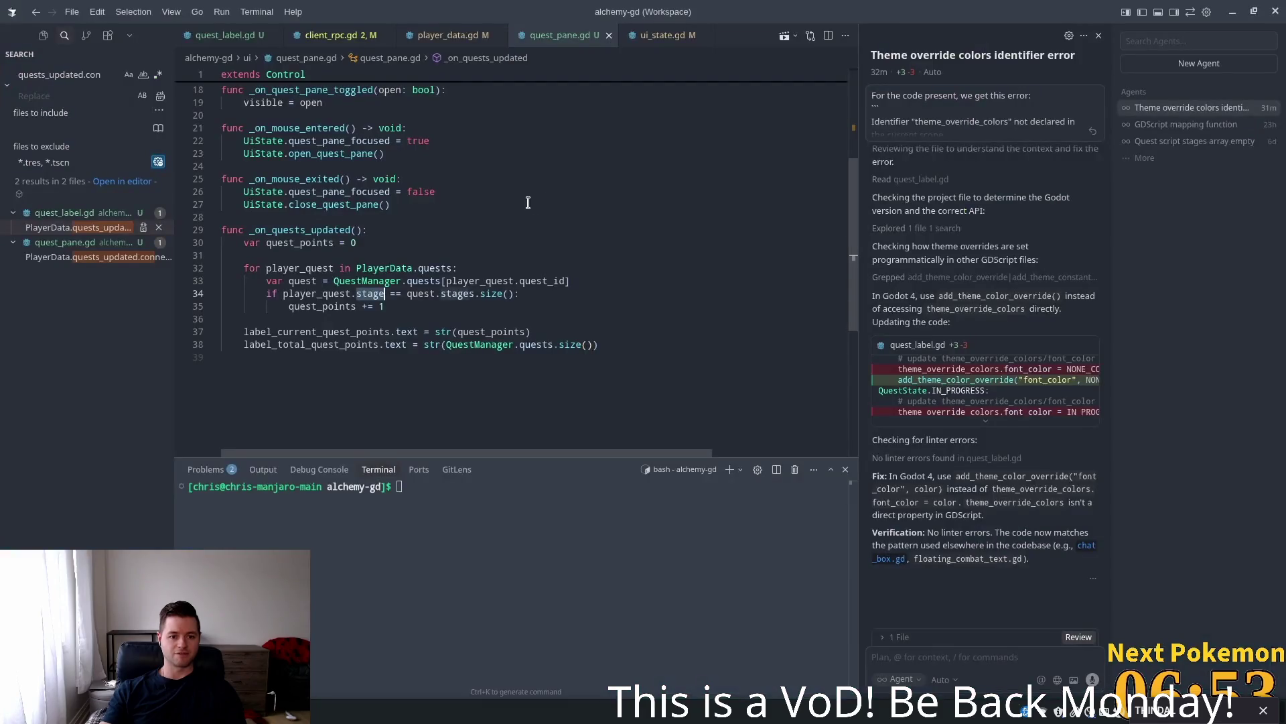
- Add prints for quests_updated and each player quest's id and stage in _on_quests_updated, then save
click(375, 293)
double_click(301, 229)
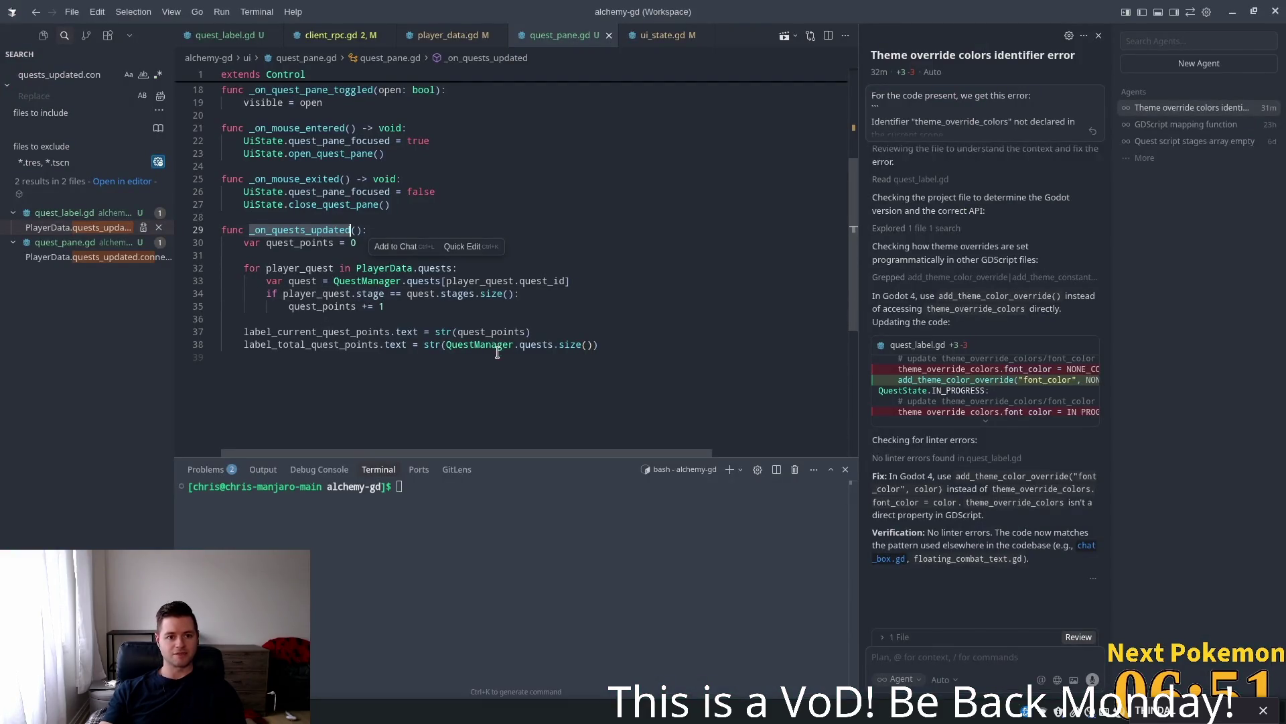
scroll(494, 335, up, 5)
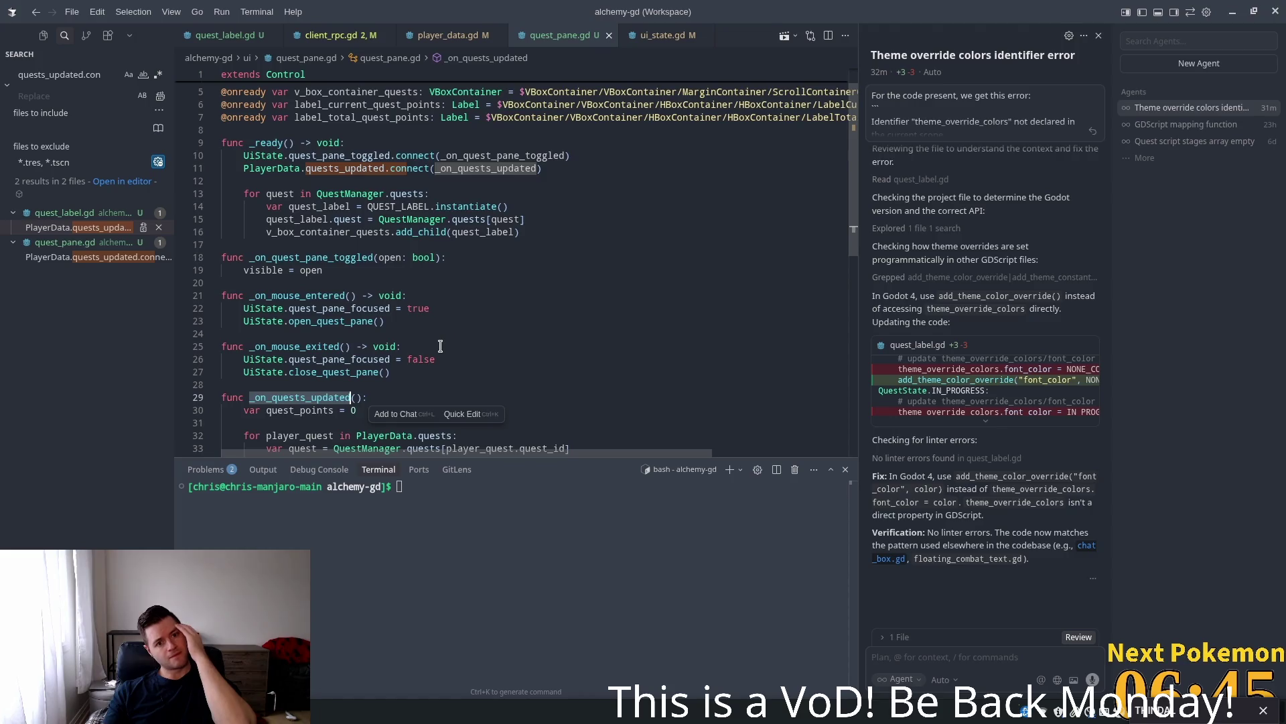
scroll(439, 347, down, 3)
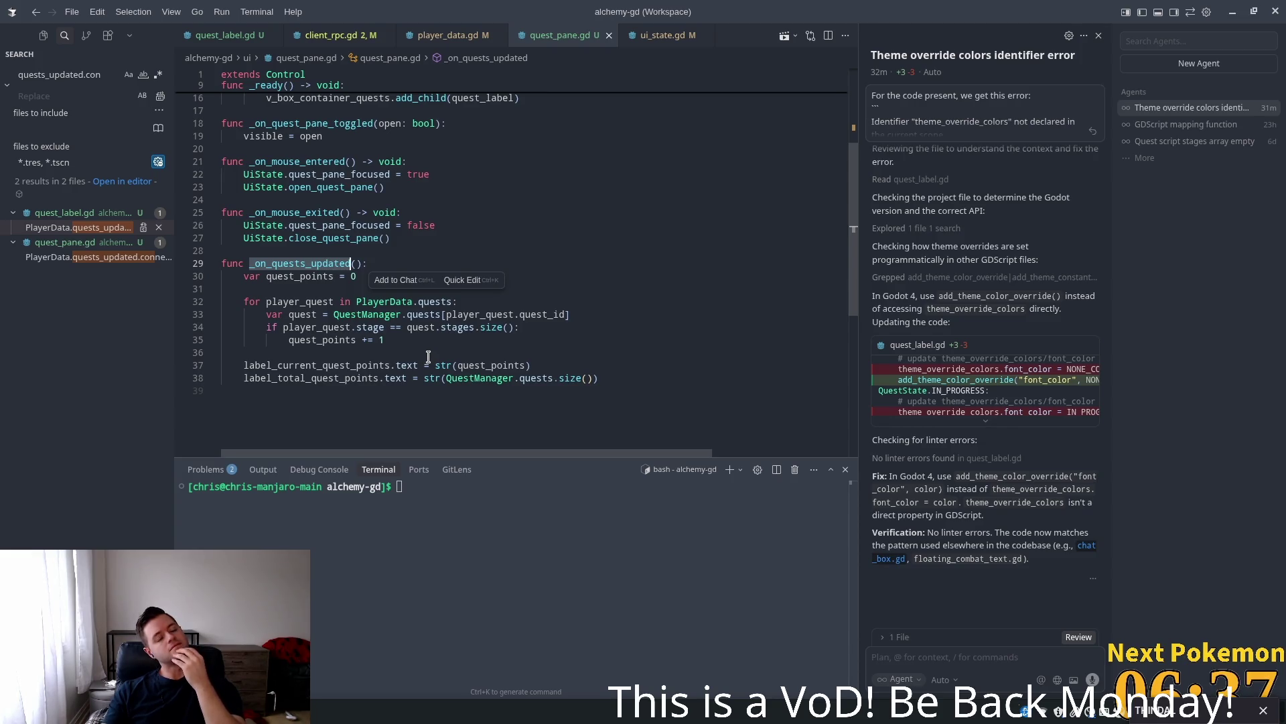
click(340, 284)
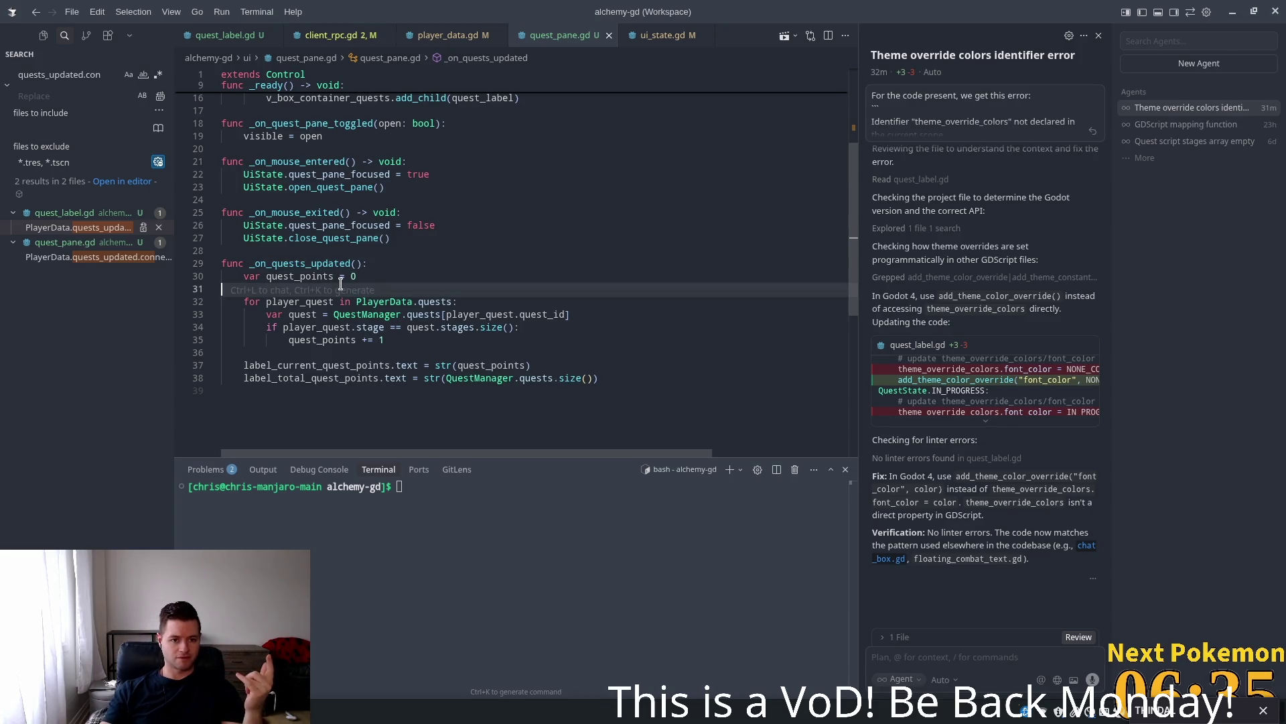
key(Tab)
key(Tab)
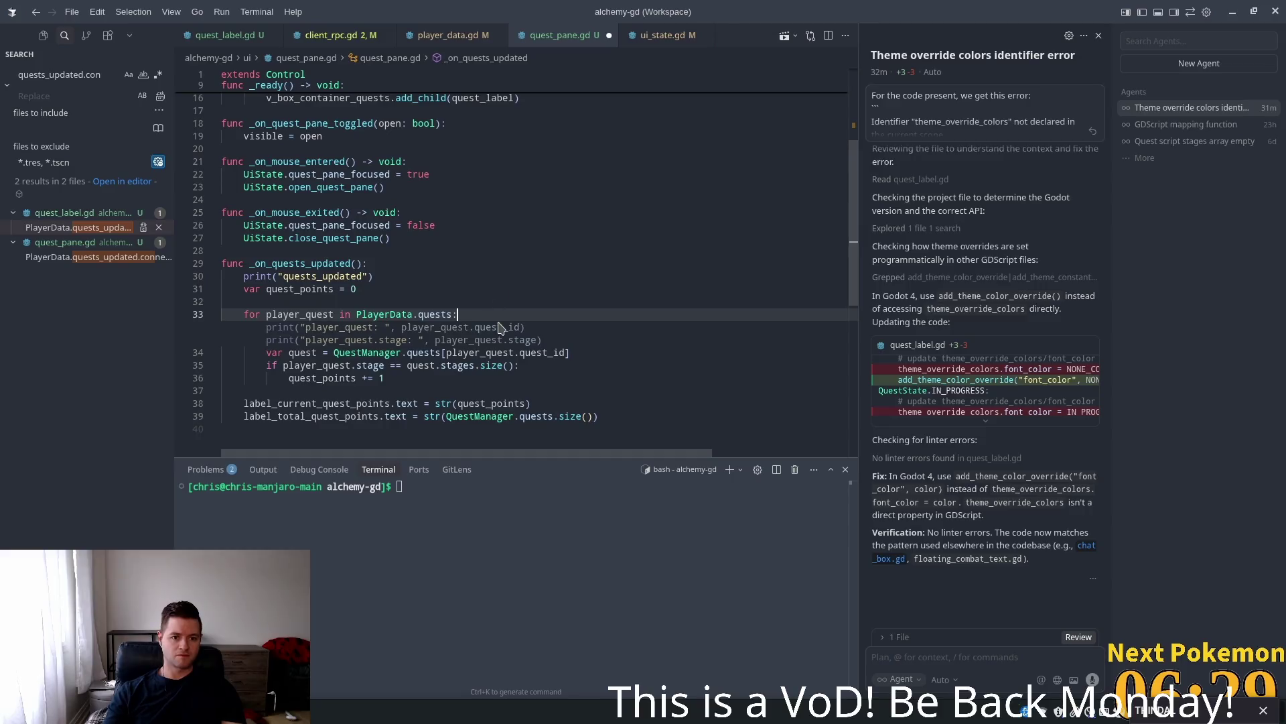
key(ctrl+s)
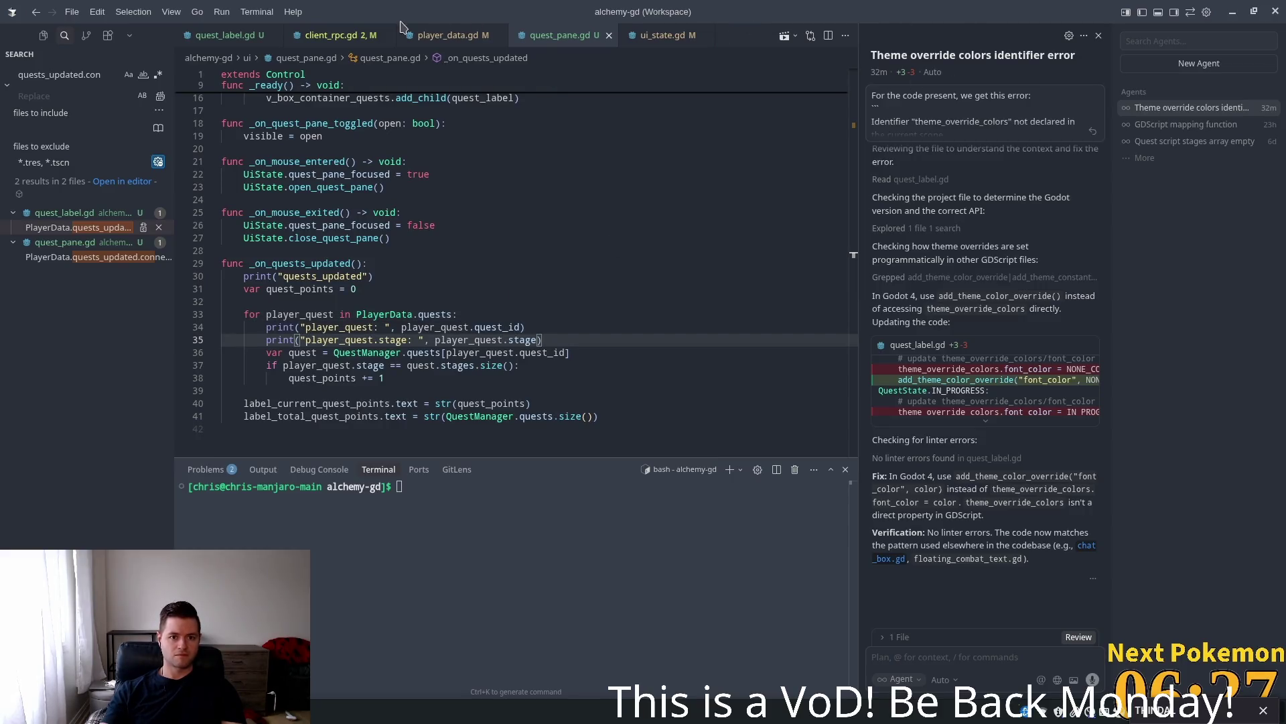
- Delete the player_quests_rpc debug print line from client_rpc.gd
click(352, 37)
click(461, 268)
key(shift+Up)
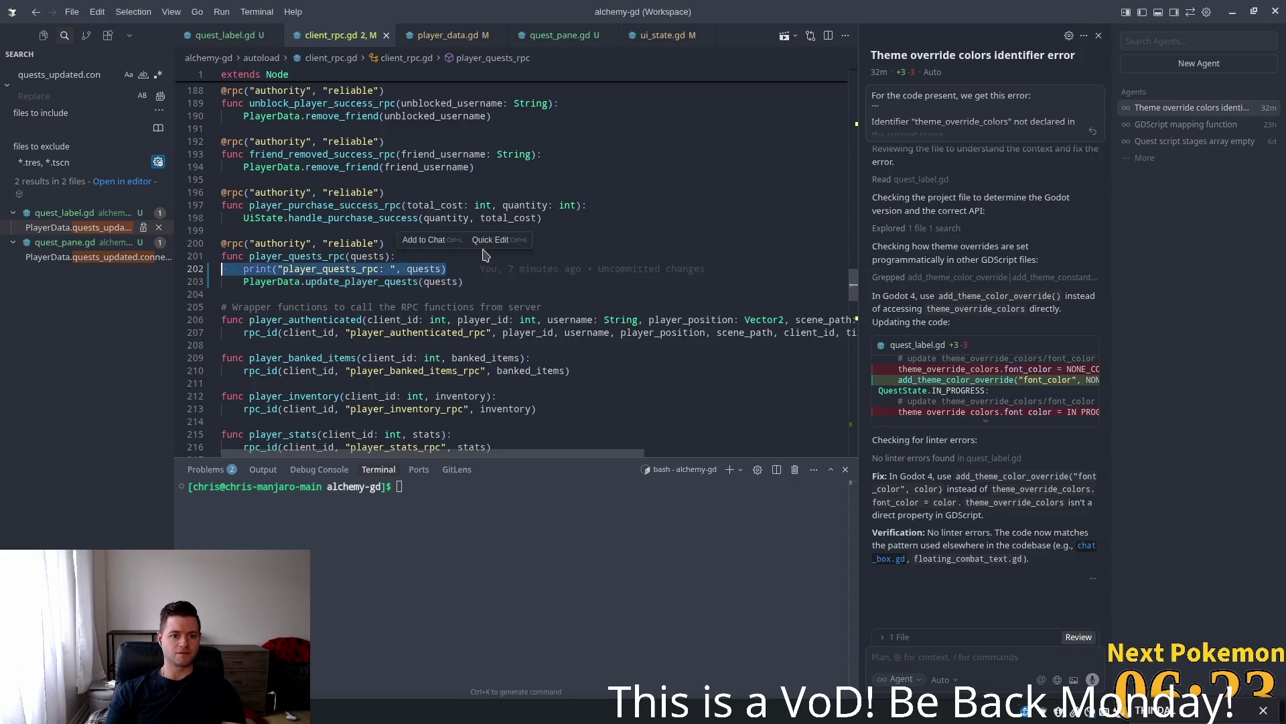
key(BackSpace)
- In quest_label.gd, delete the quest id/stage and update_label_color print lines
click(217, 35)
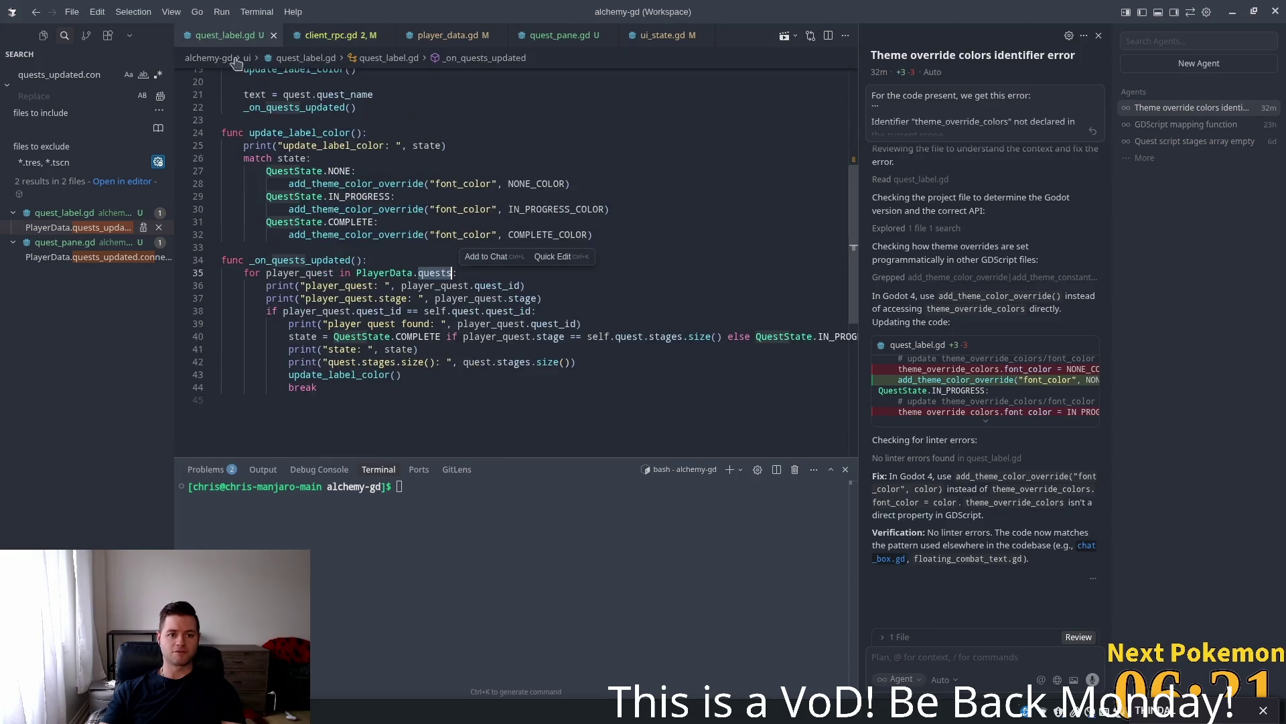
key(shift+Up)
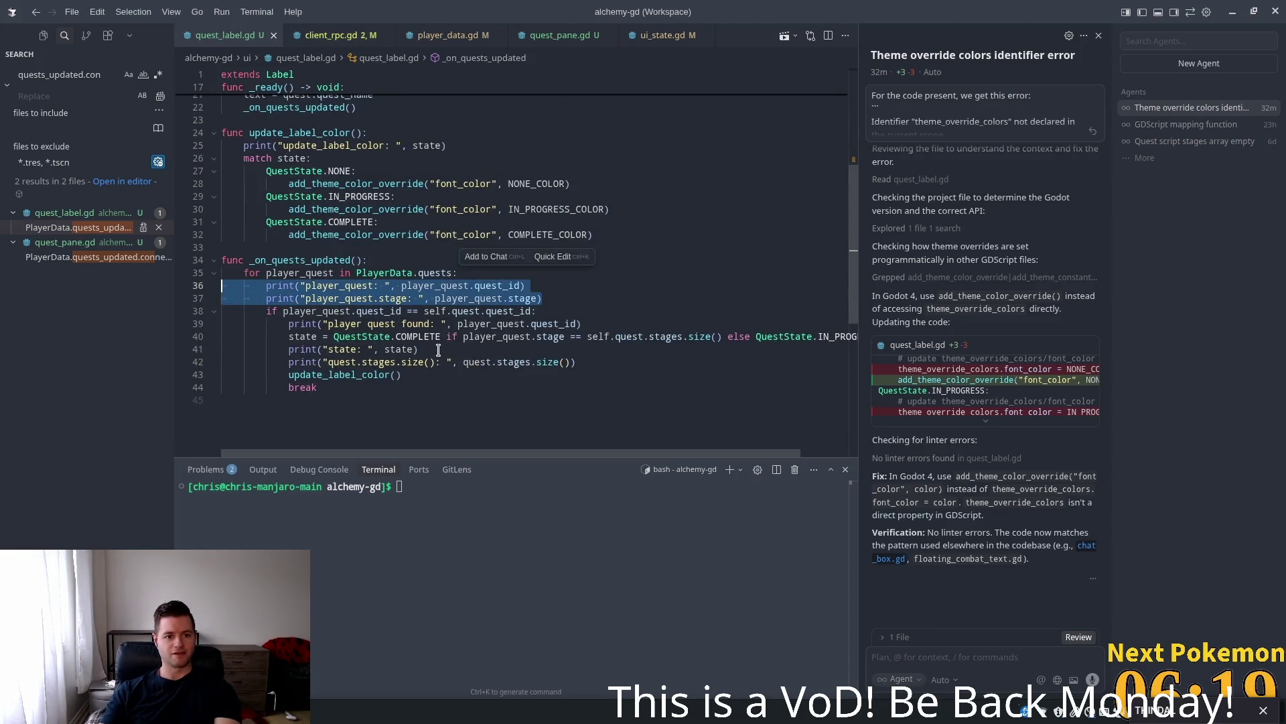
key(ctrl+shift+k)
click(223, 158)
key(shift+Up)
key(ctrl+shift+k)
- Delete the player-quest-found, state and stages prints, leaving a blank line after the state assignment
drag(581, 291, 432, 291)
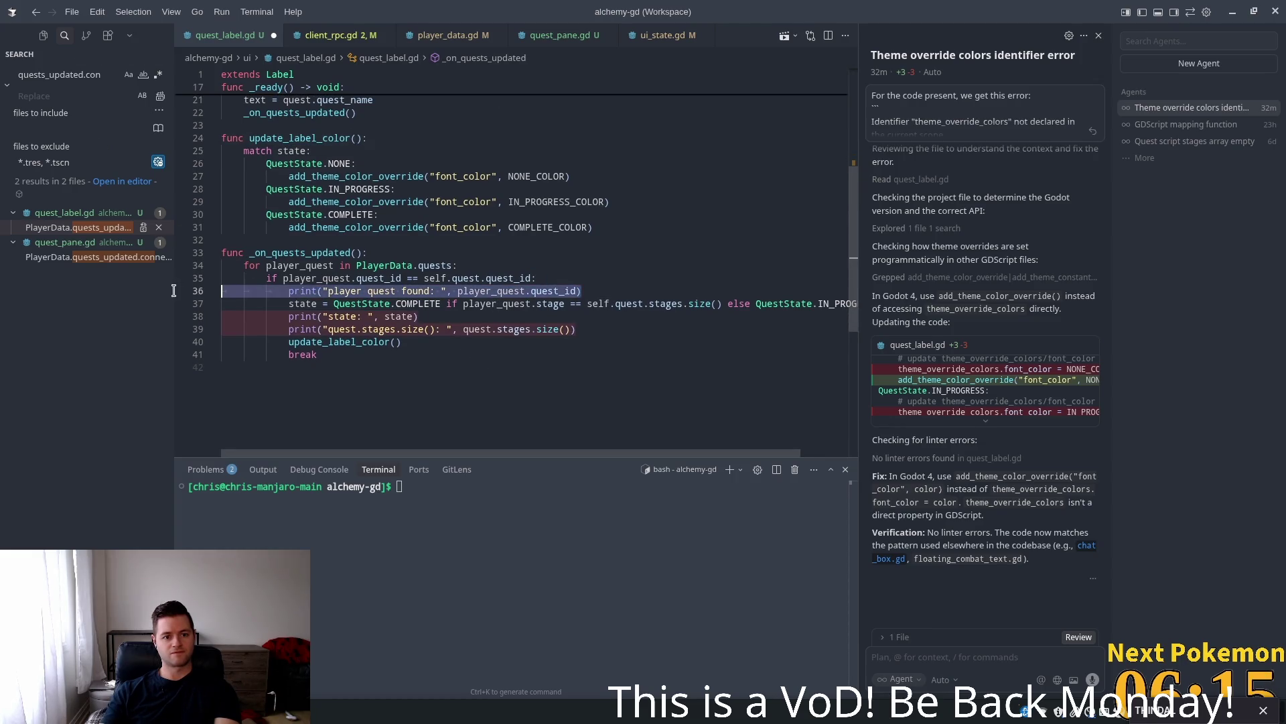
key(ctrl+shift+k)
drag(594, 315, 142, 298)
key(BackSpace)
key(BackSpace)
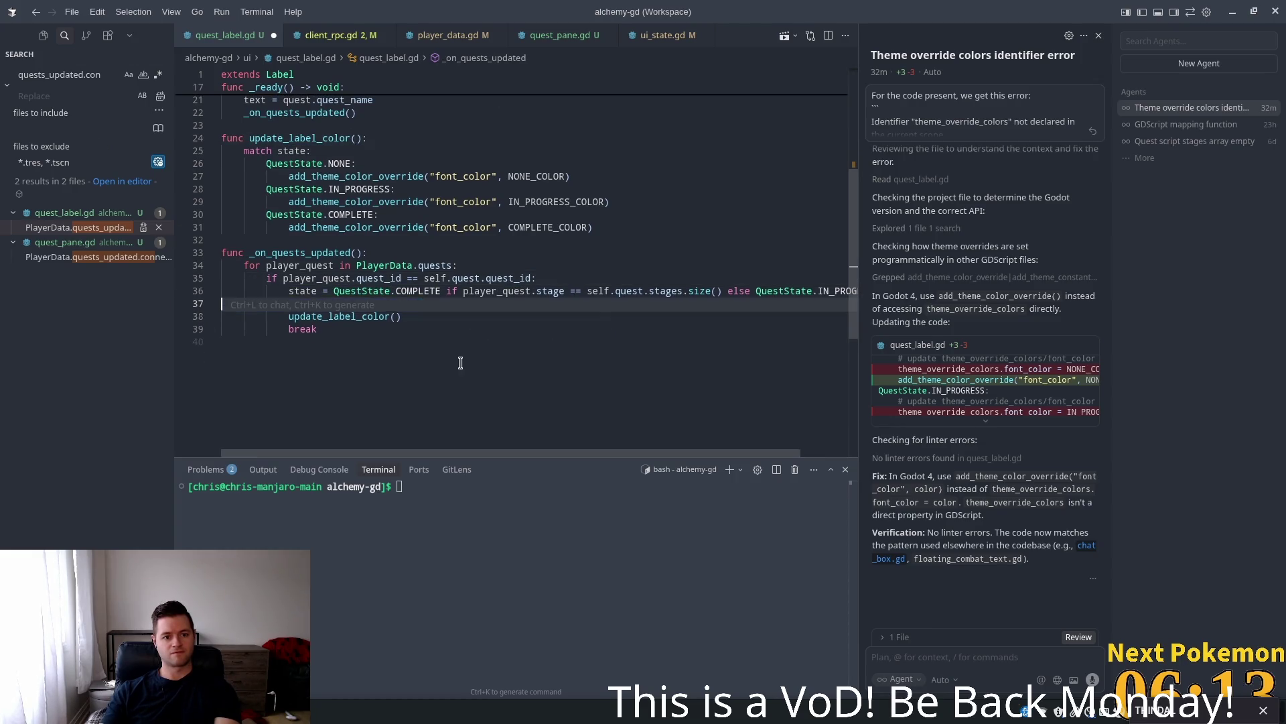
click(461, 291)
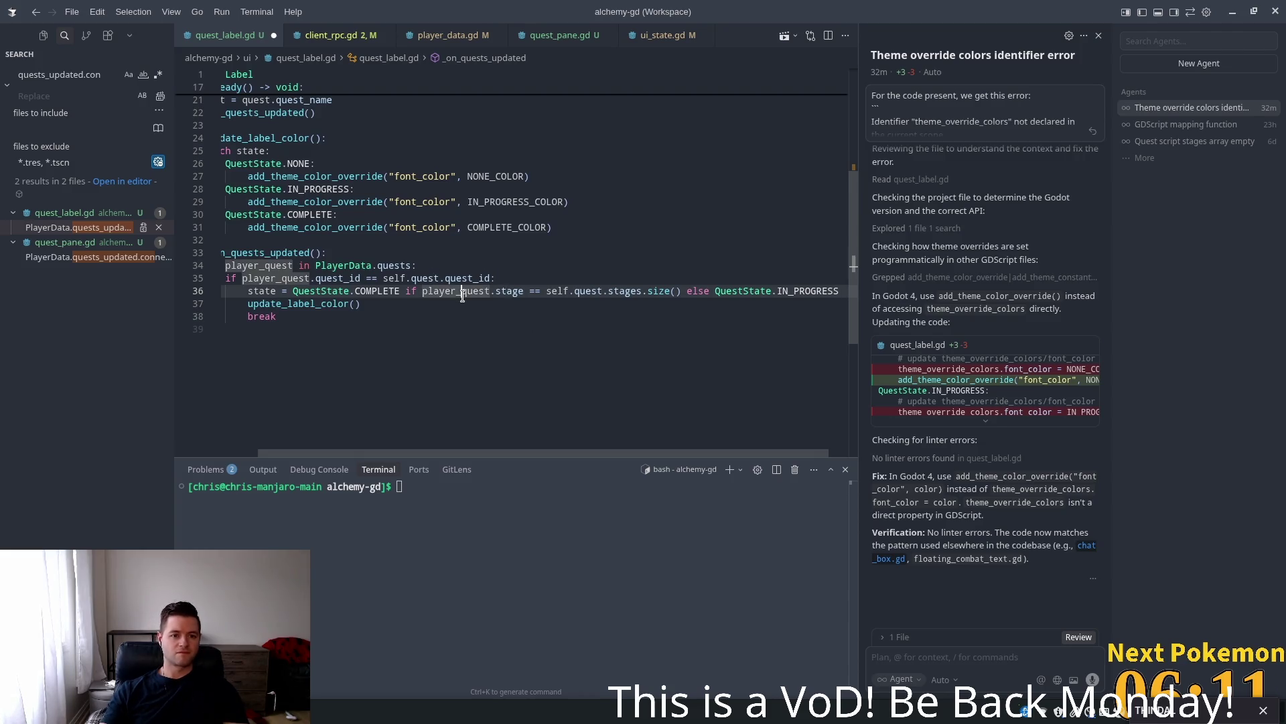
key(End)
key(Return)
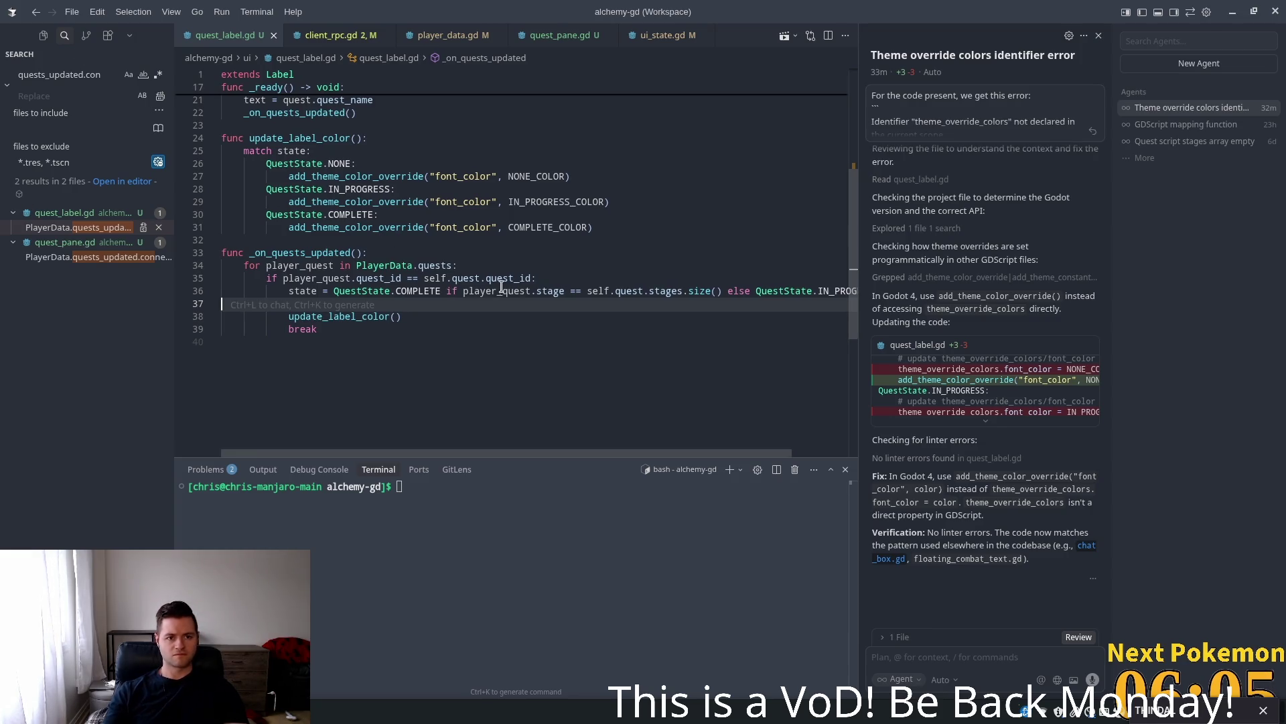
key(alt+Tab)
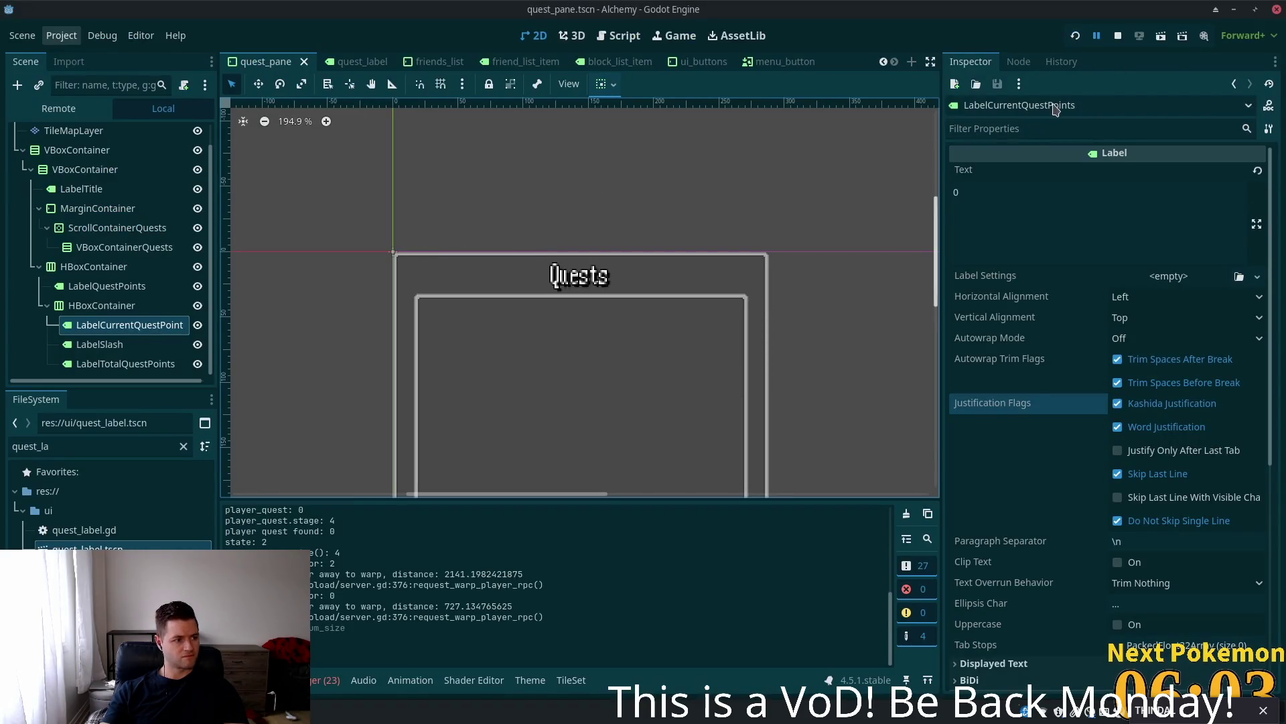
- Run the game and open the Quests panel showing The Hungry Camper at 0 / 69, then close it
key(F5)
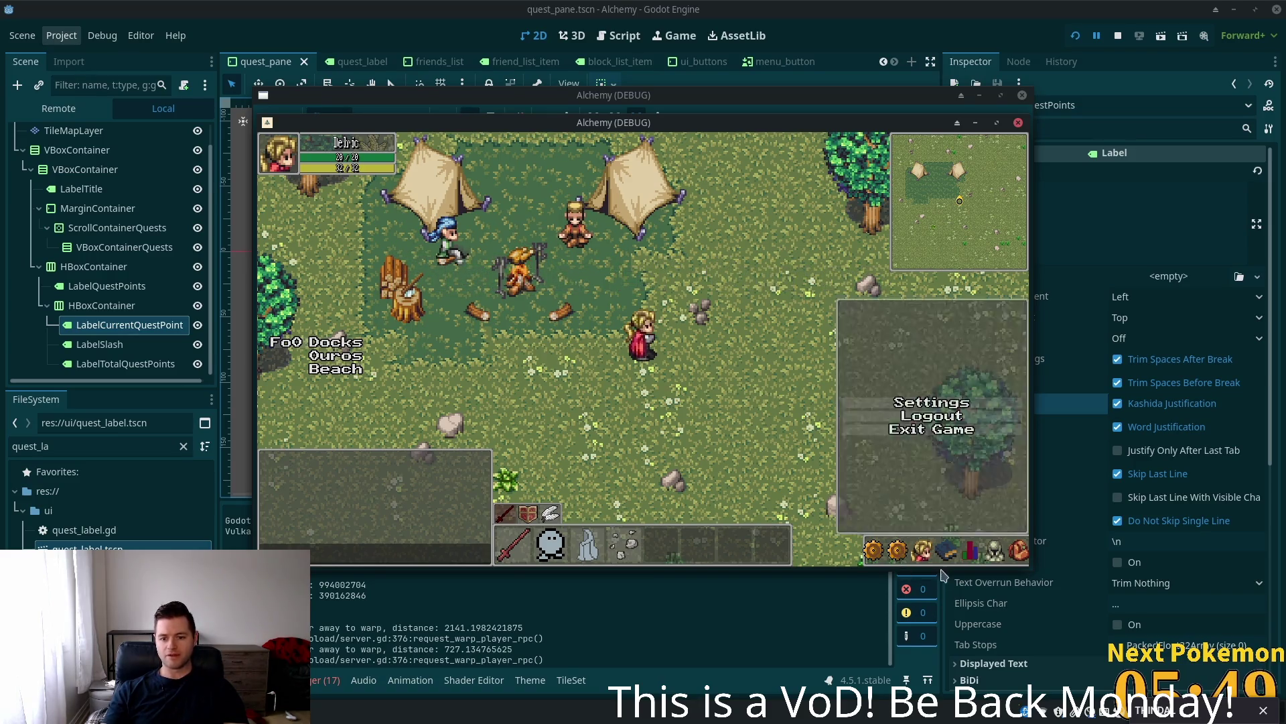
mouse_move(897, 552)
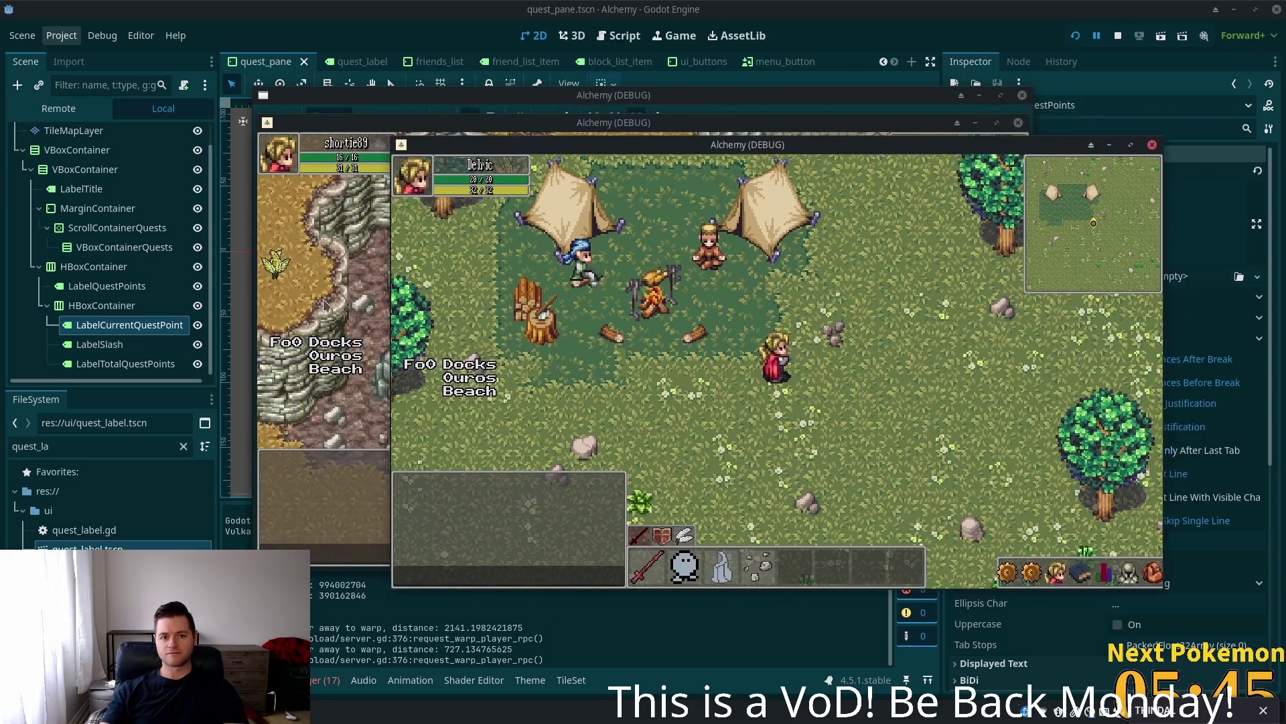
click(324, 305)
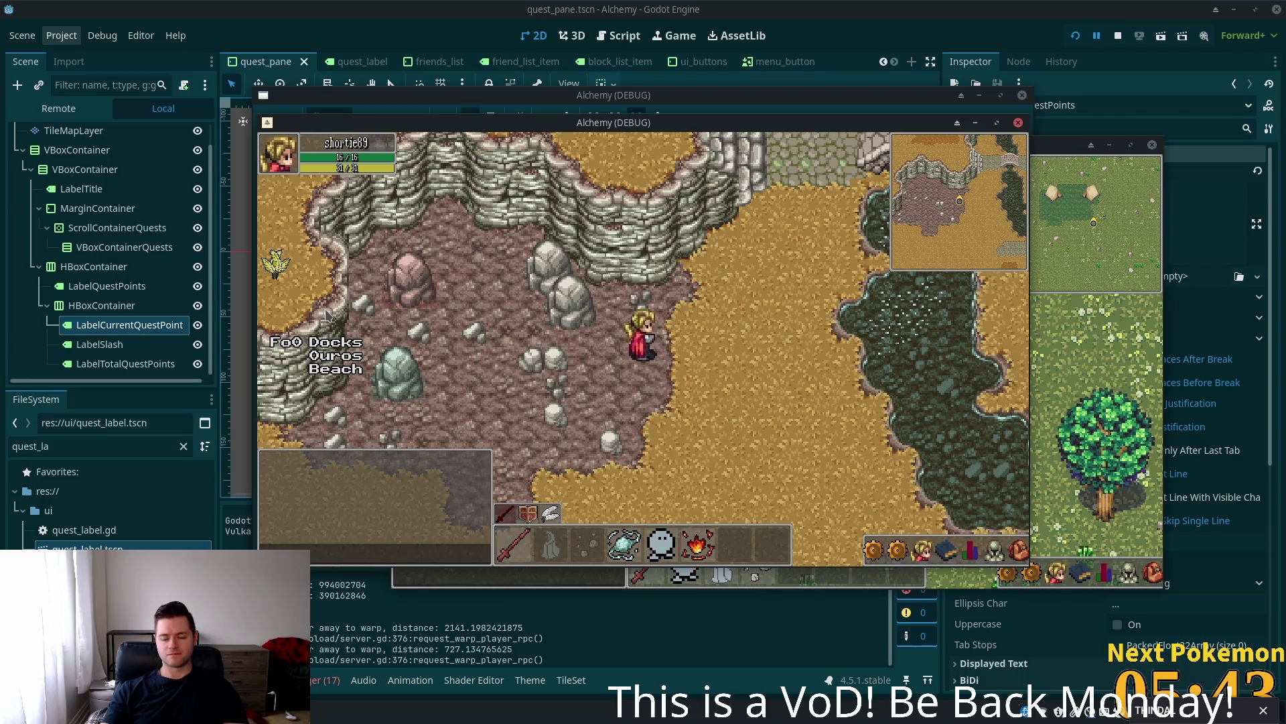
click(1040, 402)
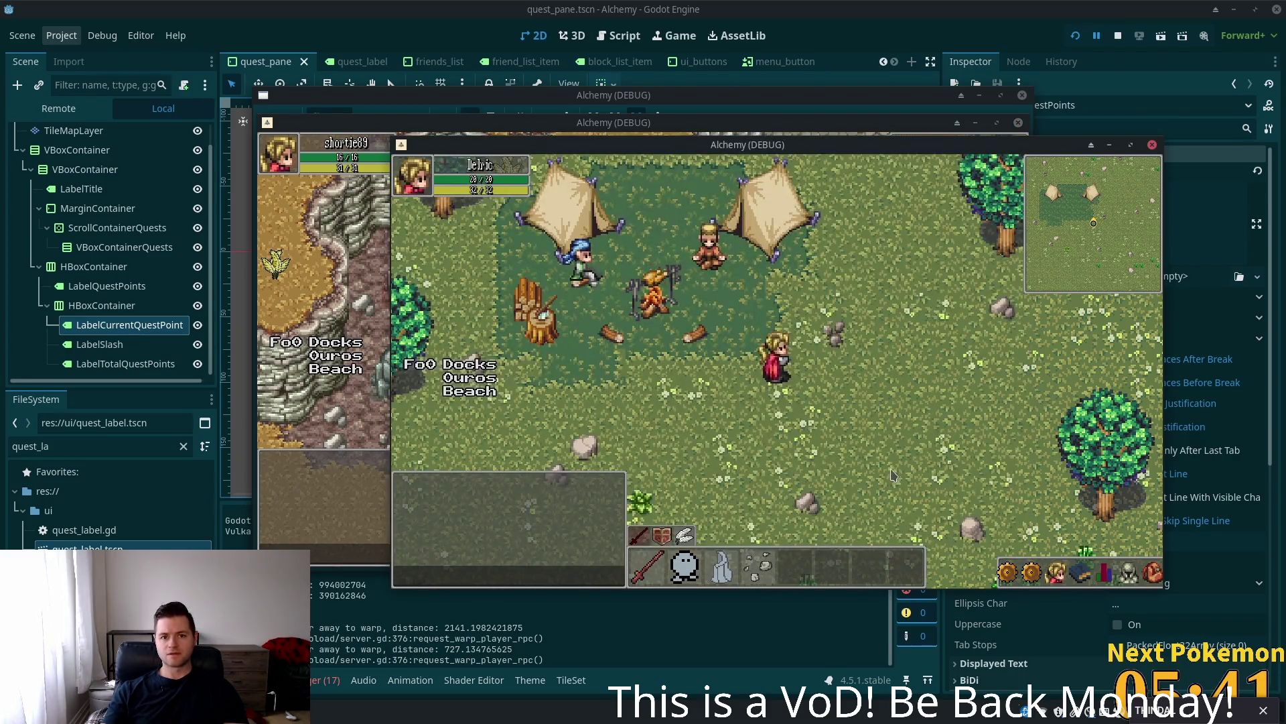
click(1038, 576)
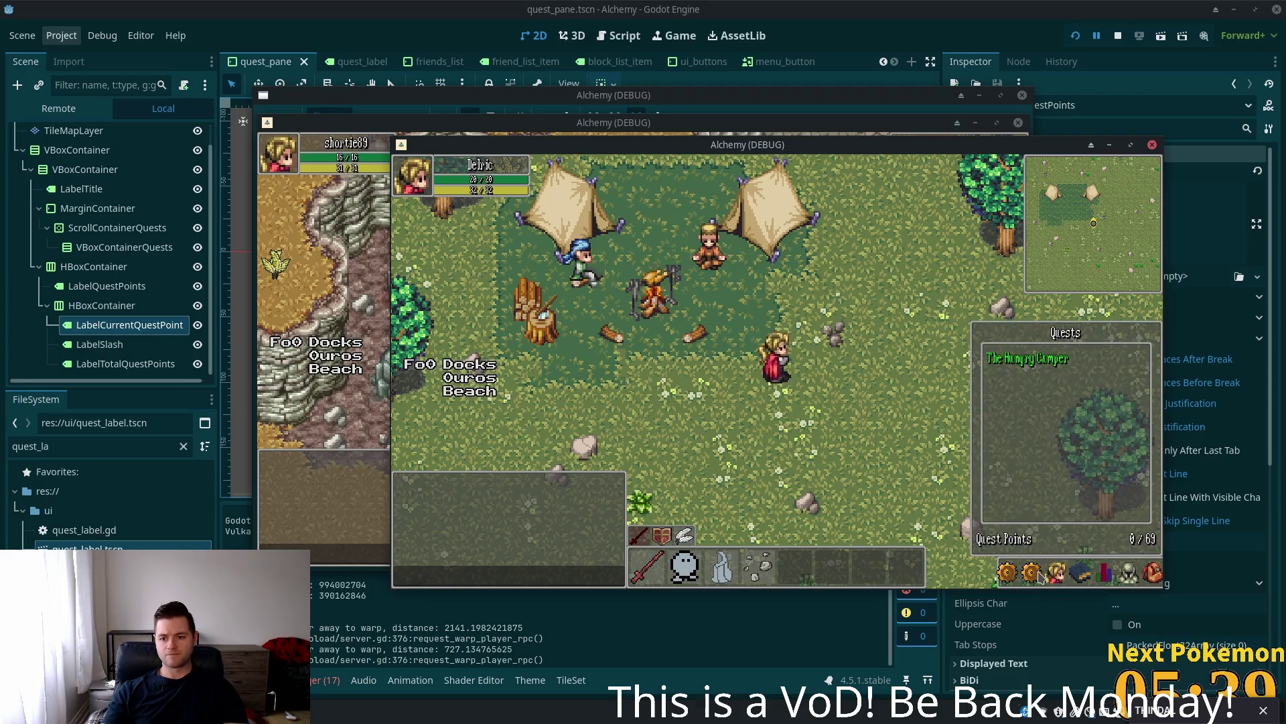
click(1041, 576)
click(366, 623)
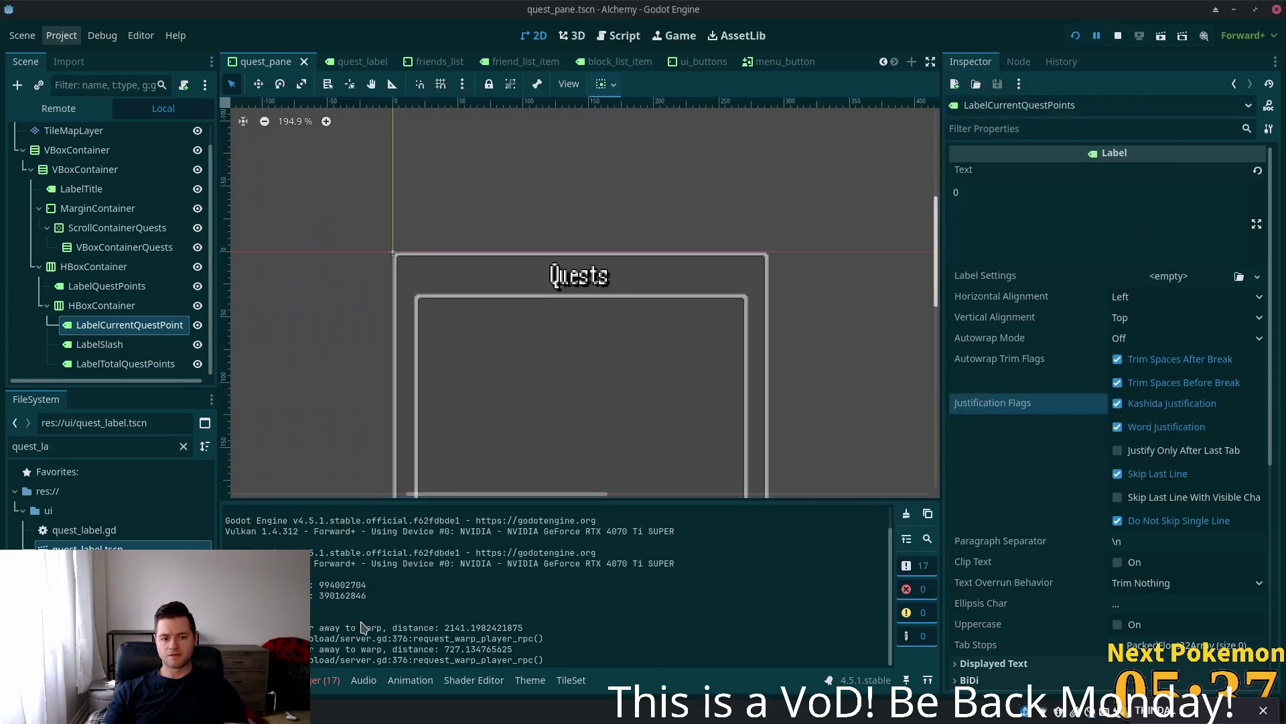
scroll(634, 190, up, 1)
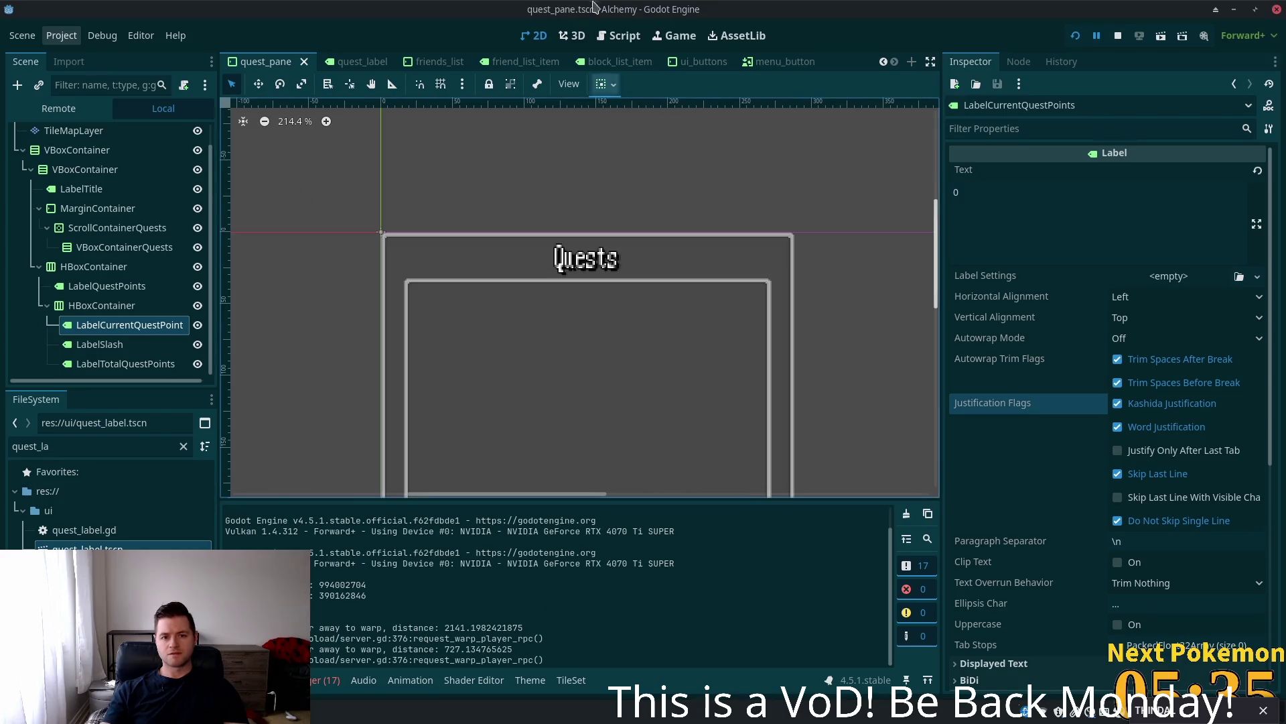
scroll(618, 282, down, 5)
scroll(637, 163, down, 1)
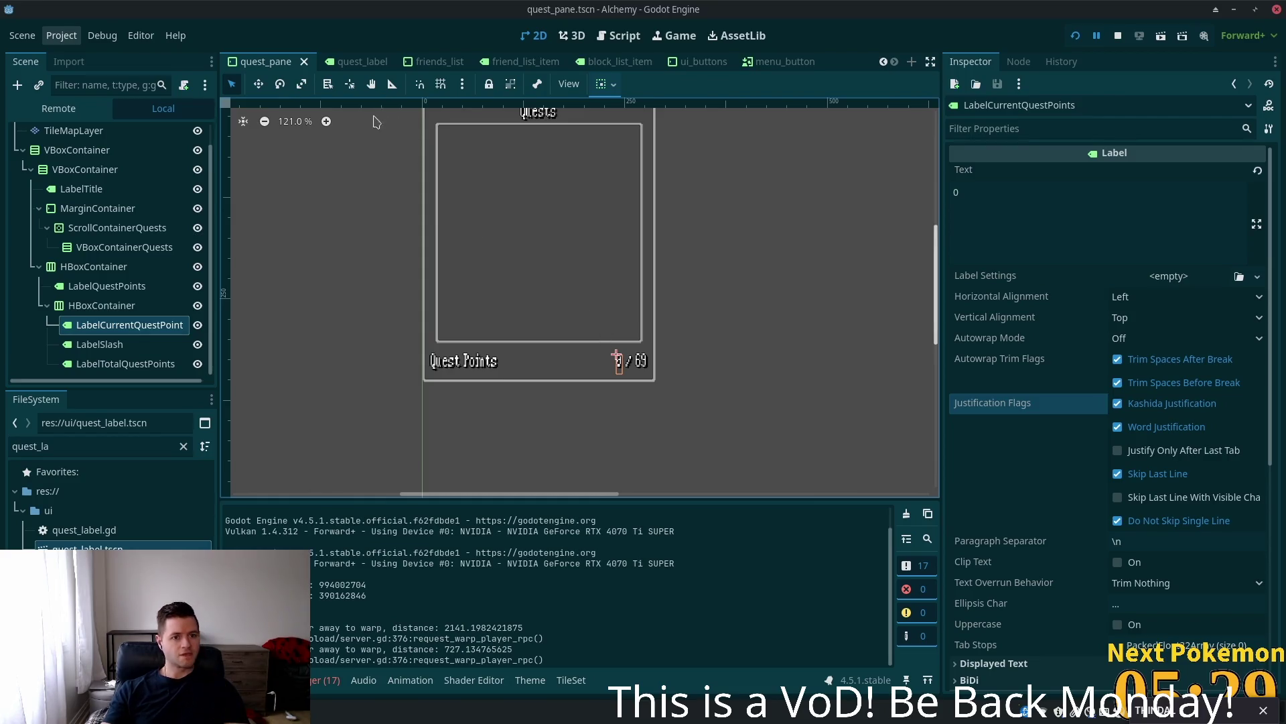
key(alt+Tab)
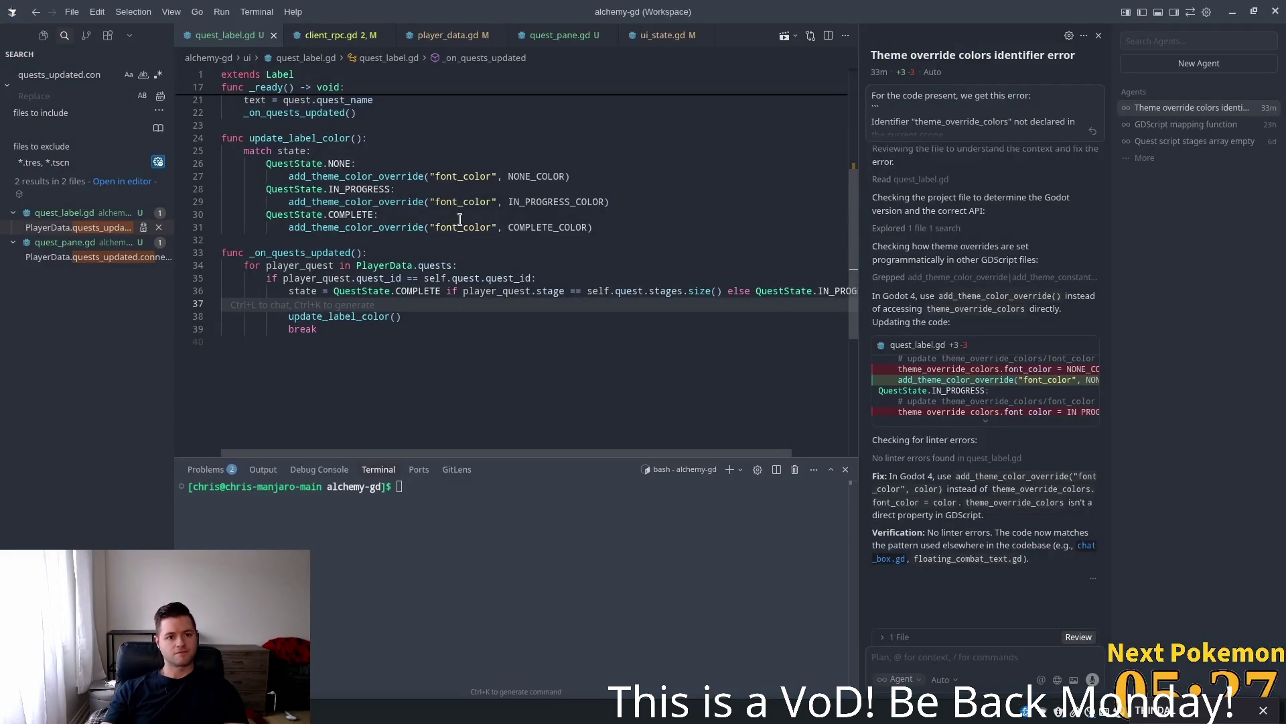
- Go back to quest_pane.gd and scroll up to its _ready function
click(328, 295)
double_click(301, 253)
scroll(480, 285, up, 2)
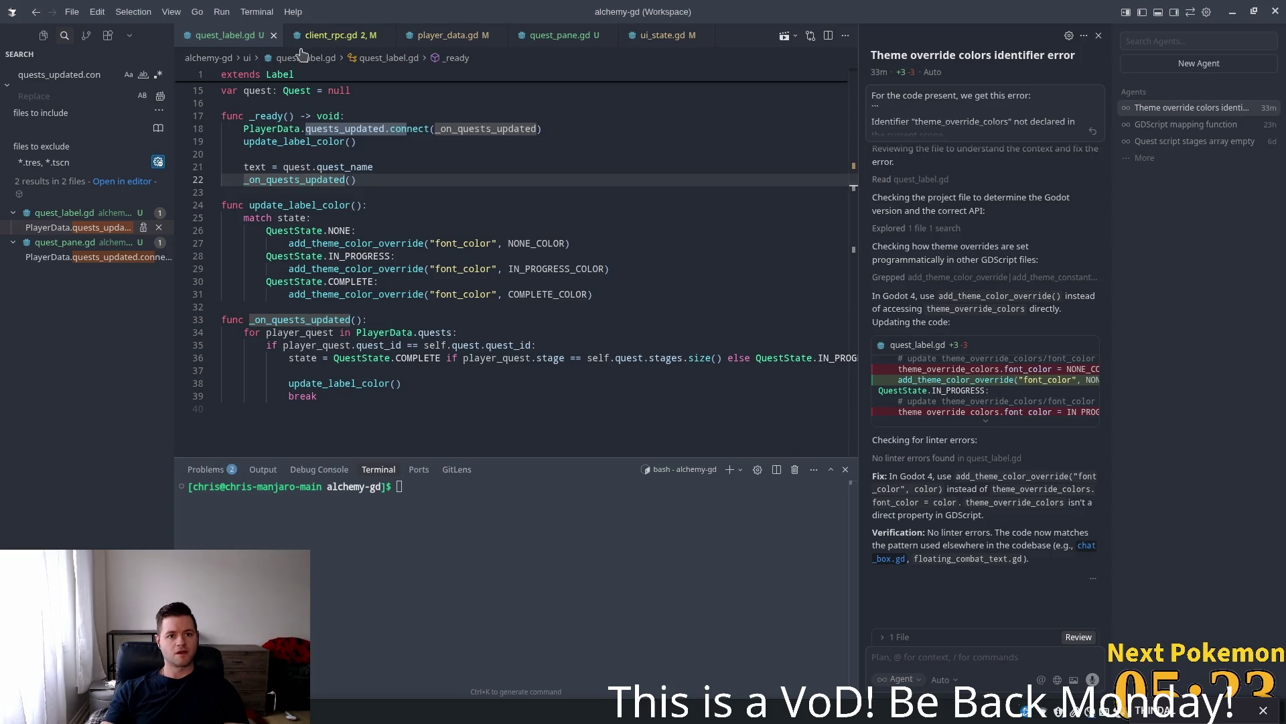
click(330, 37)
click(556, 36)
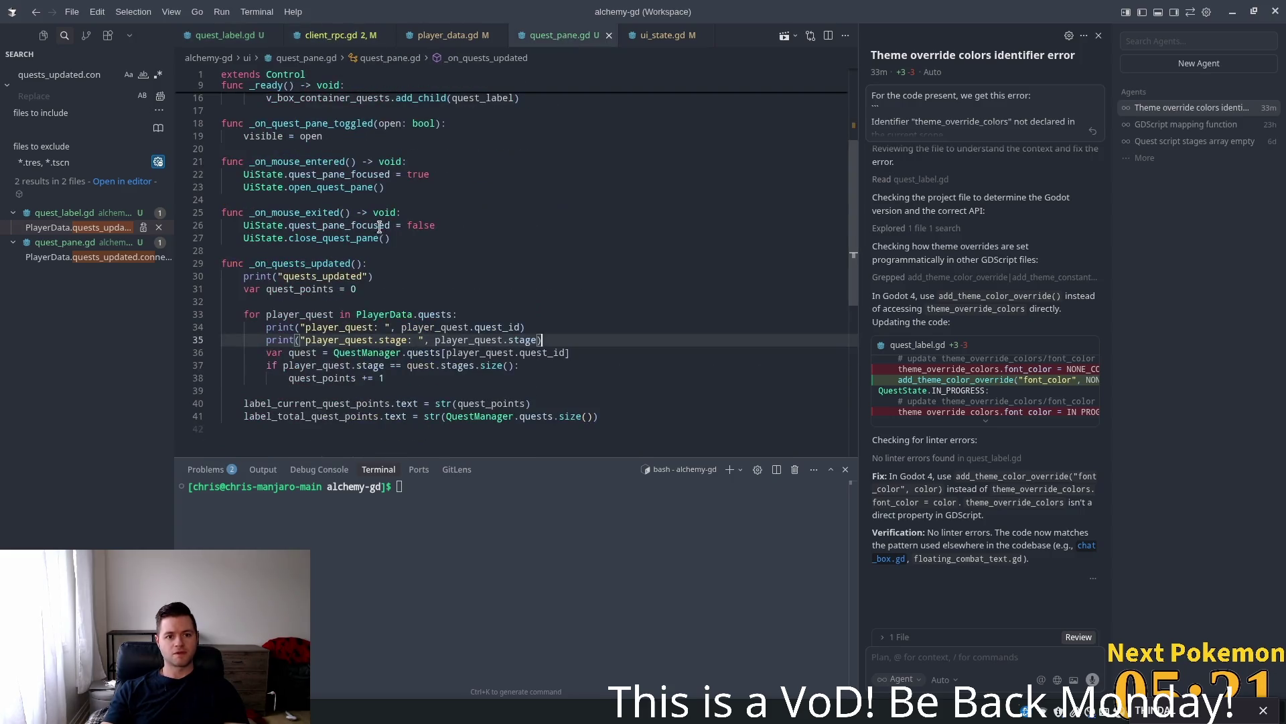
scroll(290, 286, up, 1)
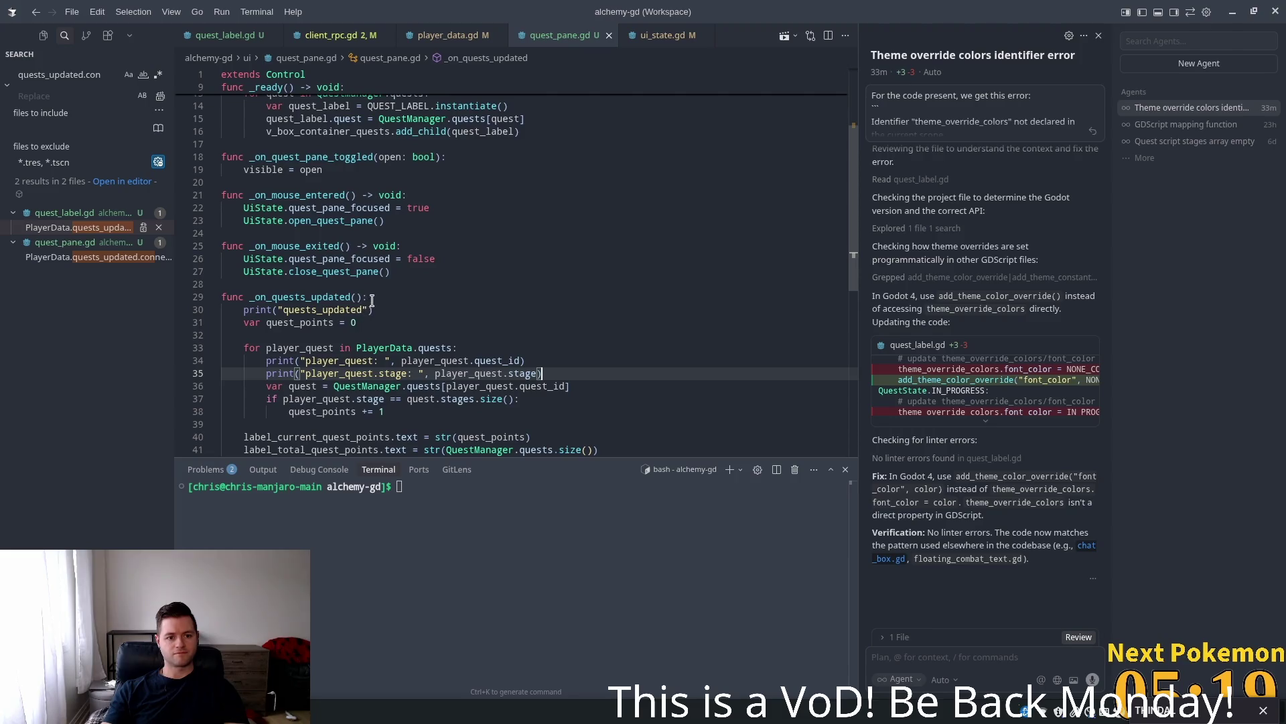
scroll(372, 301, up, 3)
drag(362, 397, 251, 396)
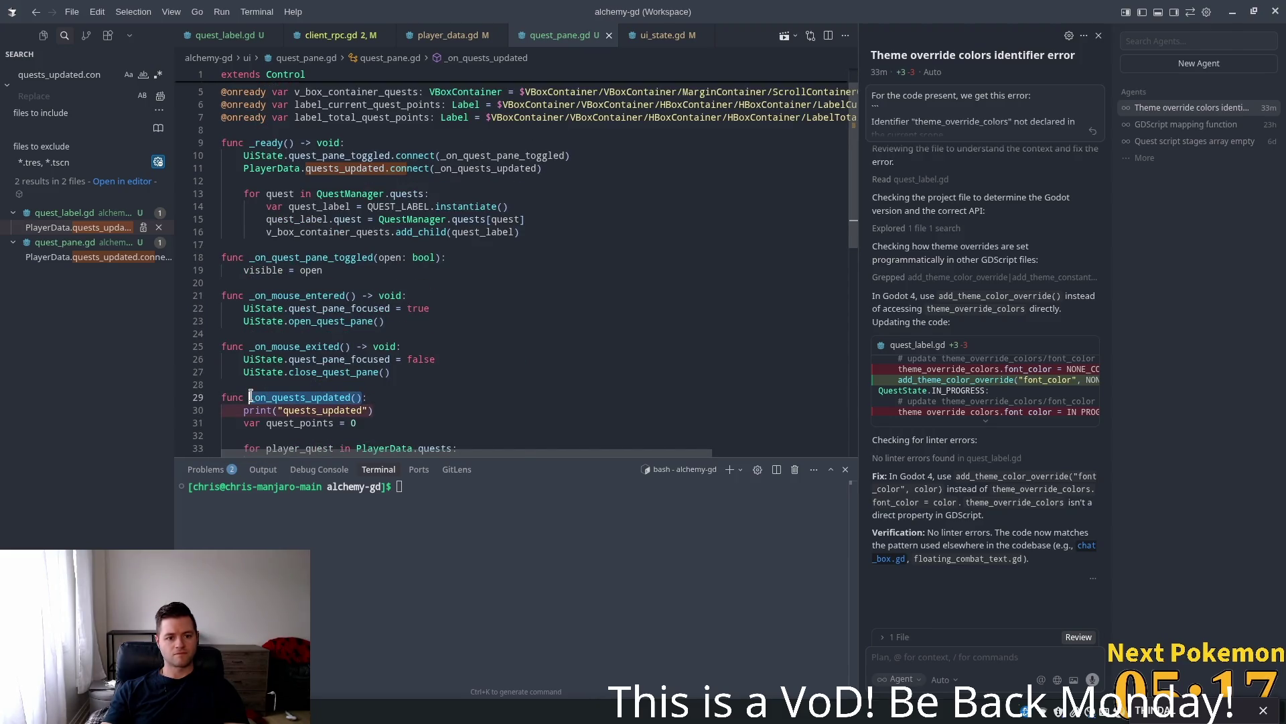
scroll(435, 277, up, 1)
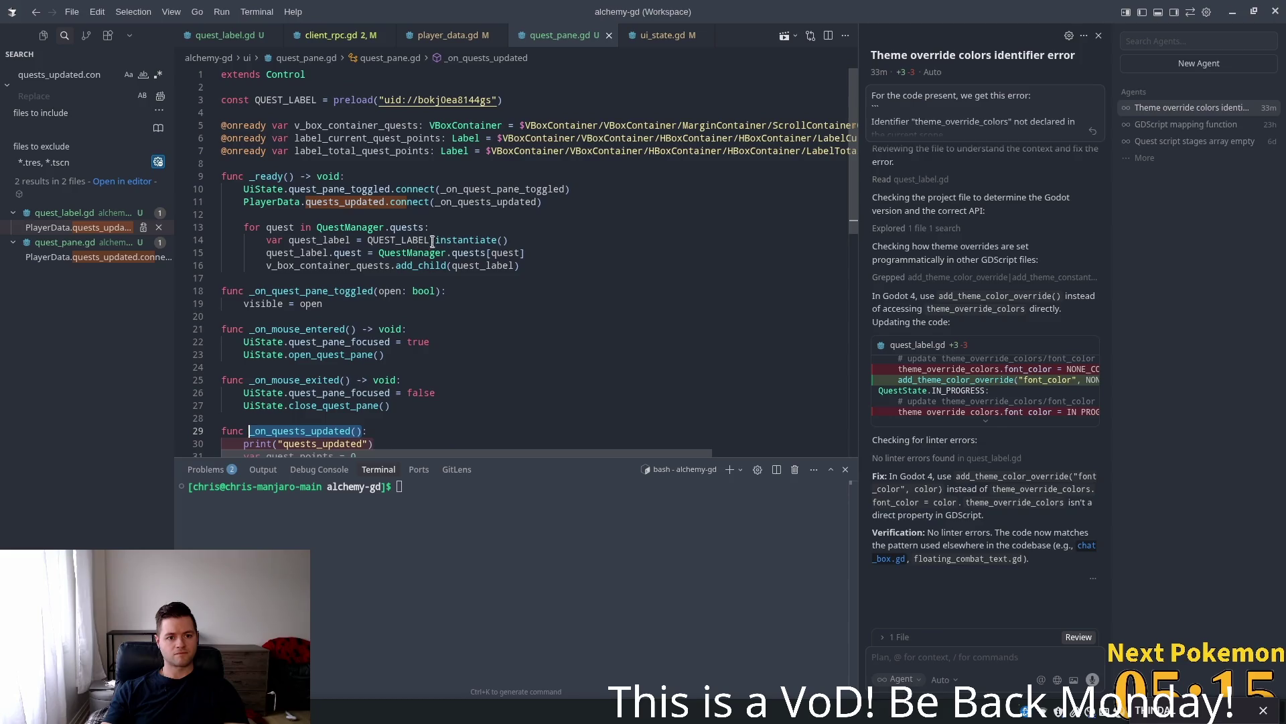
- Add an _on_quests_updated() call at the end of _ready, save, and relaunch the game
click(539, 260)
key(Return)
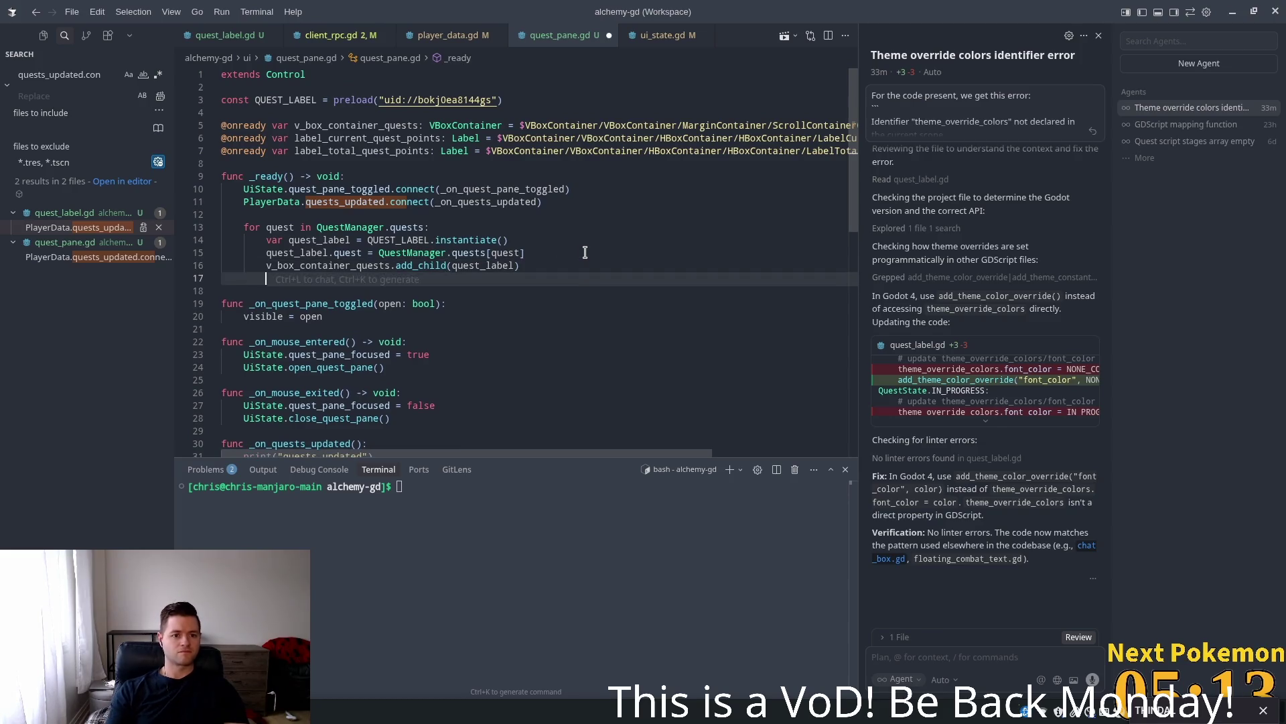
key(Tab)
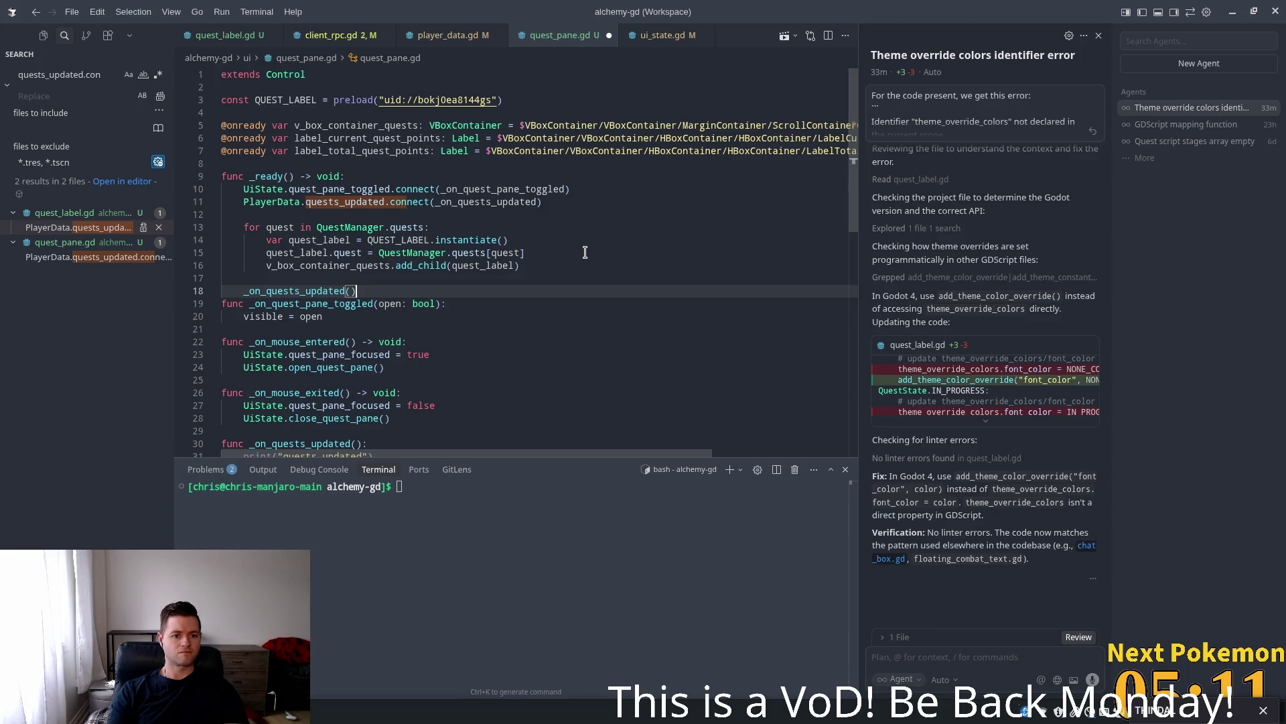
key(Return)
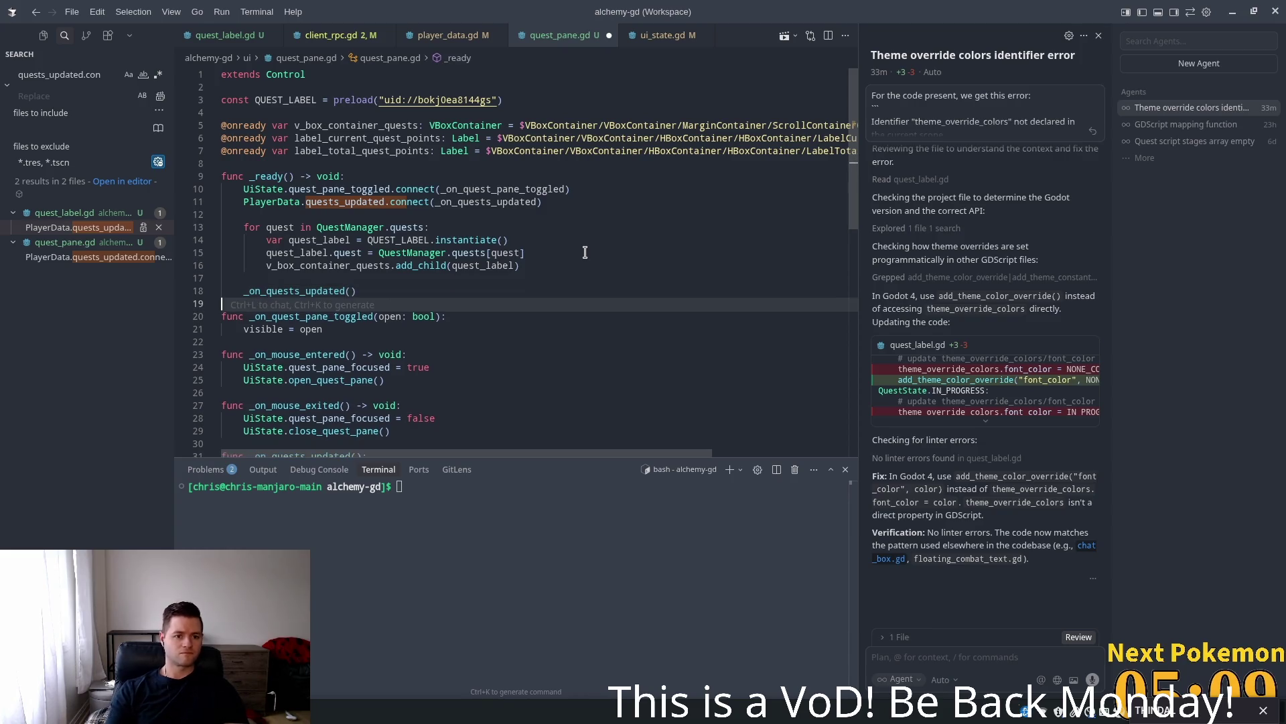
key(ctrl+s)
scroll(536, 254, down, 5)
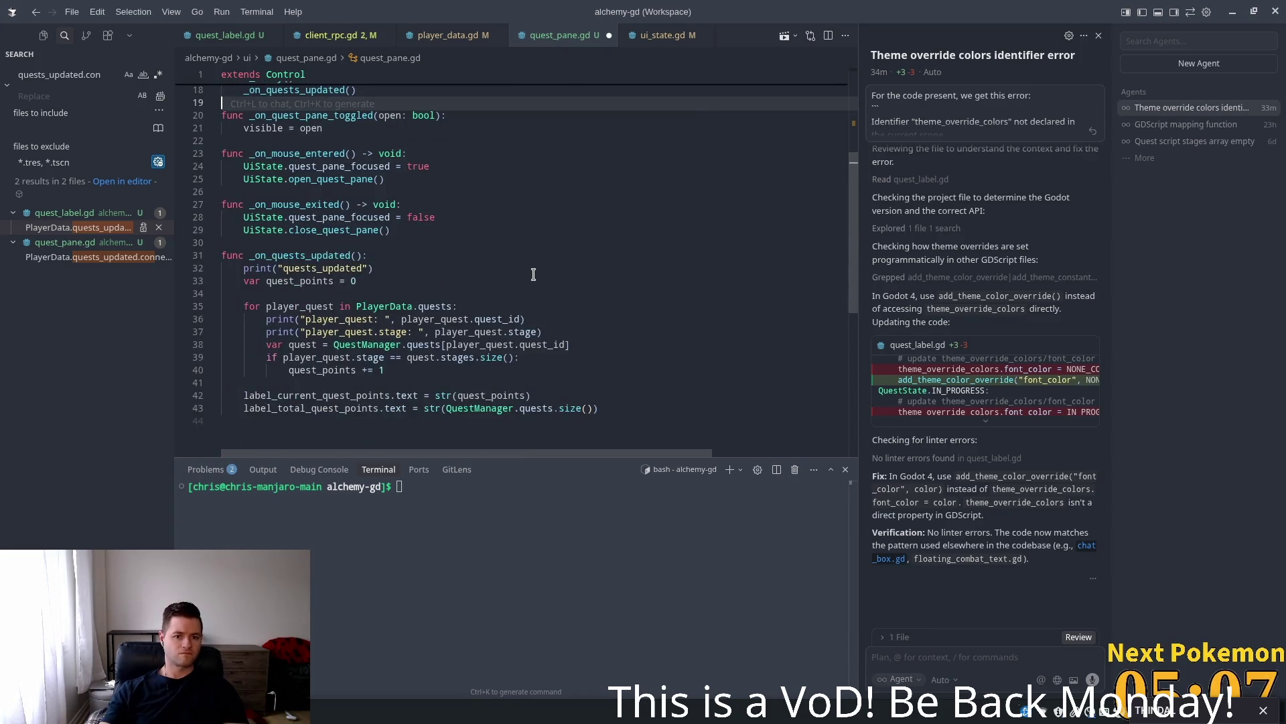
click(513, 265)
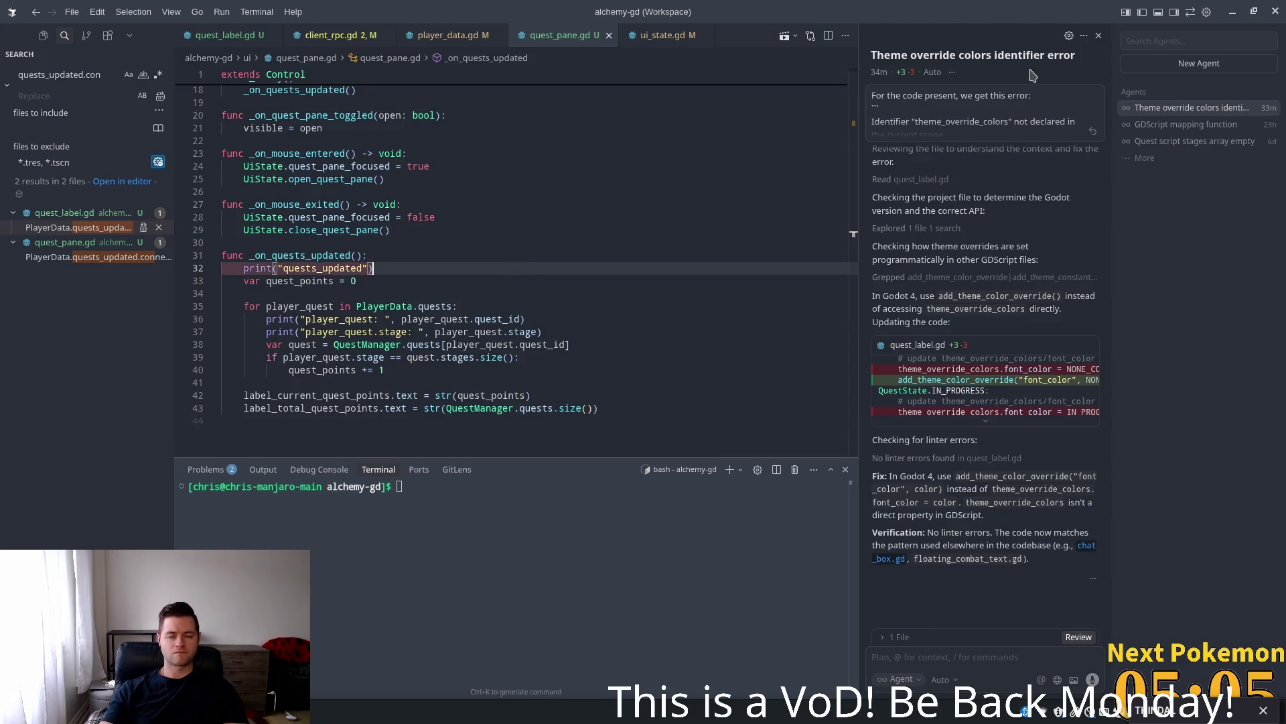
key(alt+Tab)
click(1075, 35)
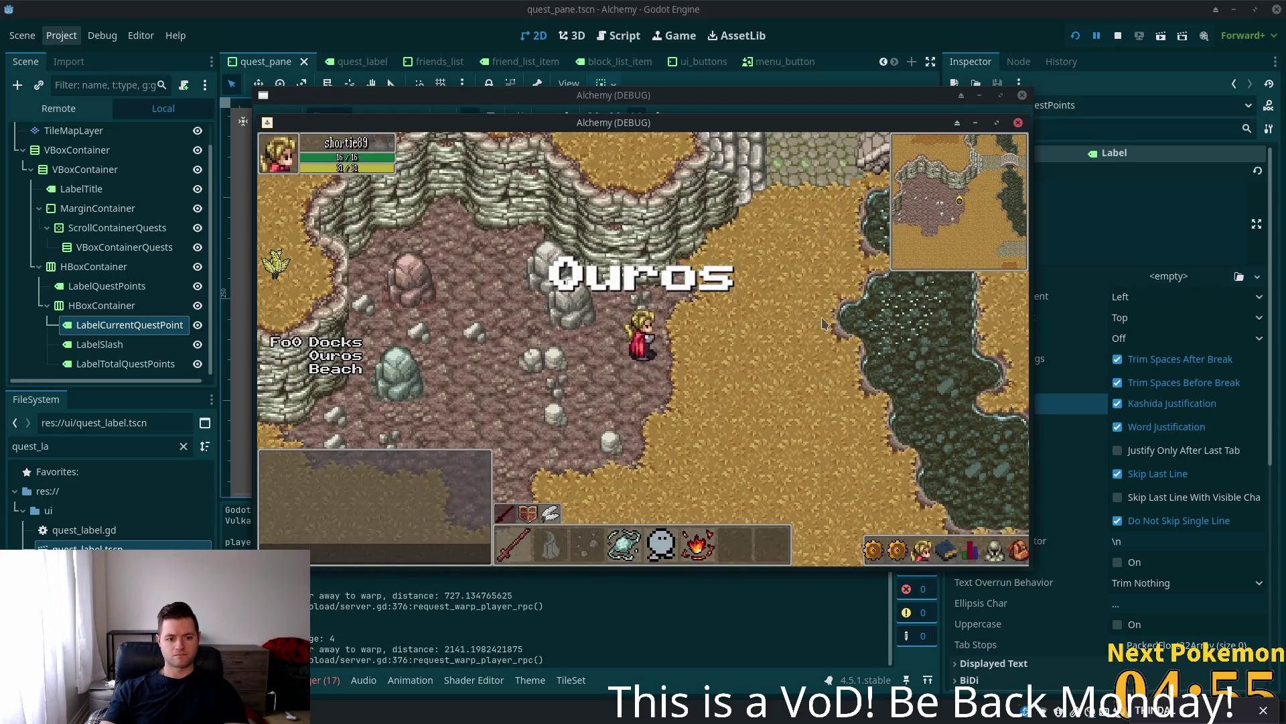
- Open and close the first player's Quests pane to check its quest points
click(922, 550)
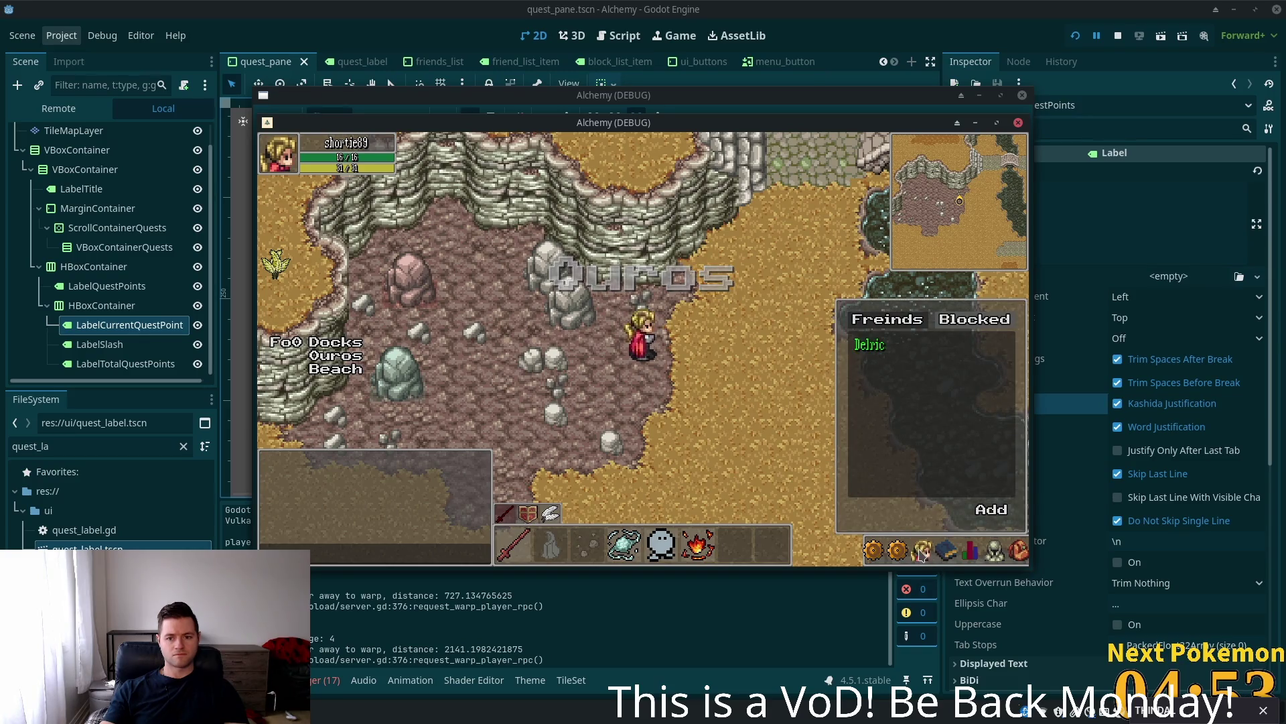
click(898, 552)
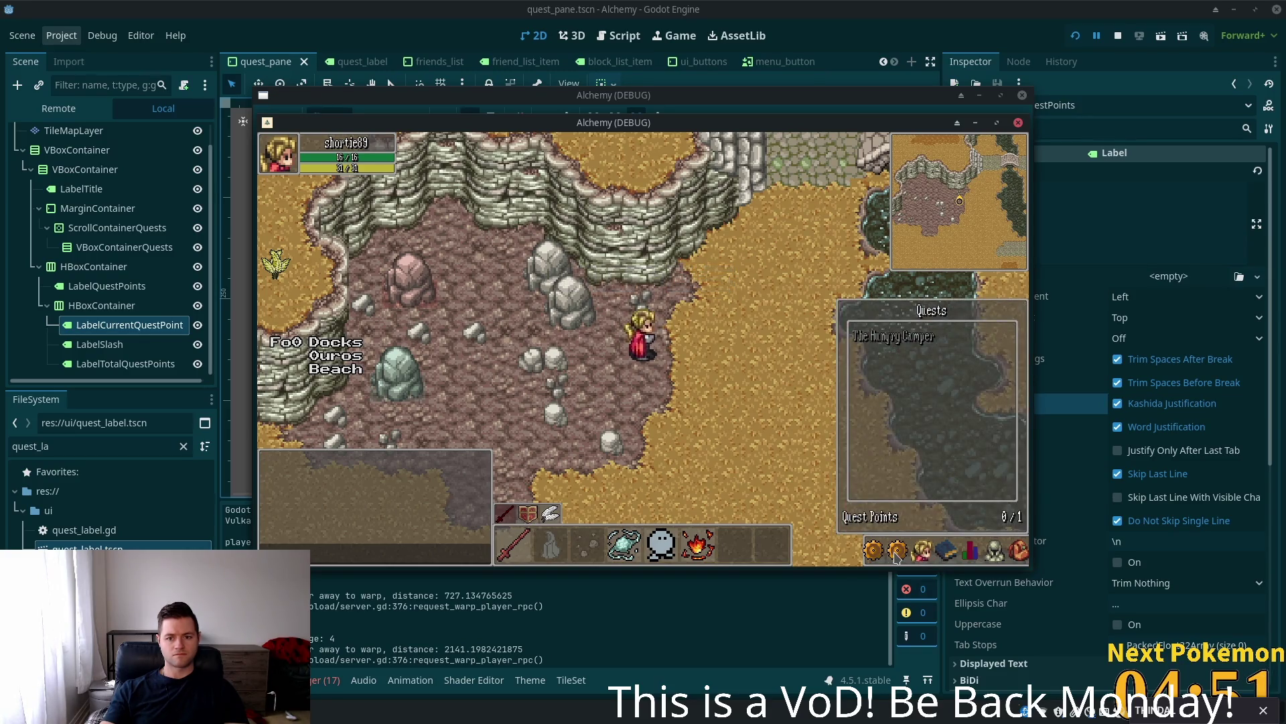
key(Down)
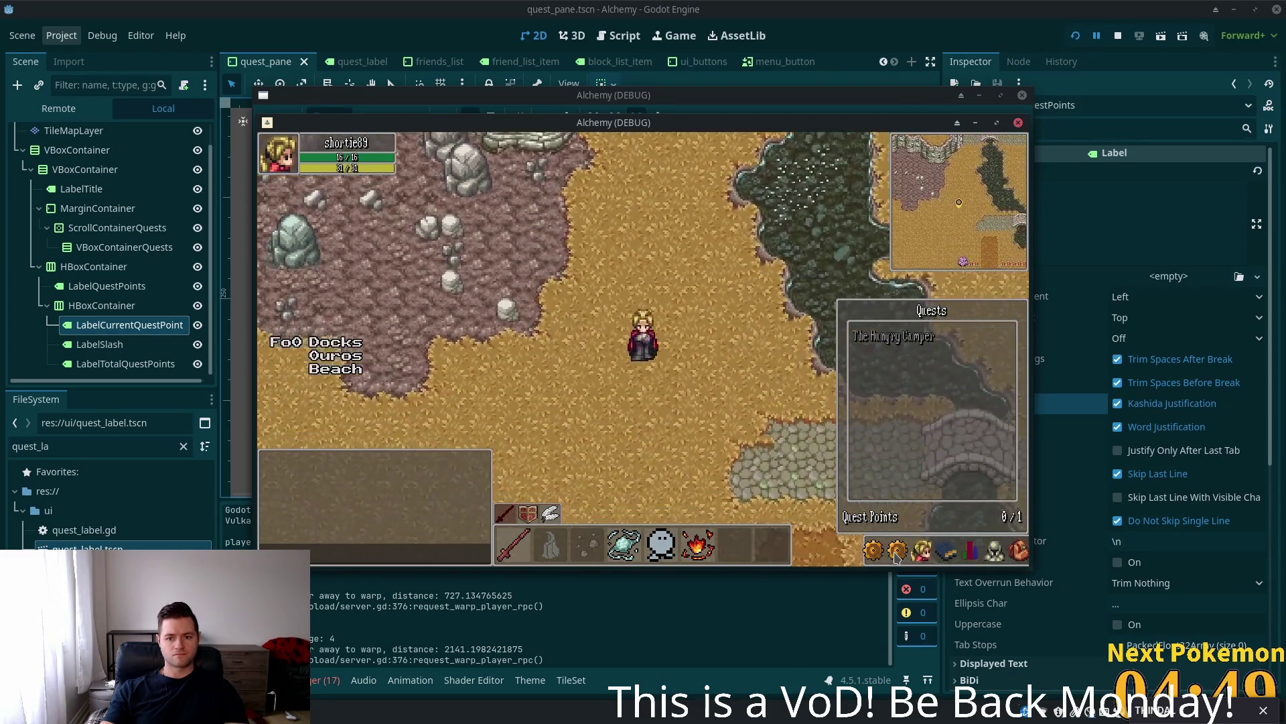
key(Down)
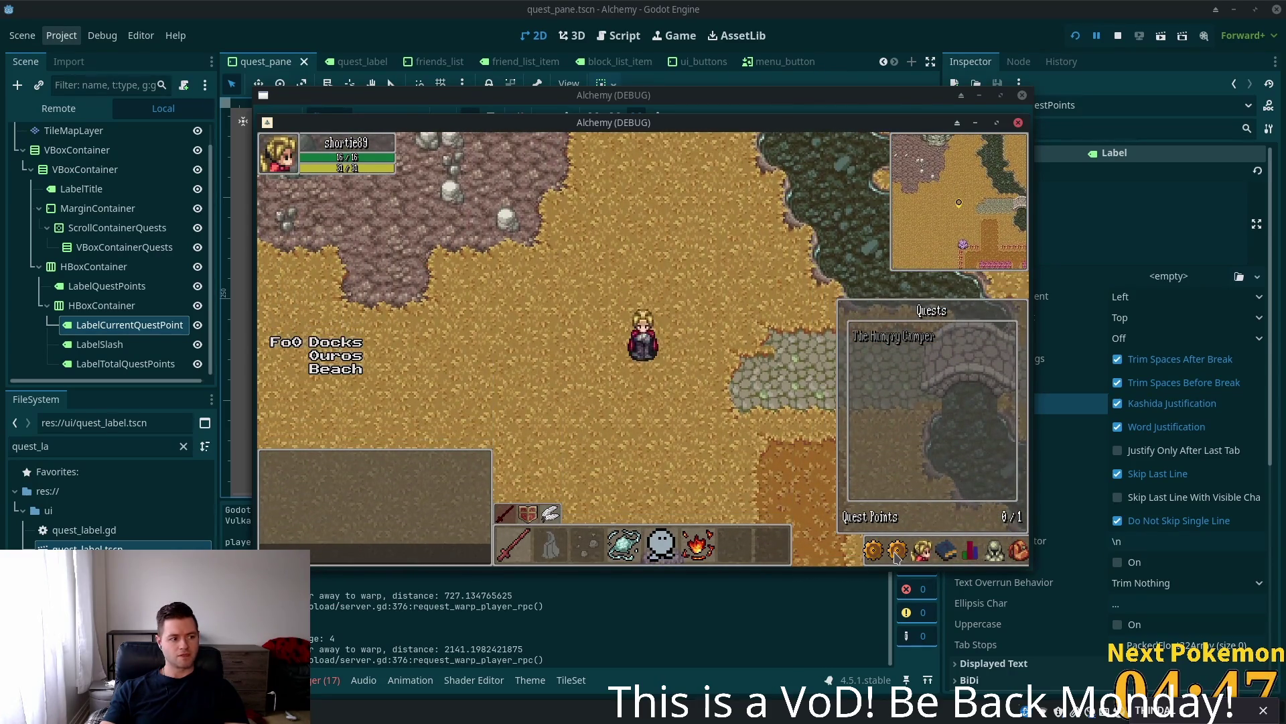
click(897, 554)
- Check the second player's Quests pane showing The Hungry Camper at 1 / 1, then close it
drag(525, 131, 642, 157)
click(899, 556)
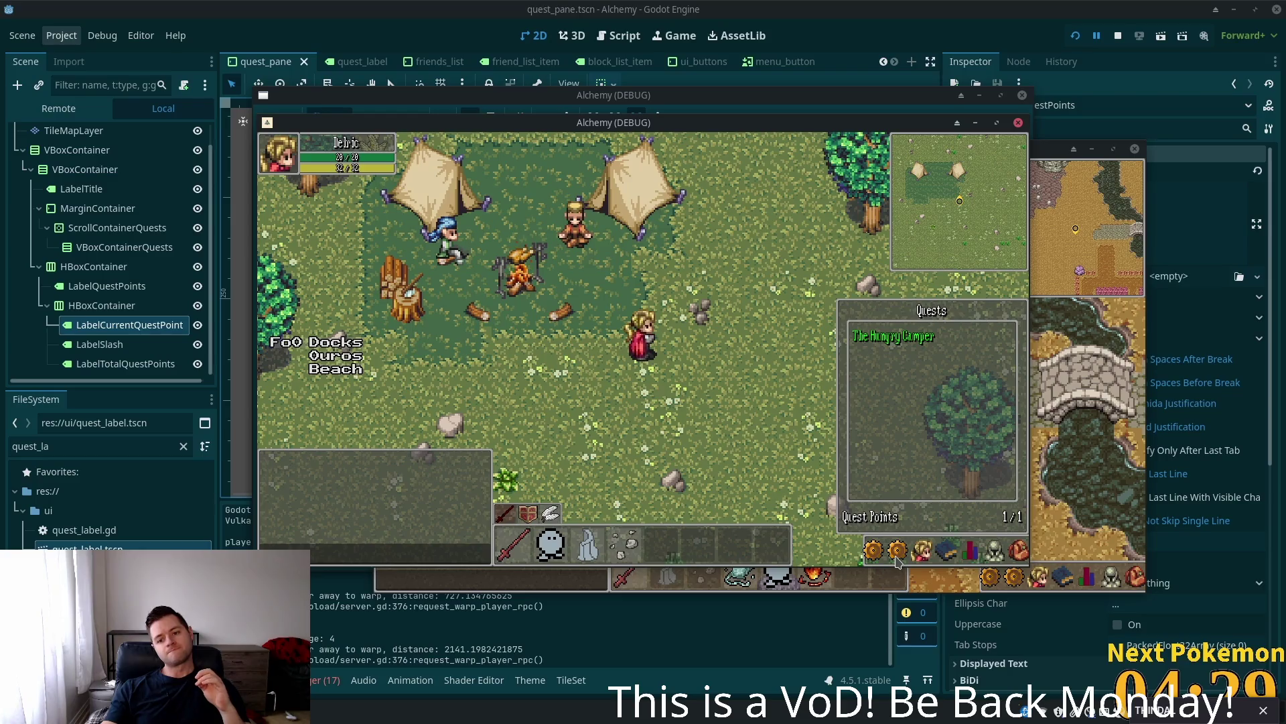
click(898, 562)
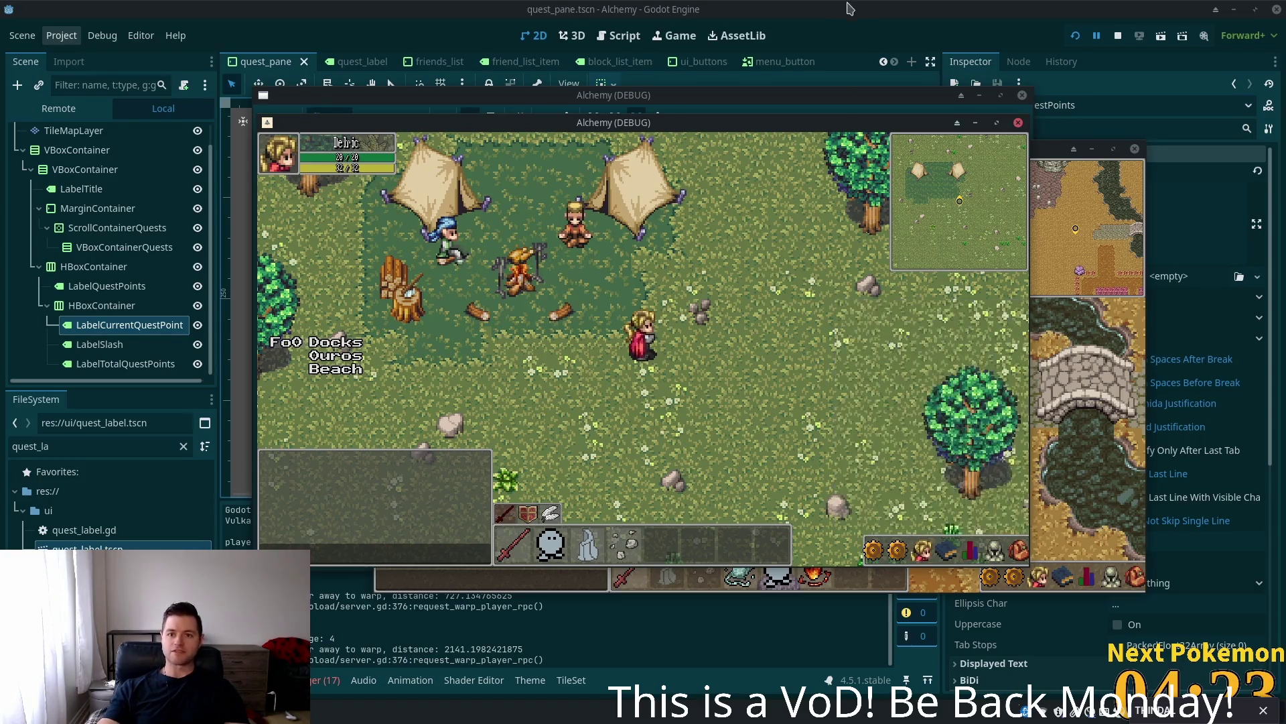
click(697, 77)
- Copy the 257 × 48 Custom Minimum Size value from the ui_buttons scene
click(712, 60)
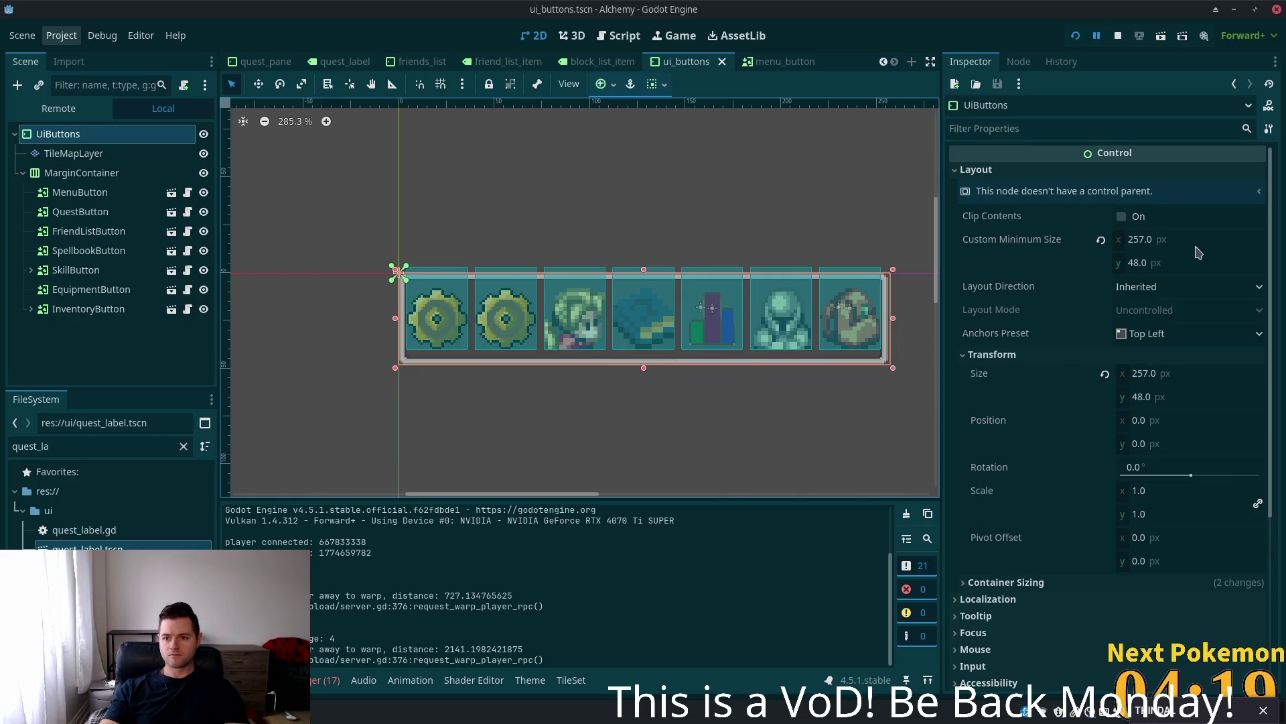
right_click(1030, 240)
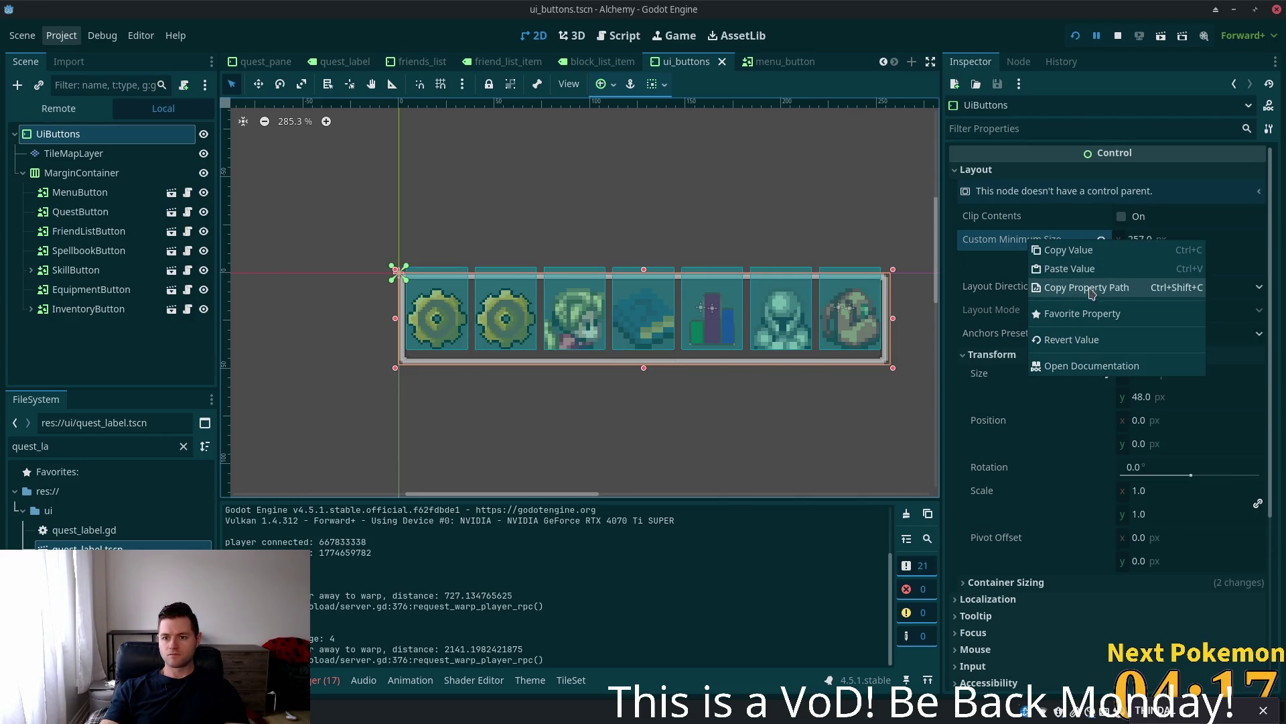
click(1068, 250)
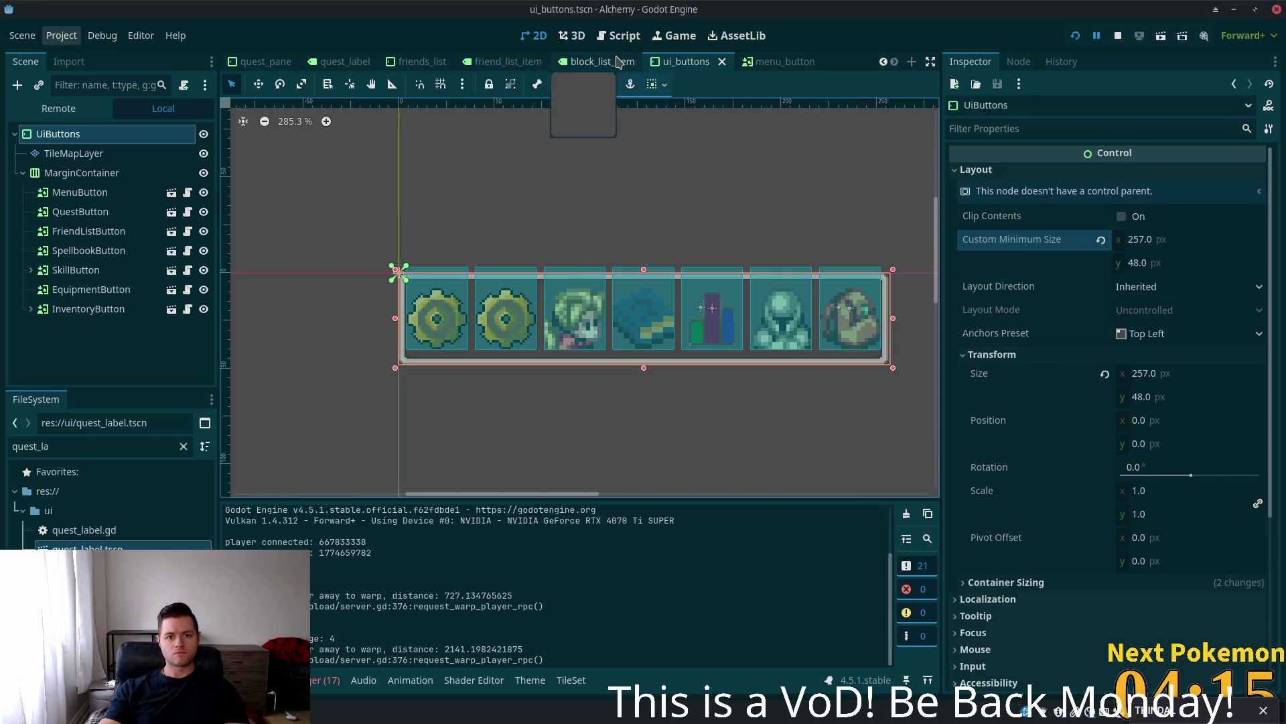
- Quick-open hud.tscn, paste that minimum size onto UiButtons, and save the scene
key(alt+shift+o)
text(ui)
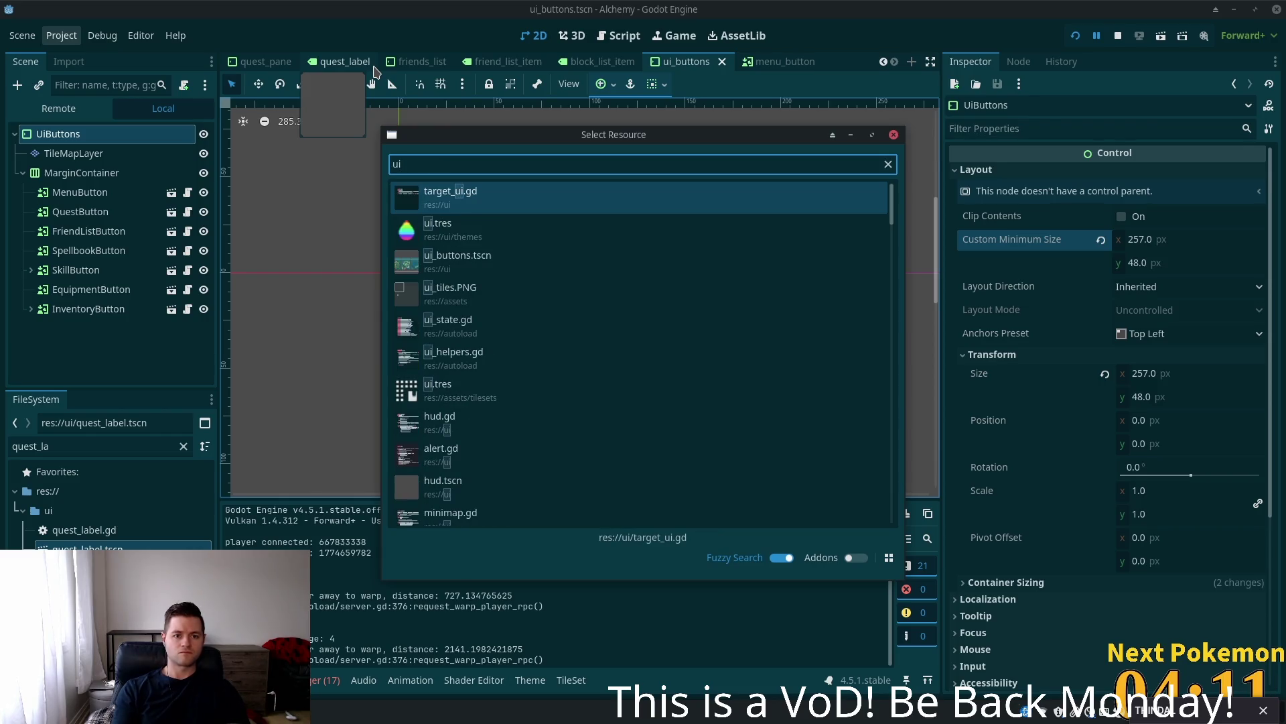
key(BackSpace)
key(BackSpace)
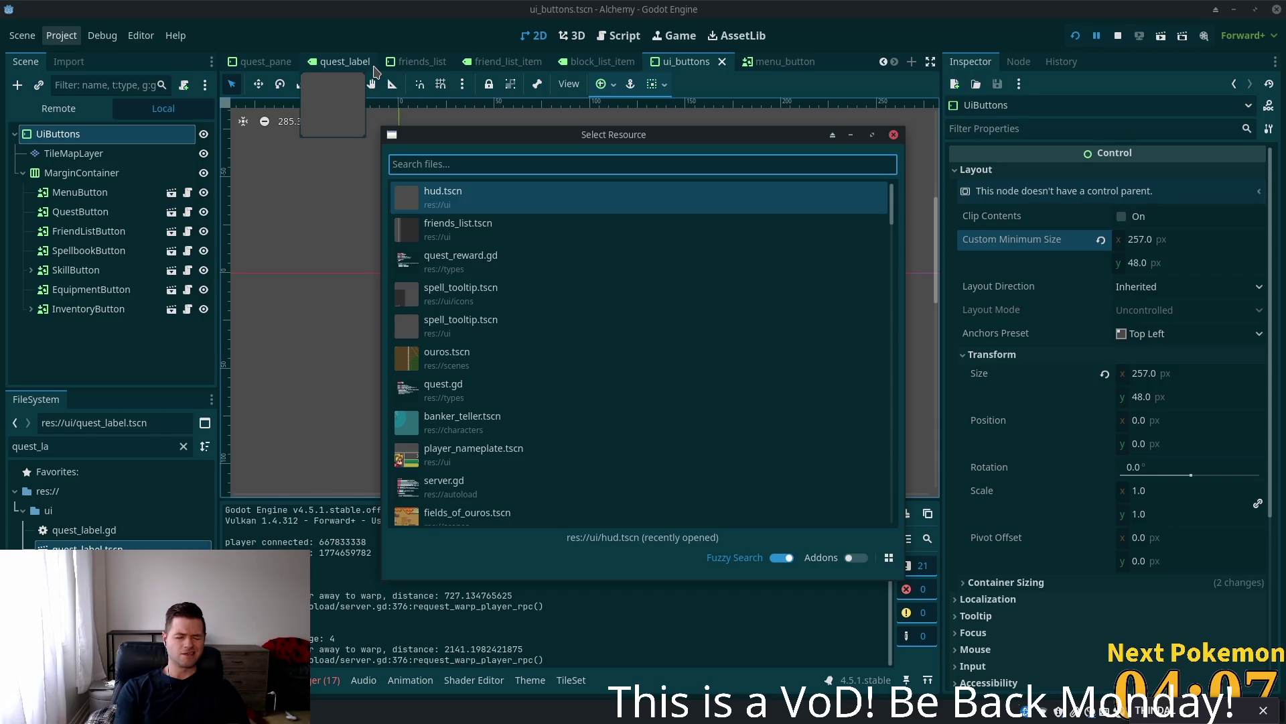
text(hud)
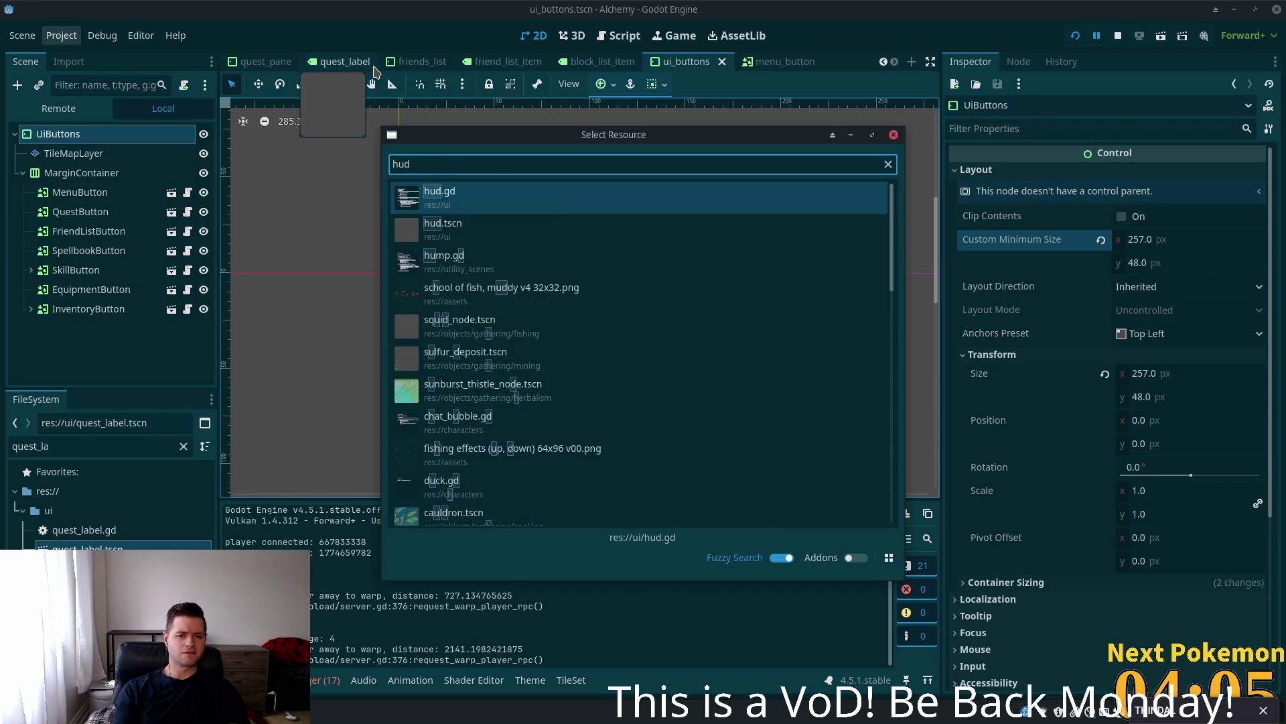
double_click(472, 235)
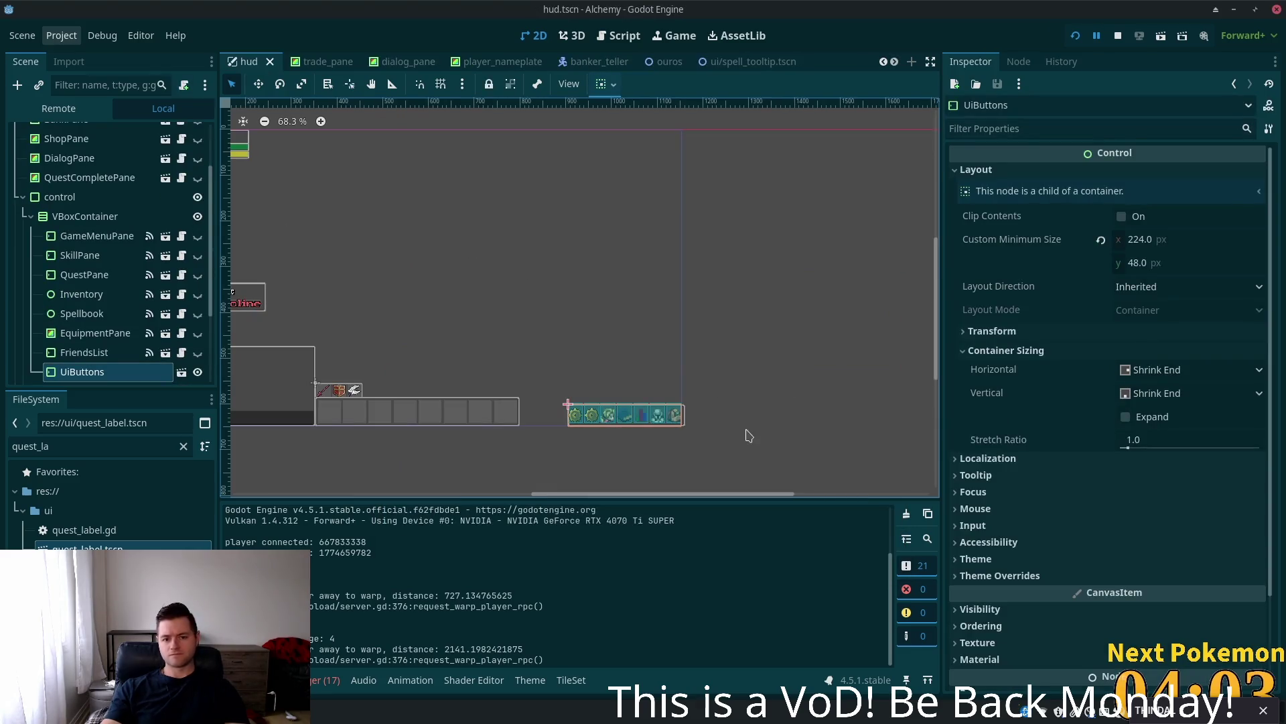
scroll(749, 435, up, 4)
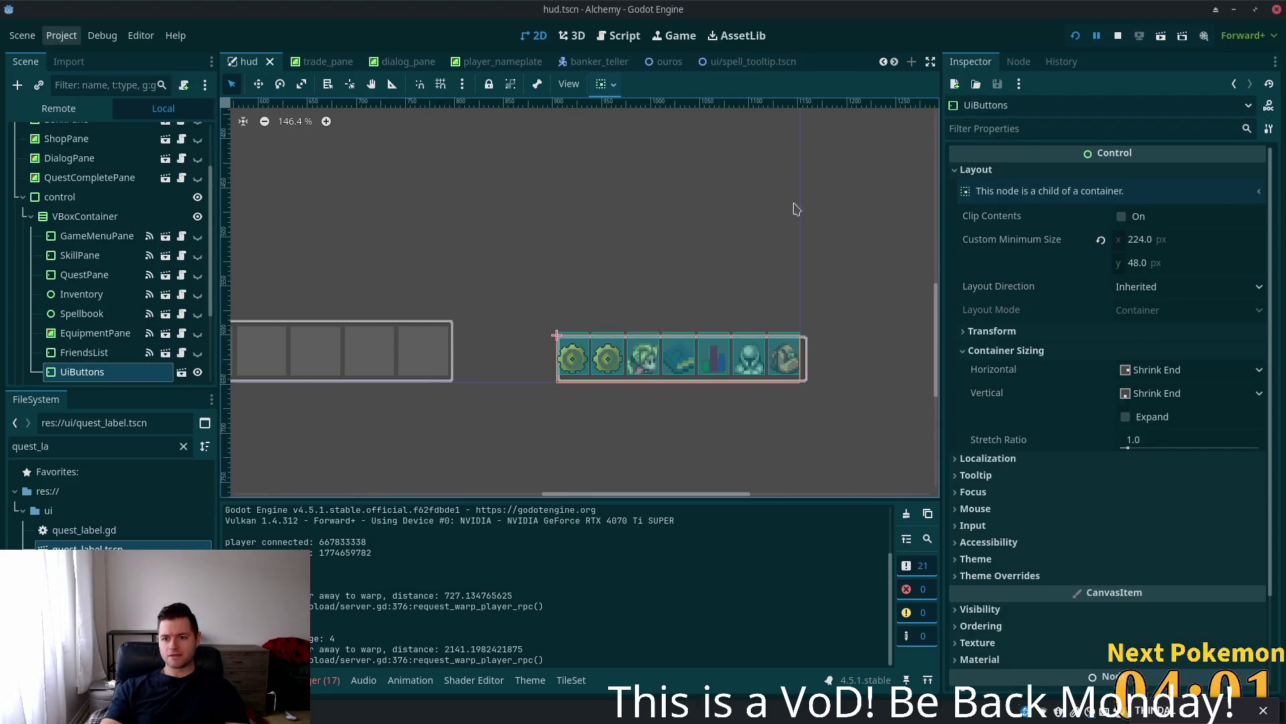
right_click(998, 248)
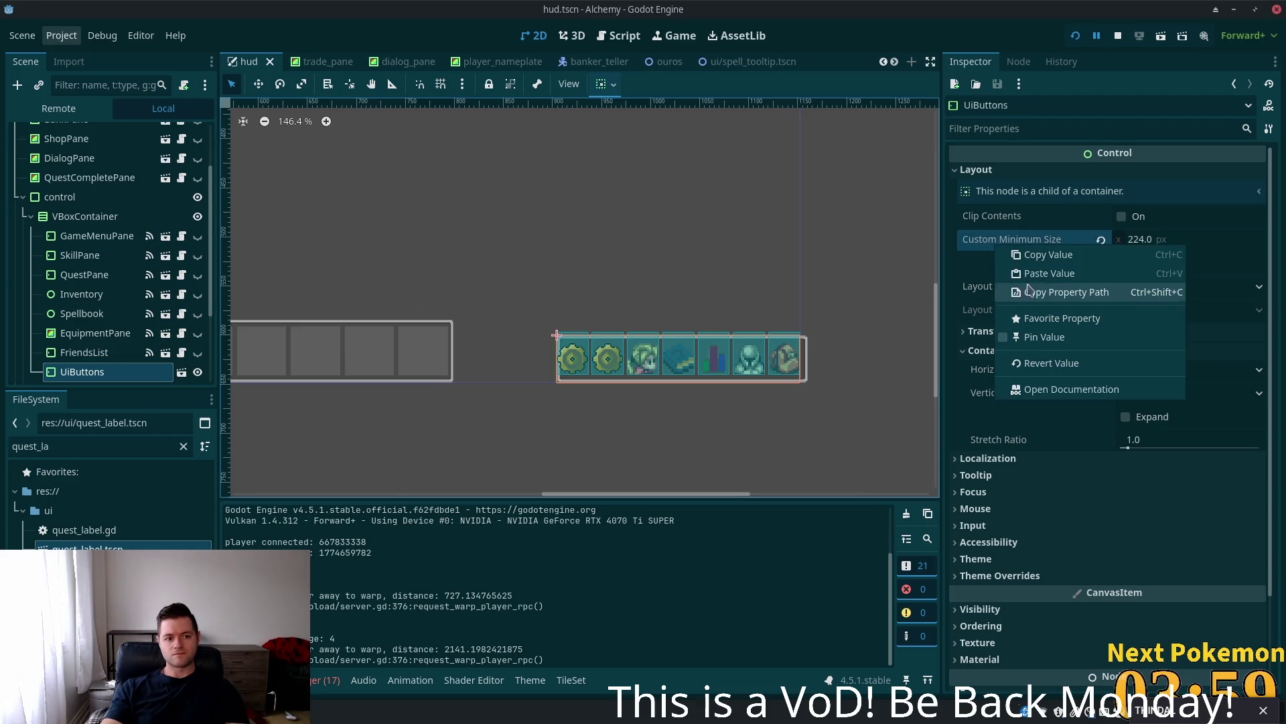
click(1087, 274)
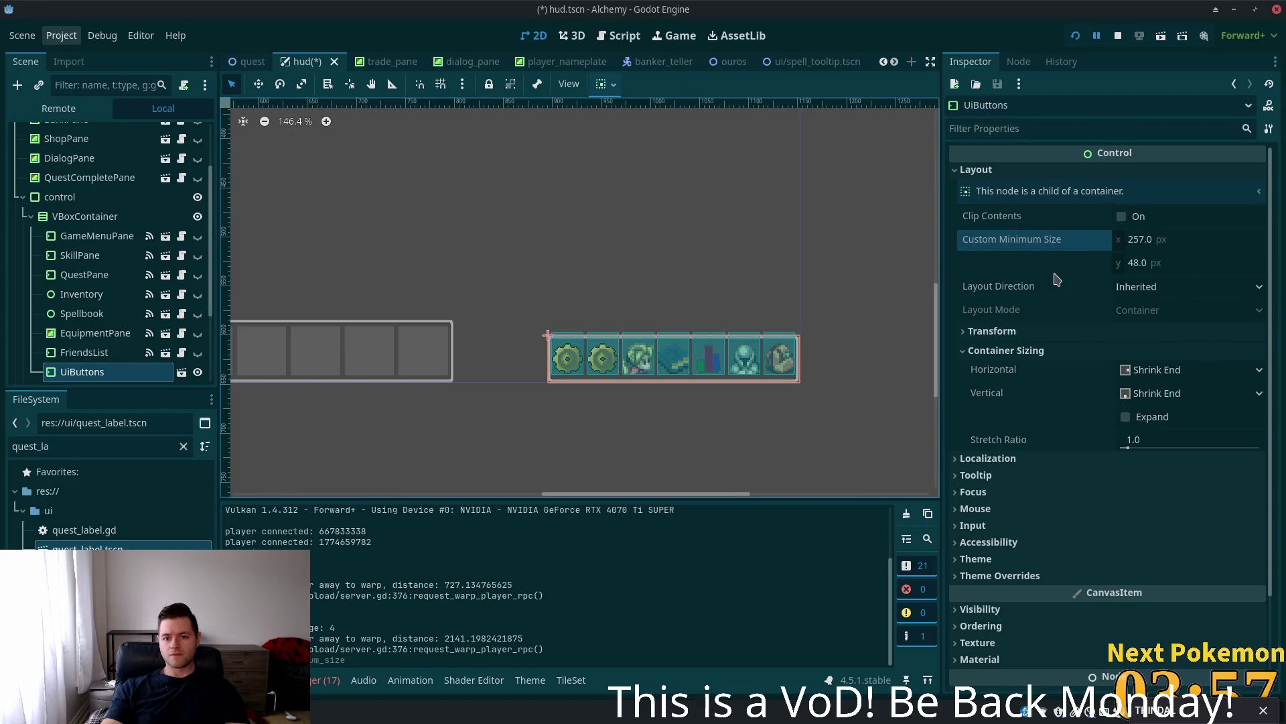
key(ctrl+s)
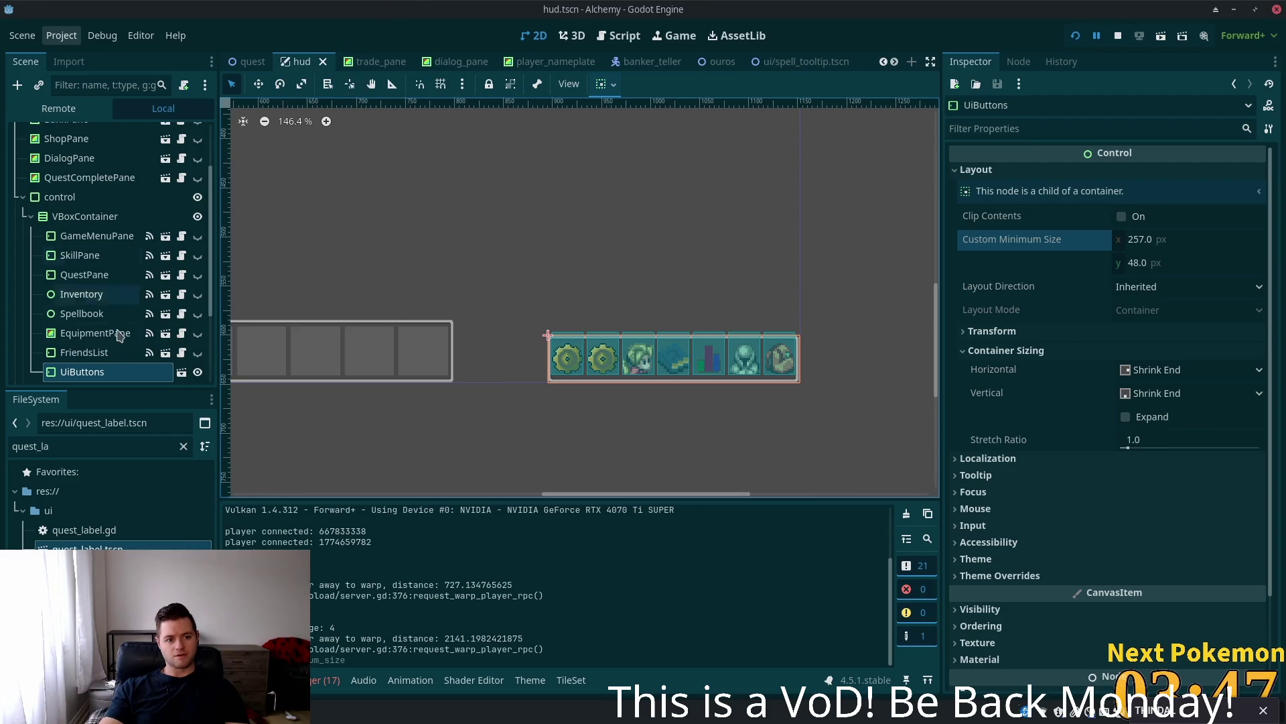
- Check the Spellbook and UiButtons nodes, then select the QuestPane node
click(84, 314)
click(100, 367)
scroll(103, 321, down, 3)
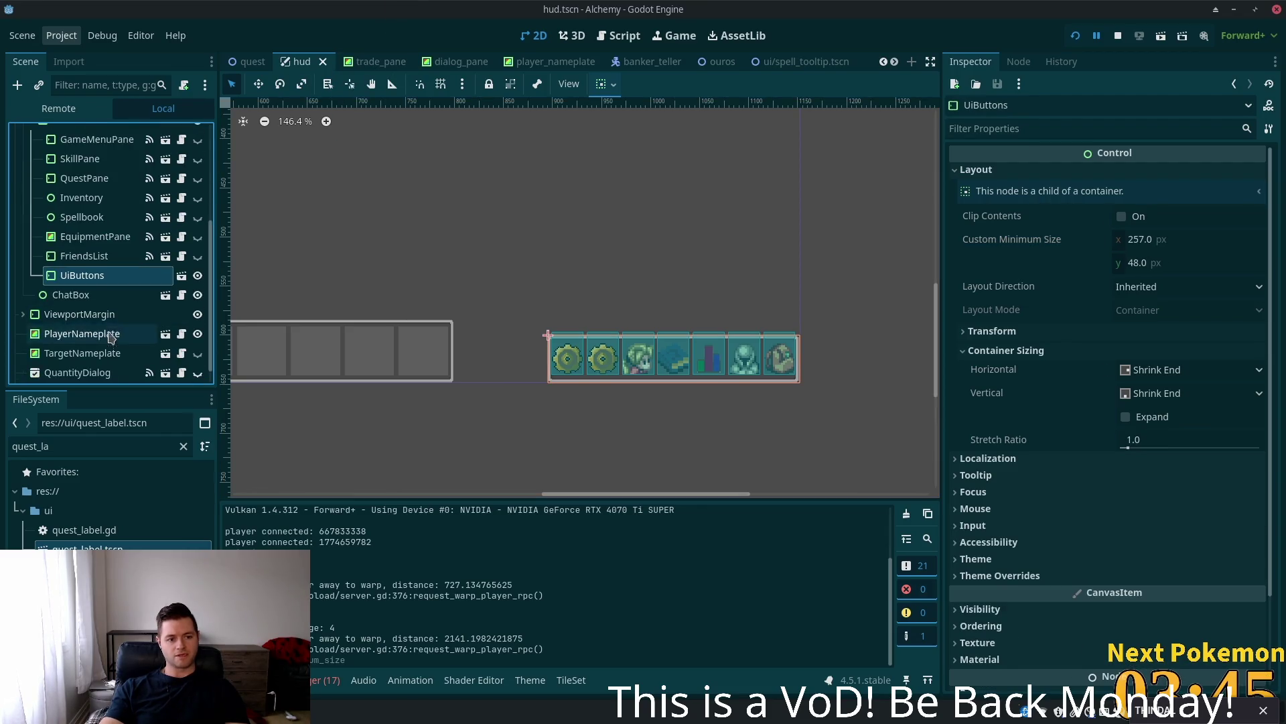
scroll(102, 295, up, 4)
click(94, 310)
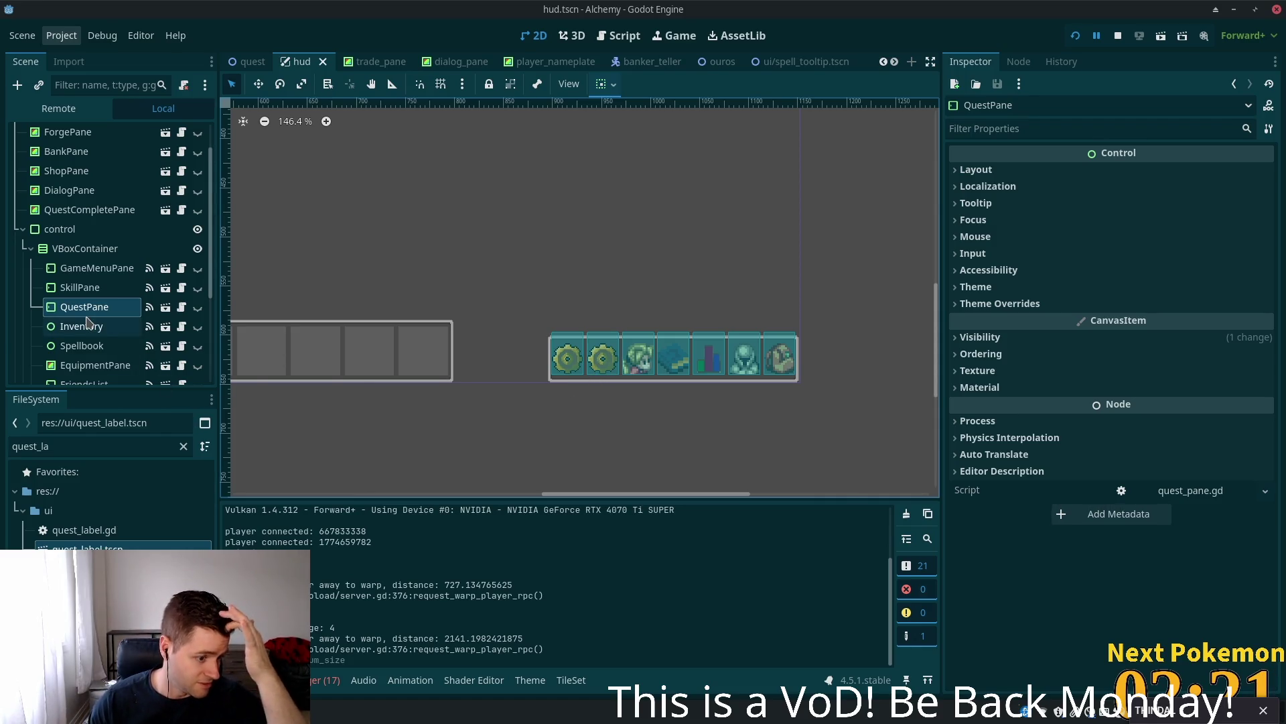
click(97, 268)
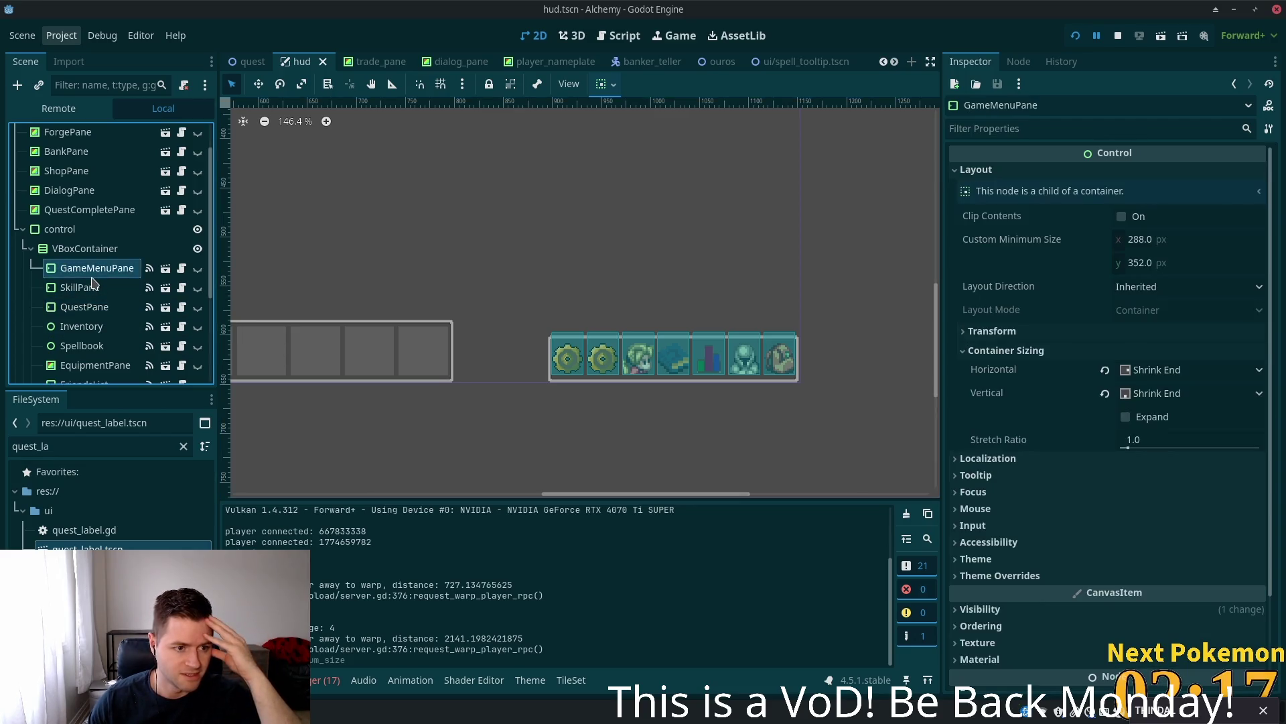
- Open the SkillPane scene and view its root node's signal connections
click(109, 290)
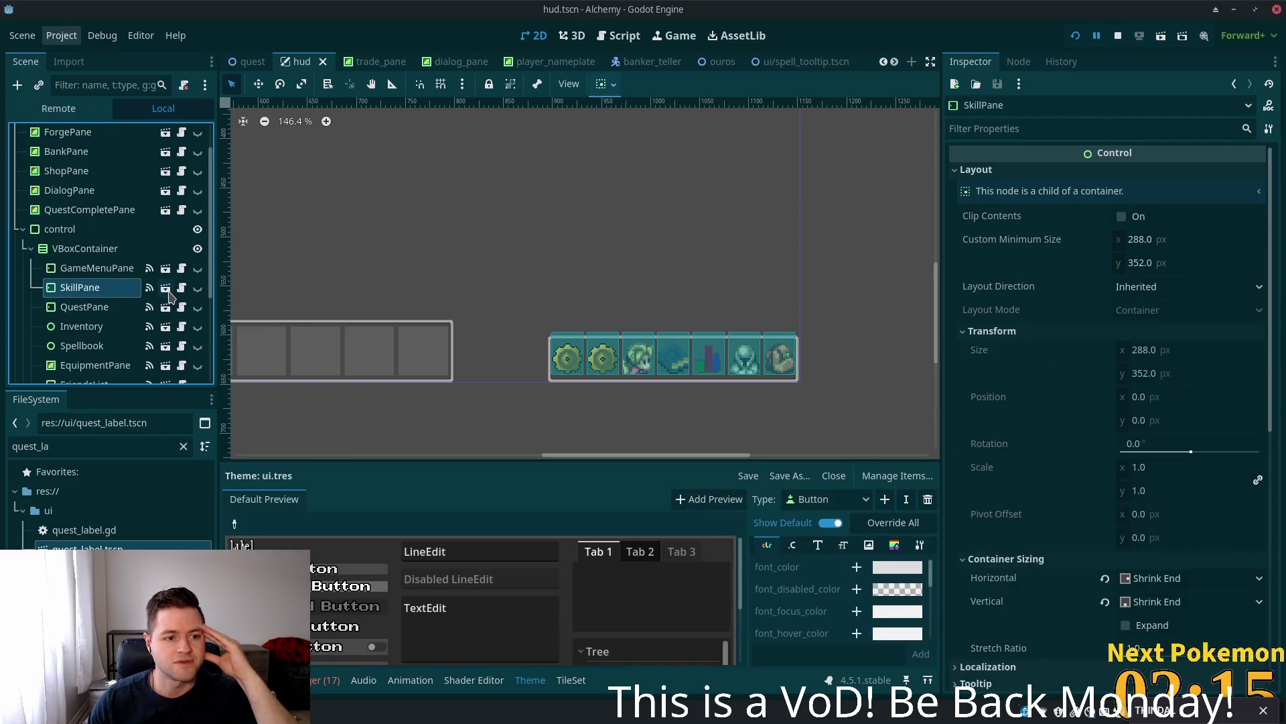
click(167, 289)
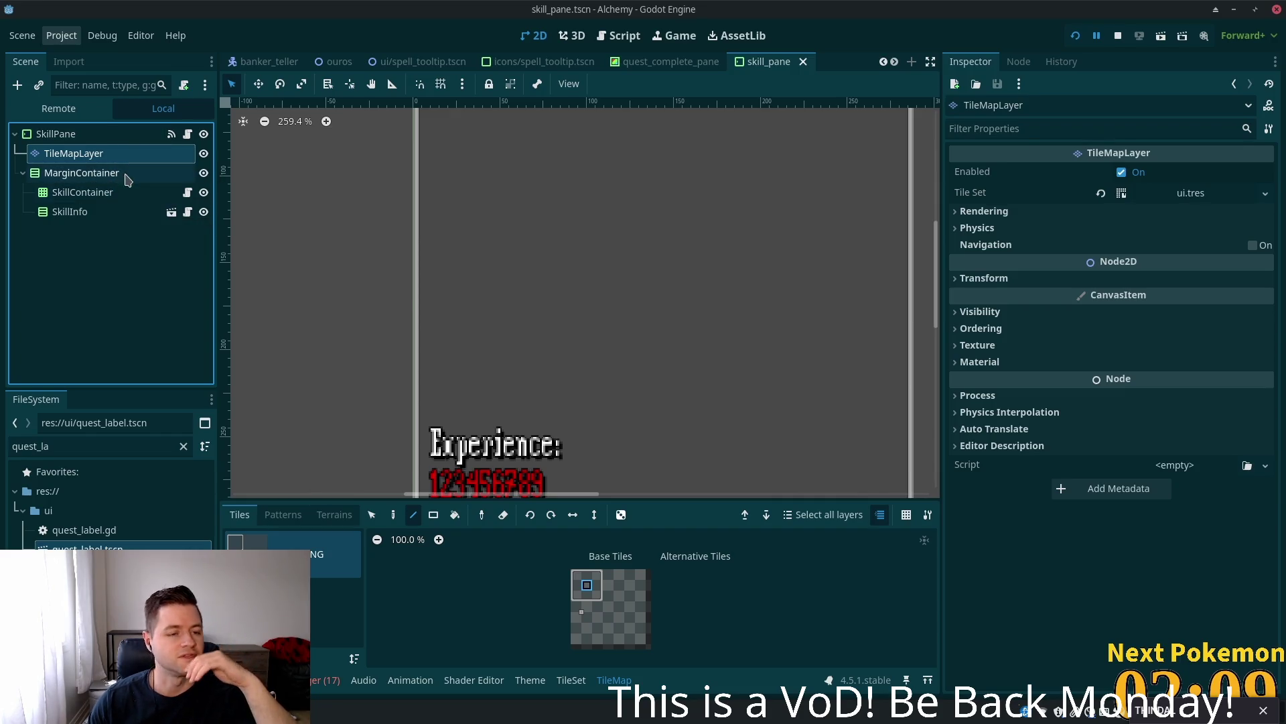
click(141, 140)
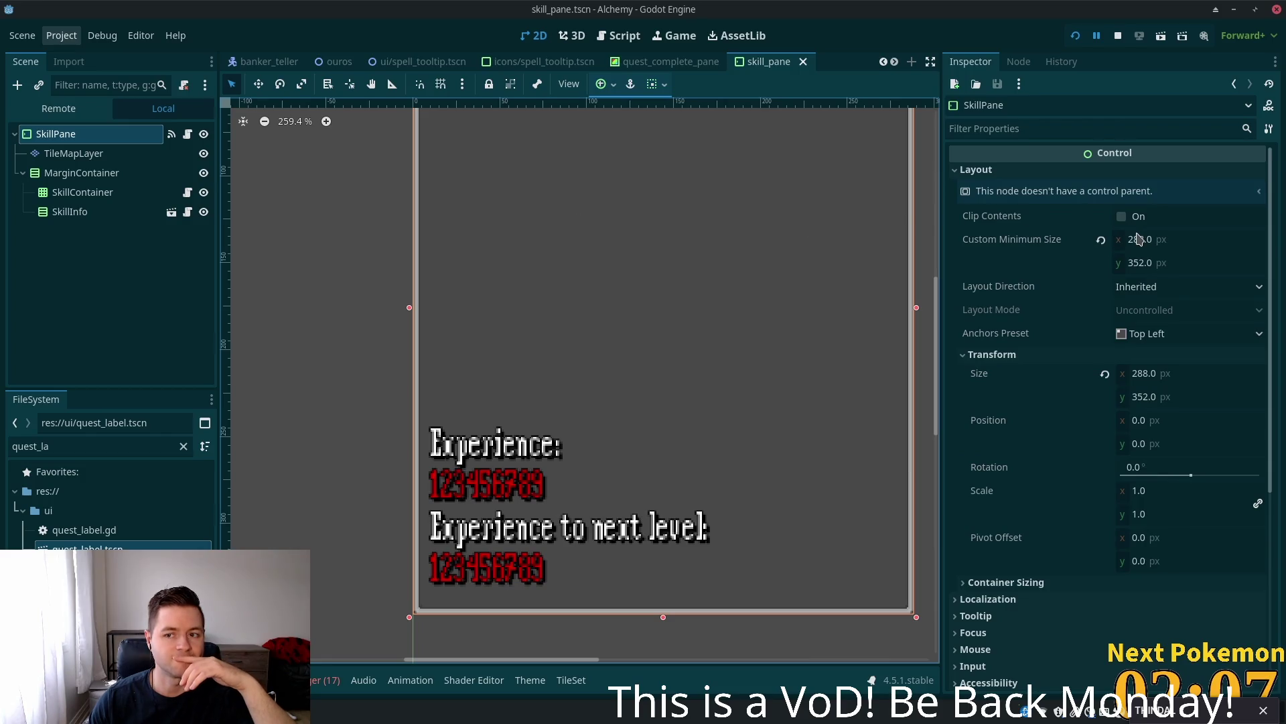
click(1016, 63)
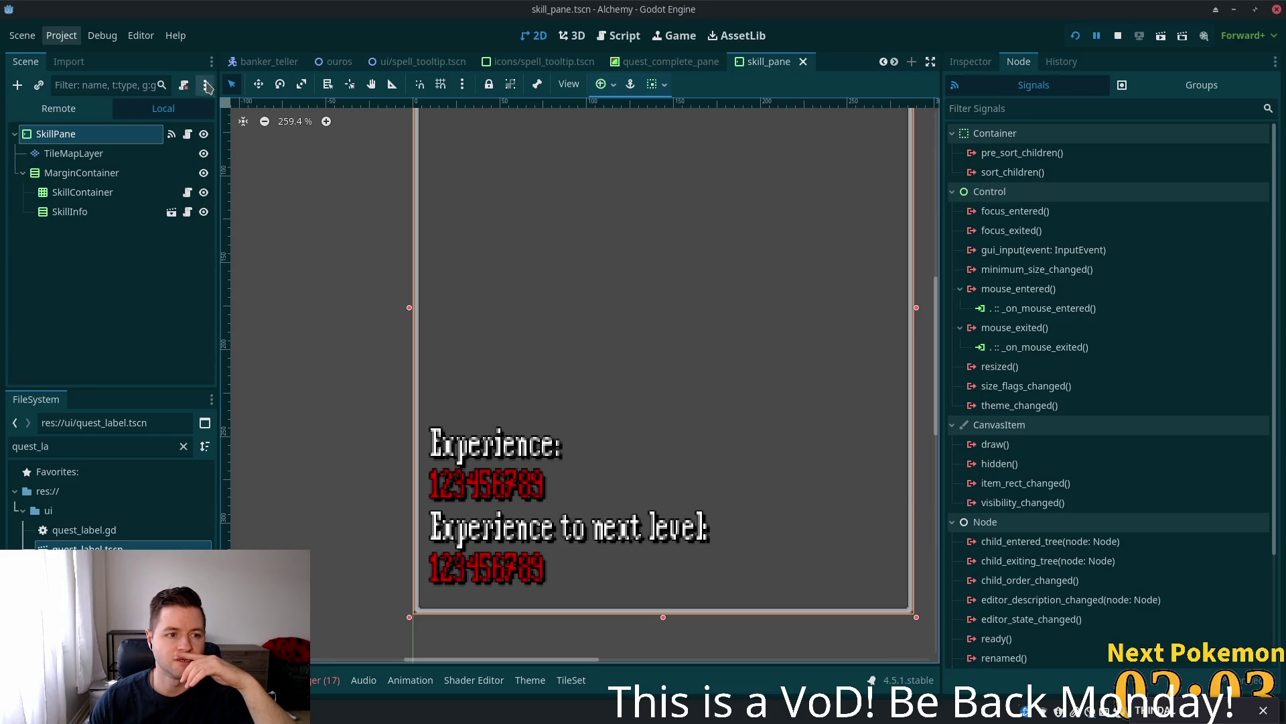
- Switch to the quest complete pane scene and inspect QuestCompletePane's mouse_entered signal
click(647, 66)
click(171, 134)
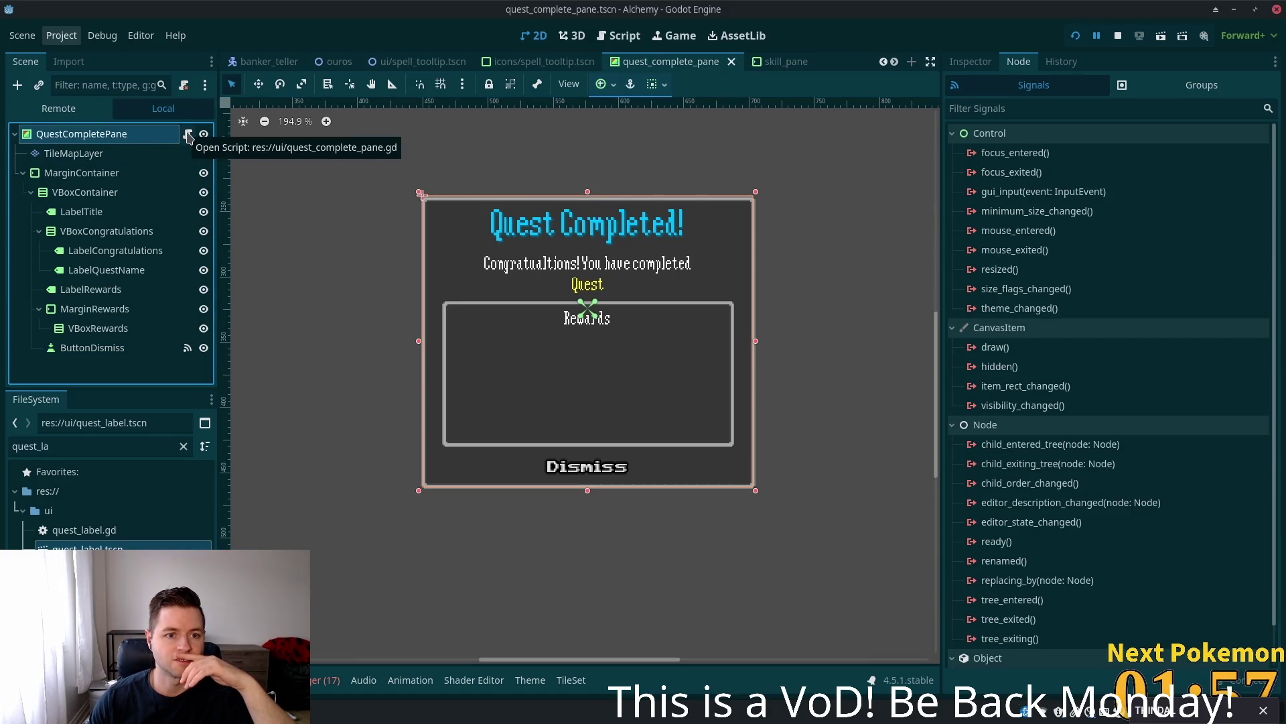
double_click(109, 137)
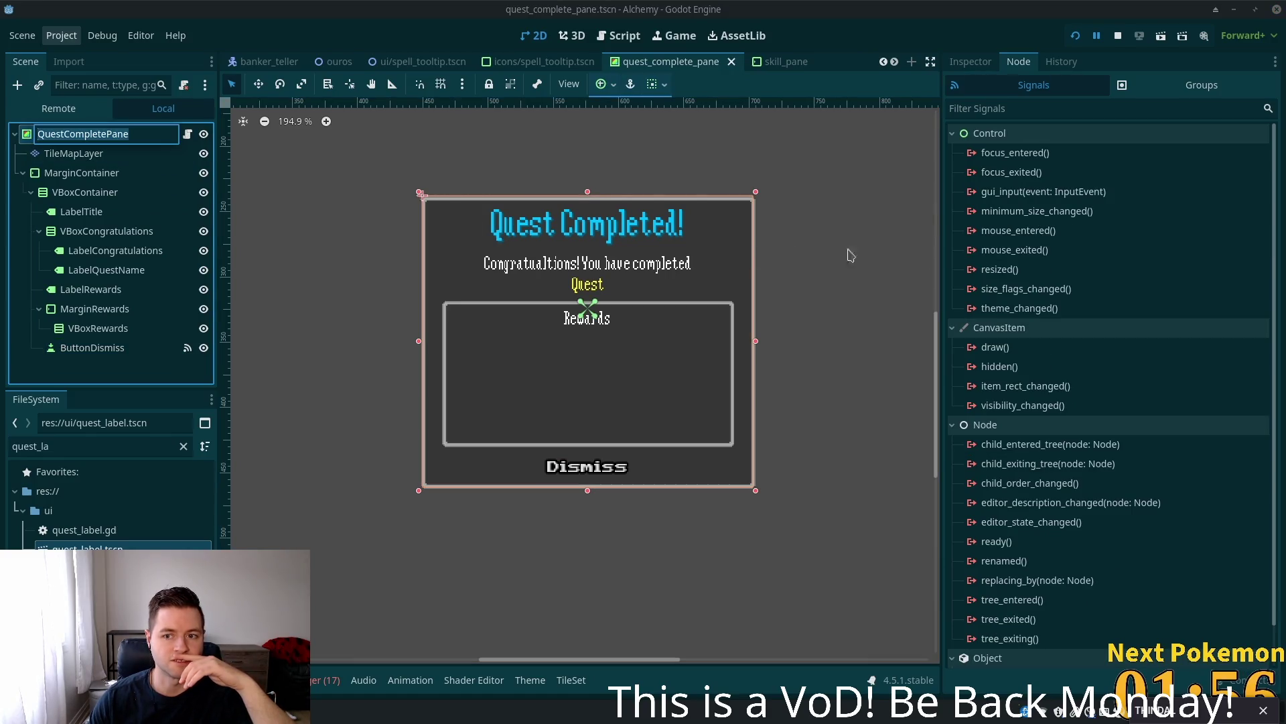
click(1042, 231)
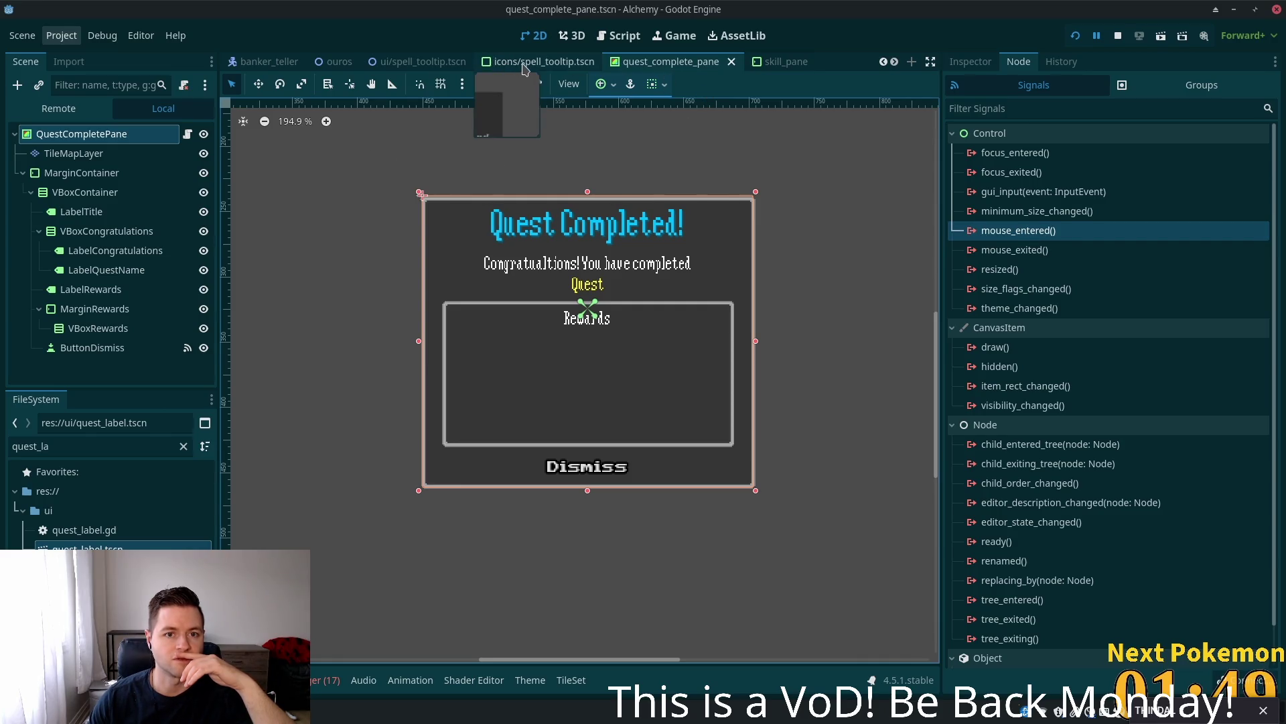
scroll(785, 65, down, 5)
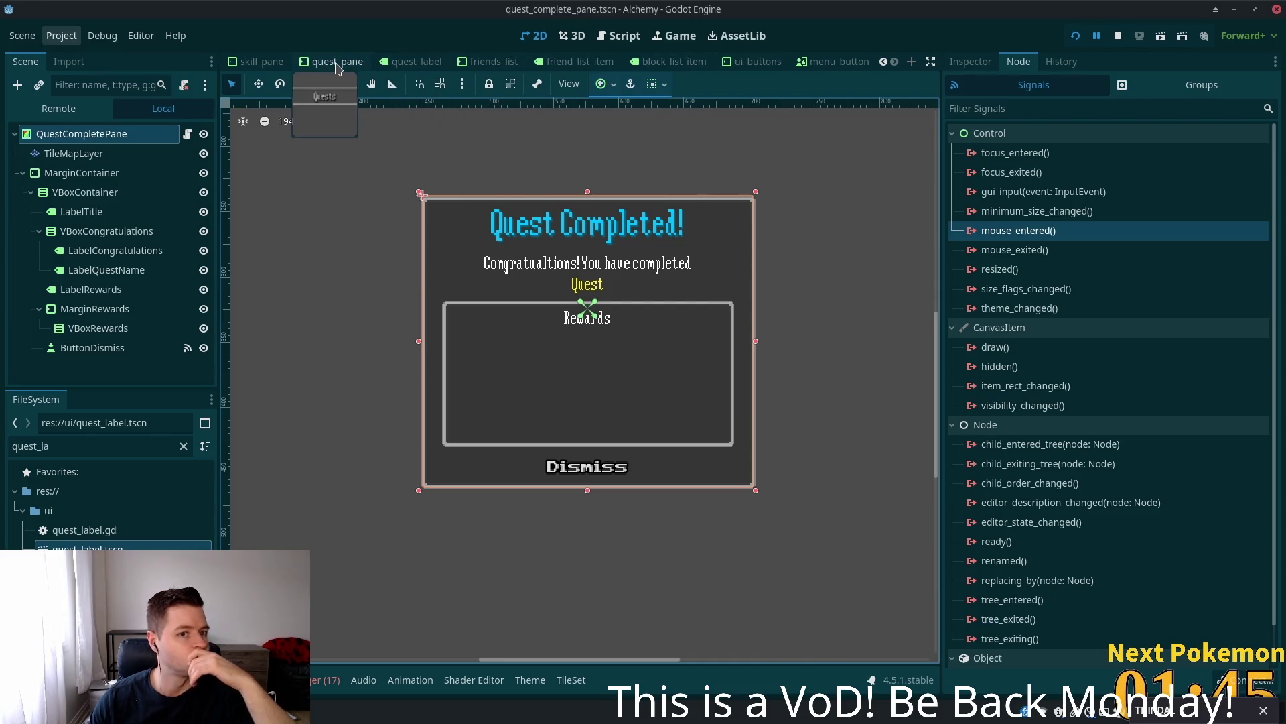
click(337, 64)
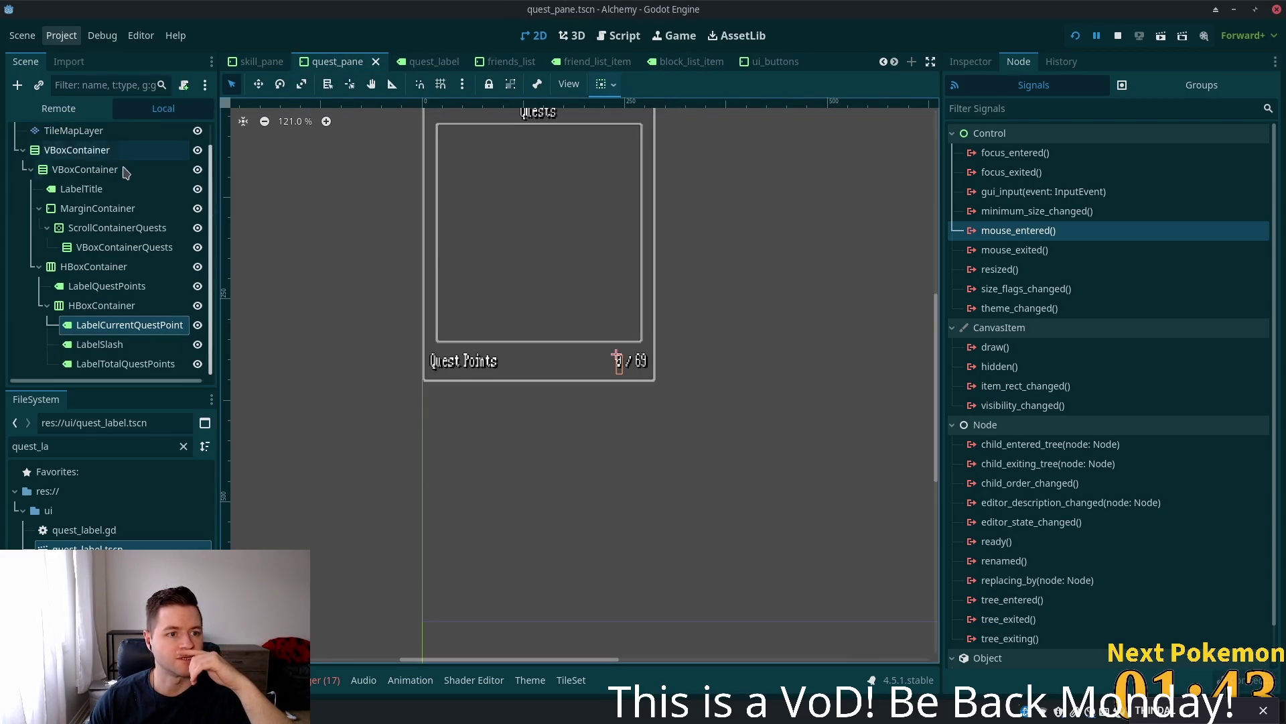
- Disconnect QuestPane's existing mouse_entered and mouse_exited signal connections
scroll(125, 171, up, 1)
click(101, 135)
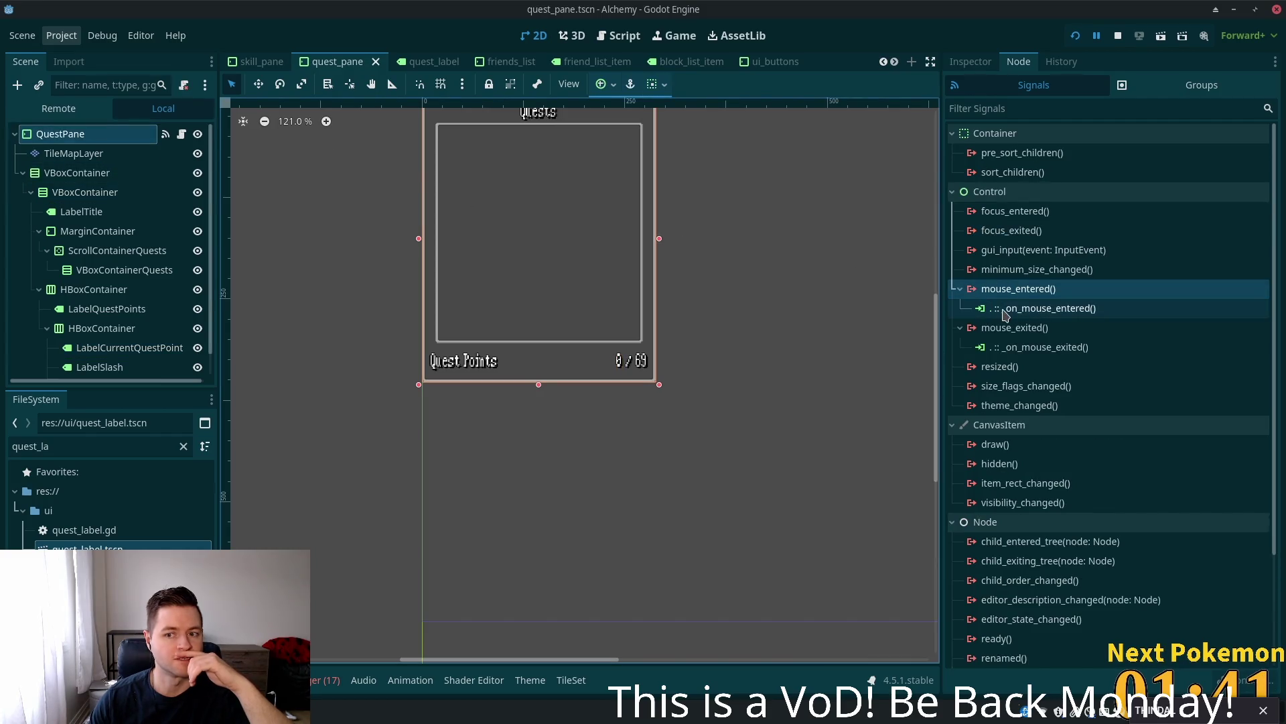
double_click(1007, 309)
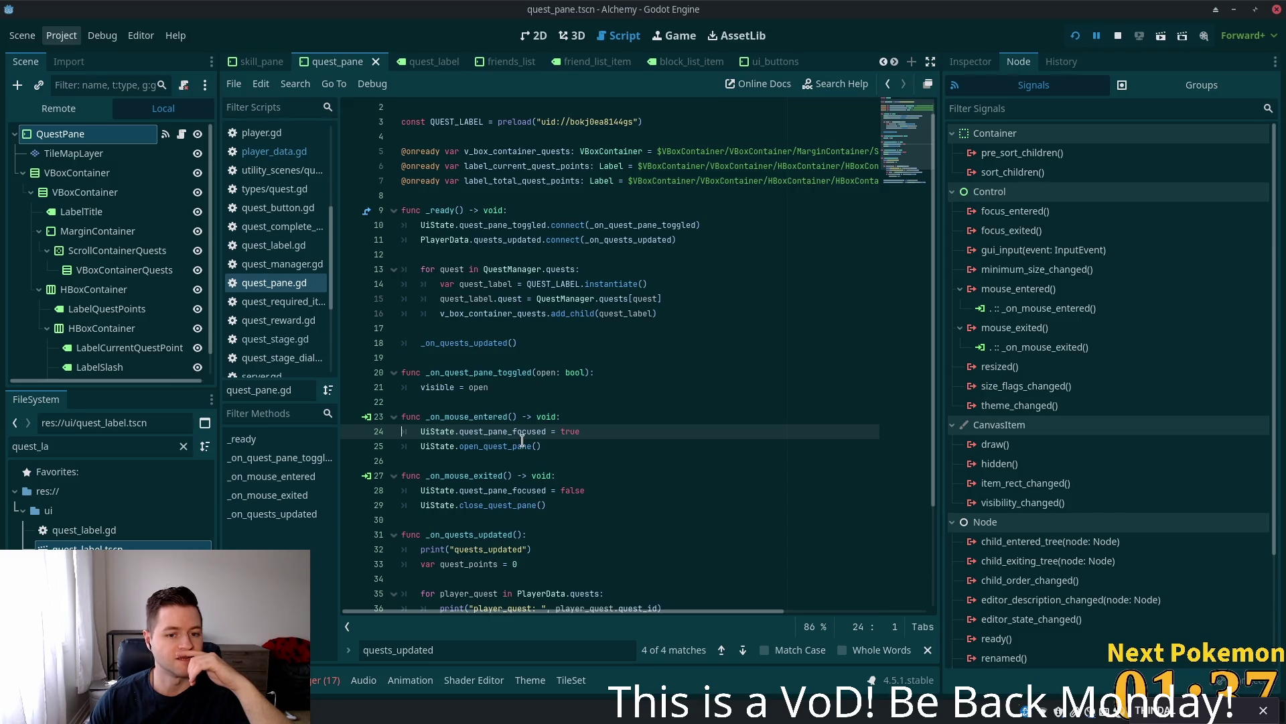
click(1098, 310)
key(Delete)
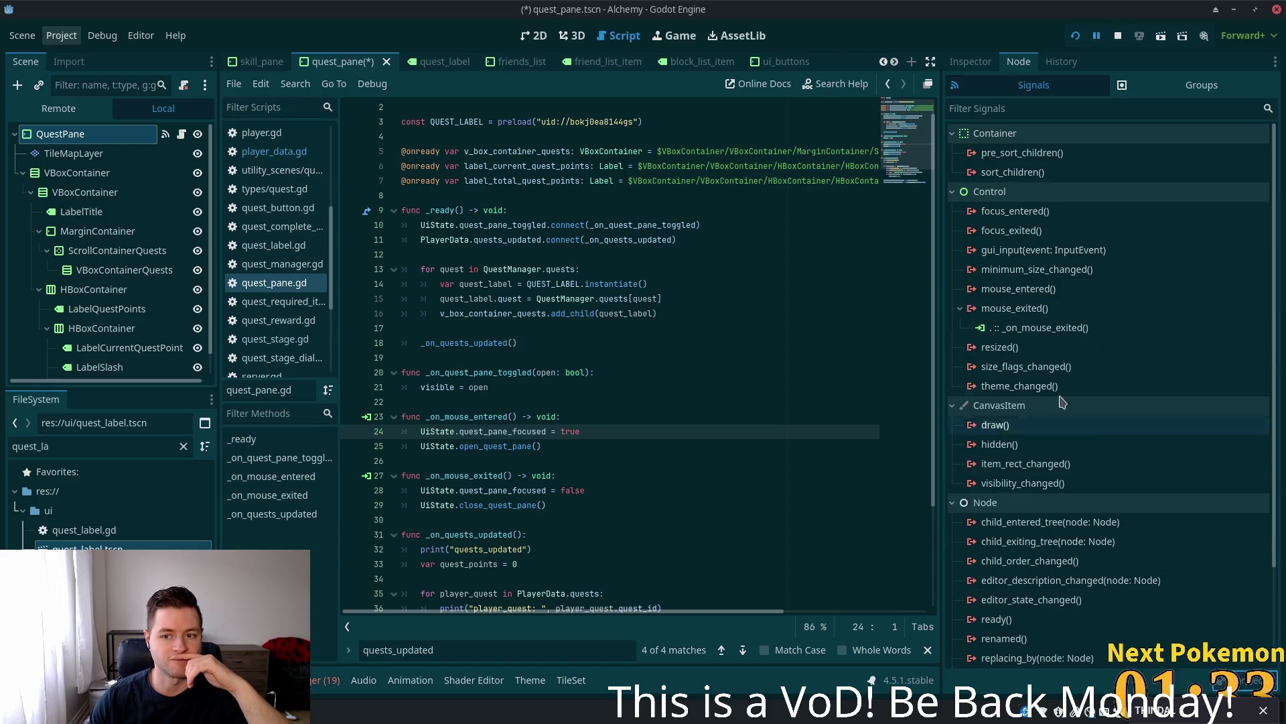
click(1045, 327)
key(Delete)
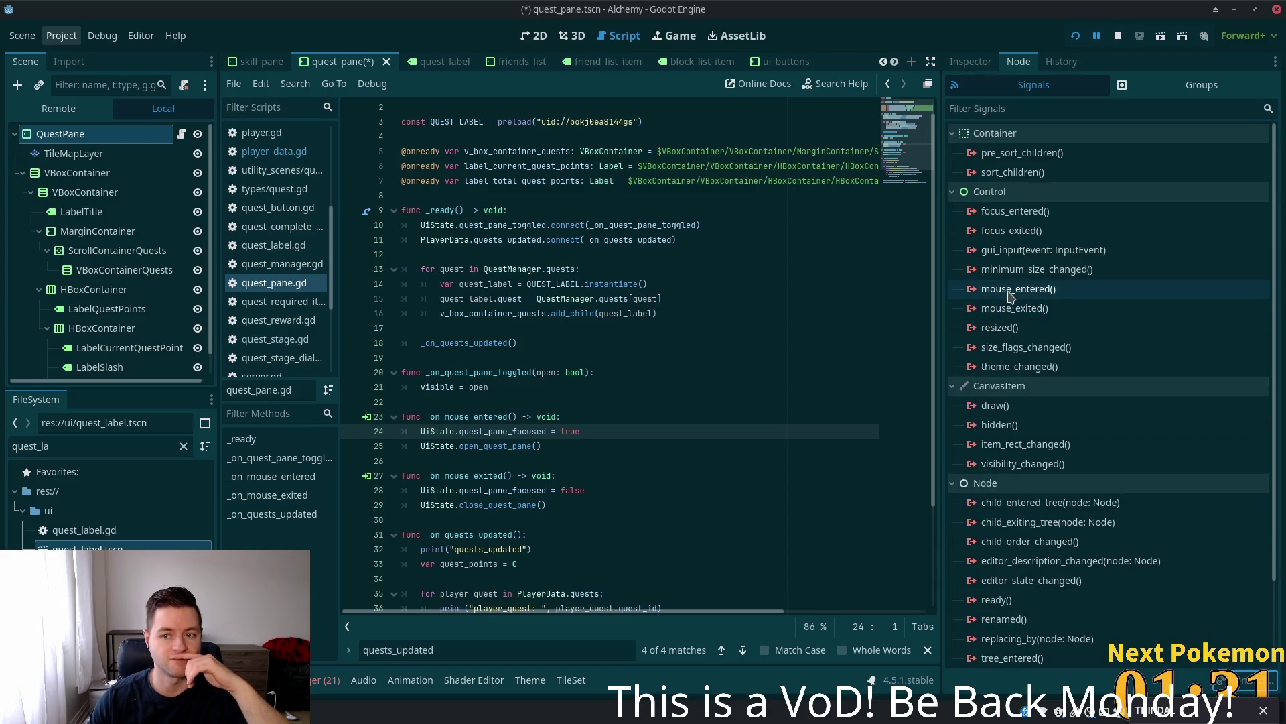
- Reconnect mouse_entered to _on_mouse_entered and mouse_exited to _on_mouse_exited, then save
double_click(1011, 289)
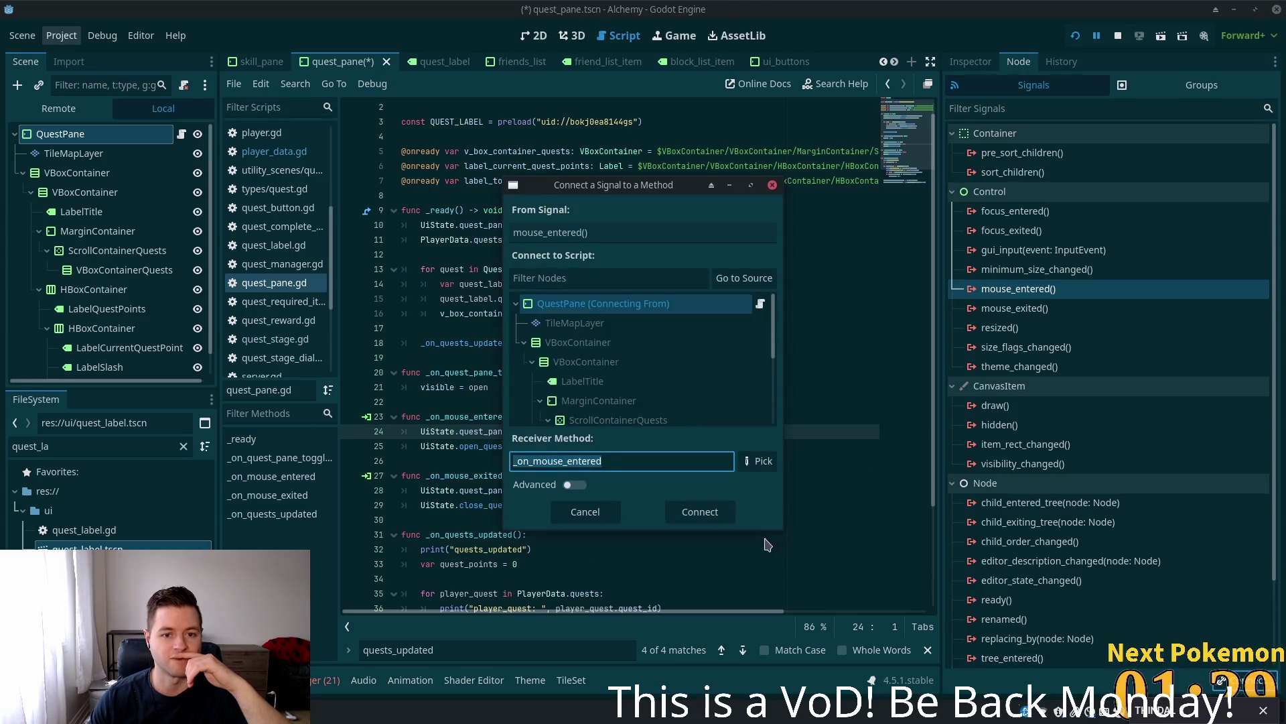
click(682, 519)
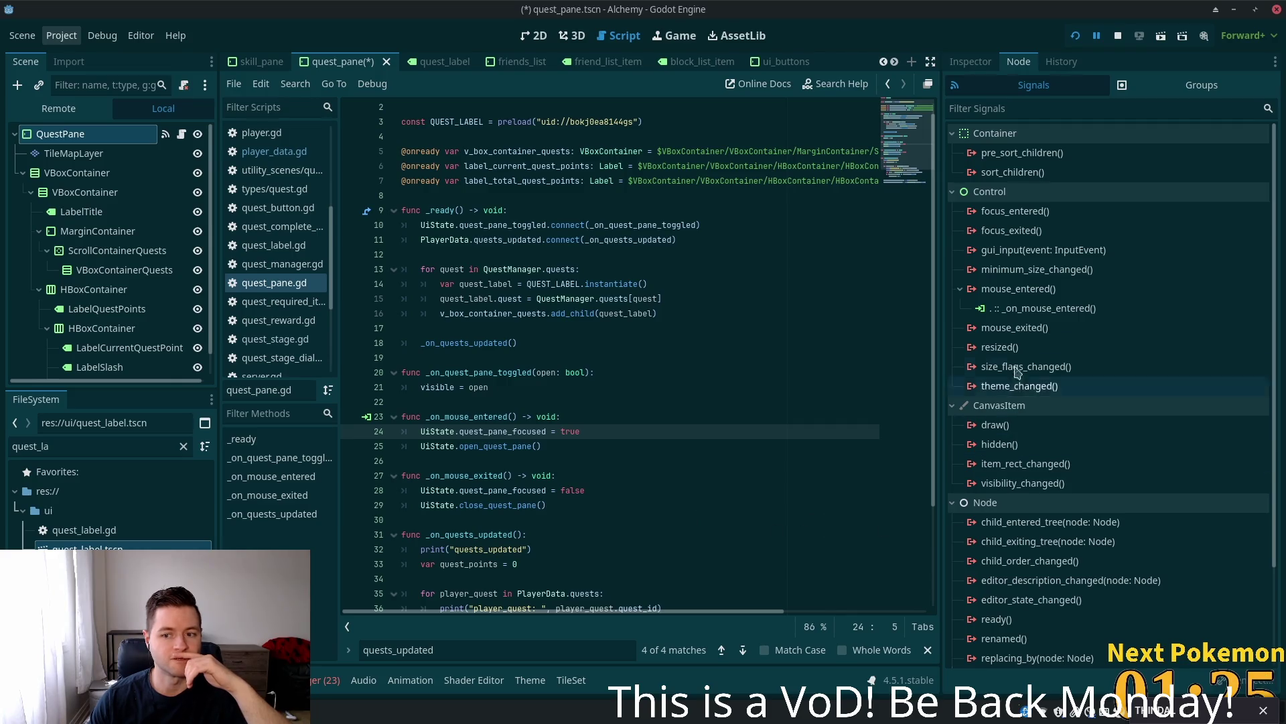
double_click(1014, 327)
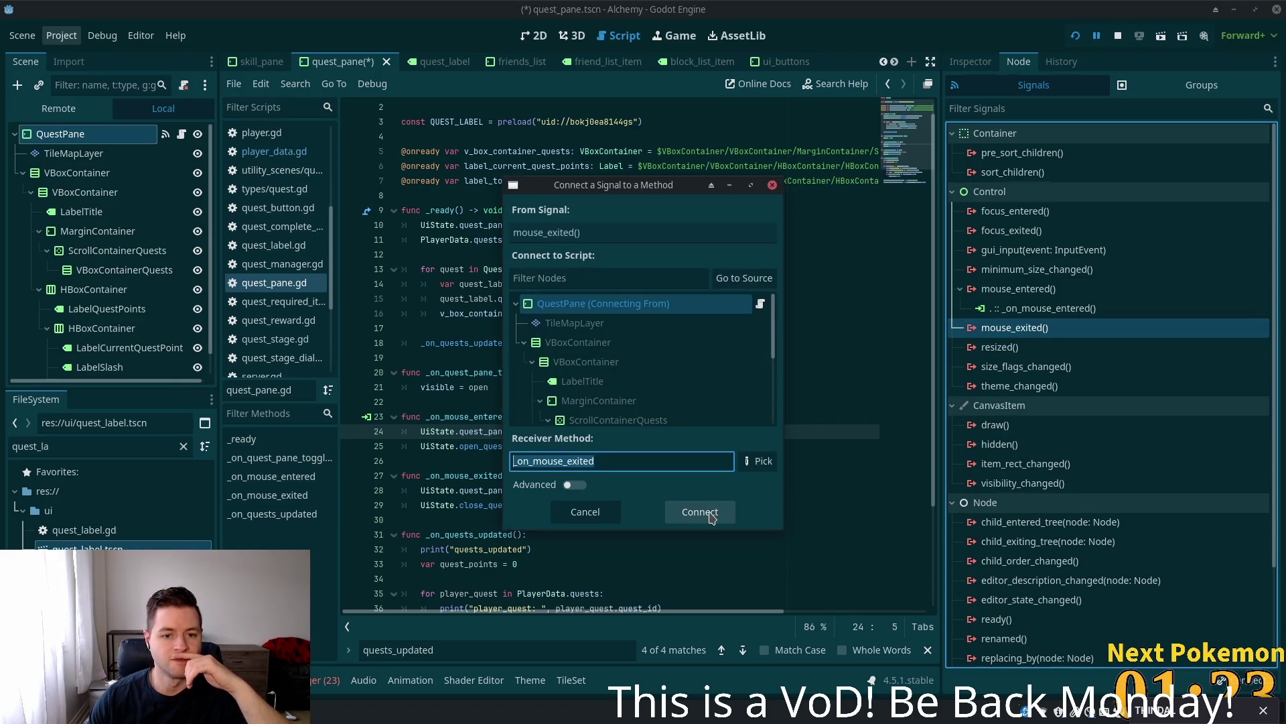
click(701, 511)
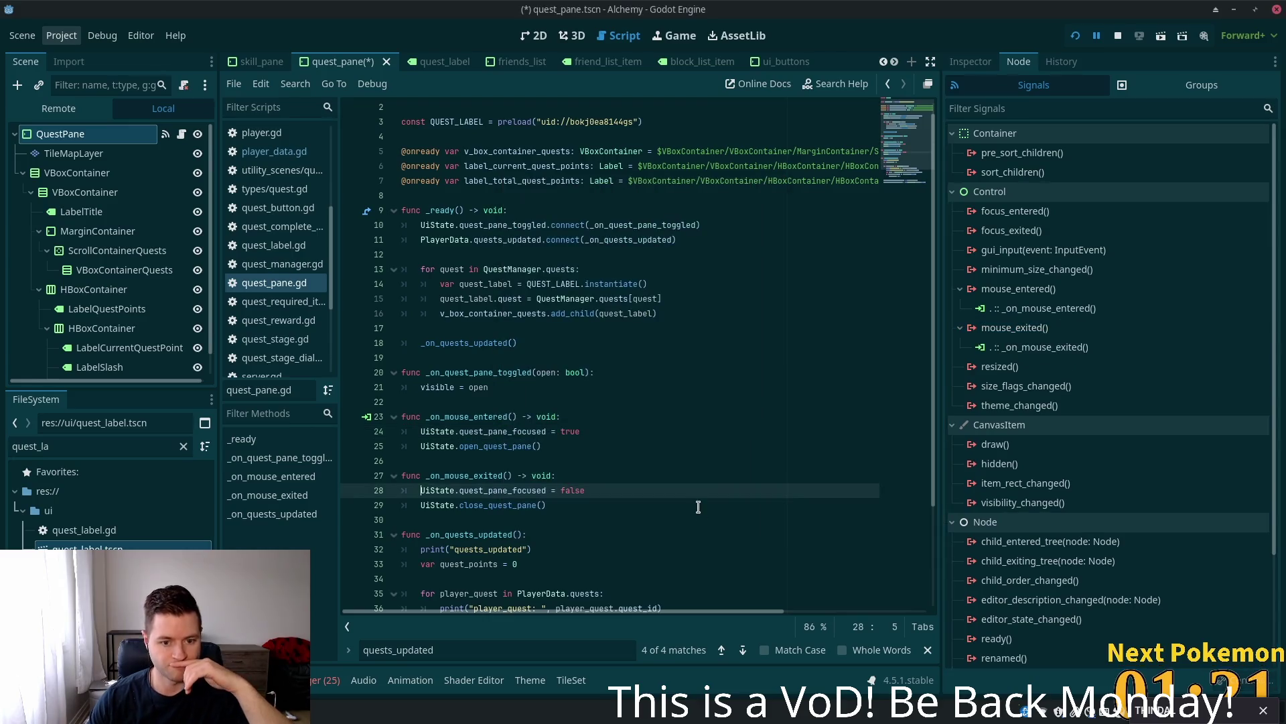
click(670, 432)
key(ctrl+s)
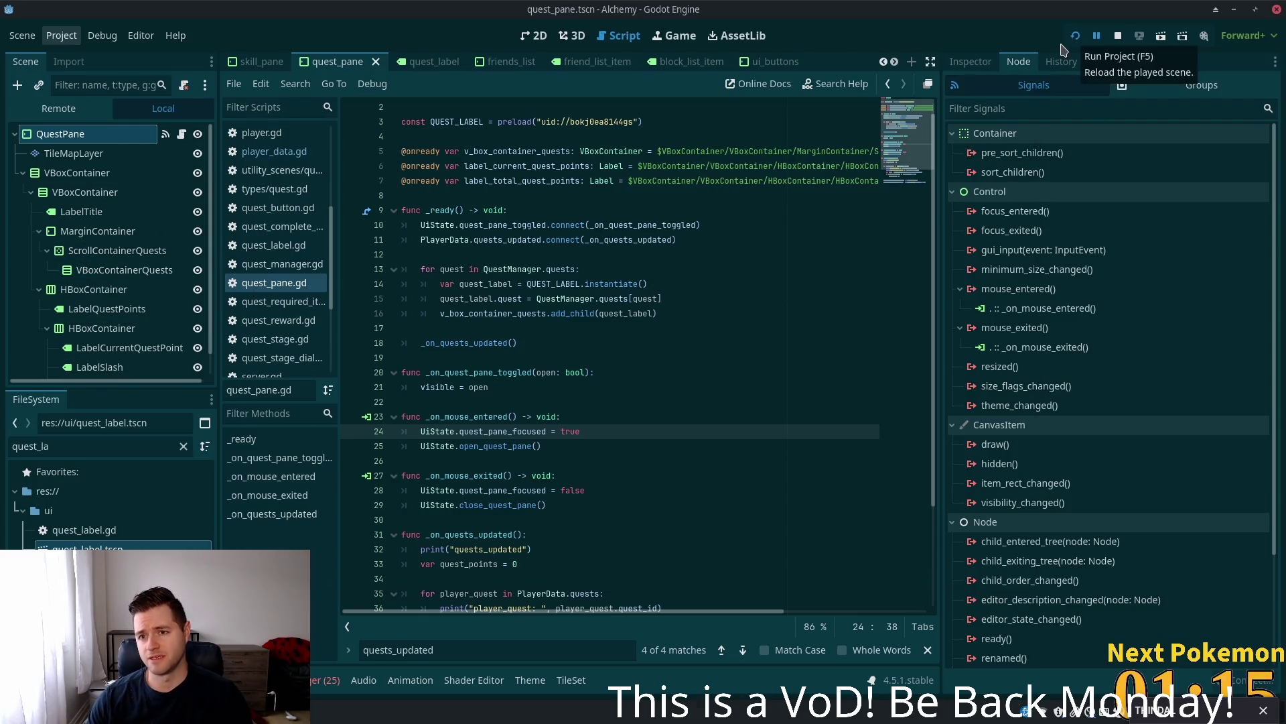
- Run the Alchemy game, open the Quests and Skills panes from the hotbar, then stop it with F8
click(1074, 38)
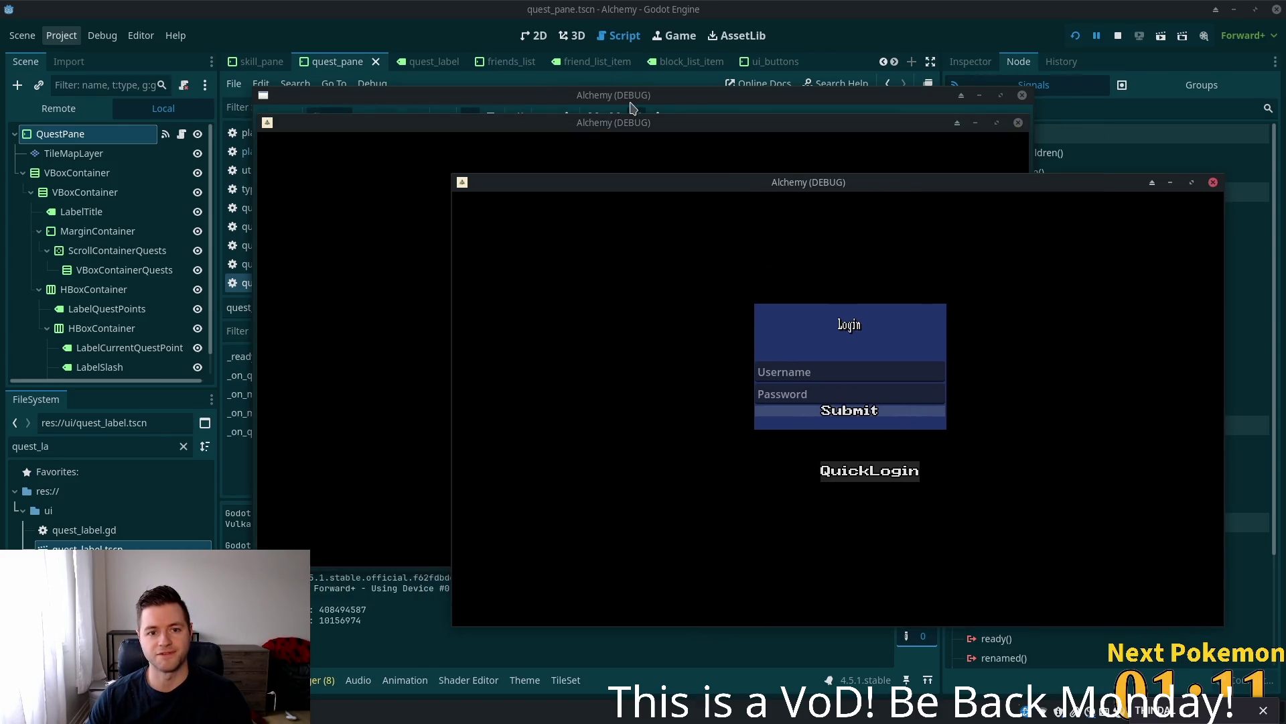
mouse_move(741, 123)
mouse_down()
mouse_move(526, 176)
mouse_move(497, 207)
mouse_up()
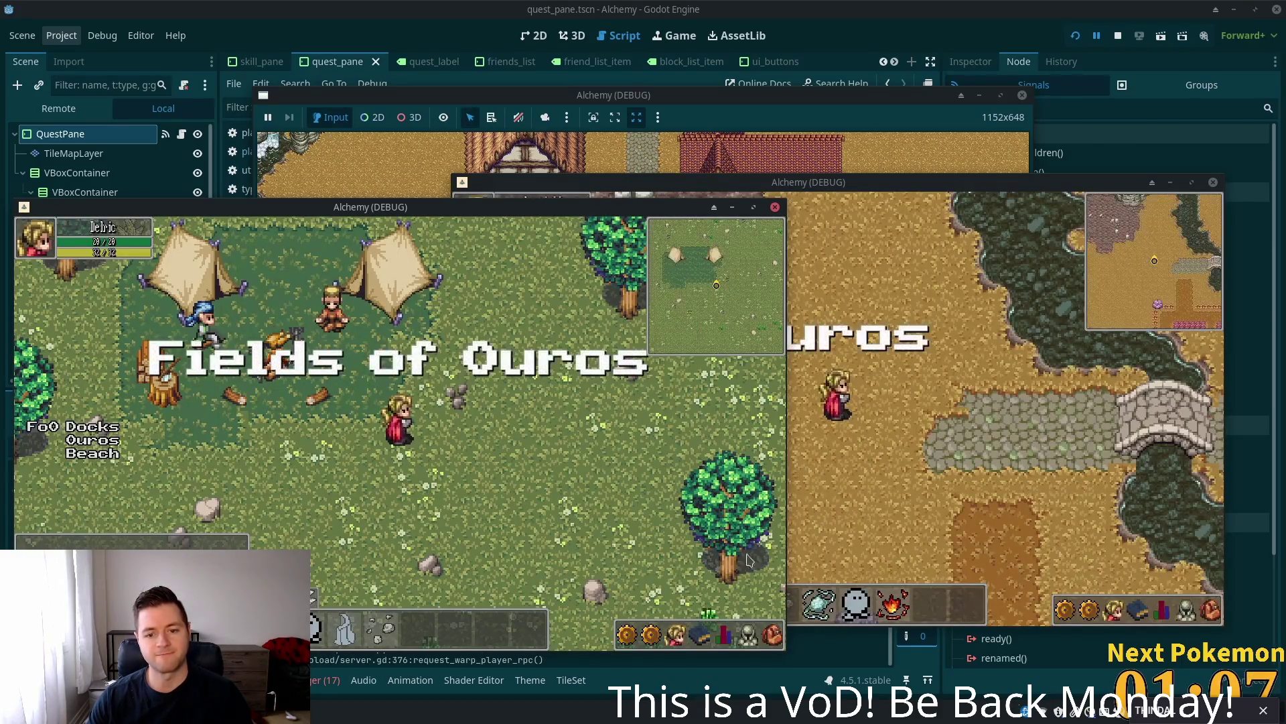
click(653, 638)
click(652, 638)
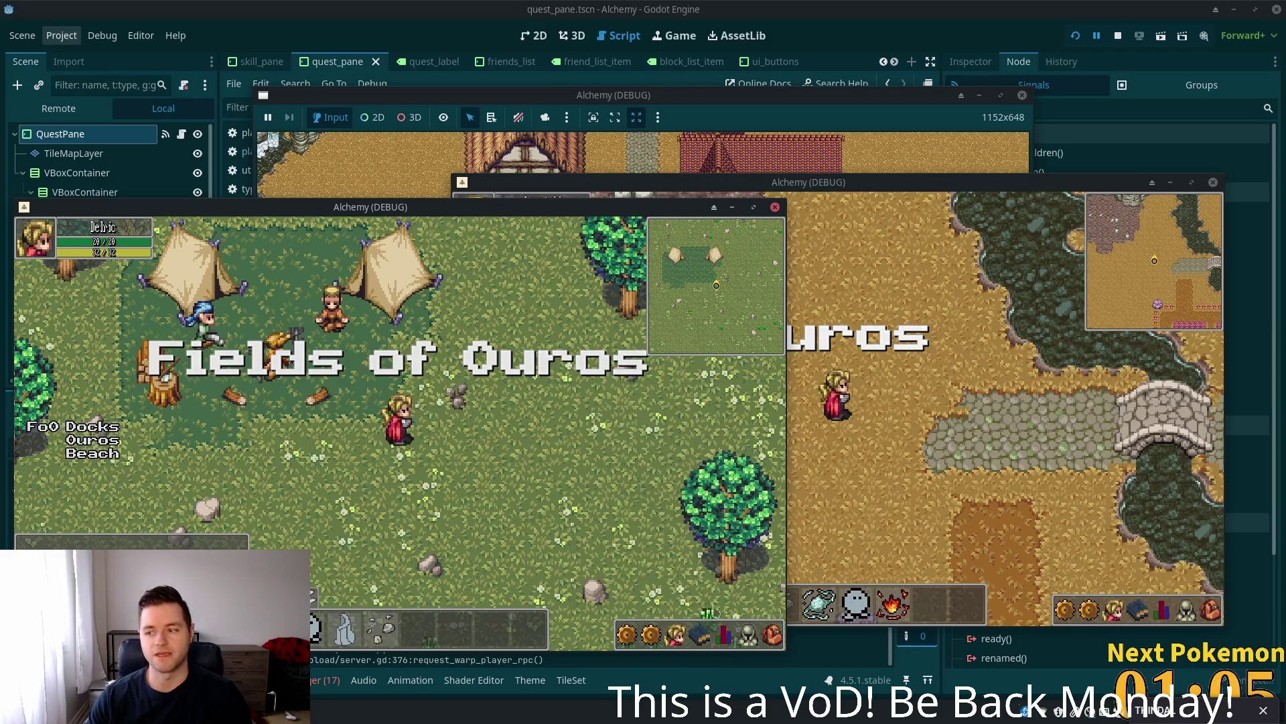
click(627, 635)
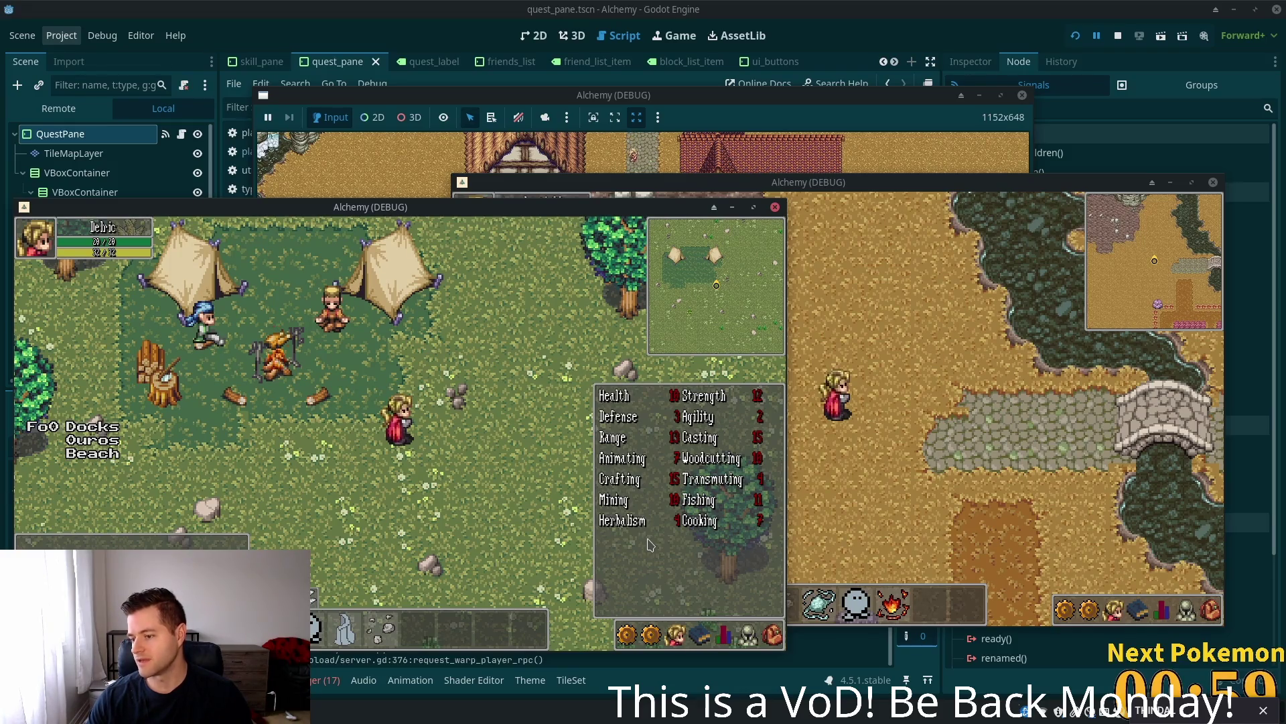
mouse_move(675, 496)
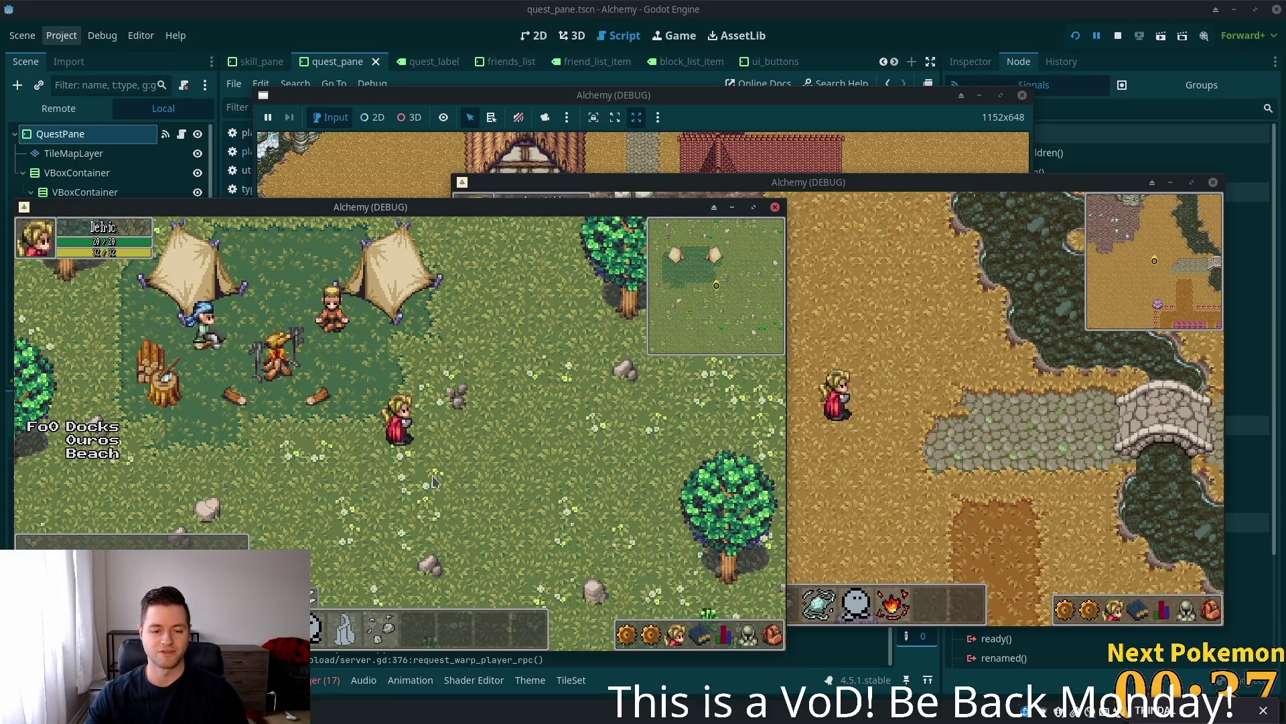
key(F8)
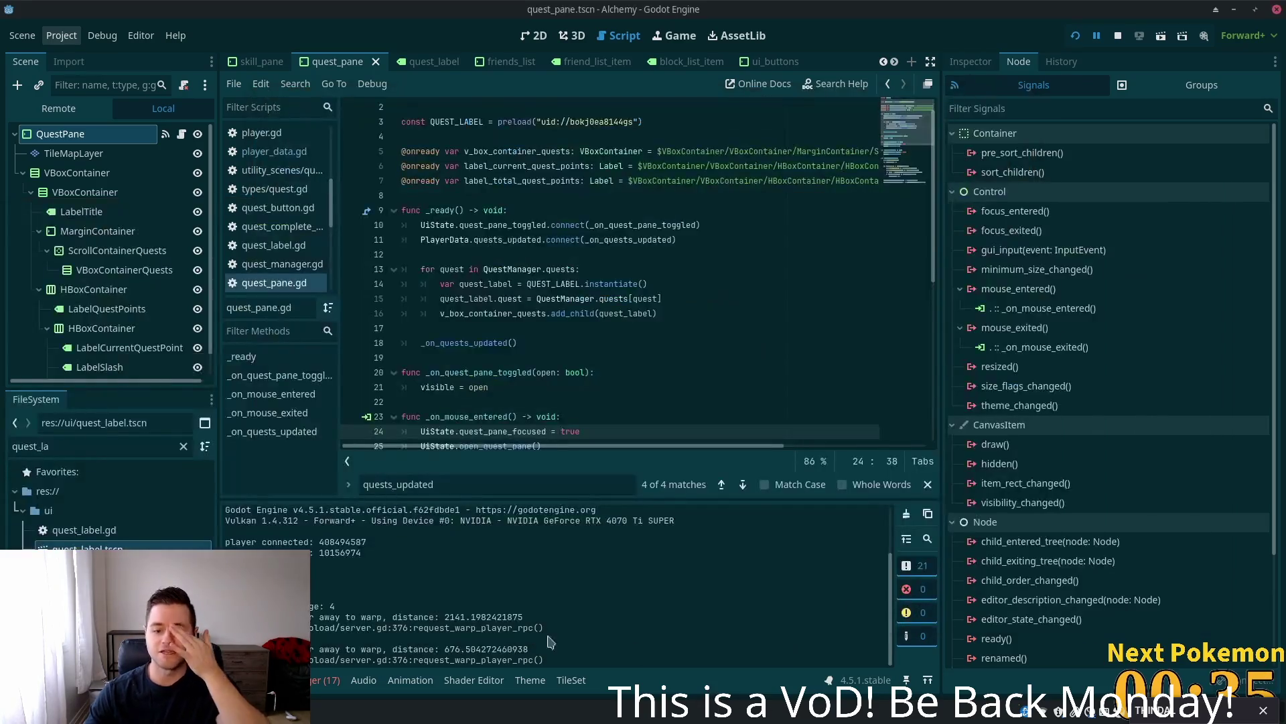
click(329, 682)
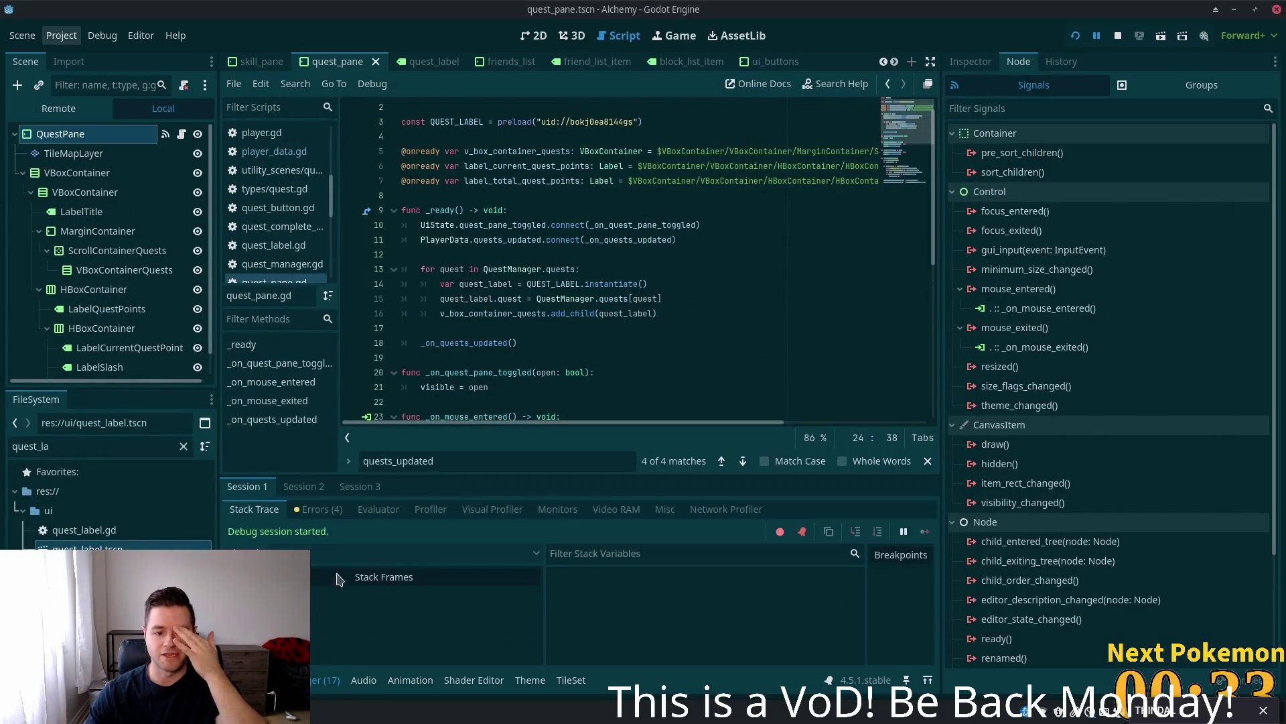
click(305, 491)
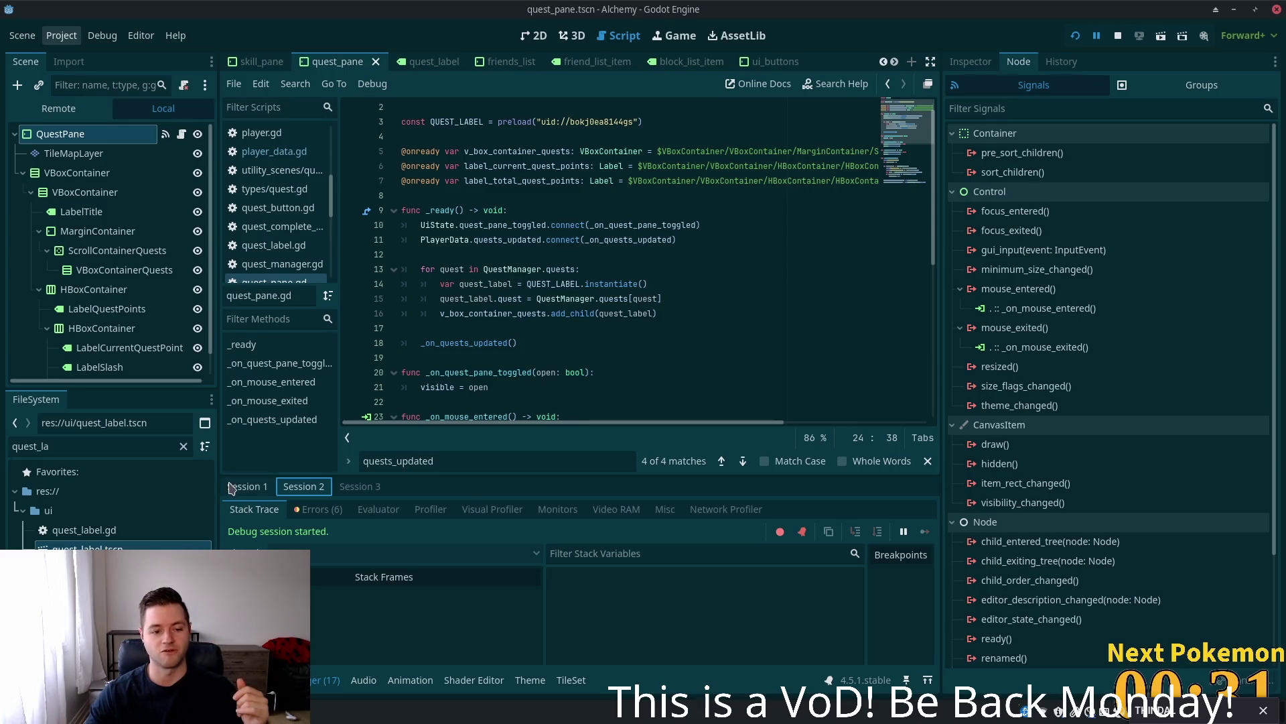
click(255, 680)
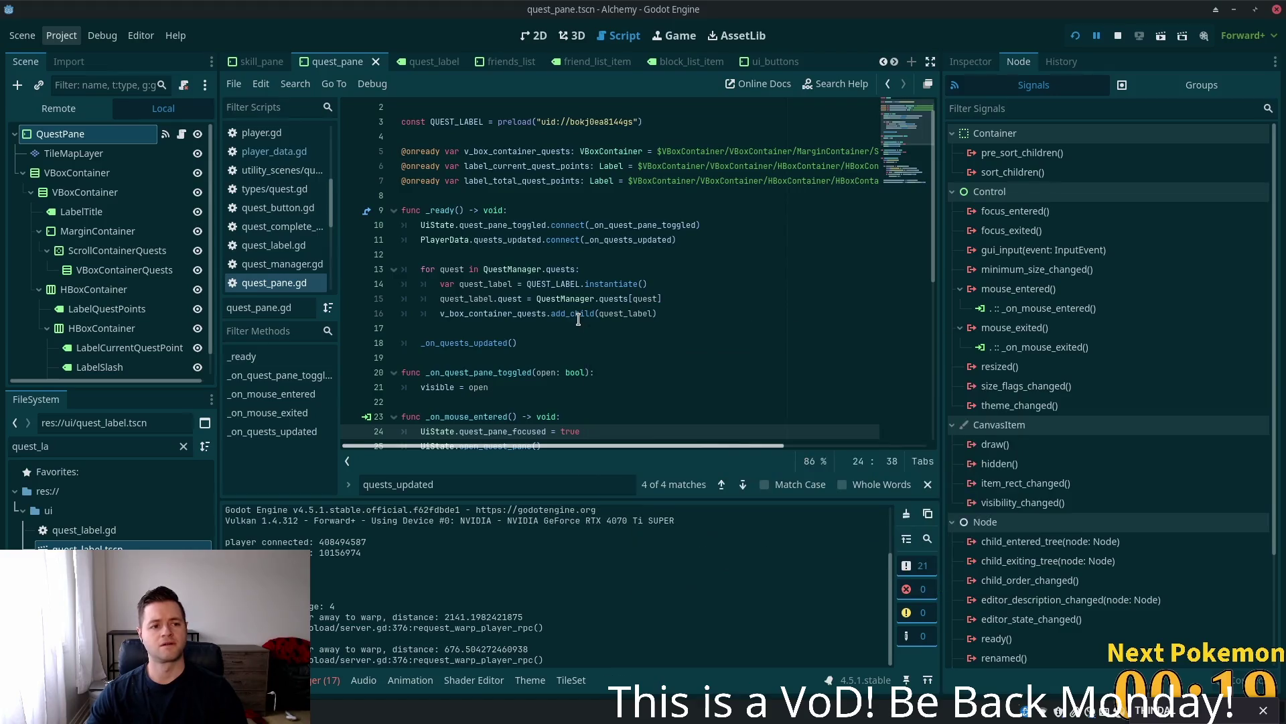
key(alt+Tab)
- Delete the three debug print lines from _on_quests_updated and save quest_pane.gd
triple_click(386, 268)
key(BackSpace)
click(556, 319)
drag(555, 319, 222, 306)
key(BackSpace)
click(413, 230)
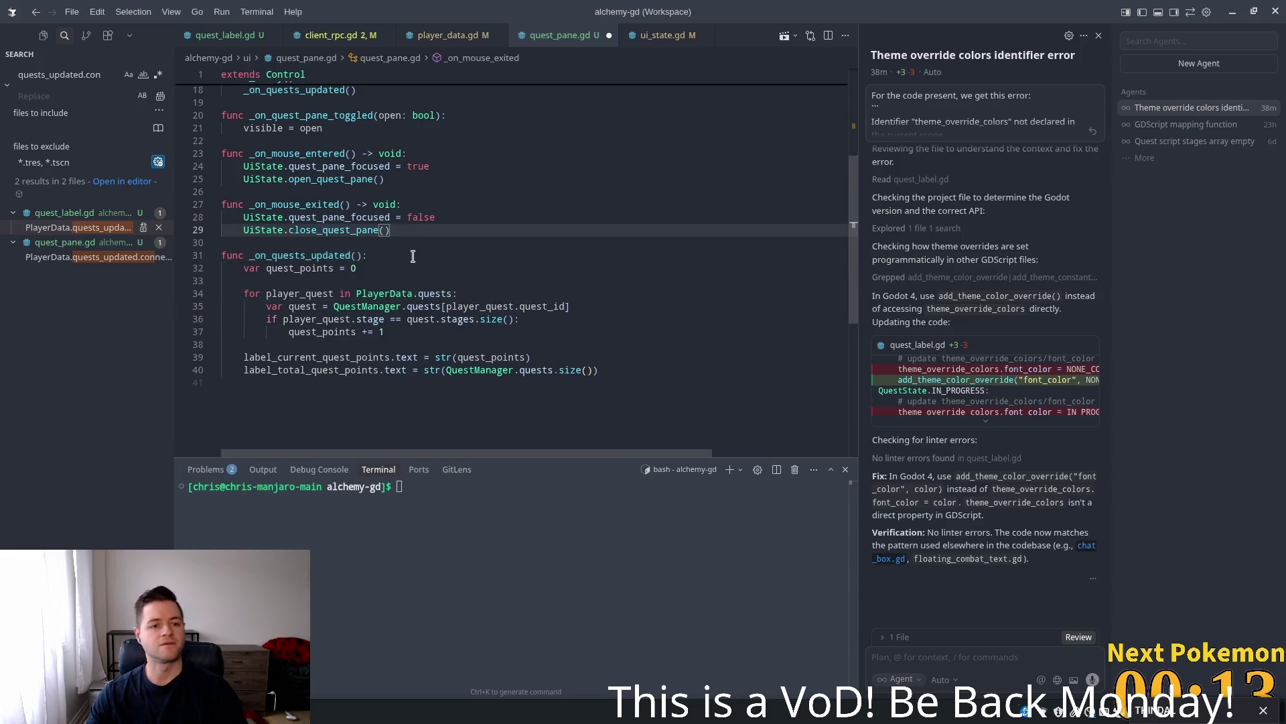
key(ctrl+s)
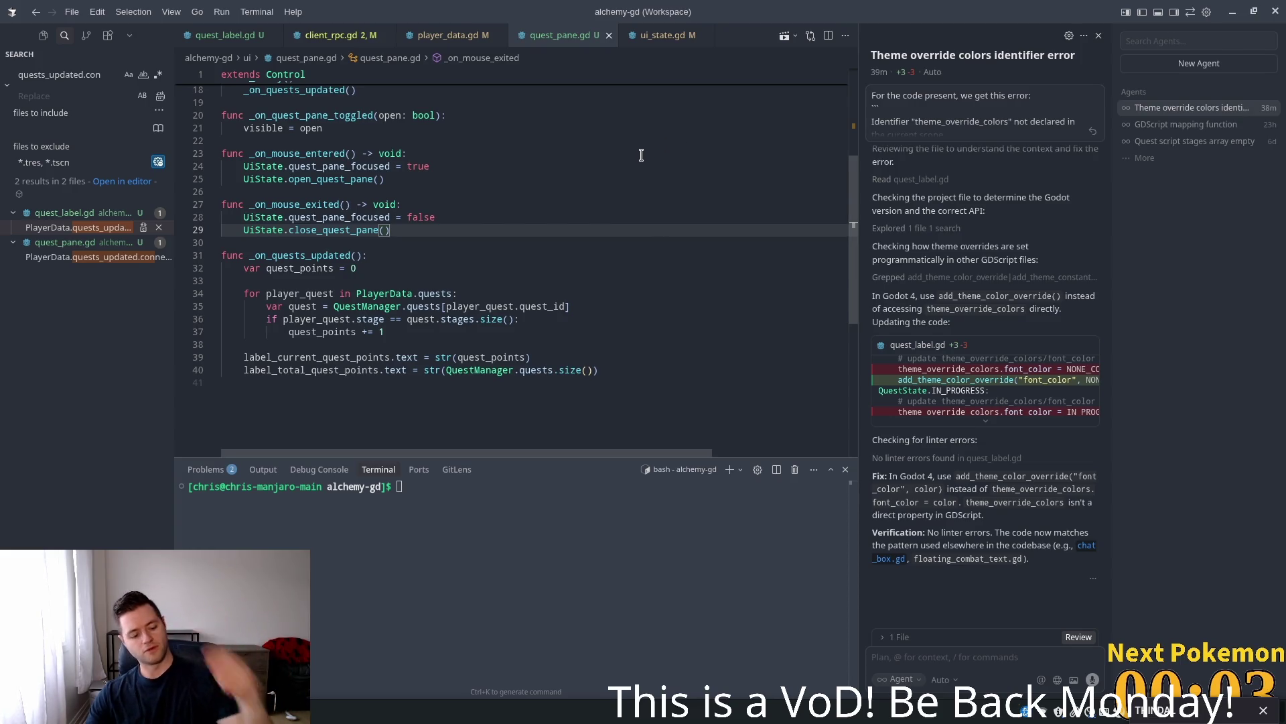
- Bring up the PokemonCommunityGame extension popup over Godot and open its Backpack page
key(alt+Tab)
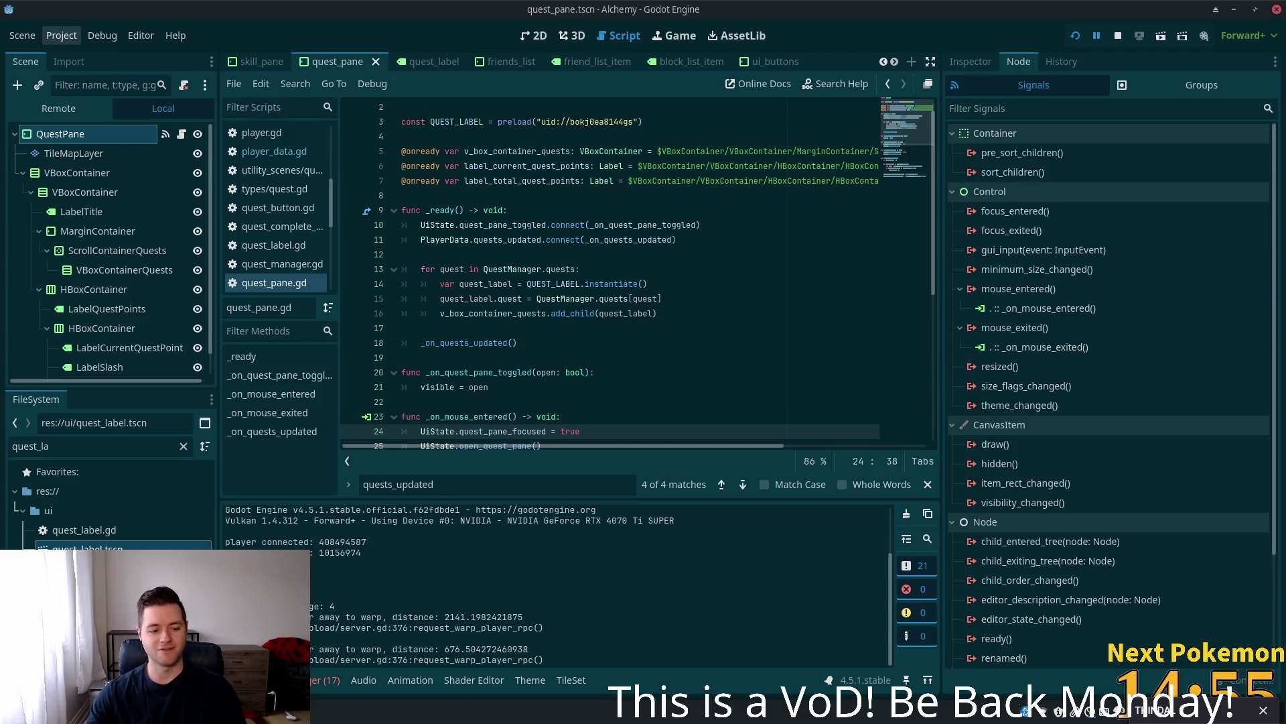
key(alt+Tab)
click(414, 226)
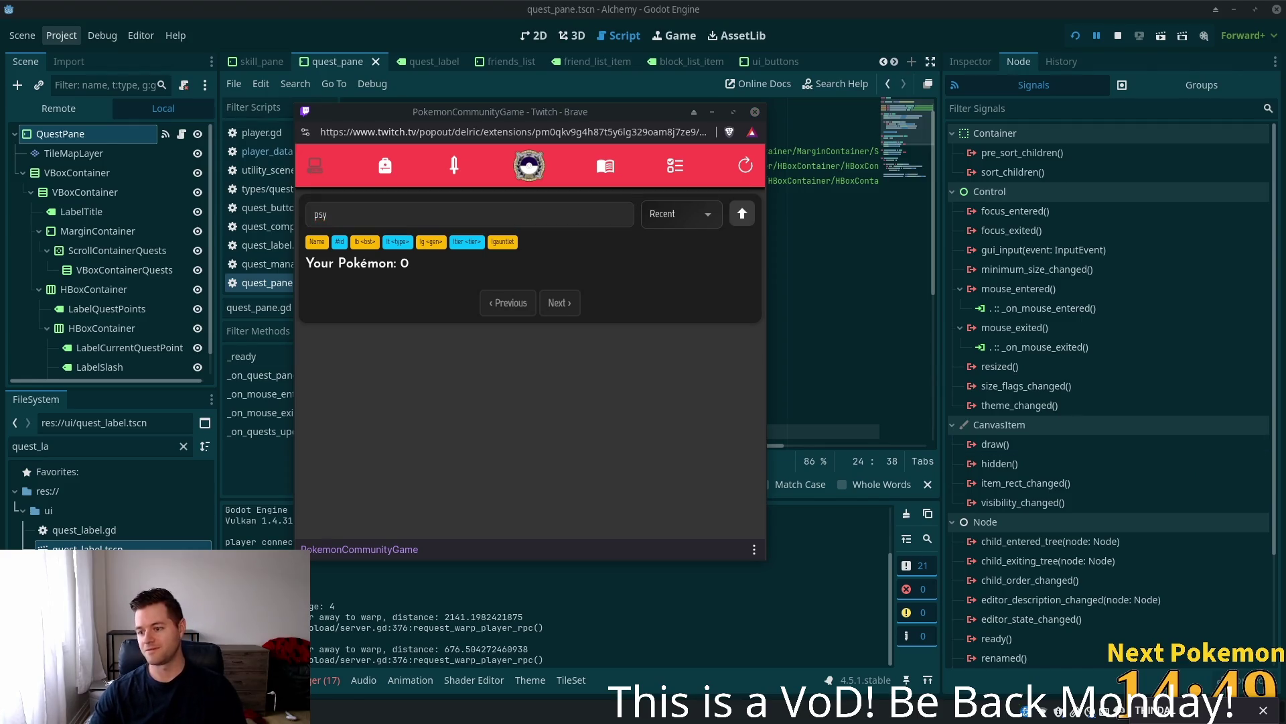
click(385, 166)
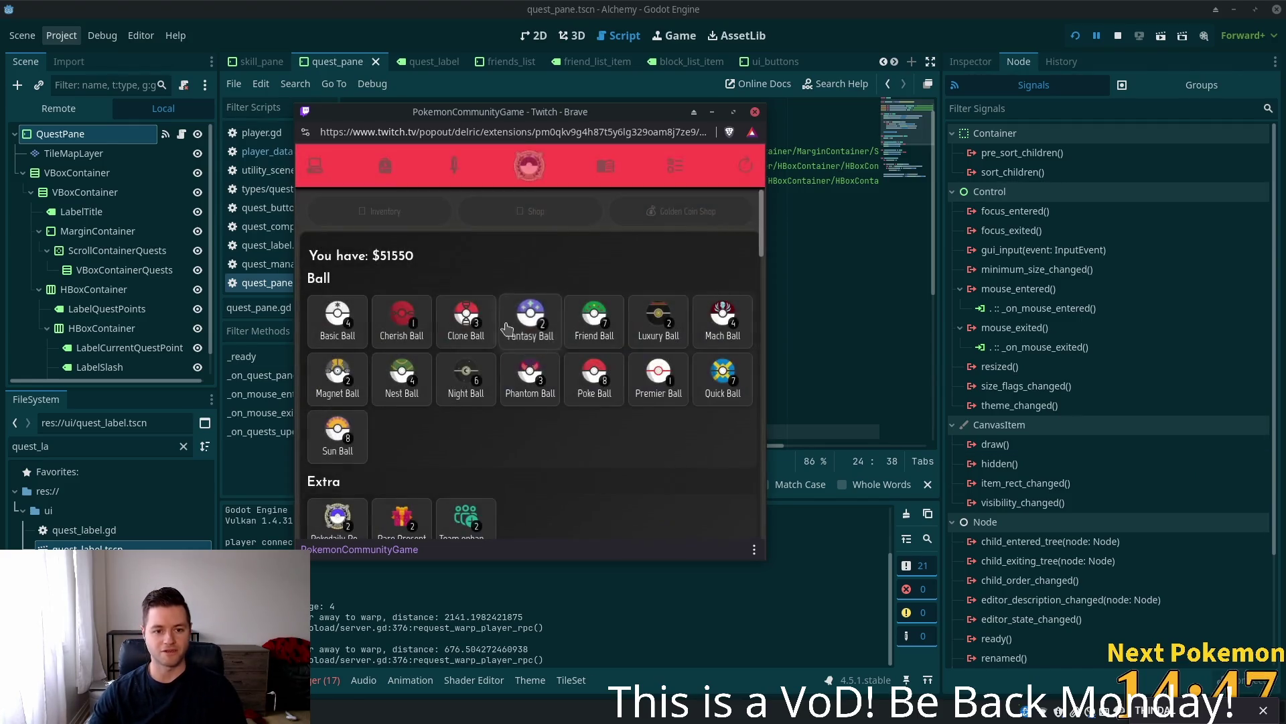
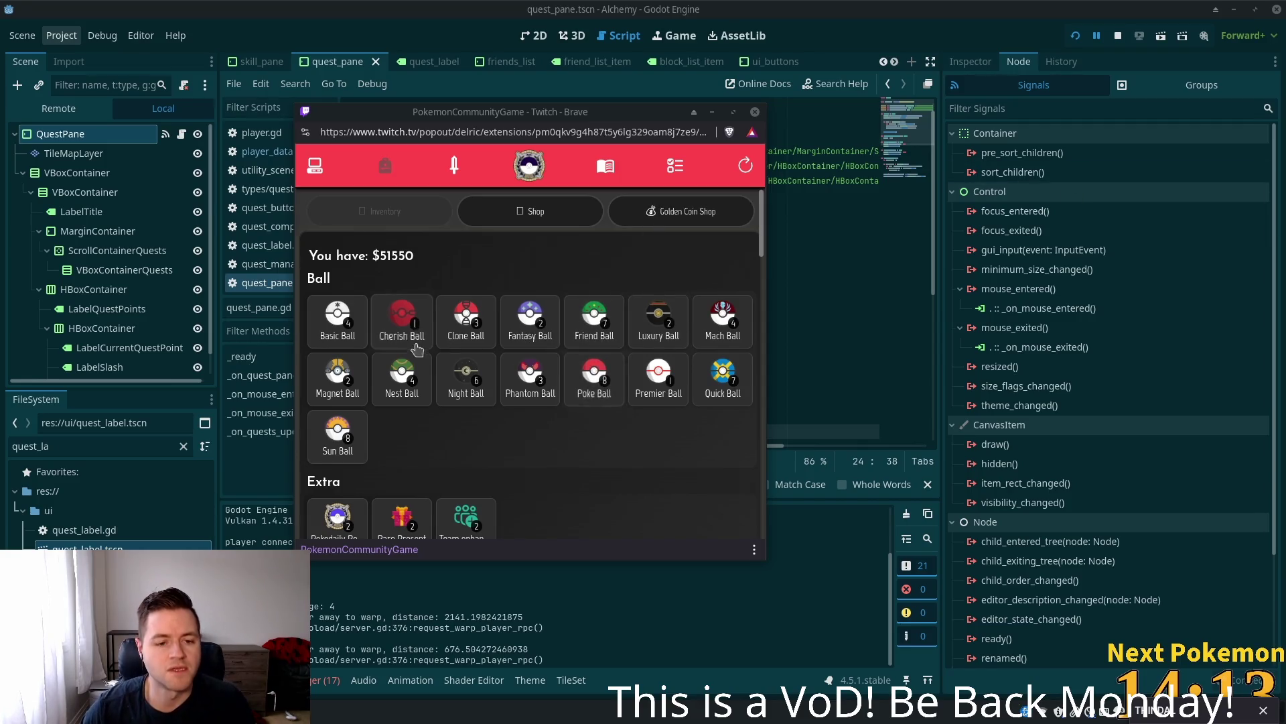
- Check the Magnet Ball and Basic Ball sell offers in the game, dismissing both without selling
click(337, 377)
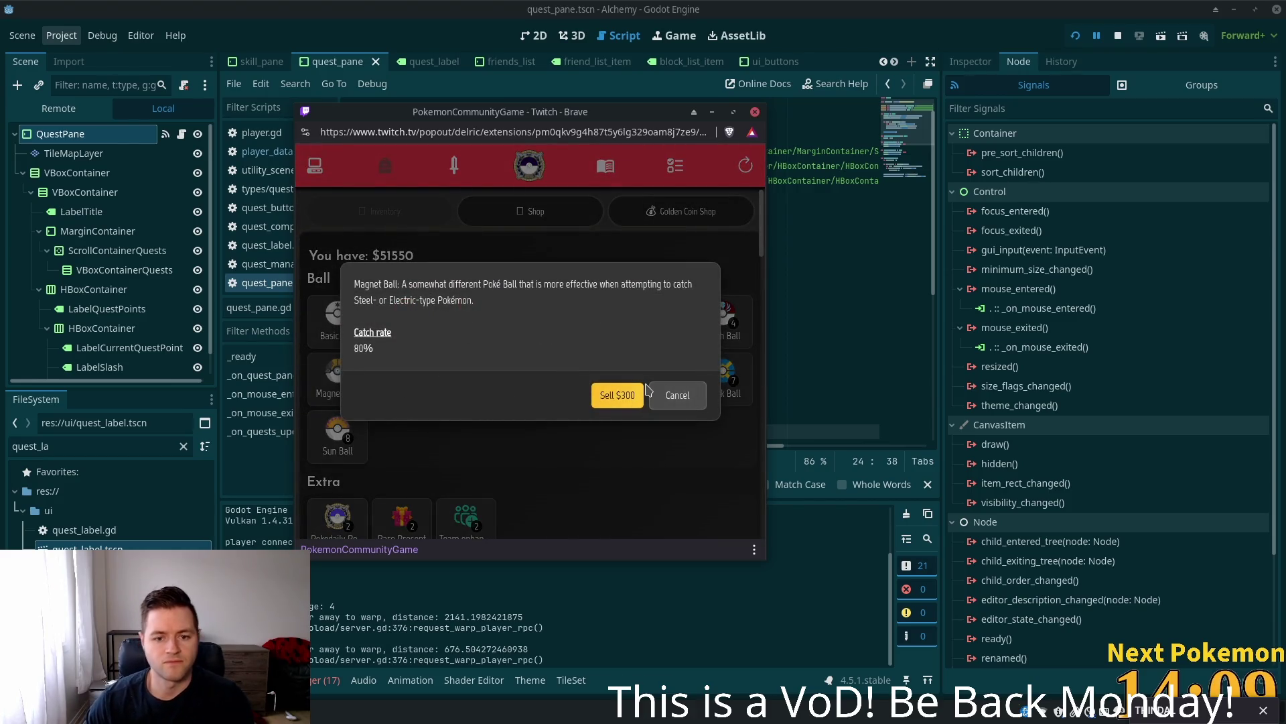
click(666, 396)
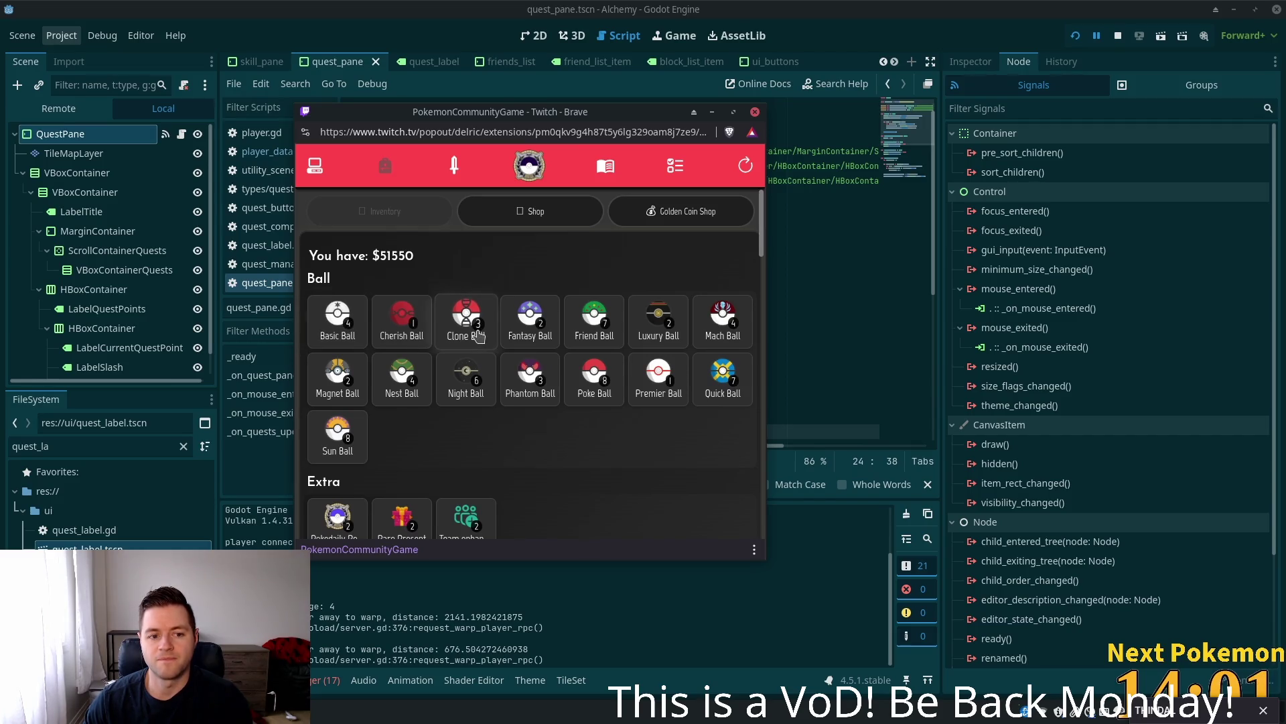
click(333, 325)
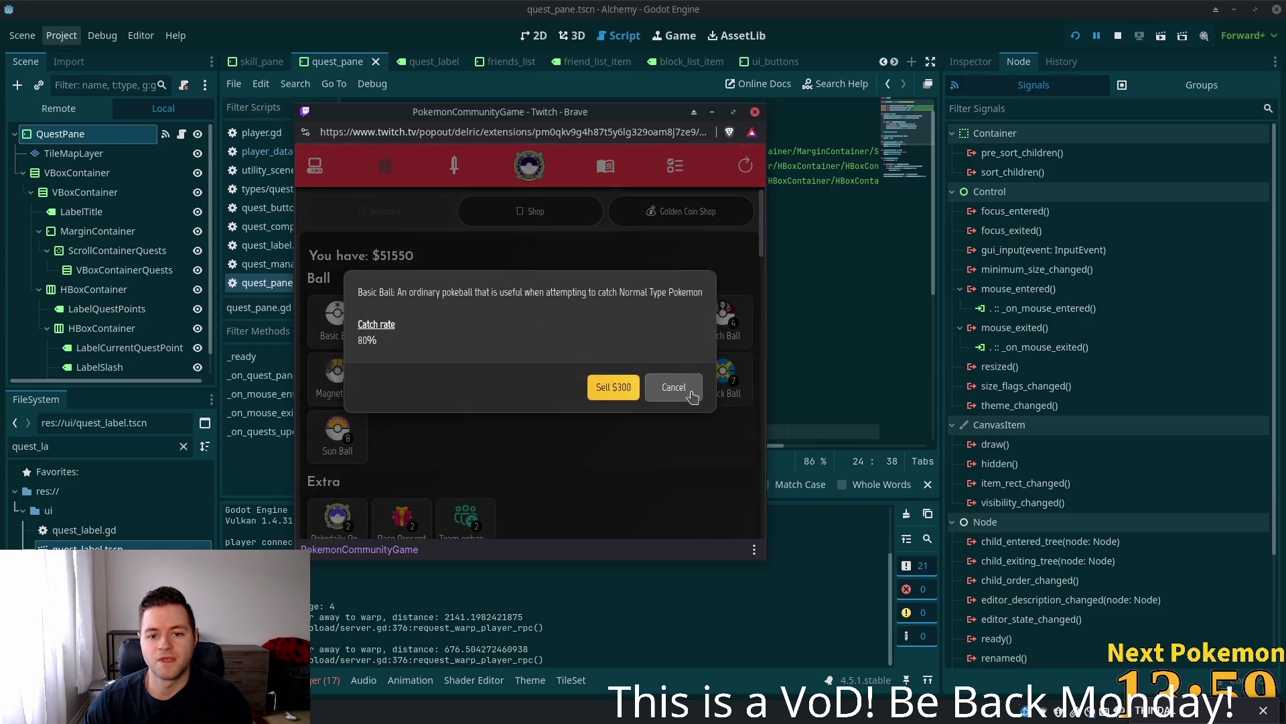
click(678, 391)
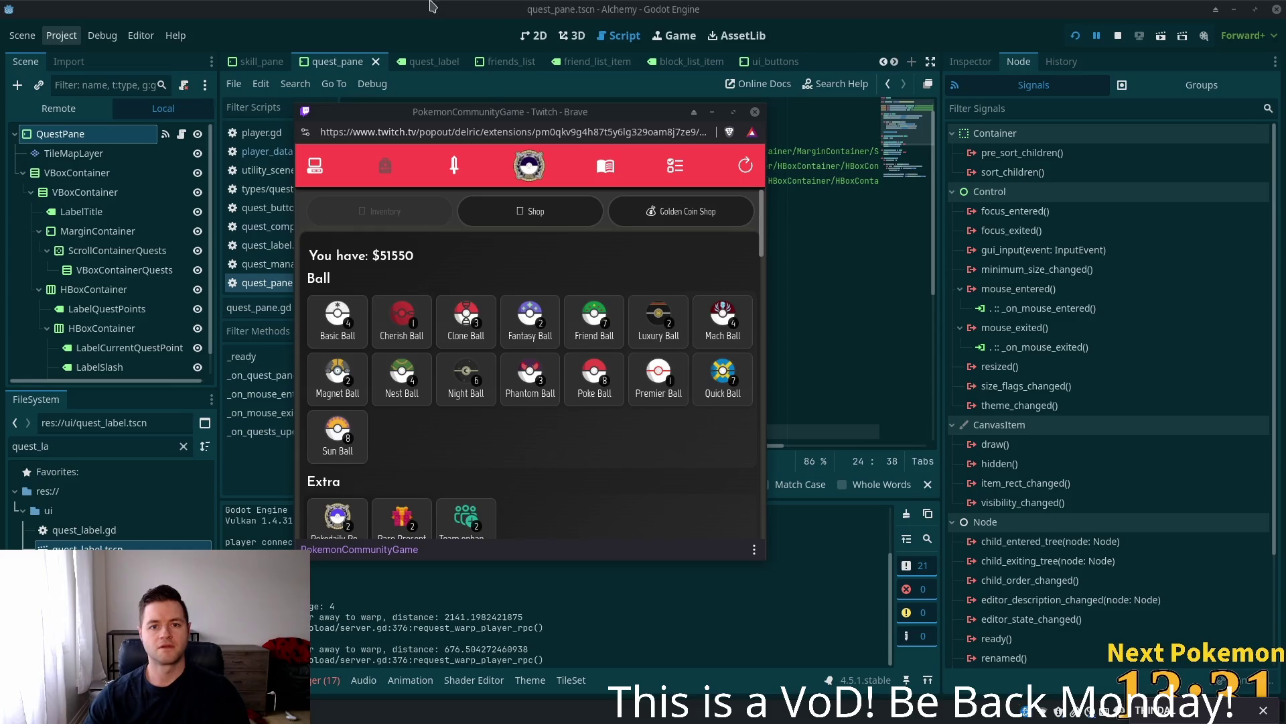
- Return to the Godot editor and recentre the quest pane in the 2D view
click(826, 27)
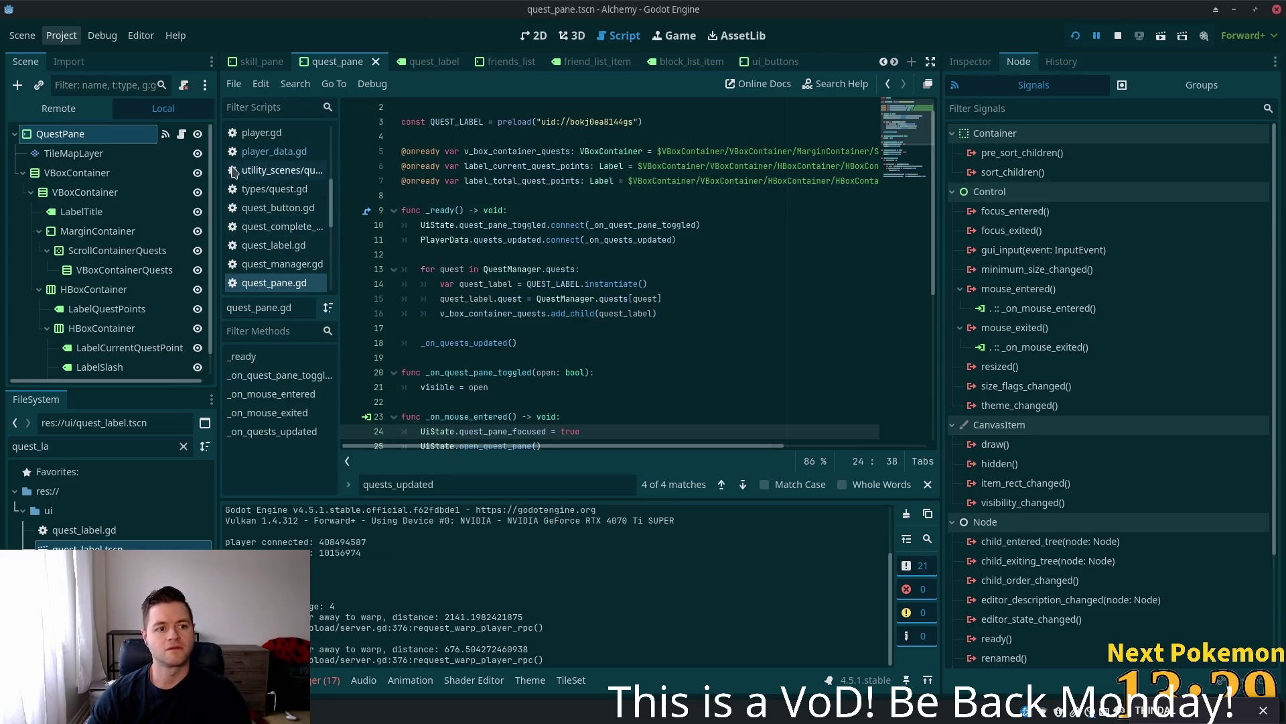
click(532, 37)
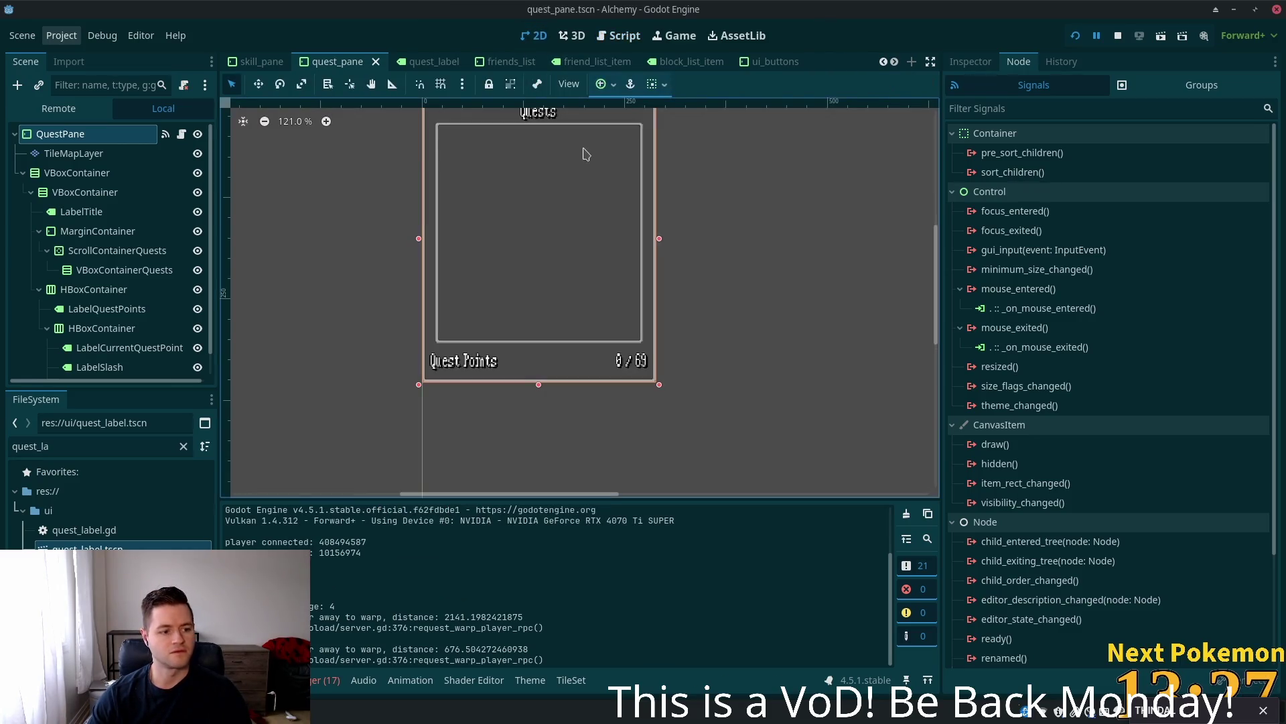
scroll(685, 338, up, 1)
scroll(711, 328, down, 4)
mouse_move(724, 322)
mouse_down()
mouse_move(853, 365)
mouse_move(688, 353)
mouse_move(919, 393)
mouse_move(819, 352)
mouse_up()
scroll(680, 348, up, 5)
scroll(887, 400, down, 1)
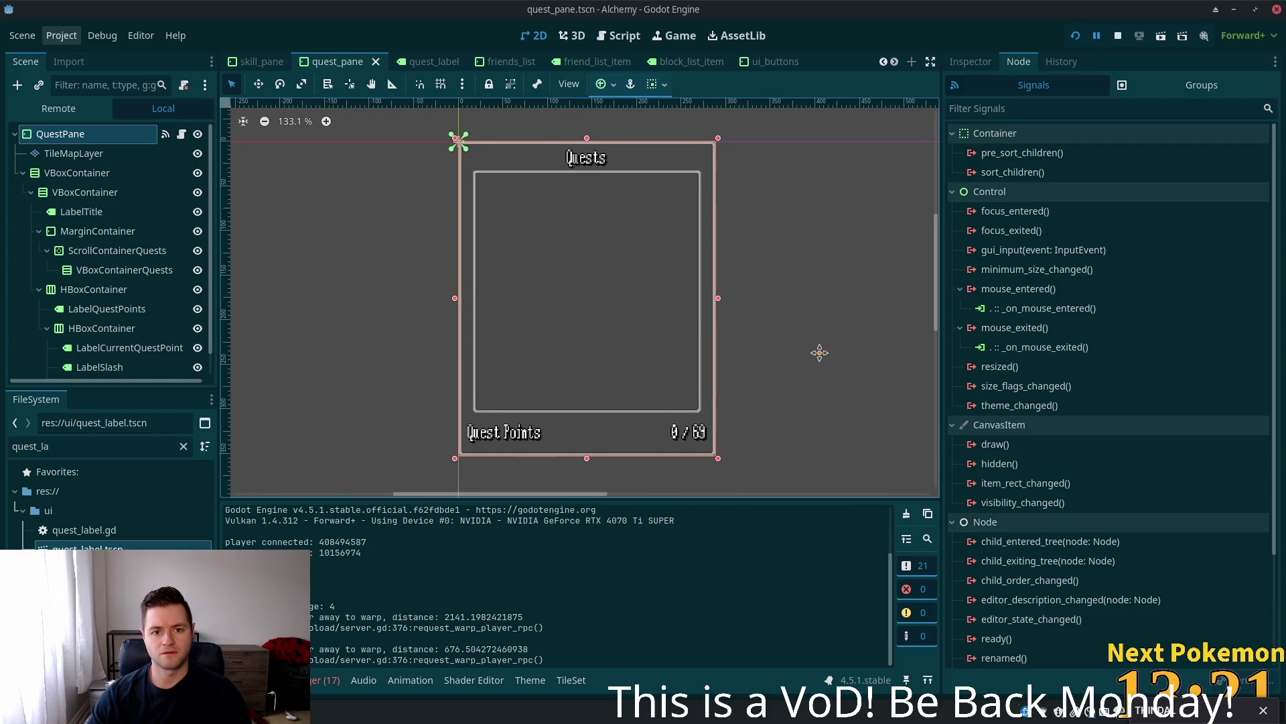
- Inspect the mouse settings of the quest pane's outer and inner VBoxContainers
click(77, 173)
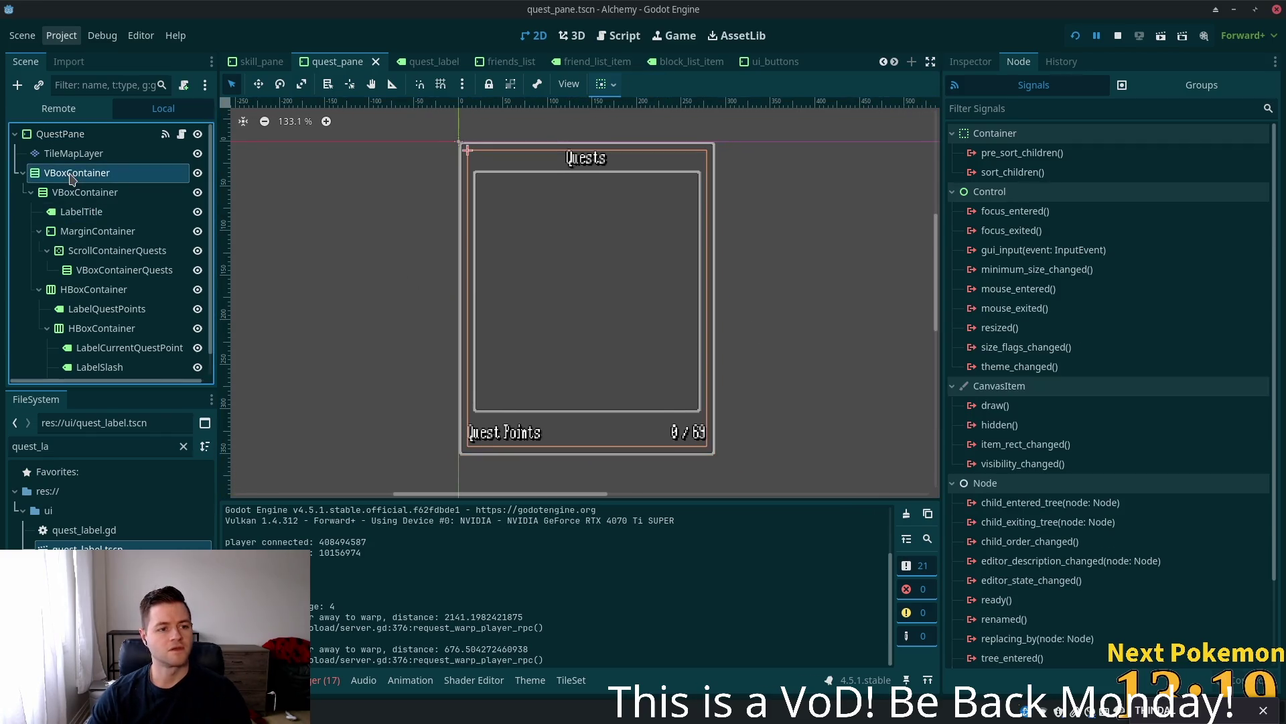
click(971, 61)
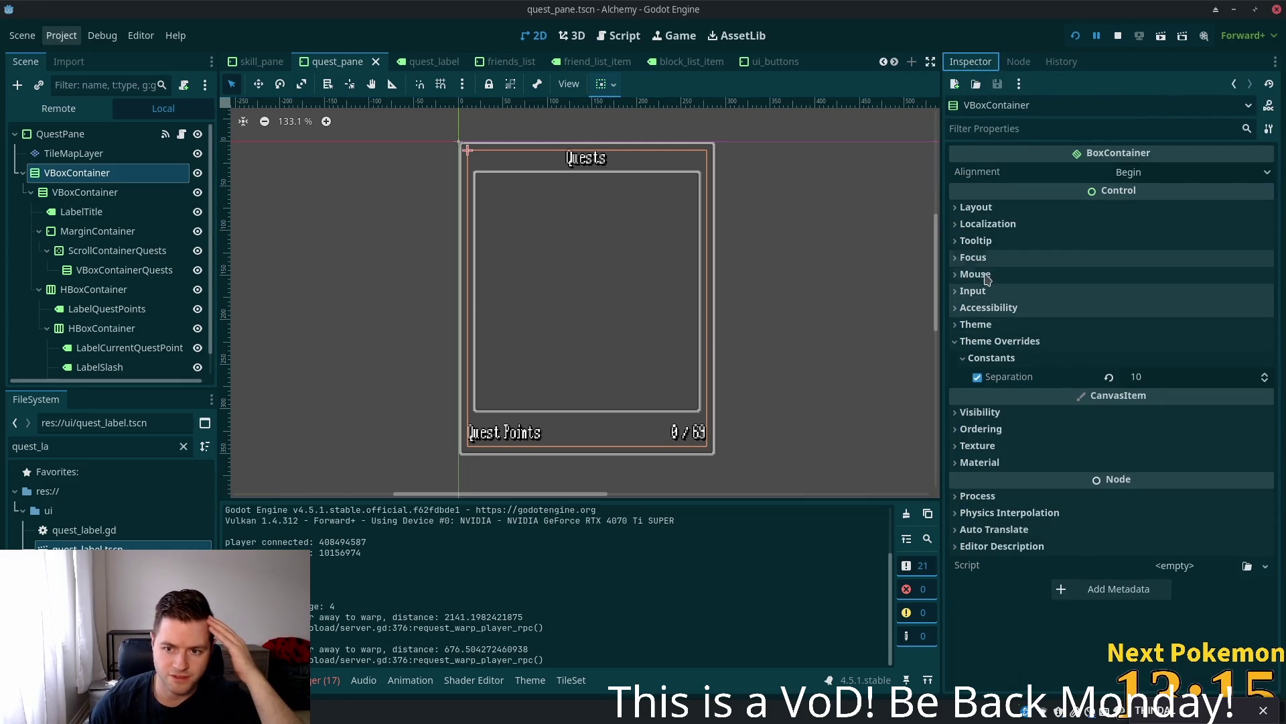
click(1035, 274)
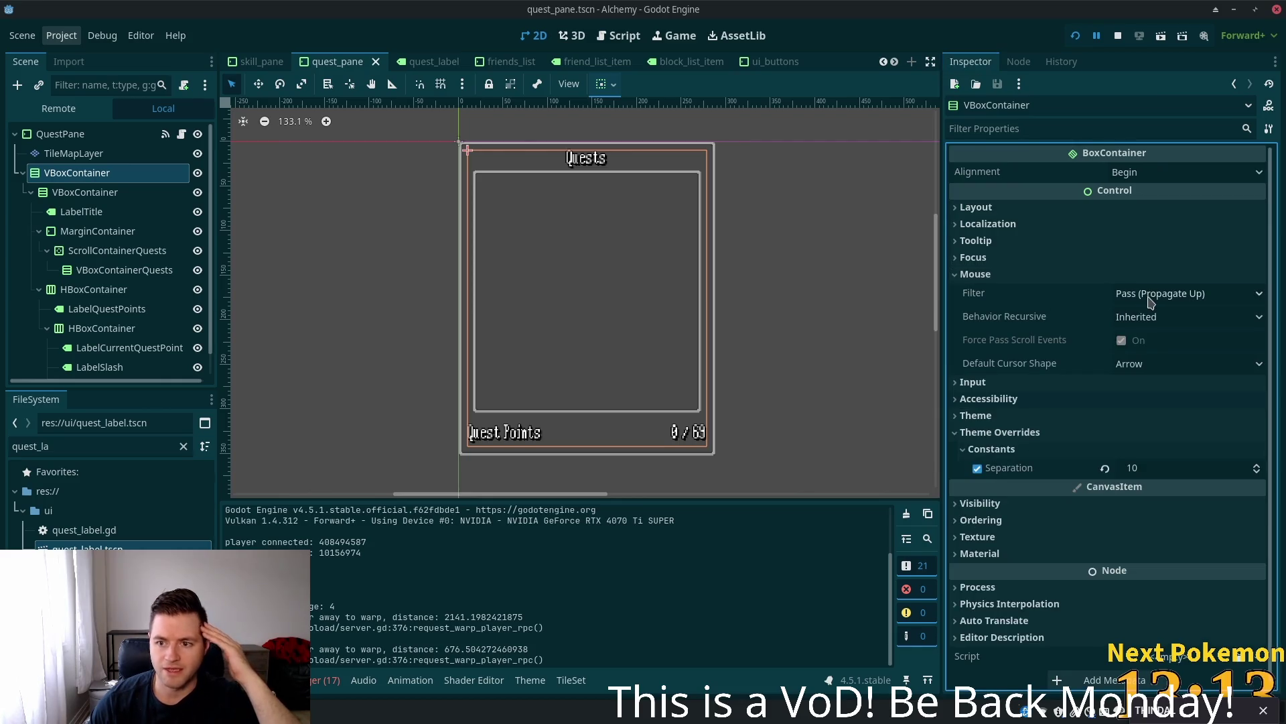
click(85, 192)
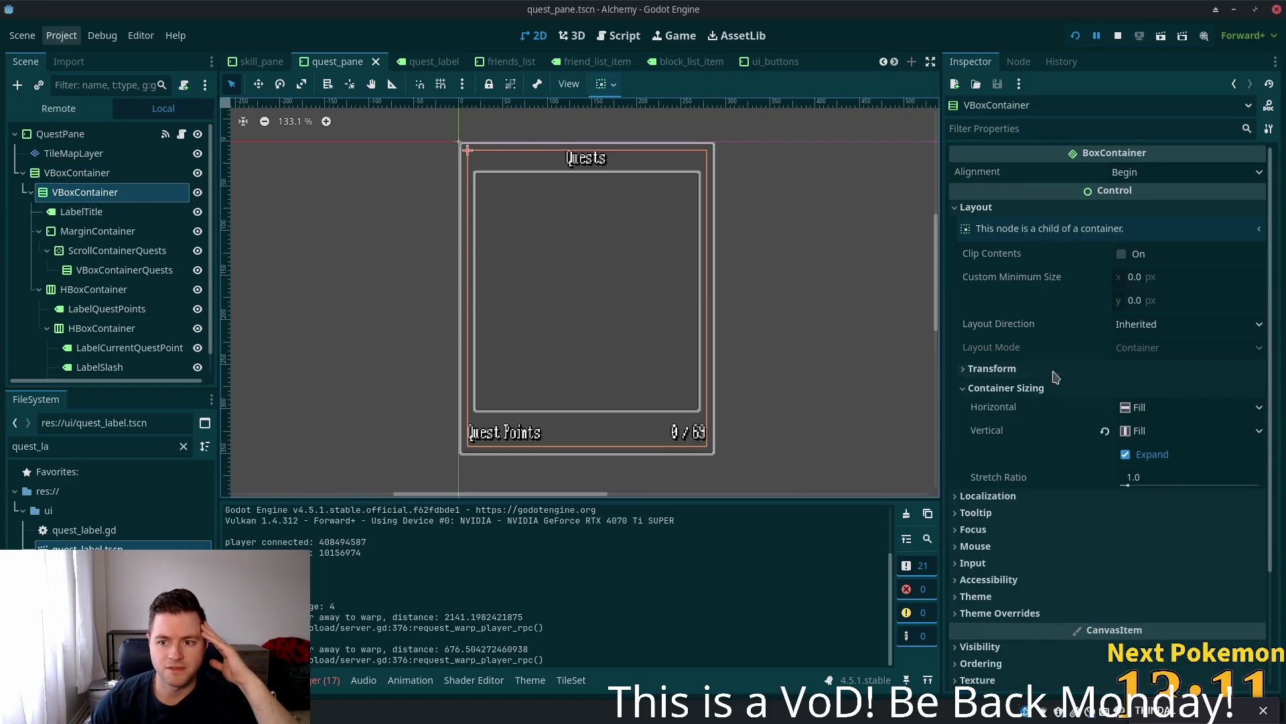
click(1065, 545)
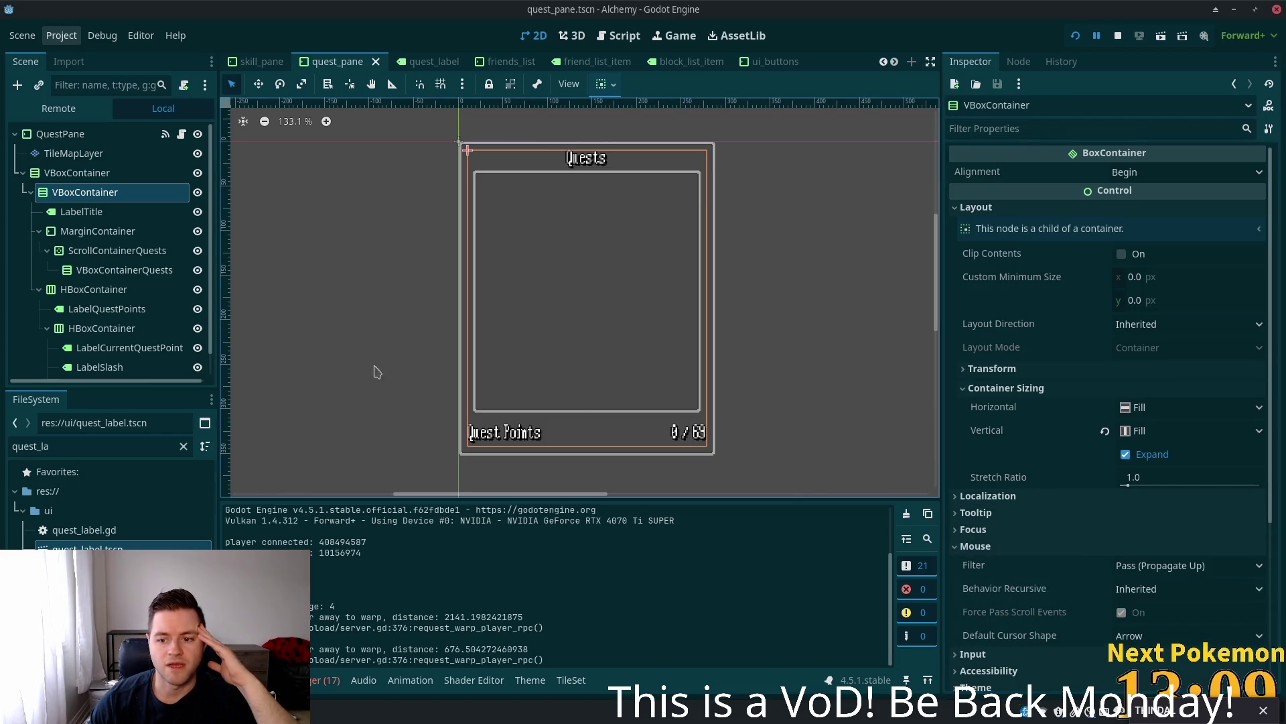
- Set LabelTitle's mouse filter to Pass (Propagate Up) and save quest_pane.tscn
click(94, 214)
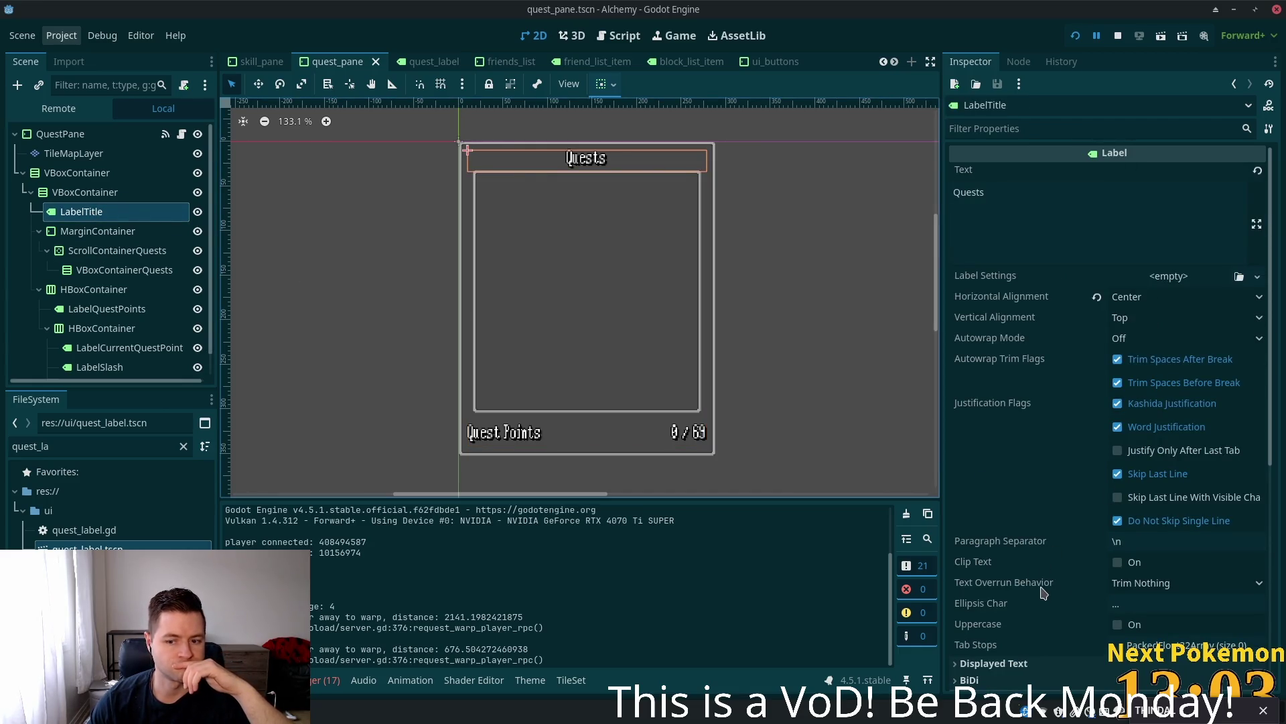
scroll(1070, 565, down, 2)
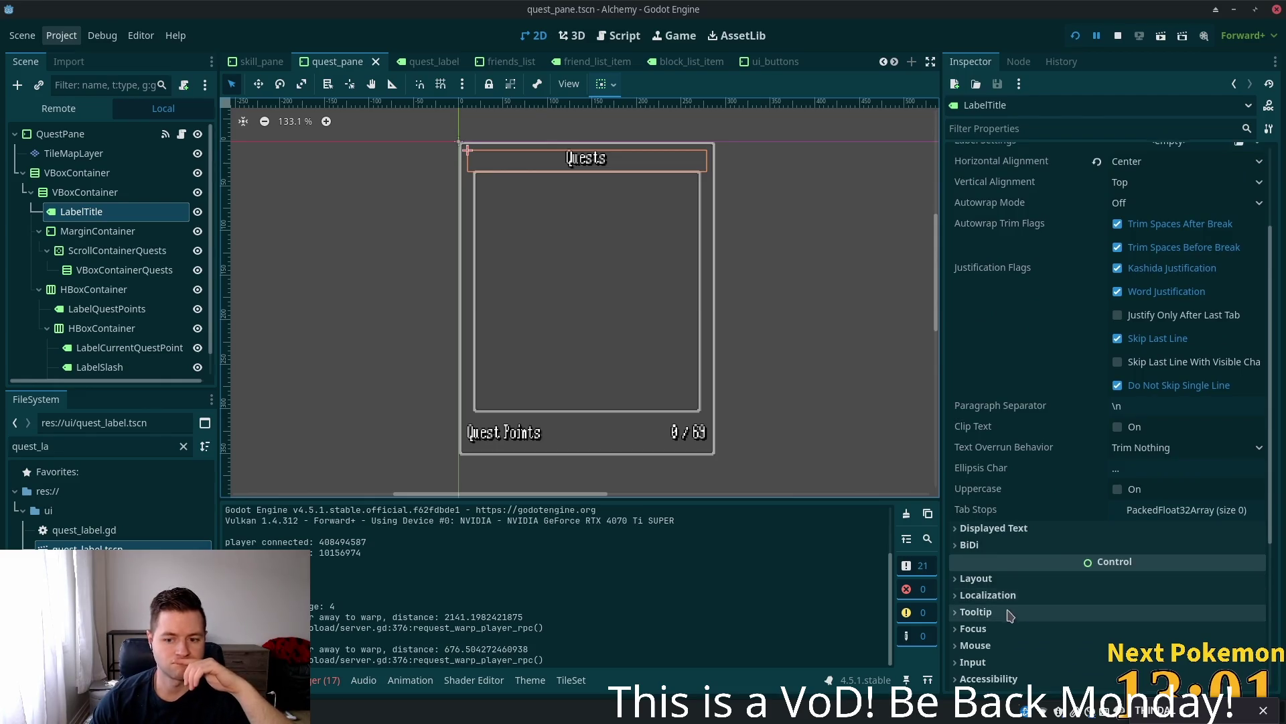
scroll(1030, 597, down, 2)
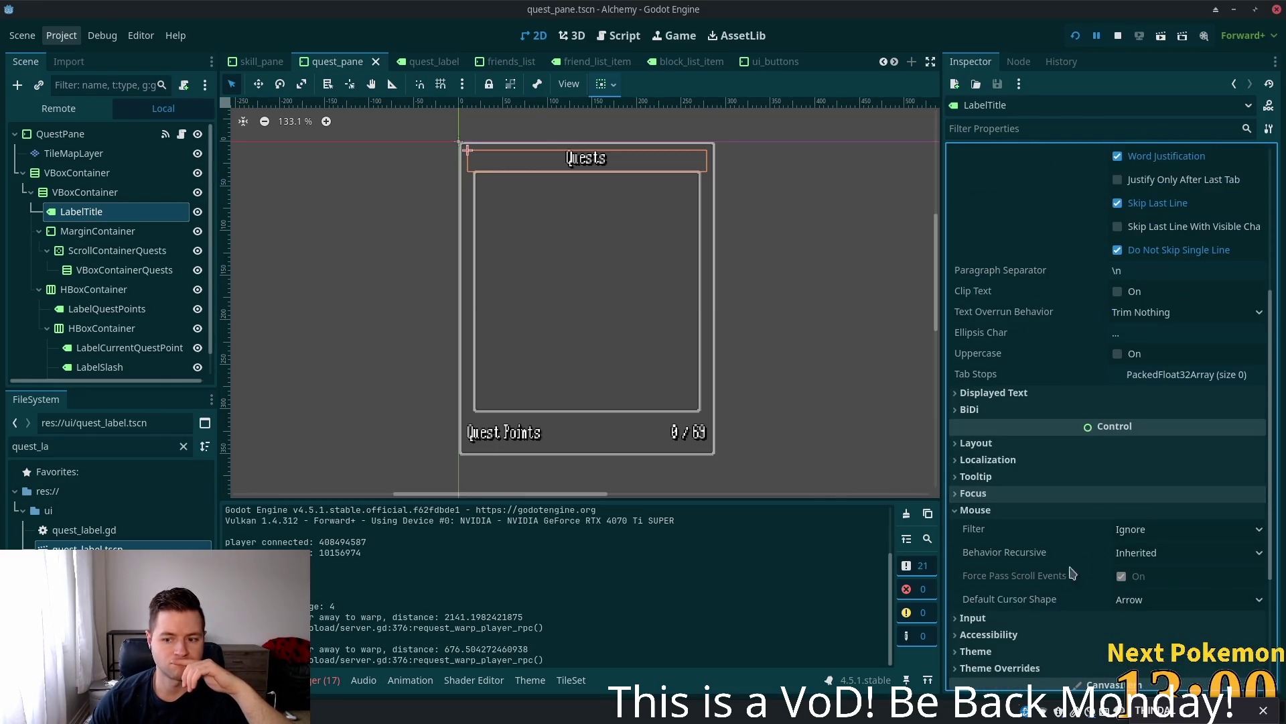
click(1166, 529)
click(1159, 573)
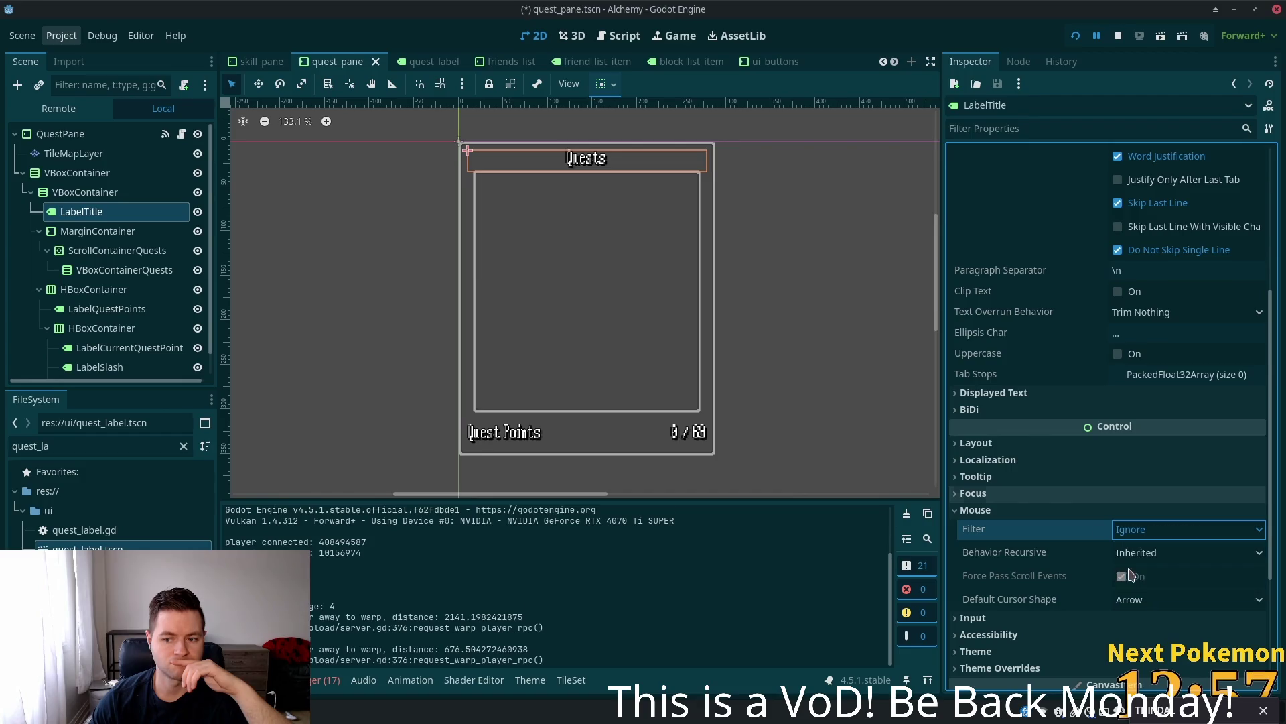
key(ctrl+s)
scroll(84, 268, down, 1)
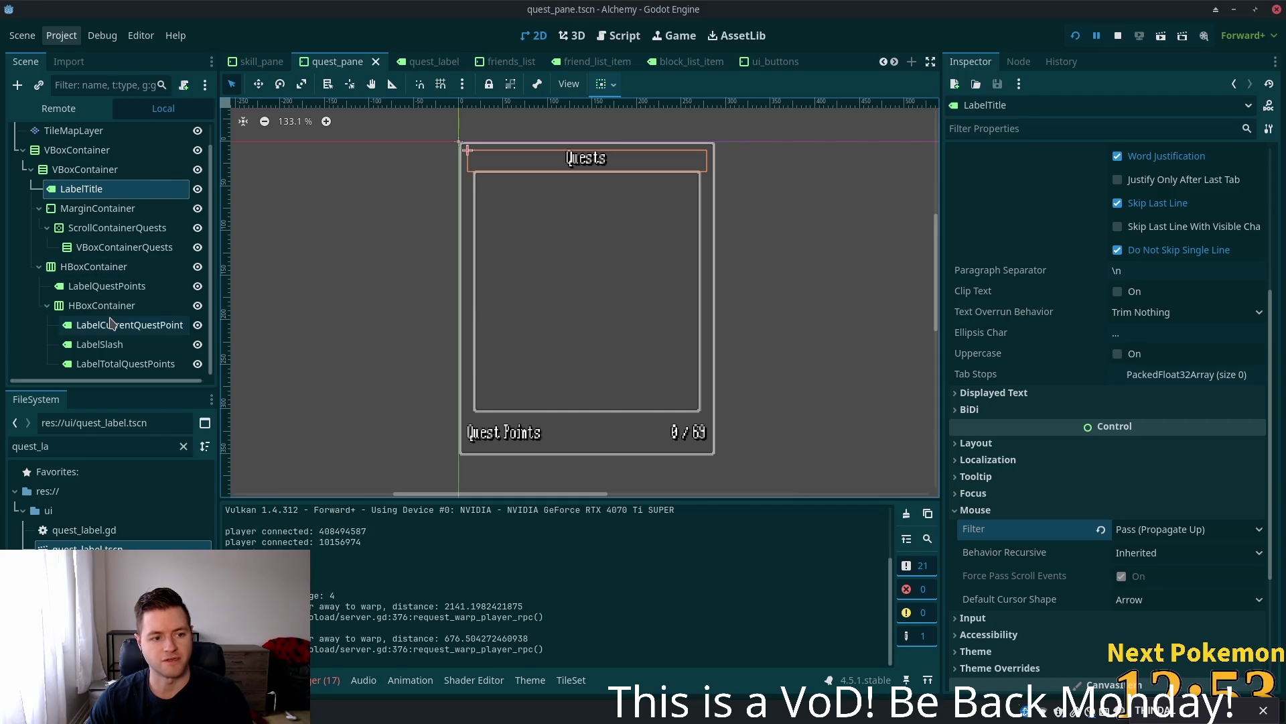
click(78, 309)
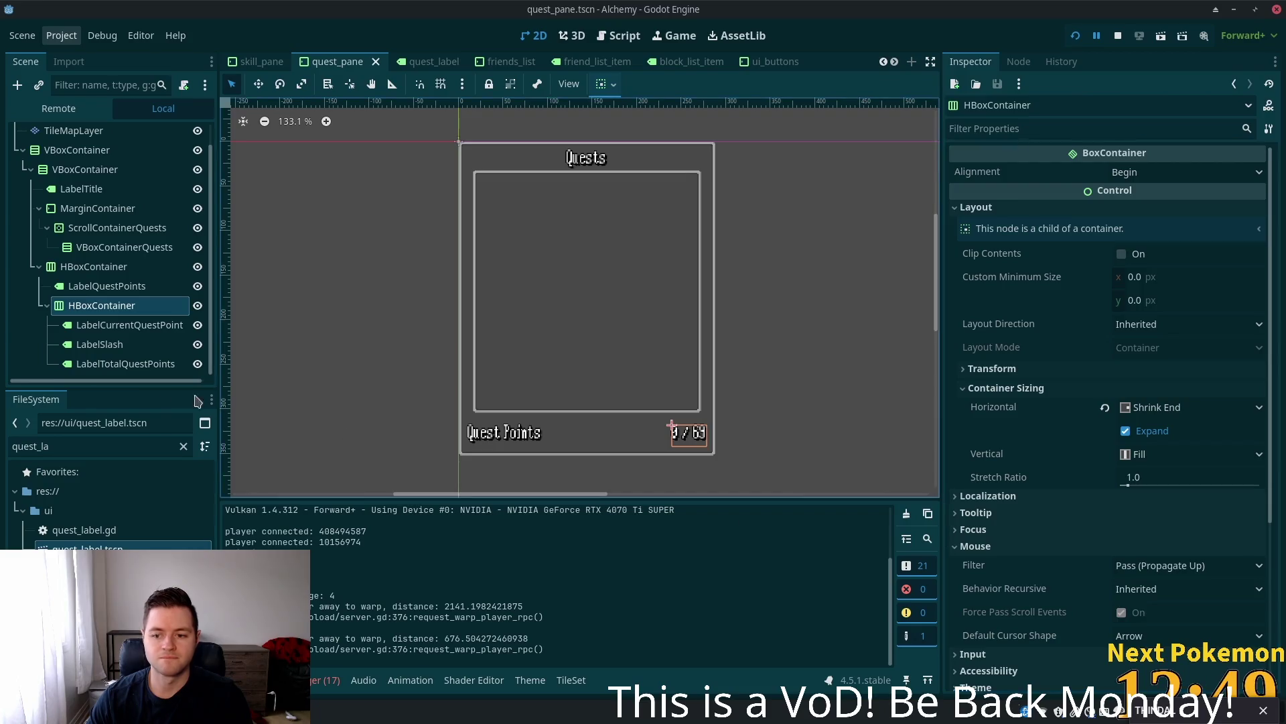
click(101, 325)
shift+click(95, 365)
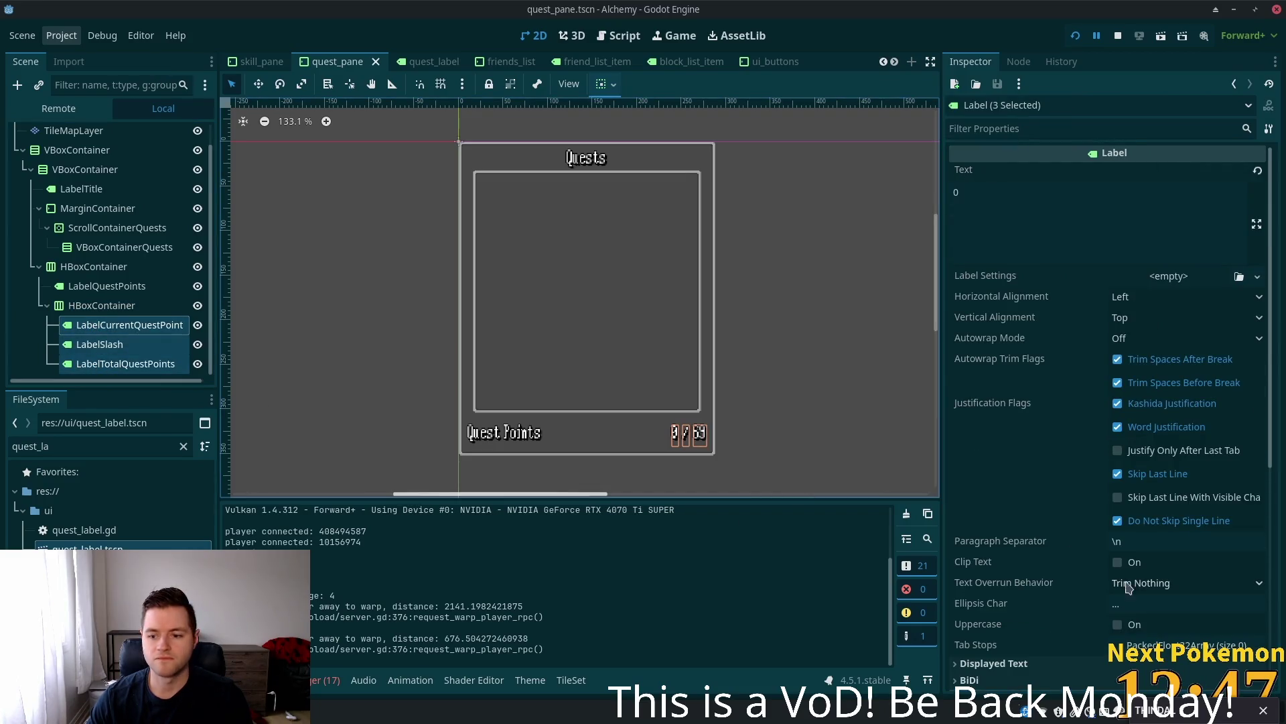
scroll(1062, 550, down, 5)
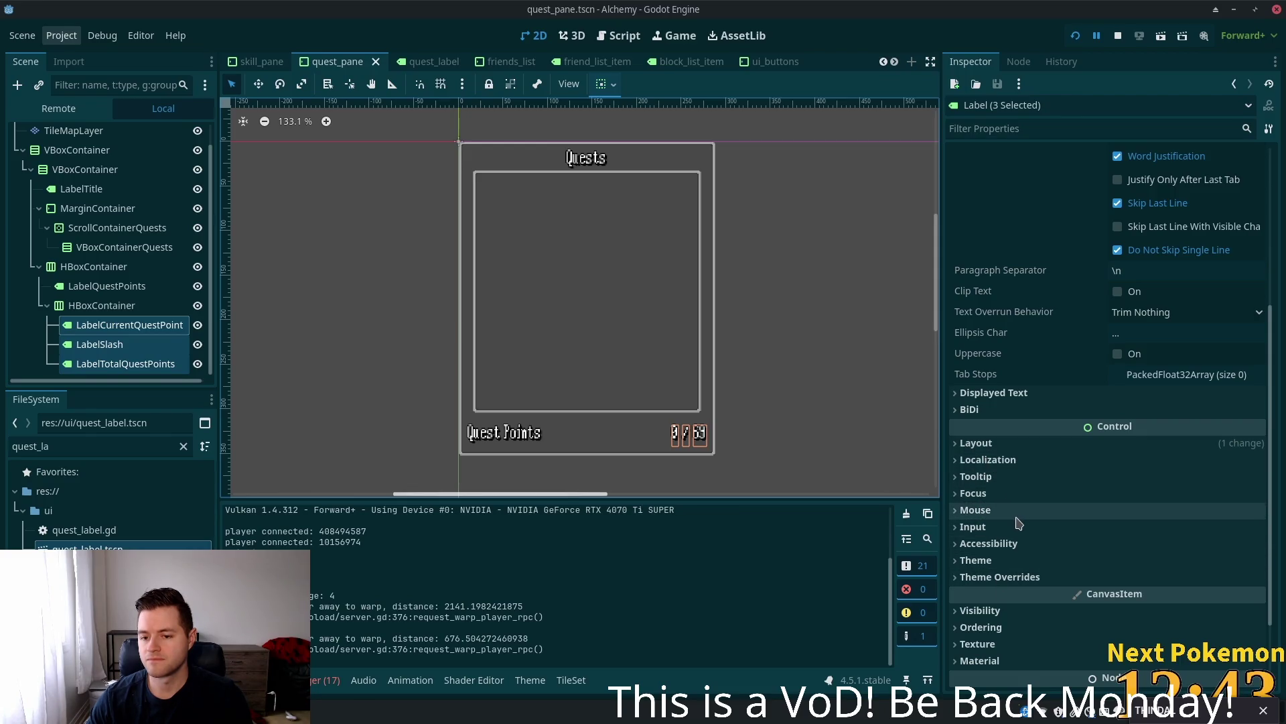
click(995, 514)
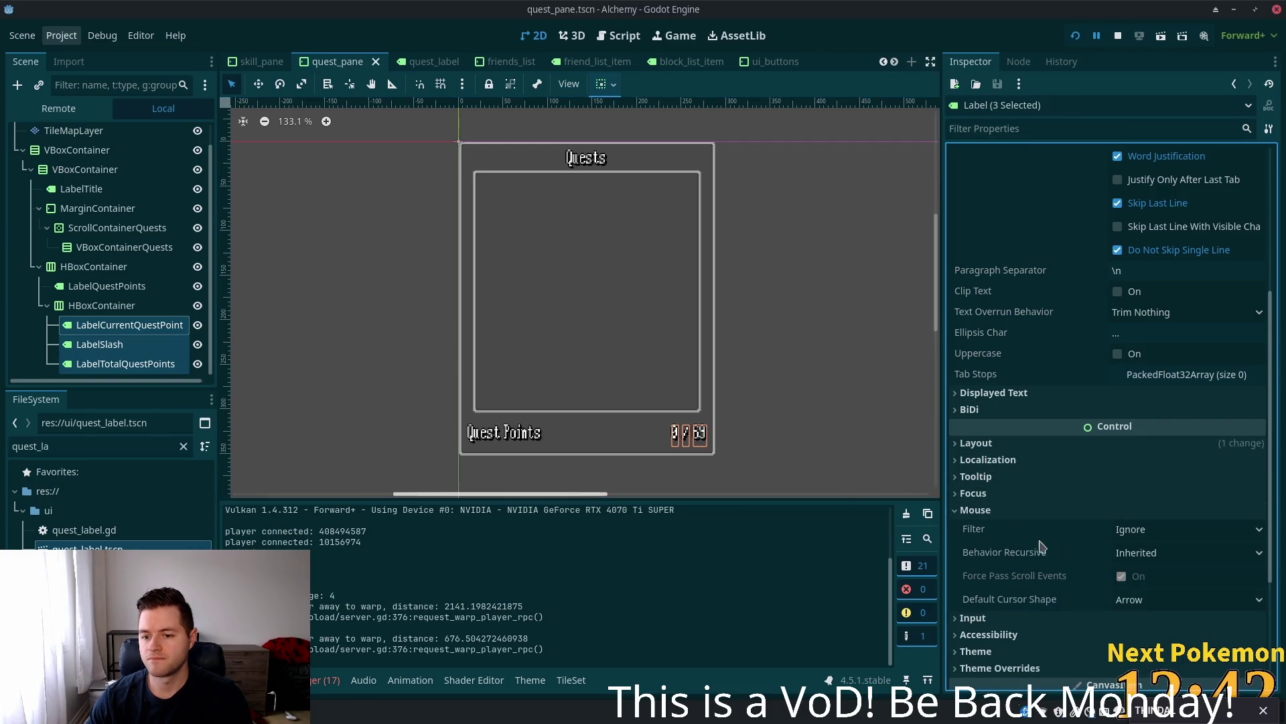
click(1144, 531)
click(1148, 572)
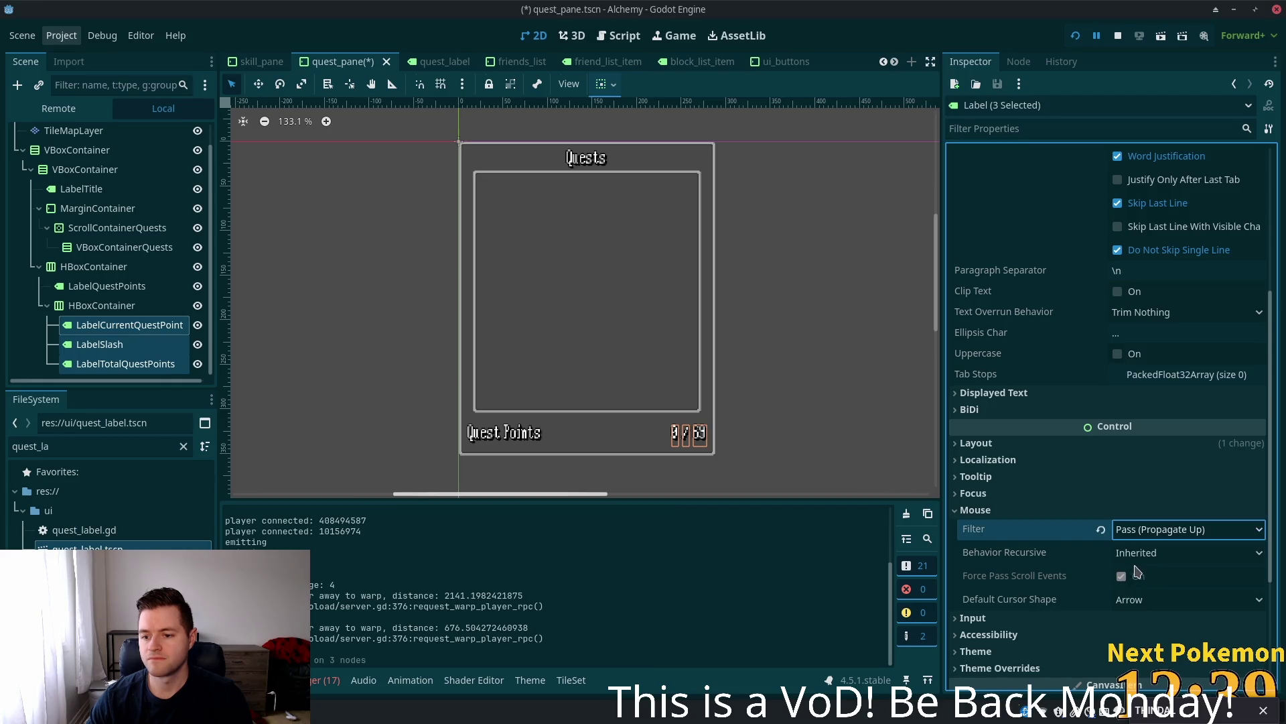
click(84, 287)
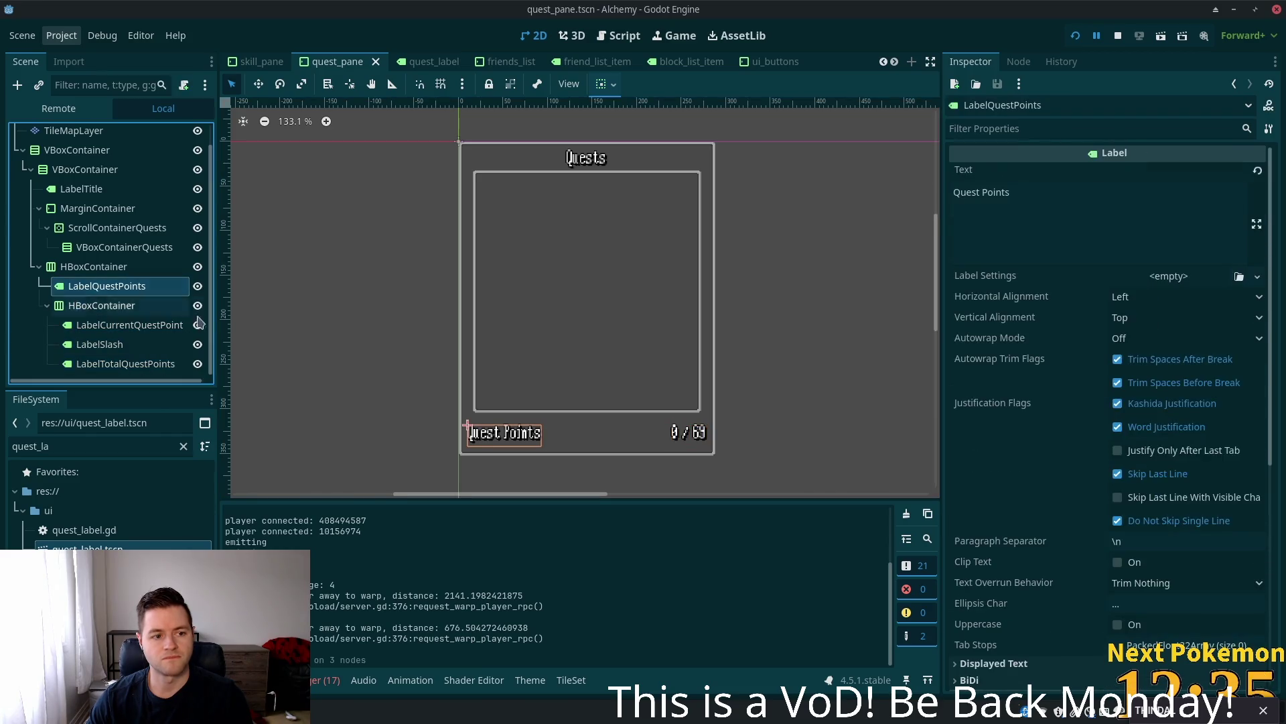
scroll(1079, 554, down, 5)
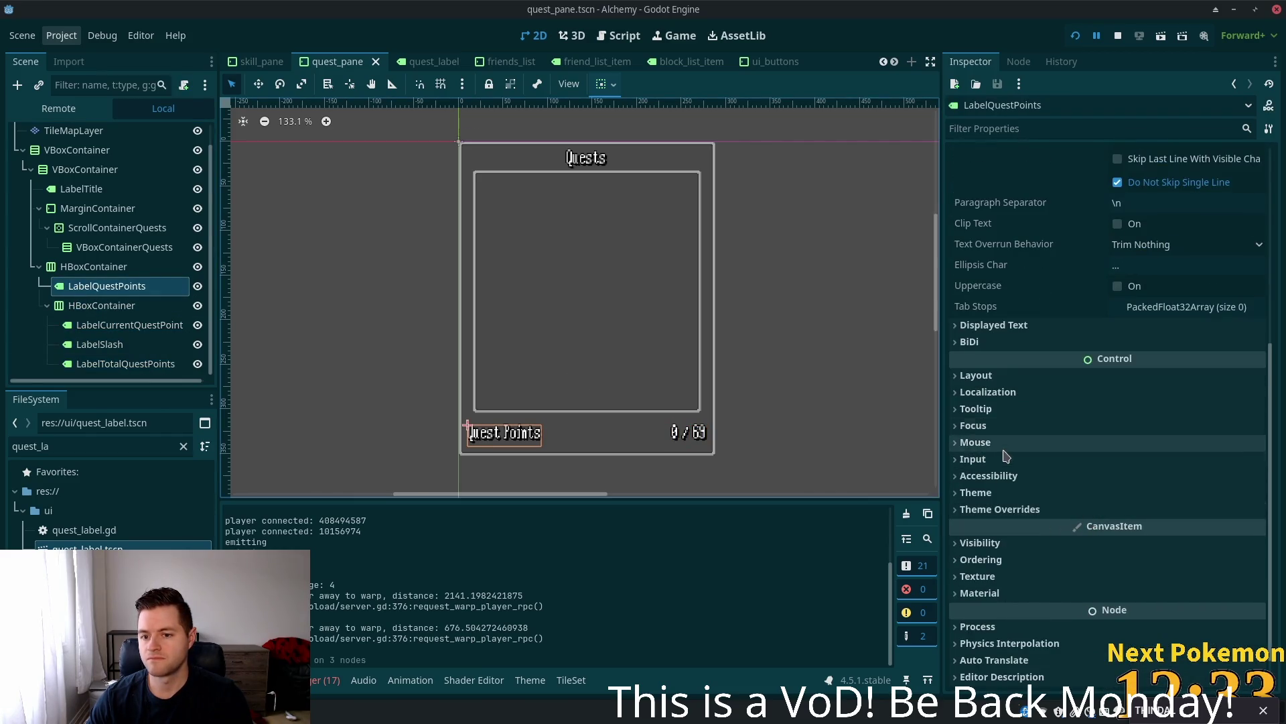
click(1006, 443)
click(1158, 464)
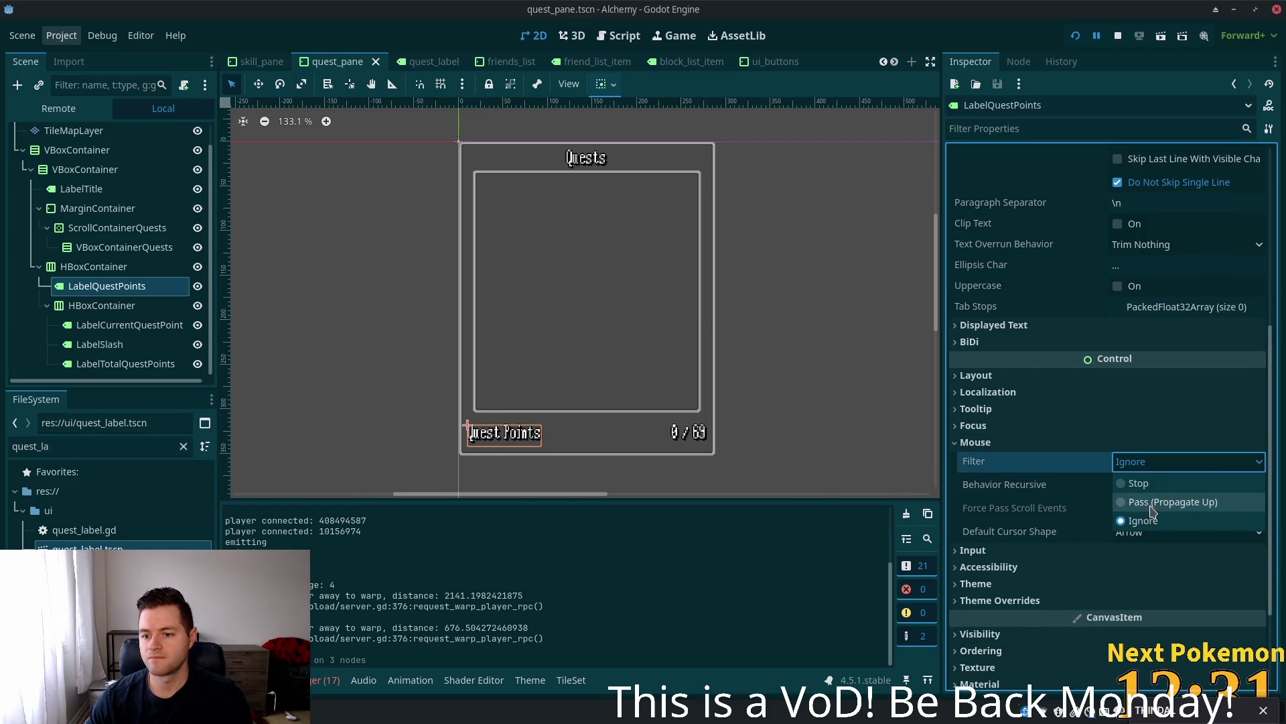
click(1151, 502)
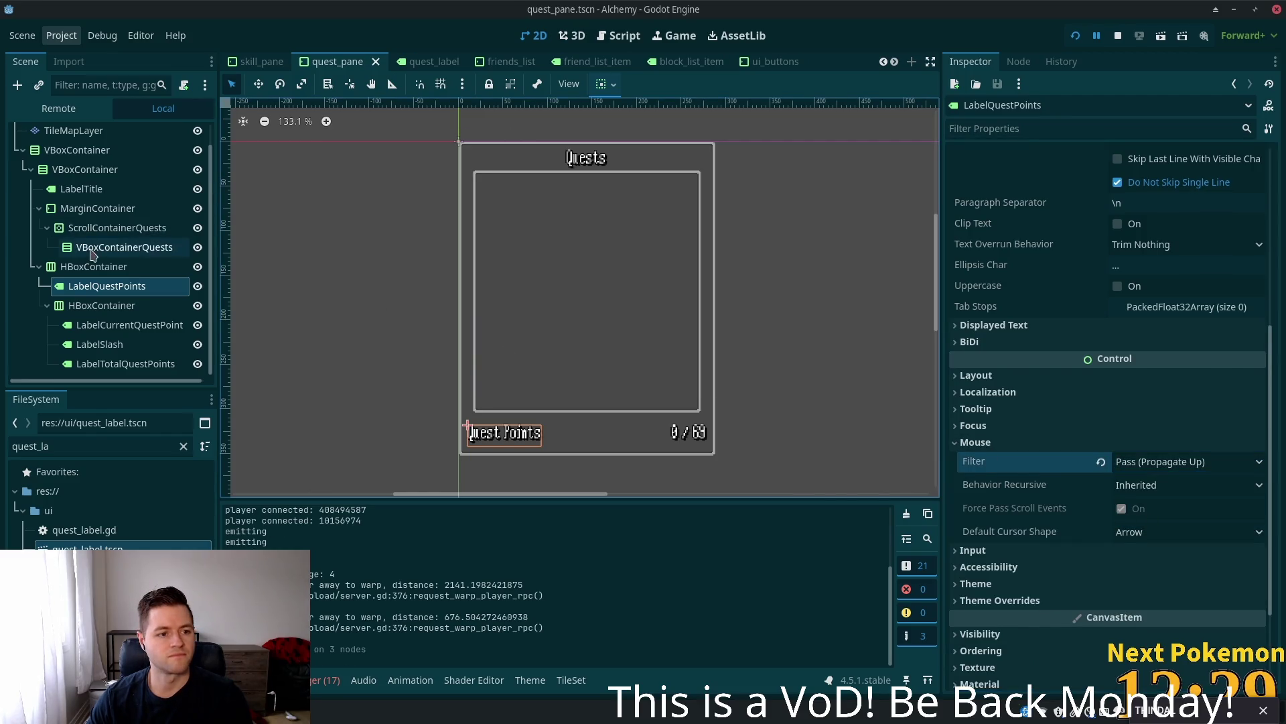
click(75, 267)
click(78, 249)
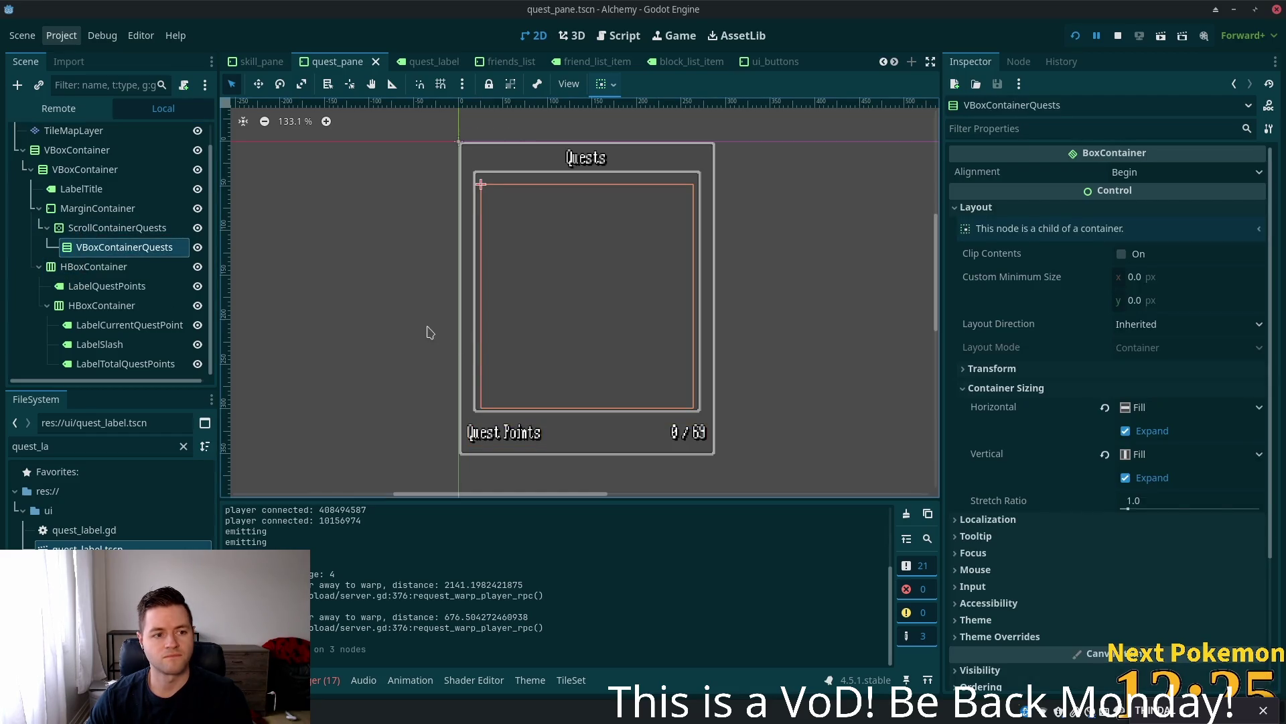
click(1008, 571)
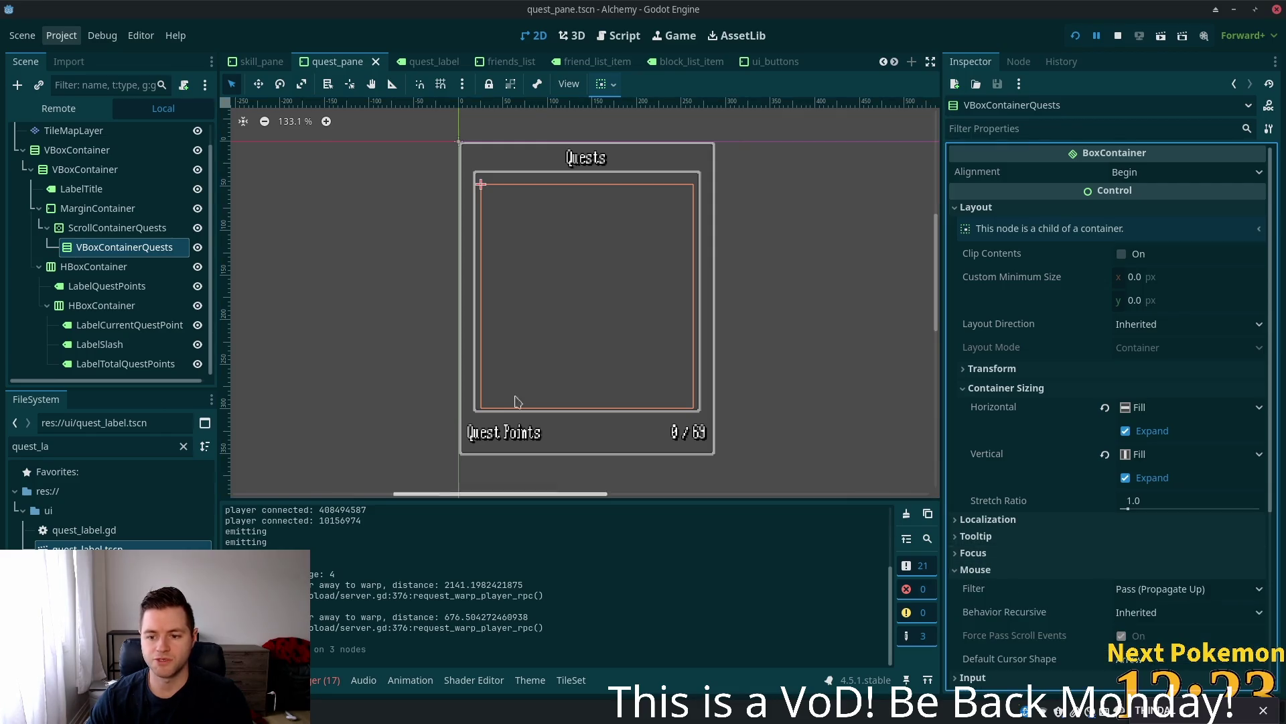
click(59, 231)
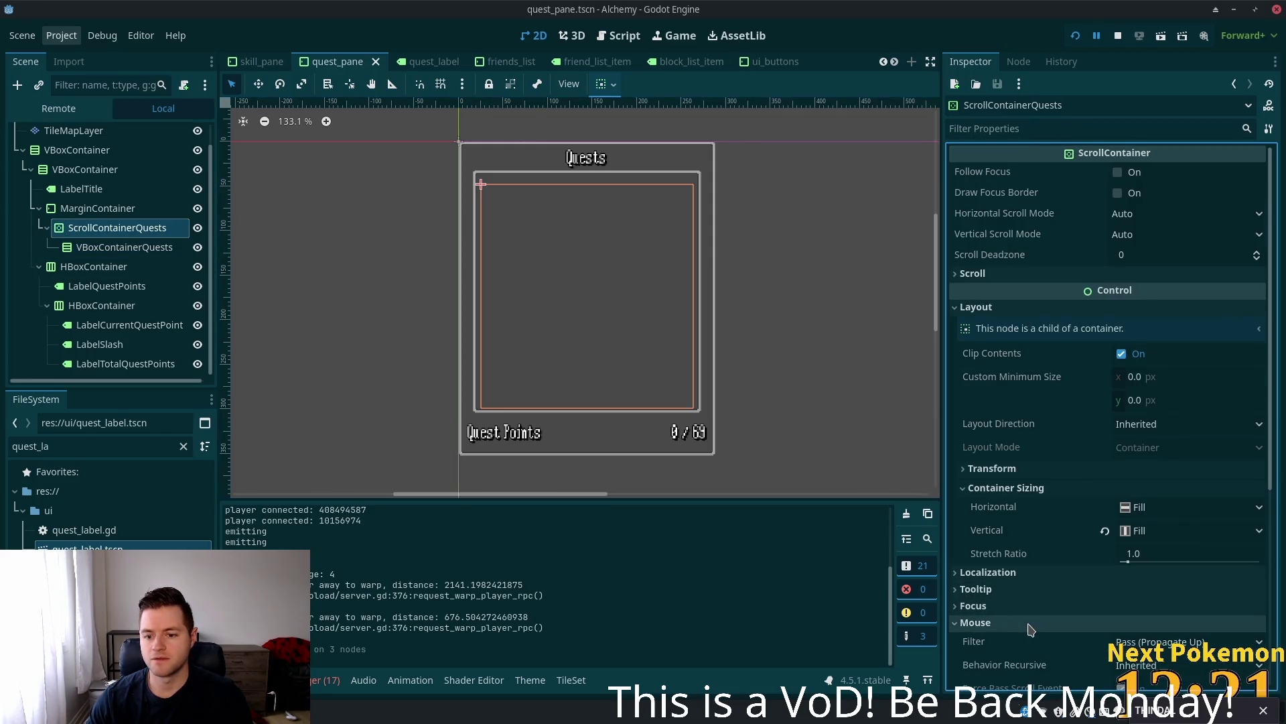
click(97, 208)
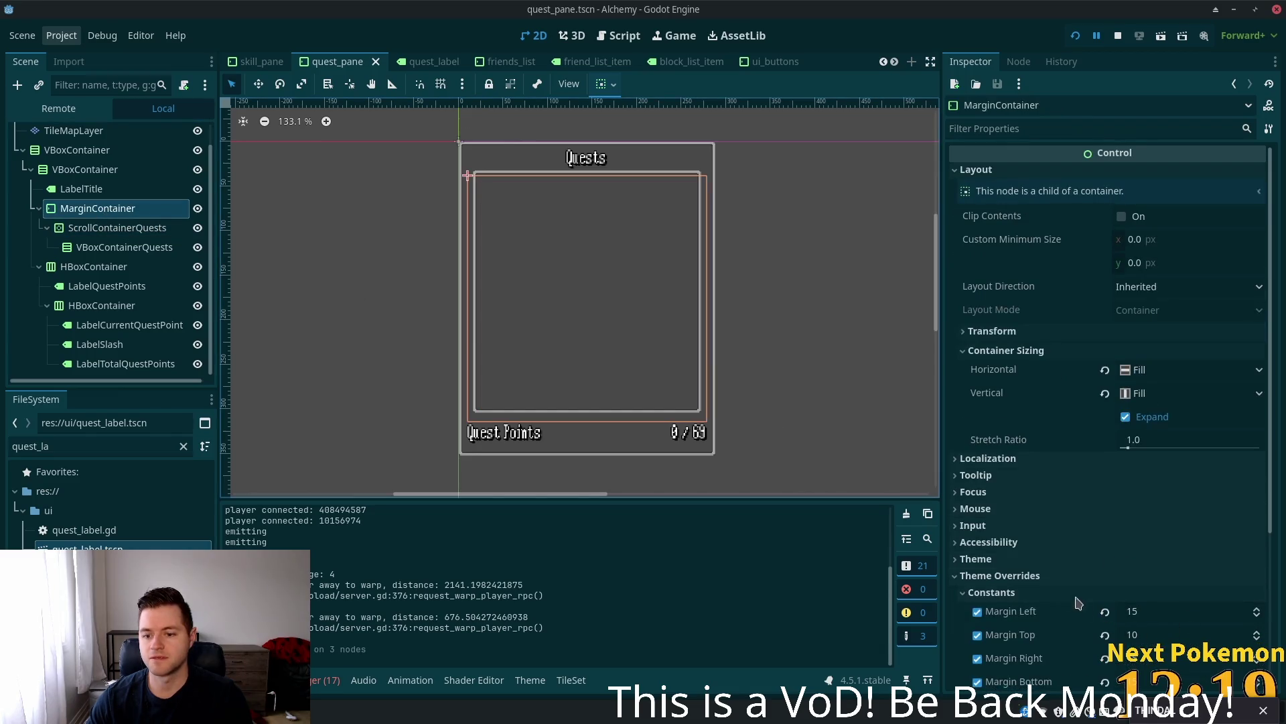
scroll(1058, 538, down, 2)
scroll(1057, 529, up, 2)
click(977, 440)
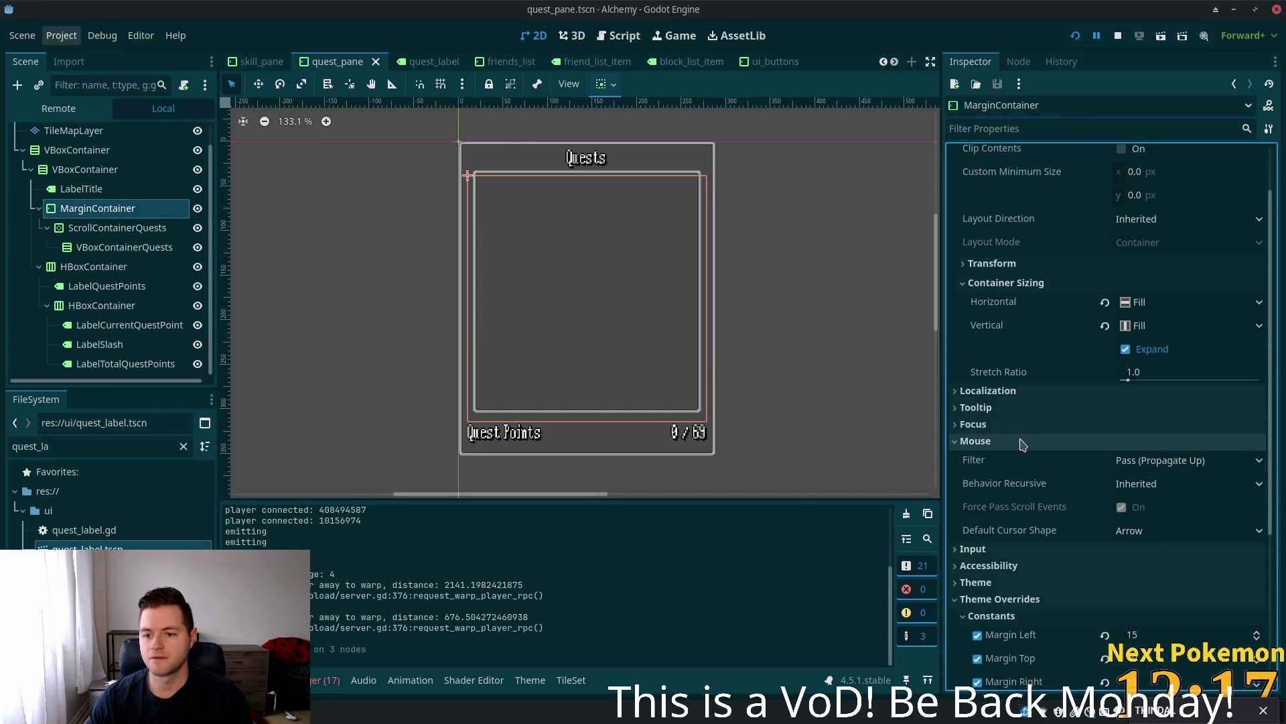
click(79, 191)
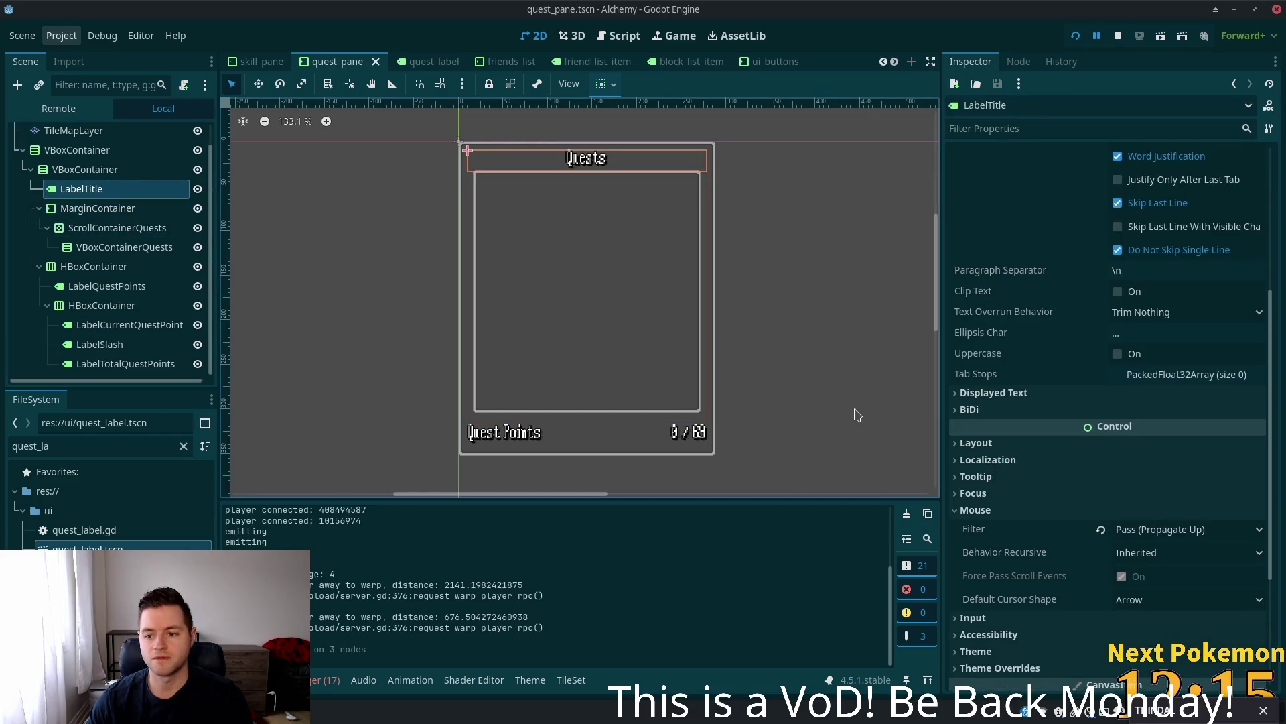
click(35, 169)
click(55, 151)
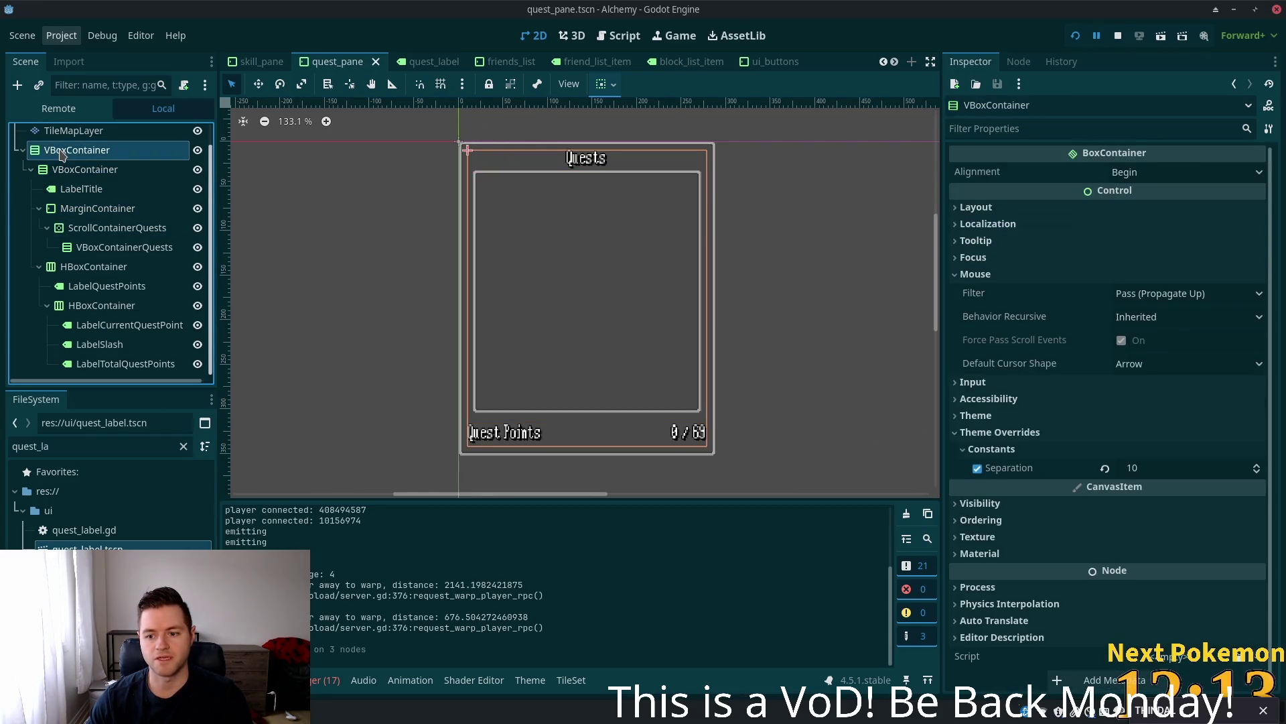
- Confirm the QuestPane root's mouse filter stays Pass (Propagate Up), then save and run the project
scroll(54, 132, up, 1)
click(56, 152)
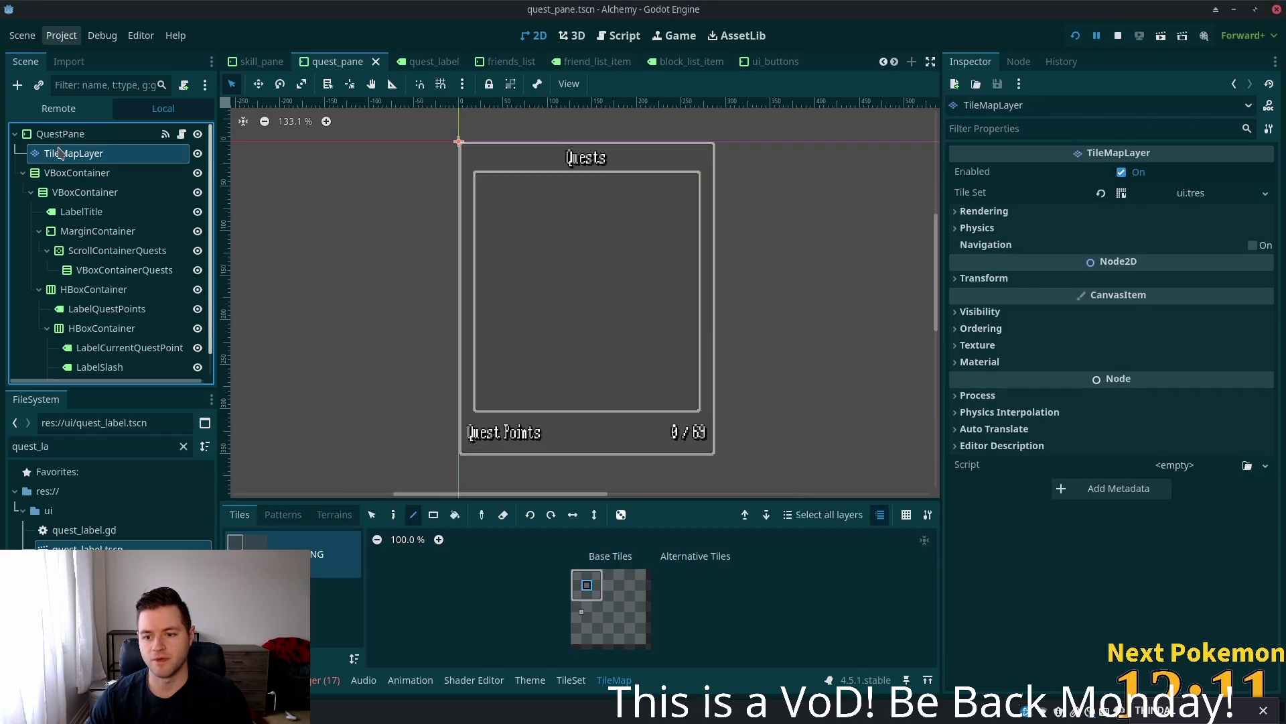
click(139, 134)
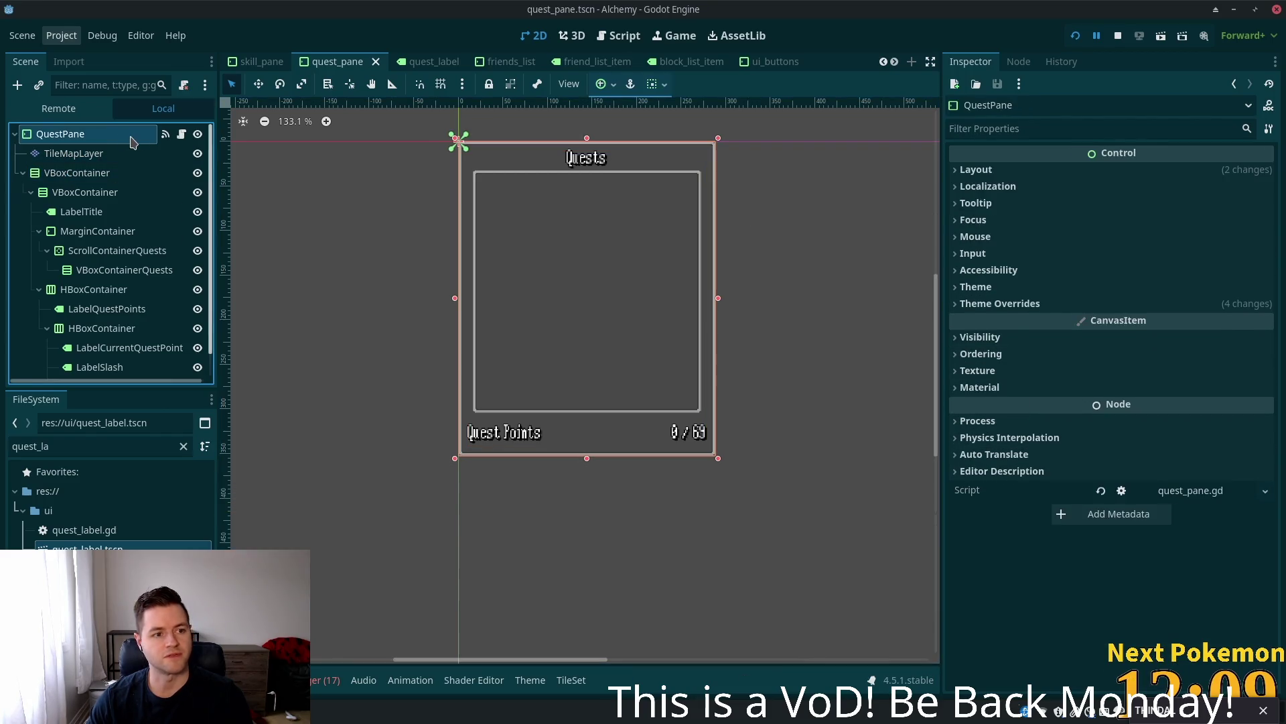
click(1085, 240)
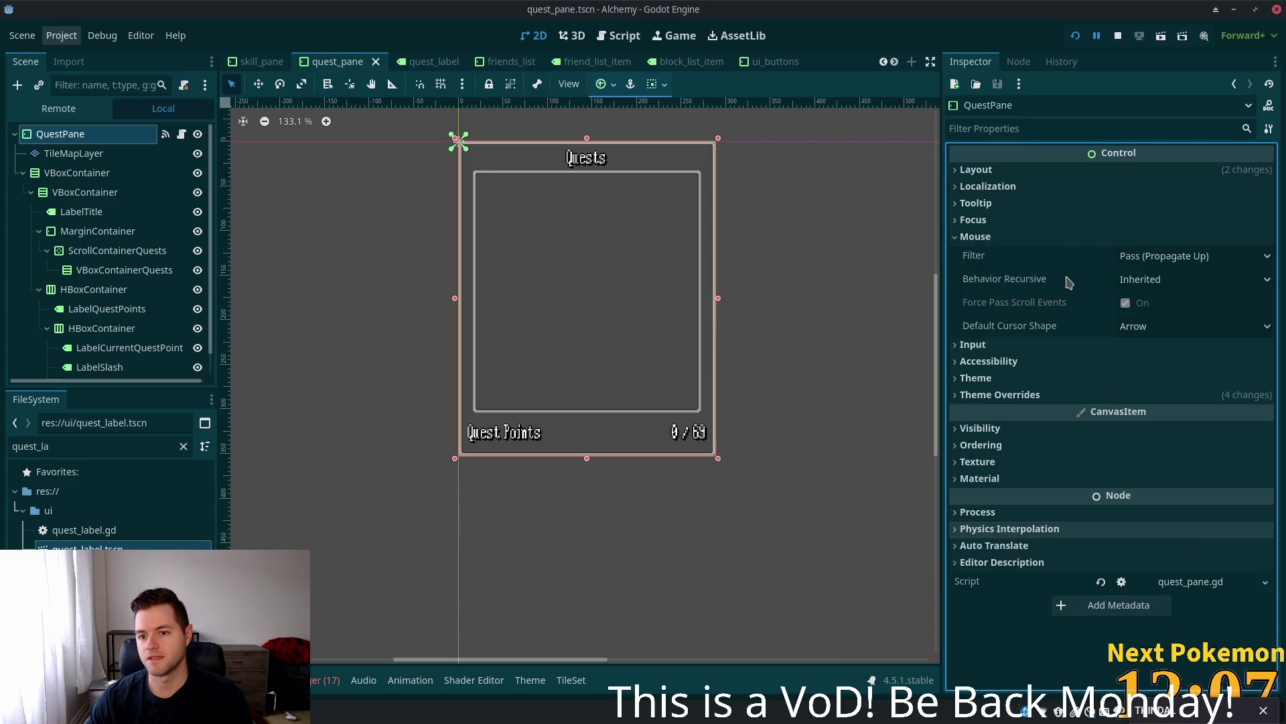
click(1149, 261)
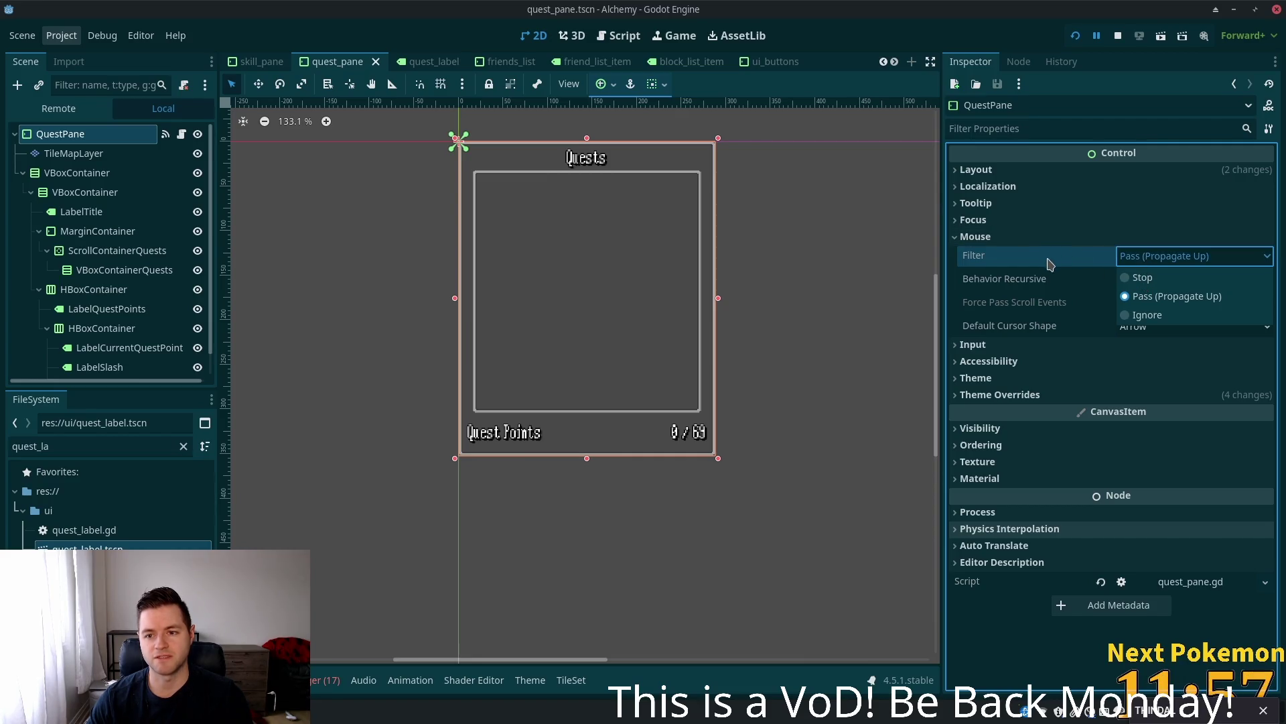
click(1041, 281)
key(ctrl+s)
click(1074, 35)
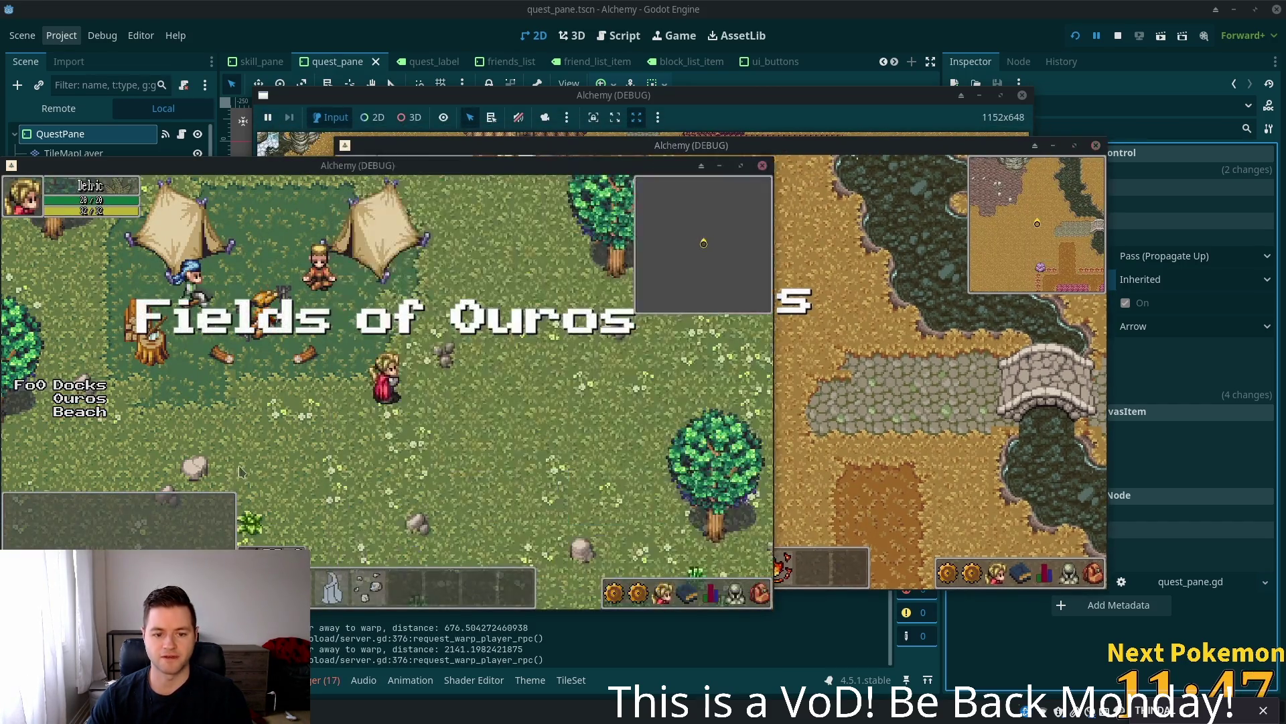
- Open and close the in-game Quests panel twice from the hotbar
click(640, 594)
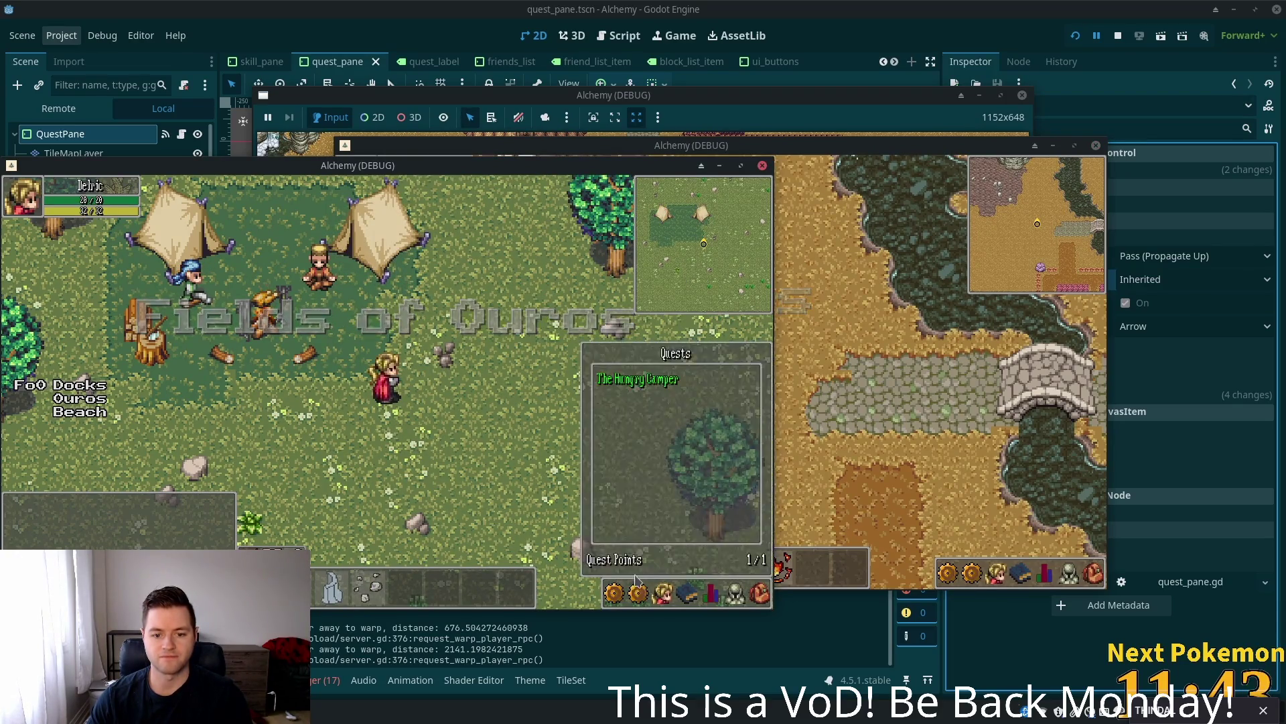
click(640, 591)
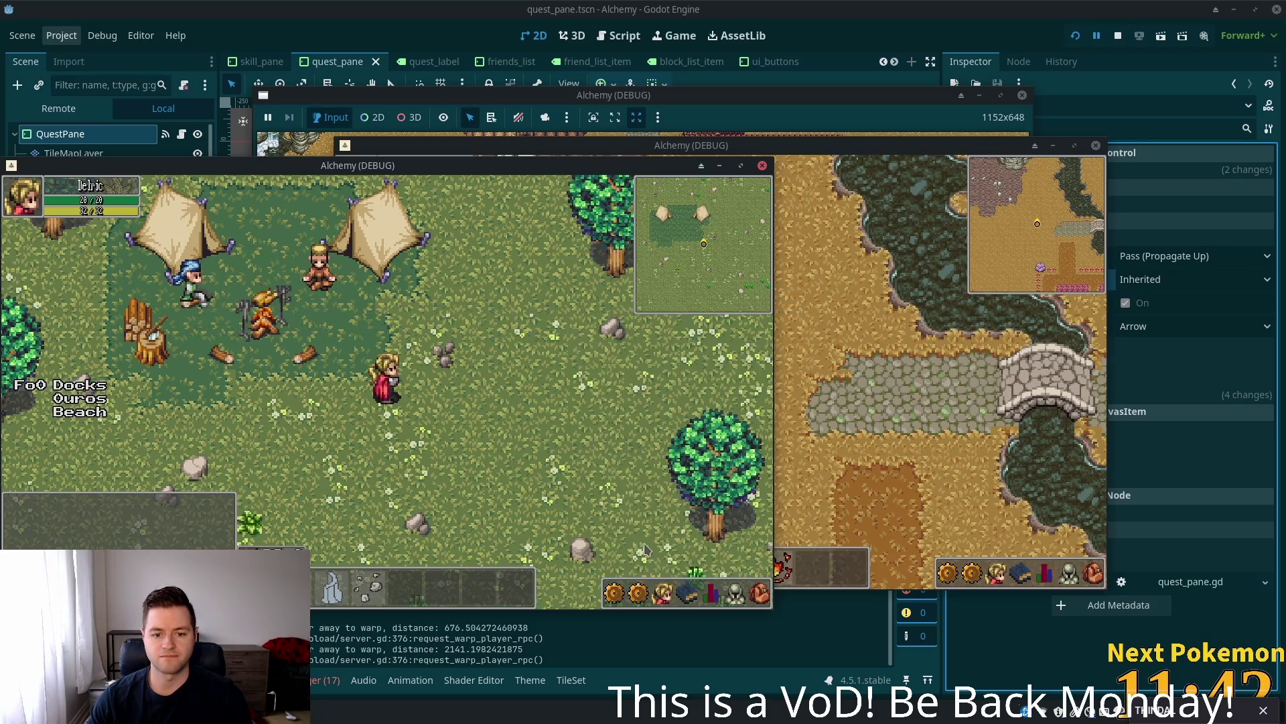
click(639, 585)
click(640, 580)
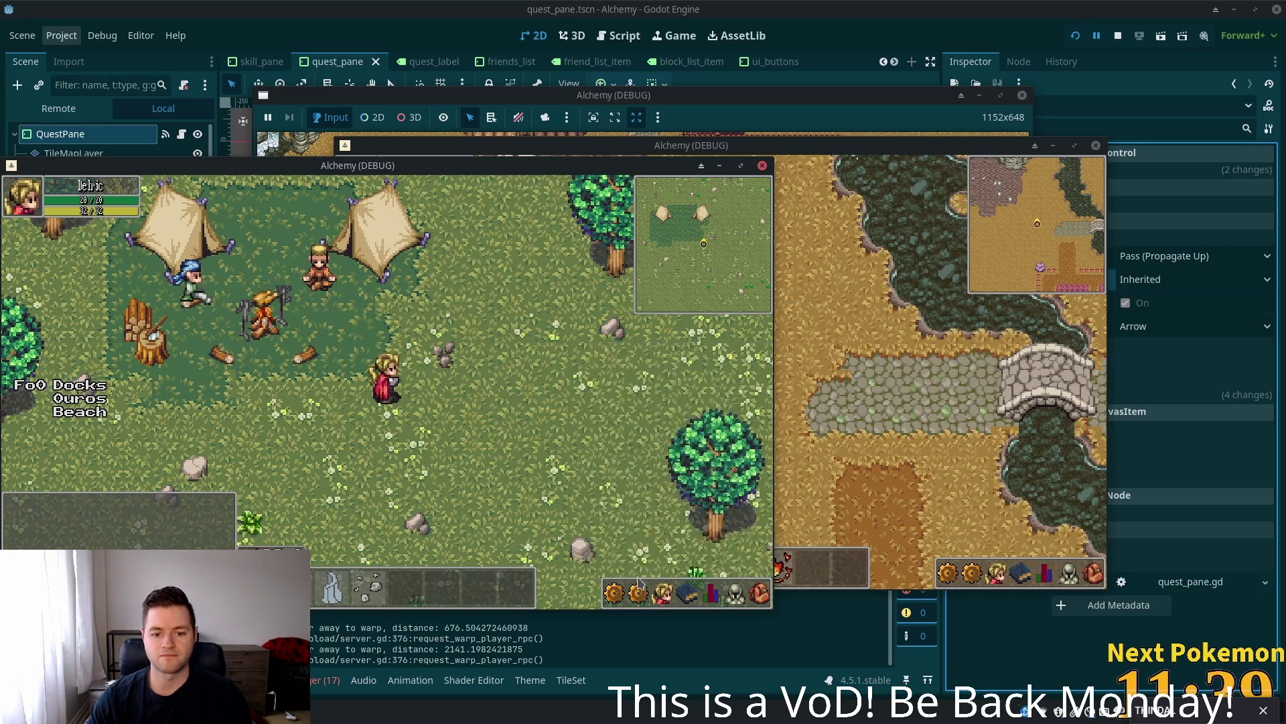
- Toggle the friends panel open and closed twice, then return to the Godot editor
click(640, 577)
click(639, 577)
click(640, 578)
click(640, 578)
click(1059, 107)
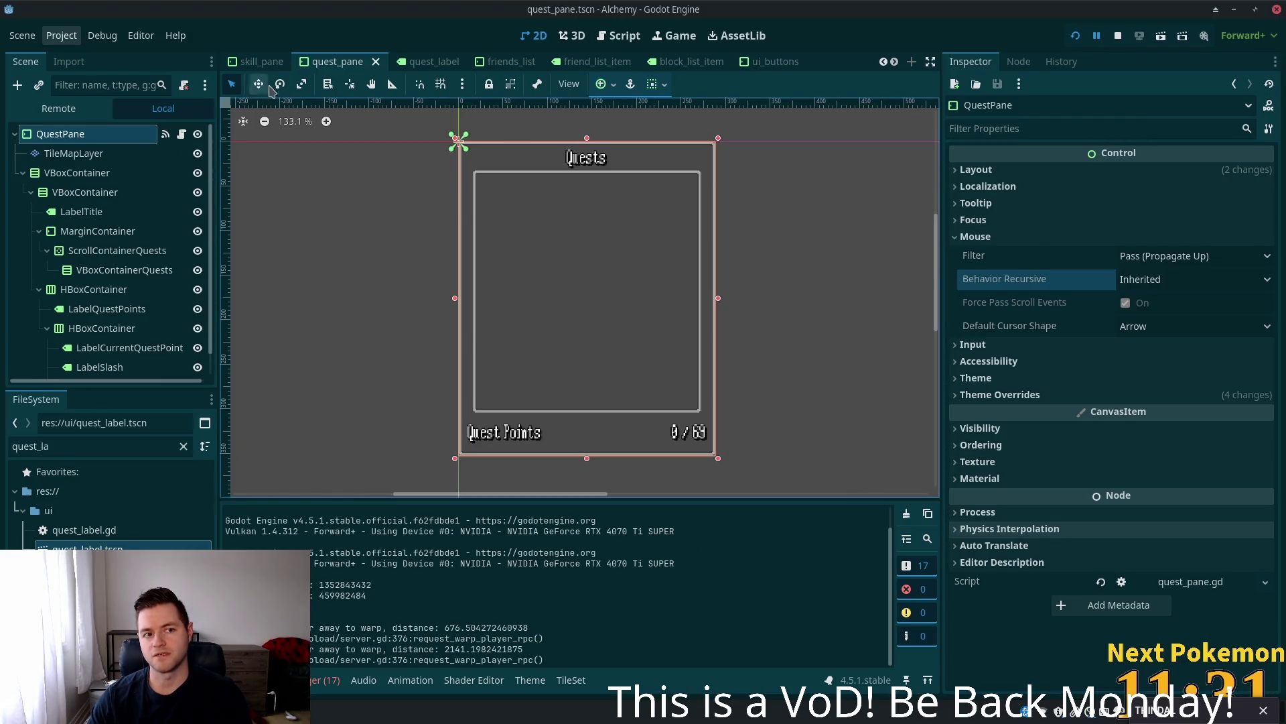
scroll(262, 67, up, 2)
scroll(265, 67, up, 3)
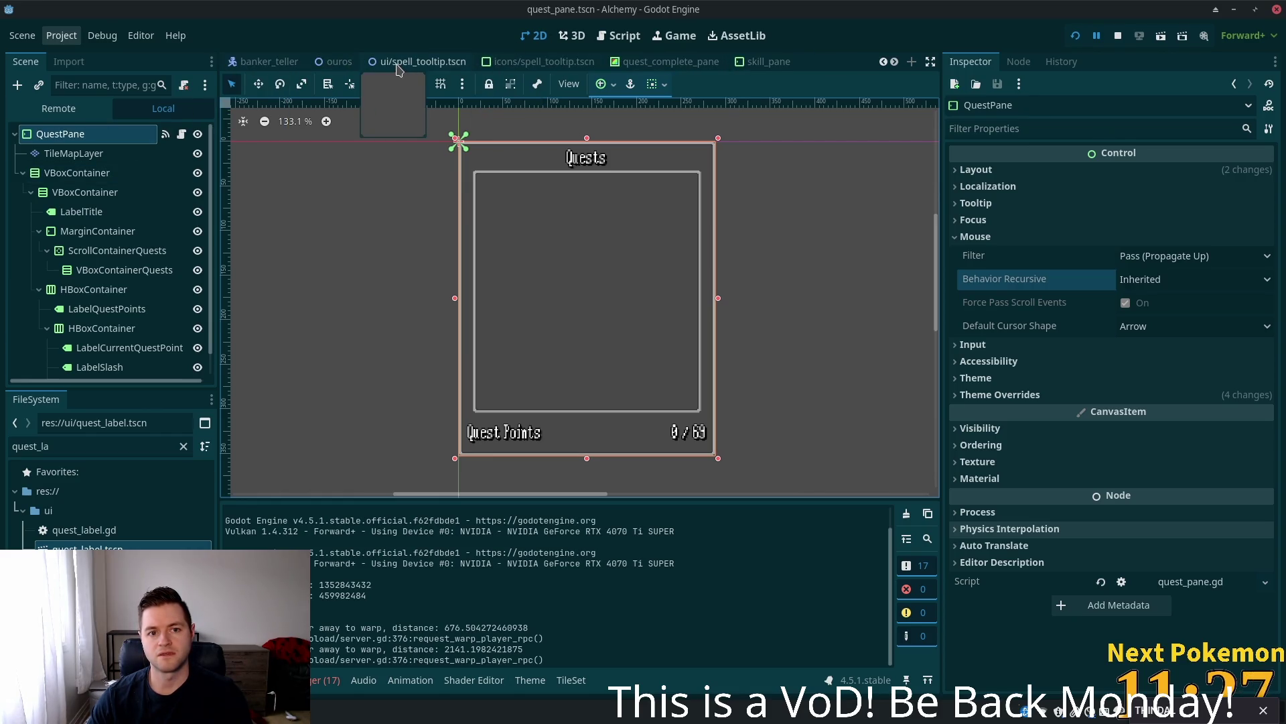
scroll(398, 70, up, 5)
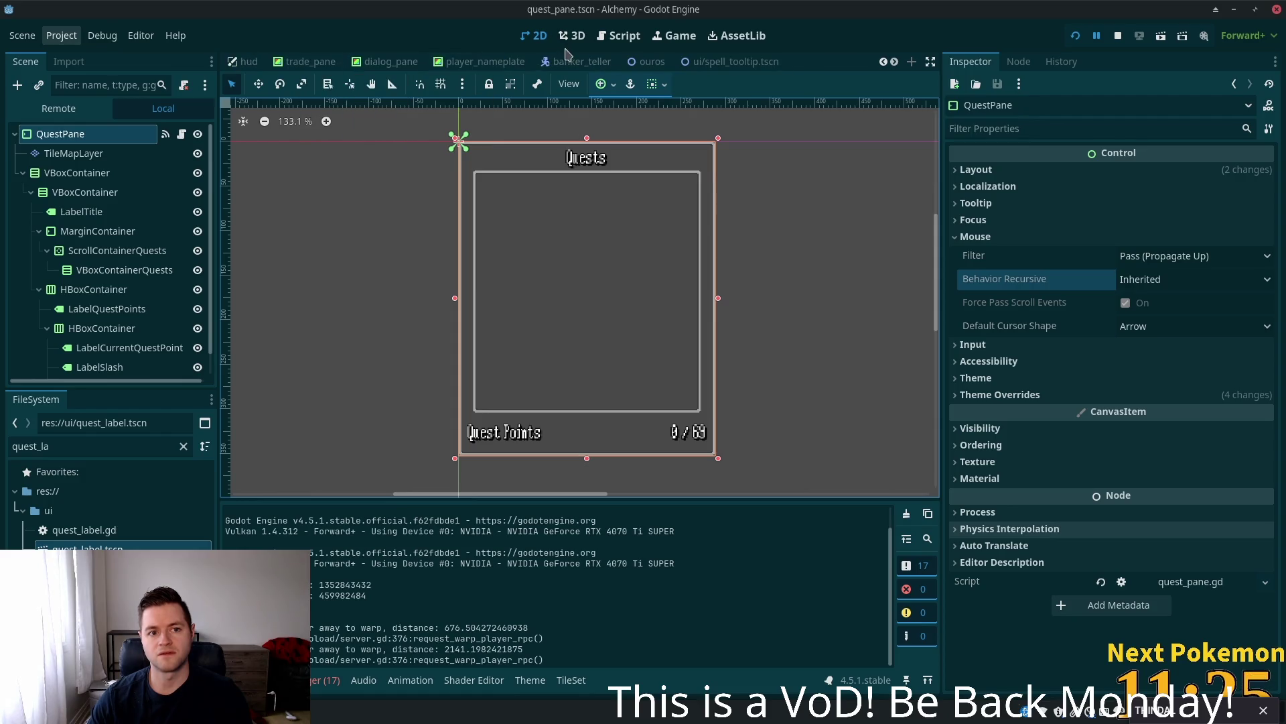
- From the hud scene, open the UiButtons scene and open QuestButton's script, quest_button.gd
scroll(545, 72, up, 3)
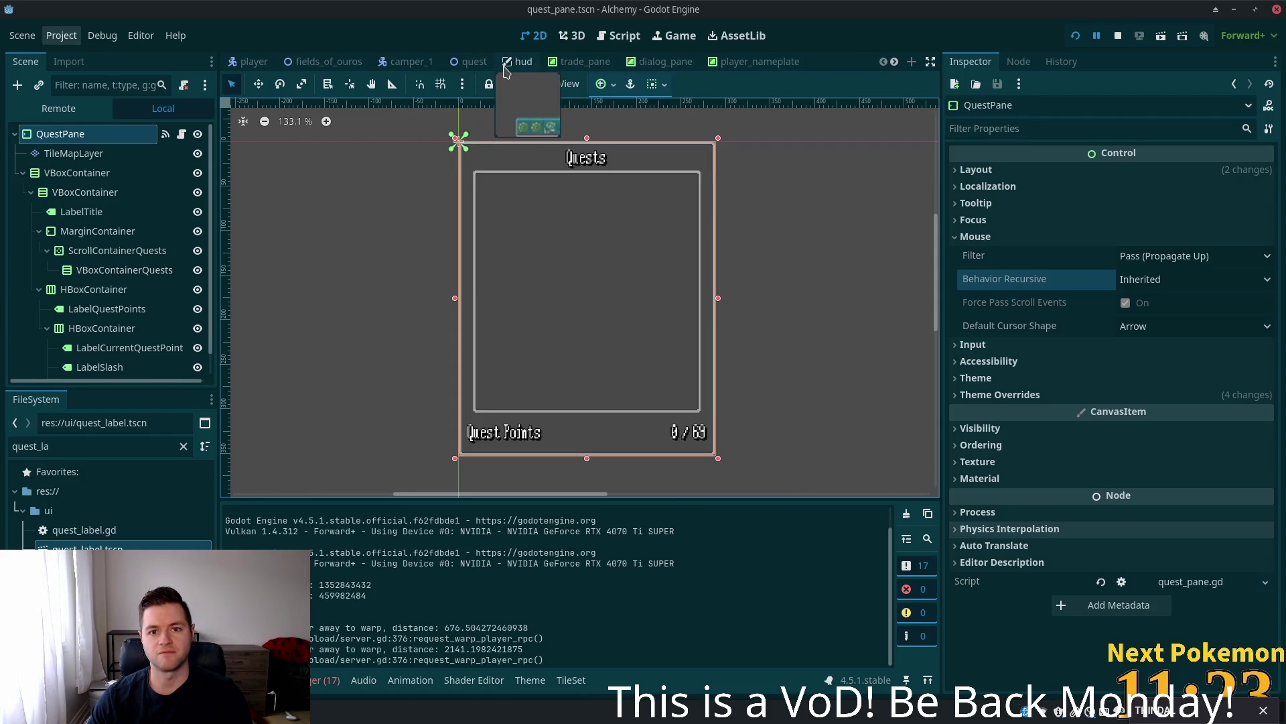
click(529, 62)
scroll(121, 288, down, 2)
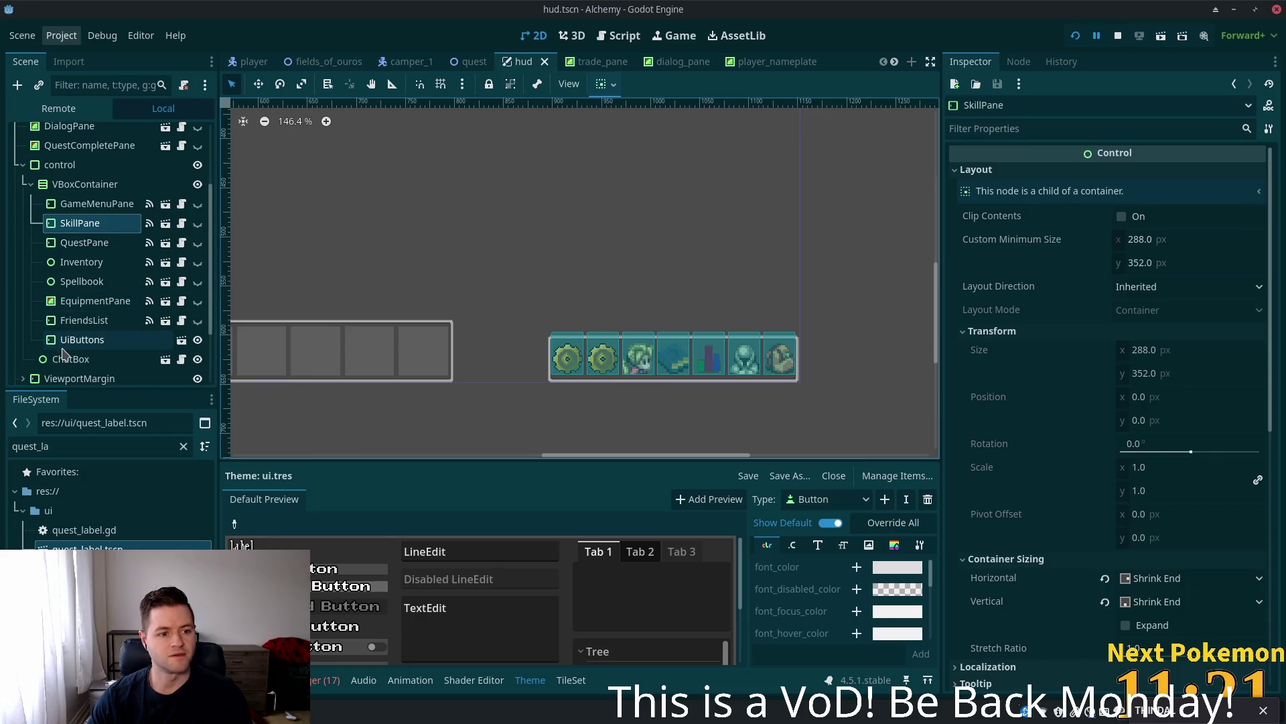
click(169, 333)
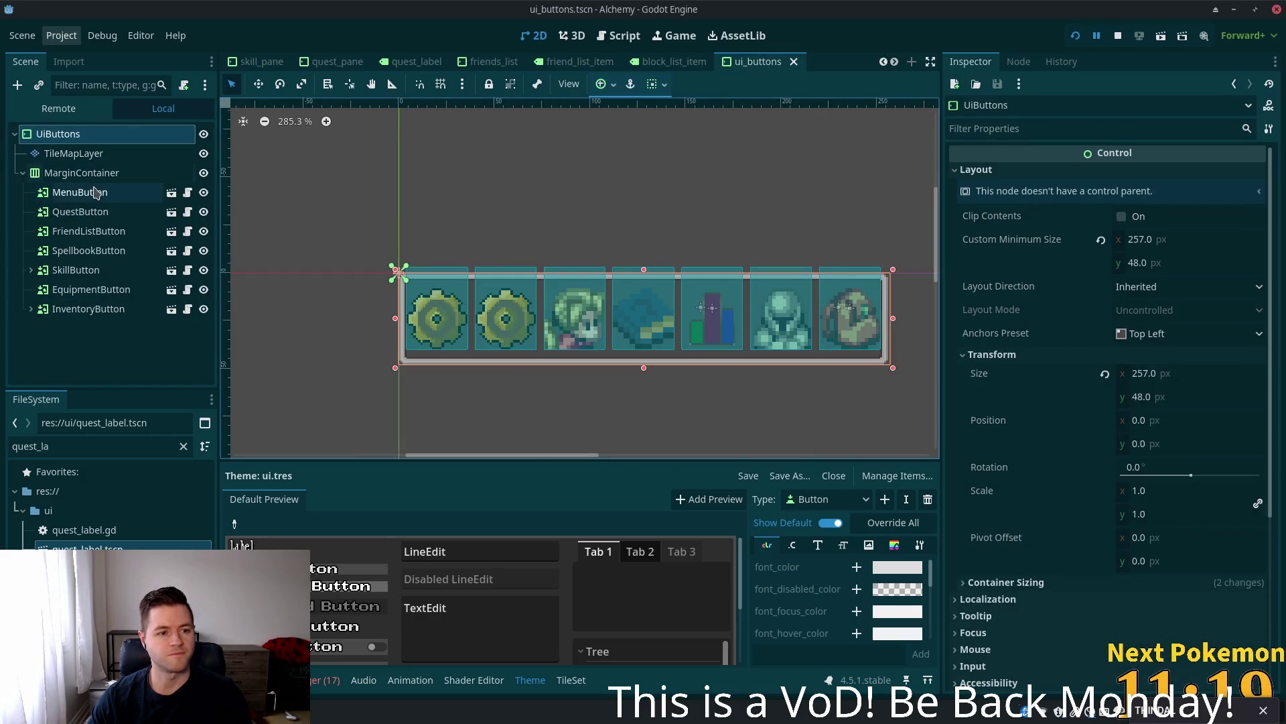
click(89, 211)
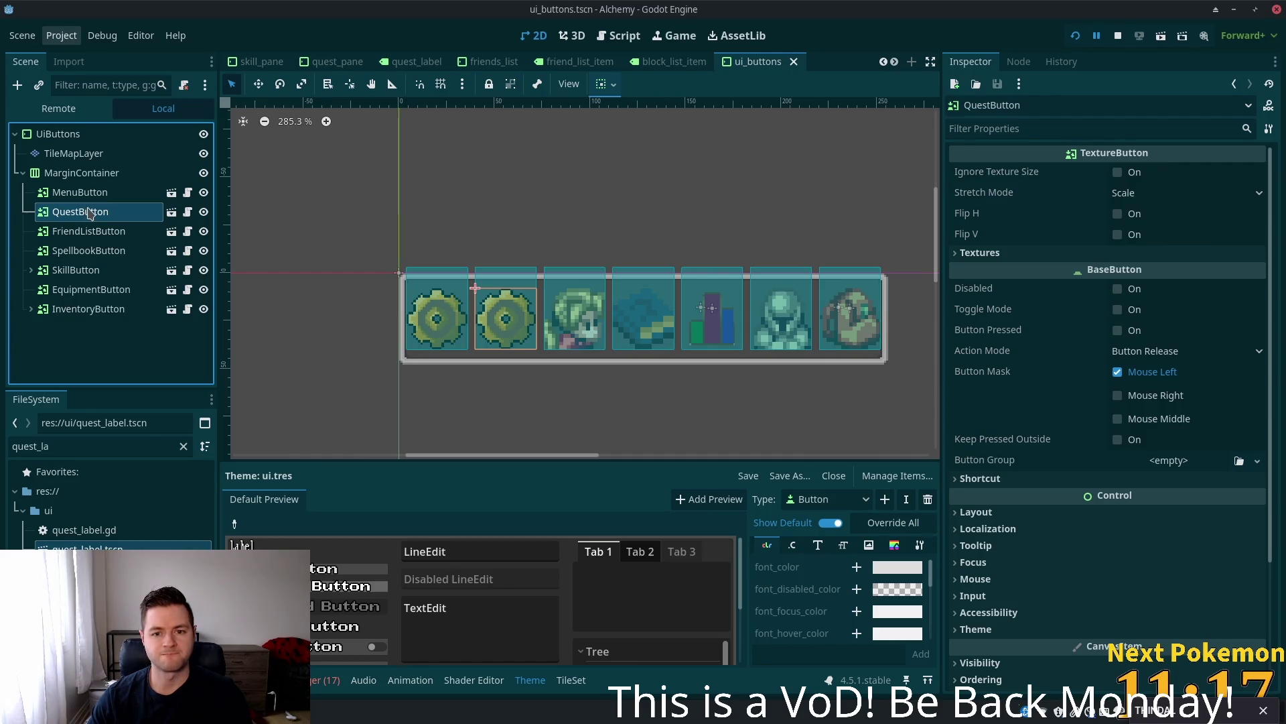
click(188, 213)
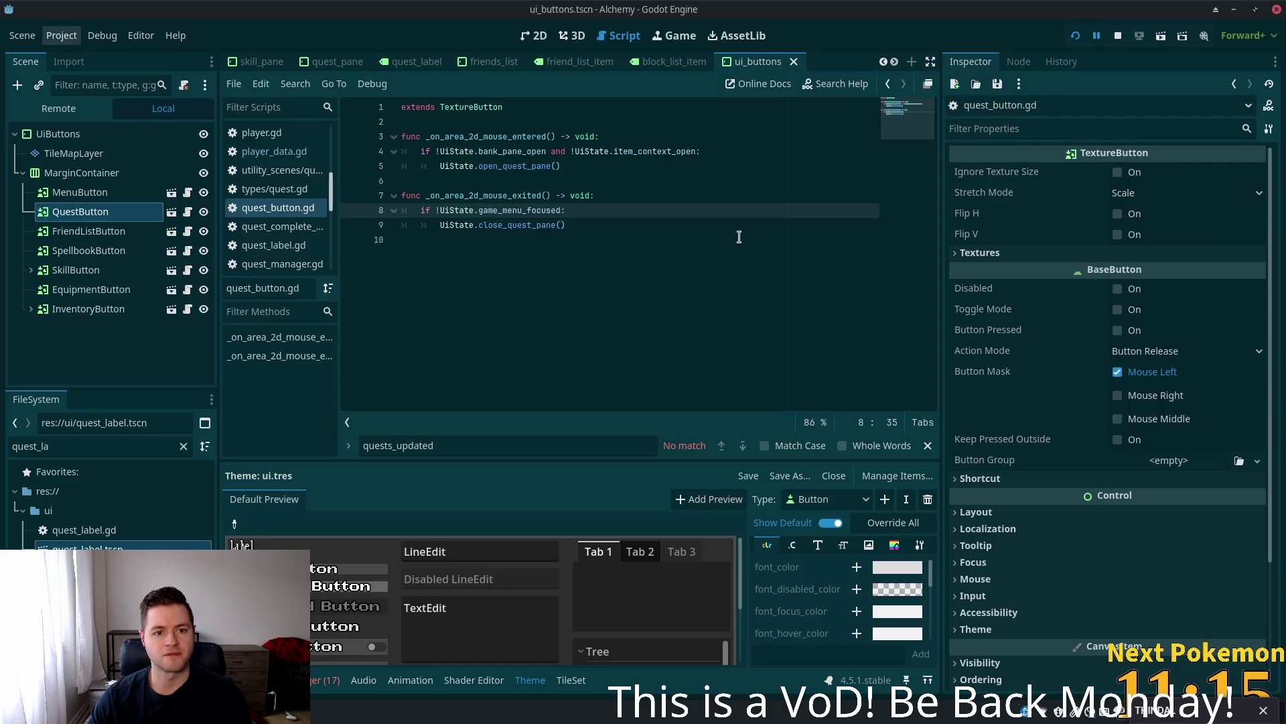
- On line 8 of quest_button.gd, change game_menu_focused to quest_pane_focused and relaunch with F5
double_click(527, 153)
double_click(682, 153)
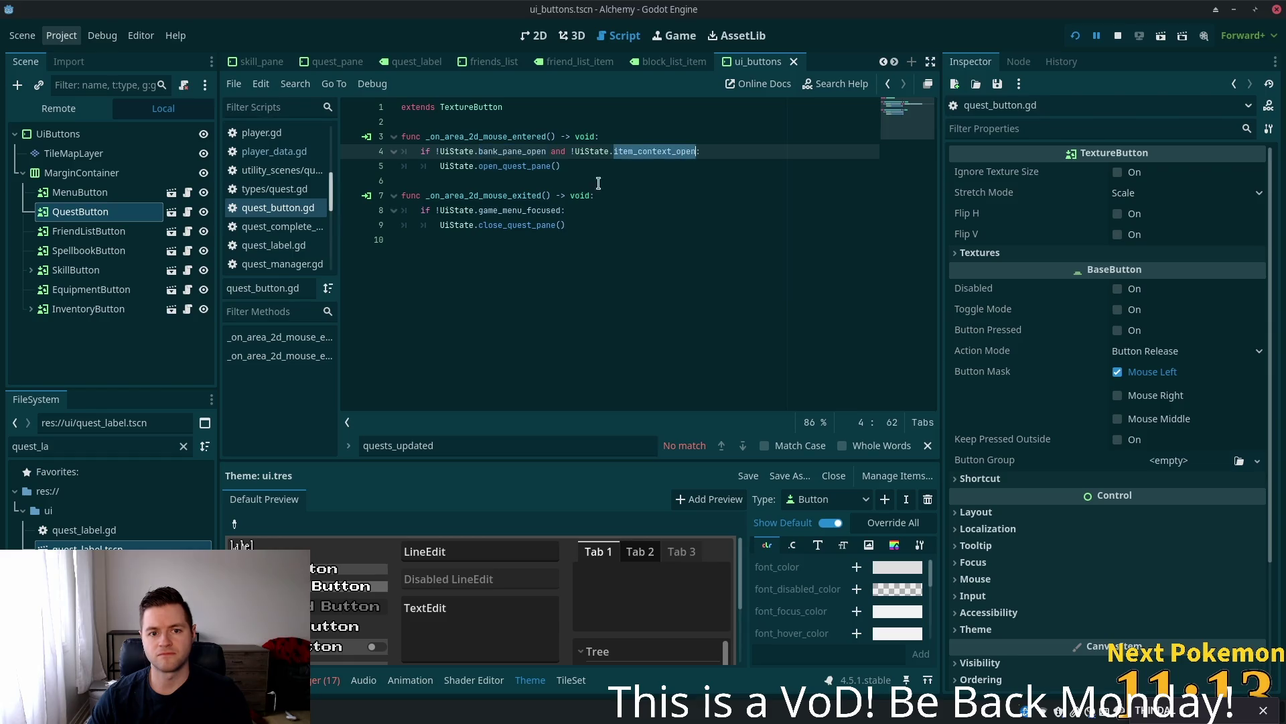
double_click(504, 212)
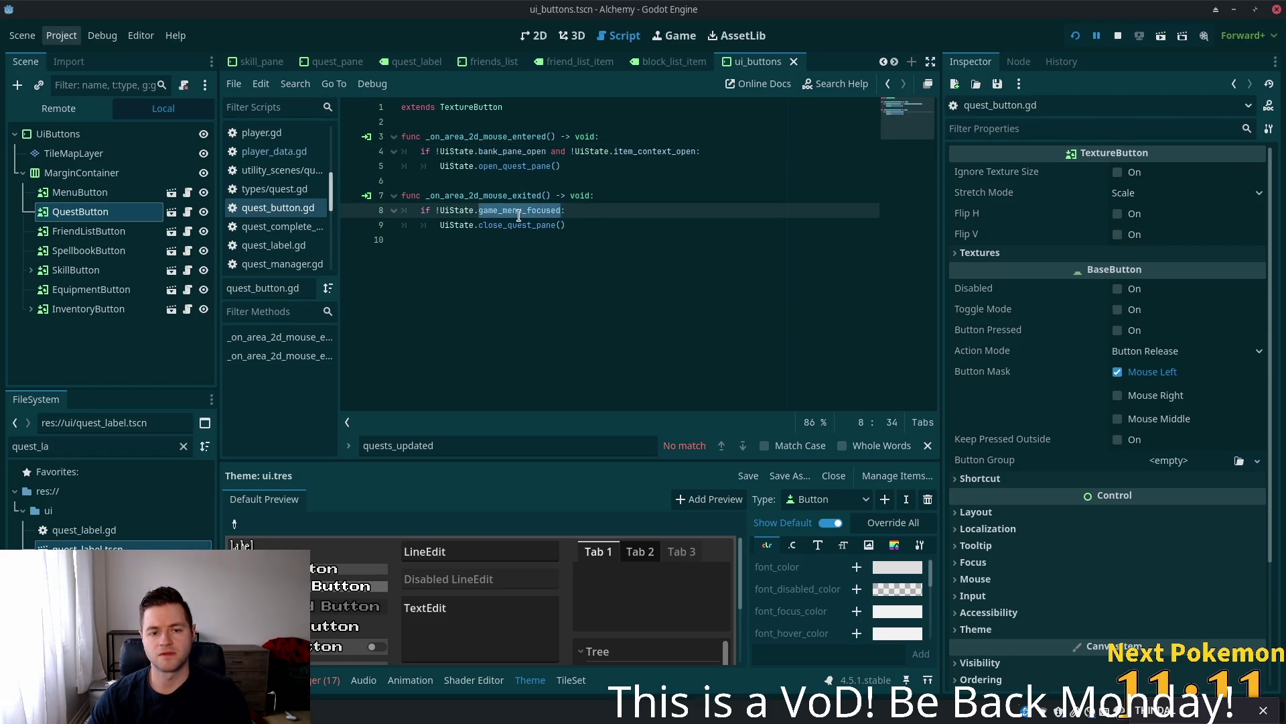
mouse_move(519, 216)
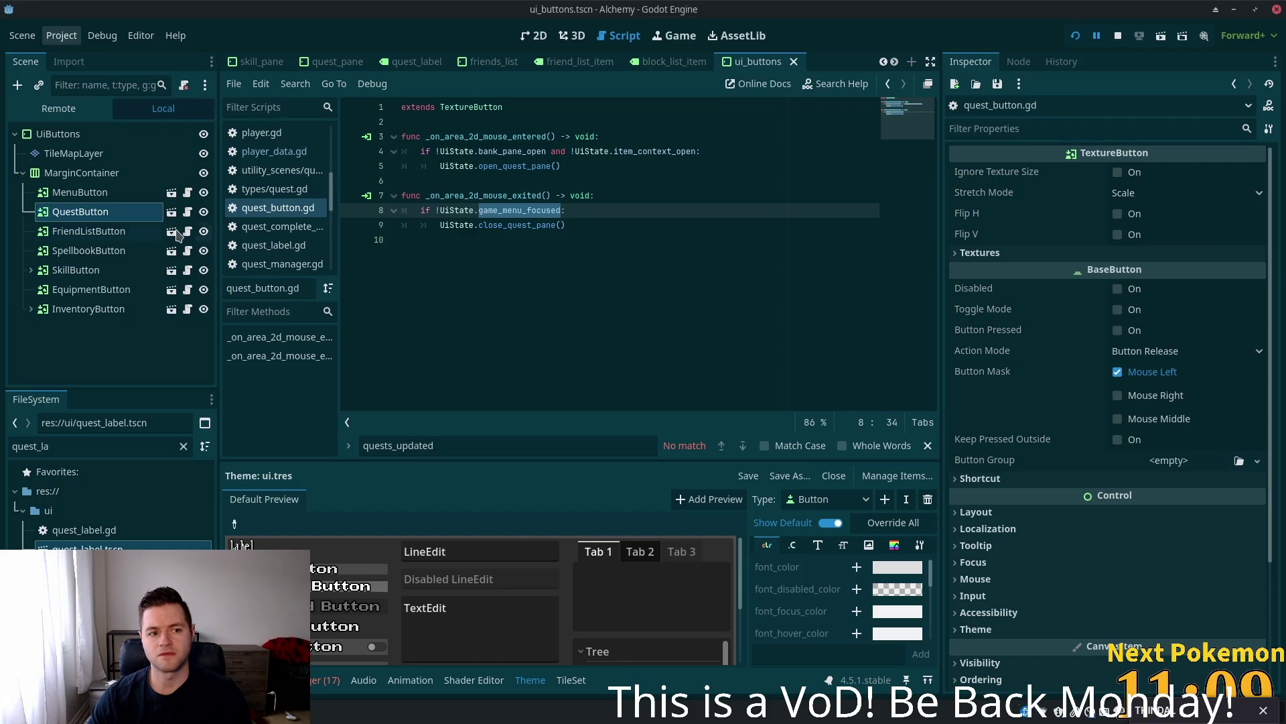
click(518, 211)
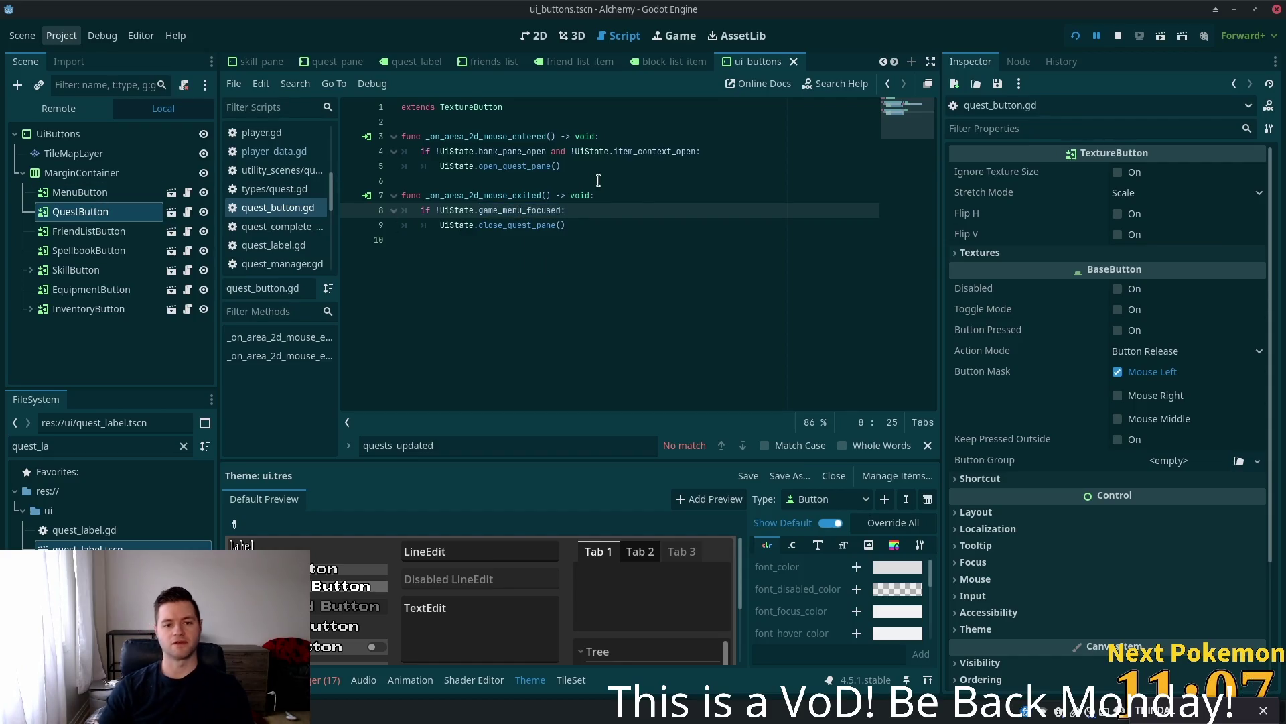
key(ctrl+shift+Left)
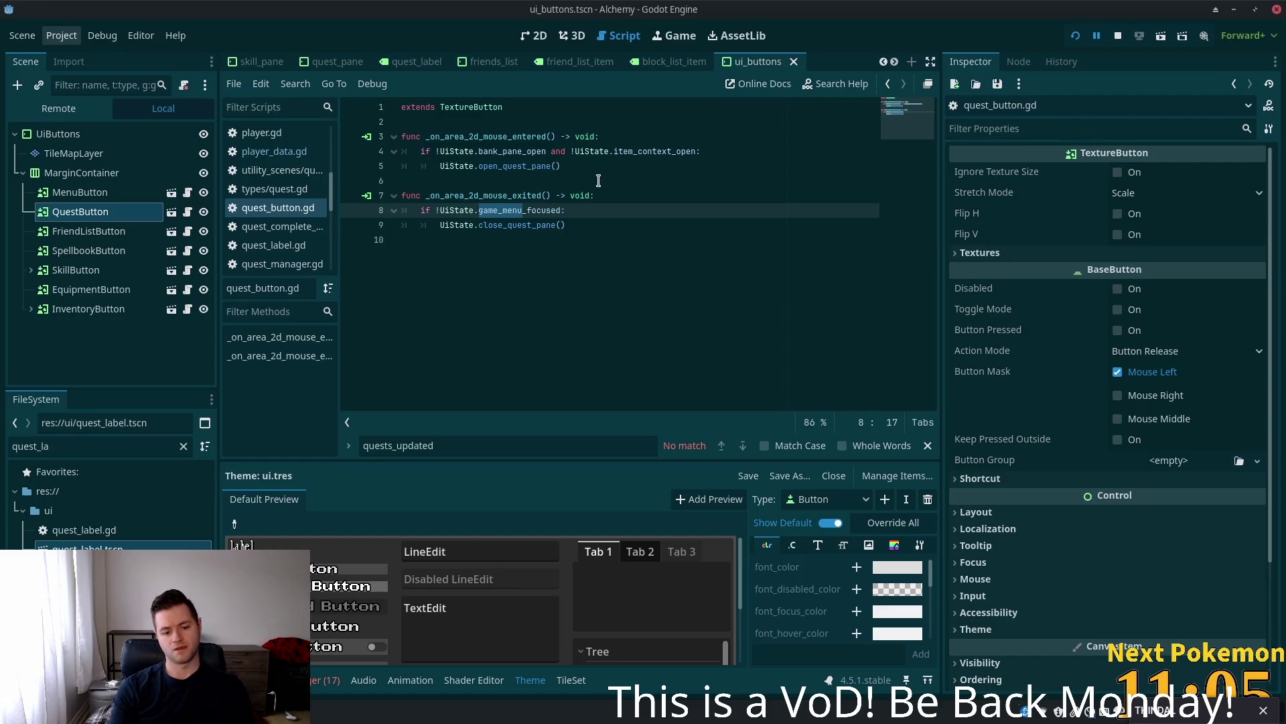
text(quest)
text(_pane)
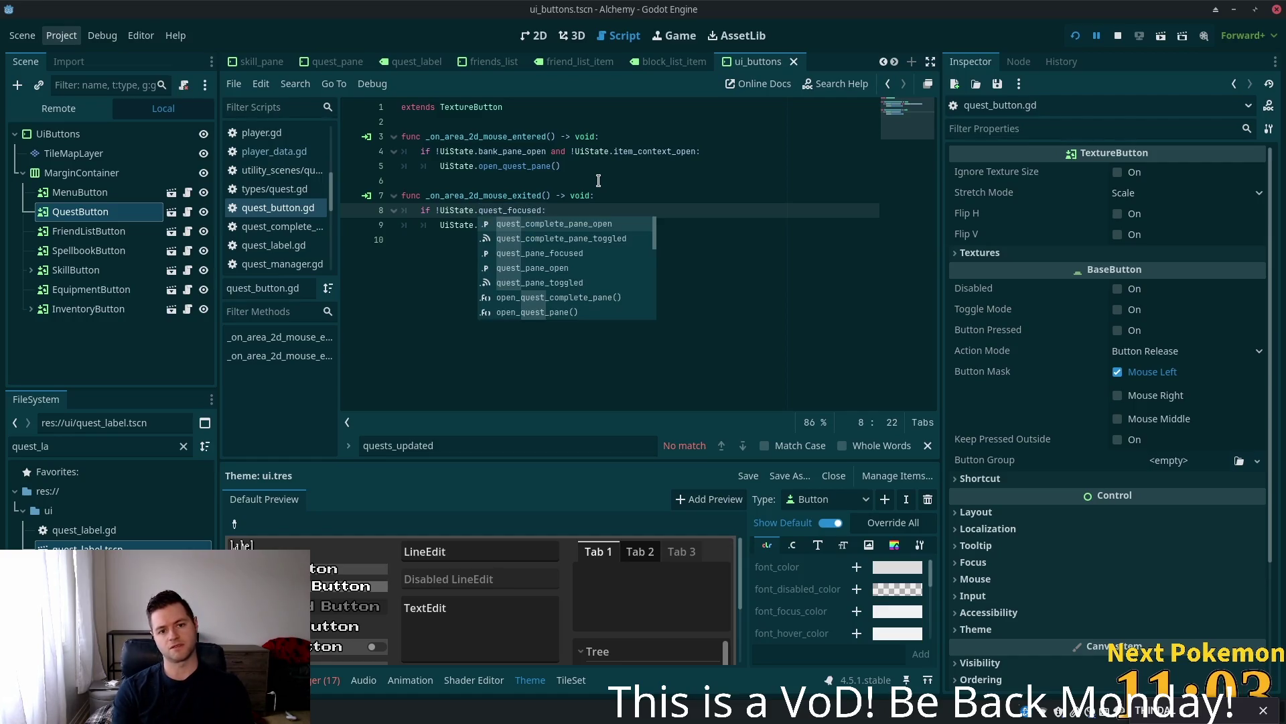
key(F5)
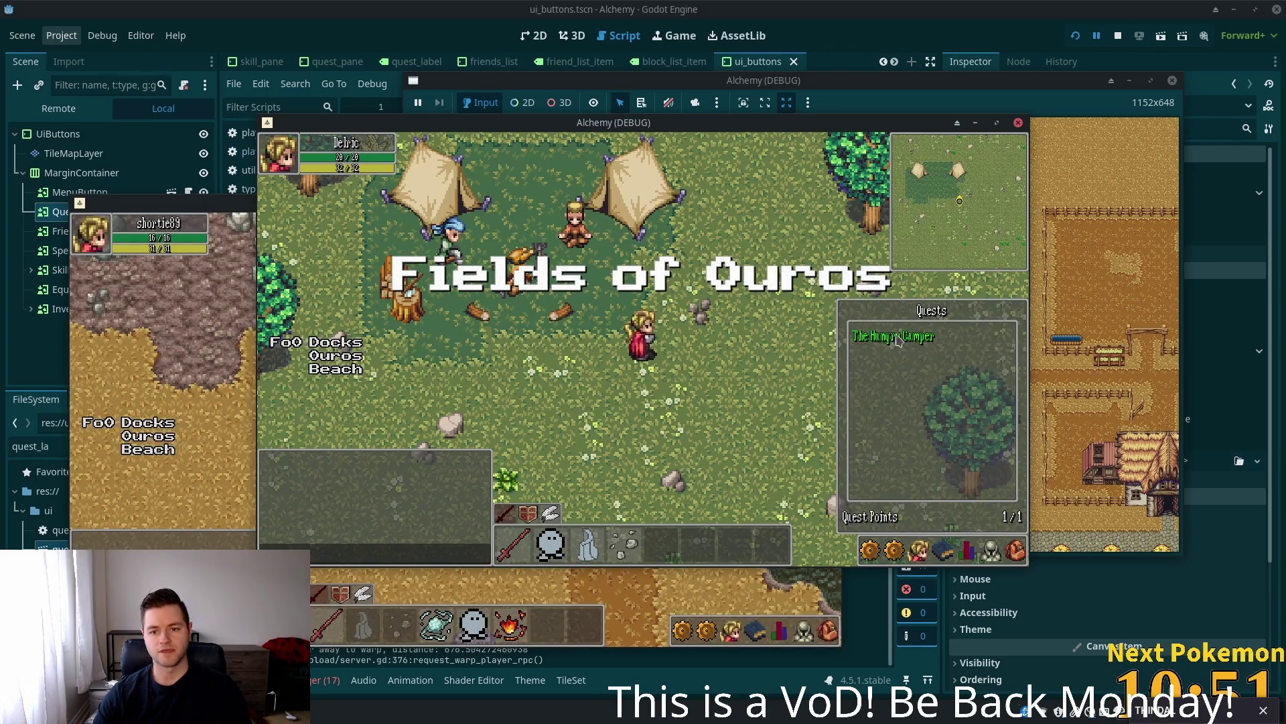
- Toggle the Quests panel with Escape and Q, then open and close the skills panel
key(Escape)
key(q)
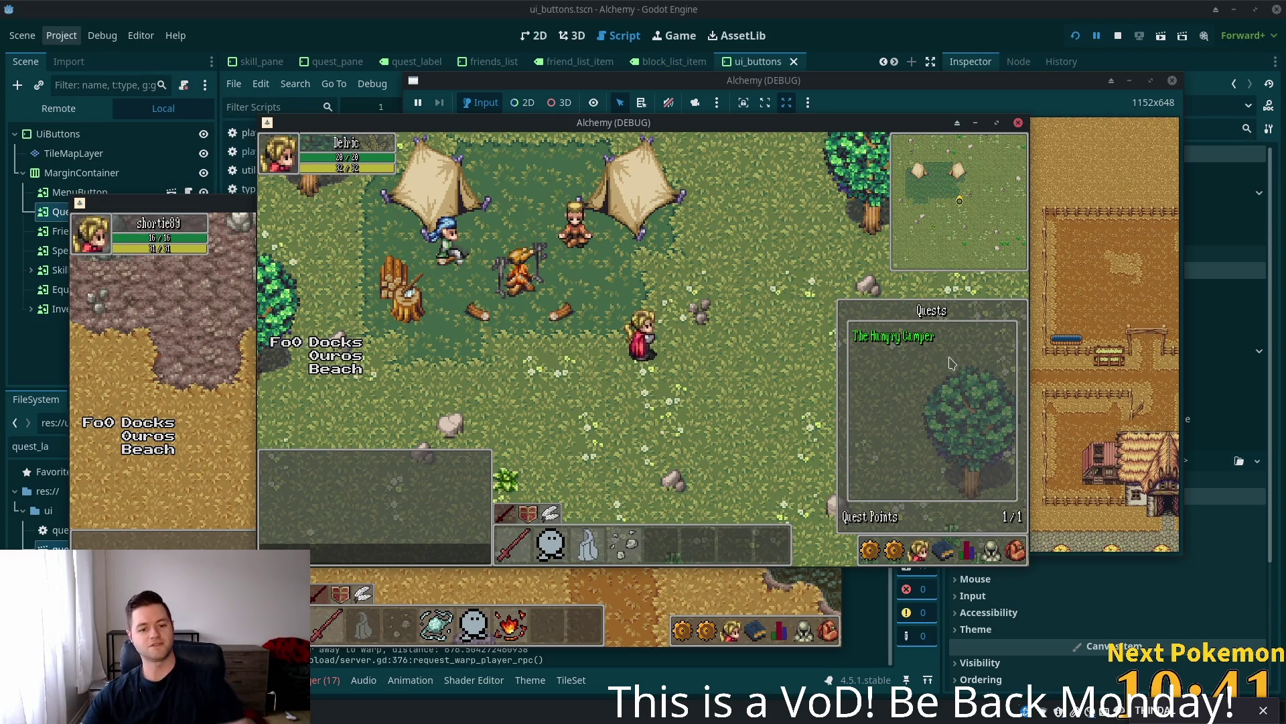
key(Escape)
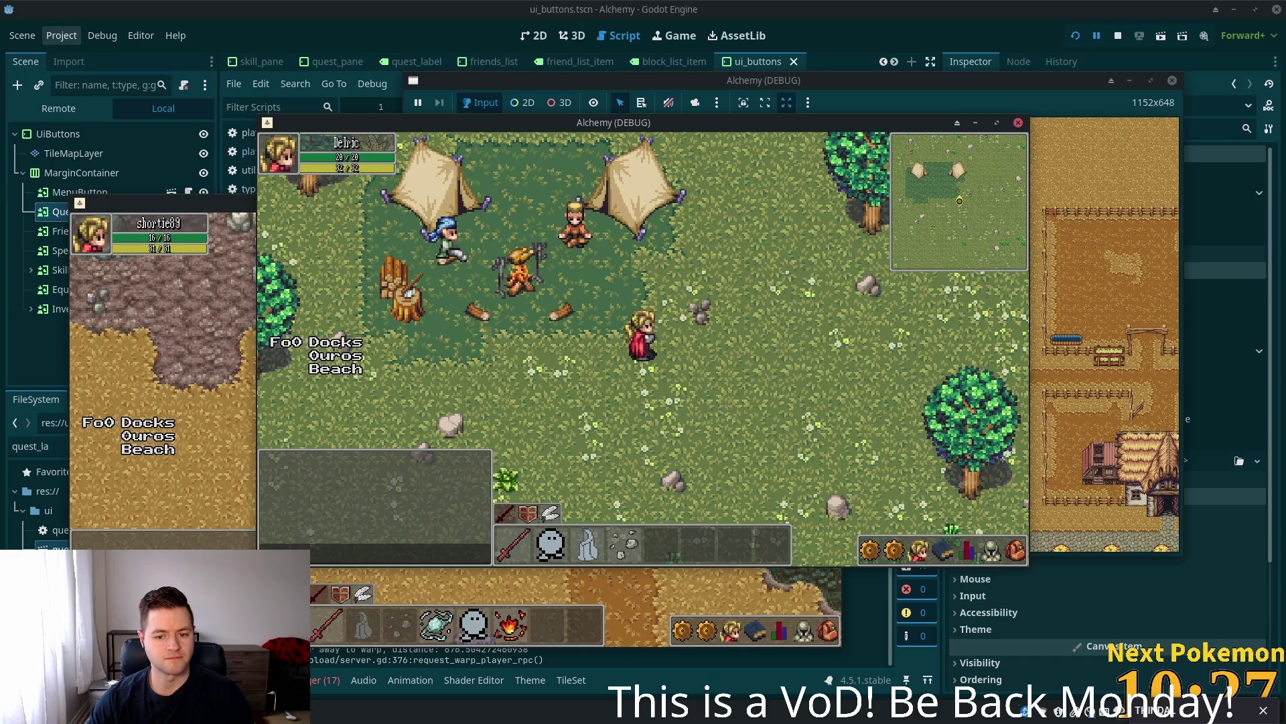
click(941, 554)
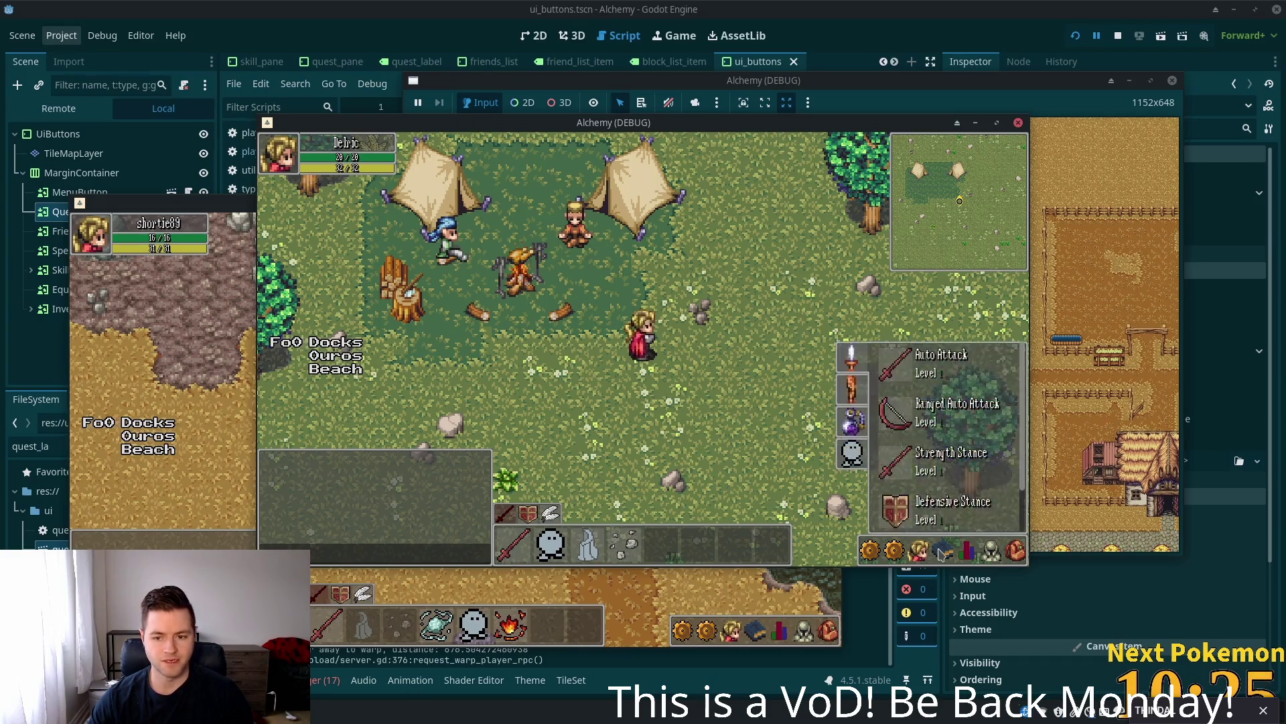
click(942, 553)
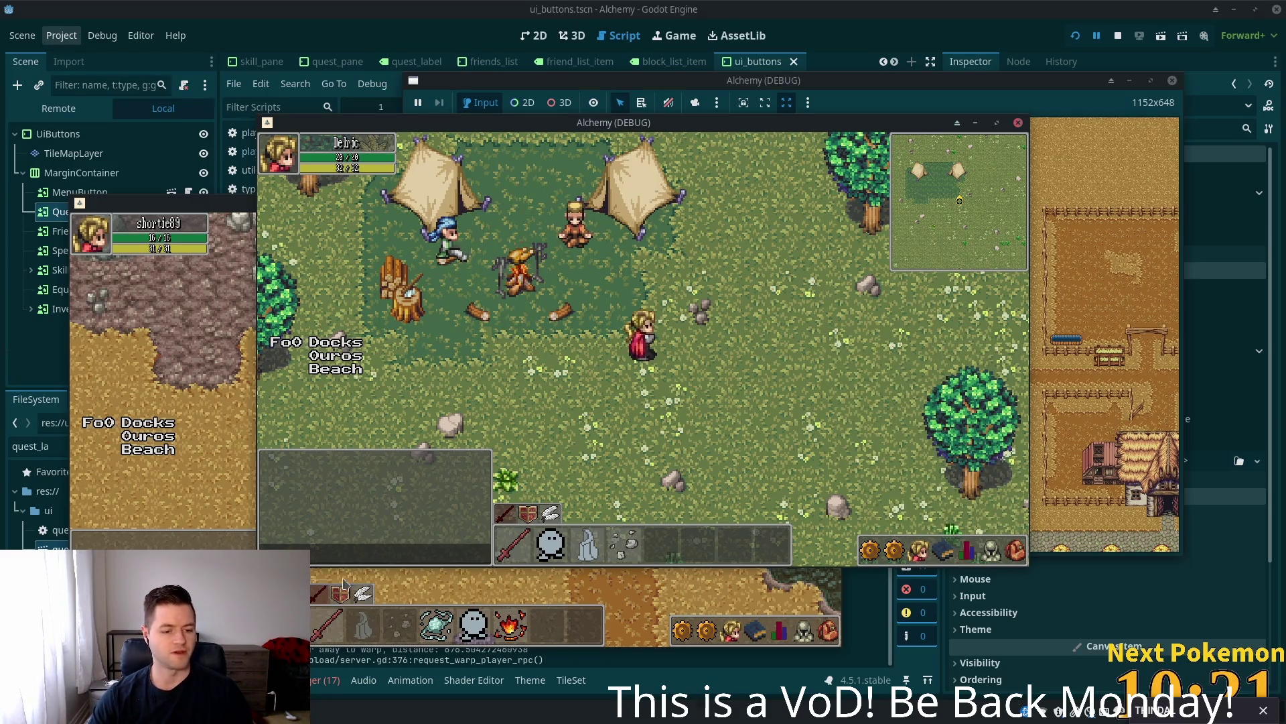
- Launch the Thunar file manager from the application menu
key(super)
key(Down)
key(Return)
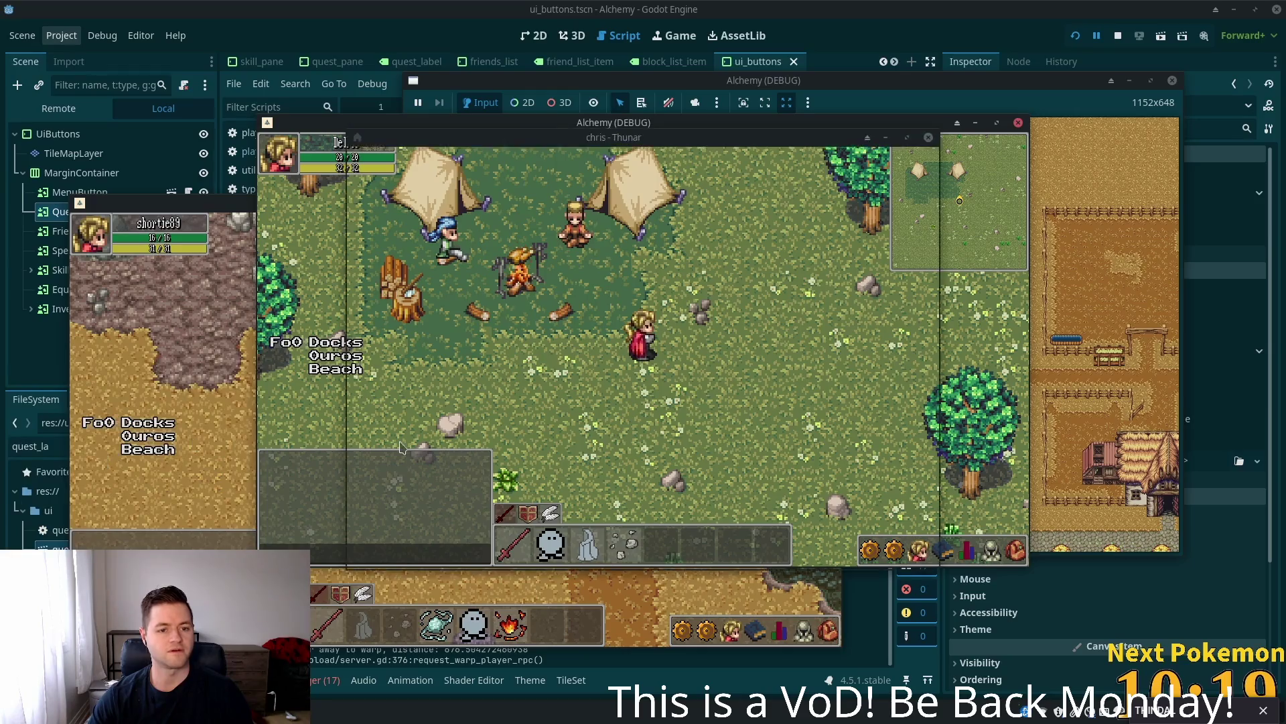
- Browse Game Assets, peek into the 18.10b - Village Accessories 2.2 folder, and go back
click(398, 334)
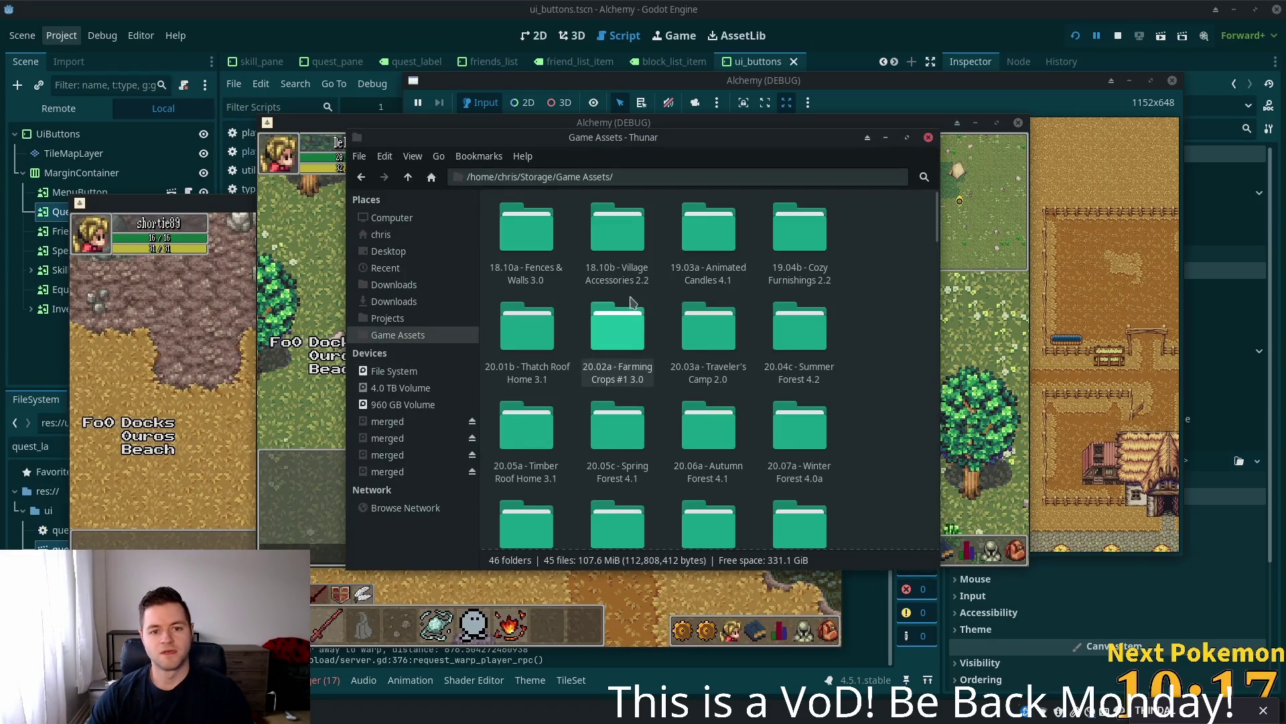
double_click(637, 244)
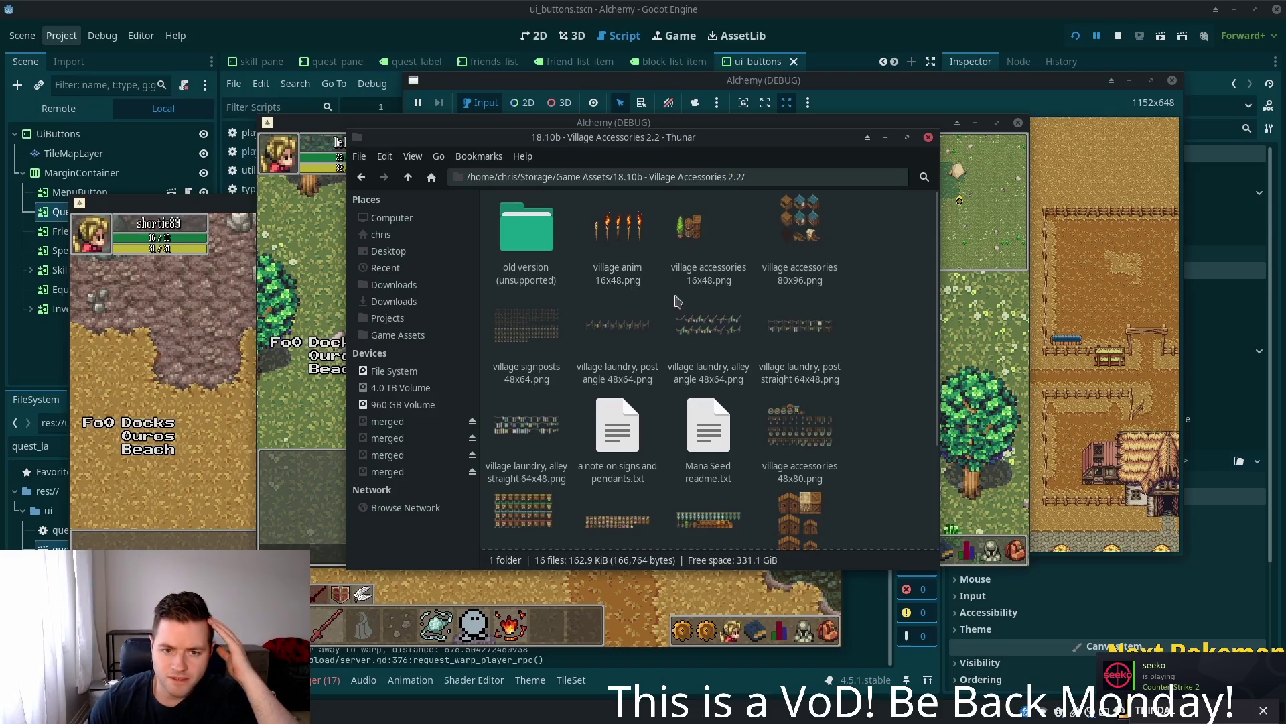
scroll(709, 324, down, 3)
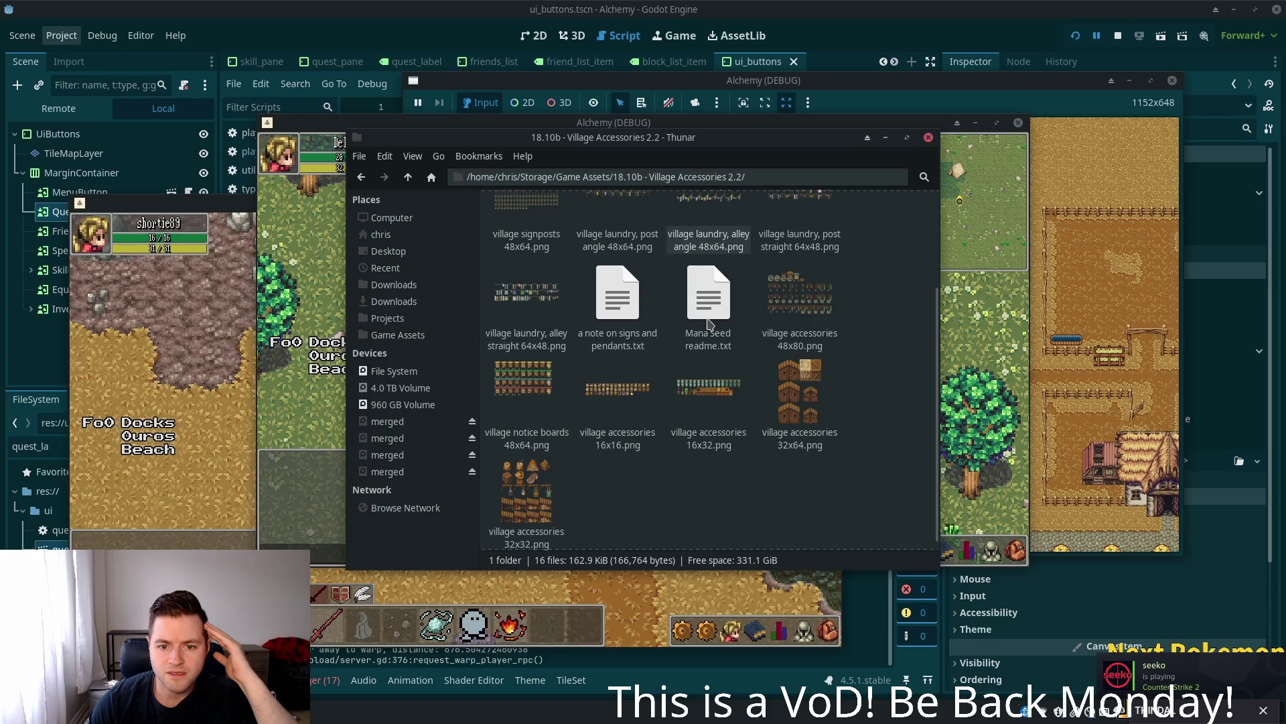
scroll(709, 324, up, 2)
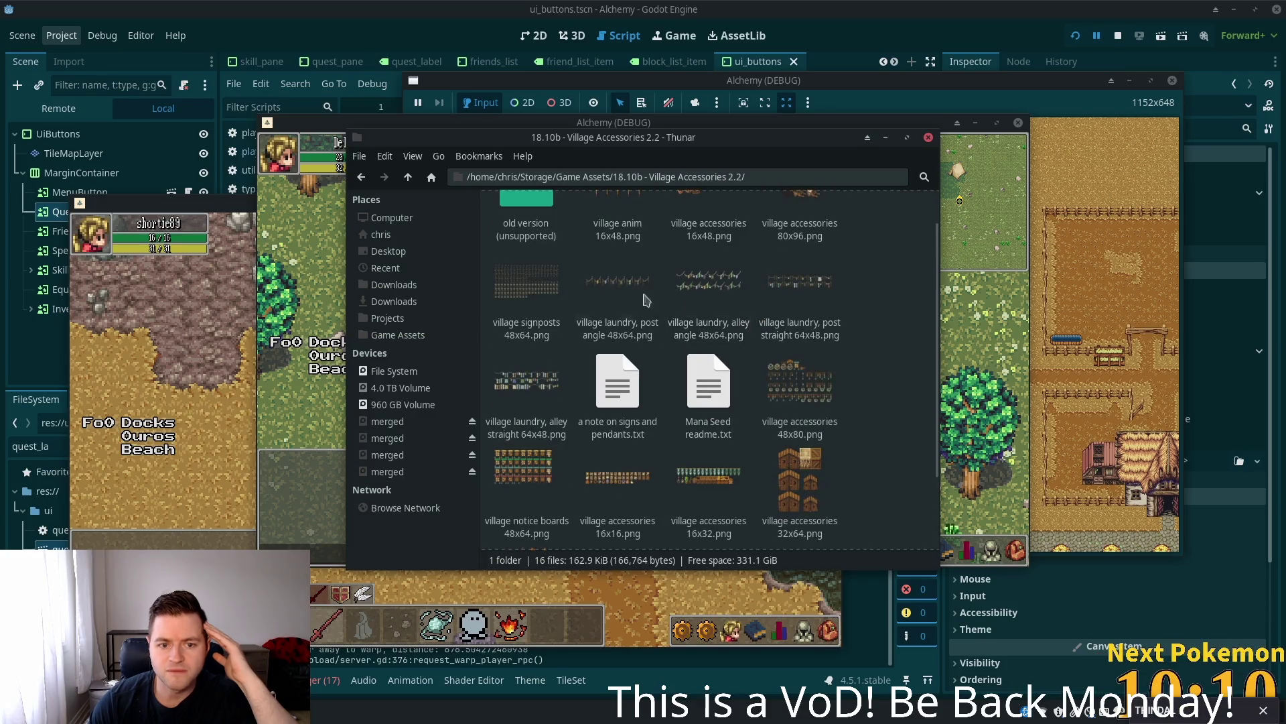
click(408, 178)
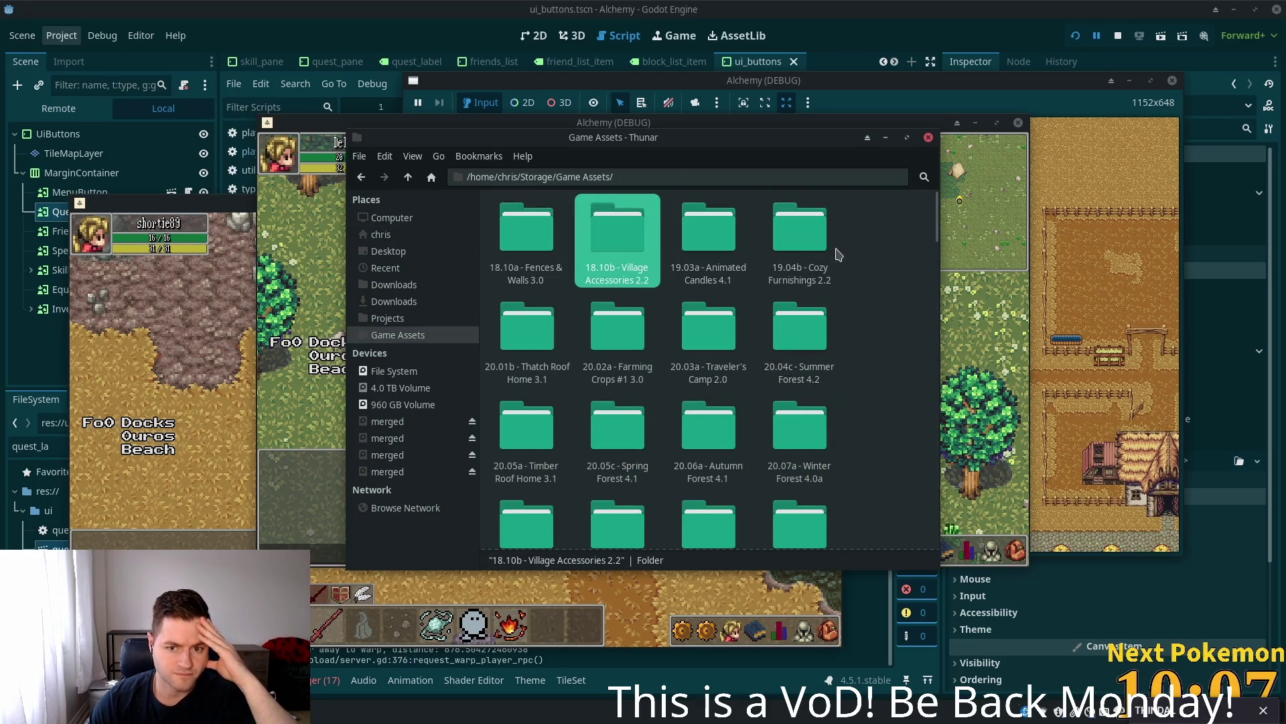
- Open 19.04b - Cozy Furnishings 2.2 and preview the 16x32, 32x32 and anim 32x32 sprite sheets
click(801, 252)
double_click(801, 252)
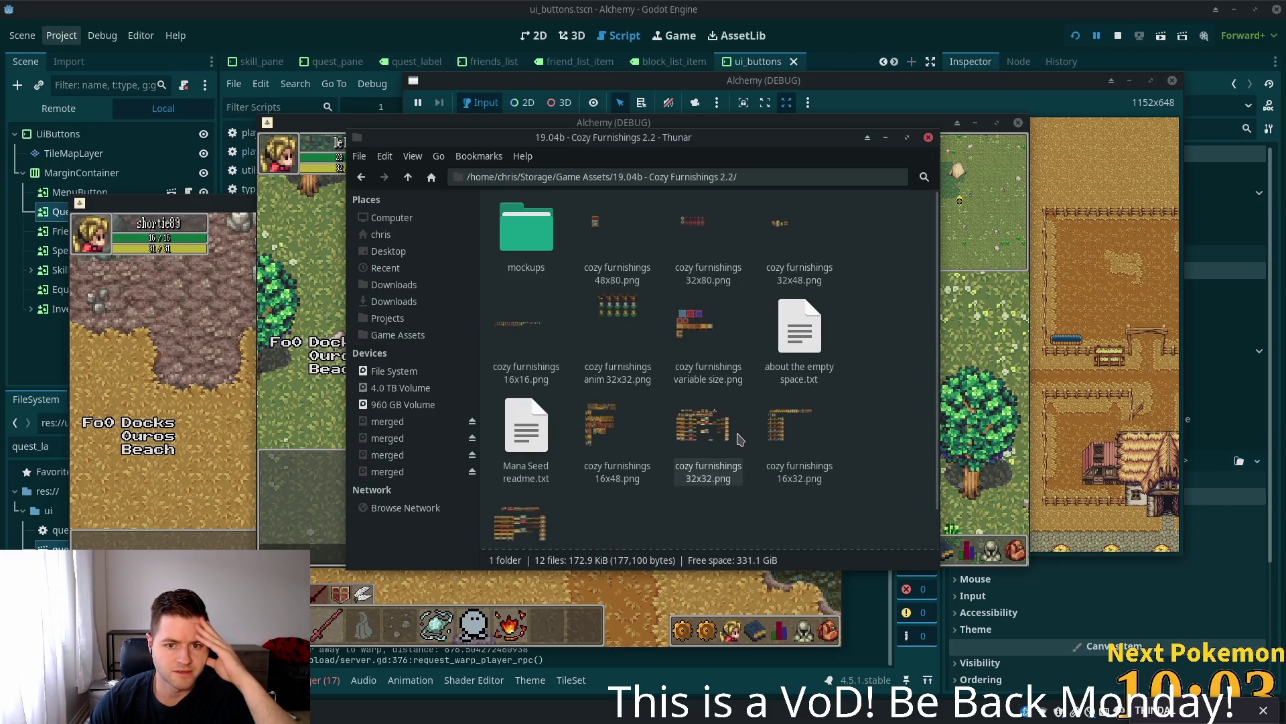
scroll(740, 439, down, 1)
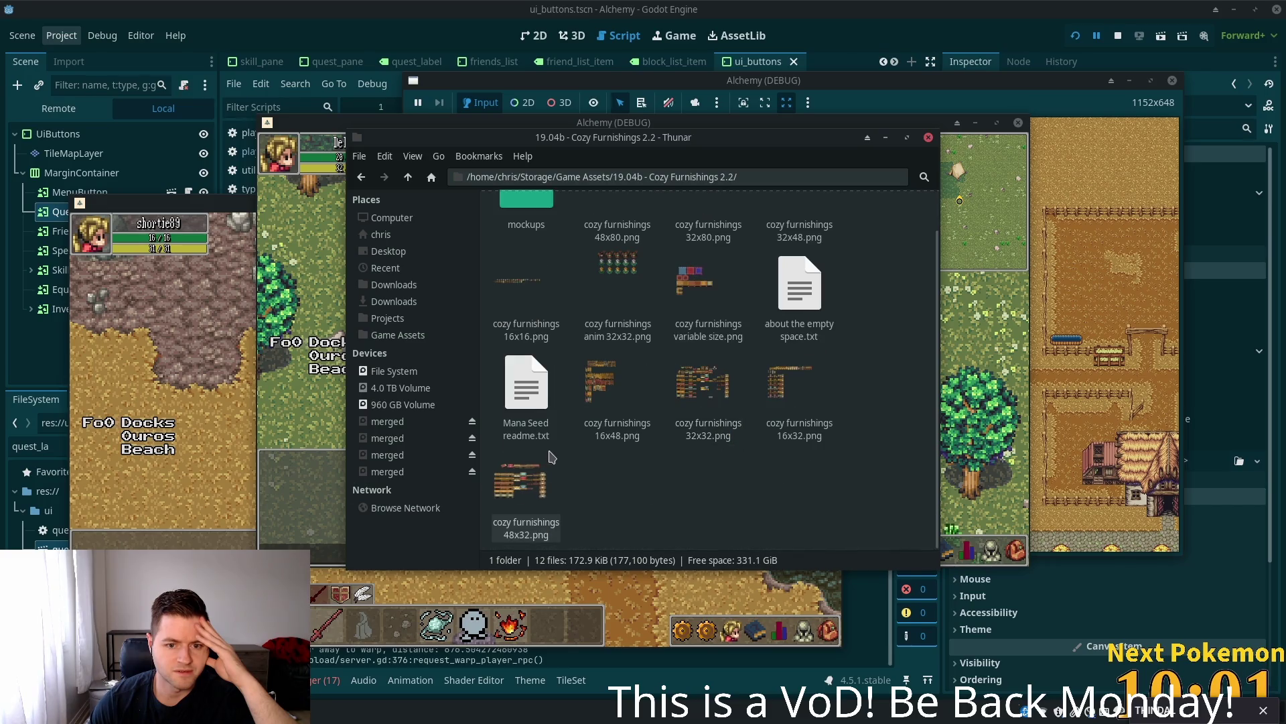
double_click(798, 378)
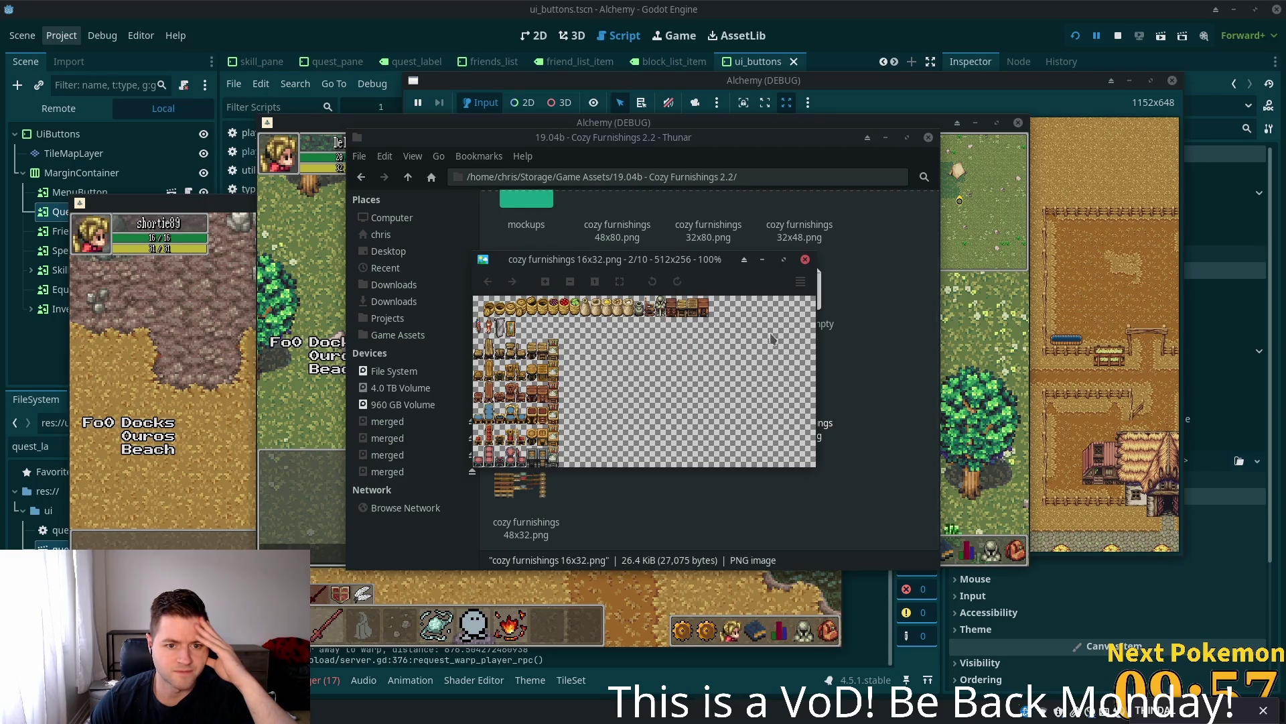
click(806, 259)
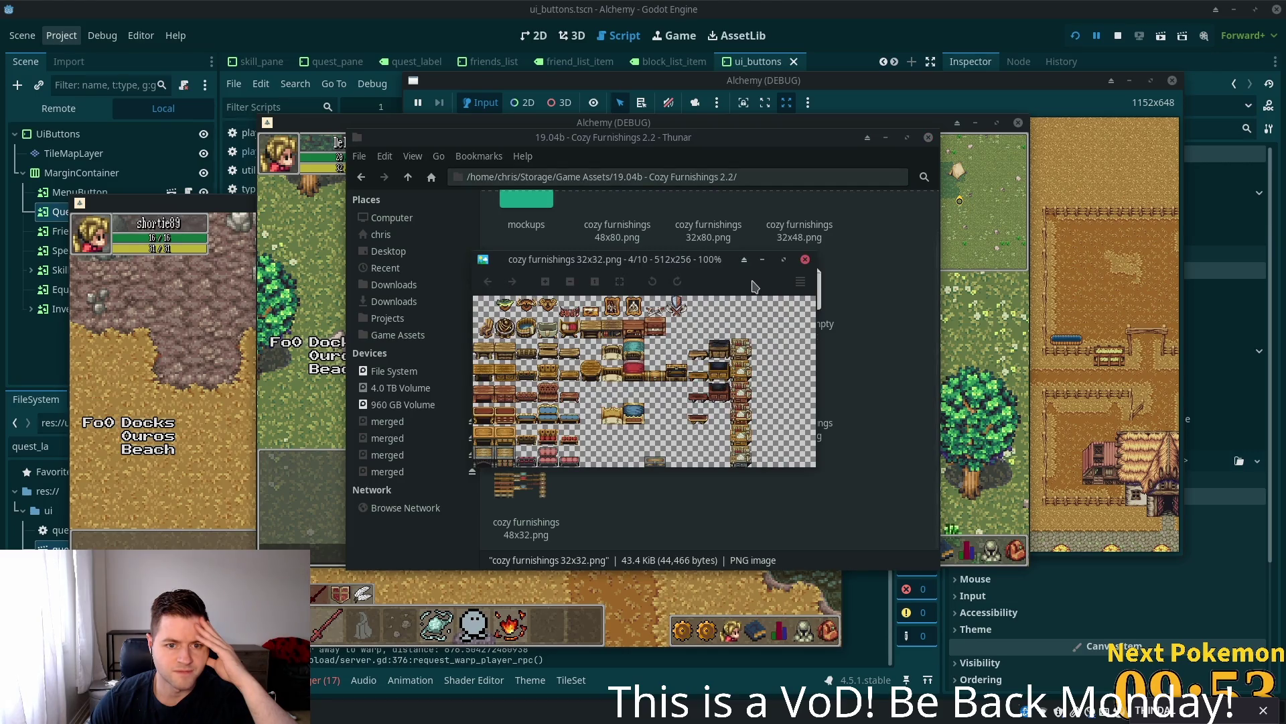
click(805, 260)
scroll(770, 288, up, 1)
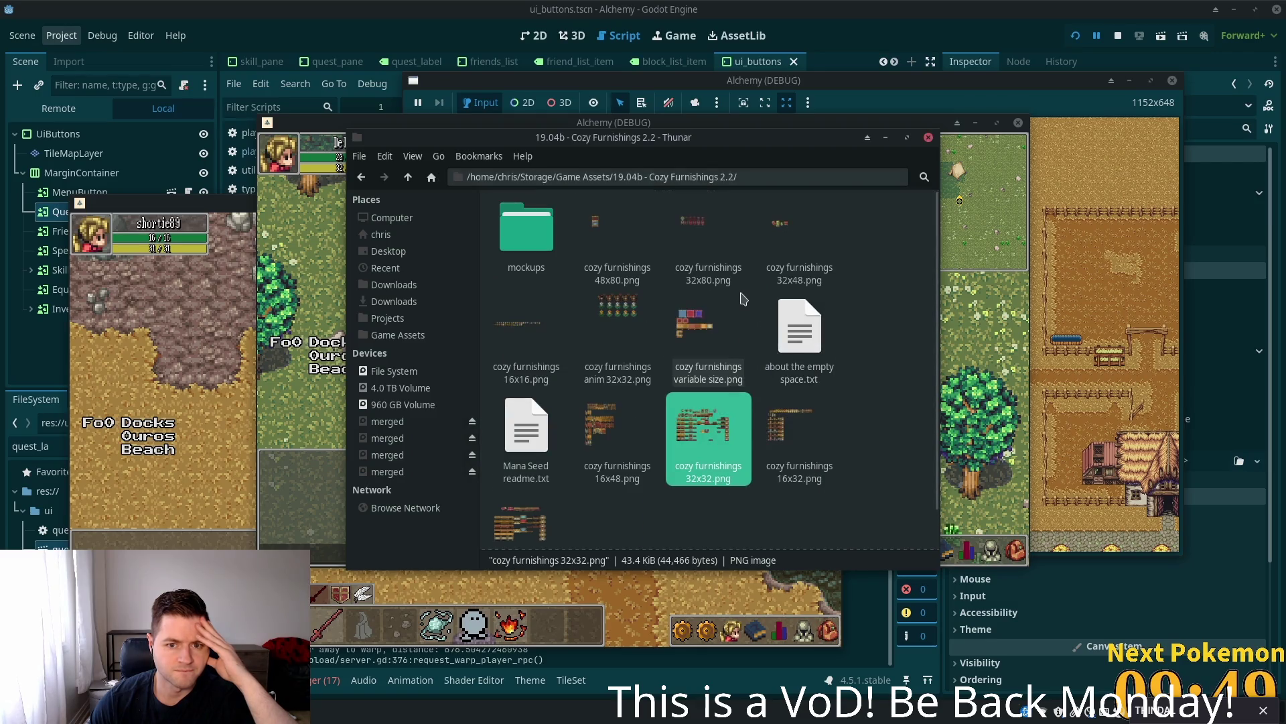
double_click(620, 326)
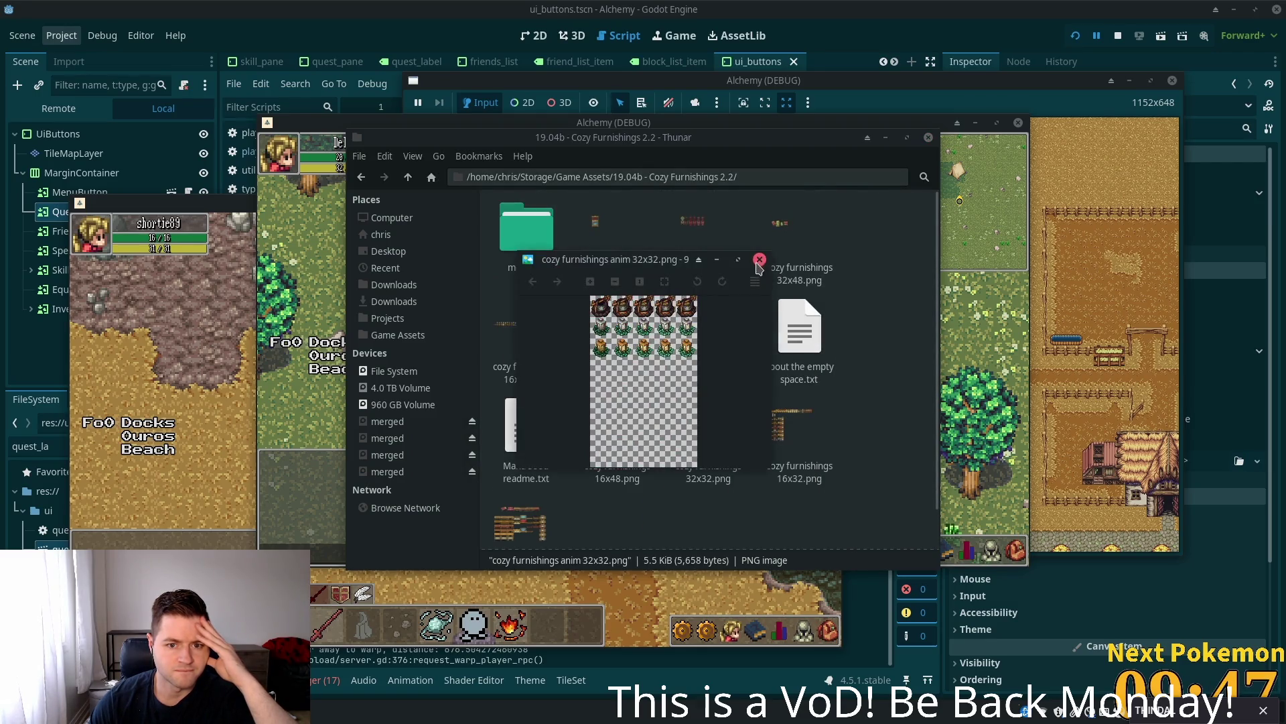
click(785, 248)
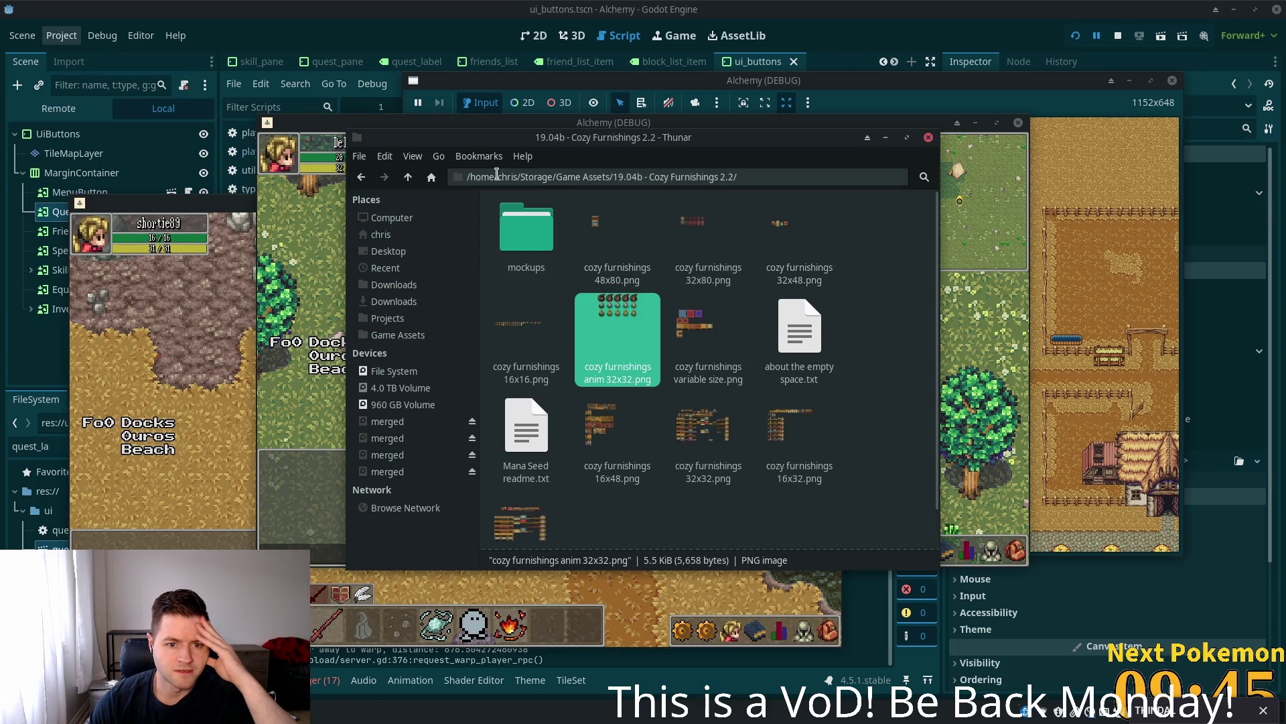
- Open cozy furnishings 16x16.png in the image viewer and zoom into the sheet
click(519, 303)
double_click(519, 303)
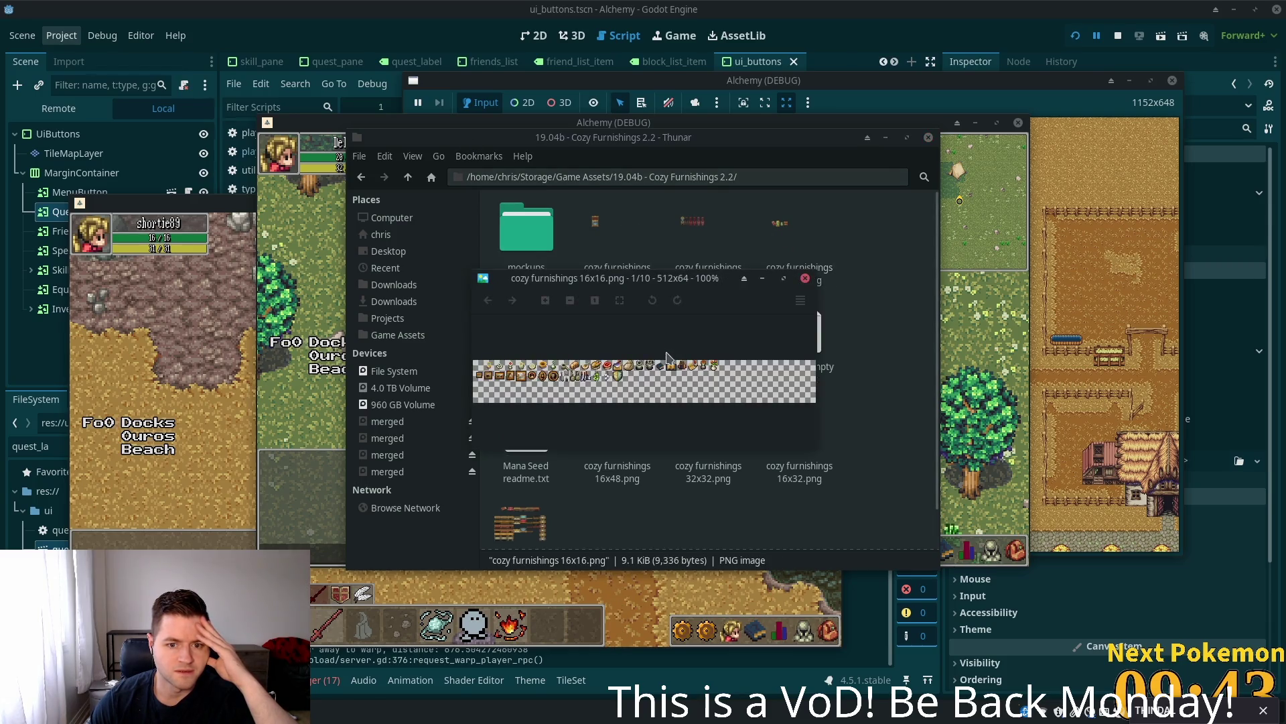
scroll(654, 386, up, 8)
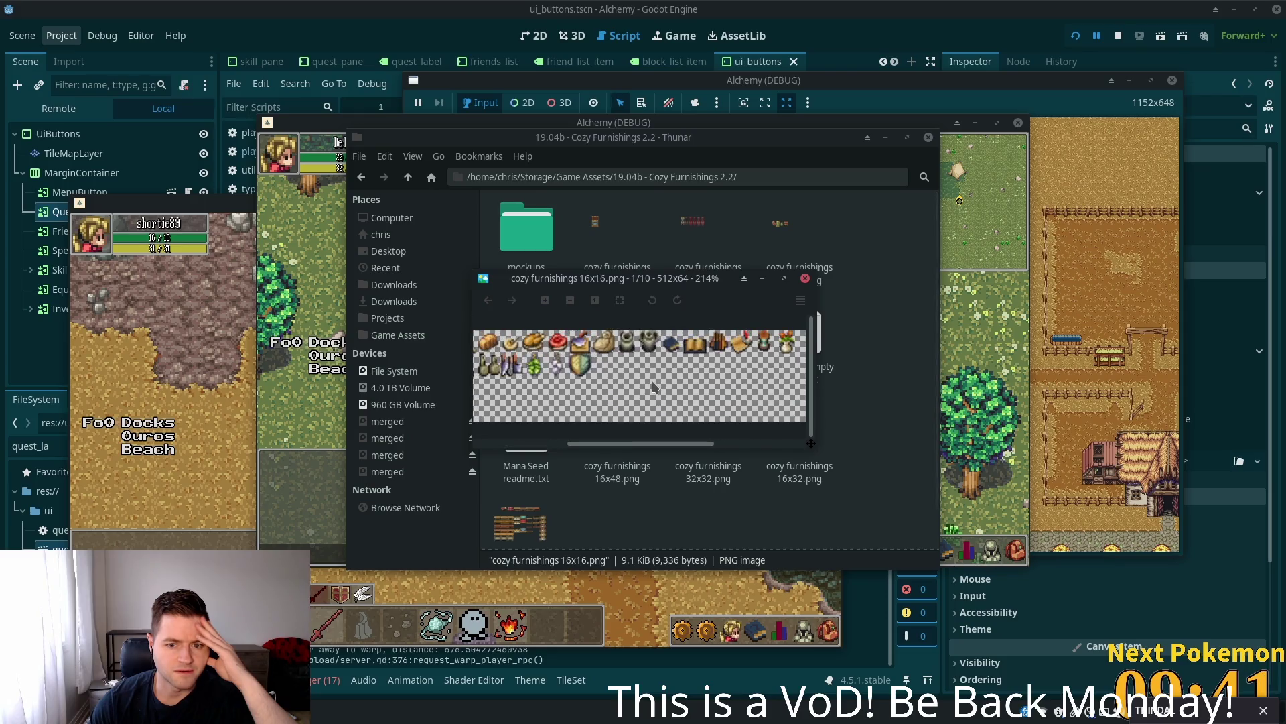
scroll(663, 385, up, 1)
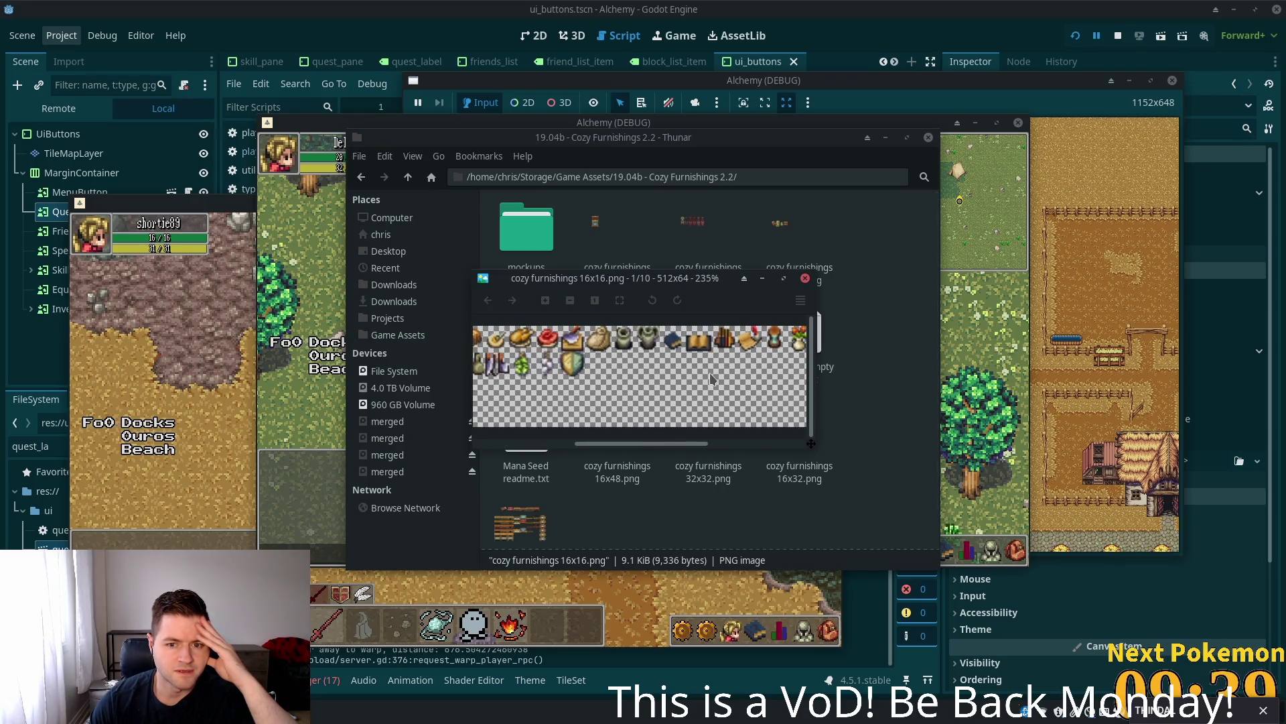
scroll(683, 369, right, 3)
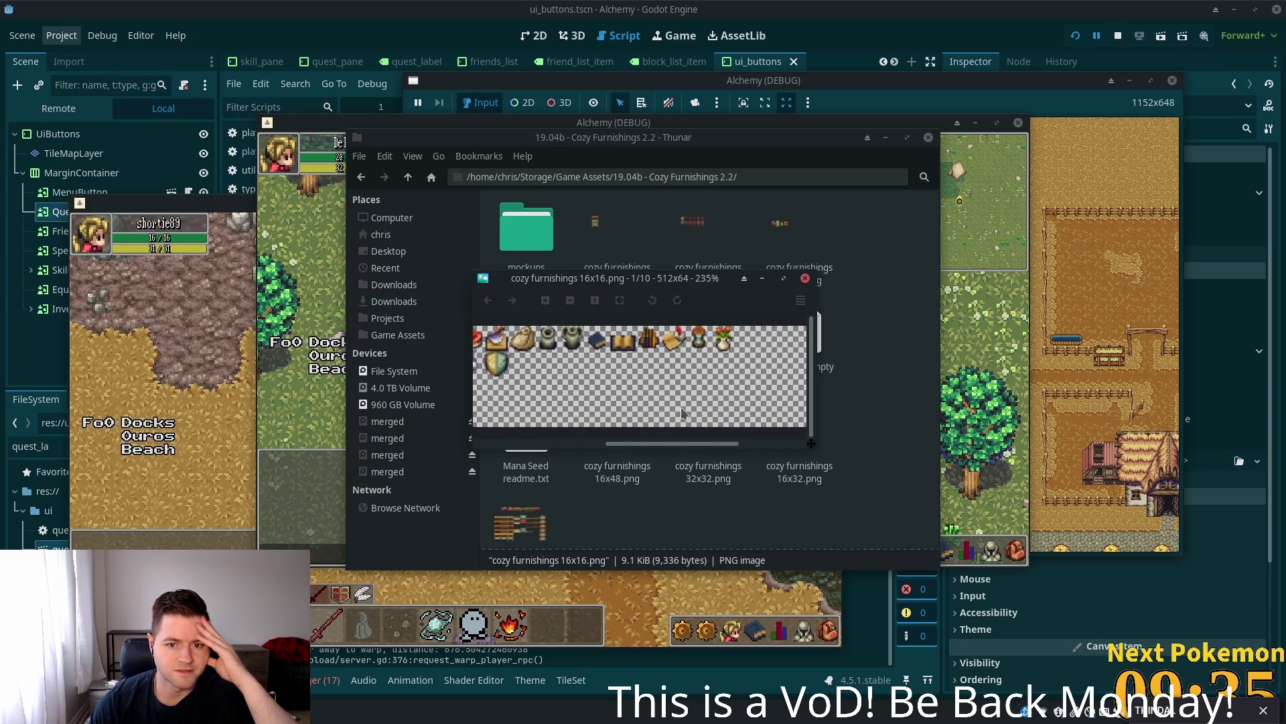
drag(697, 442, 529, 455)
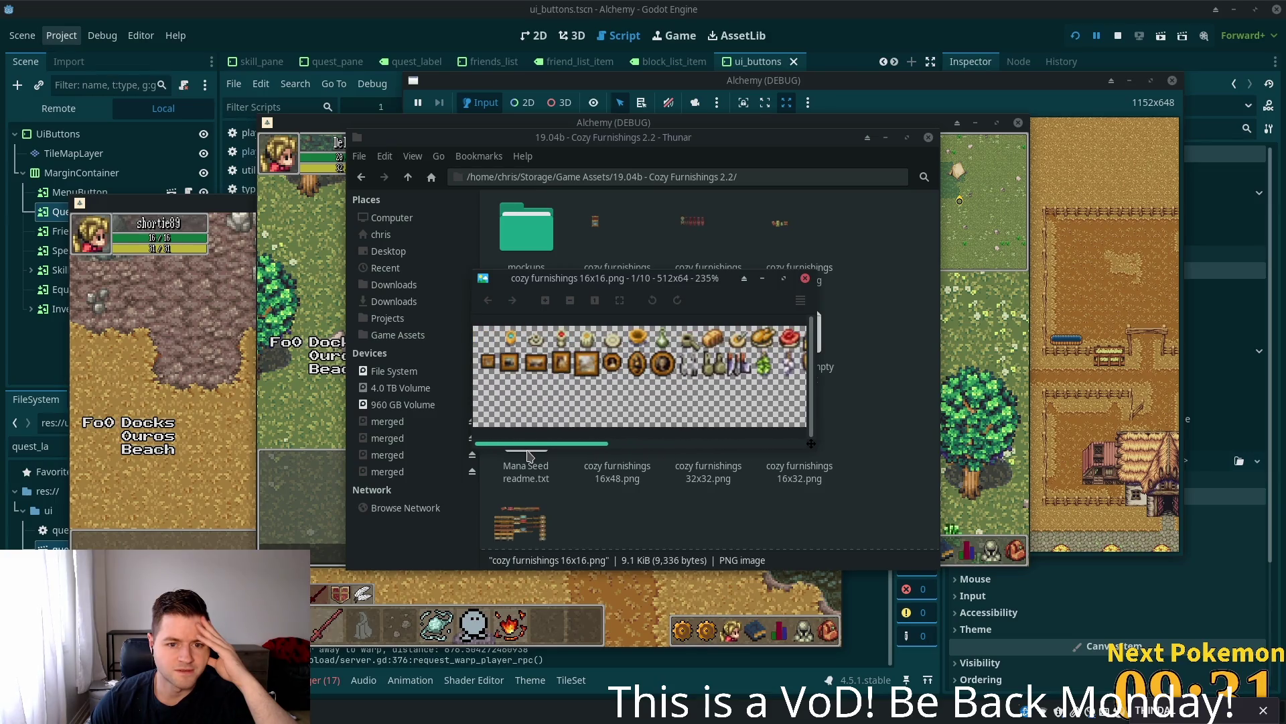
drag(528, 452, 693, 460)
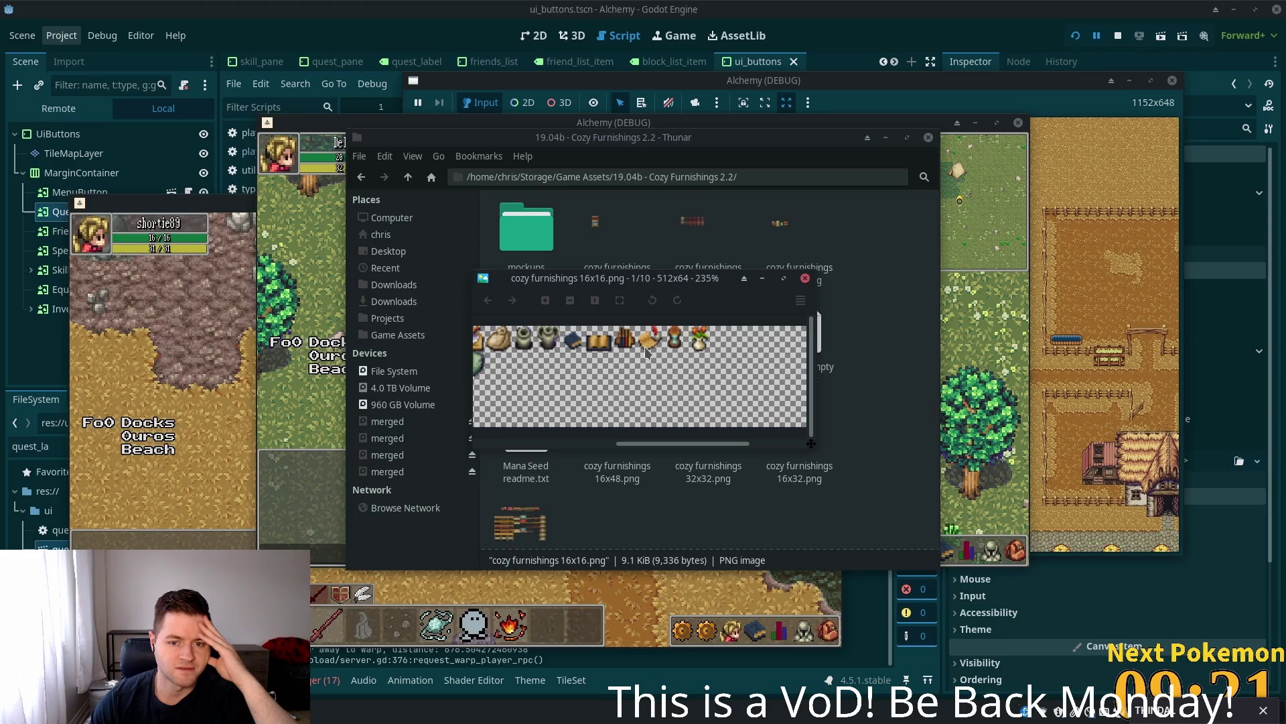
- Close the viewer, filter the FileSystem by 'cozy', and open menu_button.tscn with MenuButton selected
click(805, 284)
click(28, 446)
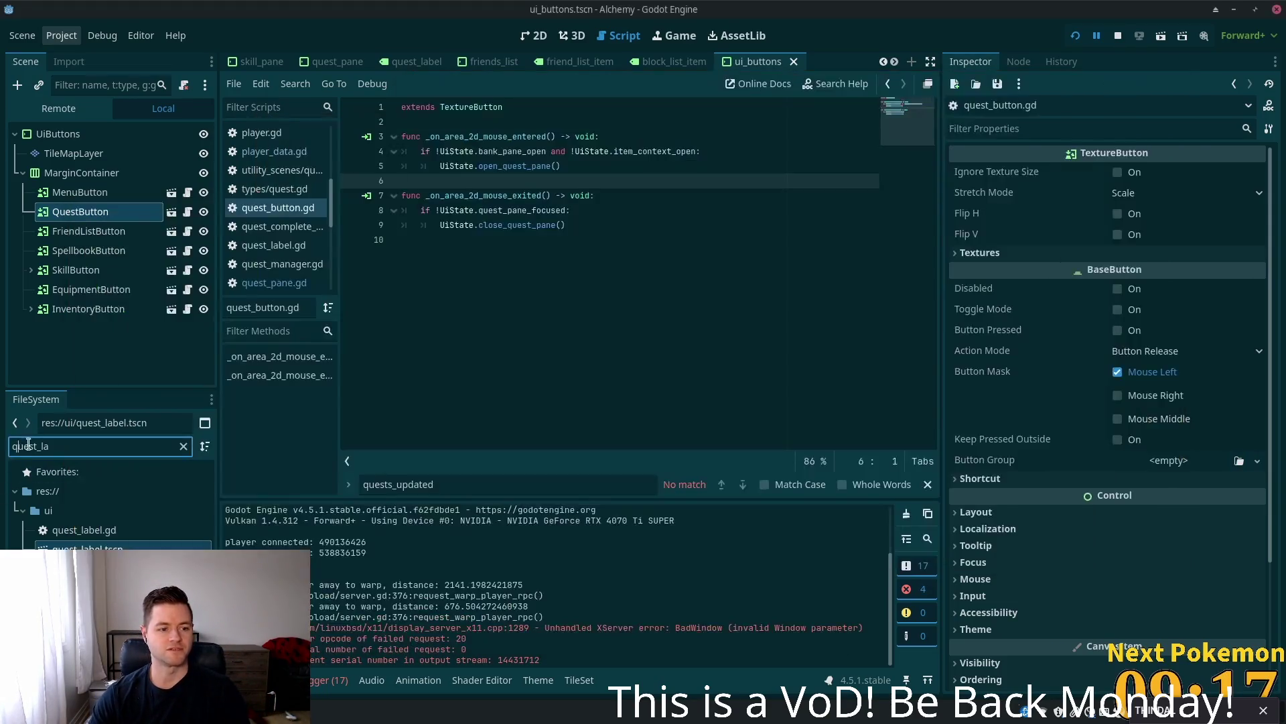
text(cozy)
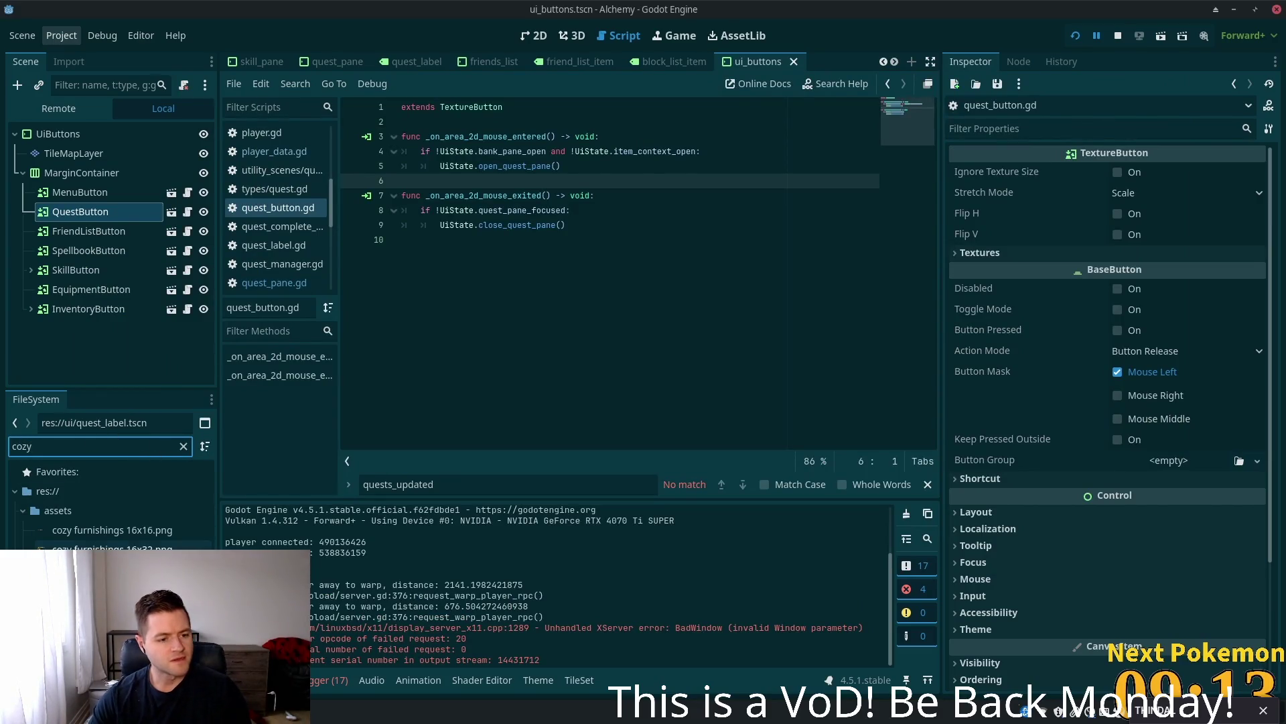
key(alt+Tab)
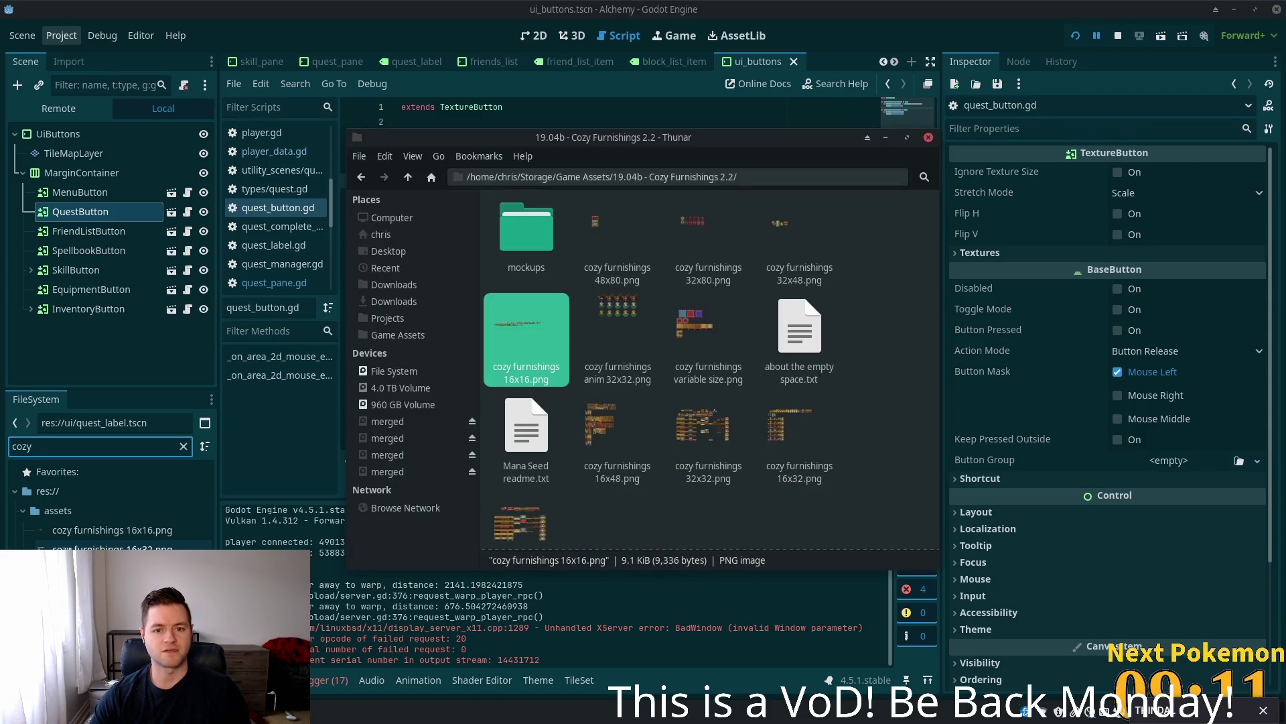
key(alt+Tab)
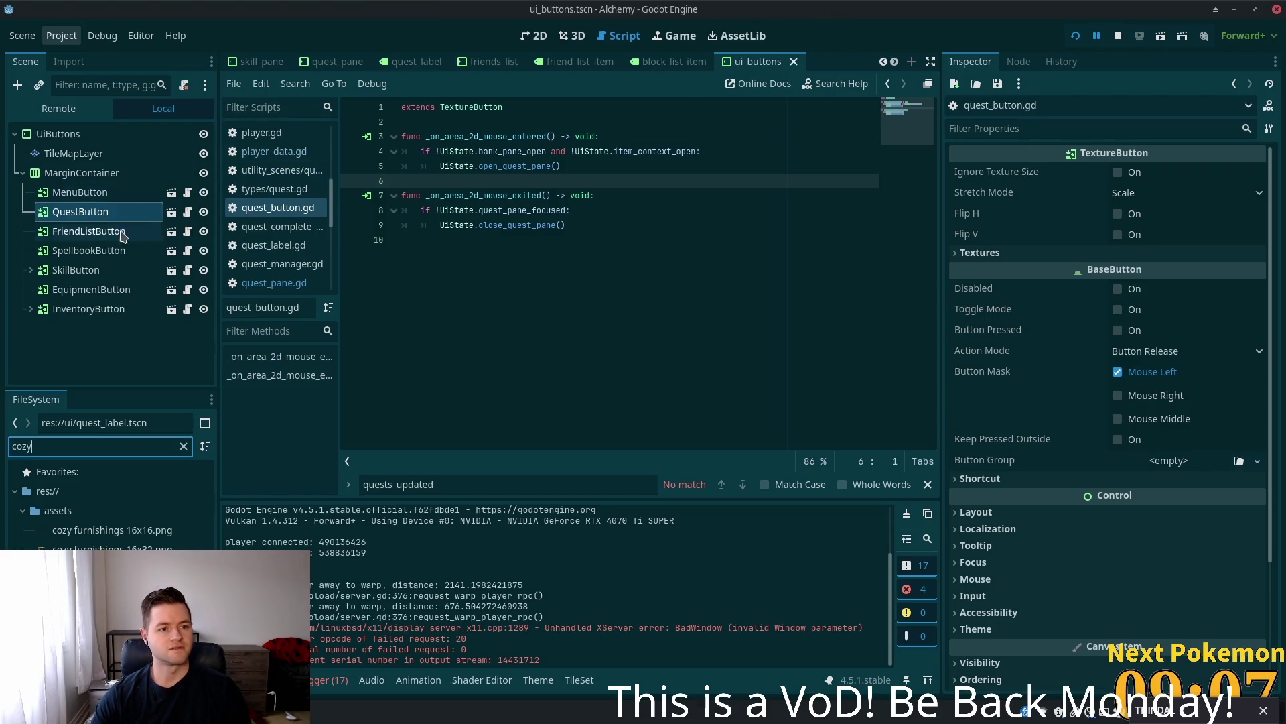
click(172, 212)
click(101, 134)
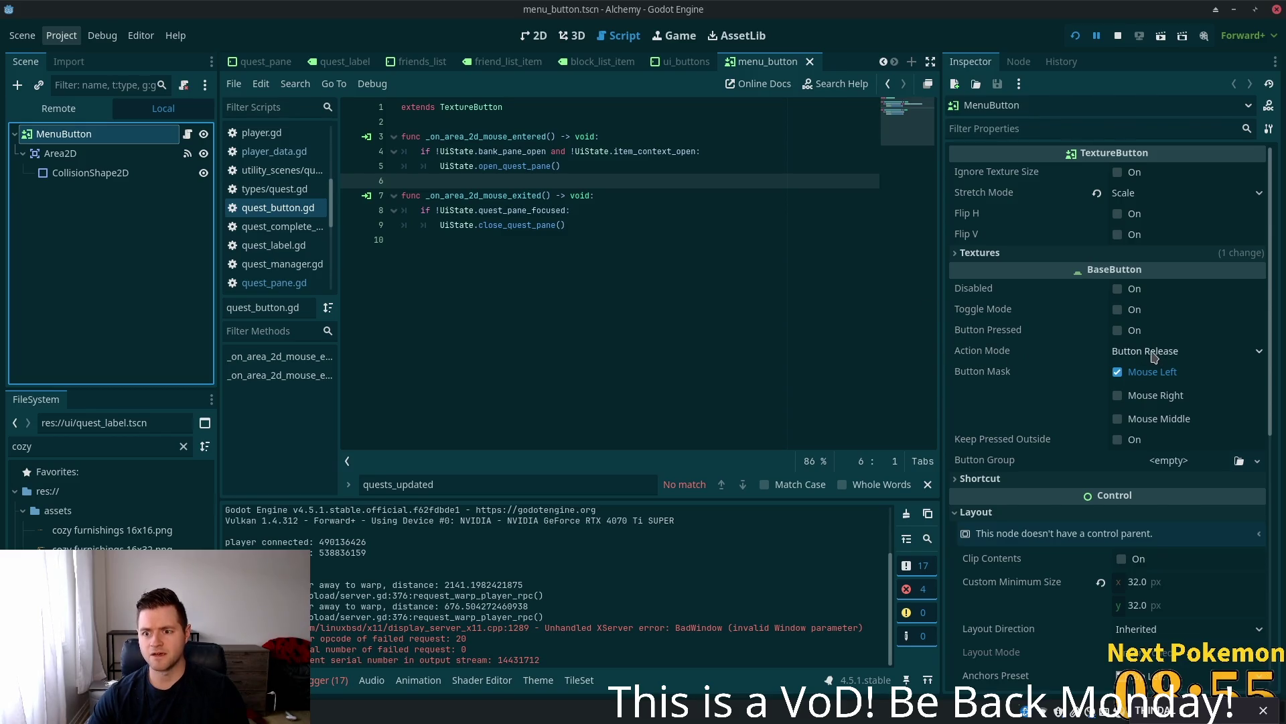
- Drop cozy furnishings 16x16.png on MenuButton's Normal texture, then revert Normal to <empty>
click(535, 36)
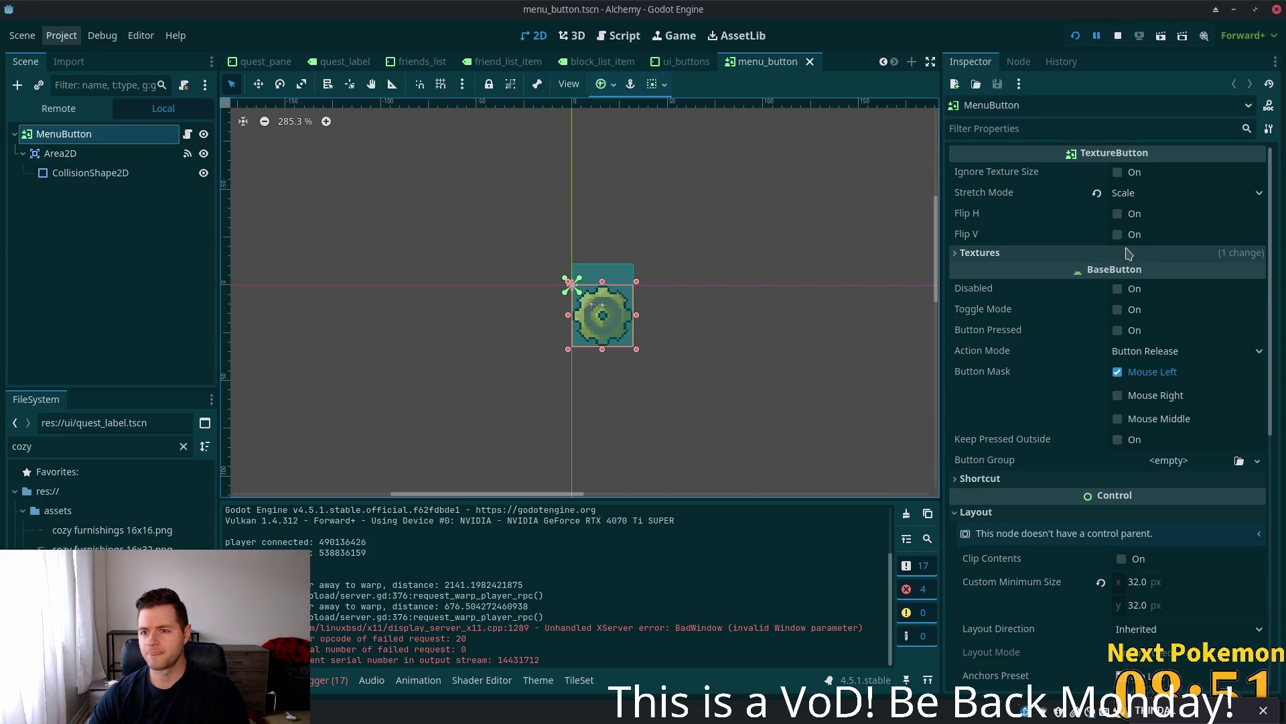
click(997, 254)
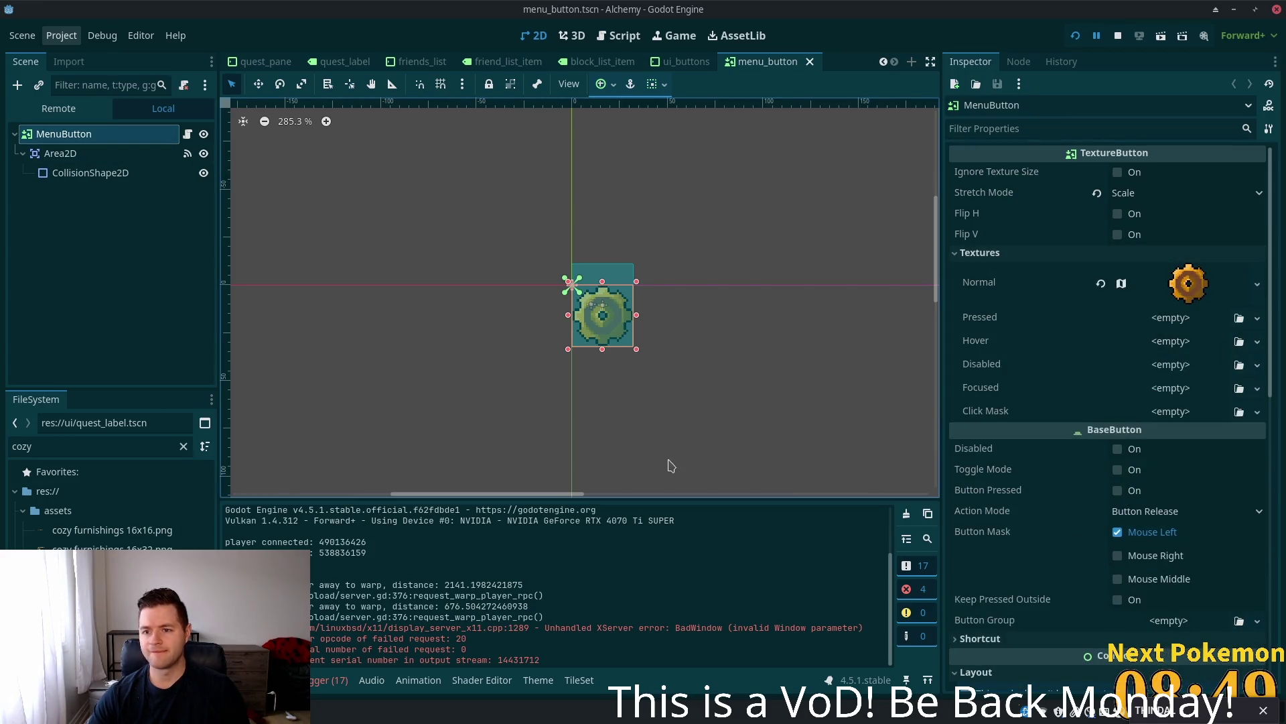
mouse_move(100, 530)
mouse_down()
mouse_move(988, 440)
mouse_move(1176, 287)
mouse_up()
click(1176, 295)
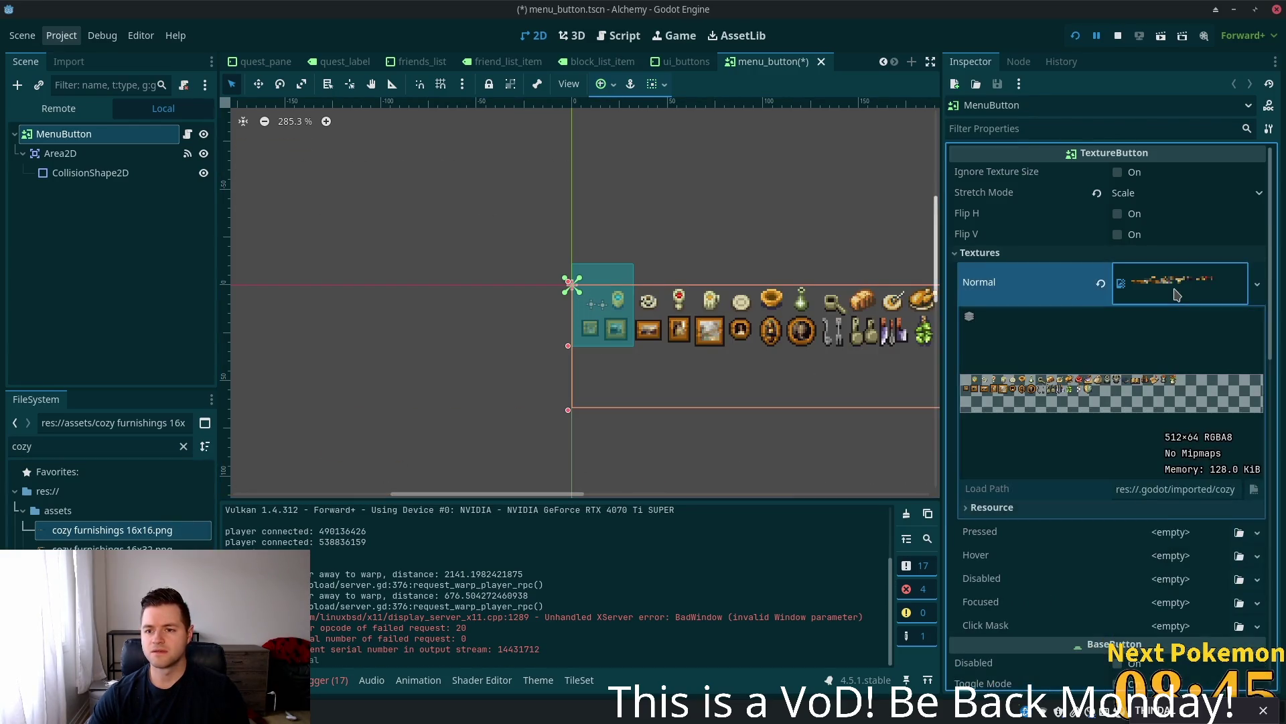
click(1102, 284)
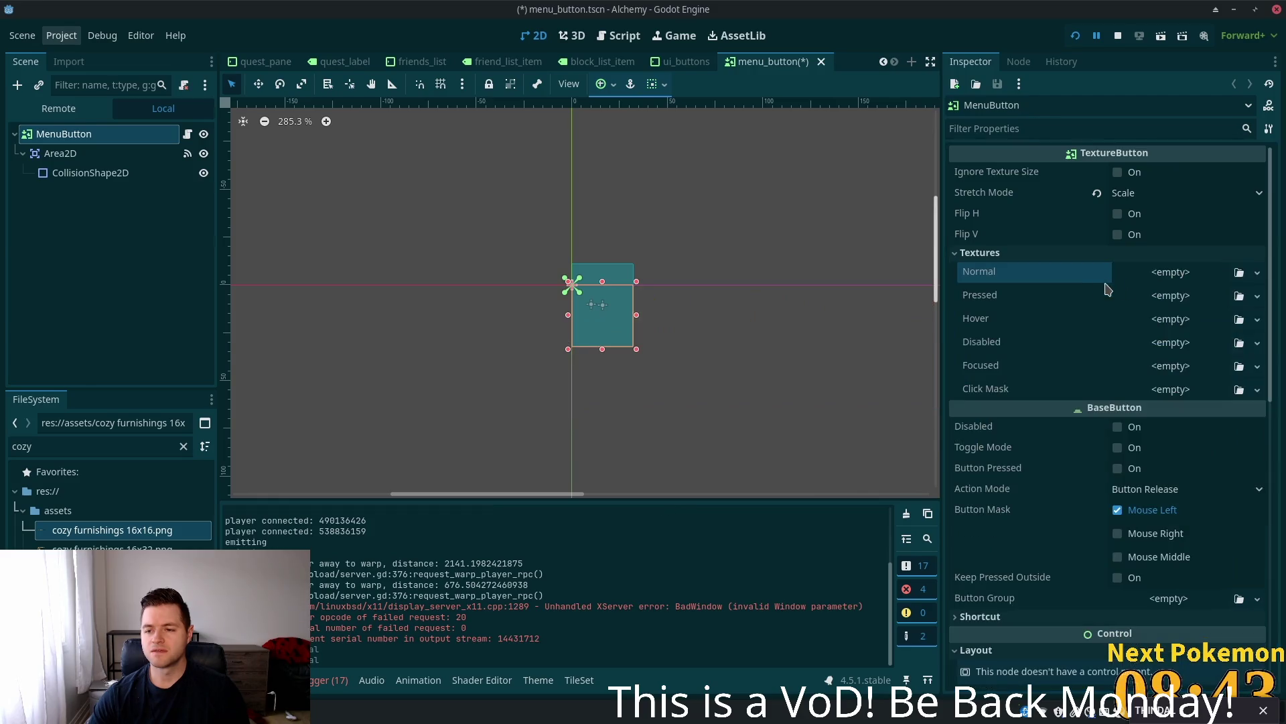
- Make MenuButton's Normal a New AtlasTexture using cozy furnishings 16x16.png as its Atlas
click(1203, 272)
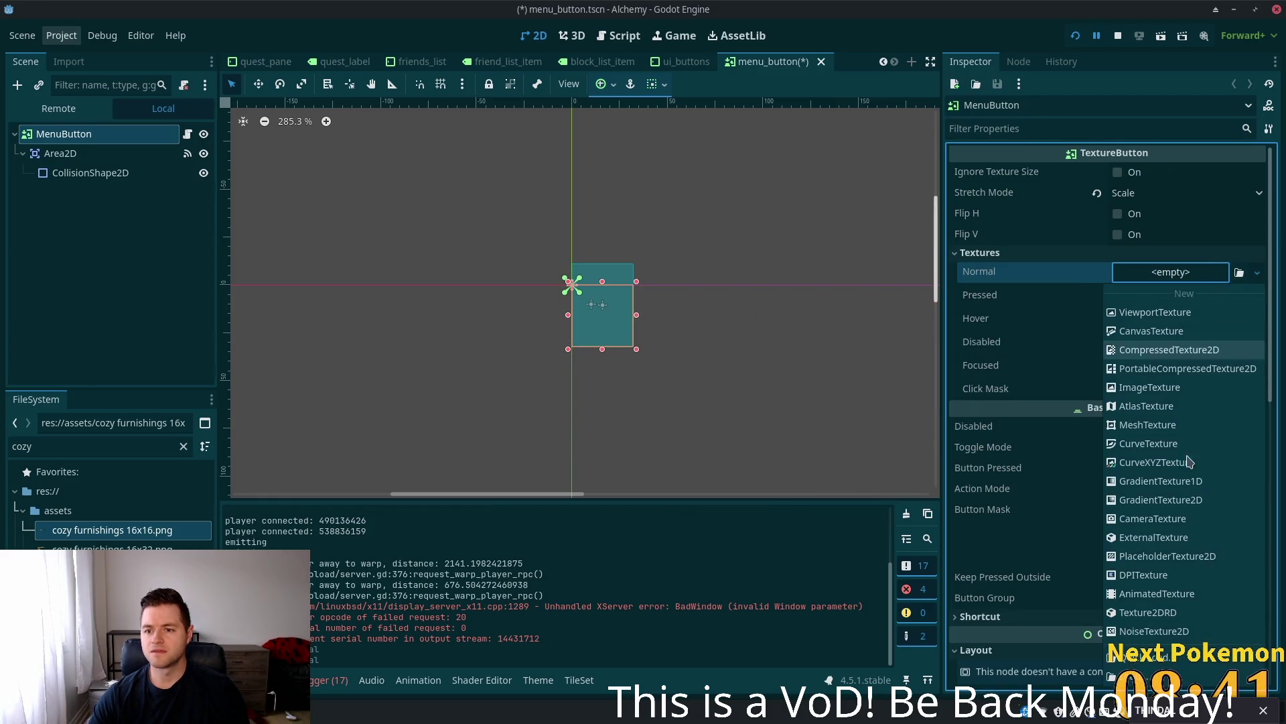
click(1130, 406)
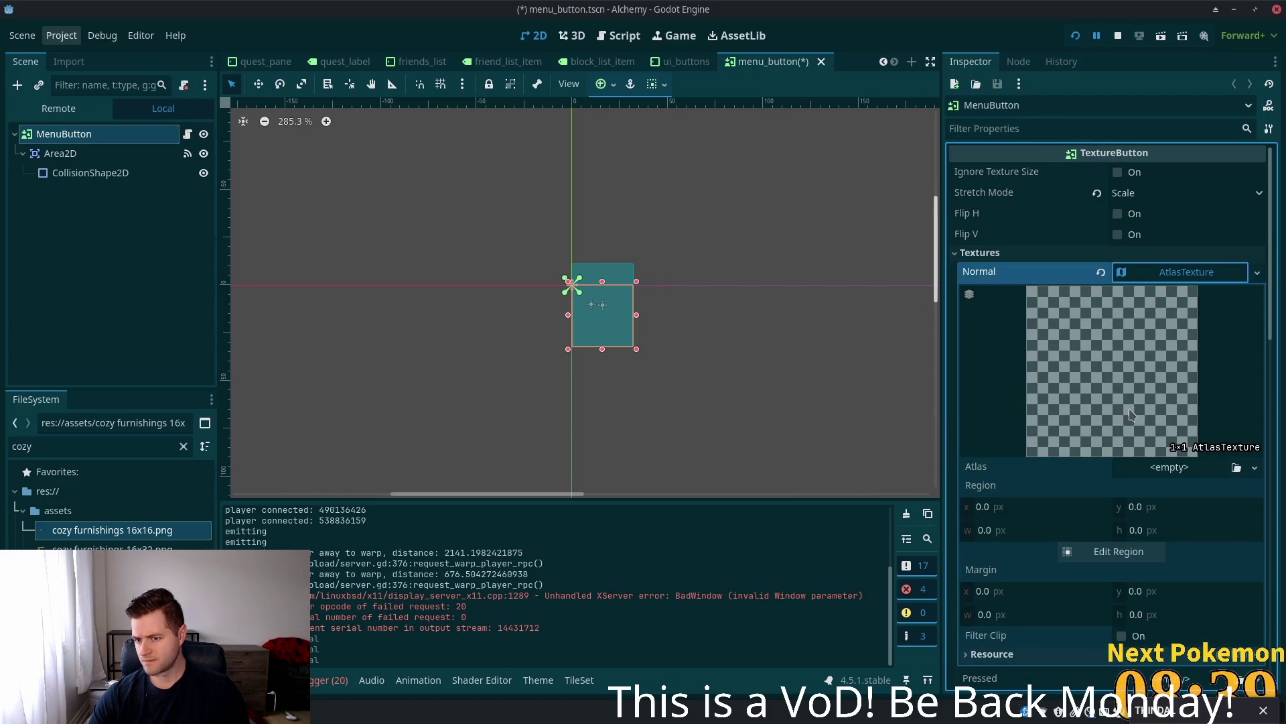
click(1183, 468)
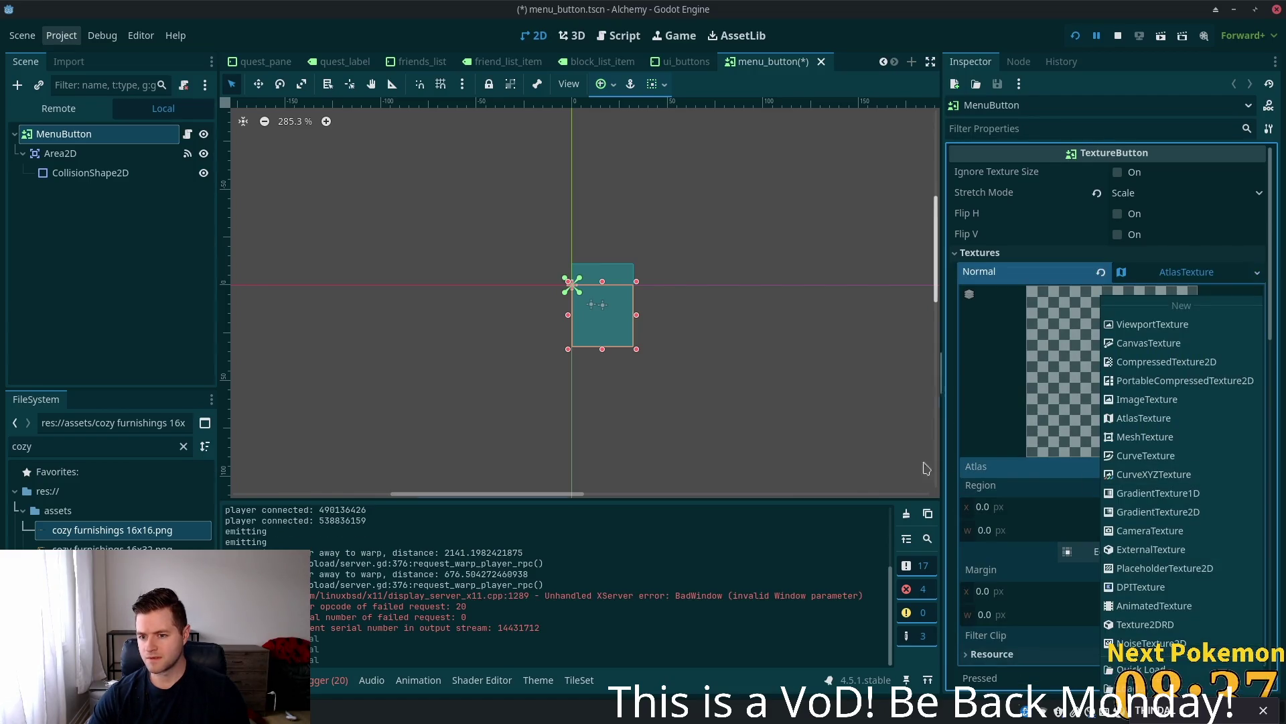
click(542, 463)
mouse_move(97, 534)
mouse_down()
mouse_move(1179, 281)
mouse_move(1169, 467)
mouse_up()
scroll(1143, 544, down, 4)
scroll(1143, 544, up, 3)
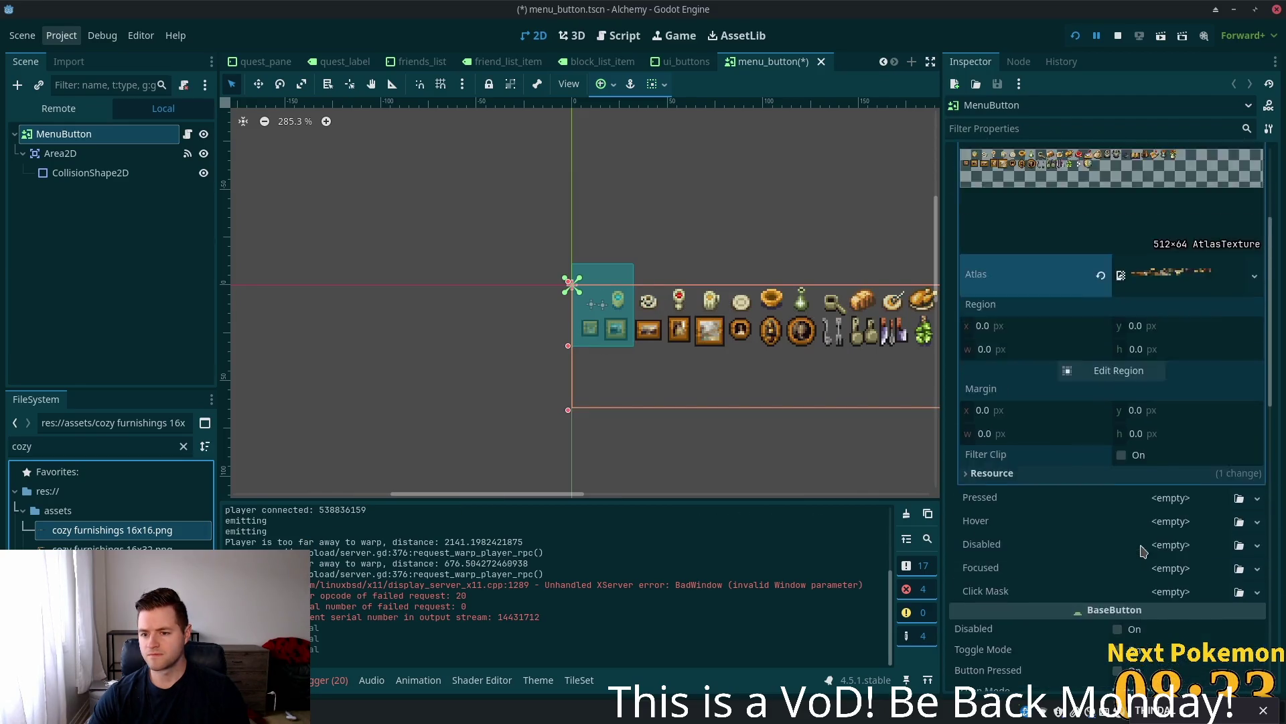
- Select the scroll-and-quill icon as the atlas region (15×16 at x 321) and save the scene
click(1126, 438)
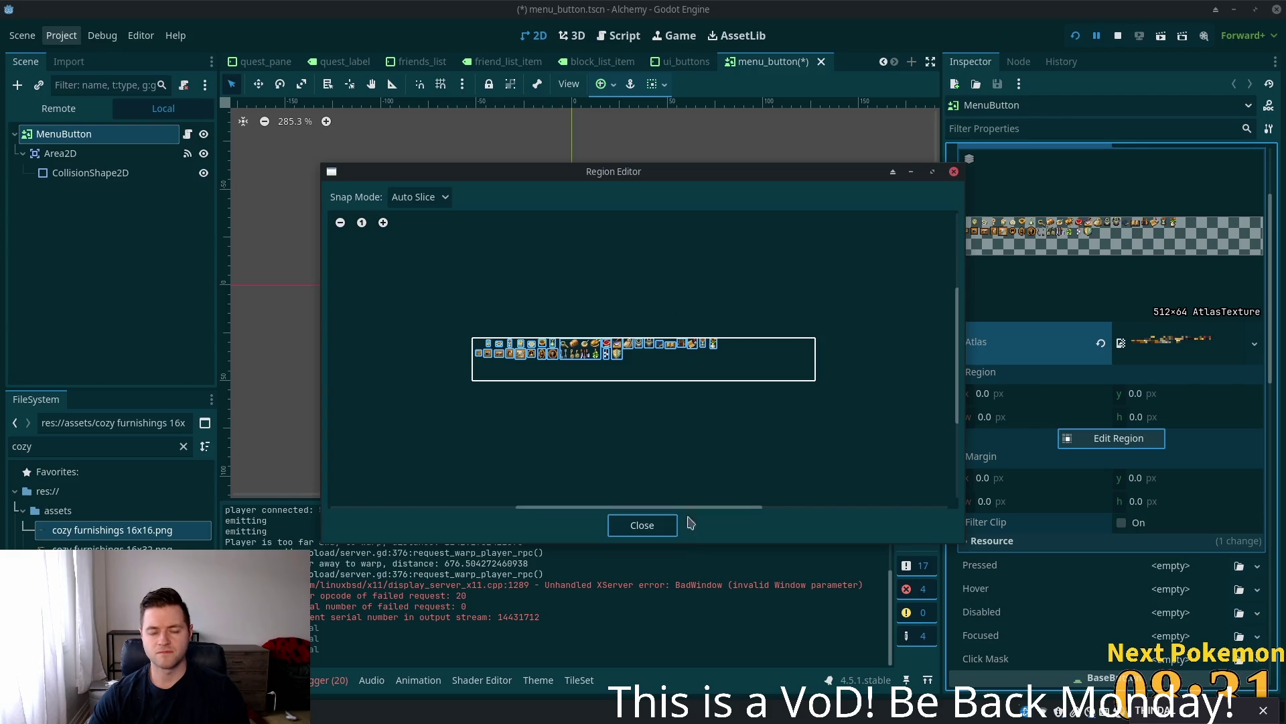
scroll(697, 355, up, 1)
click(693, 341)
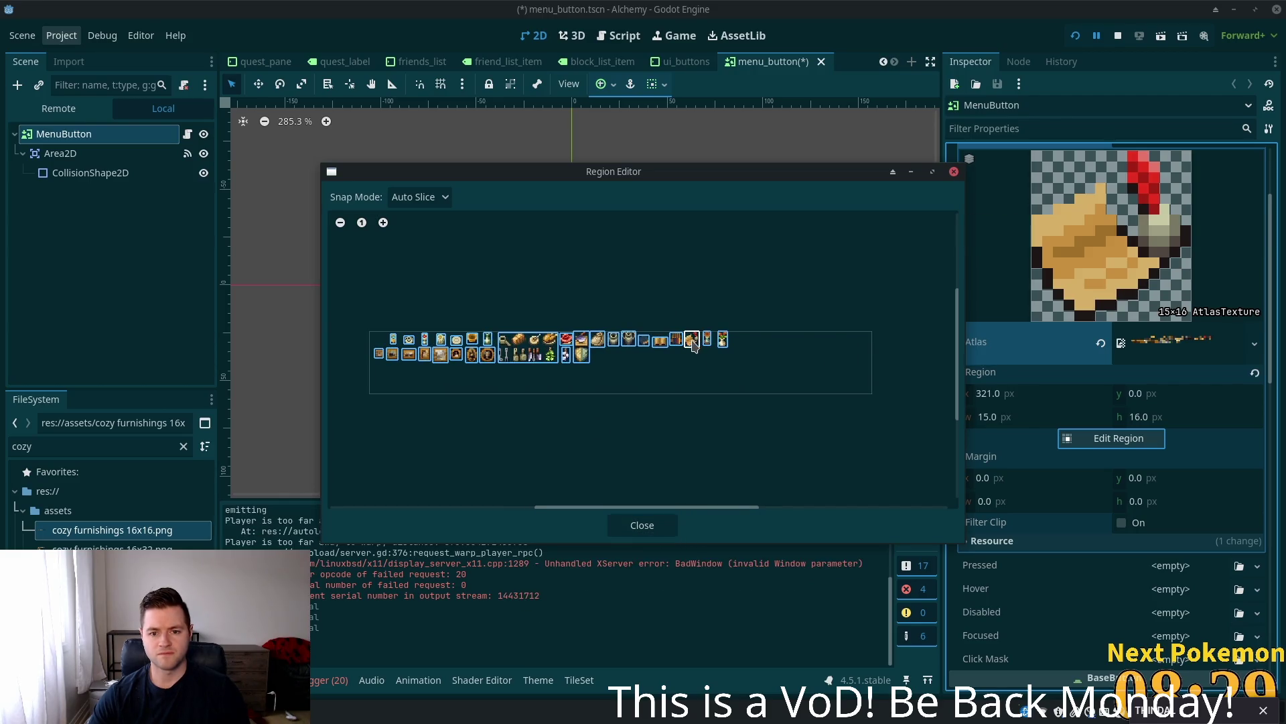
click(643, 525)
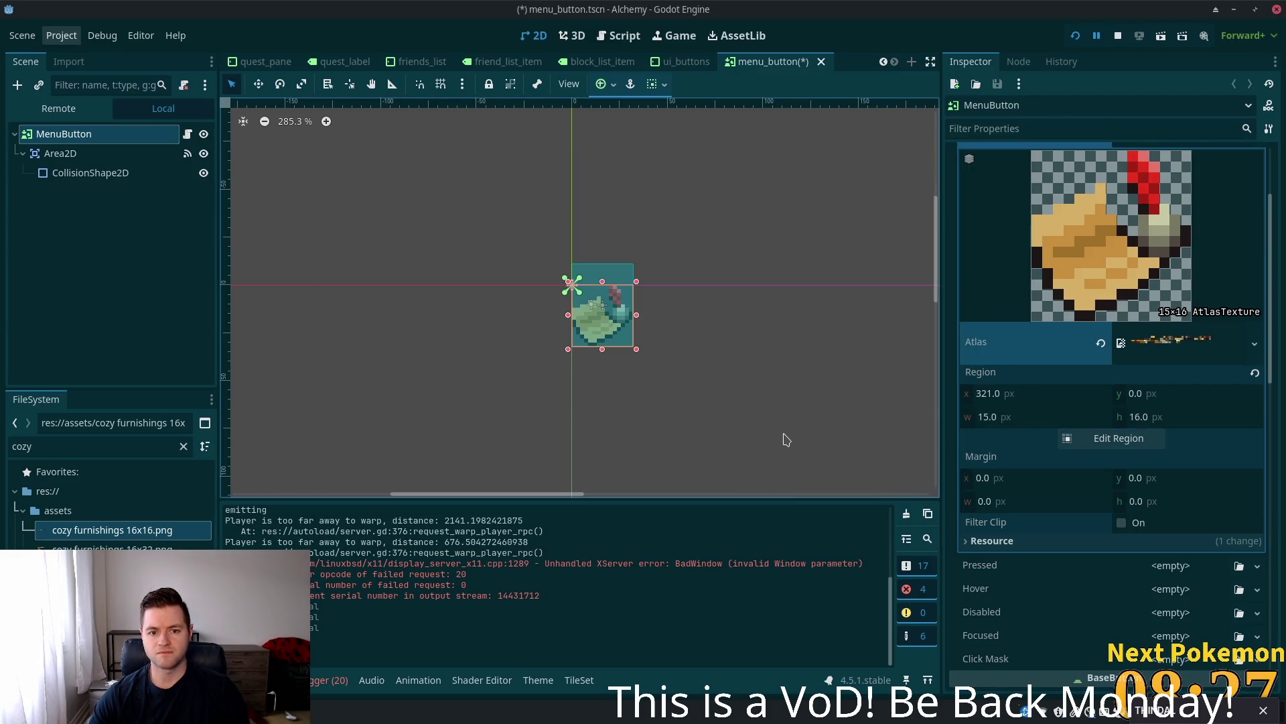
key(ctrl+s)
click(741, 243)
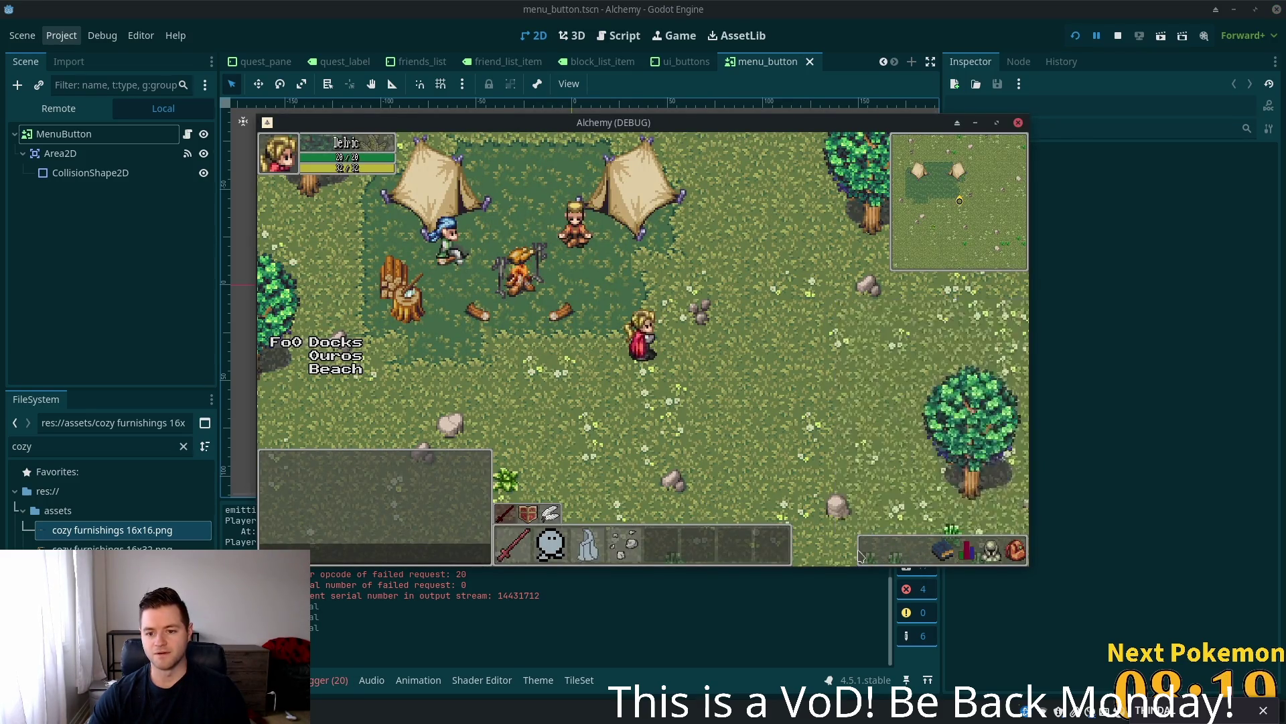
mouse_move(915, 554)
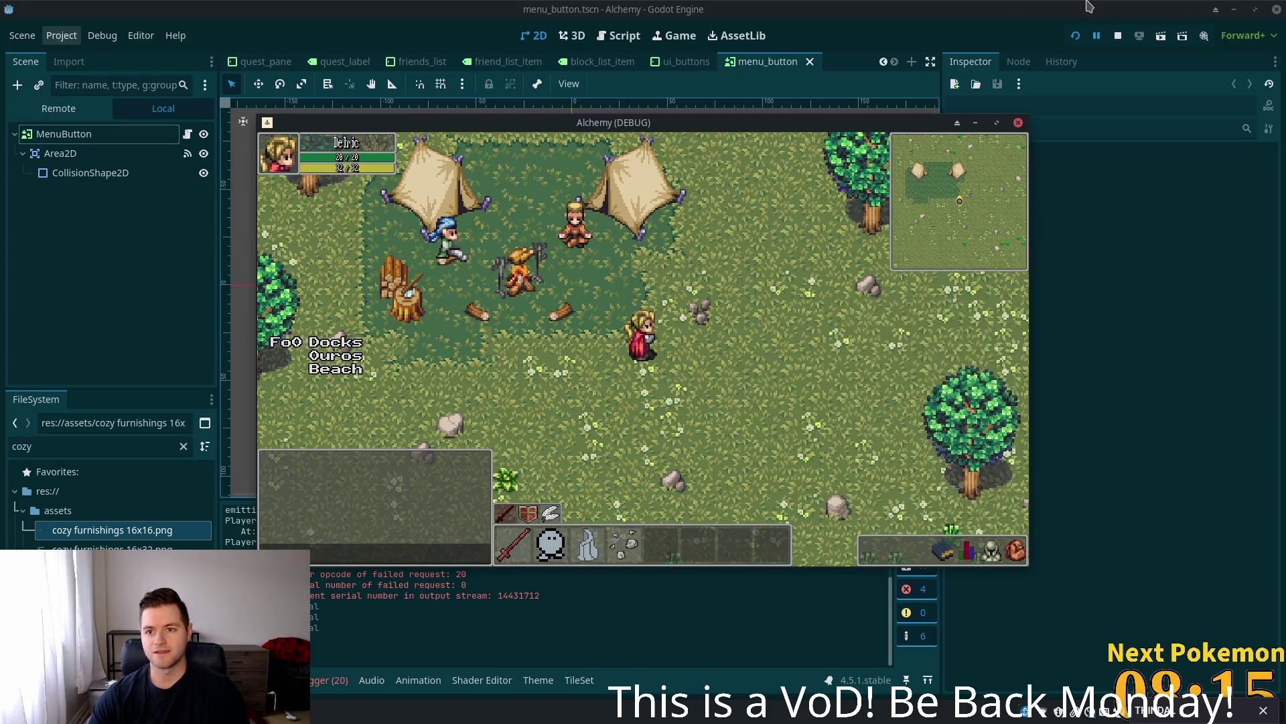
click(1018, 122)
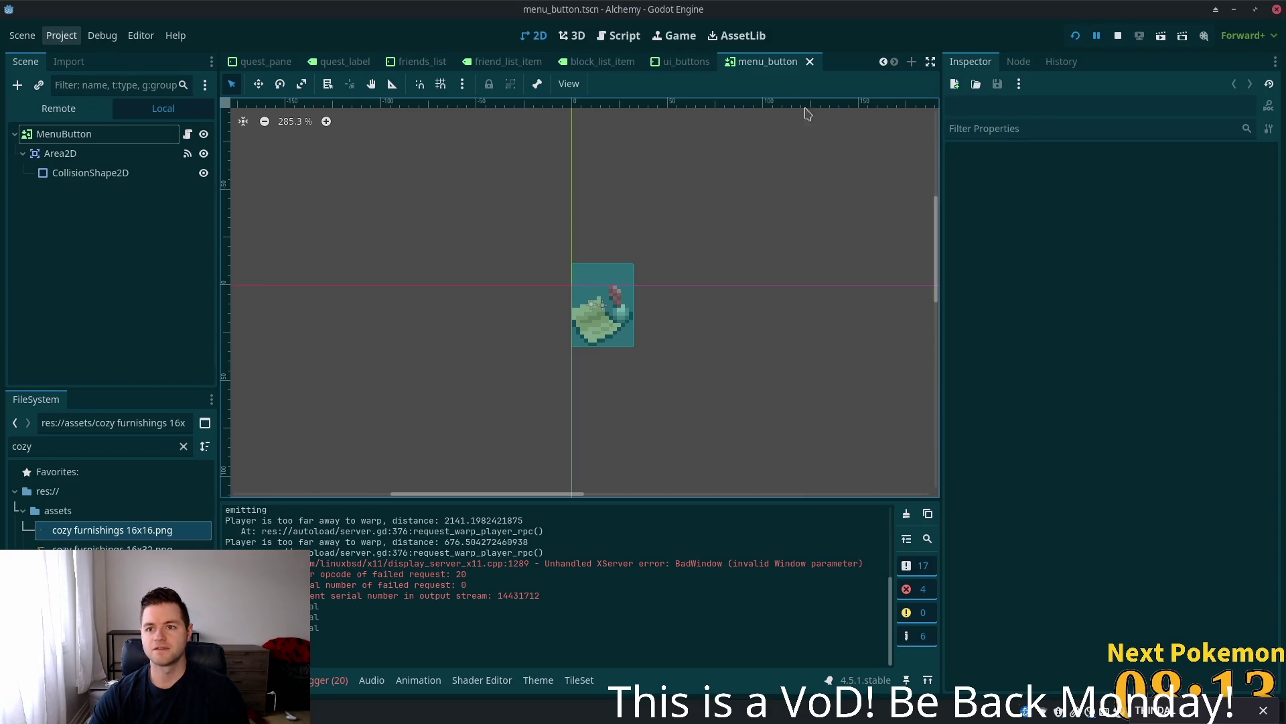
click(571, 282)
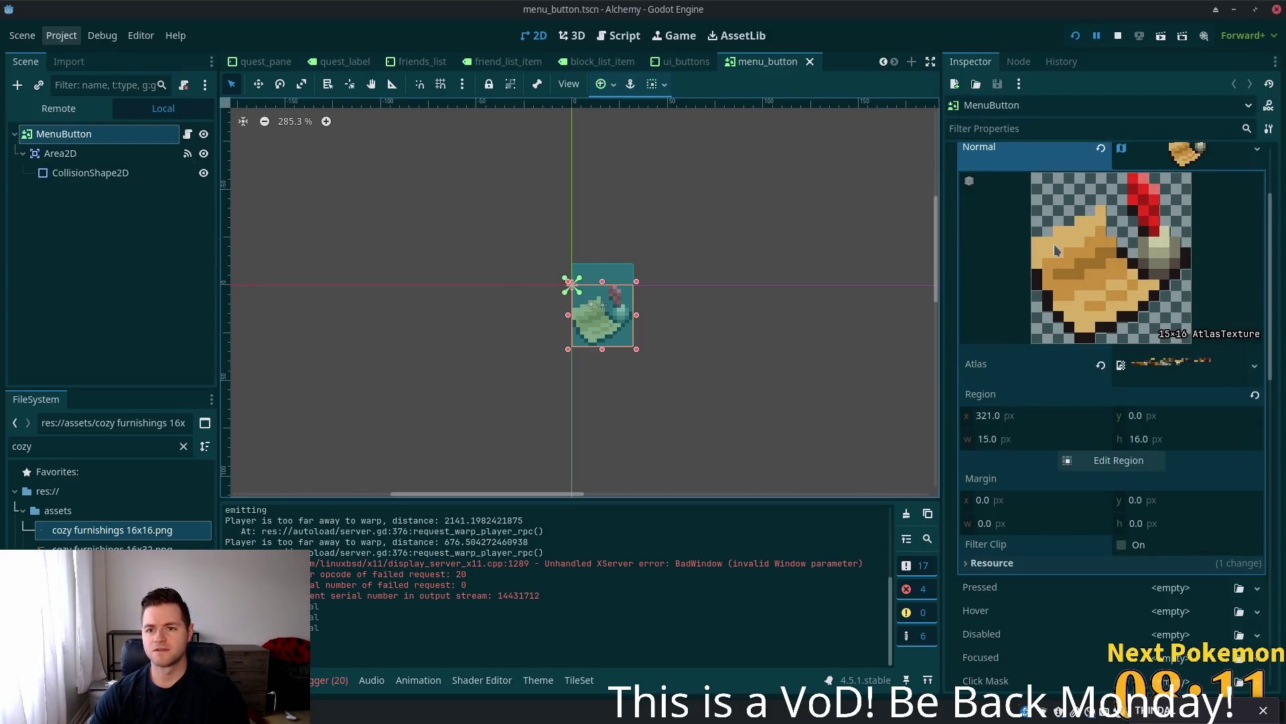
key(ctrl+z)
key(ctrl+z)
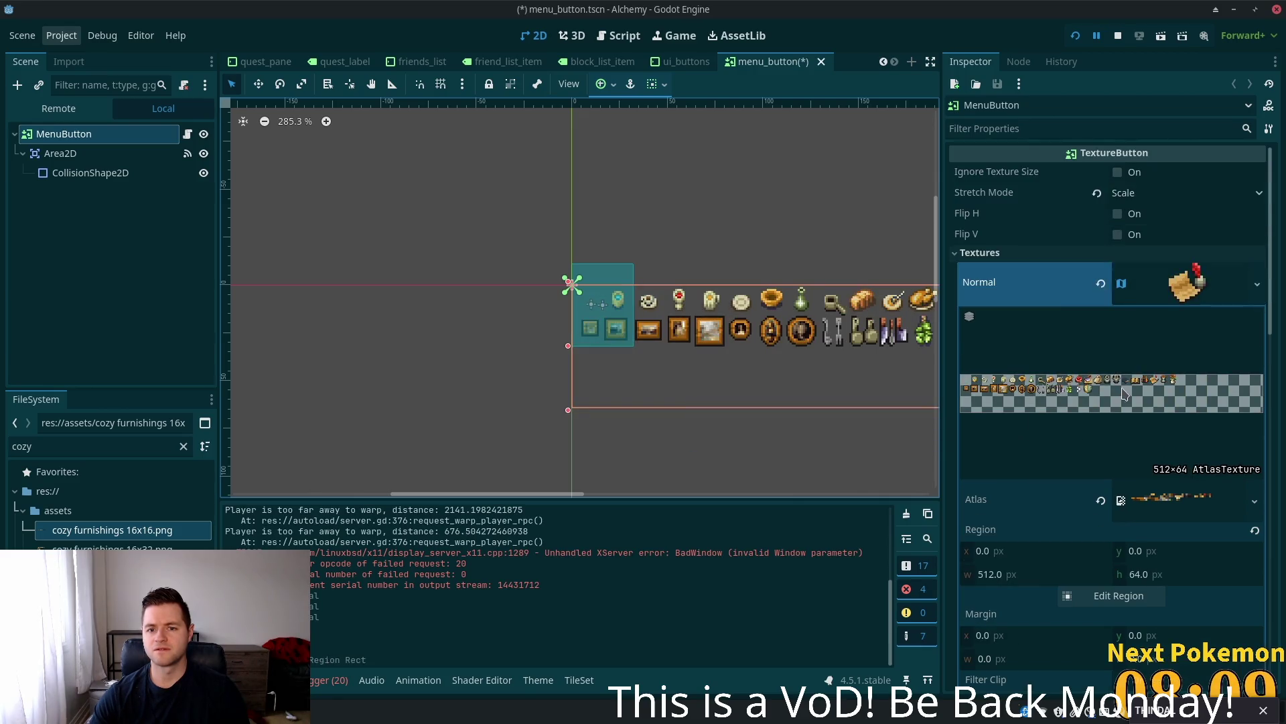
key(ctrl+z)
key(ctrl+z)
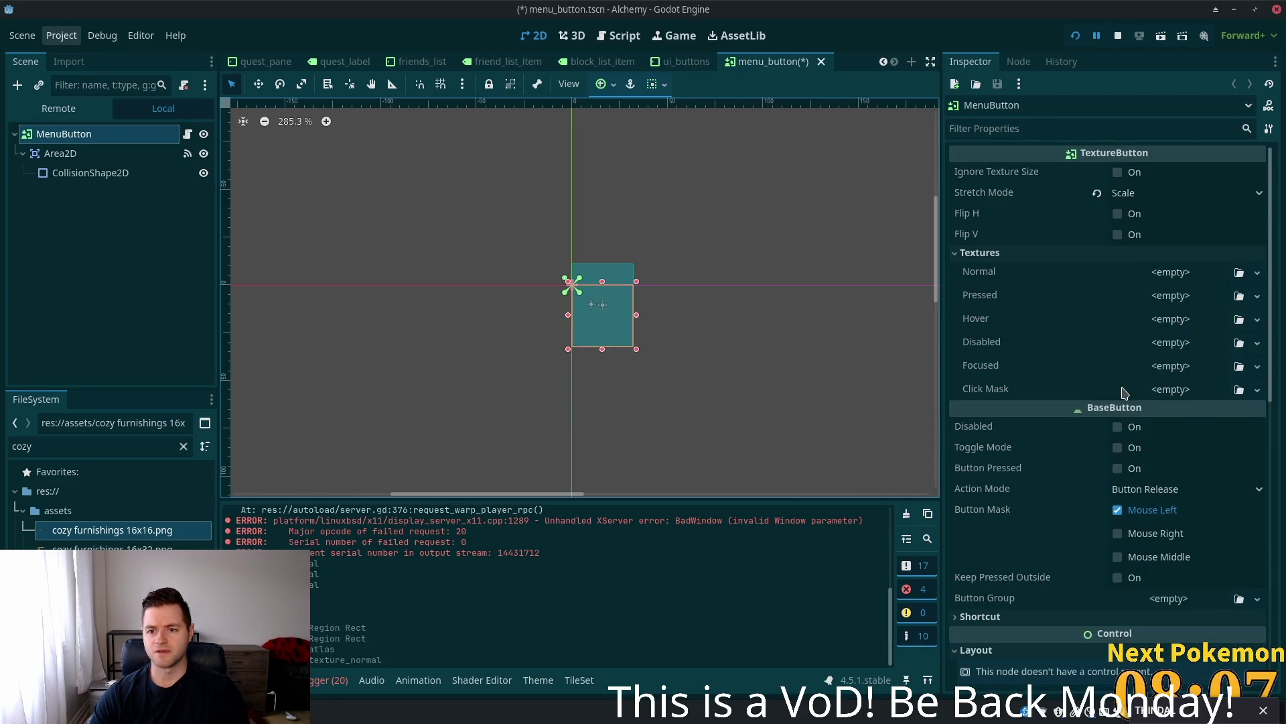
key(ctrl+shift+z)
key(ctrl+shift+z)
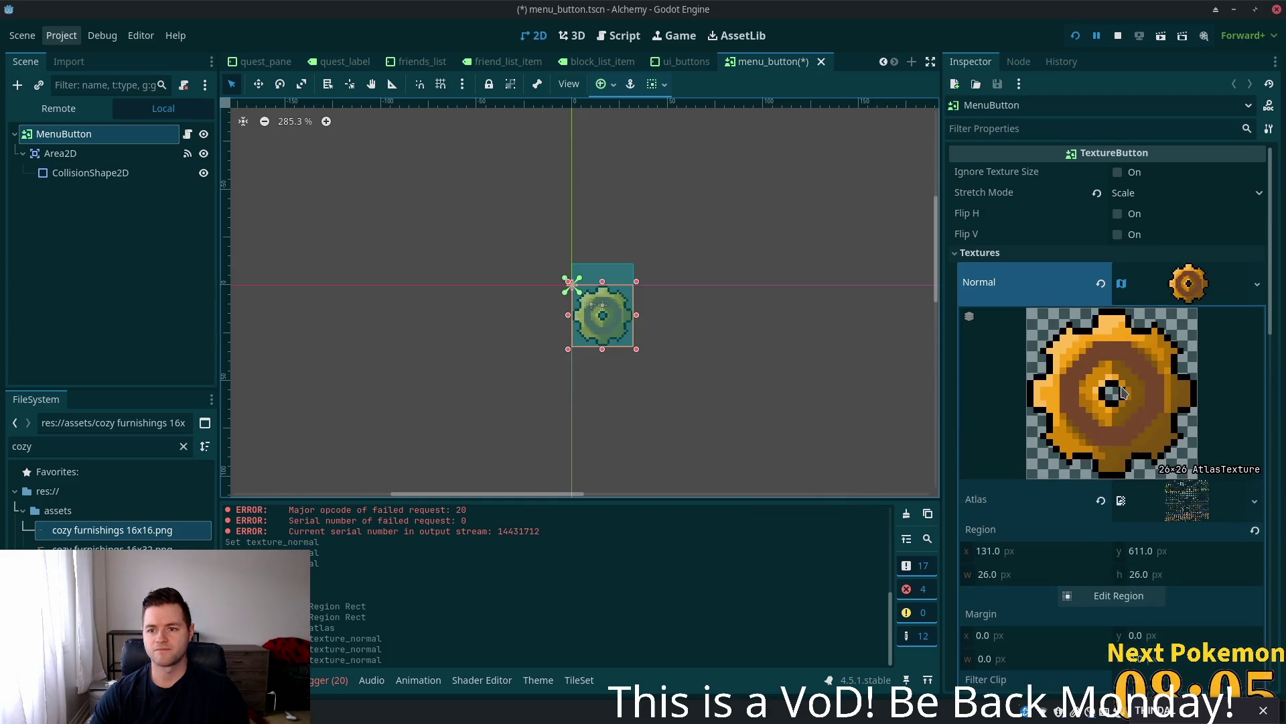
key(F5)
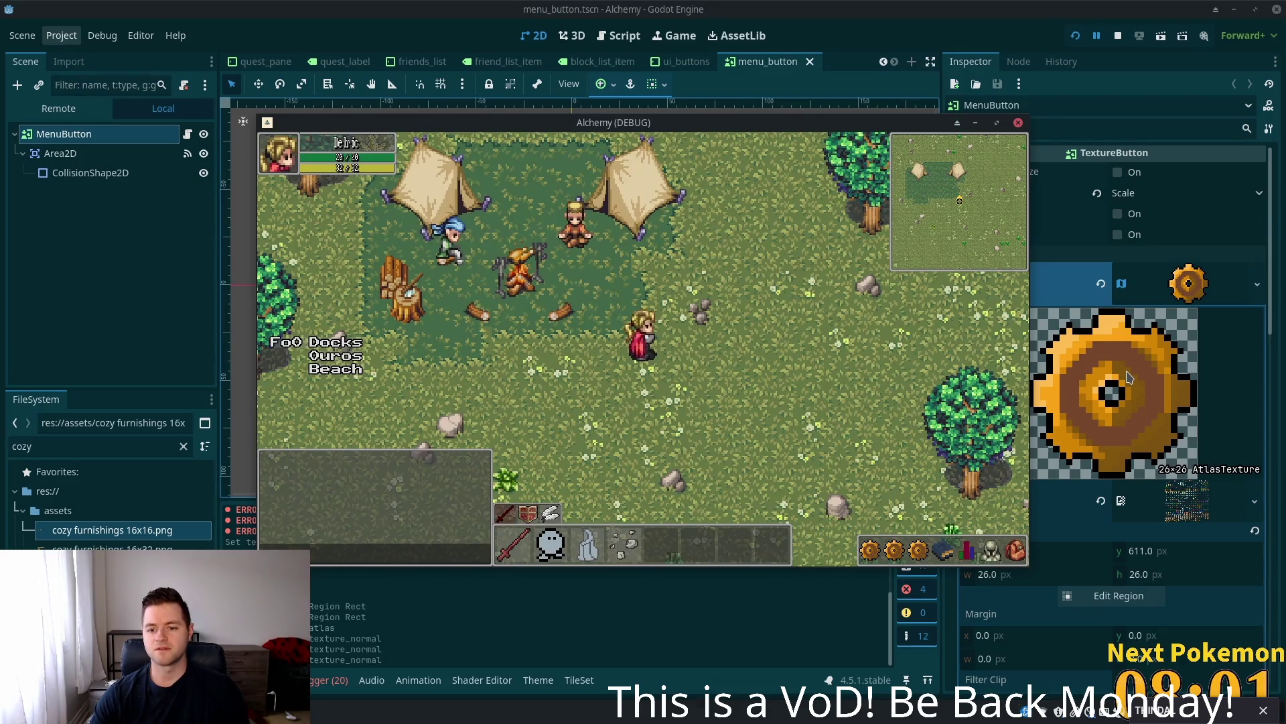
click(918, 549)
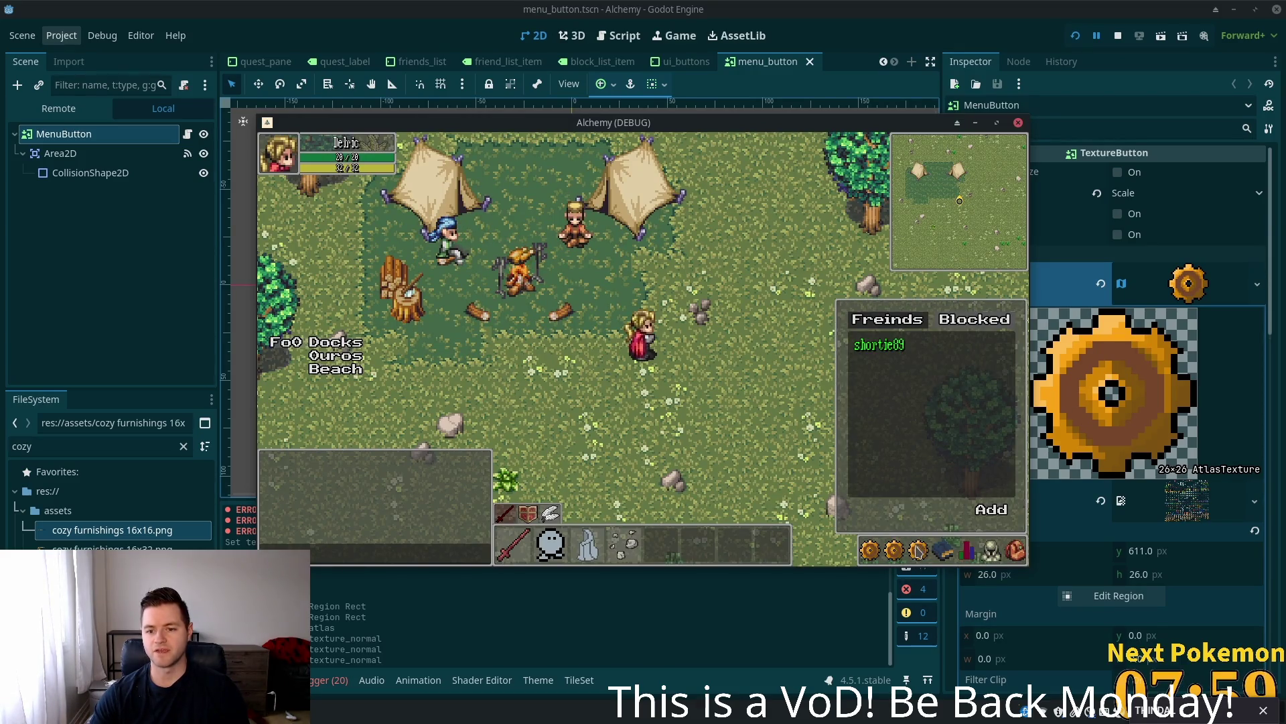
click(918, 553)
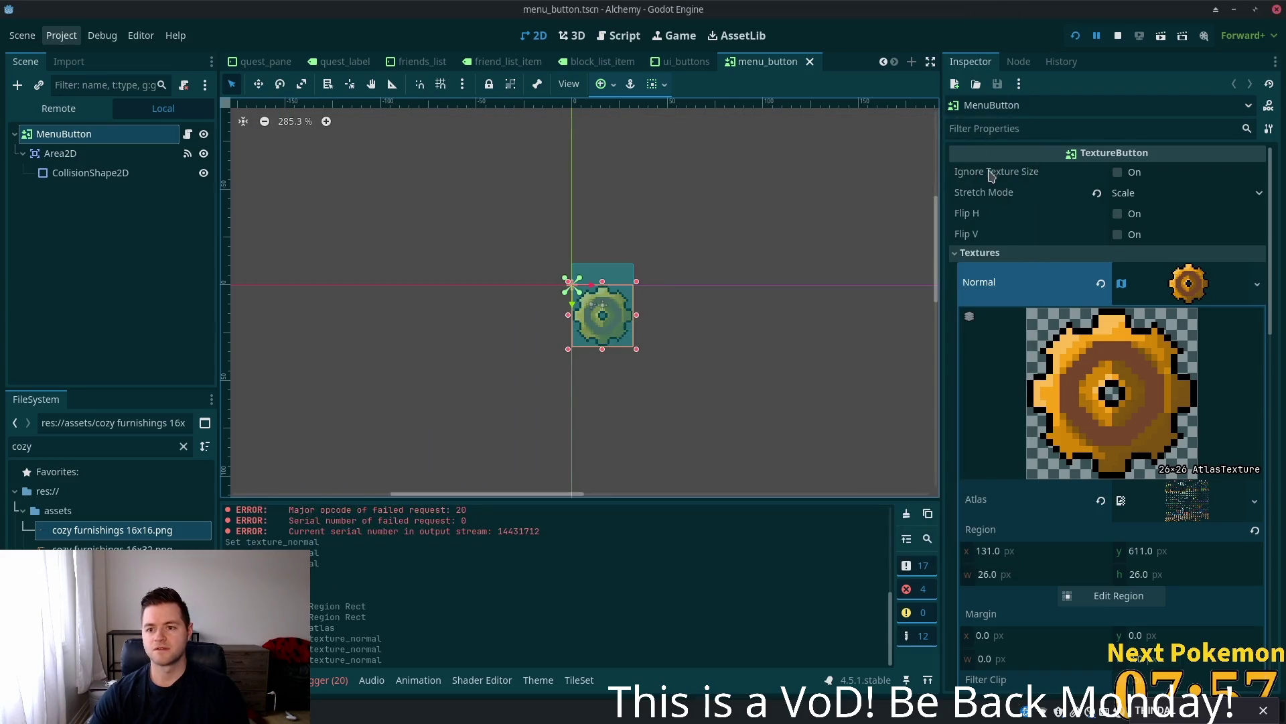
key(ctrl+z)
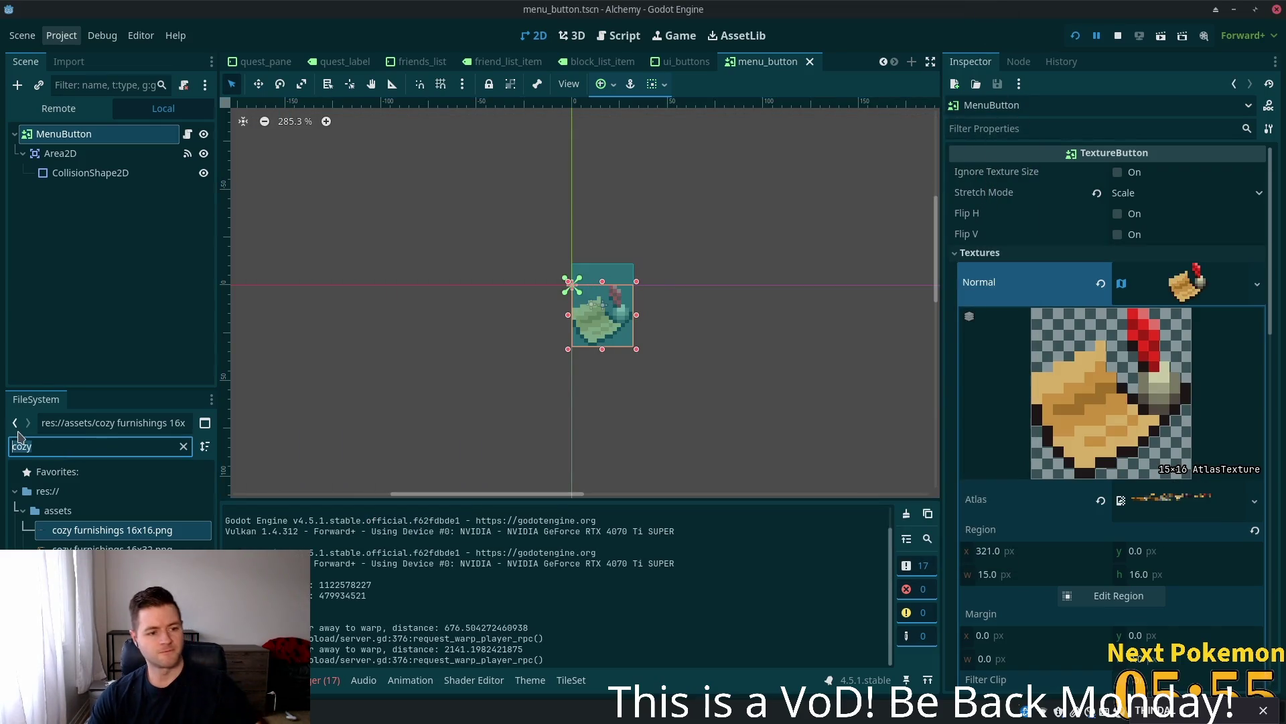
- Clear the 'menu' file filter and scroll through the project's FileSystem listing
text(menu)
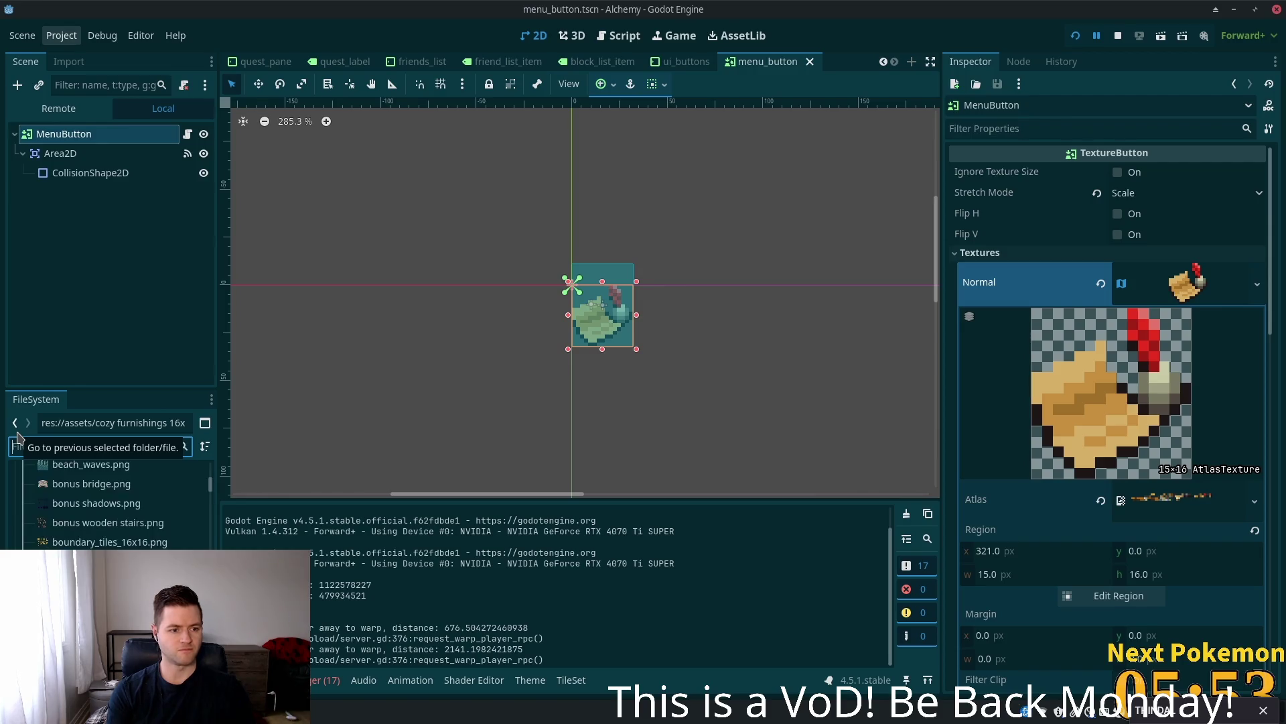
key(BackSpace)
key(BackSpace)
key(BackSpace)
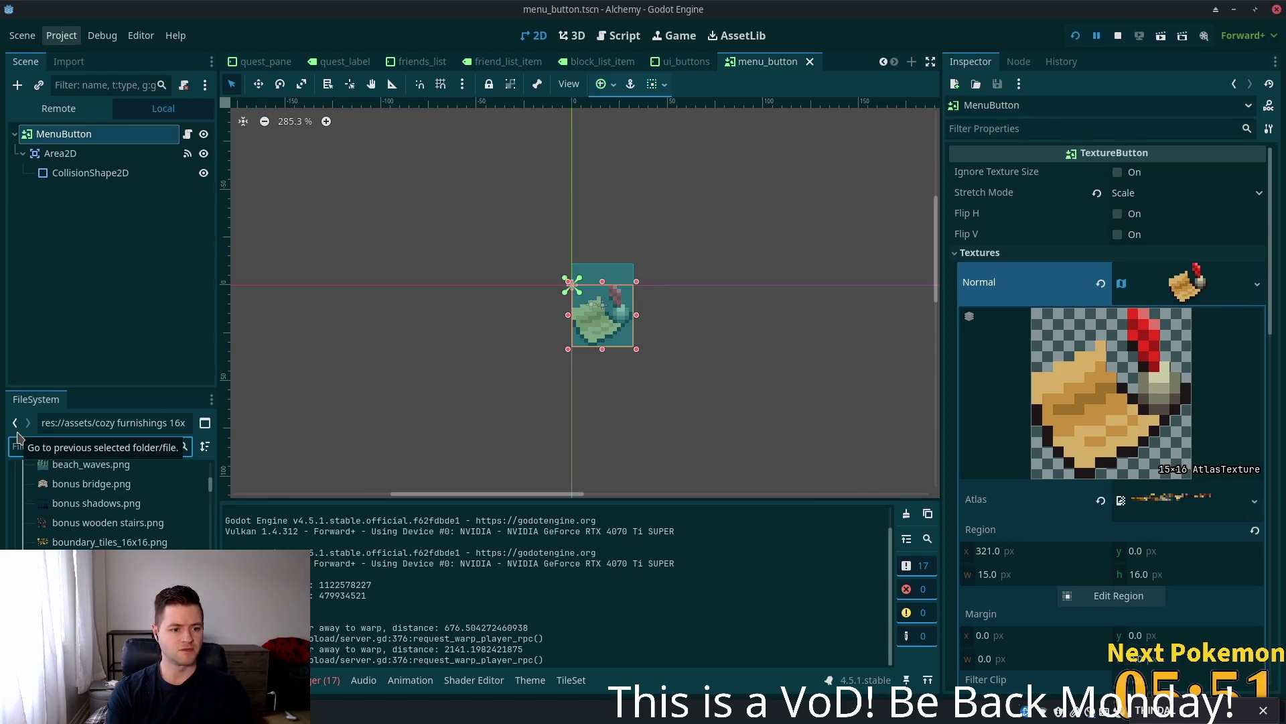
scroll(107, 502, down, 5)
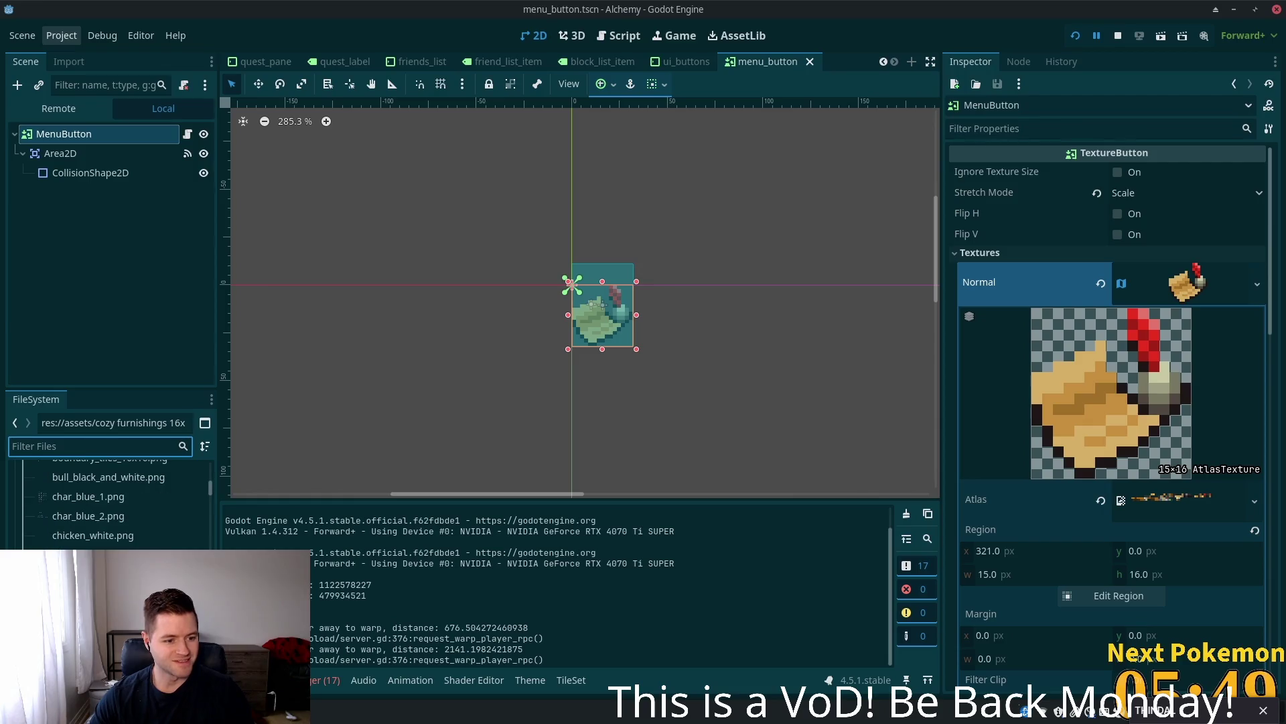
scroll(193, 539, down, 4)
scroll(212, 546, down, 10)
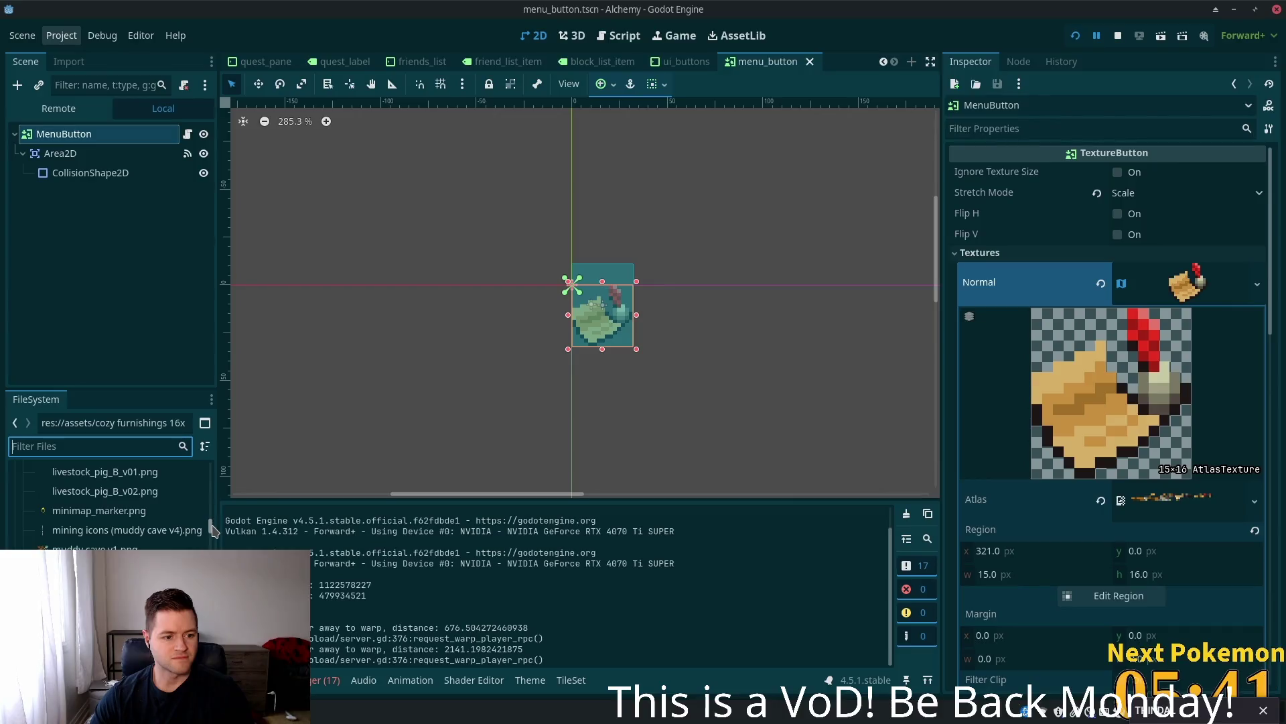
scroll(212, 546, down, 5)
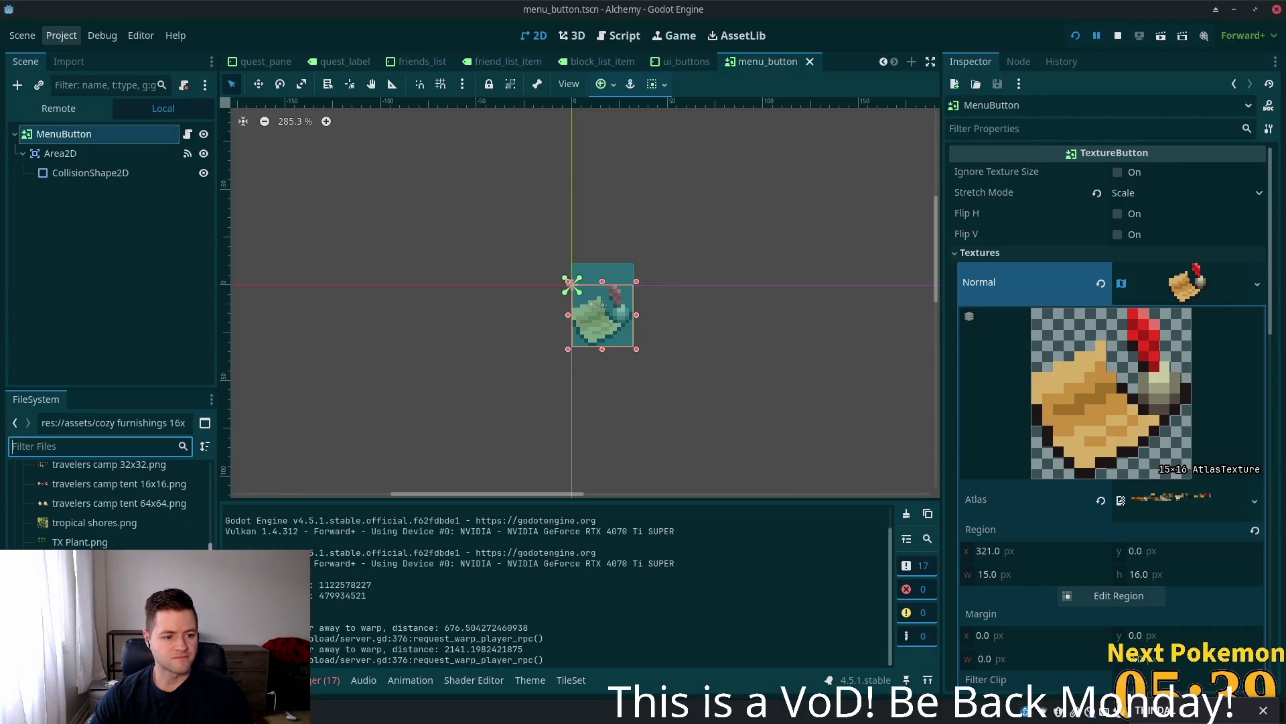
drag(211, 546, 216, 481)
- Filter files by 'icons', select Freebies_Full_Icons.png, then reselect the MenuButton node
text(icons)
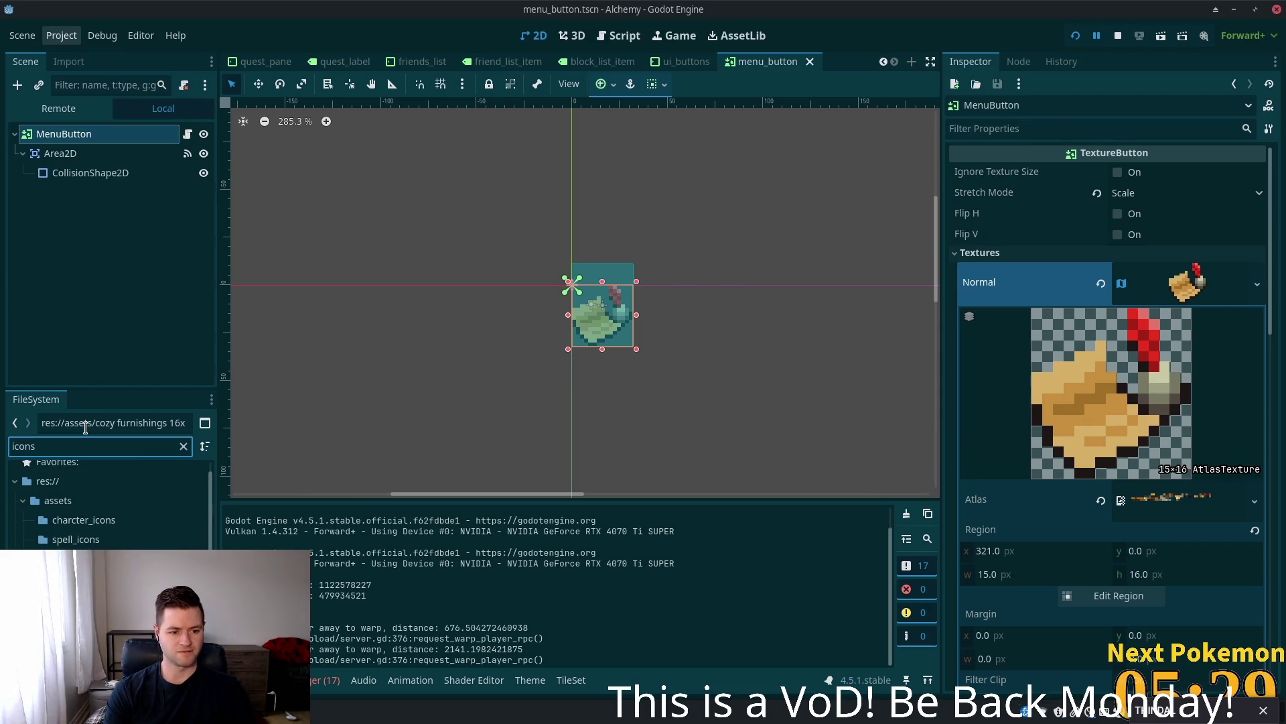
click(87, 559)
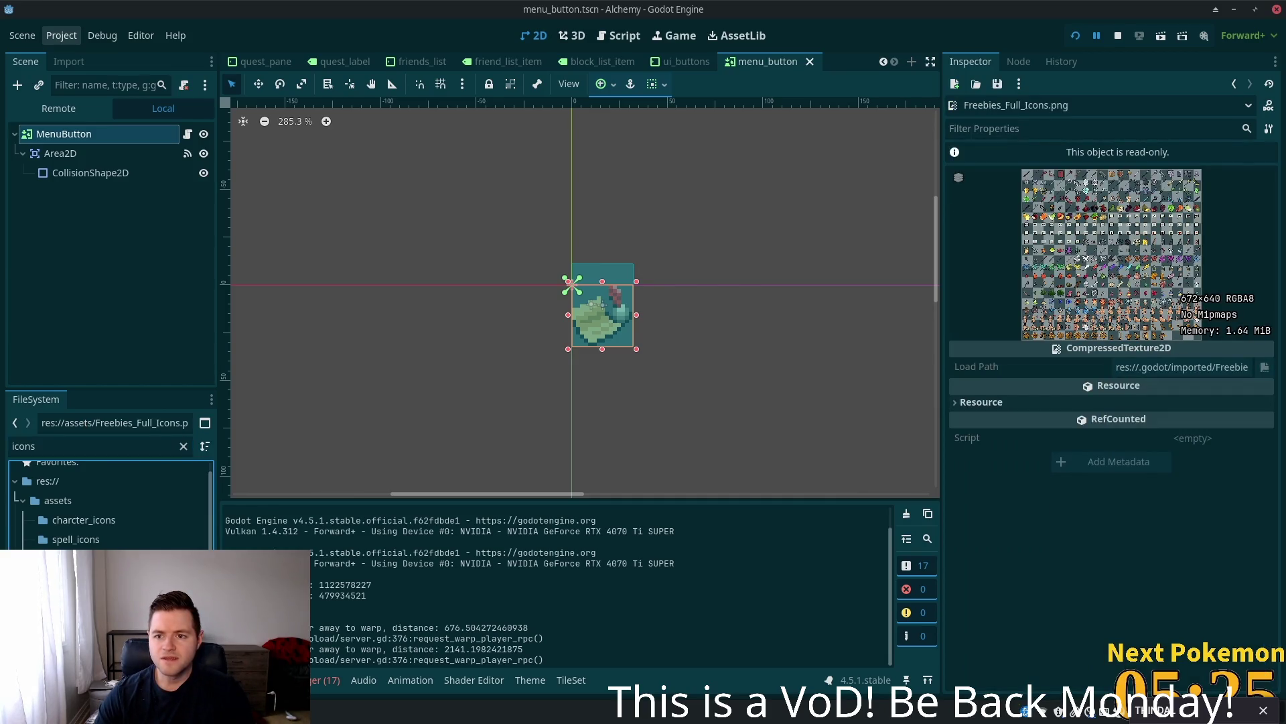
click(59, 139)
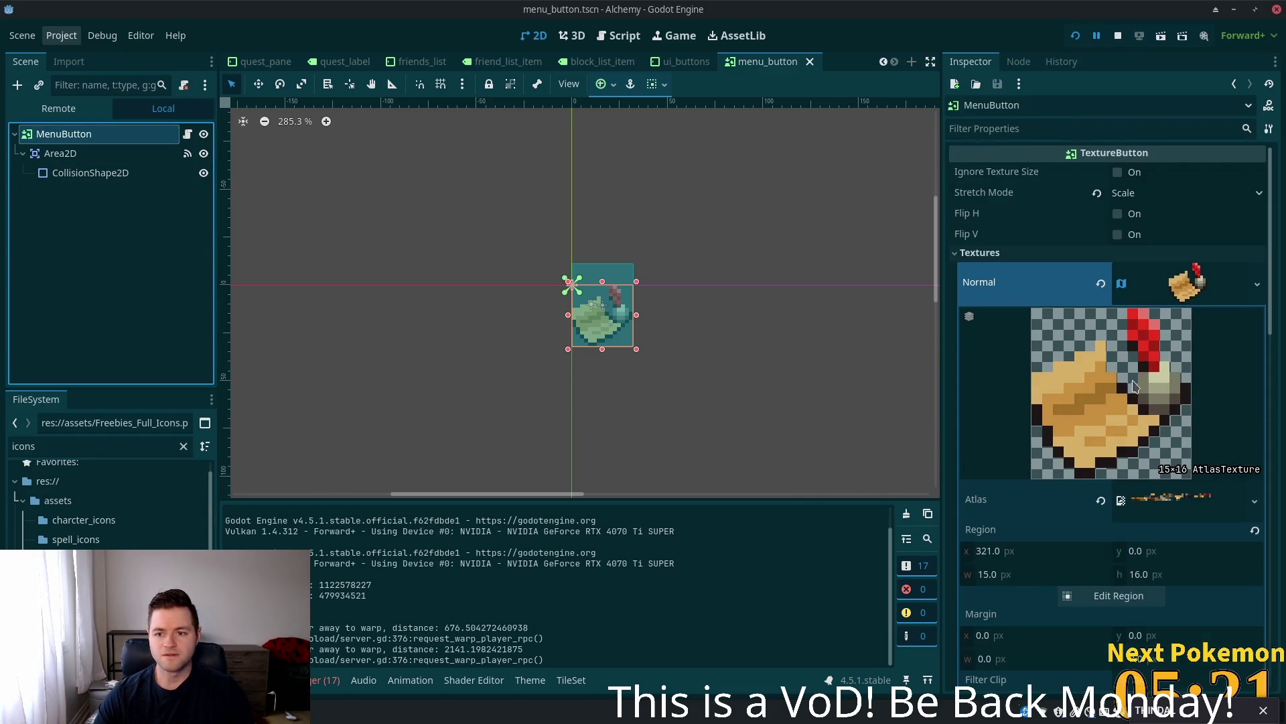
- Make the Normal AtlasTexture unique and load the icon sheet into its Atlas field
right_click(1145, 299)
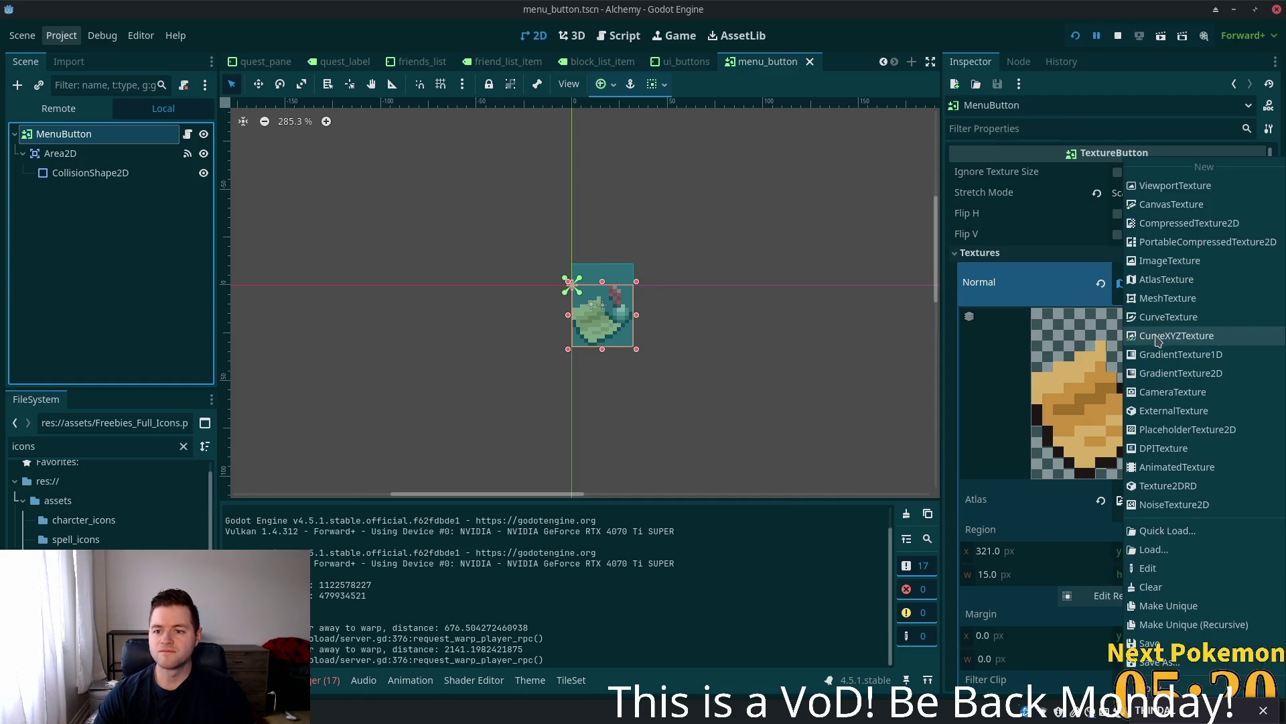
click(1204, 610)
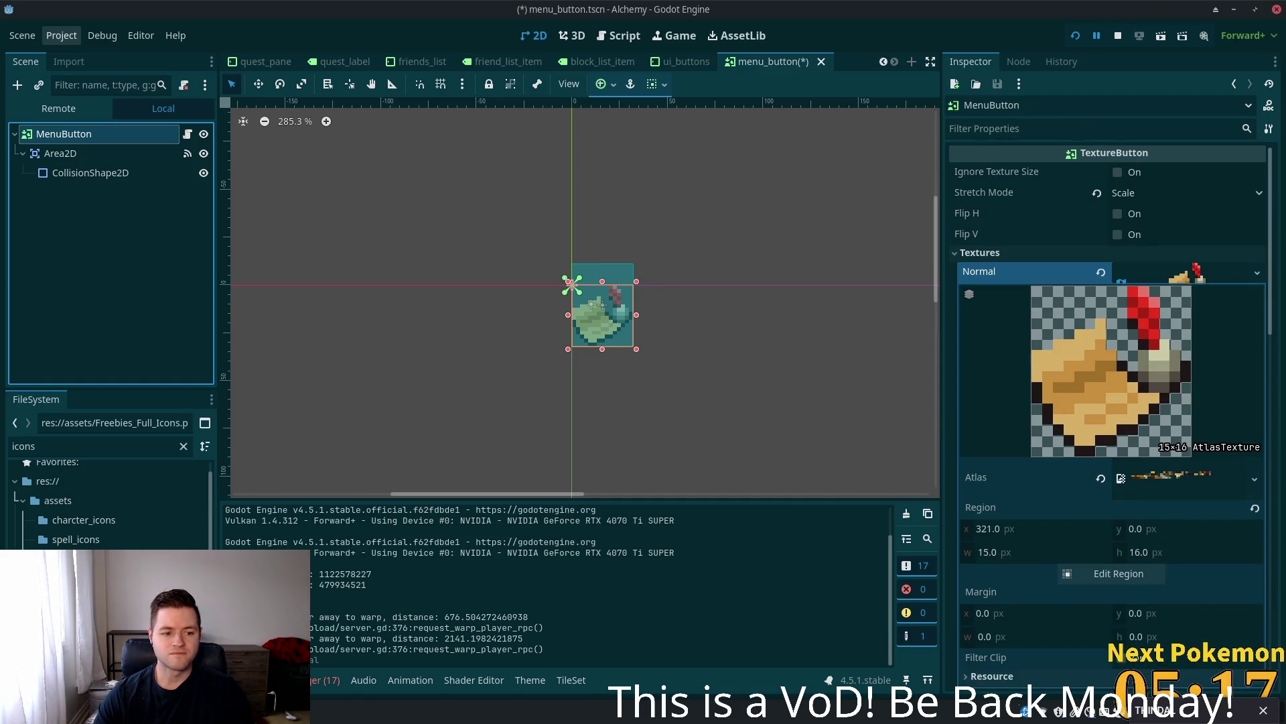
mouse_move(145, 540)
mouse_down()
mouse_move(1132, 419)
mouse_move(1132, 383)
mouse_move(1163, 493)
mouse_move(1161, 482)
mouse_up()
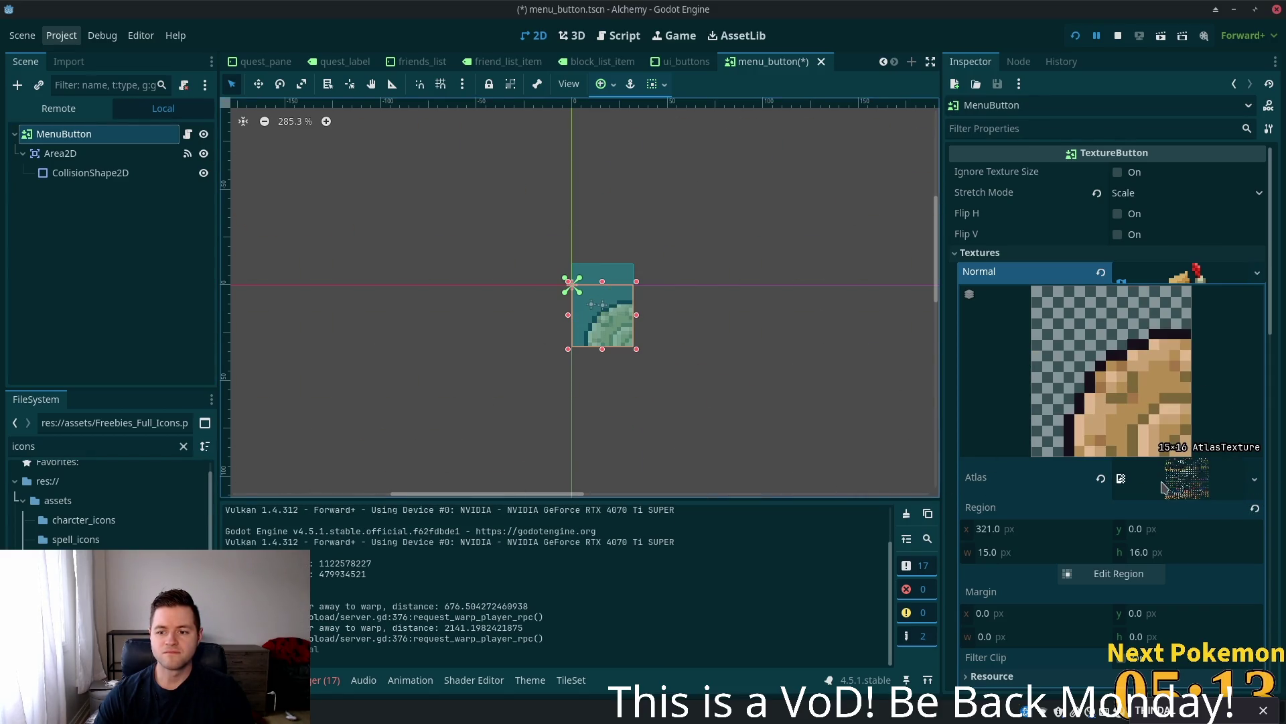
- Pick the 26×26 gear region at x 131, y 611, save the scene and run the game
click(1113, 574)
scroll(737, 389, down, 5)
scroll(528, 402, up, 2)
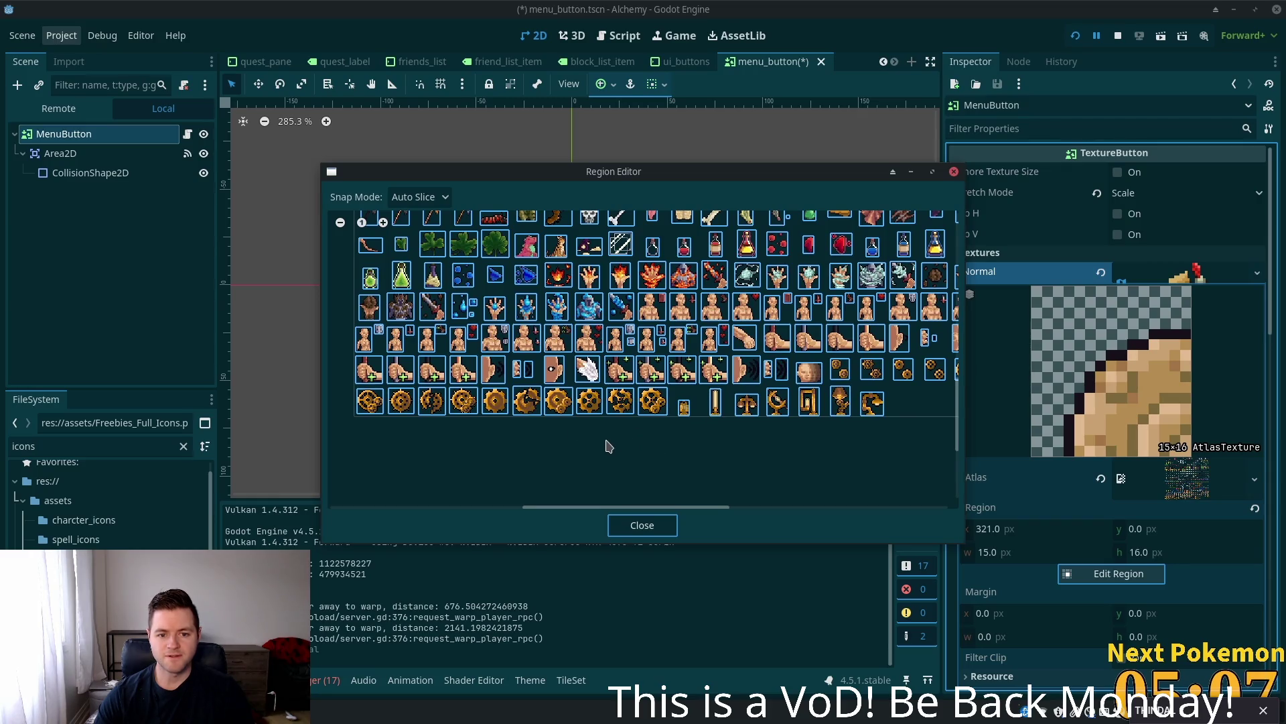
click(493, 404)
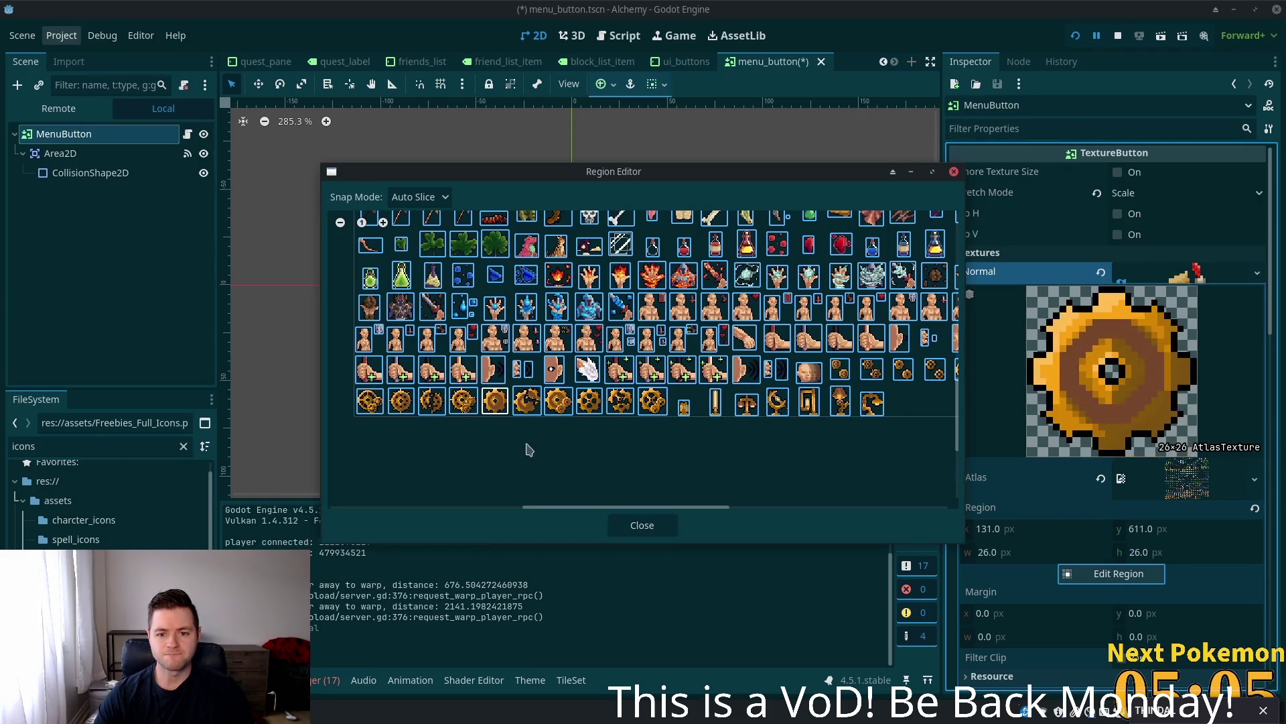
click(630, 534)
key(ctrl+s)
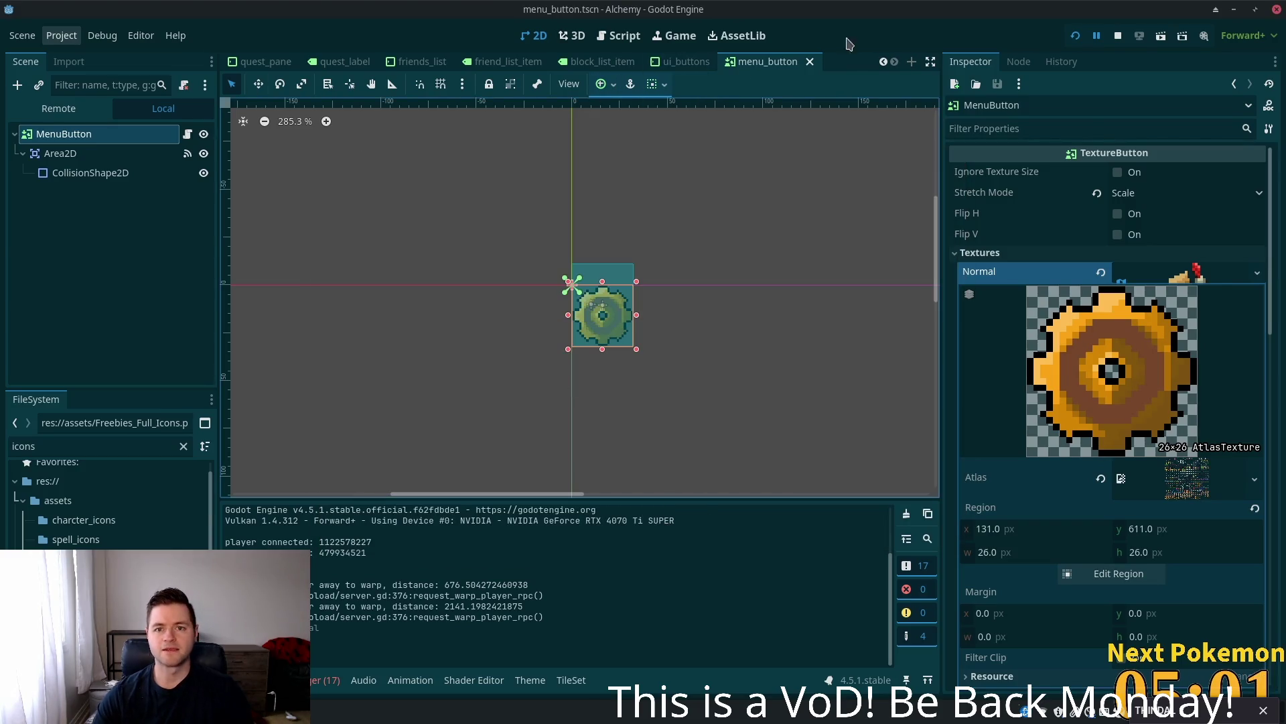
click(1075, 35)
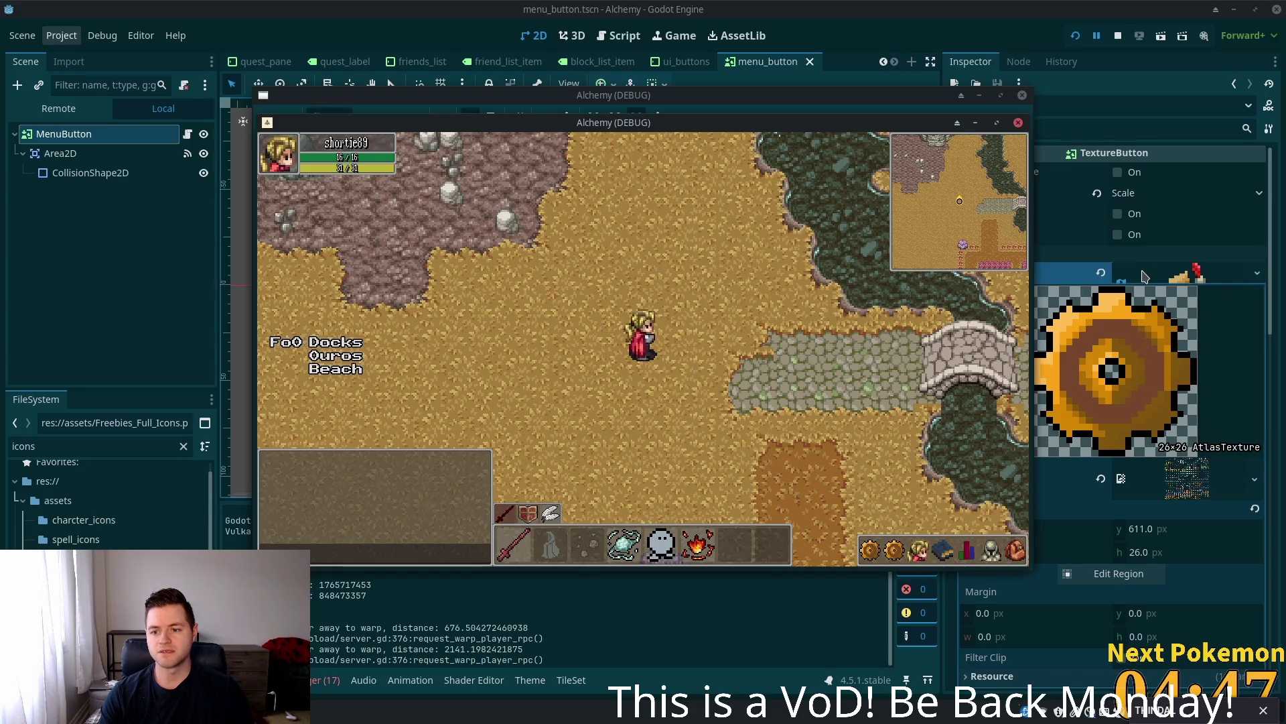
- Return to the editor and open menu_button.tscn from the HUD's ui_buttons scene
click(1060, 218)
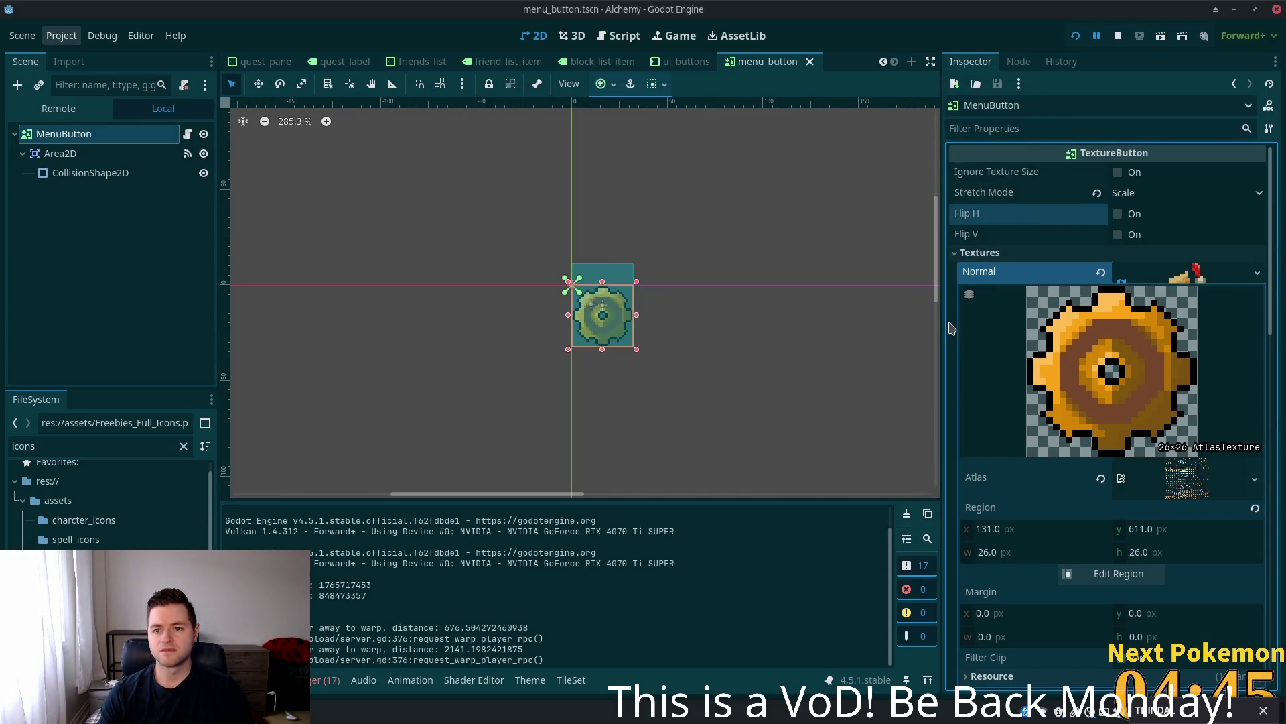
click(1171, 273)
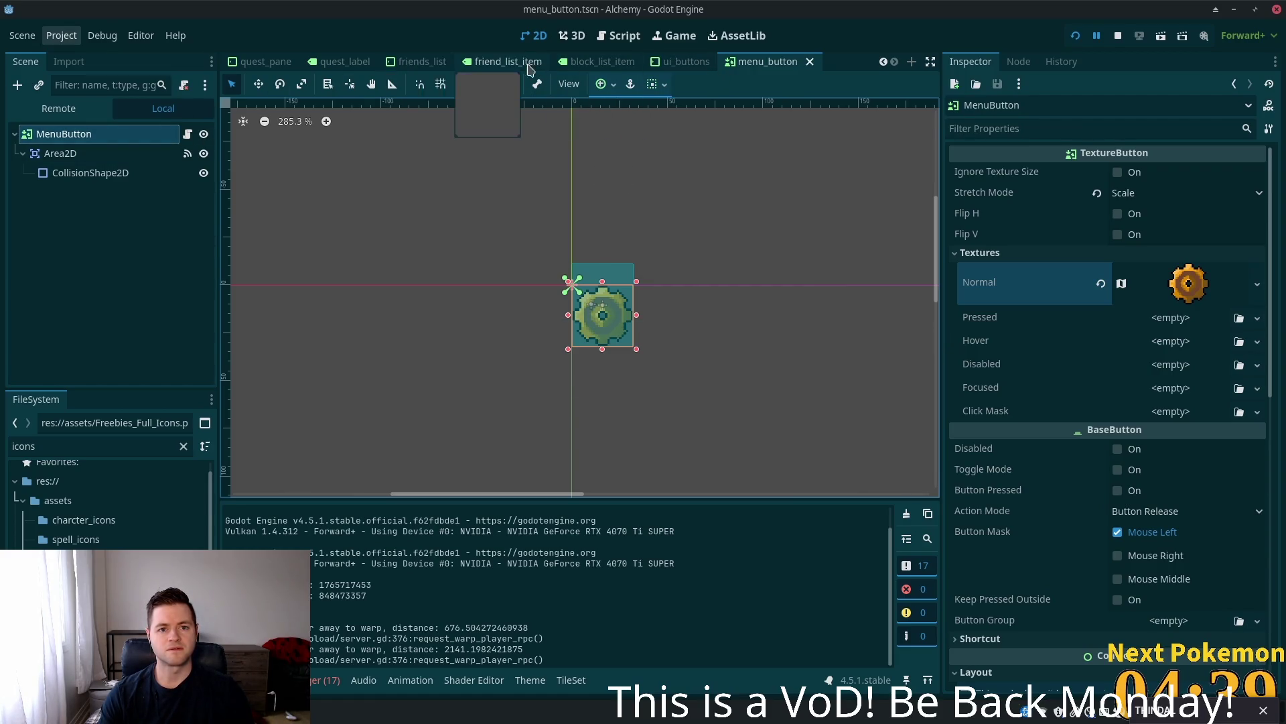
scroll(415, 73, up, 5)
scroll(415, 67, up, 5)
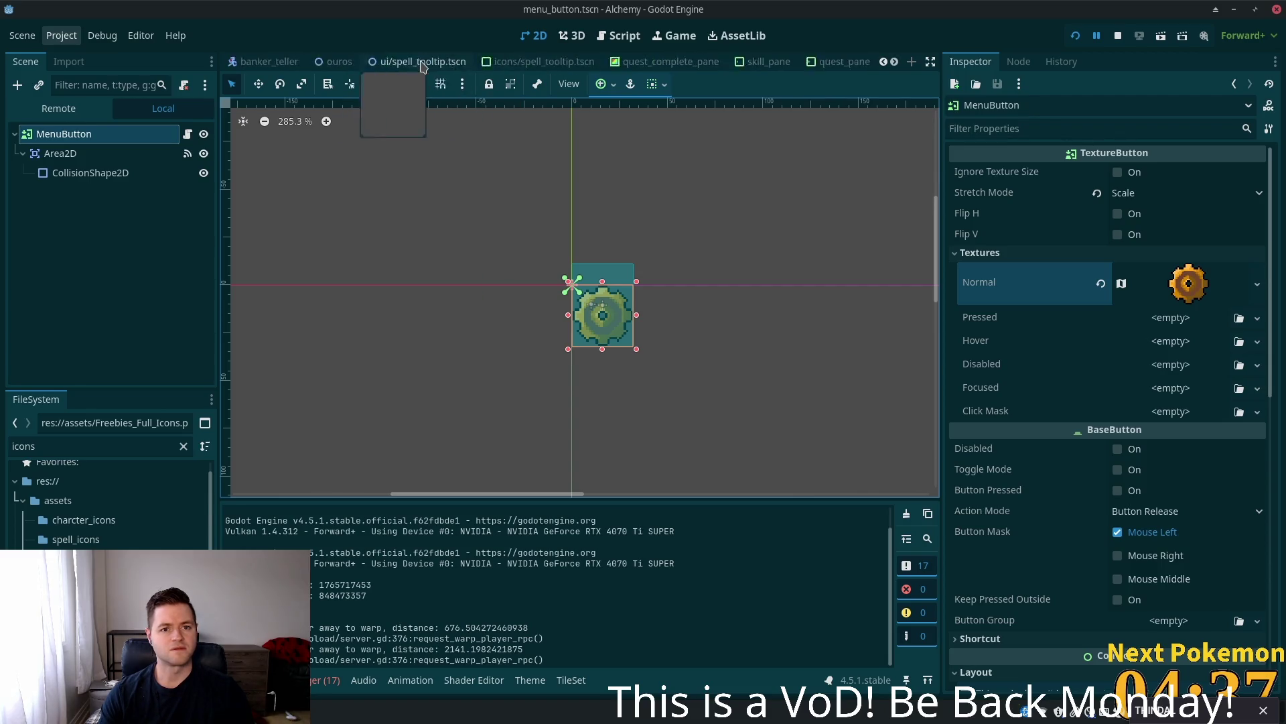
scroll(433, 64, up, 4)
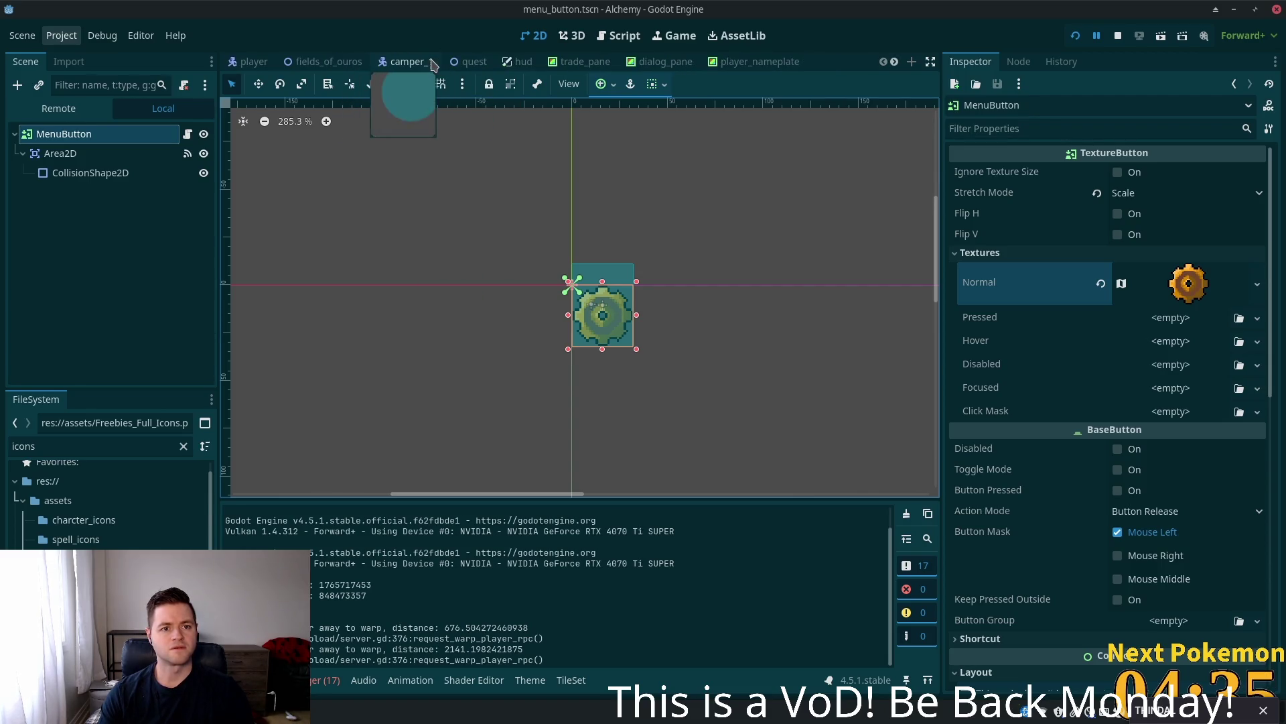
click(519, 62)
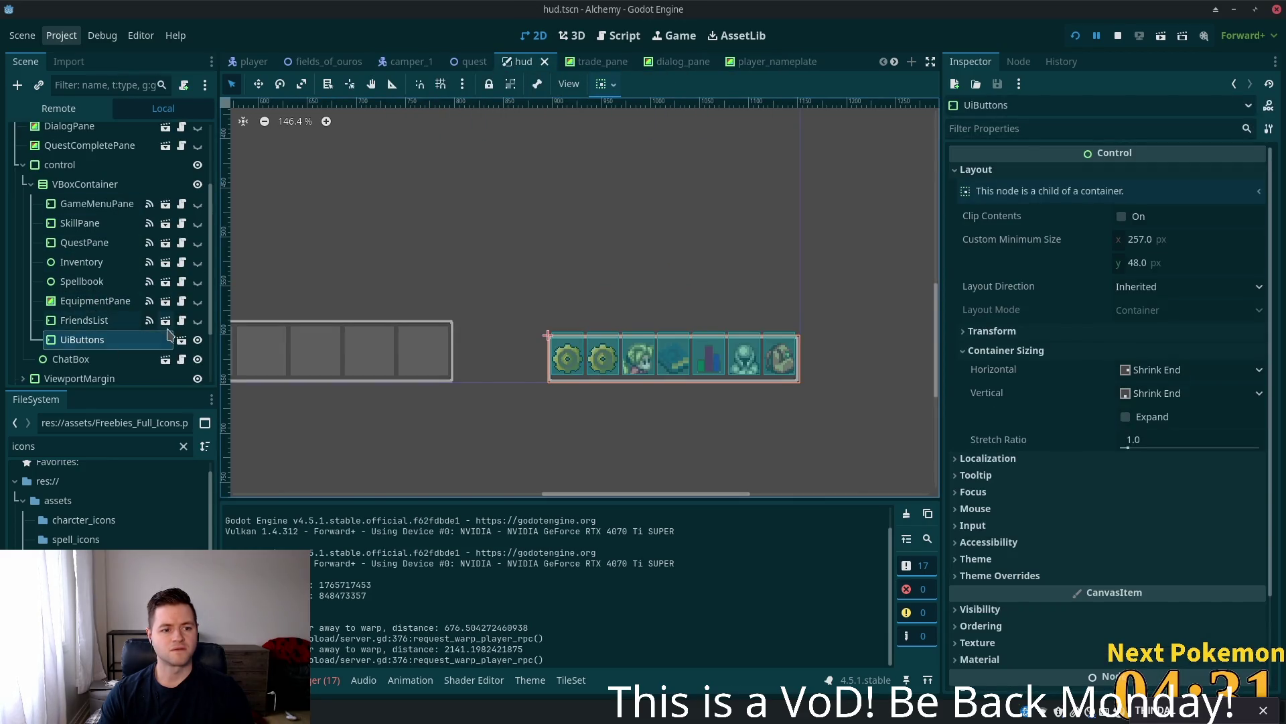
click(182, 339)
click(85, 199)
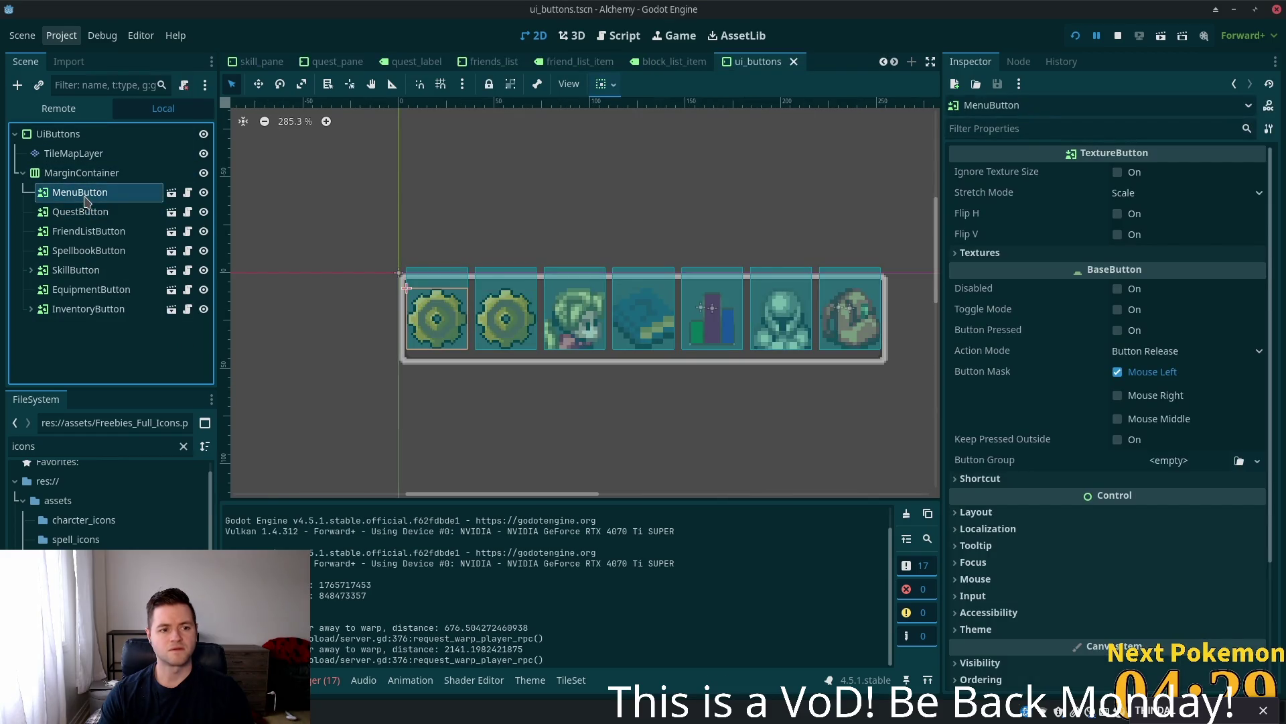
click(84, 214)
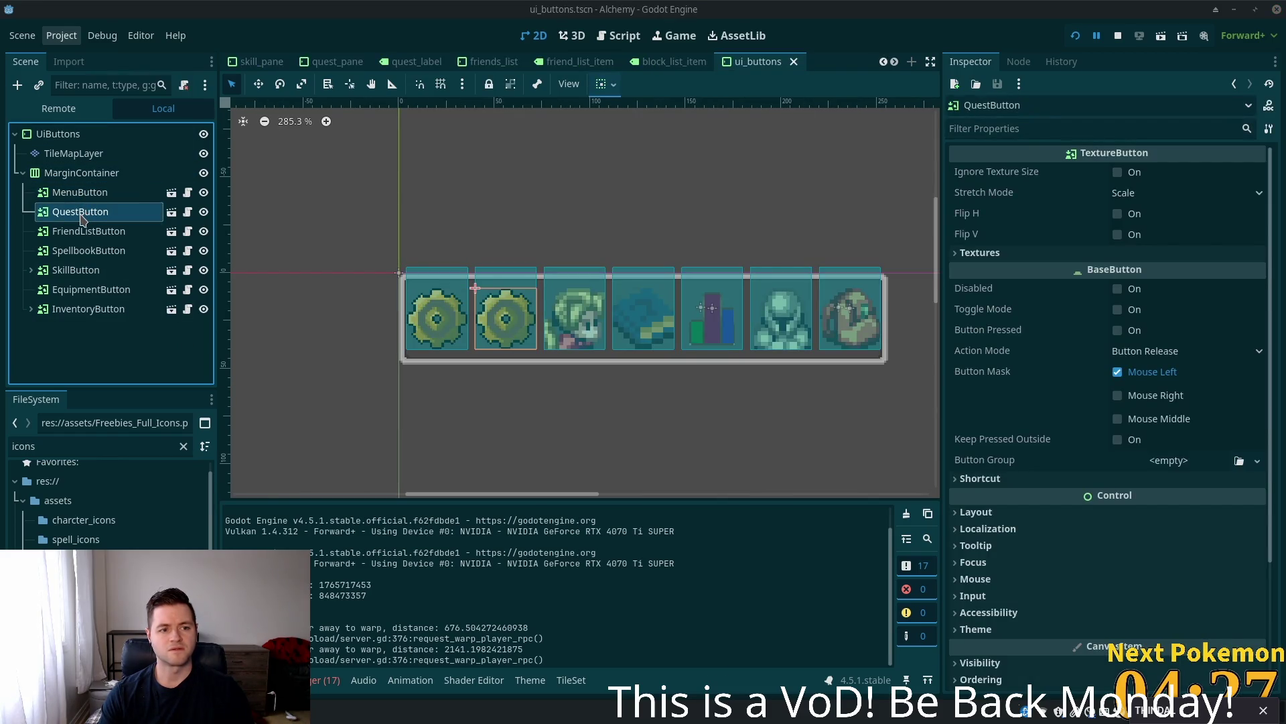
click(173, 212)
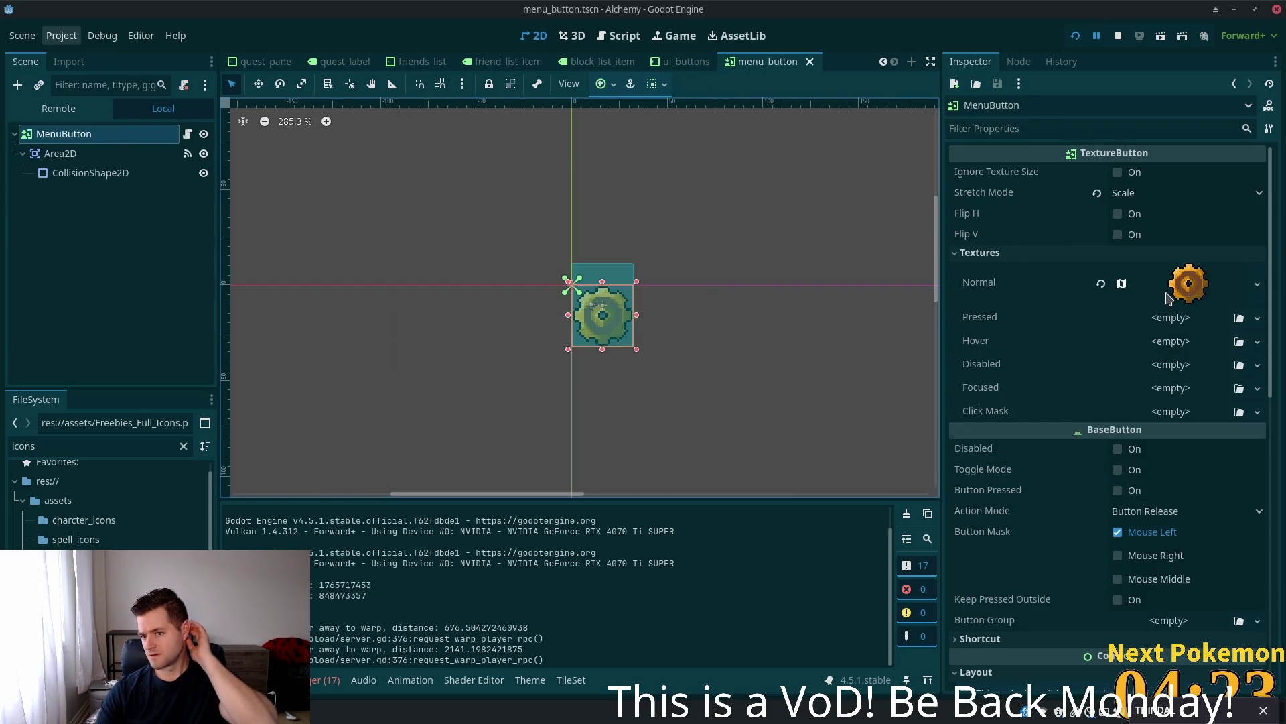
- Make the Normal gear texture and its atlas unique with Make Unique (Recursive)
right_click(1168, 296)
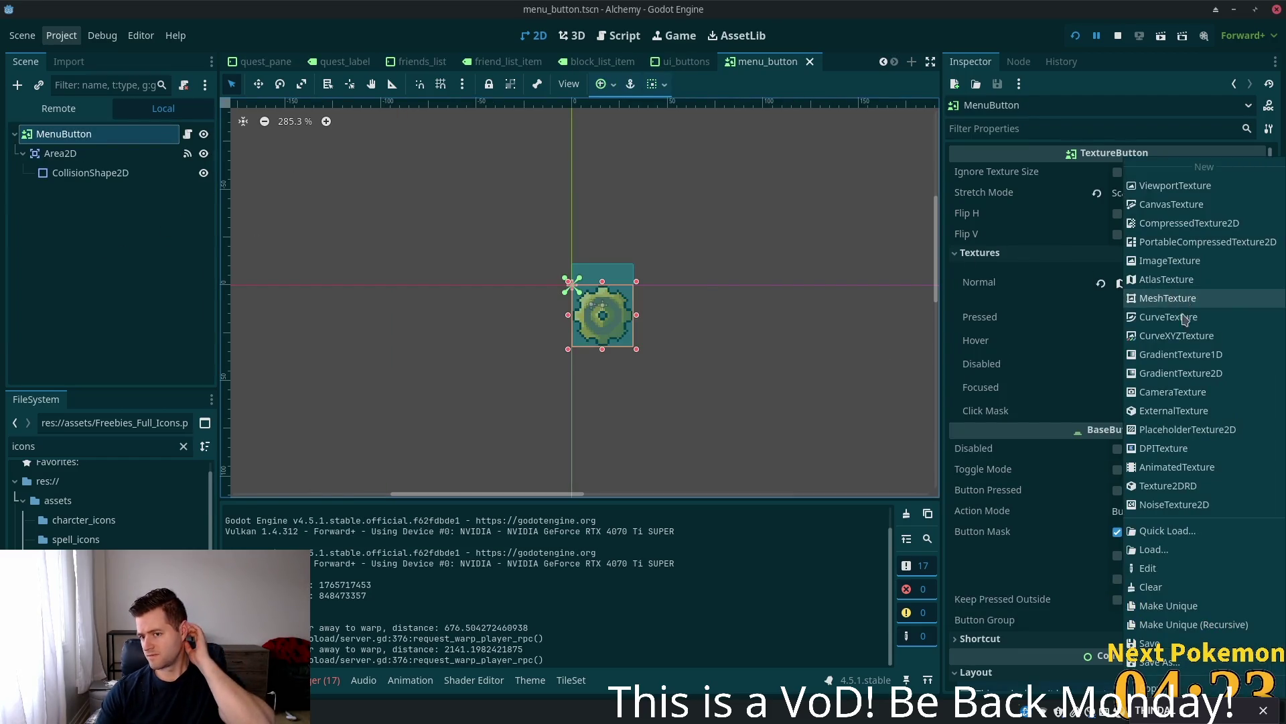
click(1210, 625)
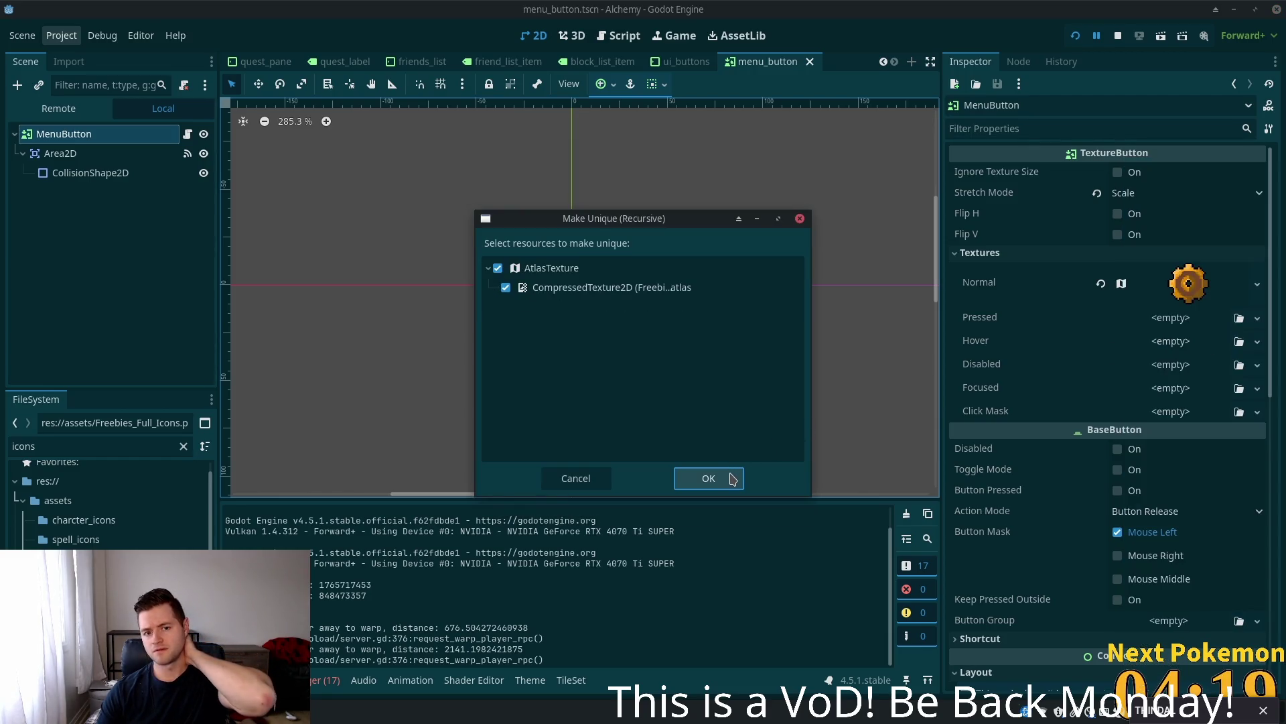
click(723, 480)
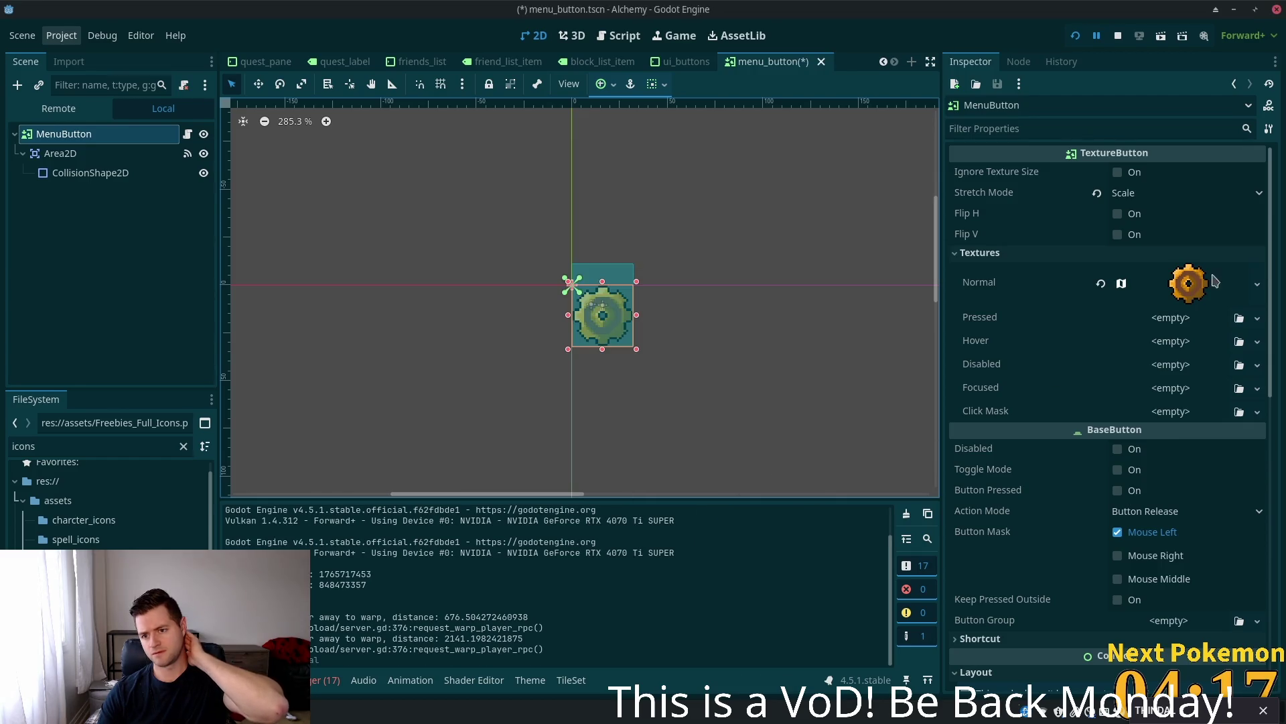
- Clear the MenuButton's Normal texture to empty, then save and rerun the game with F5
click(1206, 289)
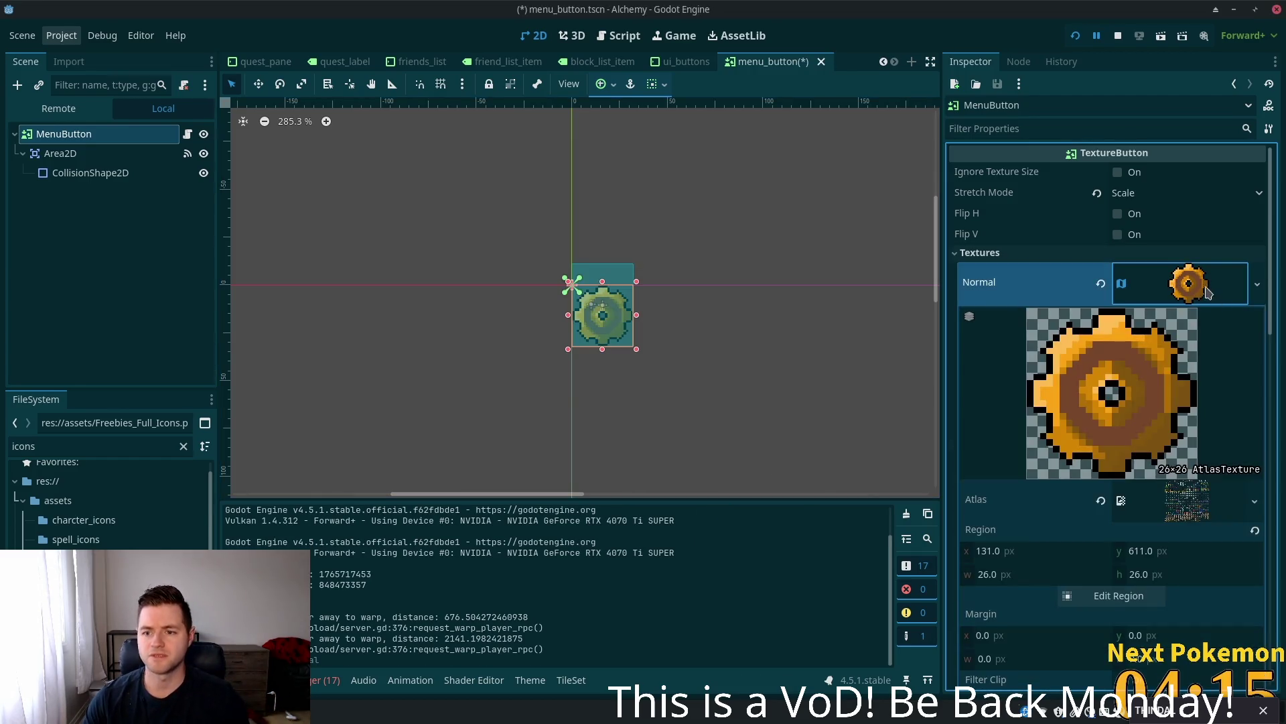
click(1100, 283)
key(F5)
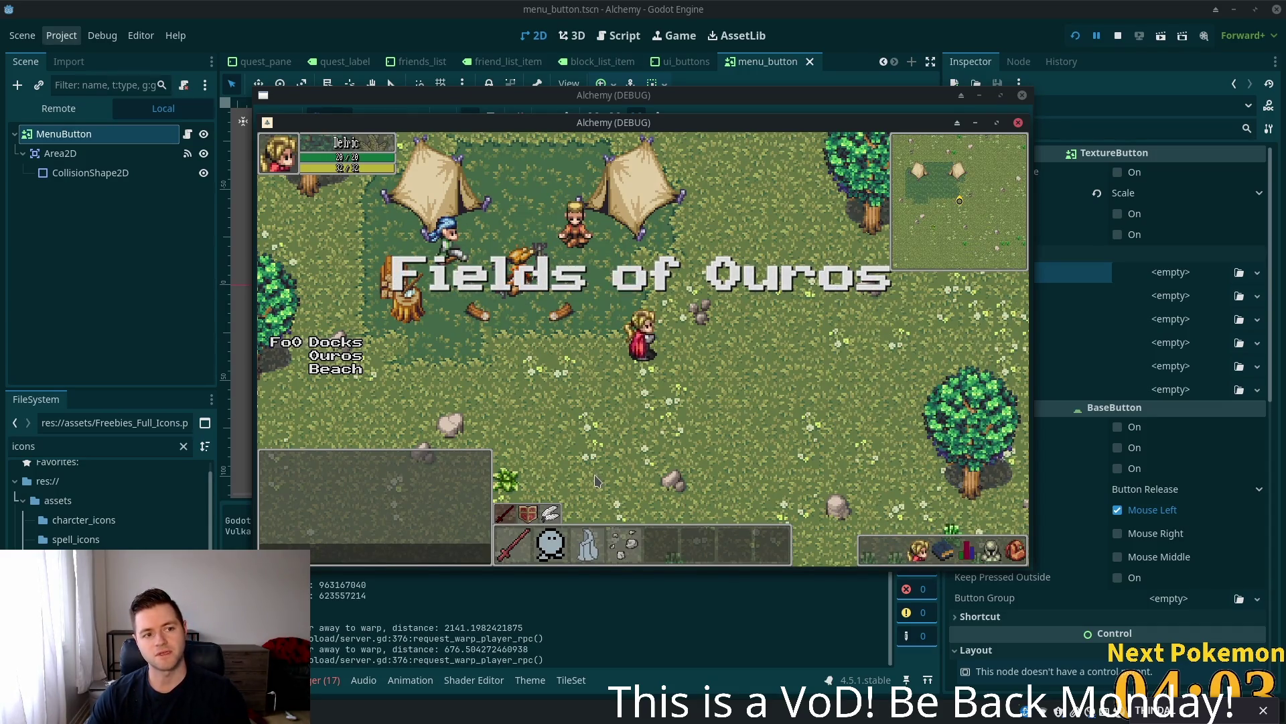
- Test the Quests, Friends and settings HUD panels, close the game and reselect MenuButton
click(913, 558)
click(944, 553)
click(1015, 554)
click(991, 553)
click(992, 554)
click(153, 306)
click(40, 136)
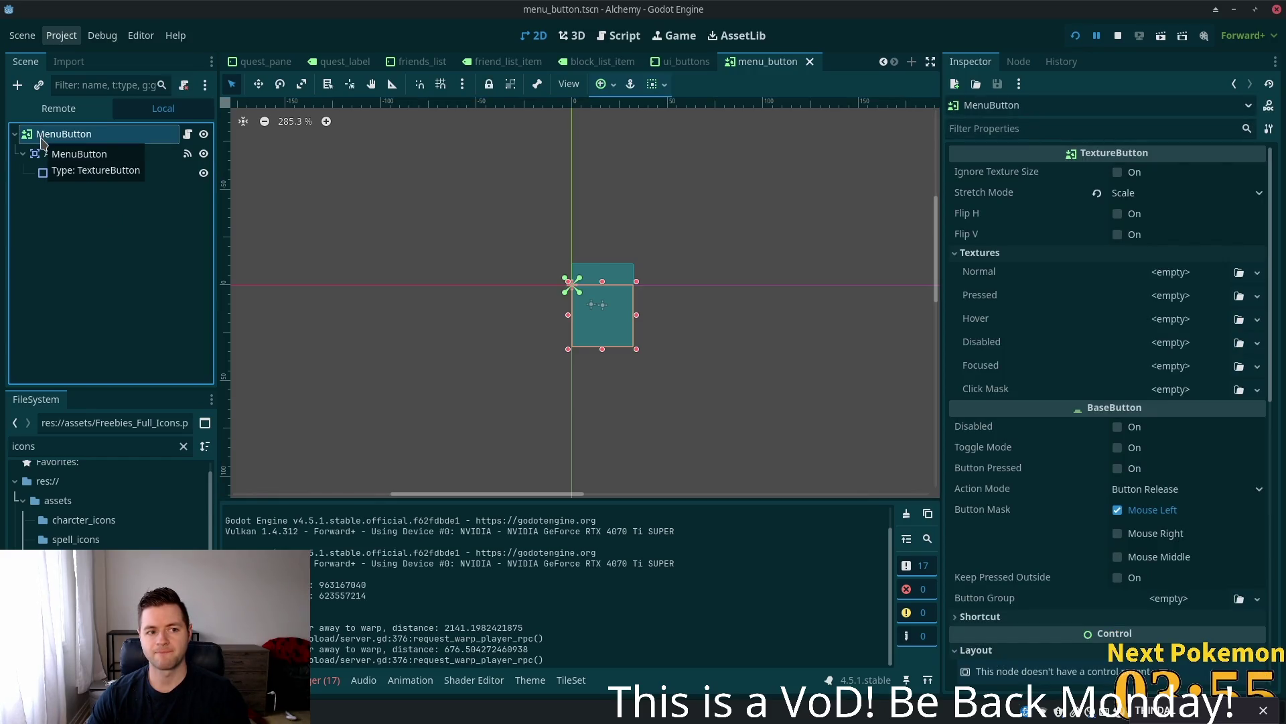
- Open and dismiss the MenuButton node actions and Normal texture choices without changes
right_click(41, 139)
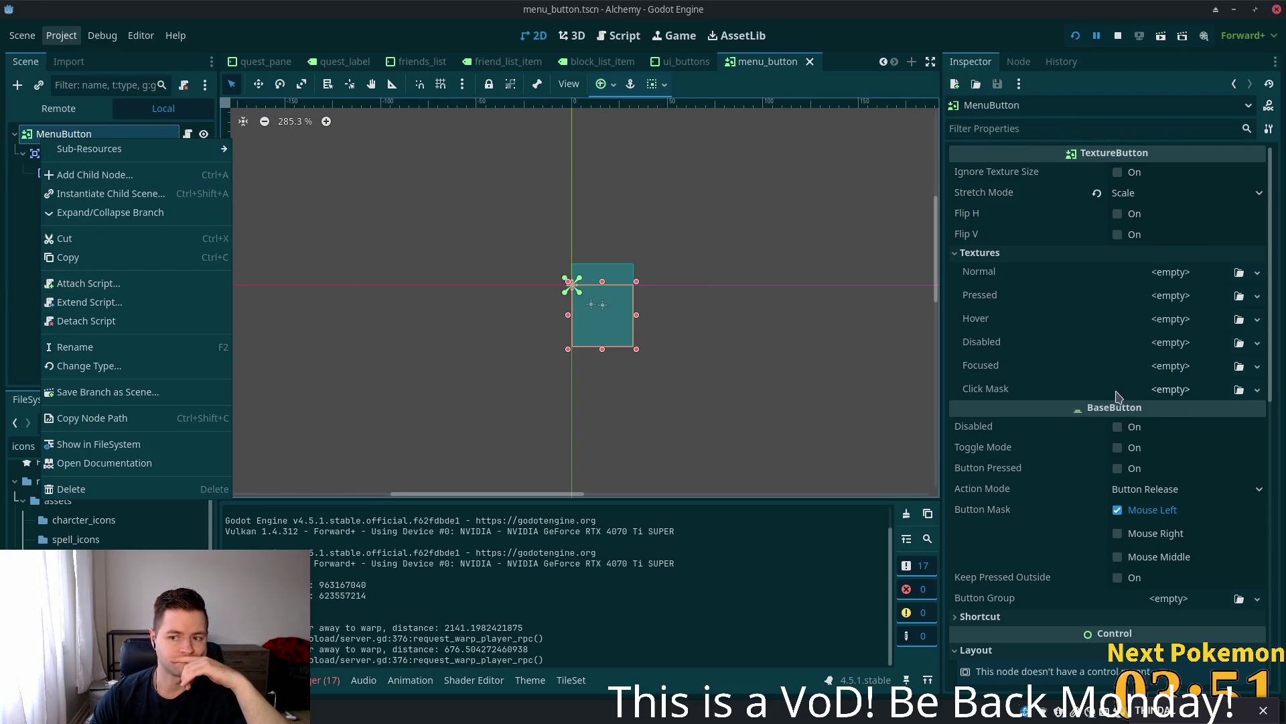
click(750, 275)
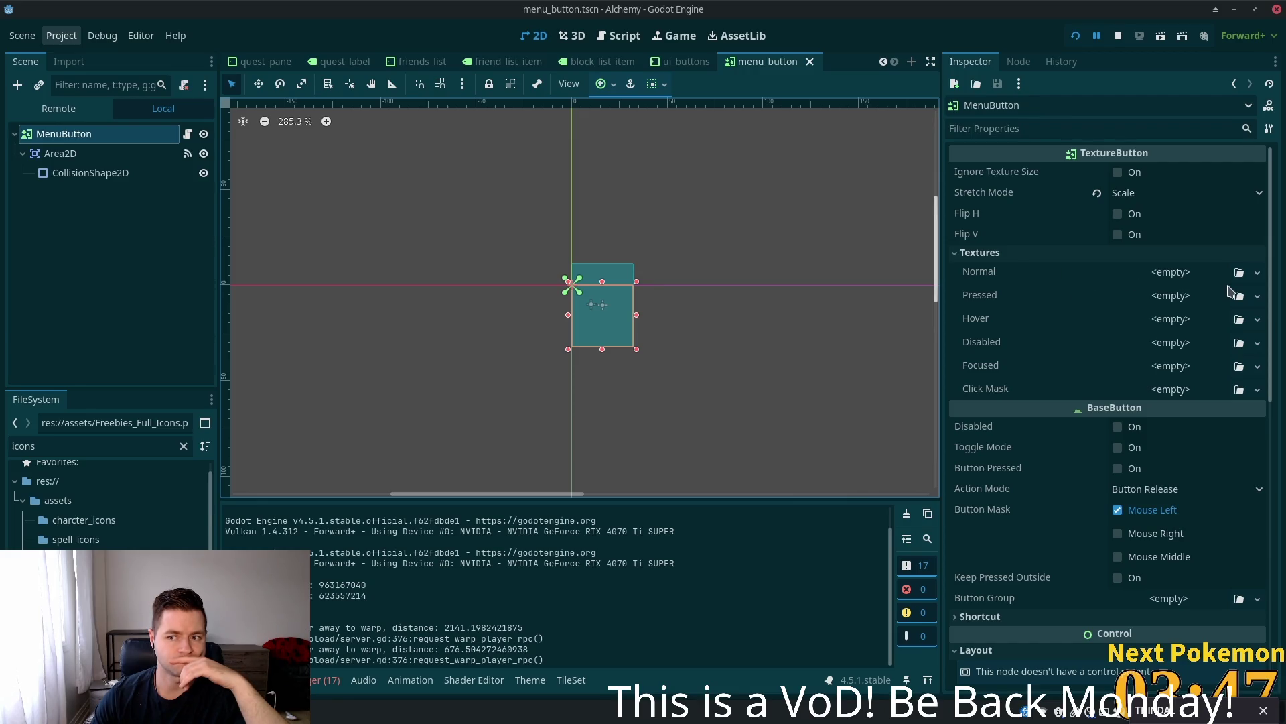
click(1199, 276)
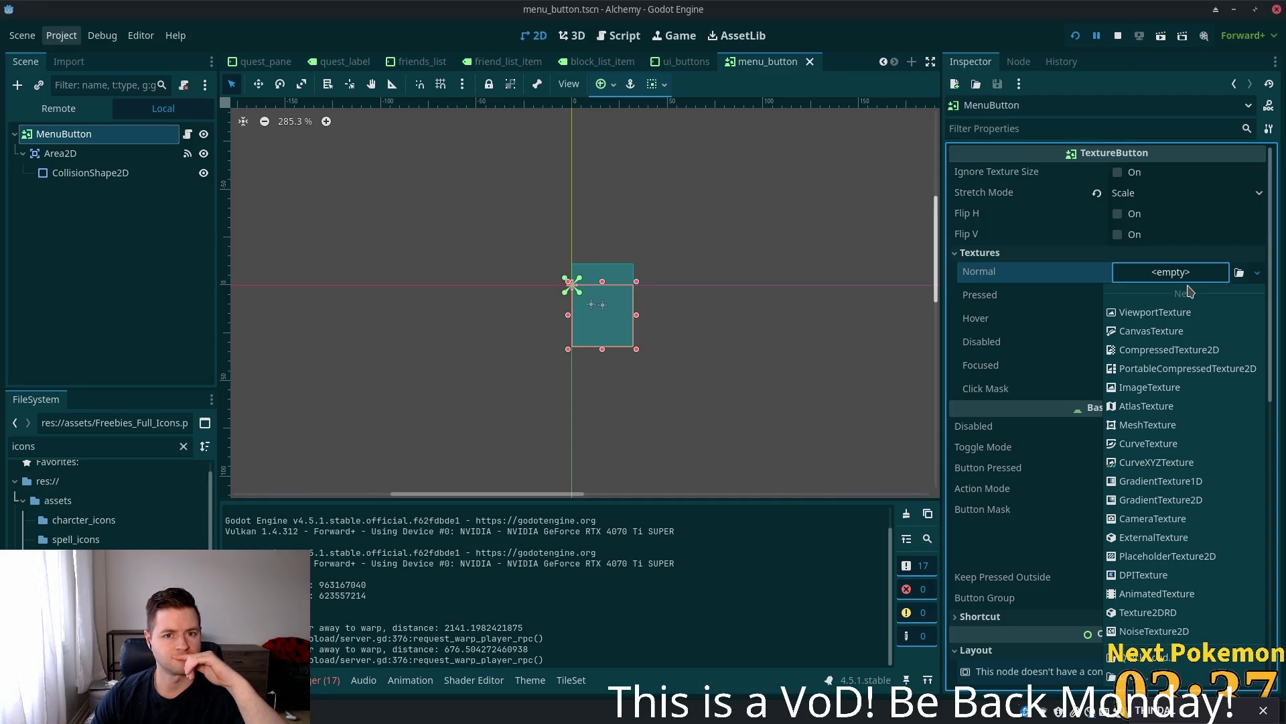
click(749, 64)
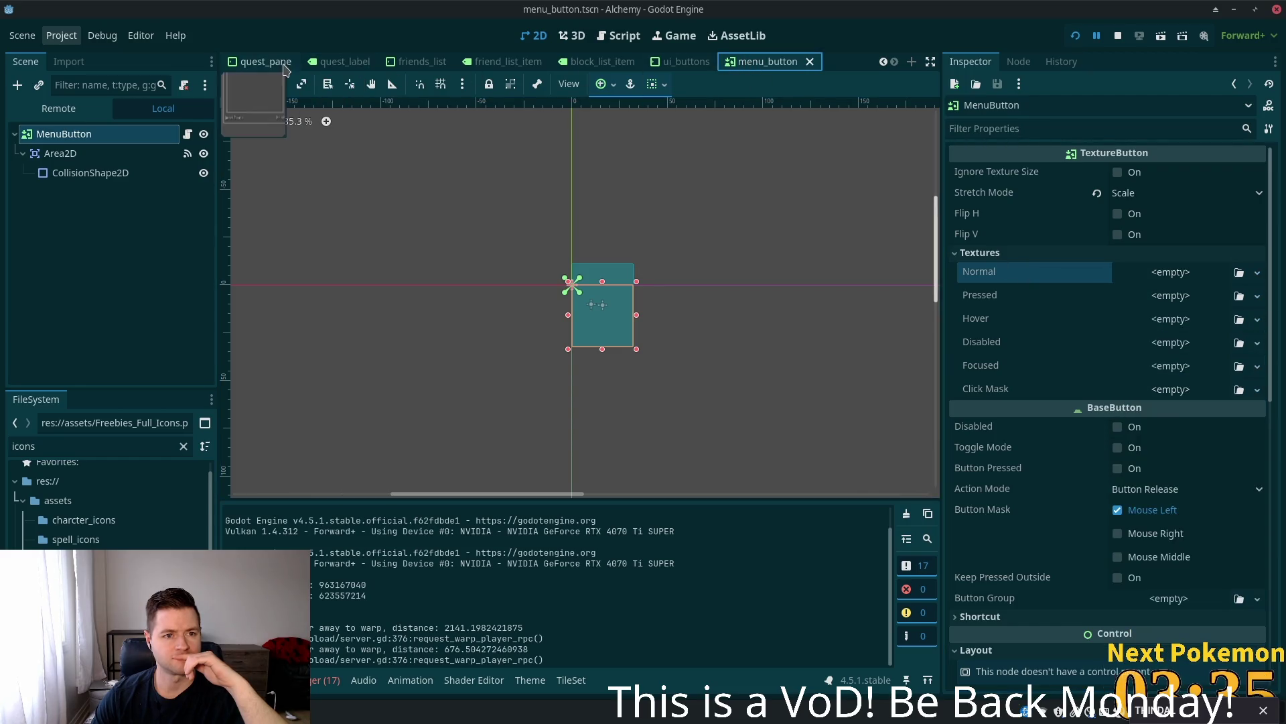
- Switch to the hud scene tab and open that tab's context menu
scroll(281, 67, up, 3)
scroll(281, 67, up, 4)
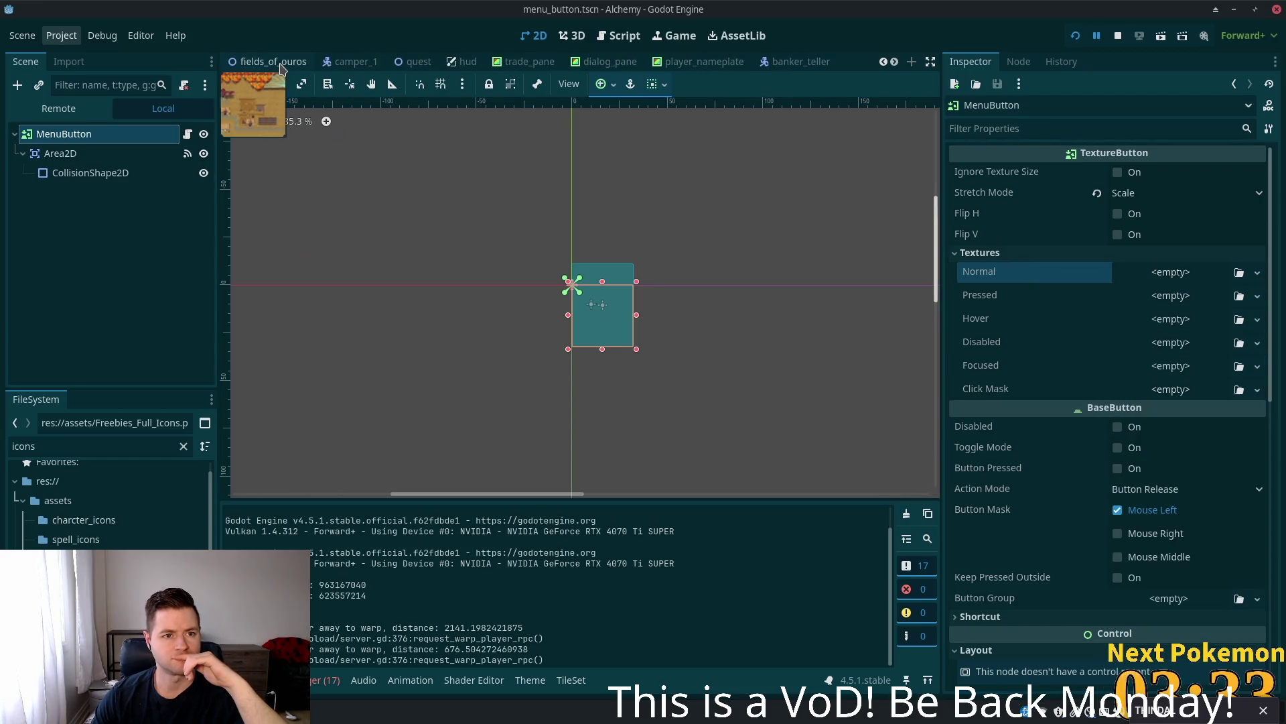
scroll(281, 67, up, 1)
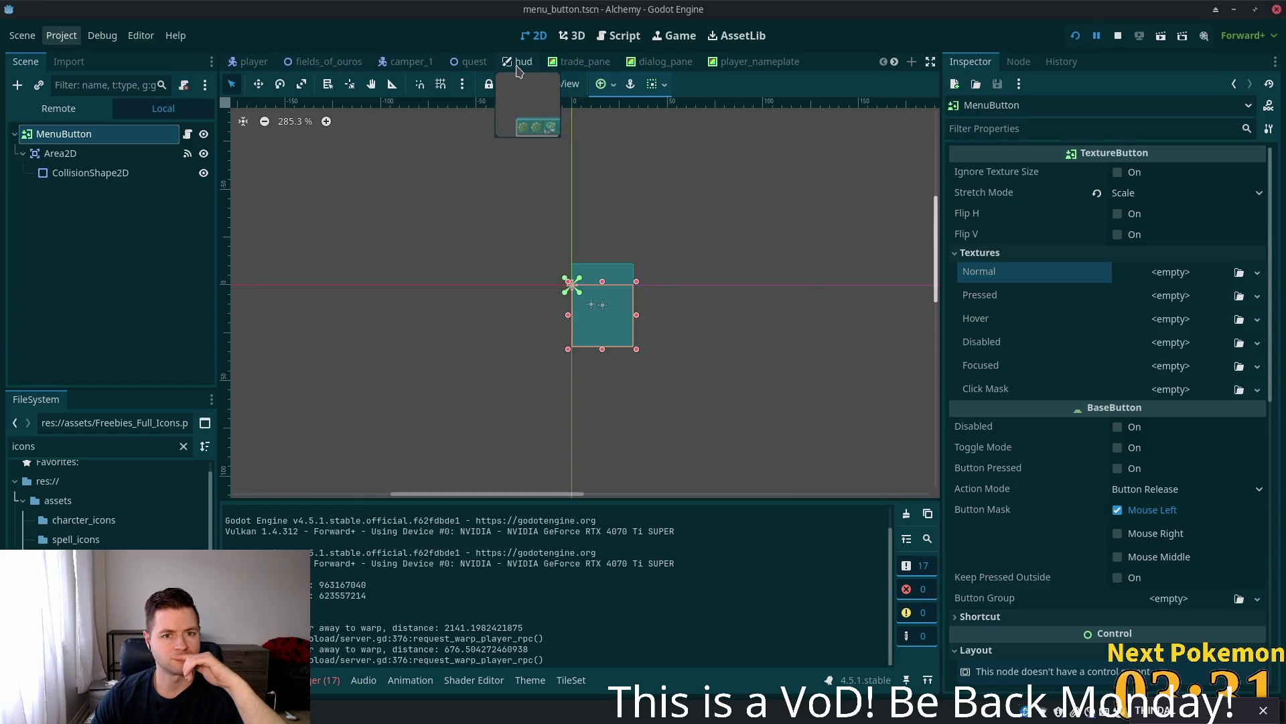
click(511, 70)
right_click(516, 65)
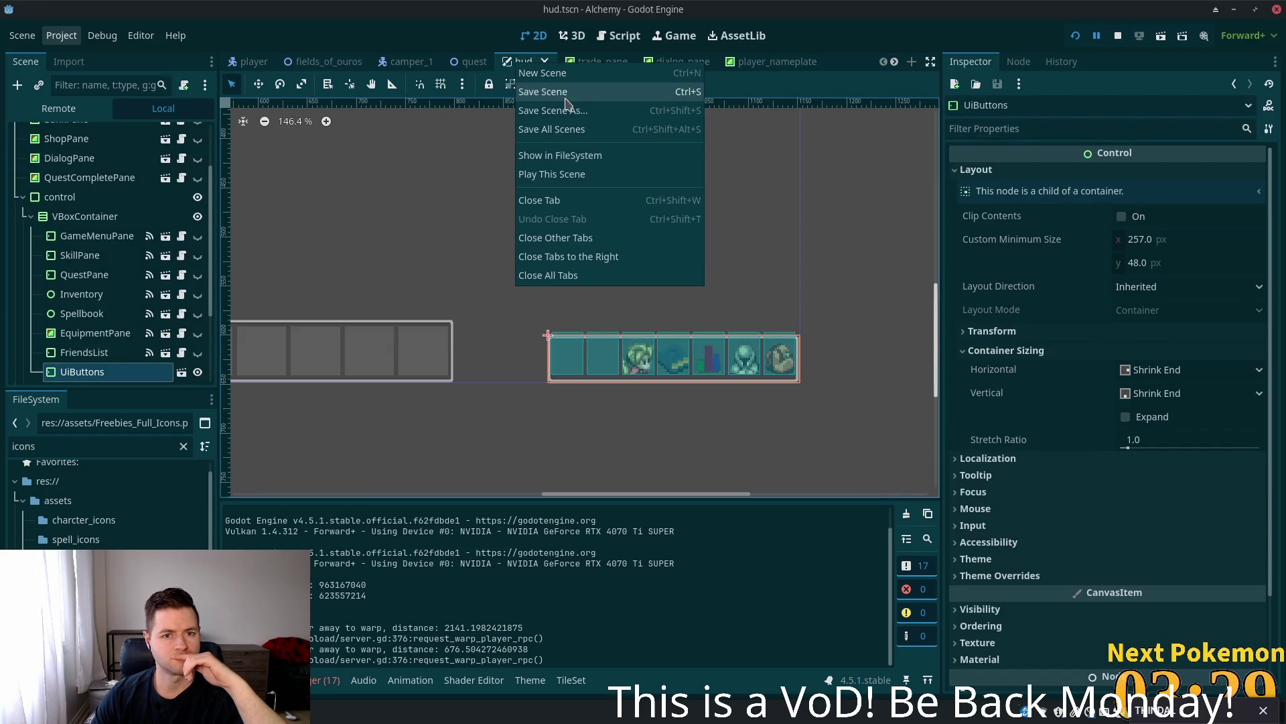
- Close tabs right of hud, reopen ui_buttons, and open MenuButton's menu_button.gd script and scene
click(574, 258)
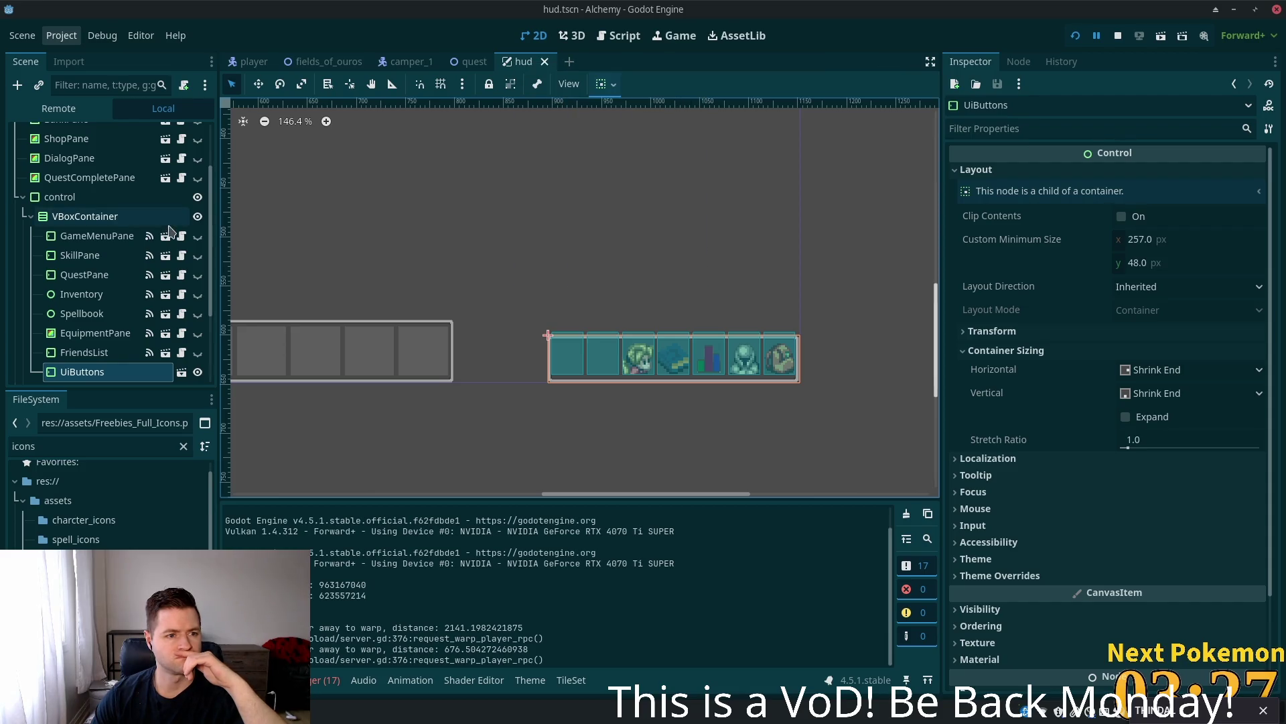
click(181, 372)
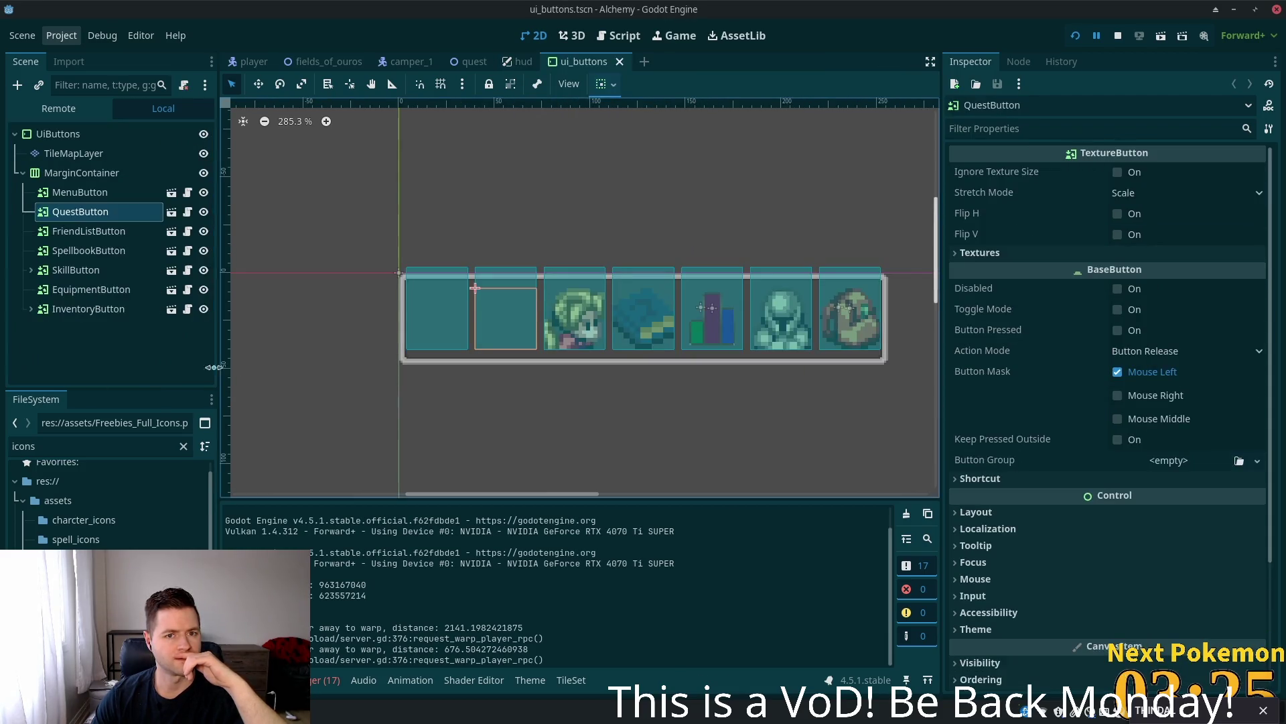
double_click(88, 193)
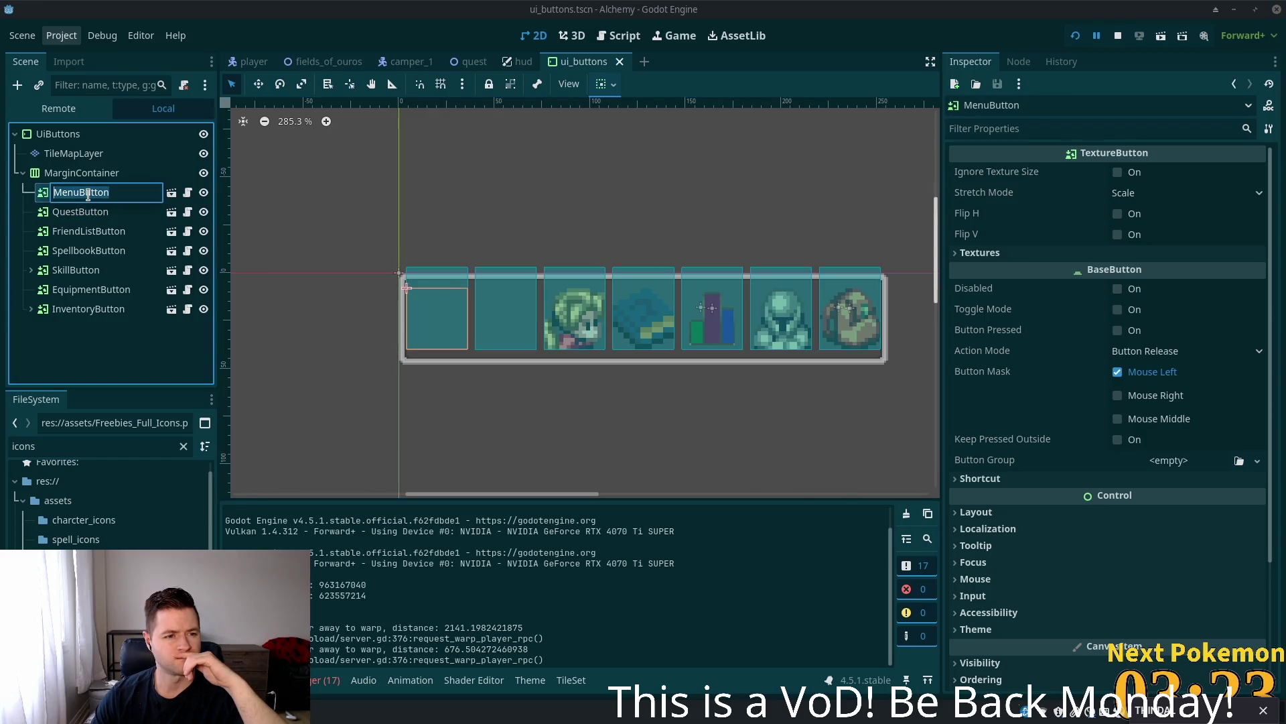
click(187, 192)
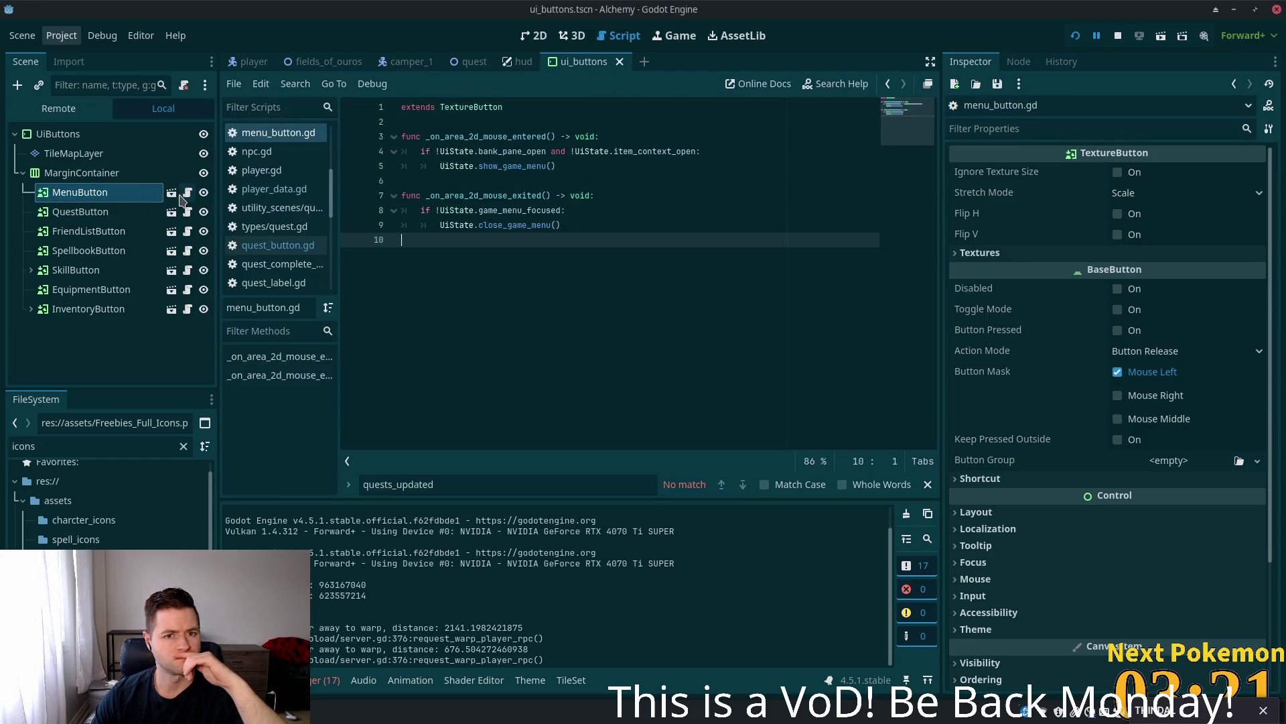
click(171, 193)
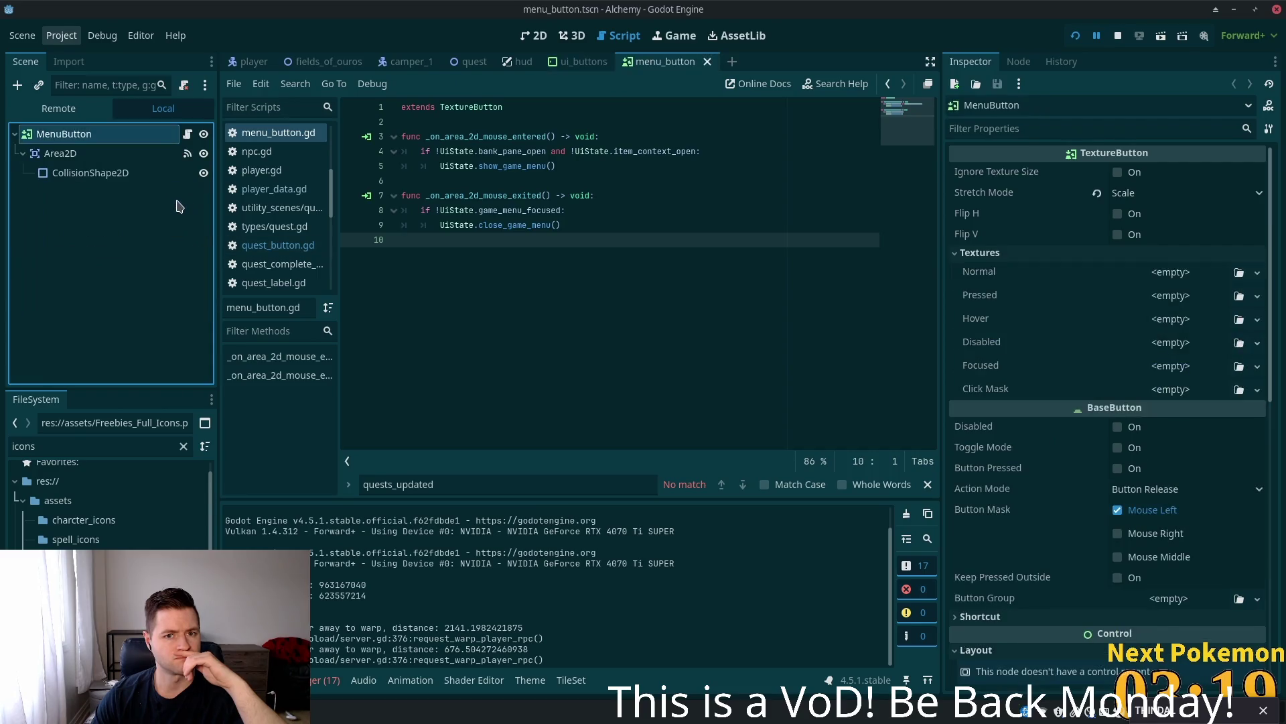
click(127, 134)
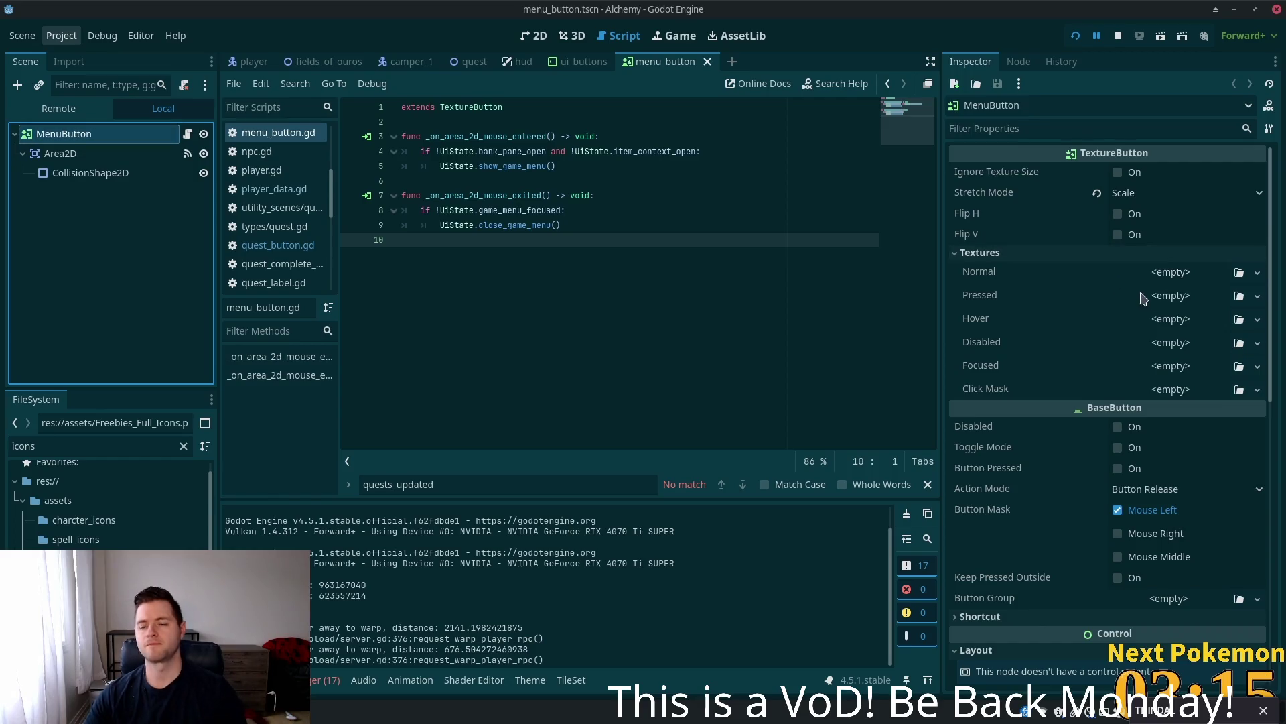
- Set the MenuButton's Textures > Normal to a New AtlasTexture
click(1177, 280)
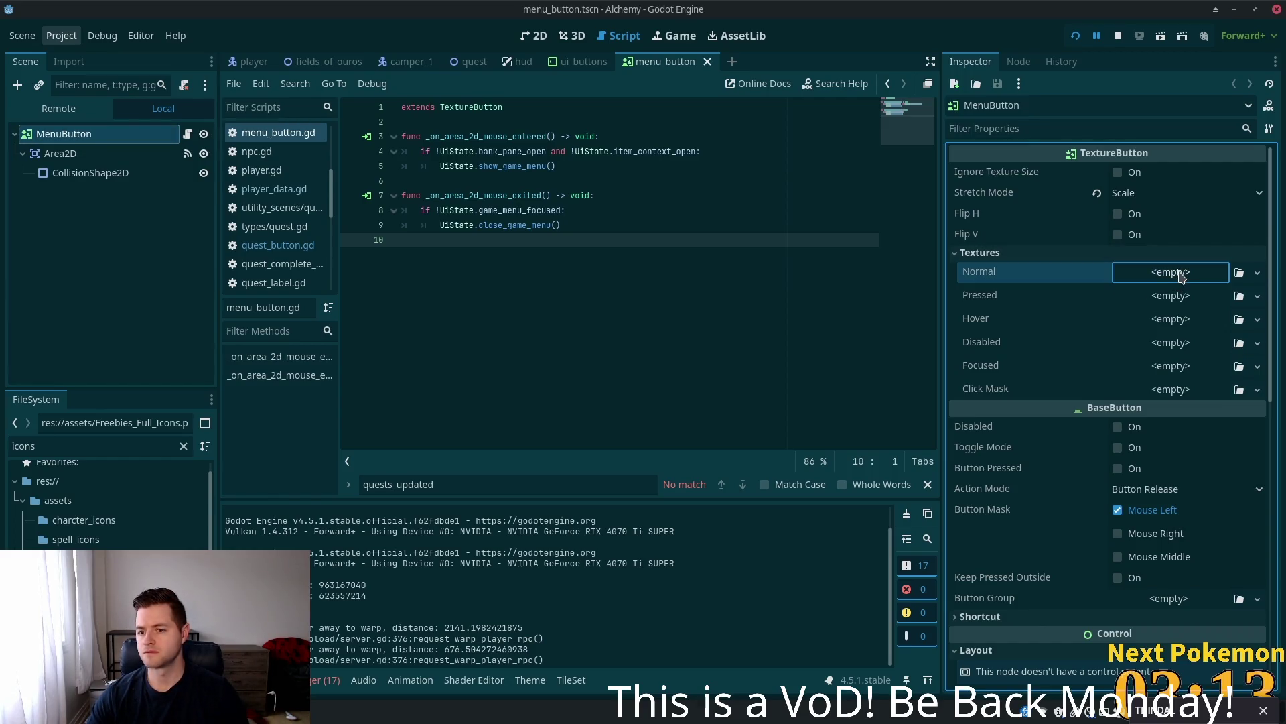
scroll(1179, 281, down, 5)
scroll(1169, 295, up, 5)
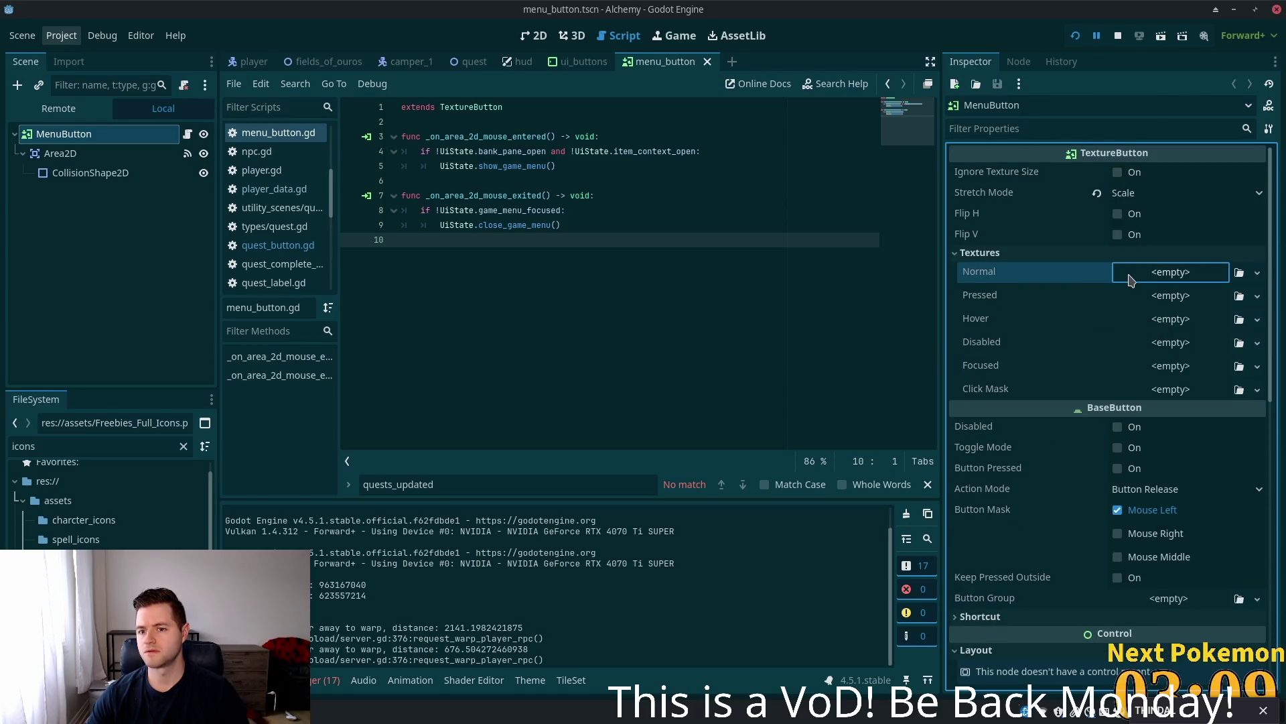
scroll(1132, 281, down, 4)
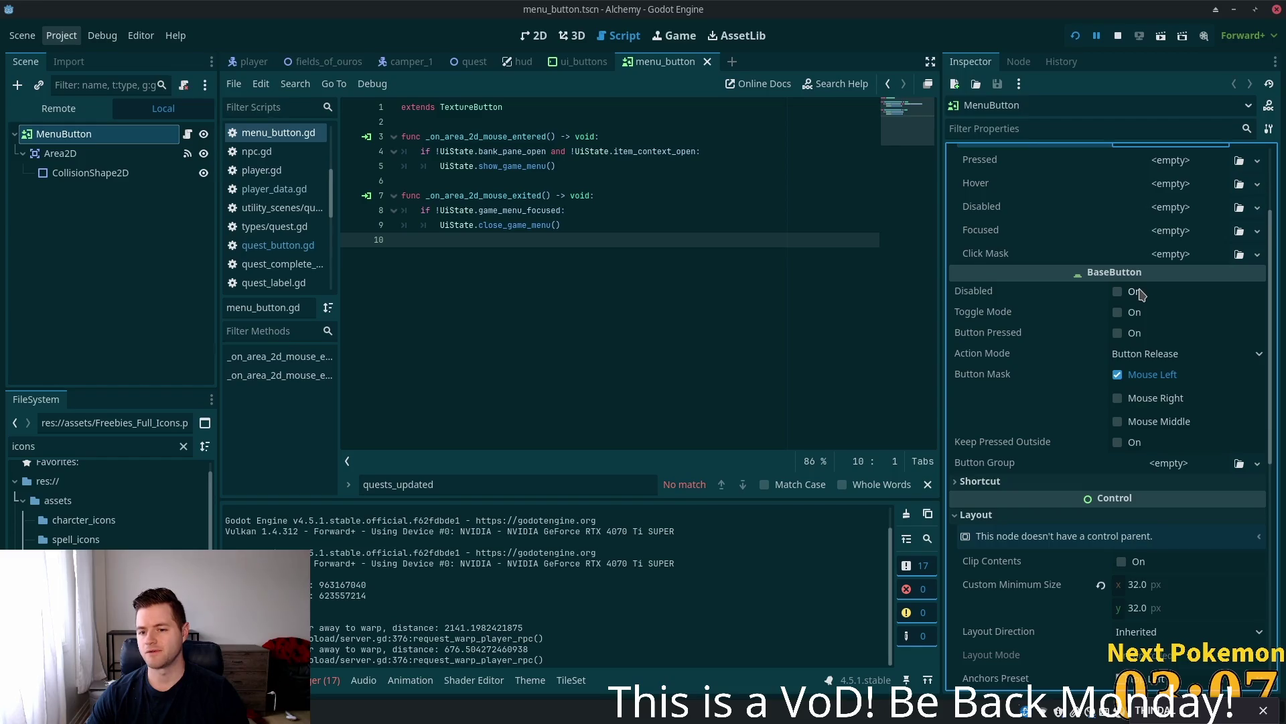
scroll(1141, 295, down, 5)
scroll(1141, 305, down, 5)
scroll(1142, 307, up, 8)
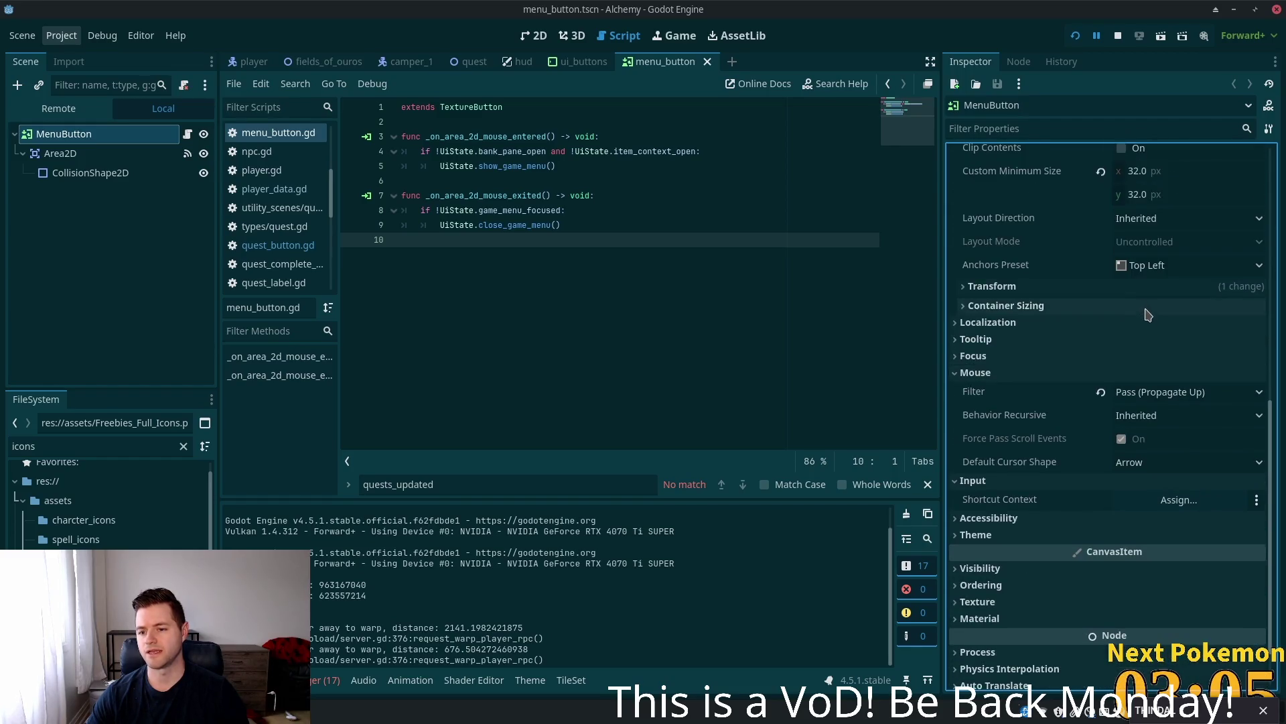
scroll(1154, 309, up, 5)
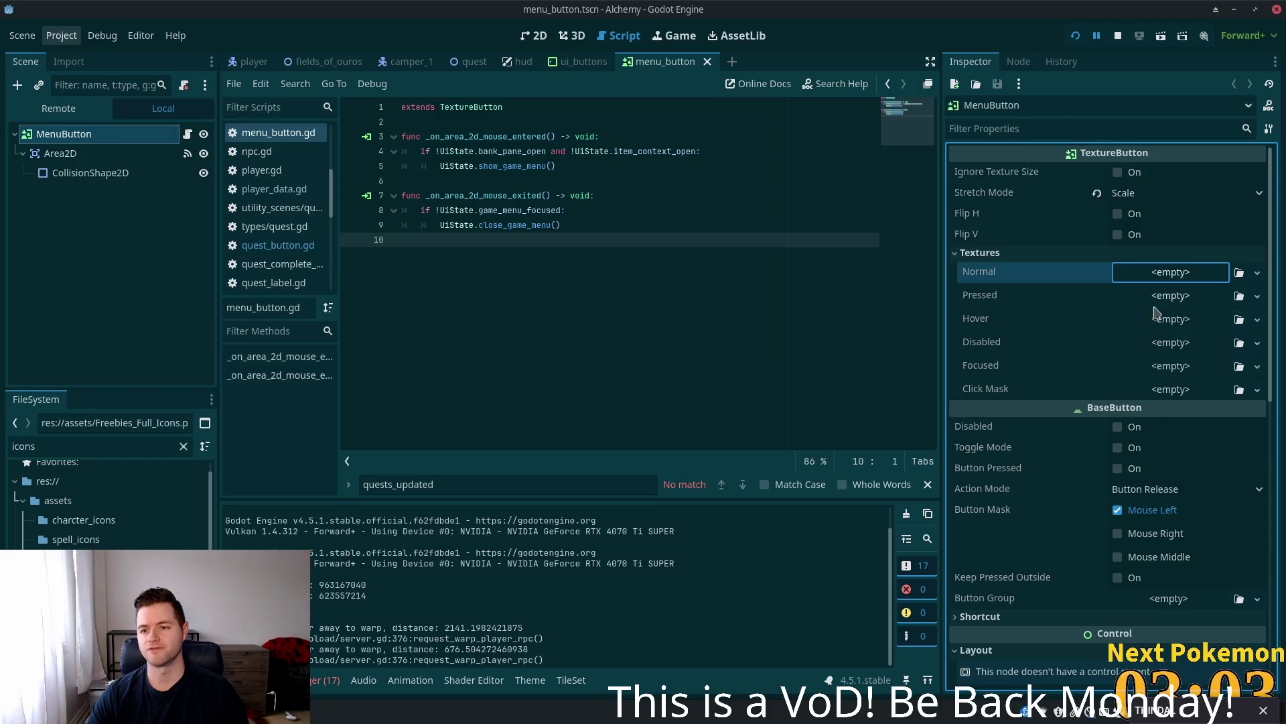
click(1137, 271)
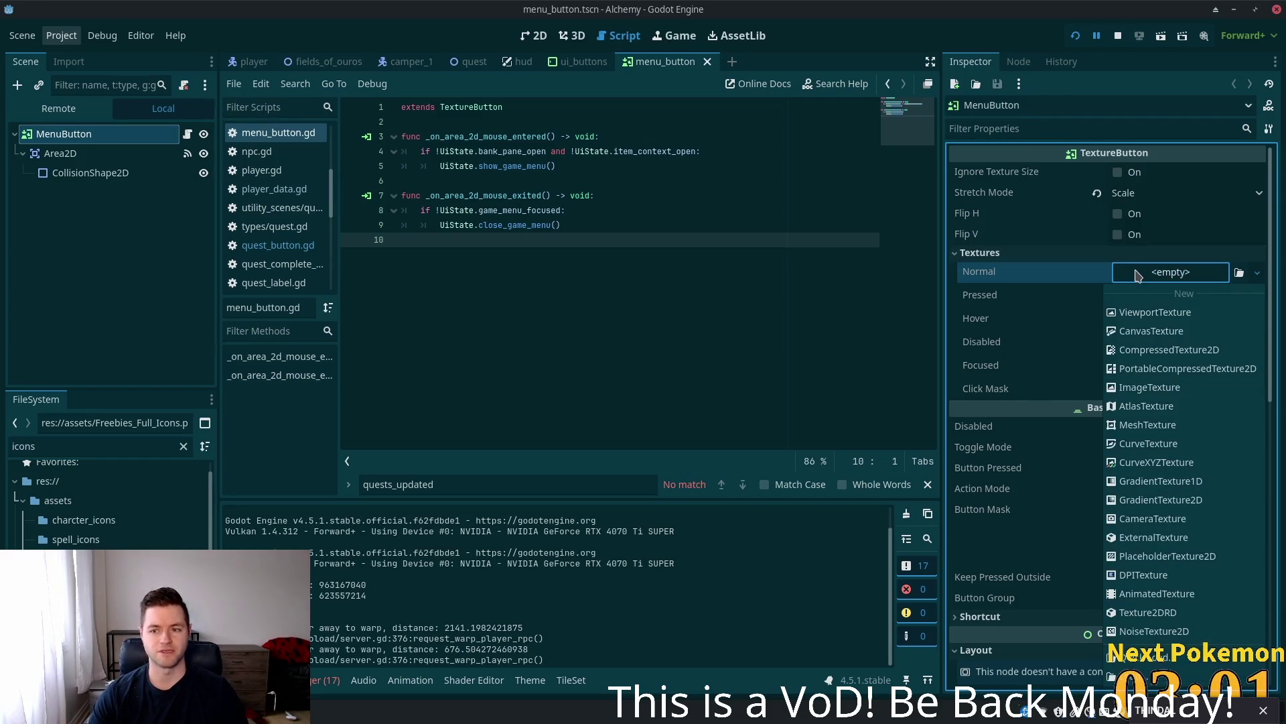
click(1177, 410)
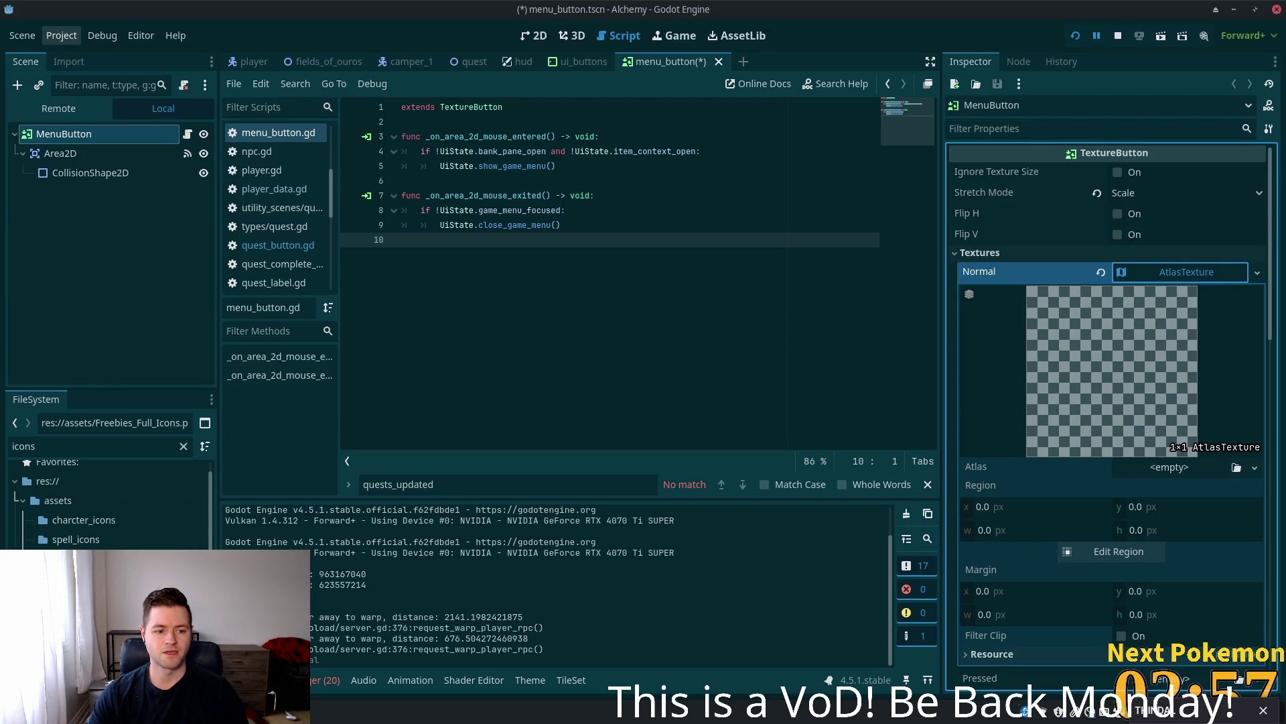
- Load the icon sheet as Atlas, pick the 26×26 gear at x 131, y 611, and save
drag(100, 578, 1137, 478)
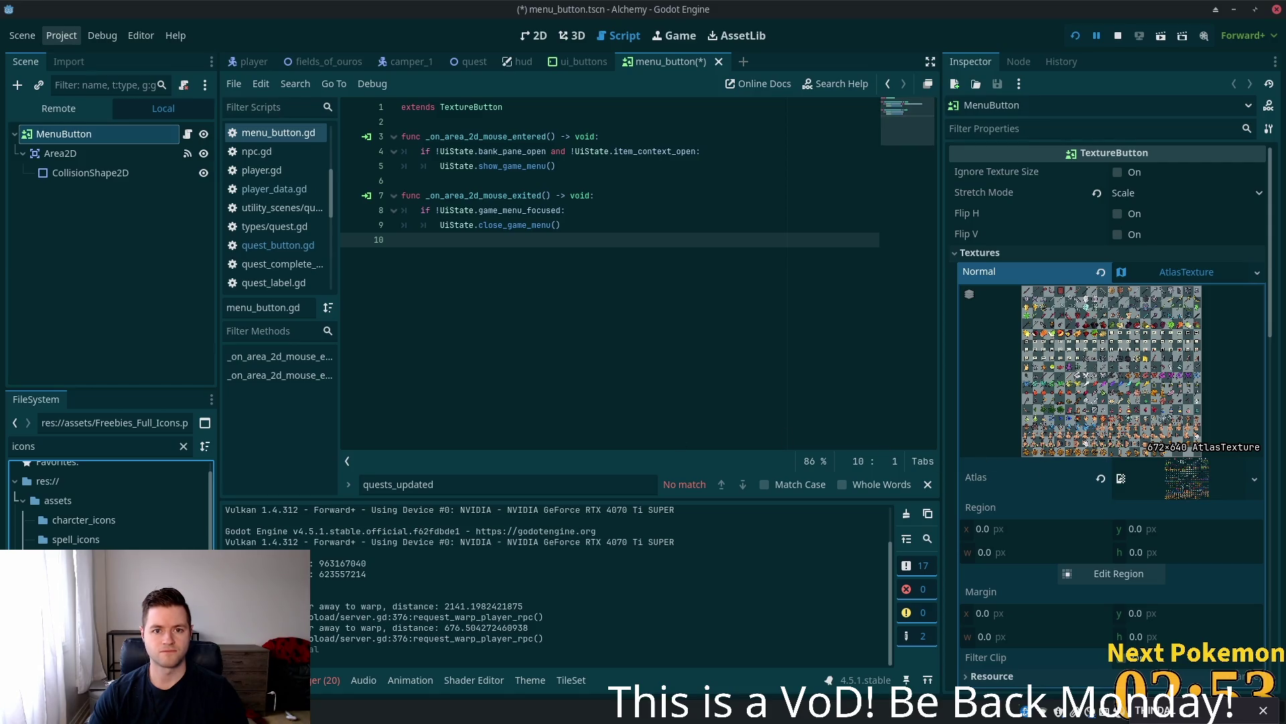
click(1099, 574)
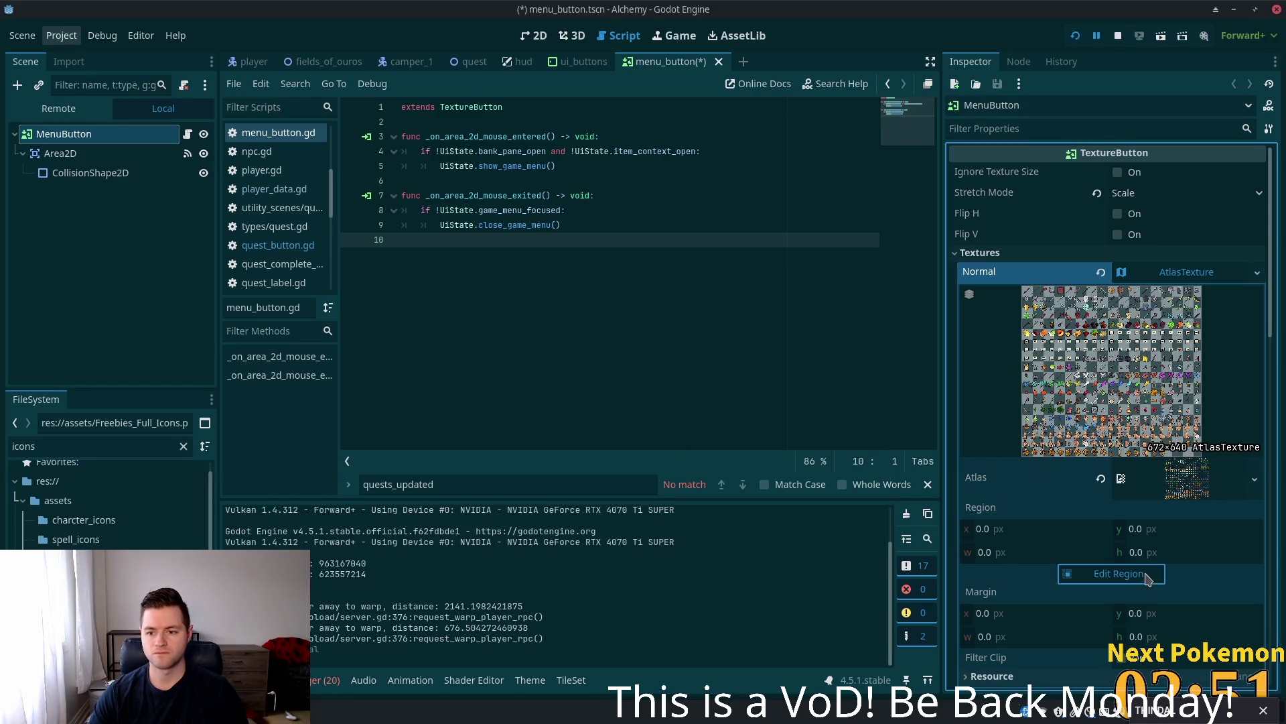
scroll(622, 482, down, 4)
scroll(625, 453, down, 5)
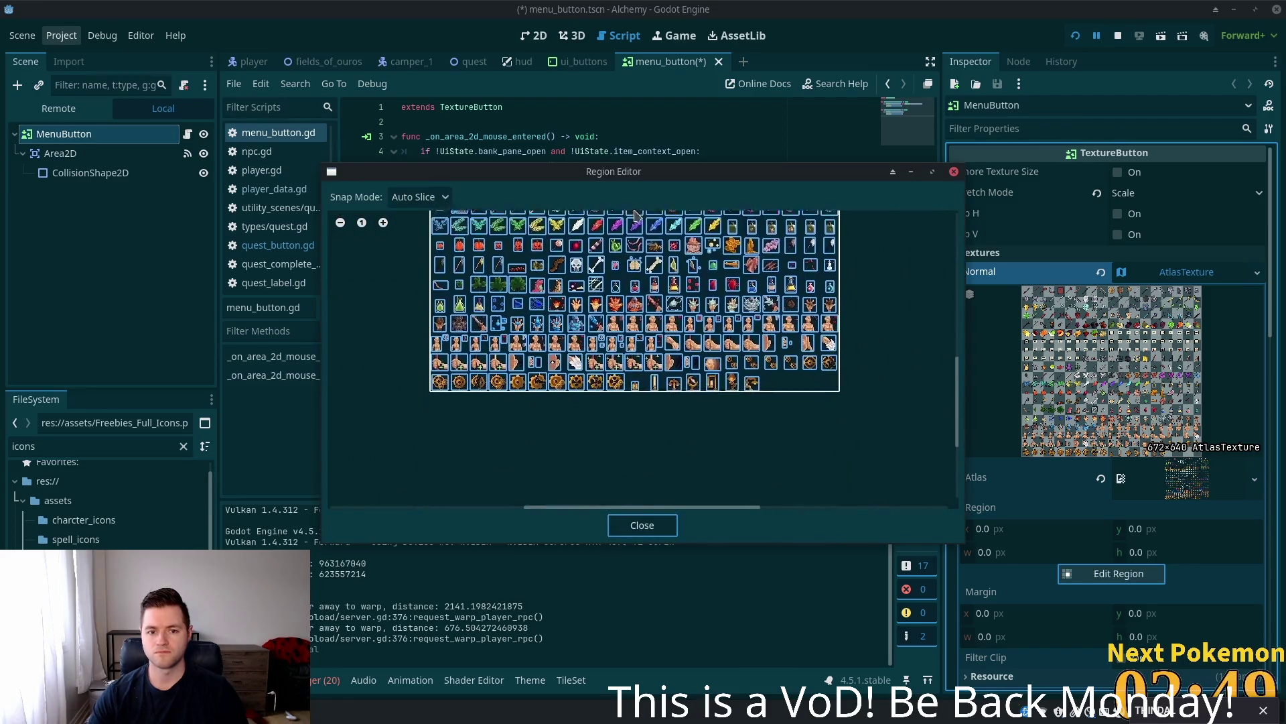
click(522, 334)
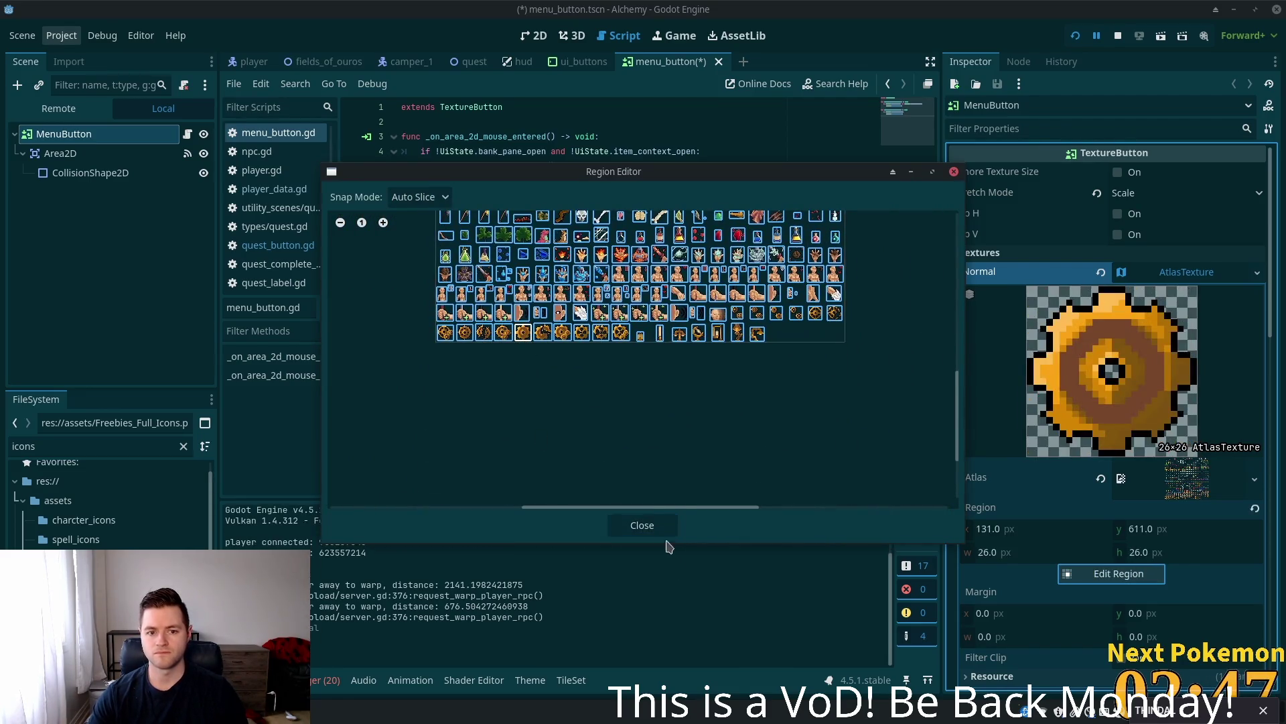
click(642, 525)
key(ctrl+s)
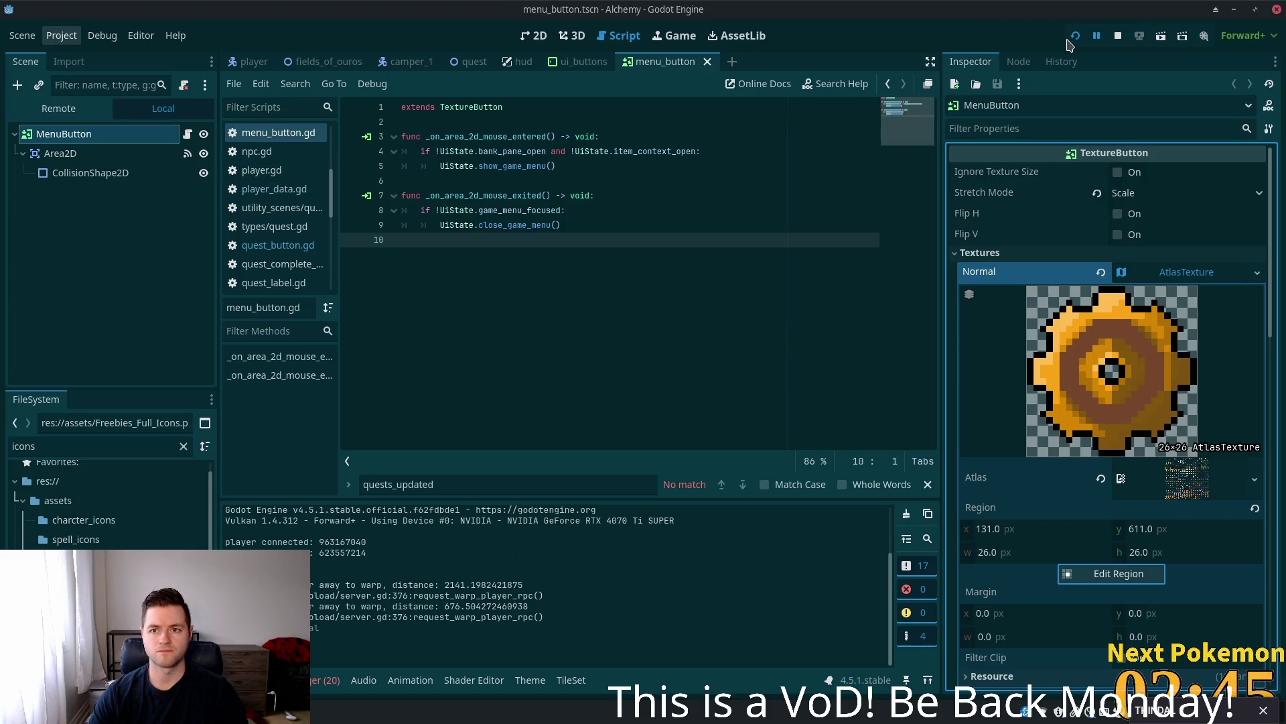
click(1076, 36)
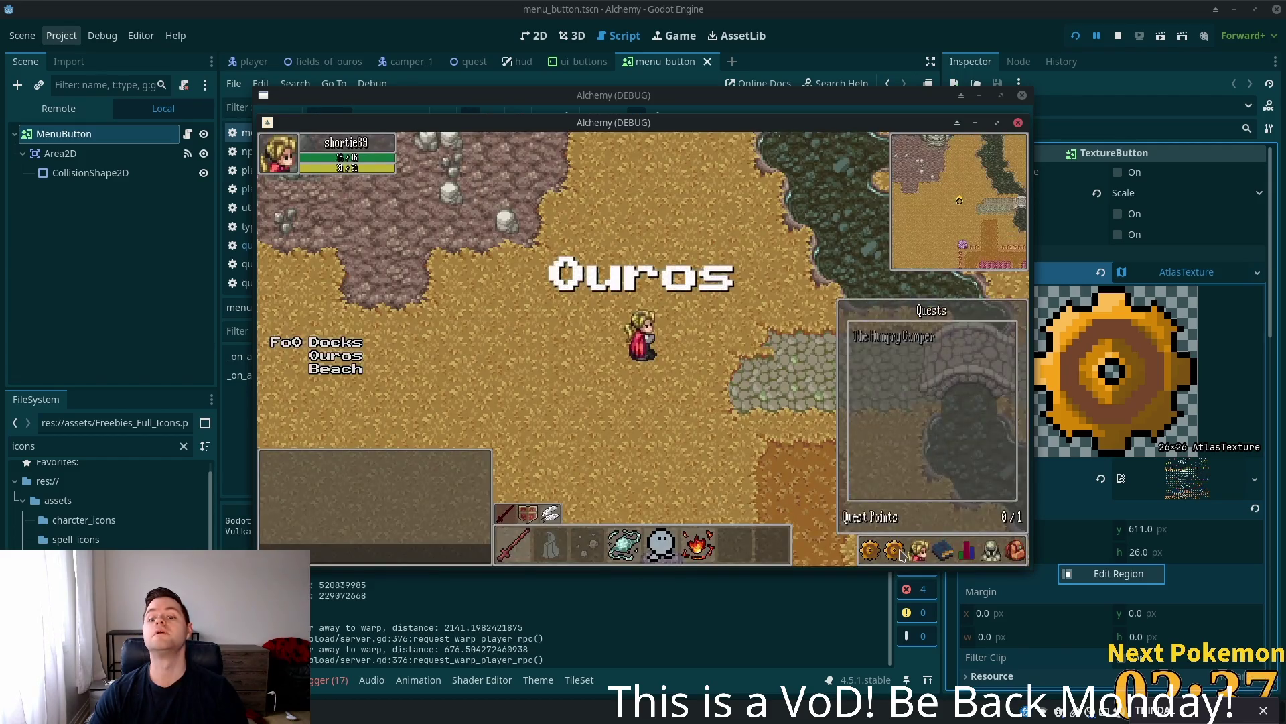
click(887, 546)
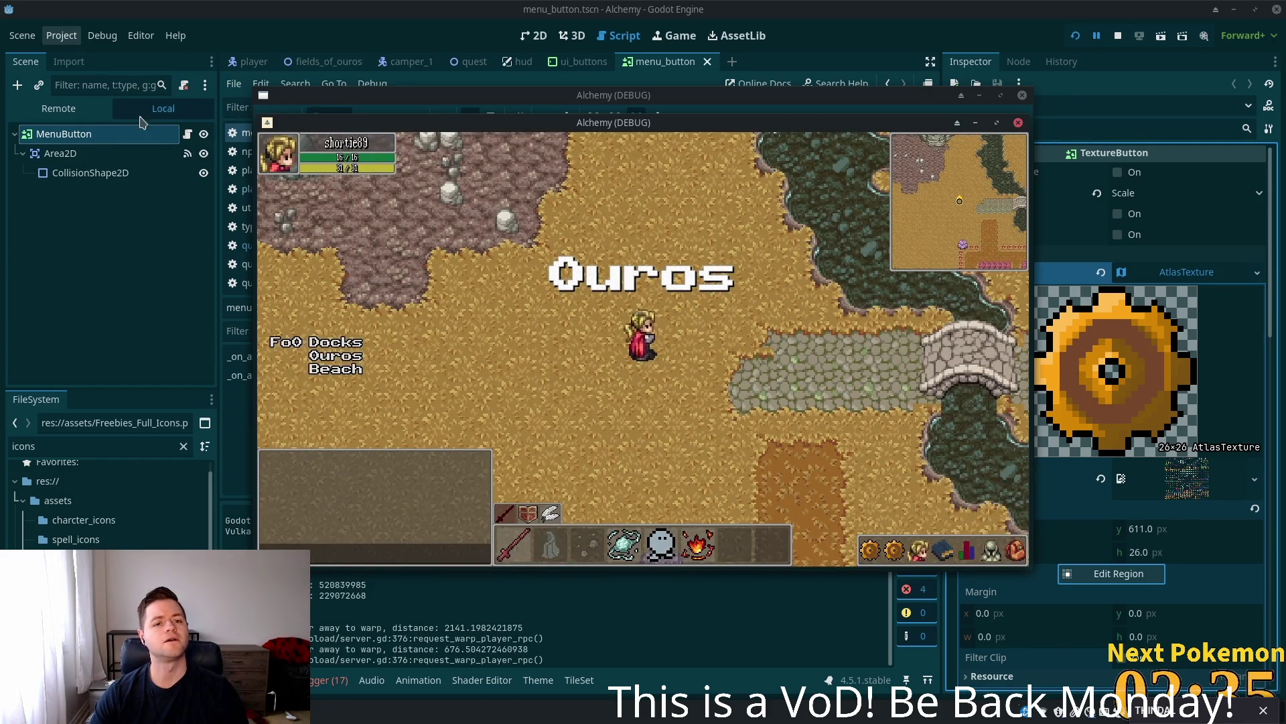
click(142, 121)
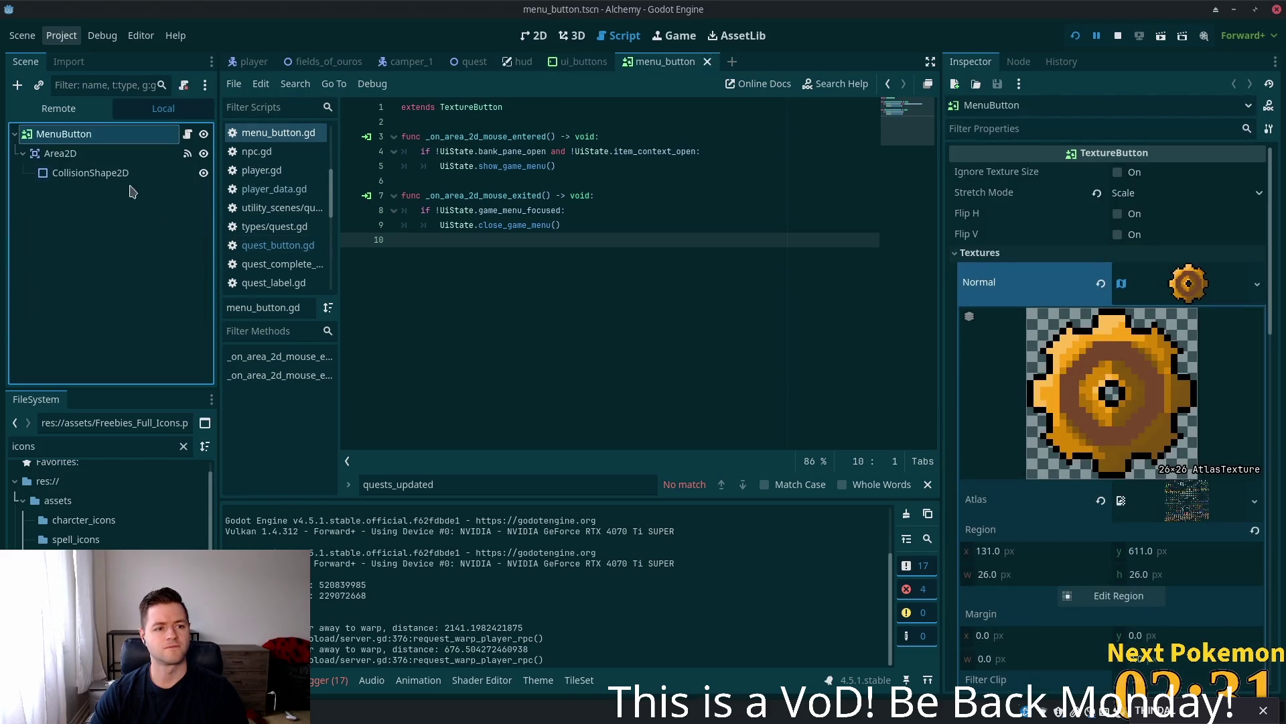
- Rename the root node from MenuButton to QuestsButton
double_click(93, 137)
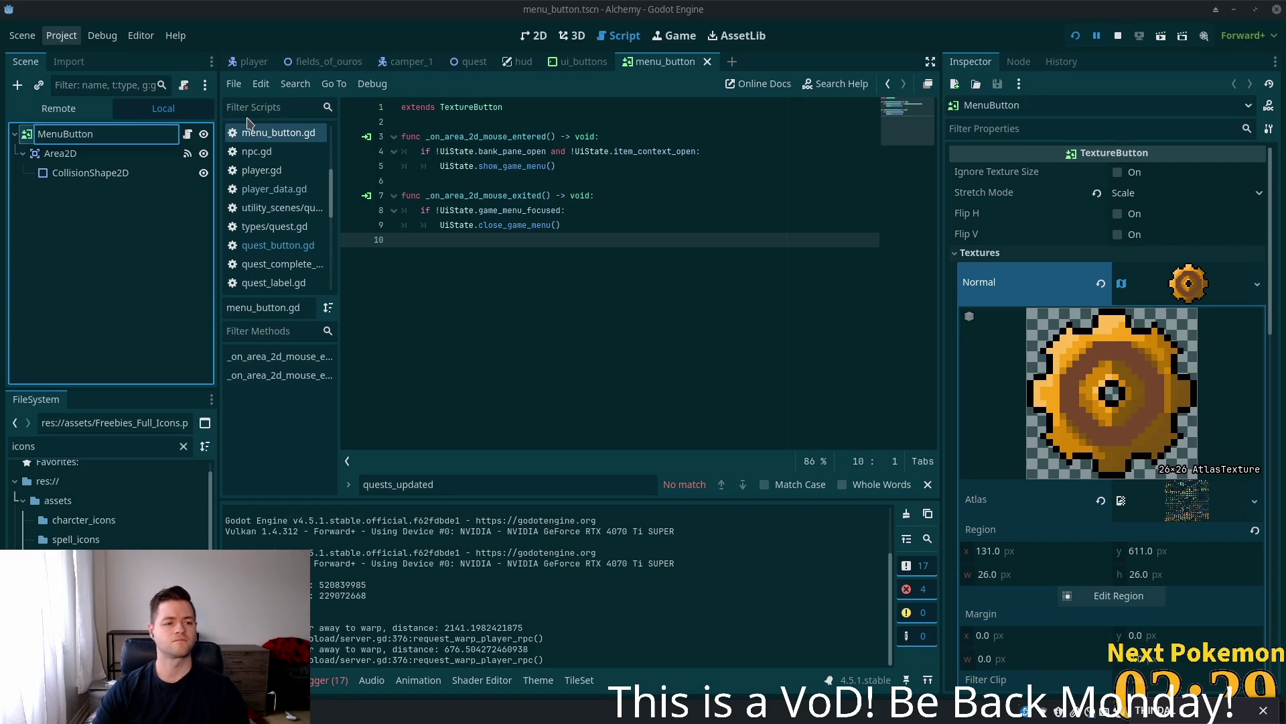
text(Qests)
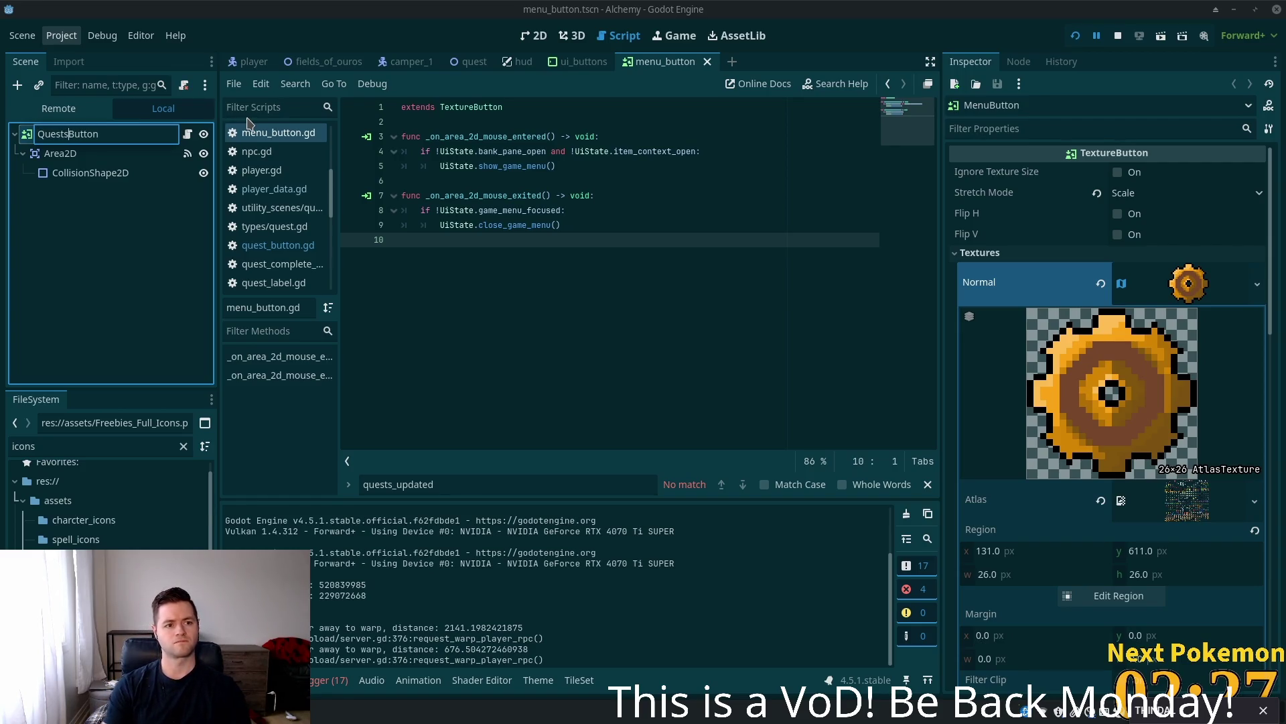
key(Return)
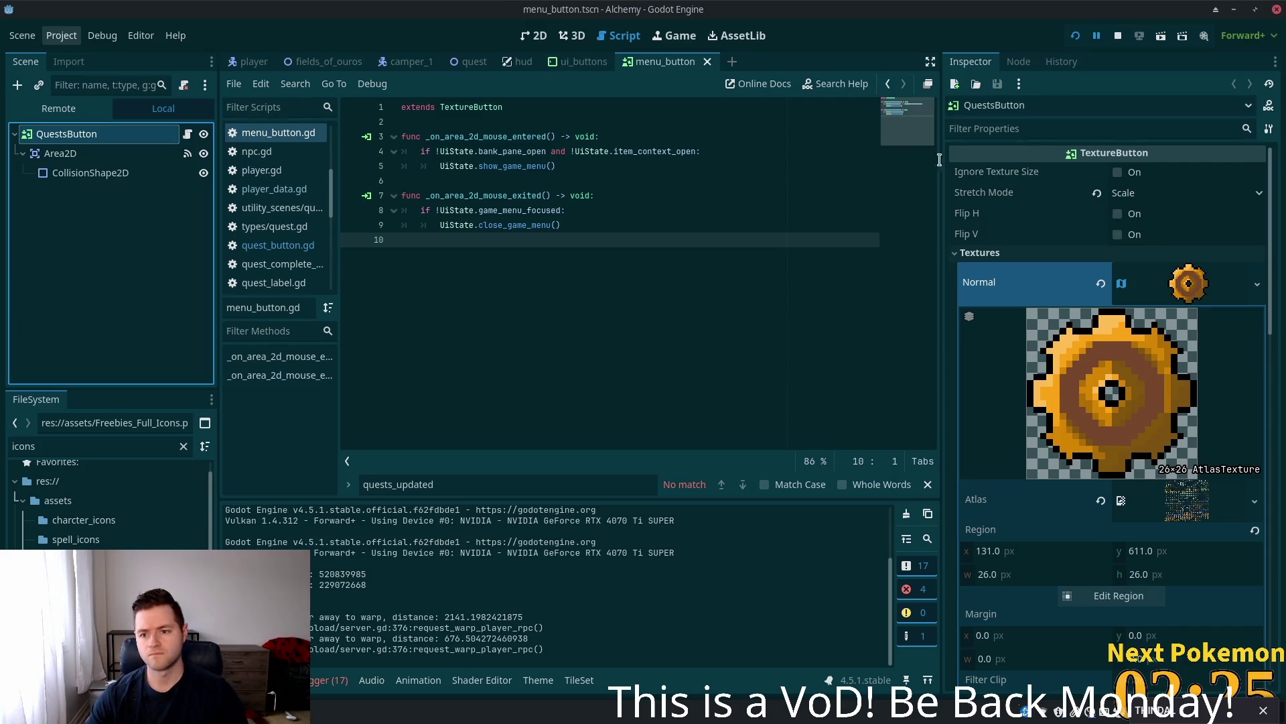
- Open and dismiss the Normal texture and QuestsButton node context menus without changes
right_click(988, 285)
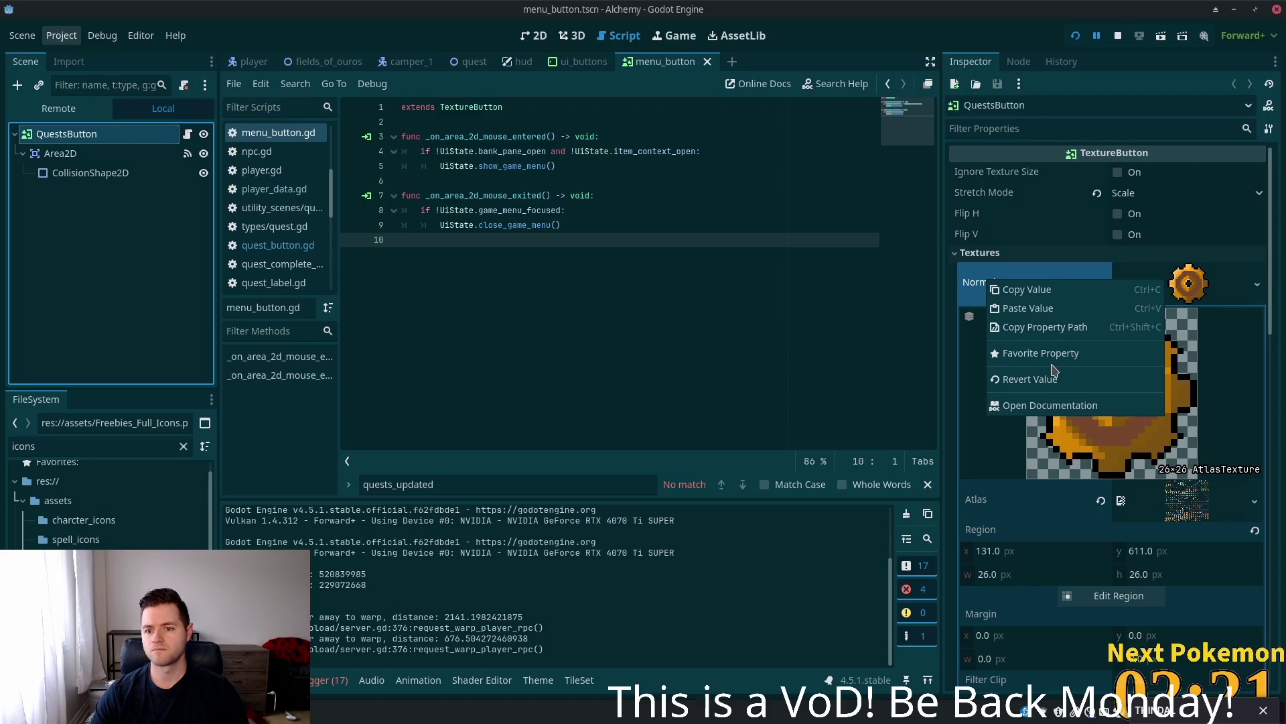
click(954, 284)
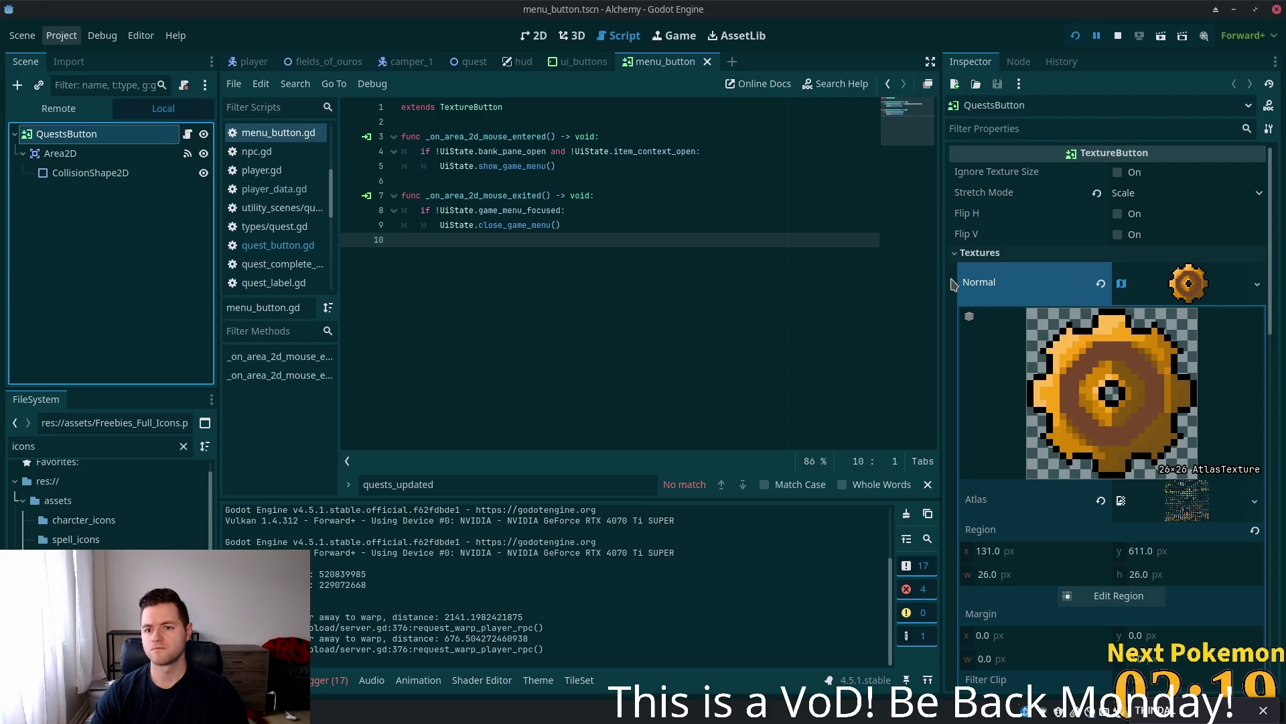
right_click(150, 139)
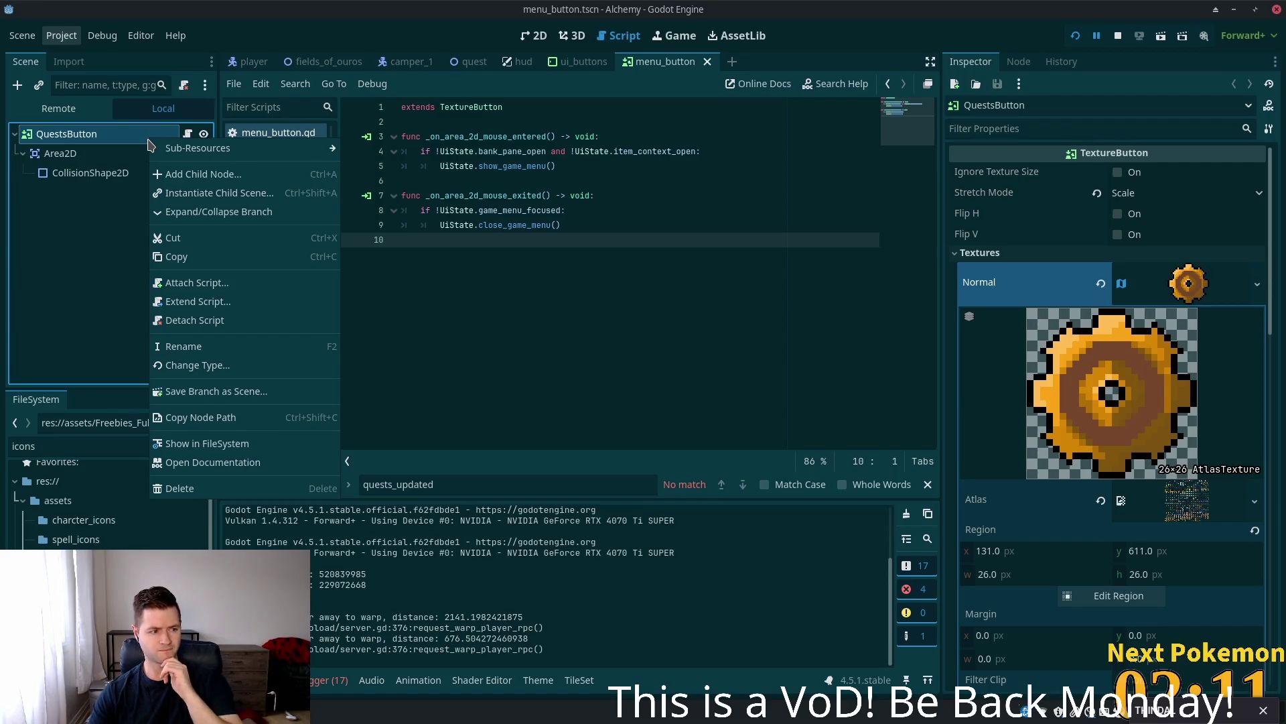
click(1070, 242)
scroll(1137, 343, down, 5)
scroll(1137, 343, up, 3)
scroll(1141, 337, up, 3)
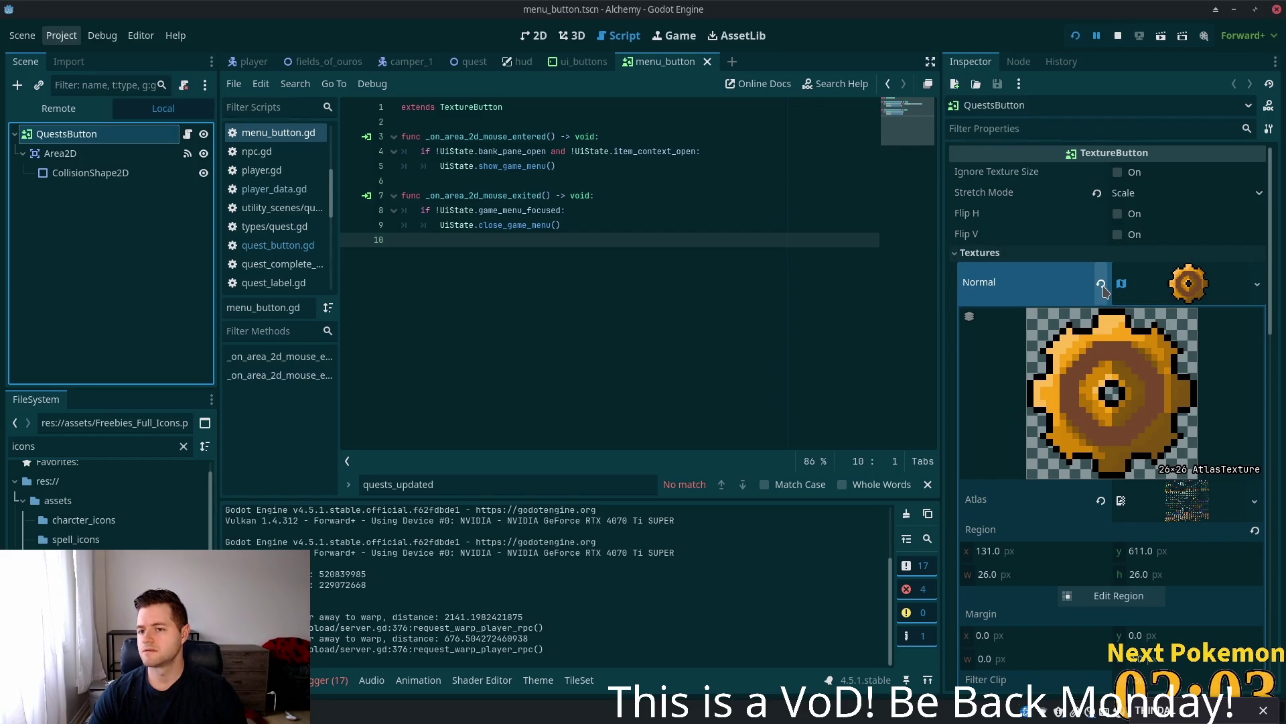
- Revert the root name to MenuButton, keeping the gear texture, and save menu_button.tscn
click(1101, 284)
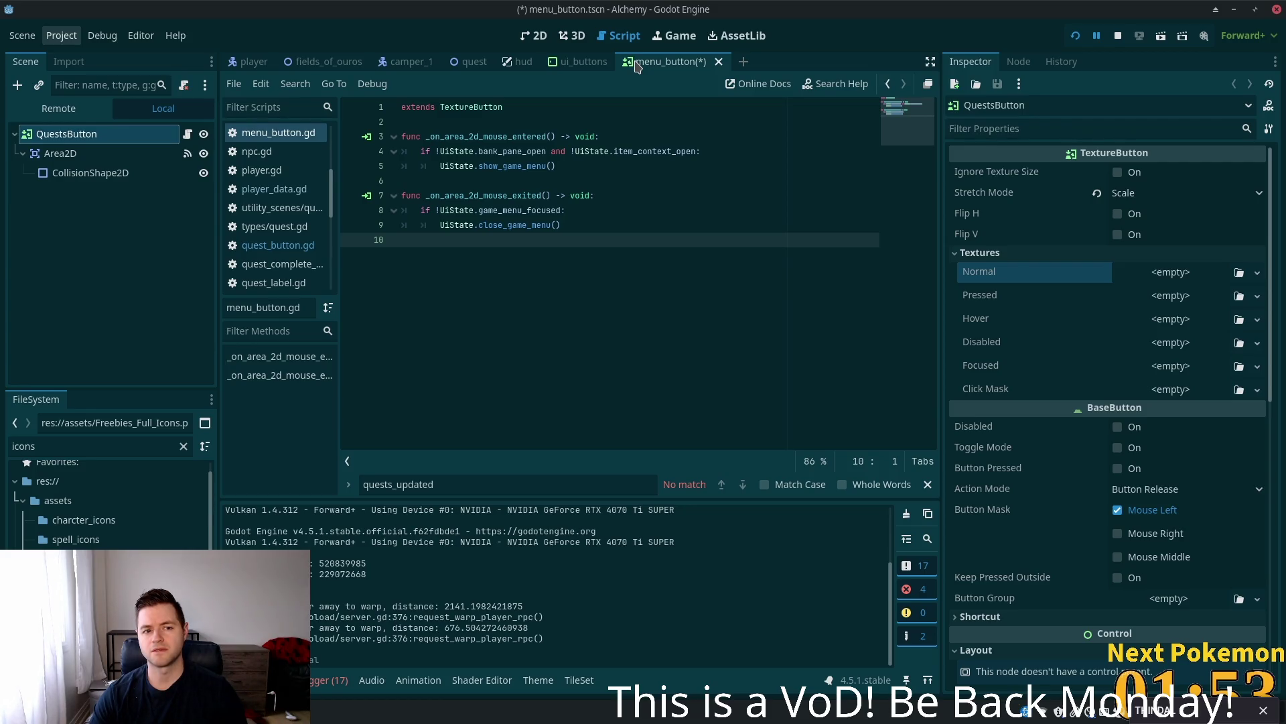
click(553, 67)
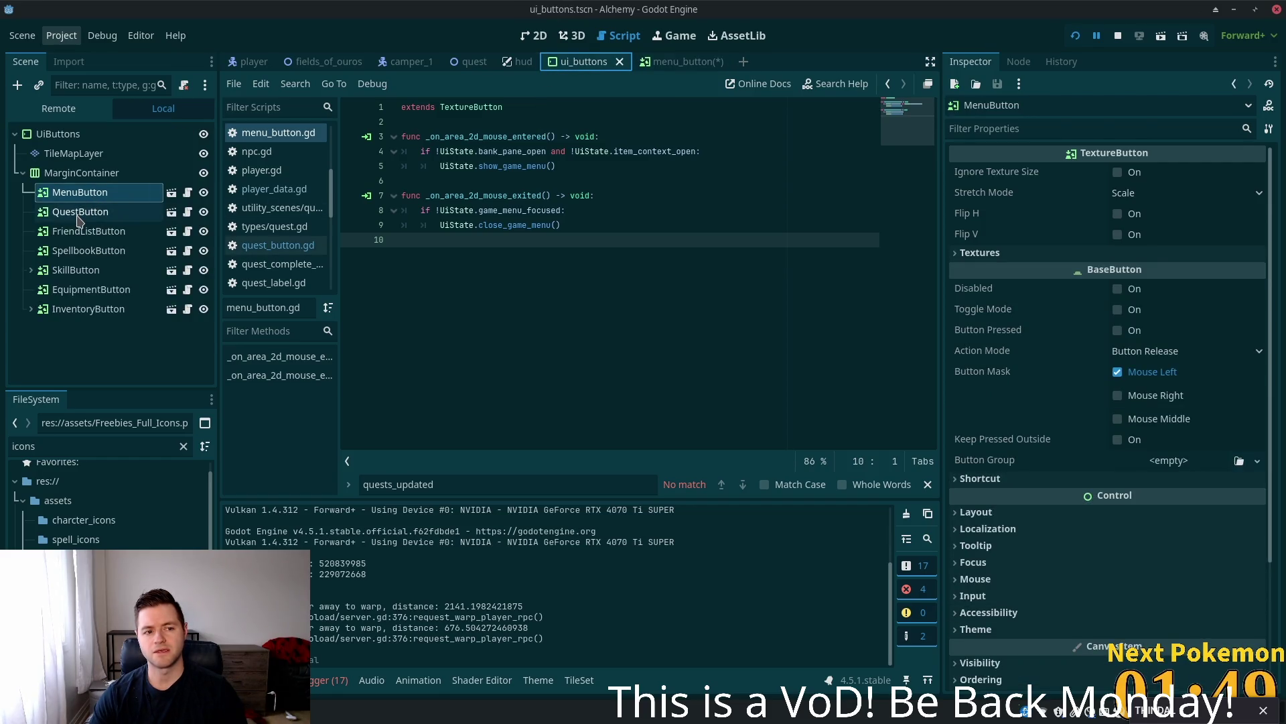
click(666, 70)
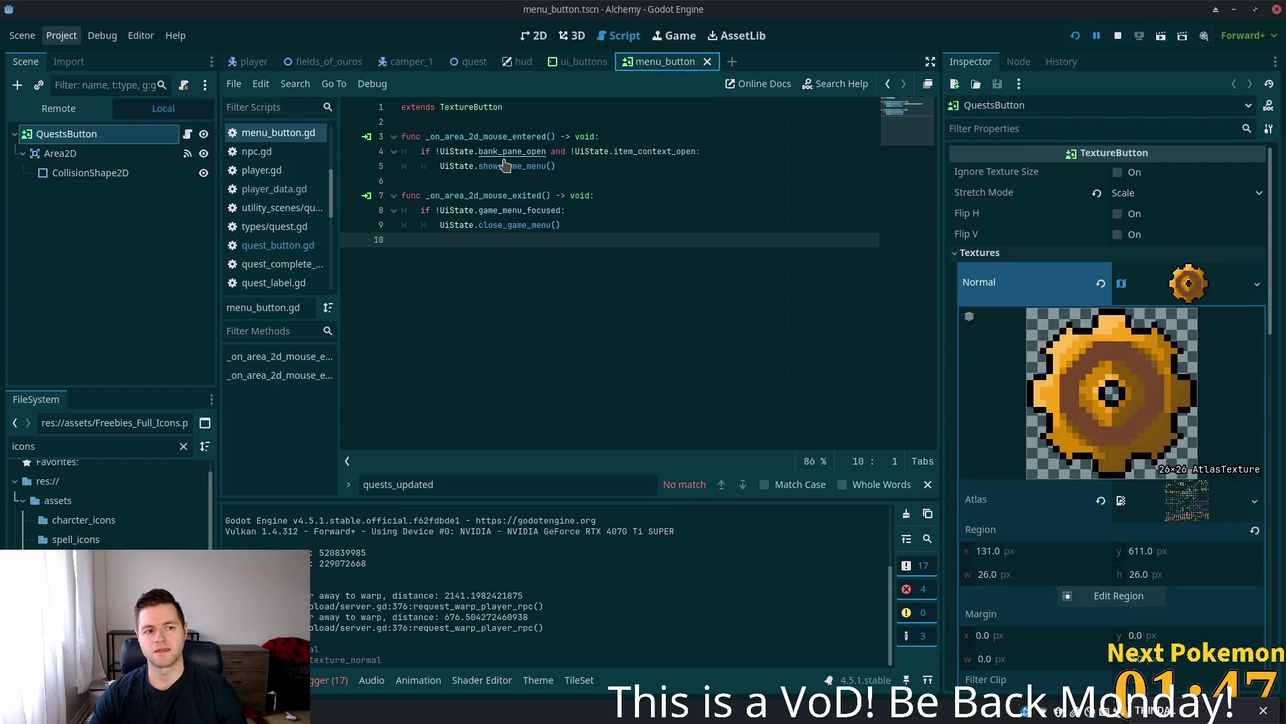
key(ctrl+s)
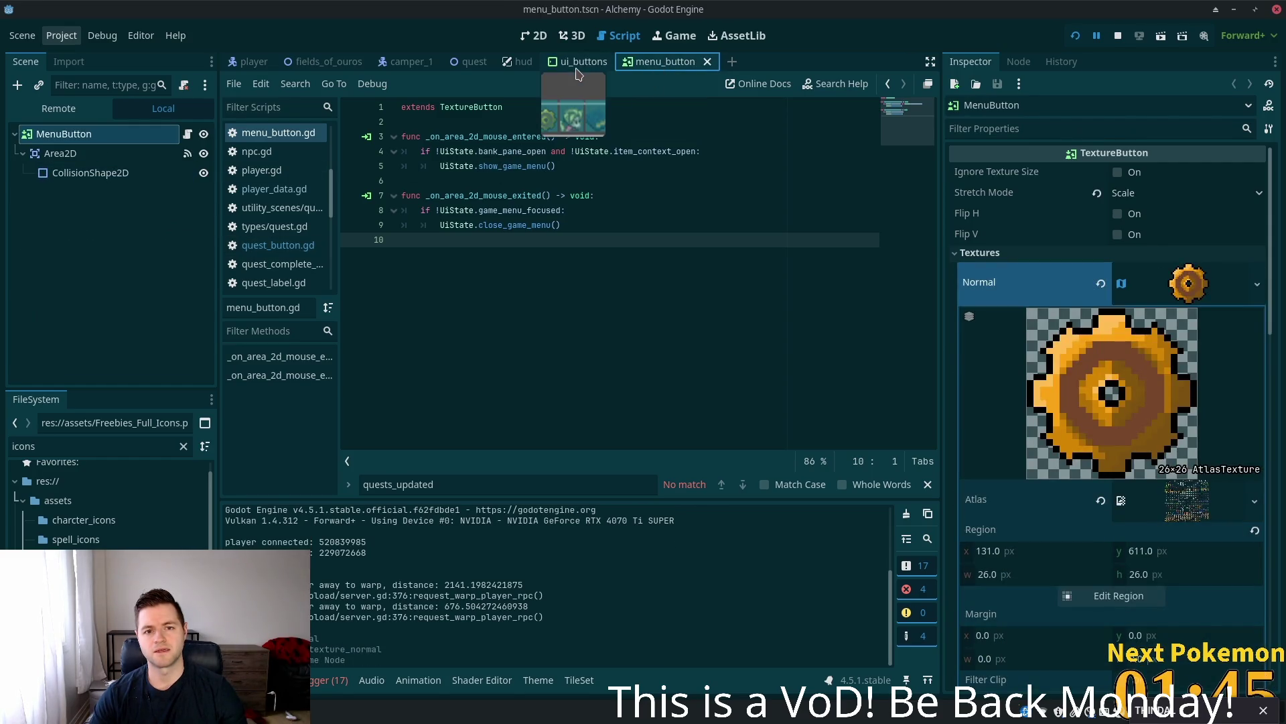
- Select QuestButton in the ui_buttons scene and open its source menu_button scene
click(577, 61)
click(100, 212)
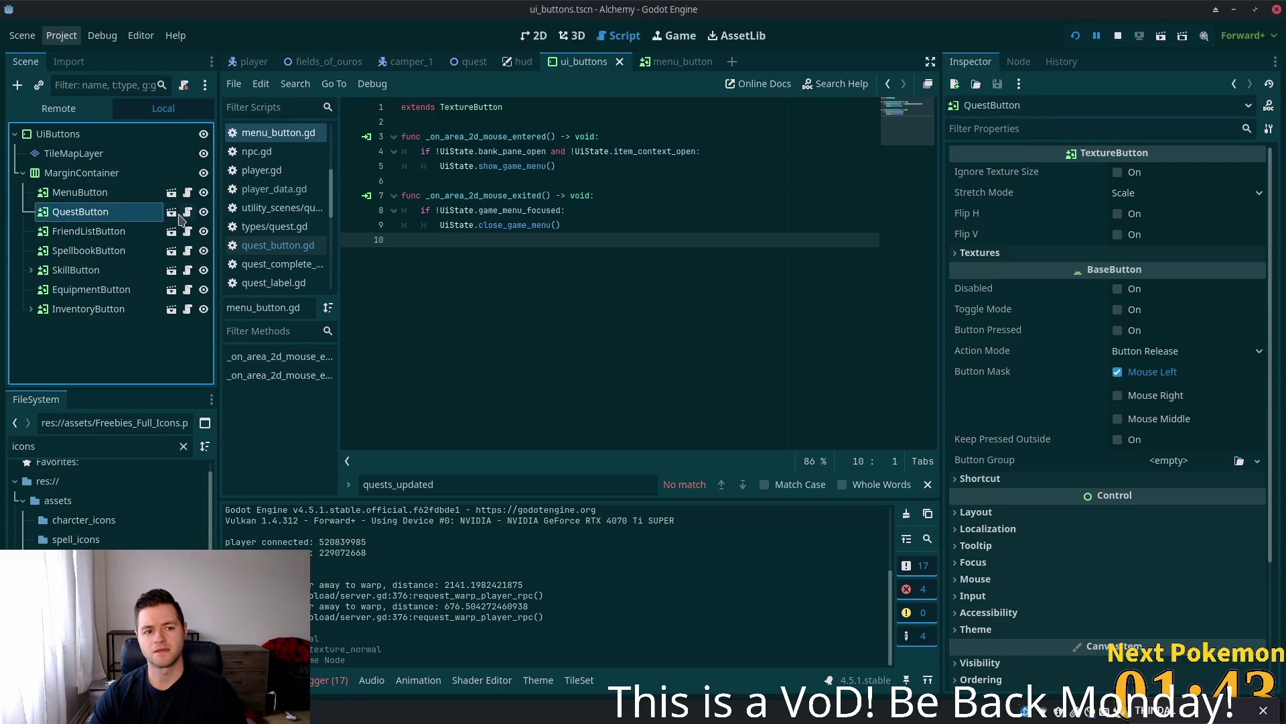
click(172, 213)
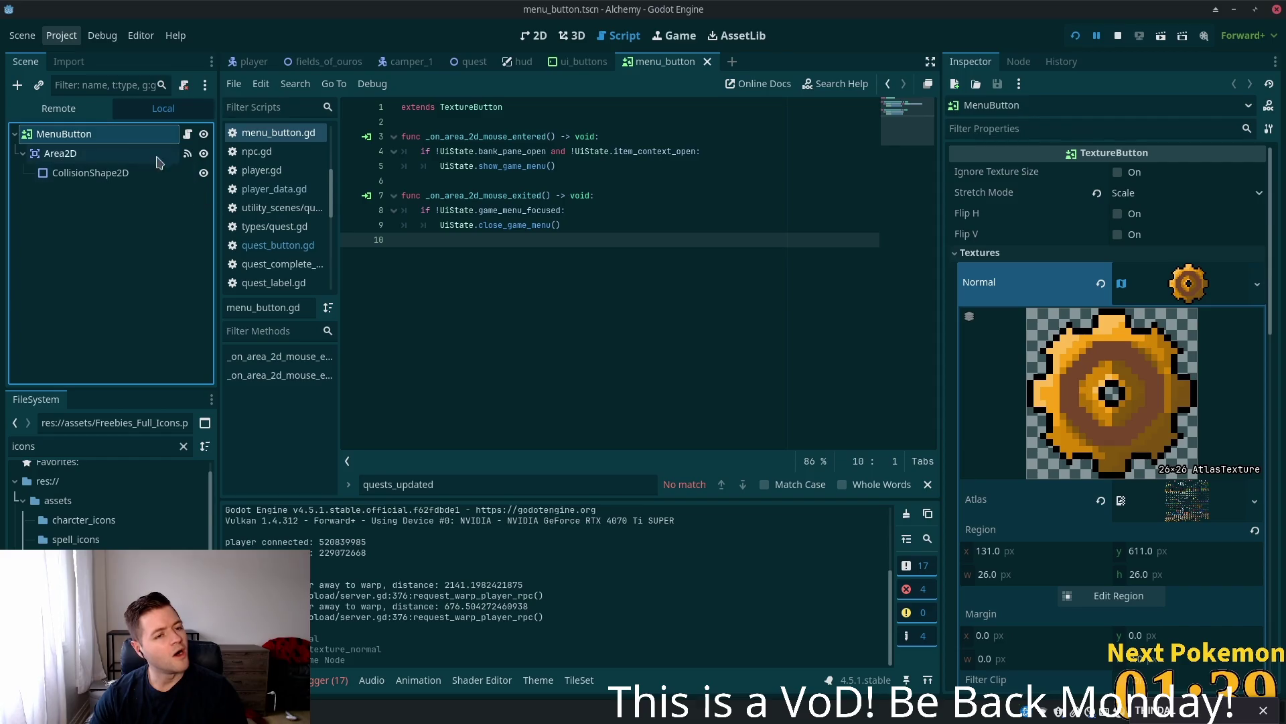
- Make the QuestButton node local in ui_buttons after the branch-save alert
click(562, 70)
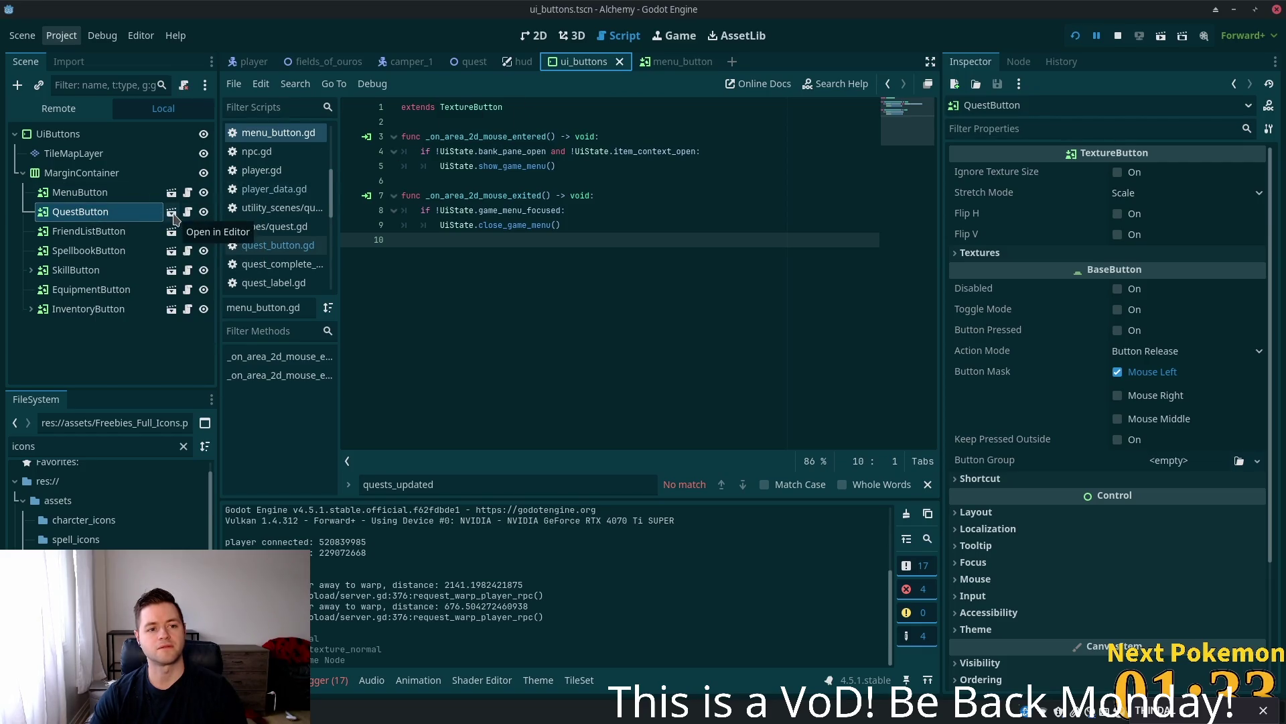
right_click(112, 220)
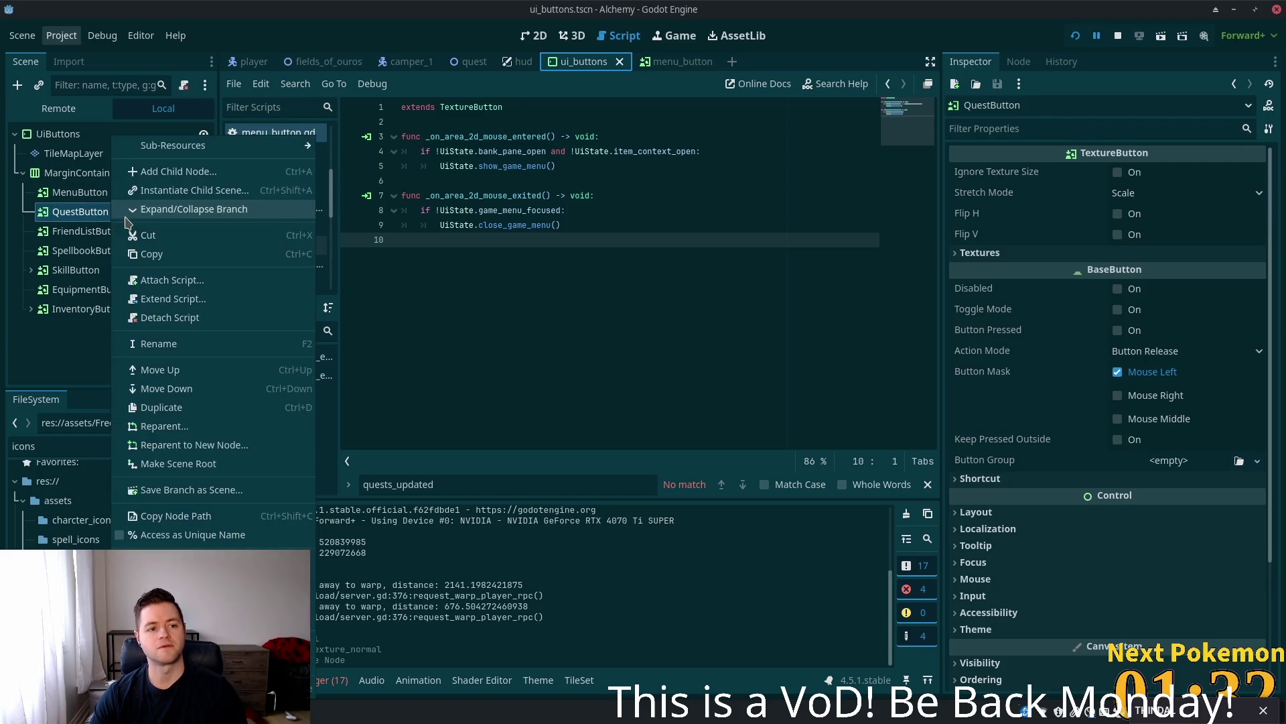
click(217, 490)
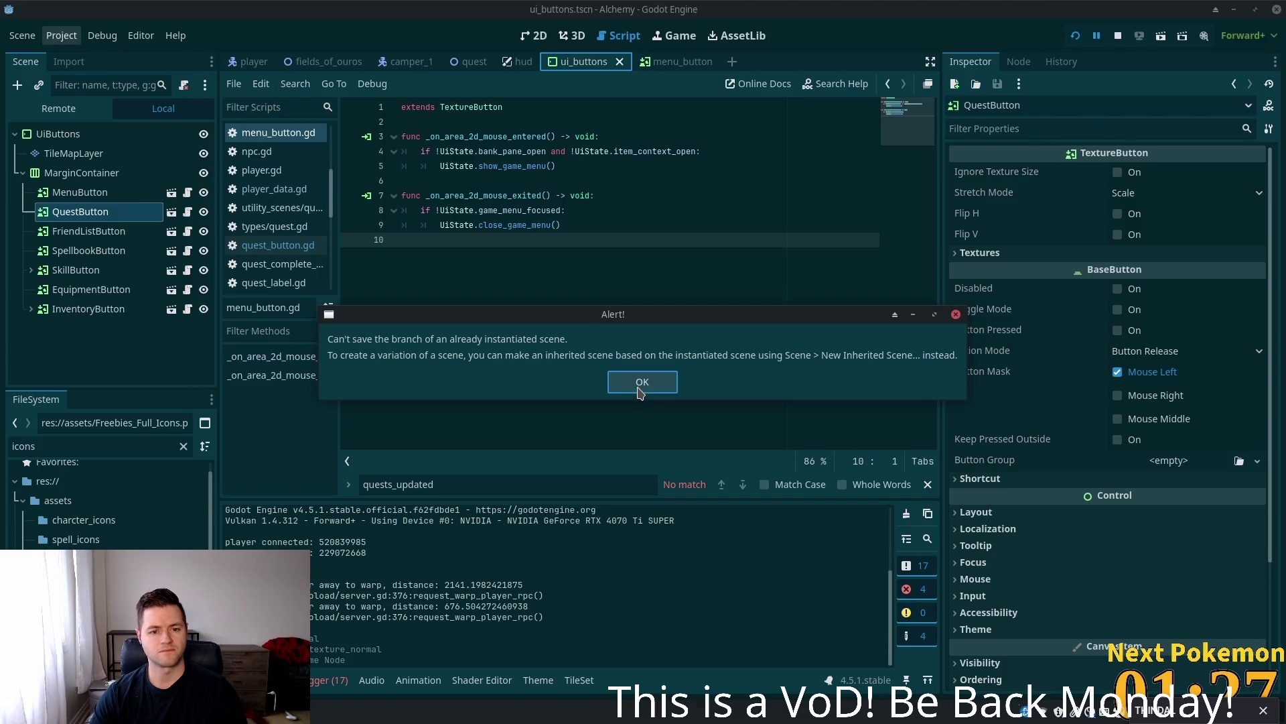
click(642, 382)
right_click(76, 213)
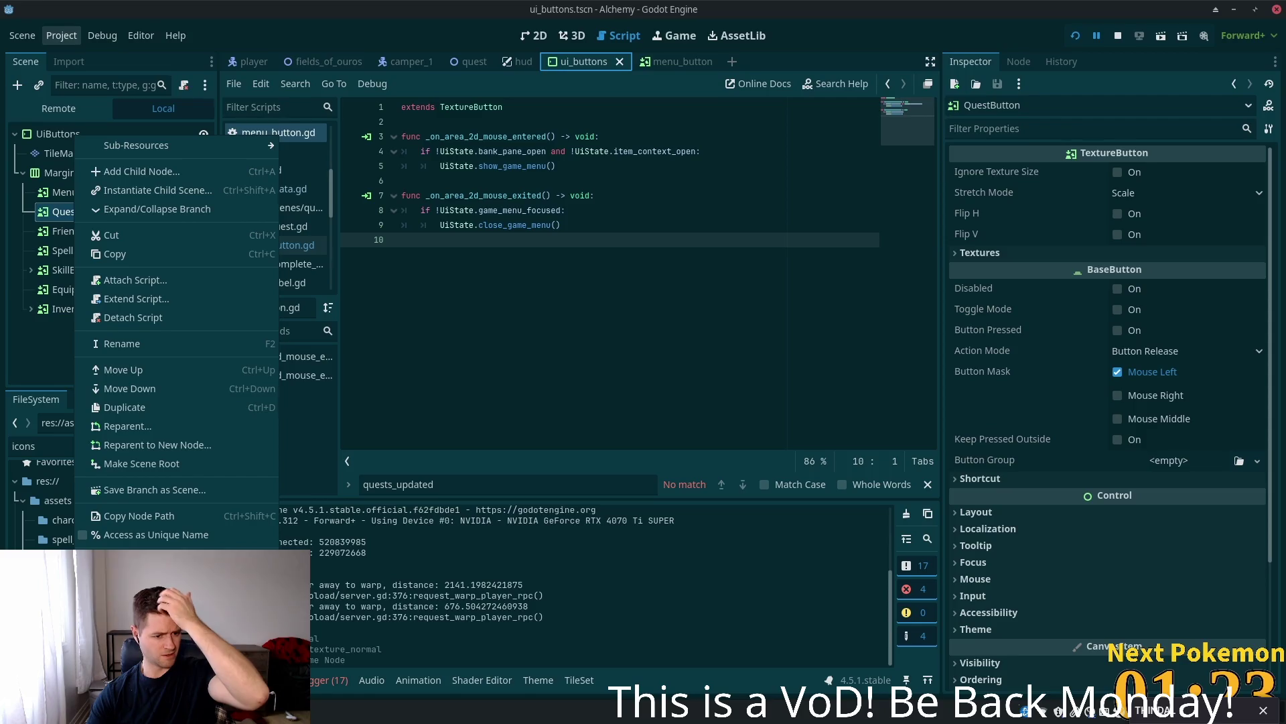
click(134, 209)
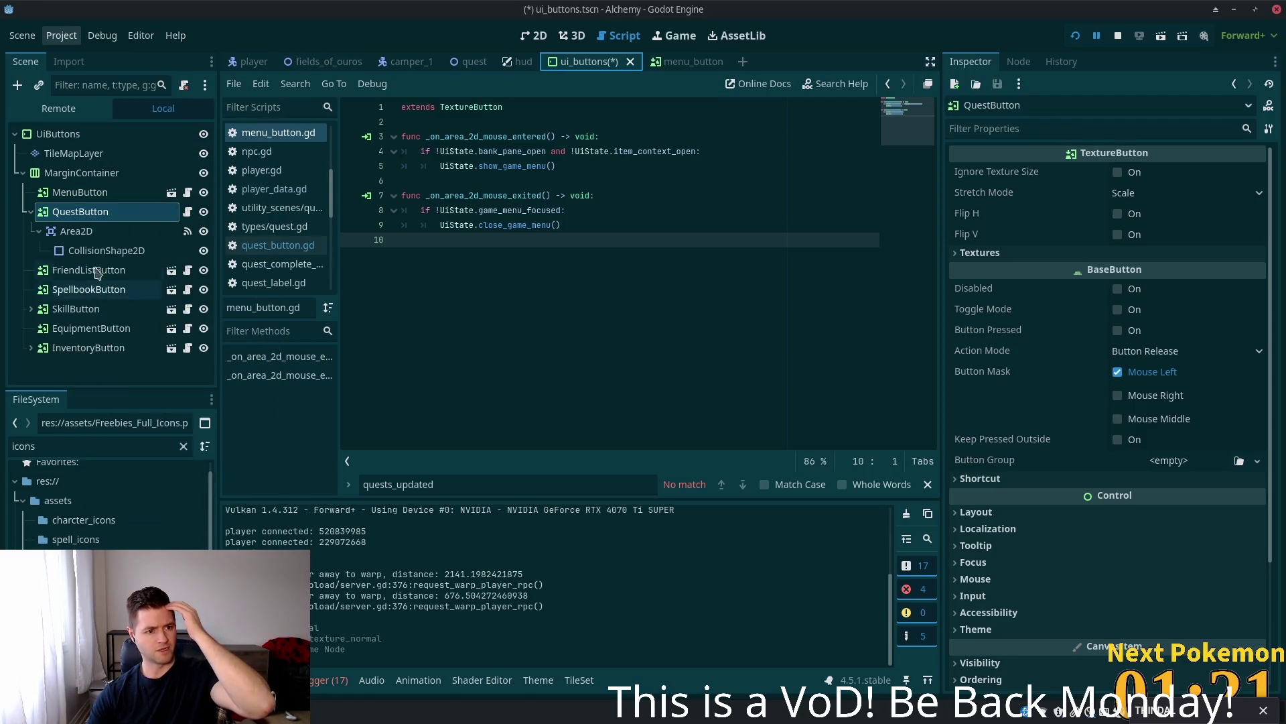
- Save the QuestButton branch as quest_button.tscn and open it in the editor
right_click(94, 213)
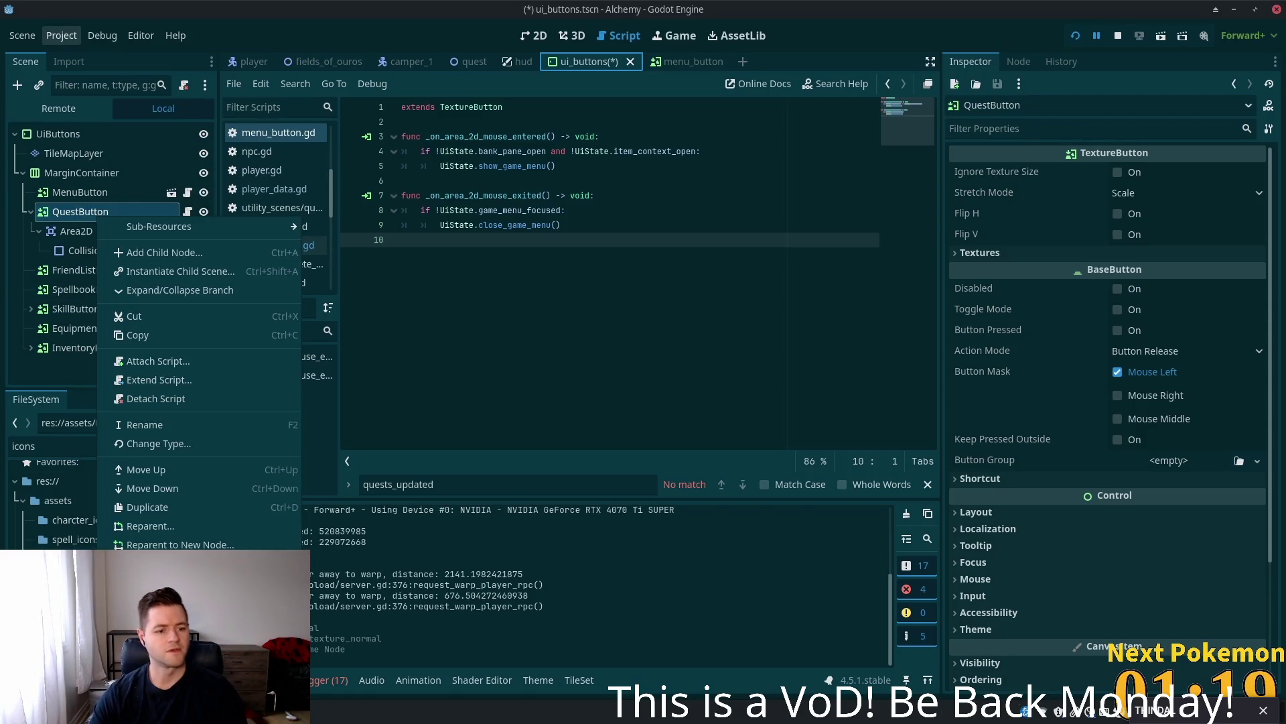
click(174, 589)
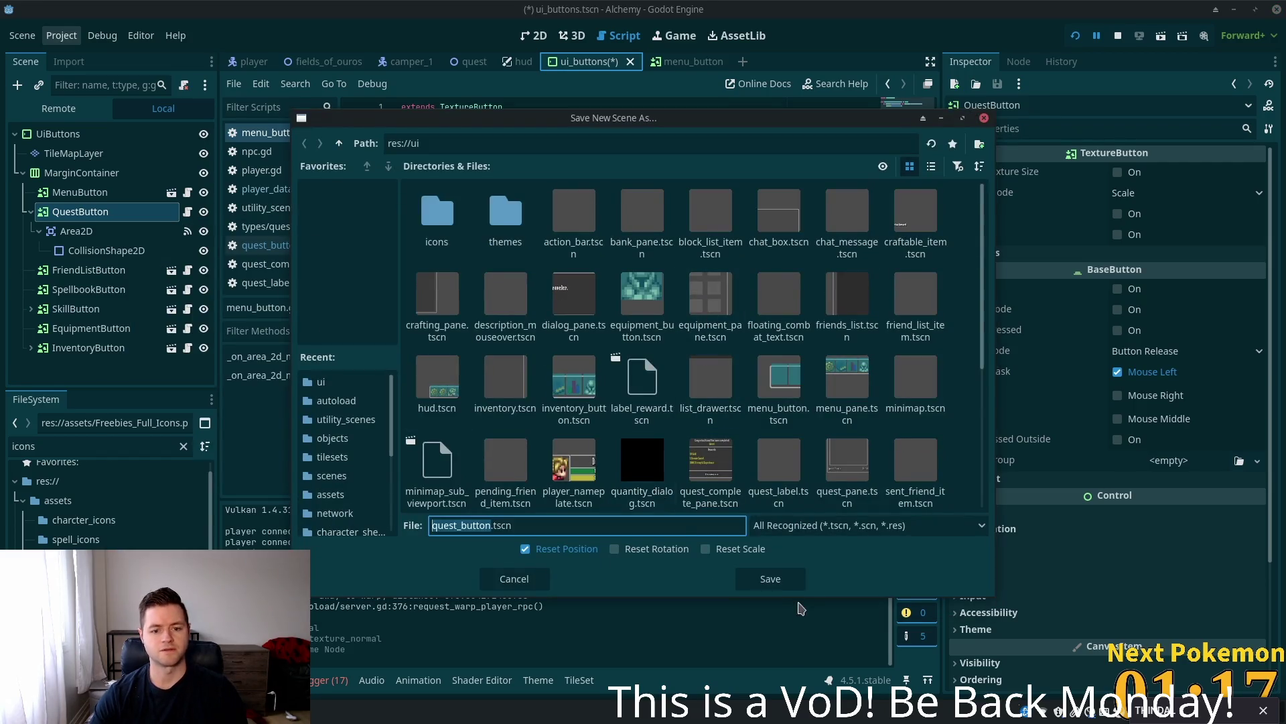
click(770, 579)
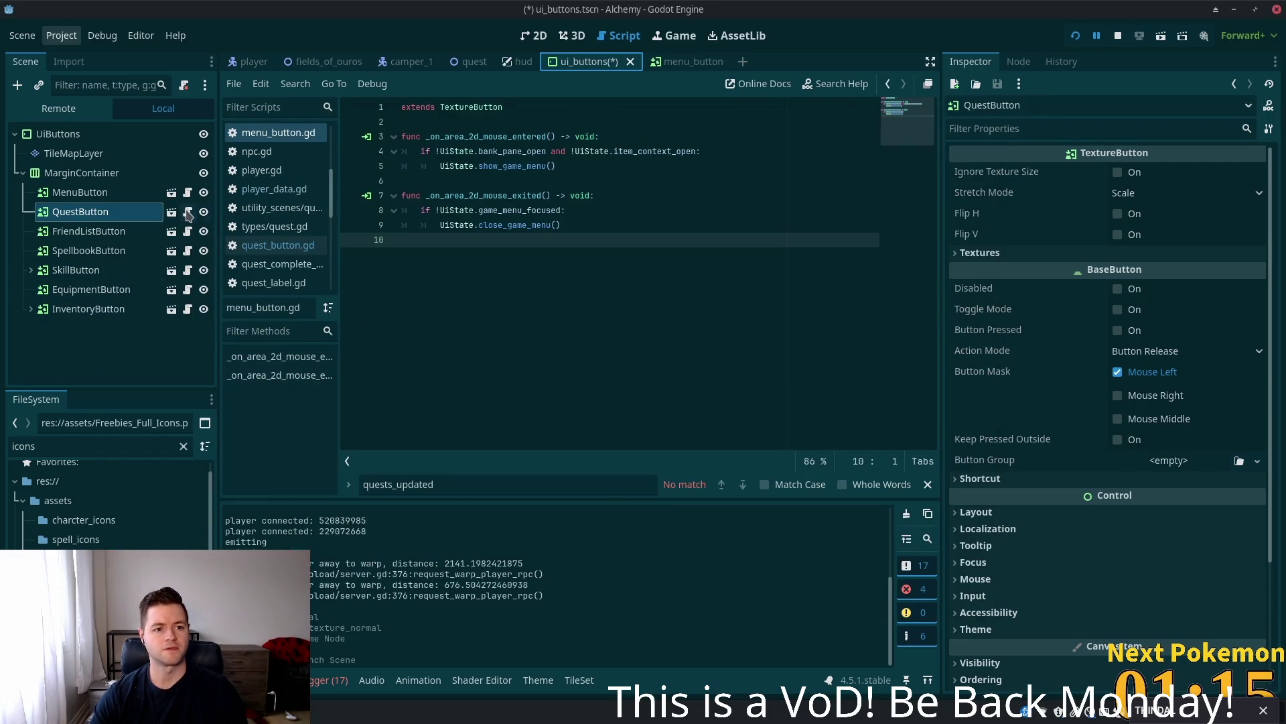
click(94, 212)
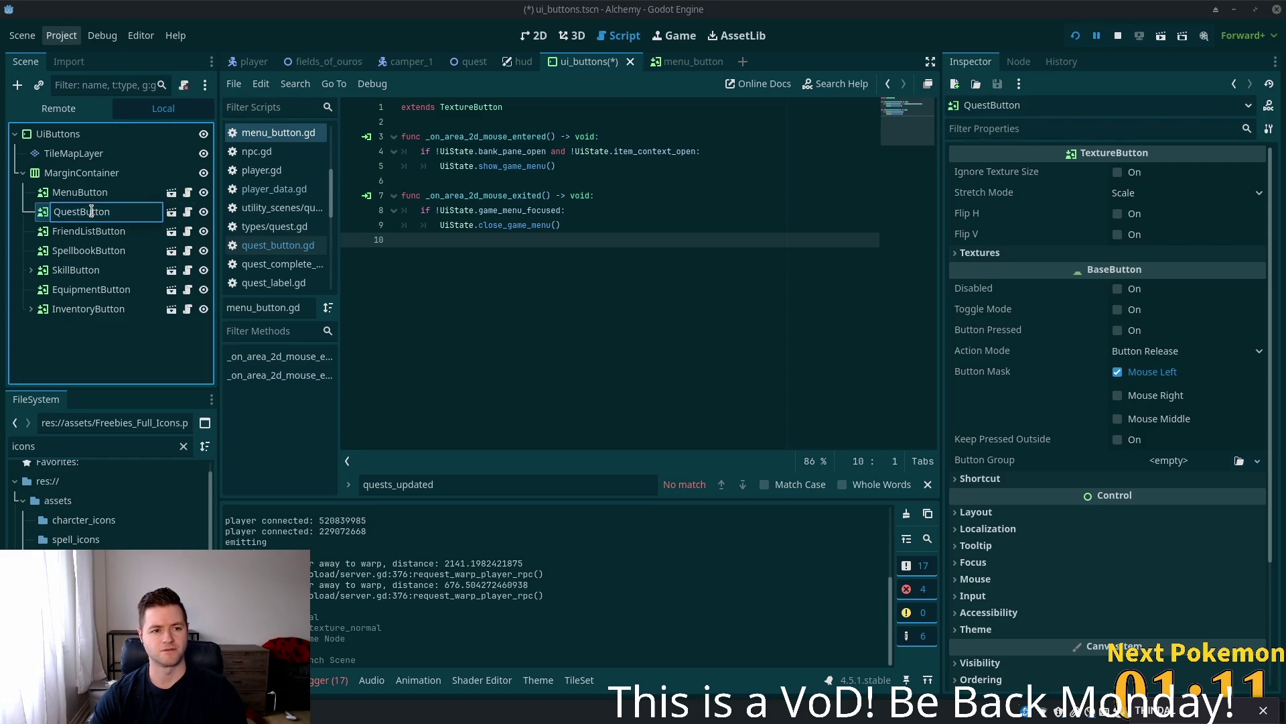
key(Return)
click(172, 213)
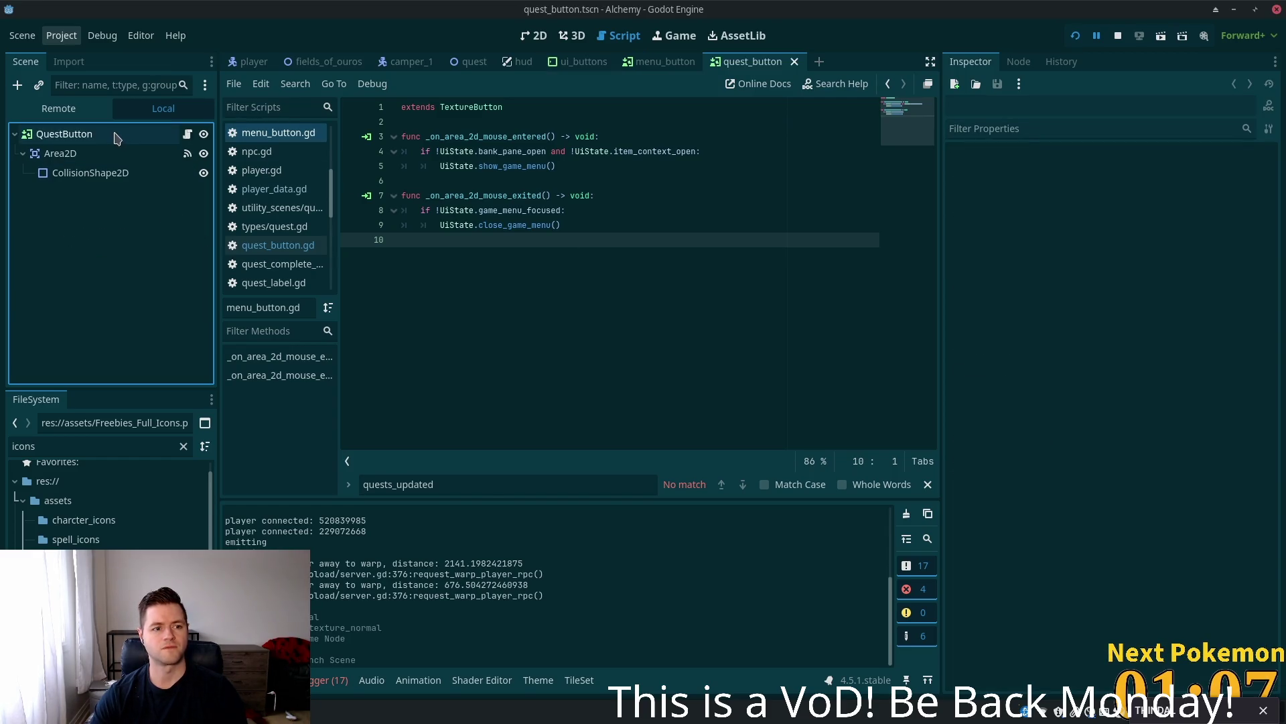
- Select the QuestButton root node, clear its Normal gear texture, and save the scene
click(114, 134)
click(87, 172)
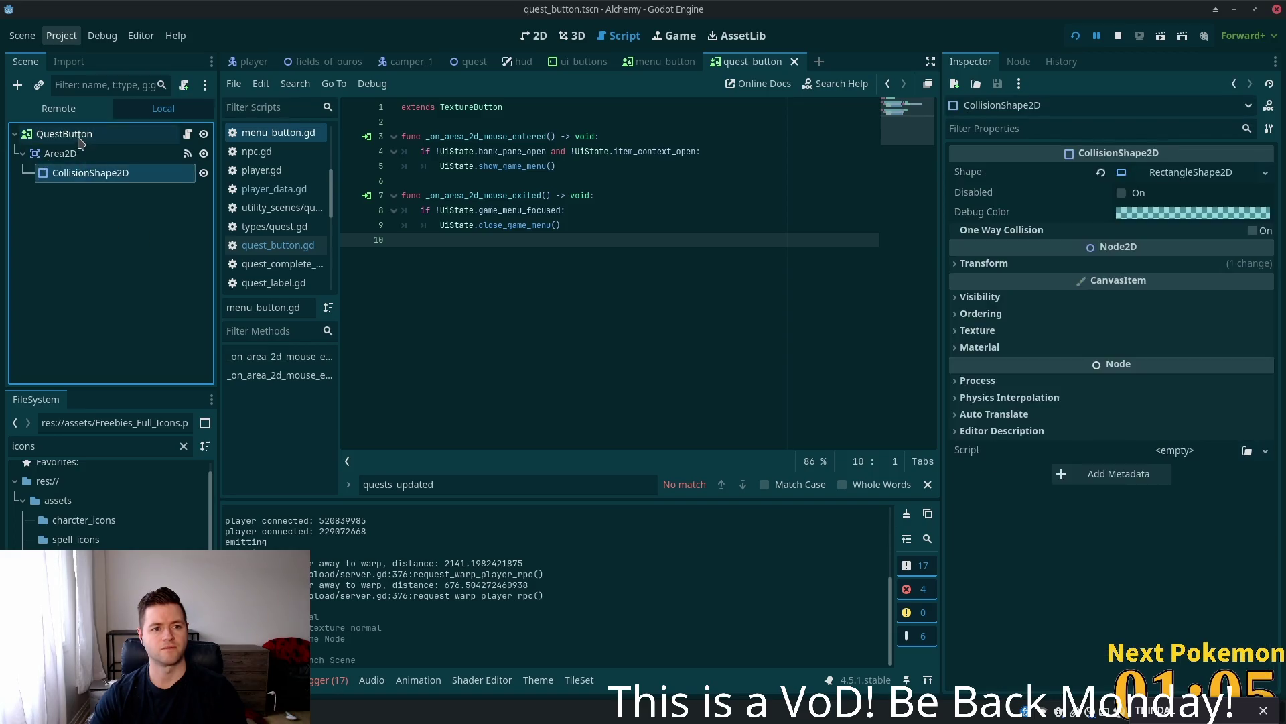
click(65, 134)
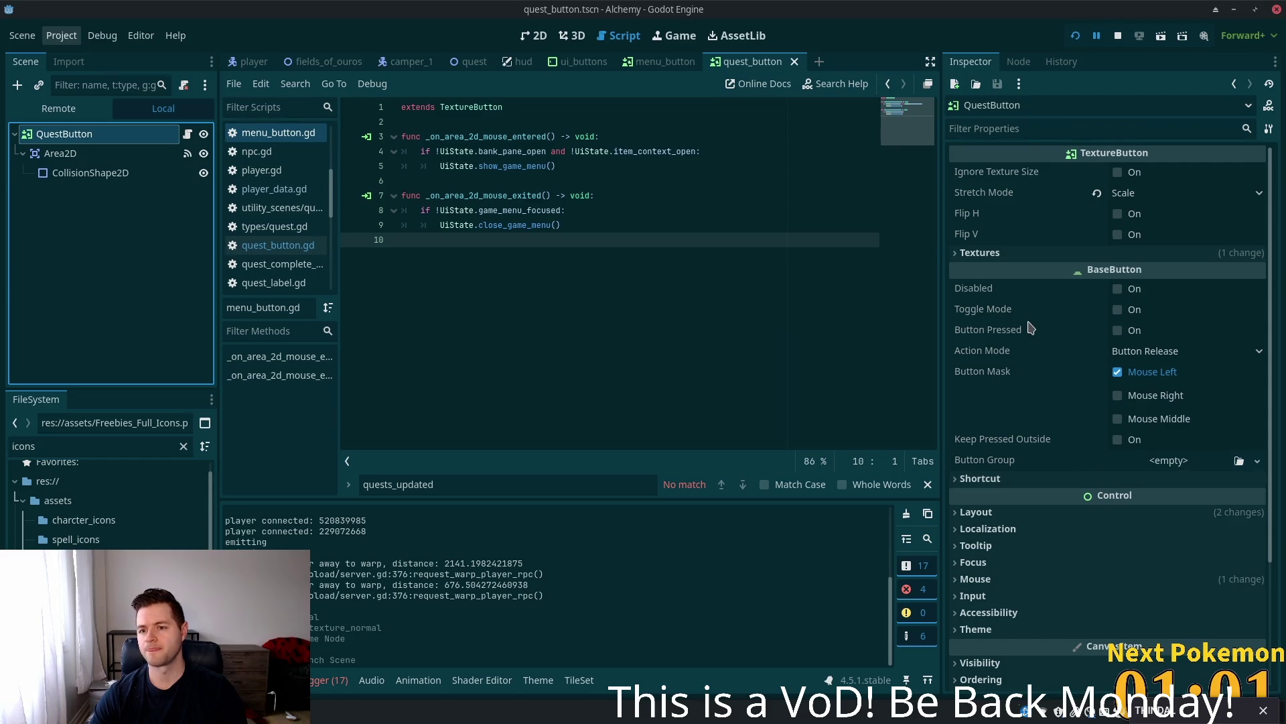
click(997, 258)
right_click(1187, 296)
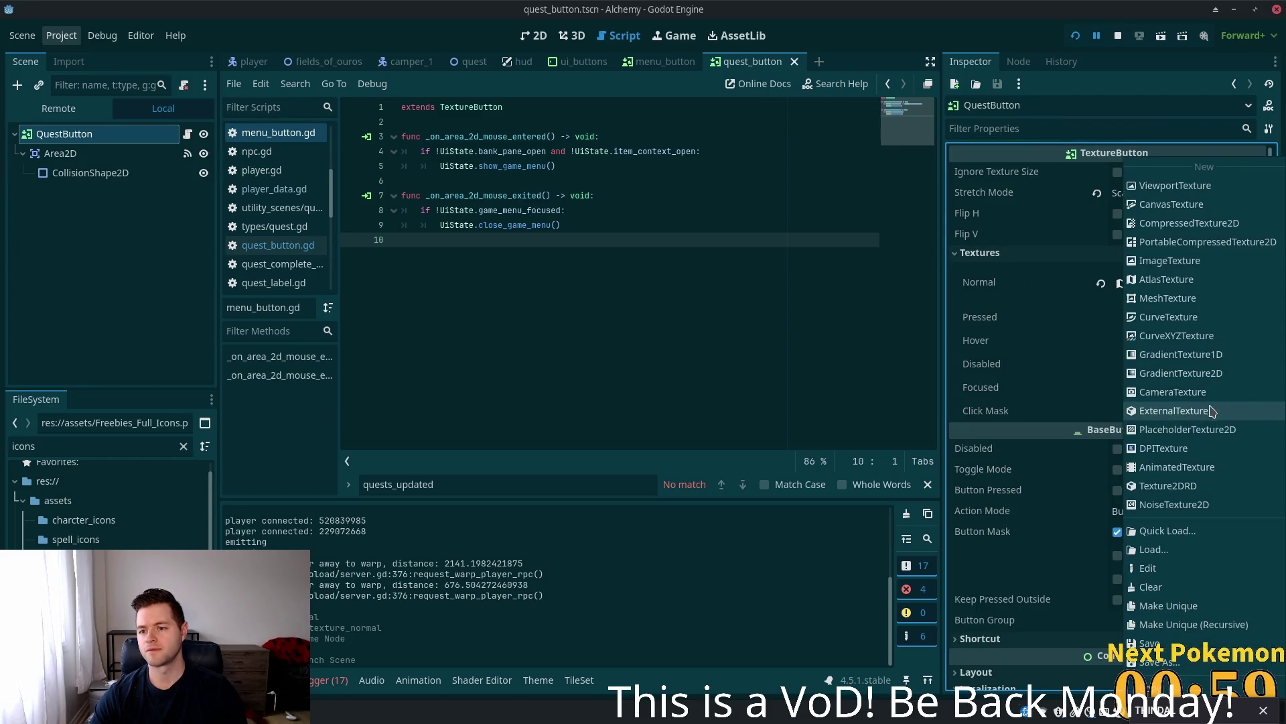
click(1172, 606)
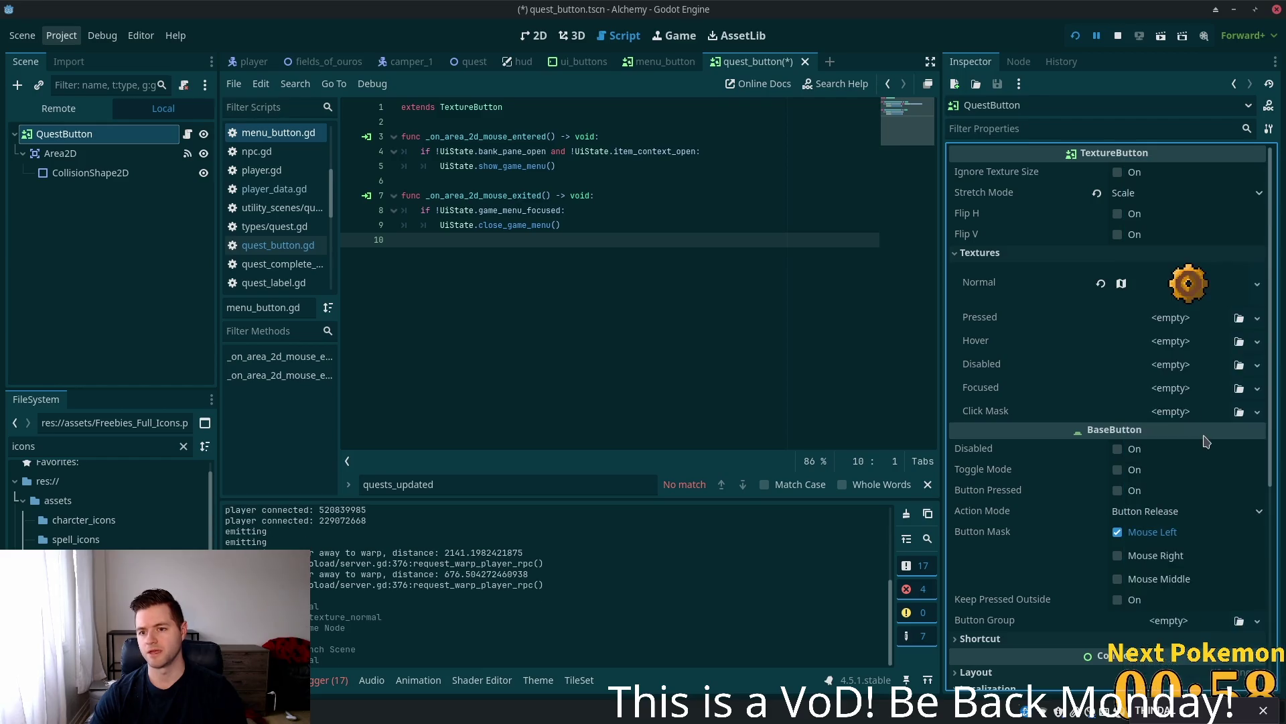
click(1101, 283)
key(ctrl+s)
- Give Normal a new AtlasTexture using the 512×64 16x16 furnishings sheet as its atlas
click(1169, 284)
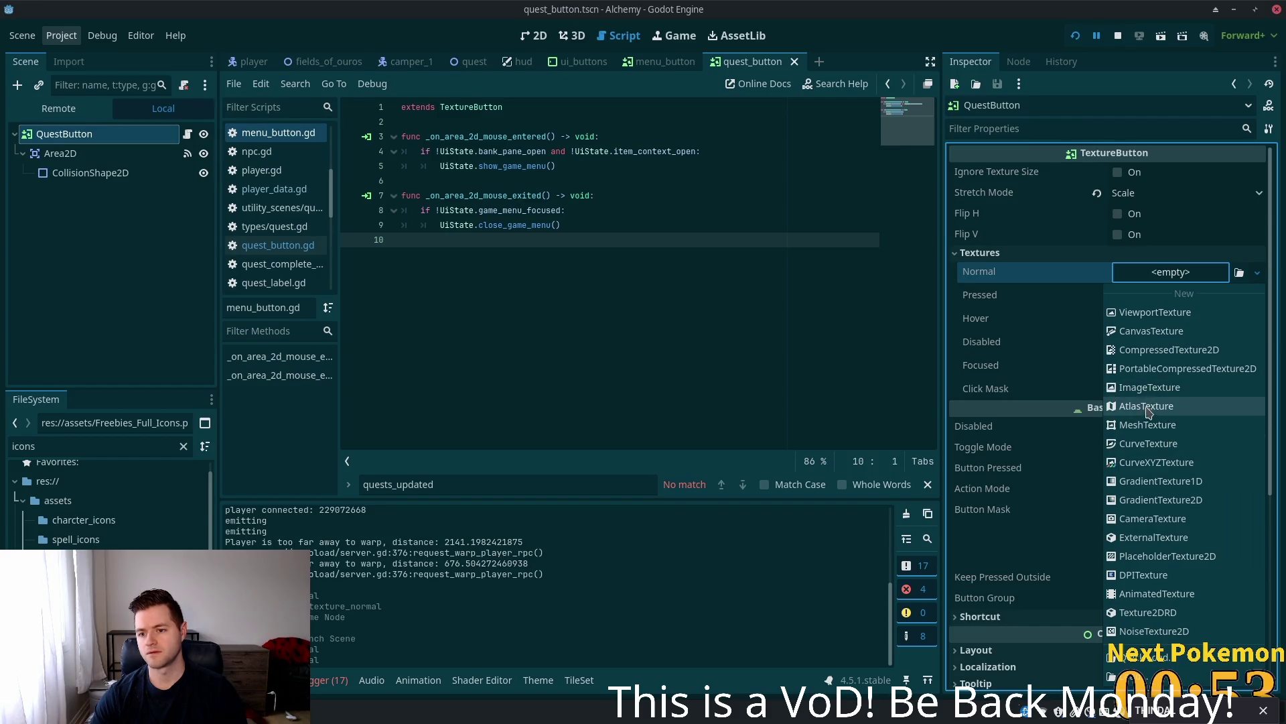
click(1149, 406)
click(1179, 272)
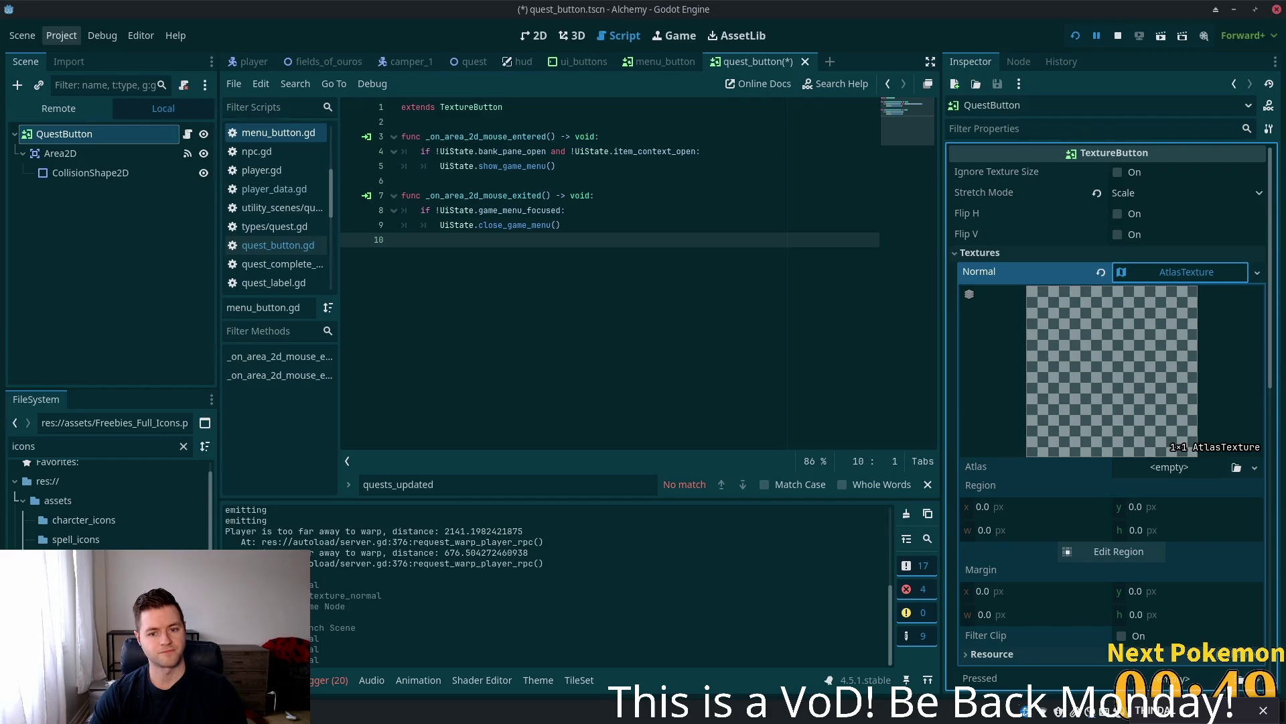
click(59, 447)
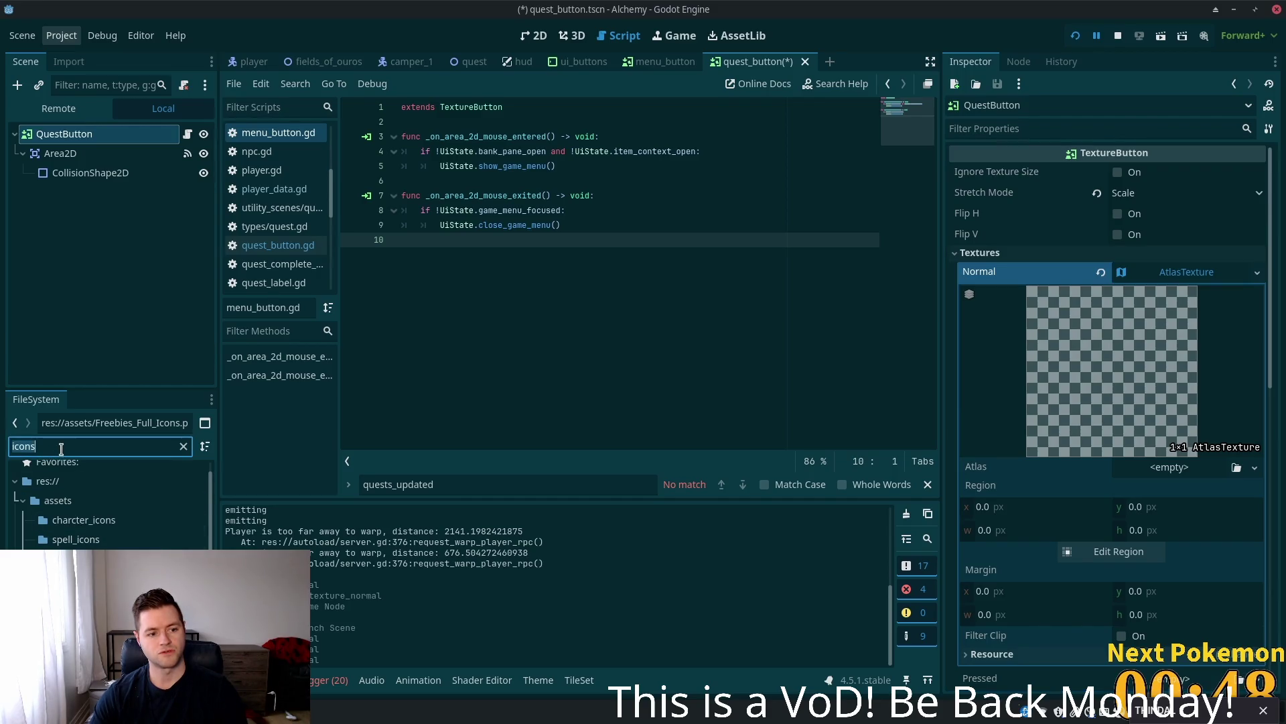
text(16)
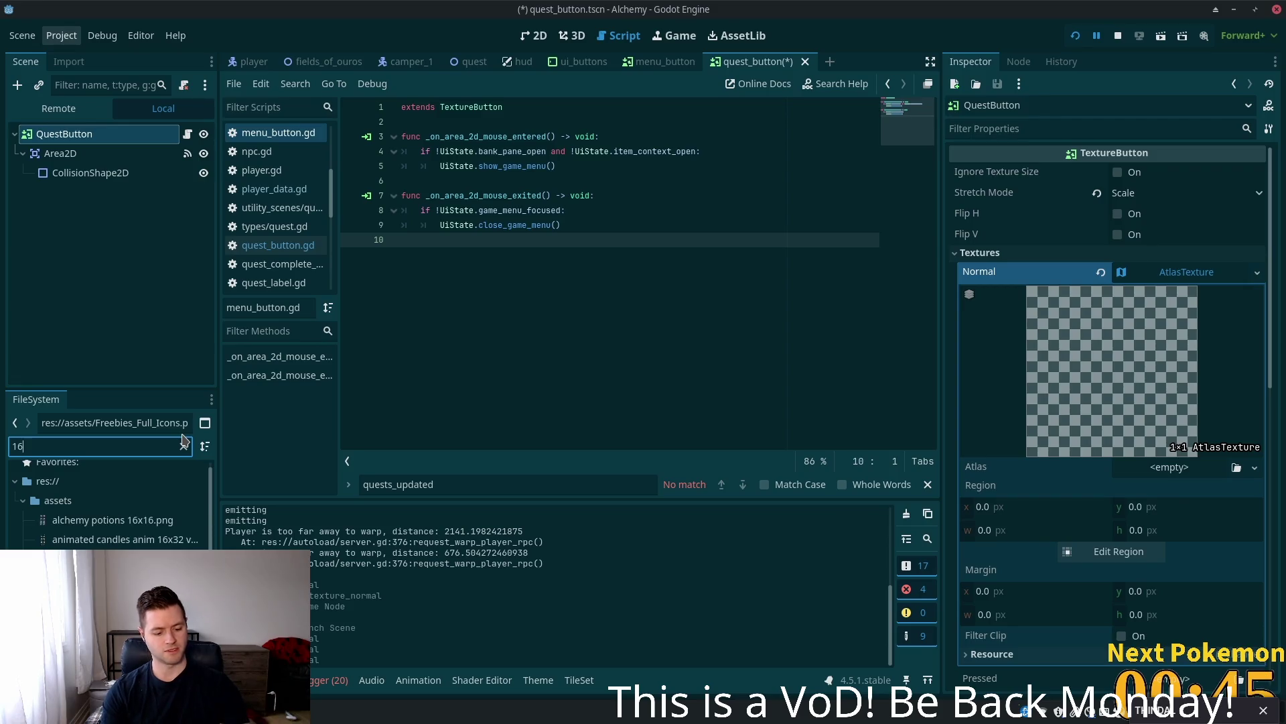
text(x16)
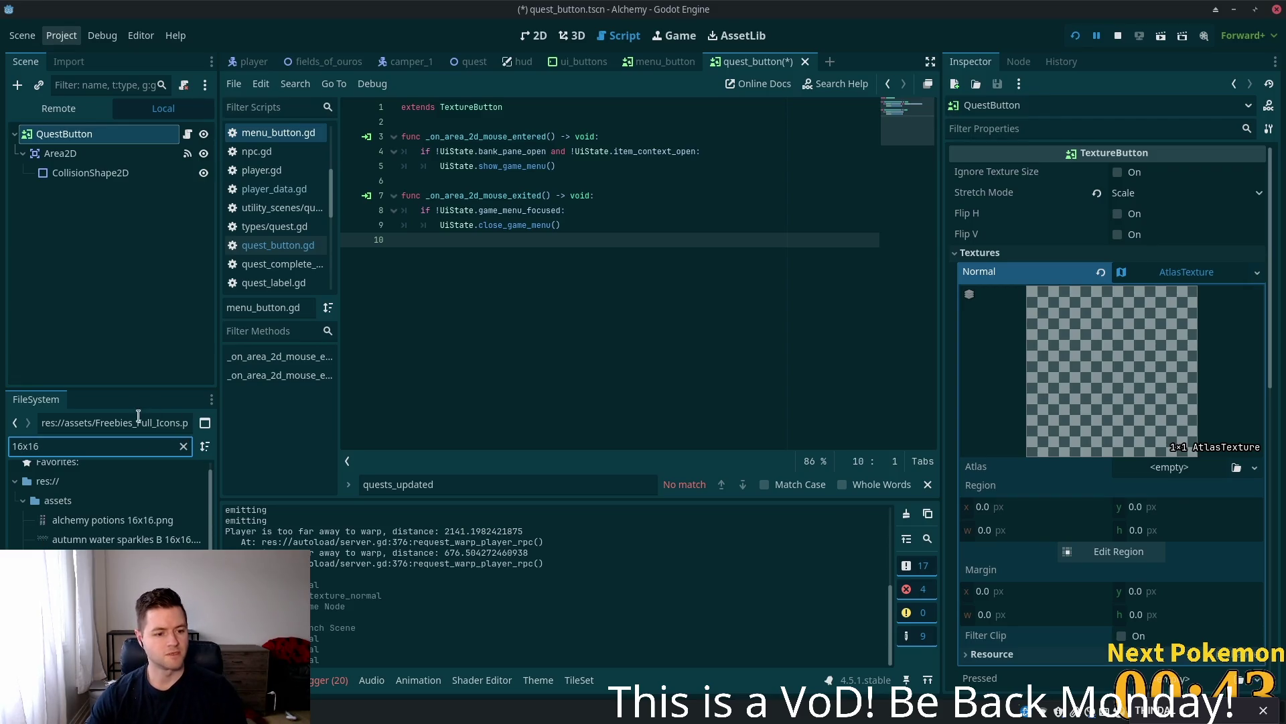
key(Down)
mouse_move(117, 558)
mouse_down()
mouse_move(1040, 376)
mouse_move(1180, 469)
mouse_up()
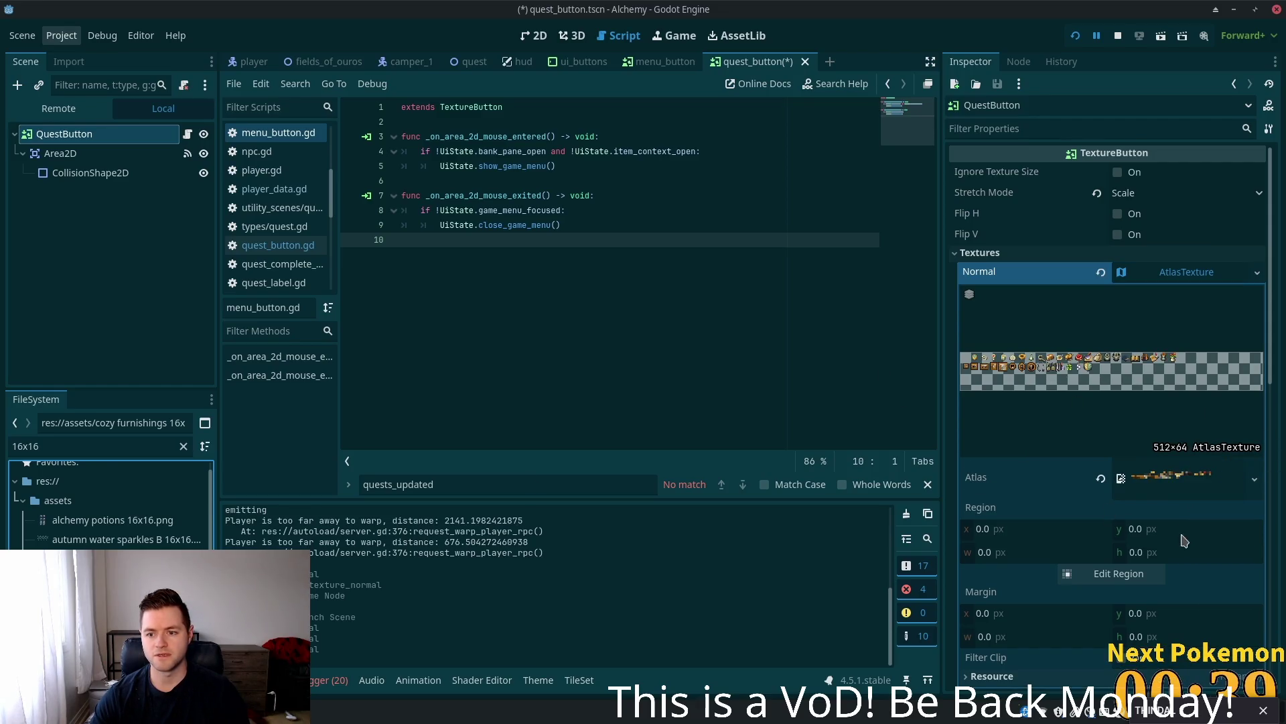
- Set the atlas region to the 15×16 scroll-and-quill sprite, save, and relaunch the game
click(1106, 573)
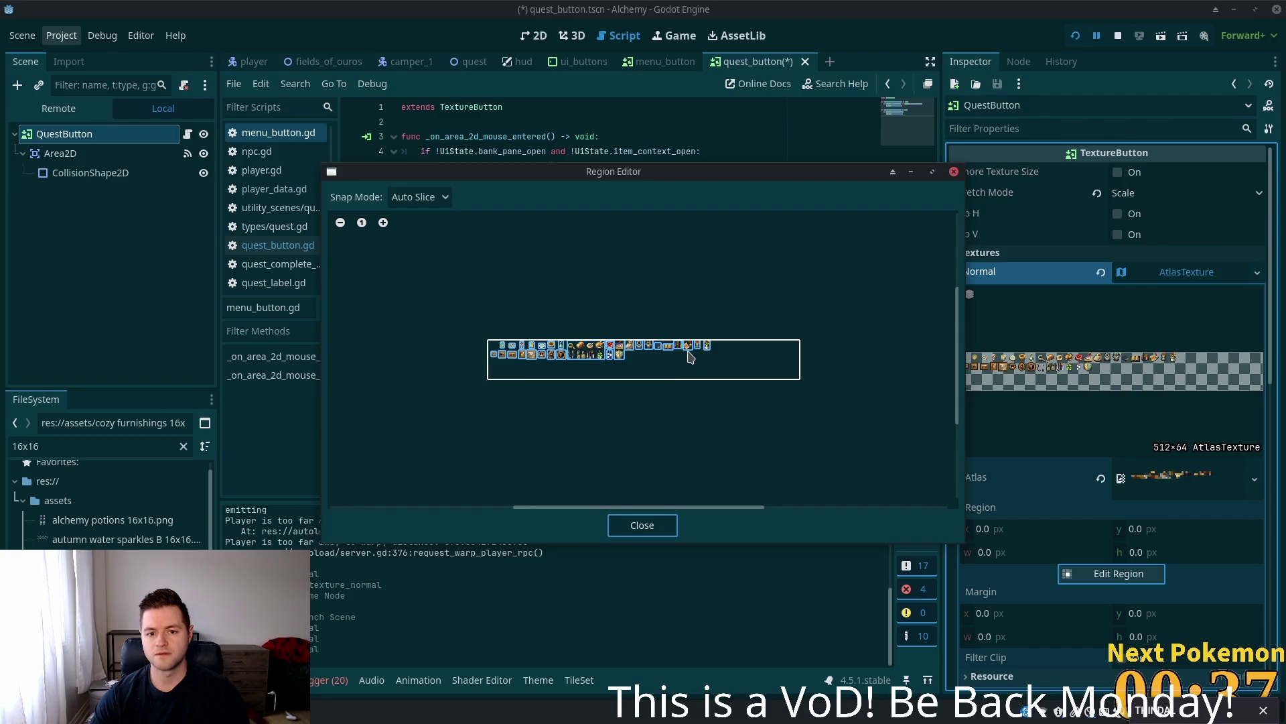
click(689, 347)
click(641, 524)
key(ctrl+s)
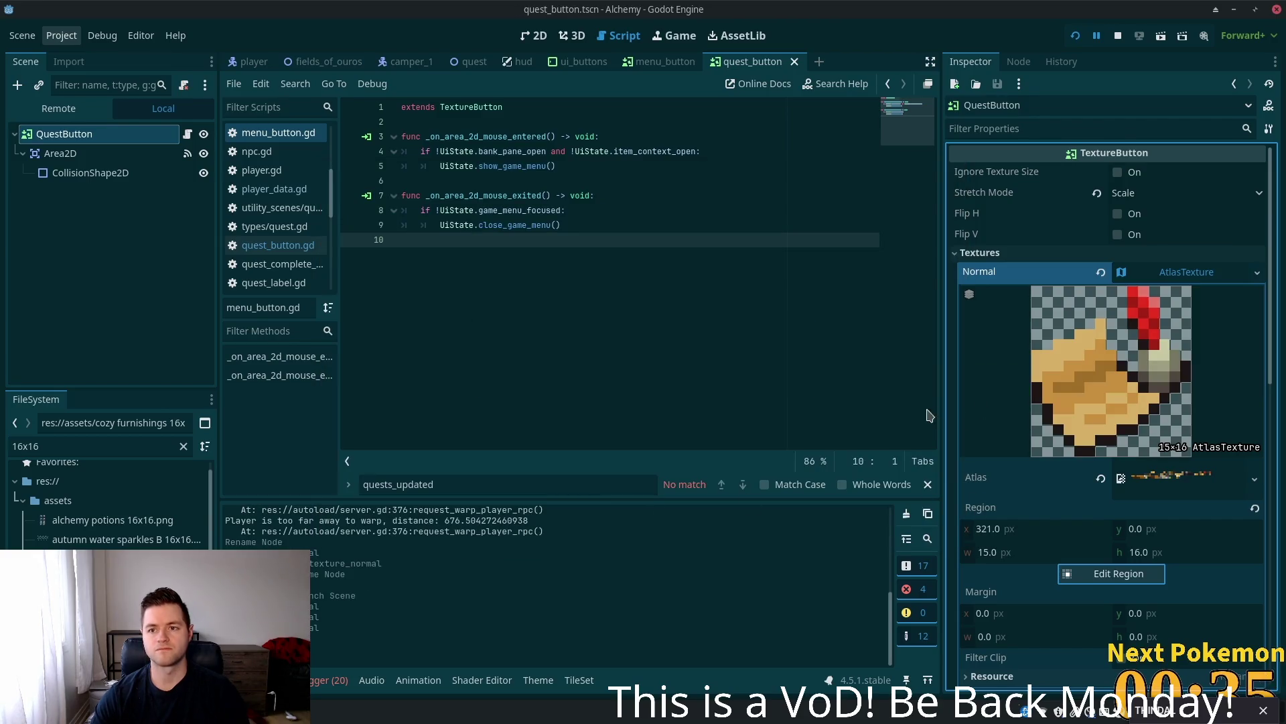
click(1075, 36)
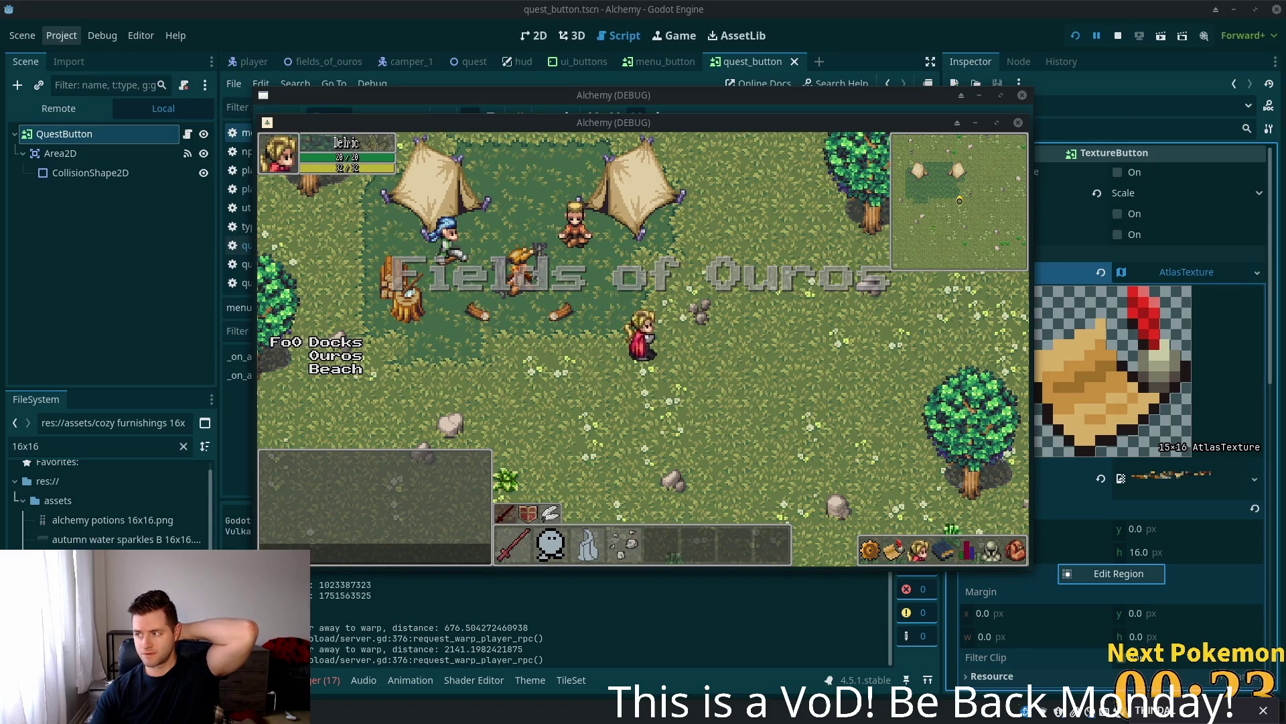
- Test the new scroll button by cycling through the Quests, game menu, skills and friends panels
click(888, 556)
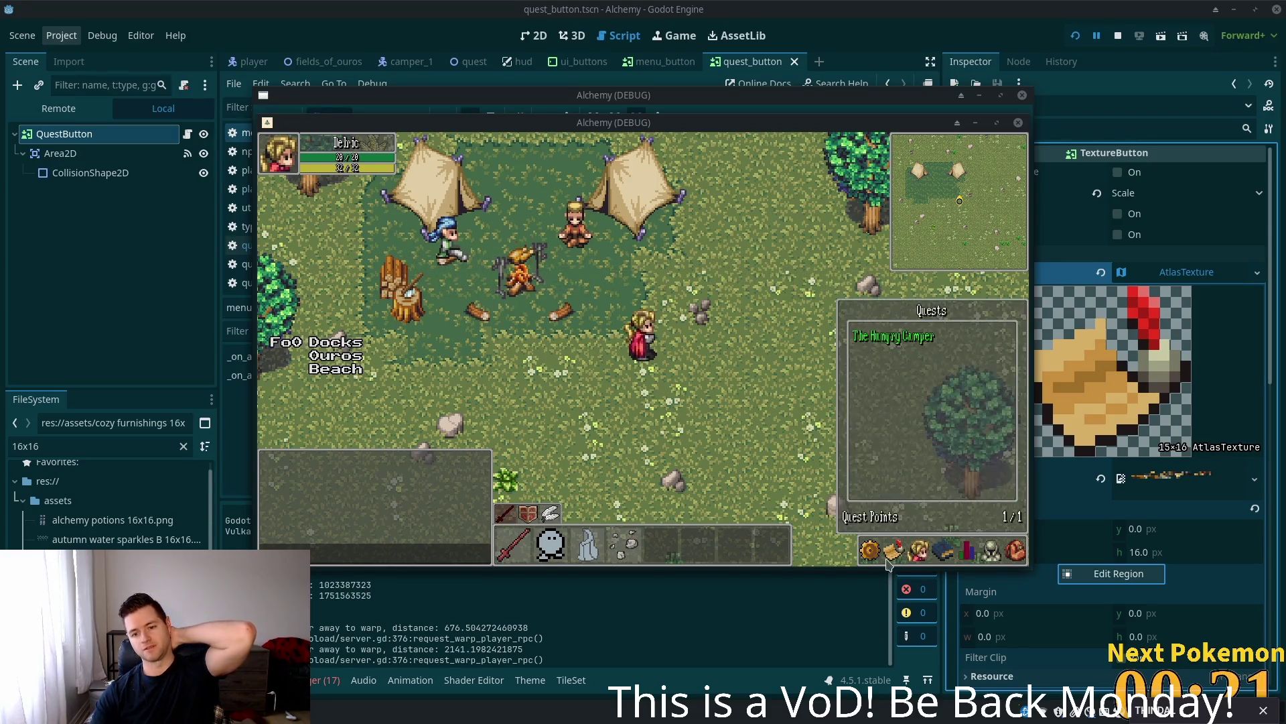
click(870, 551)
click(900, 554)
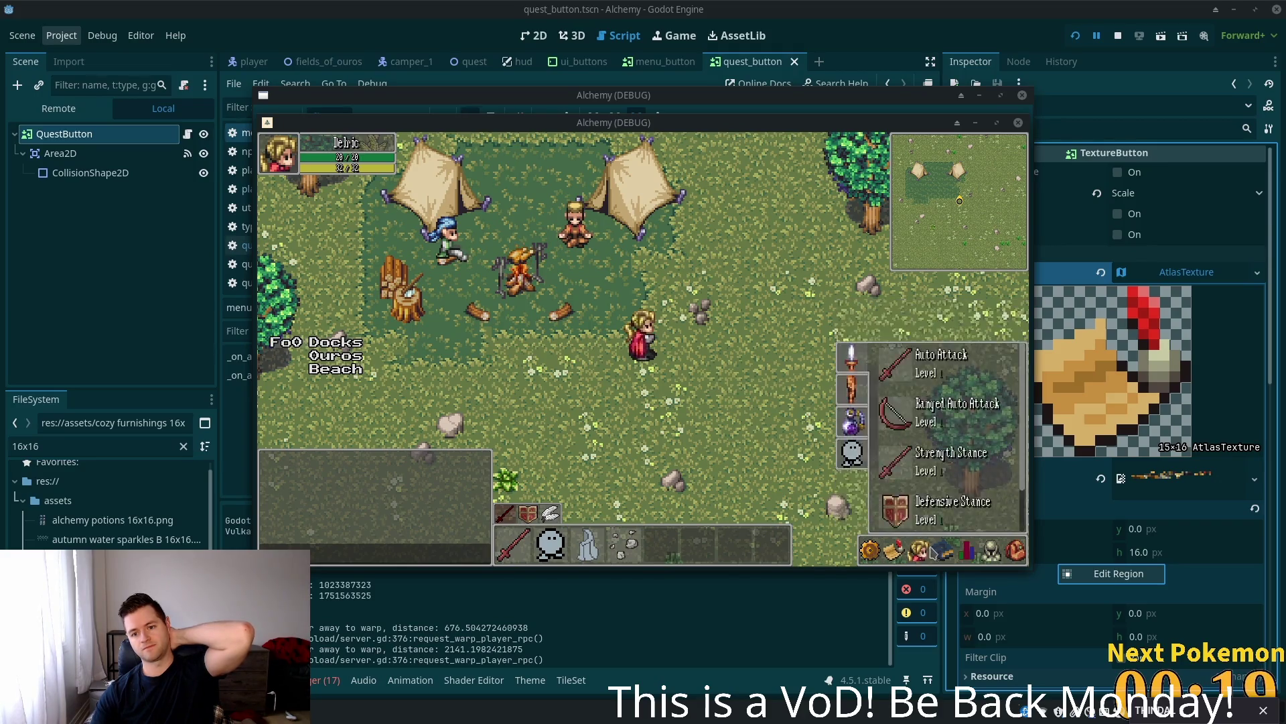
click(919, 548)
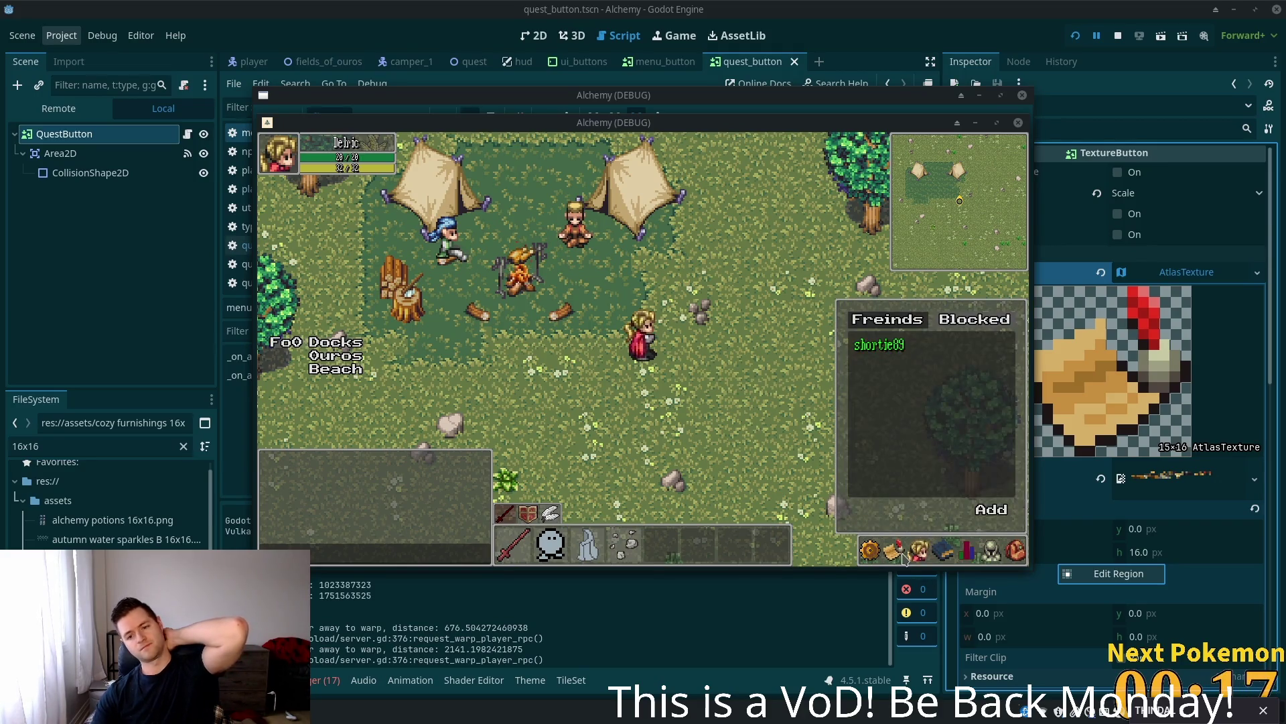
click(901, 556)
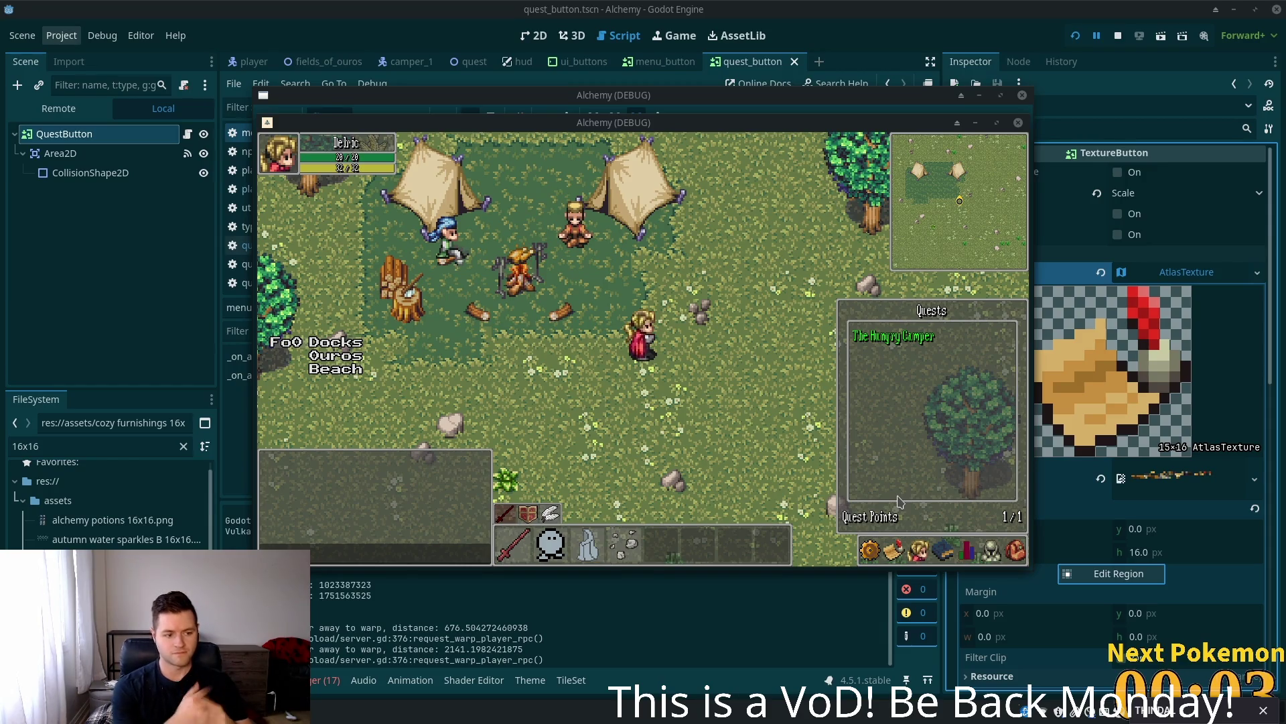
- Close the Quests panel and walk the player up to the camp tents
click(816, 387)
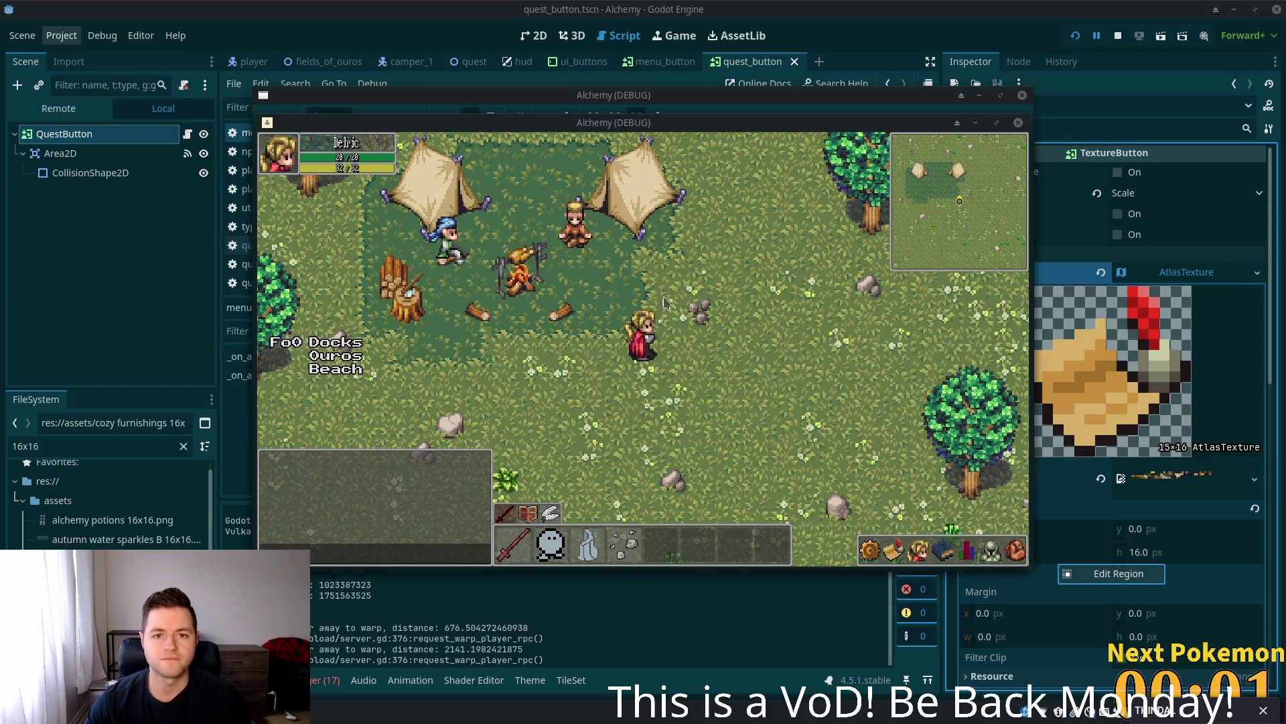
key(w)
key(a)
key(w)
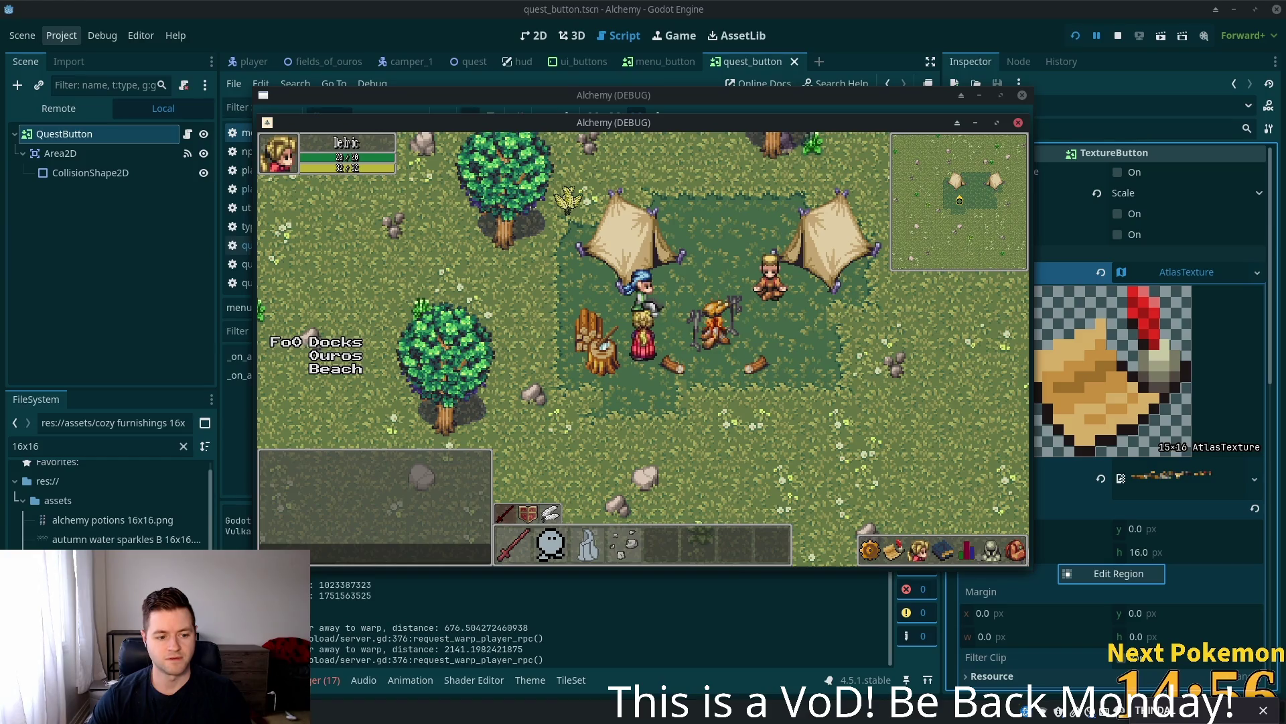
key(alt+Tab)
- Log in to phpMyAdmin on server db with the saved credentials
click(646, 248)
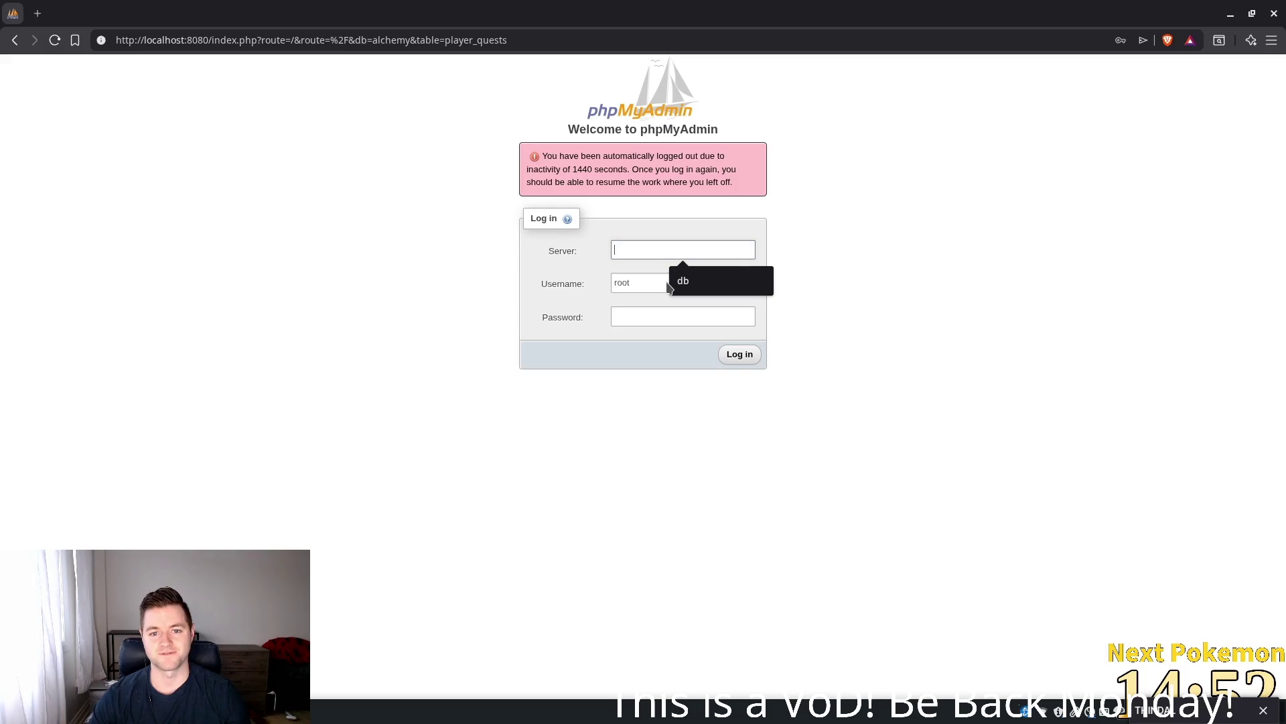
click(683, 280)
click(685, 284)
click(705, 311)
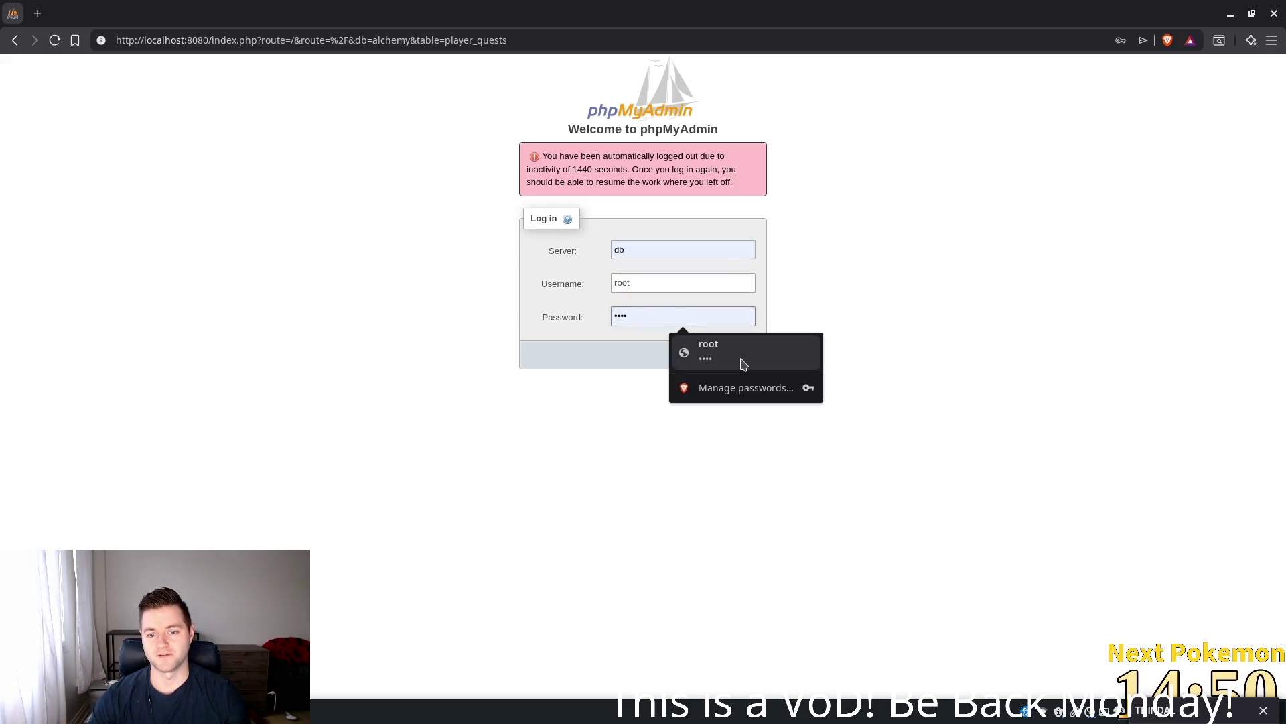
click(724, 353)
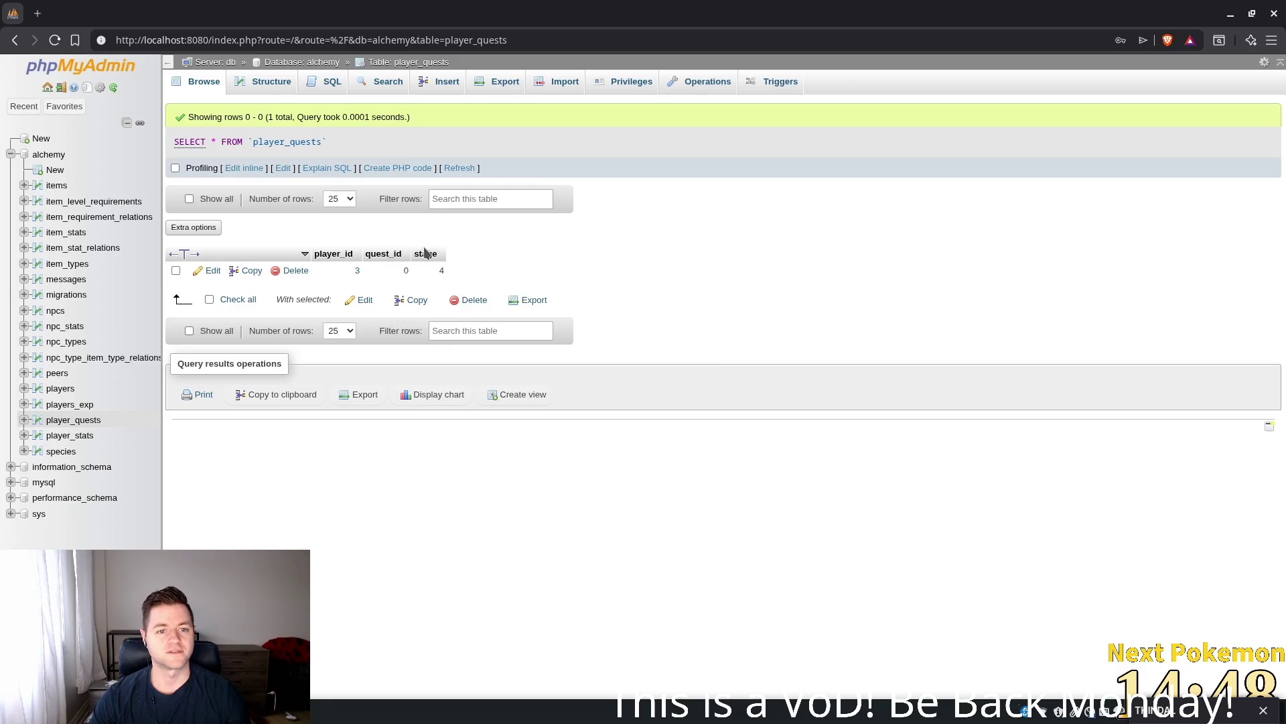
- Change the quest row's stage from 4 to 3 and dismiss the page settings dialog
double_click(438, 271)
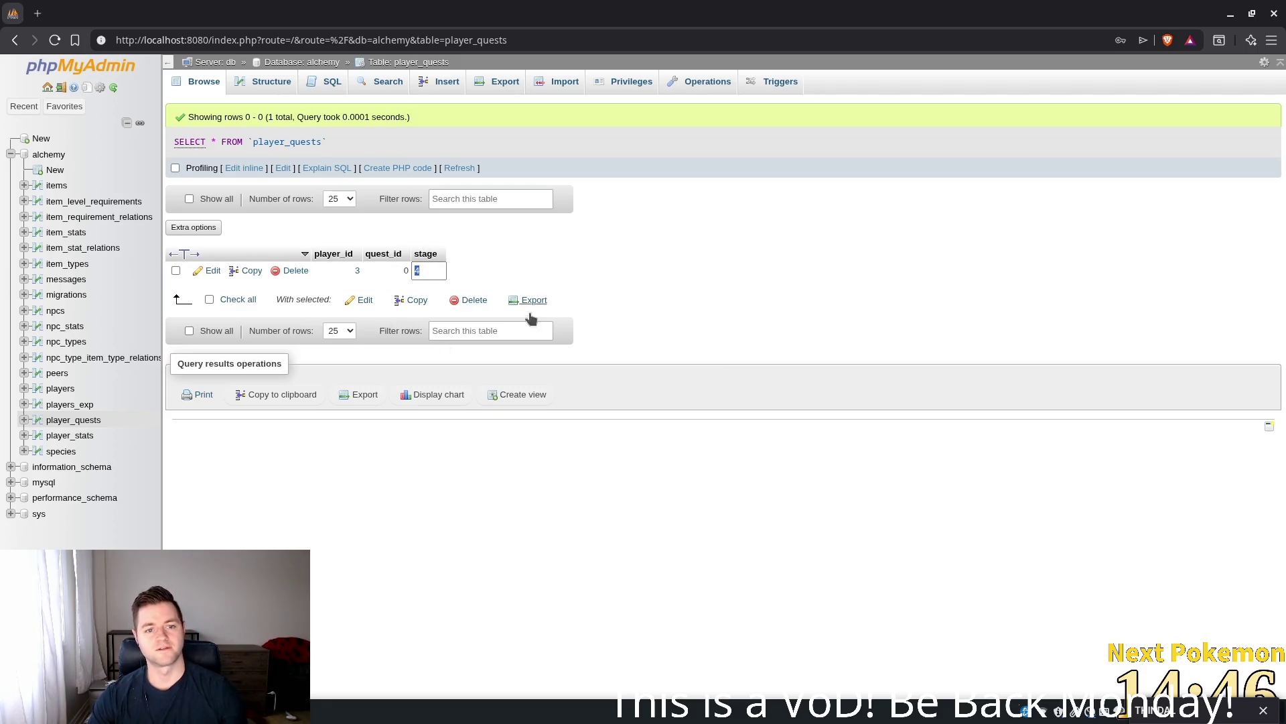
text(3)
click(785, 266)
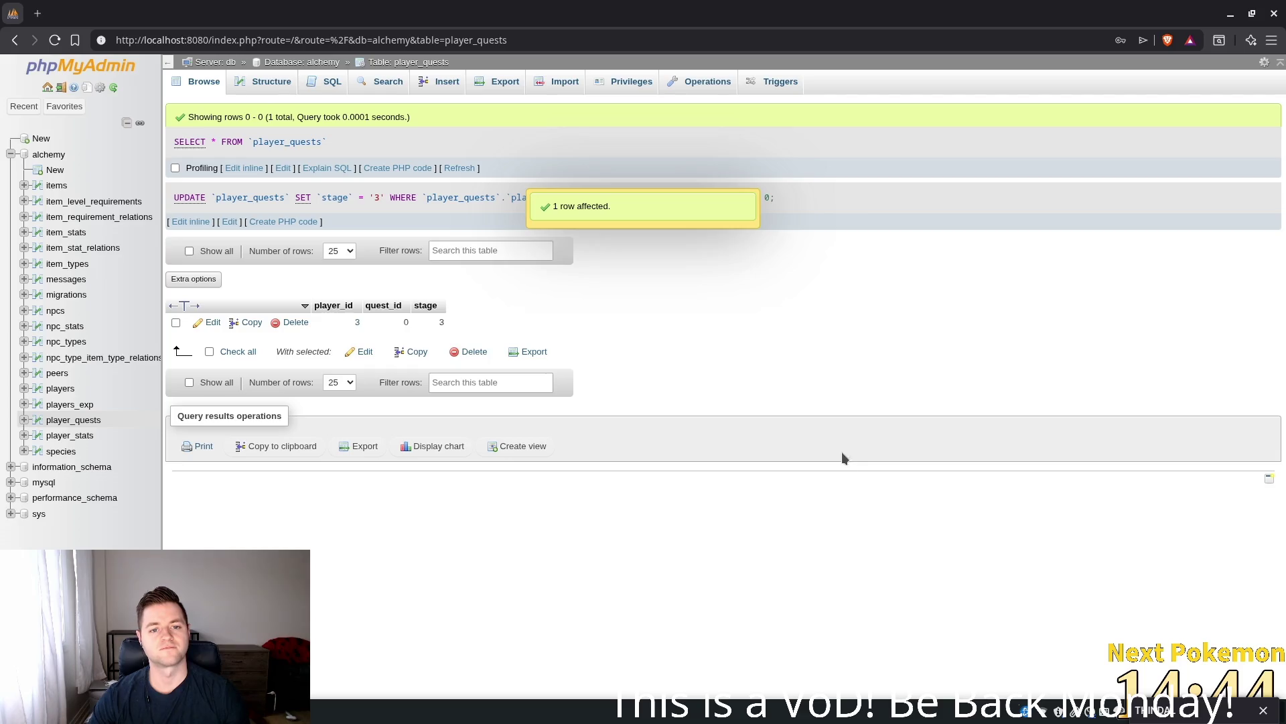
key(ctrl+s)
click(865, 585)
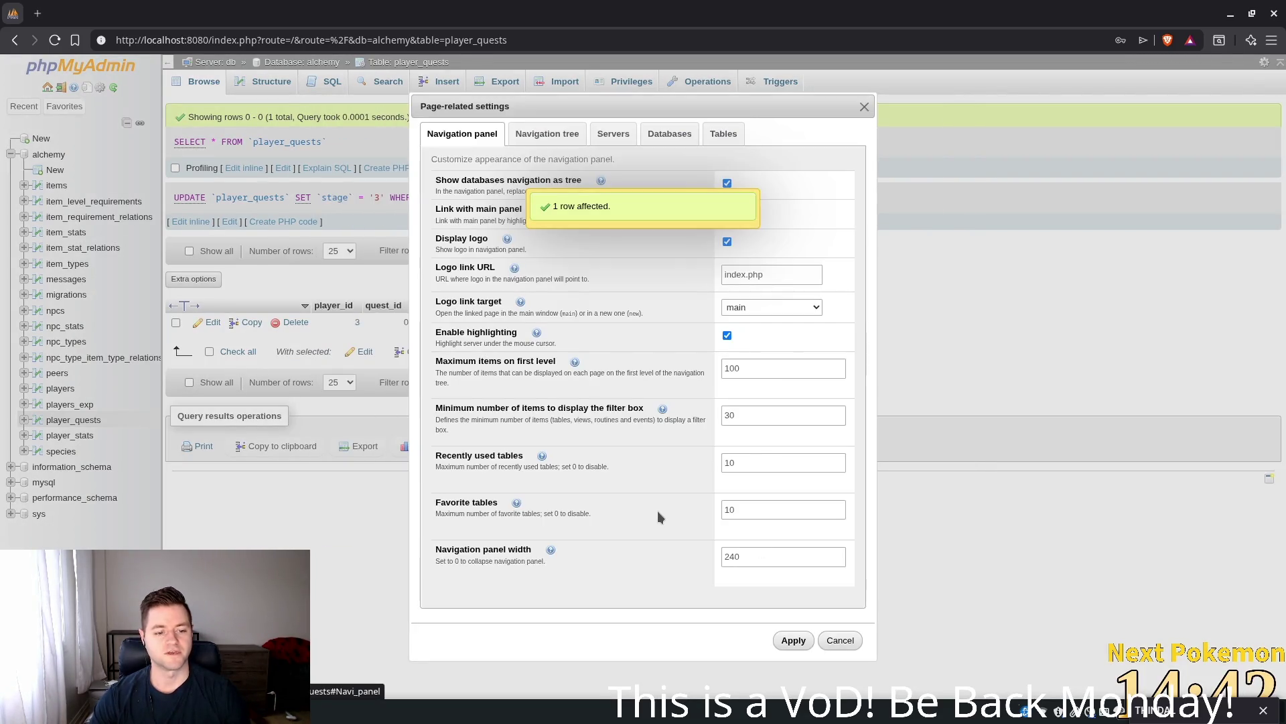
click(831, 638)
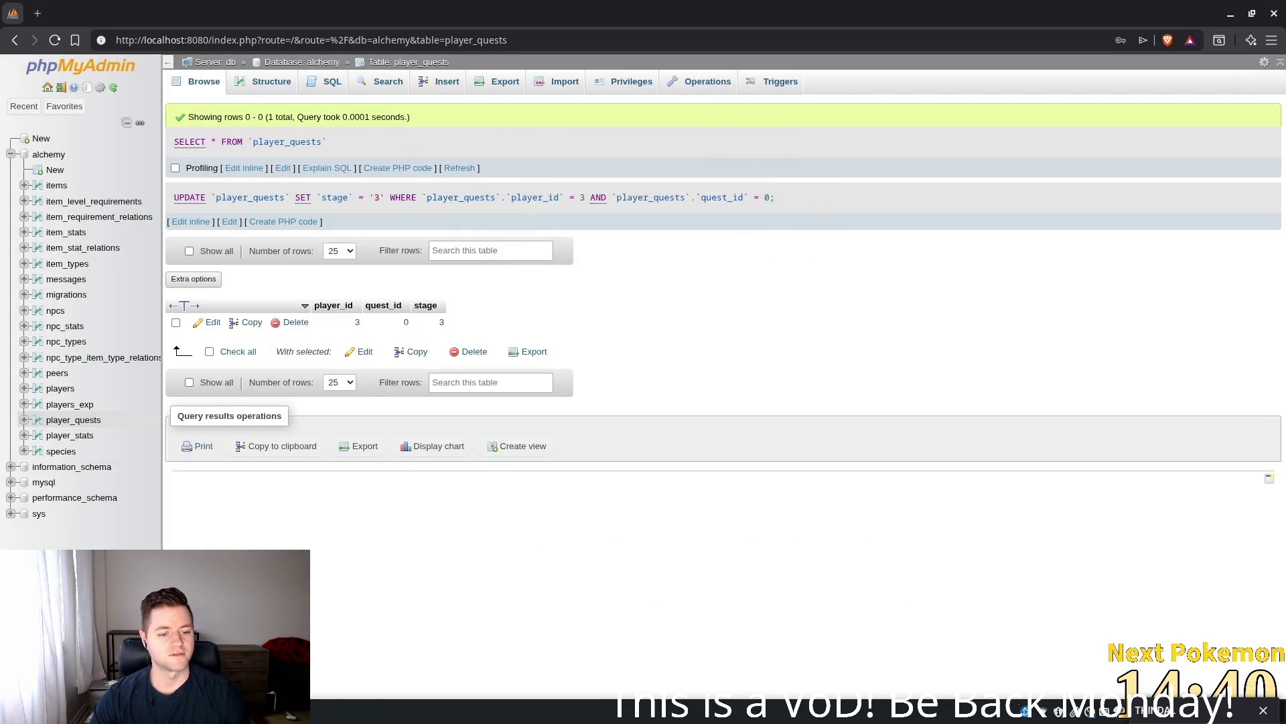
key(alt+Tab)
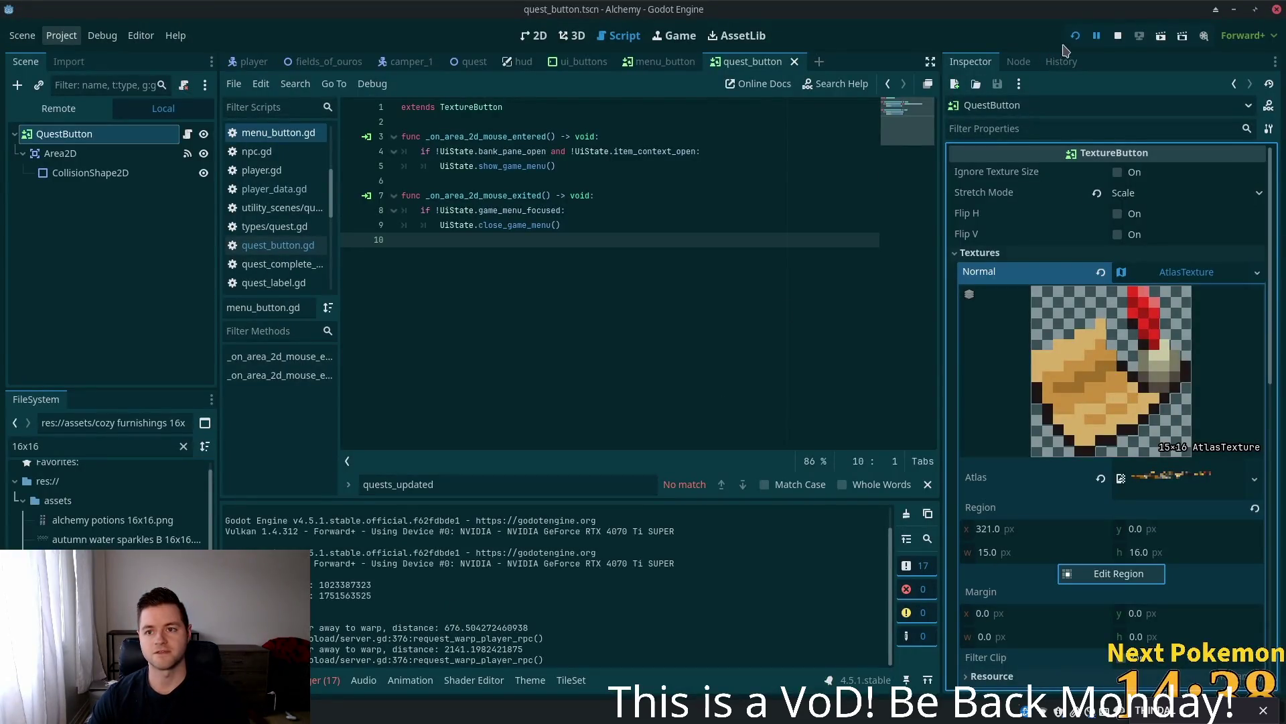
- Relaunch the Alchemy game, QuickLogin to the map, and reposition the game window
mouse_move(962, 156)
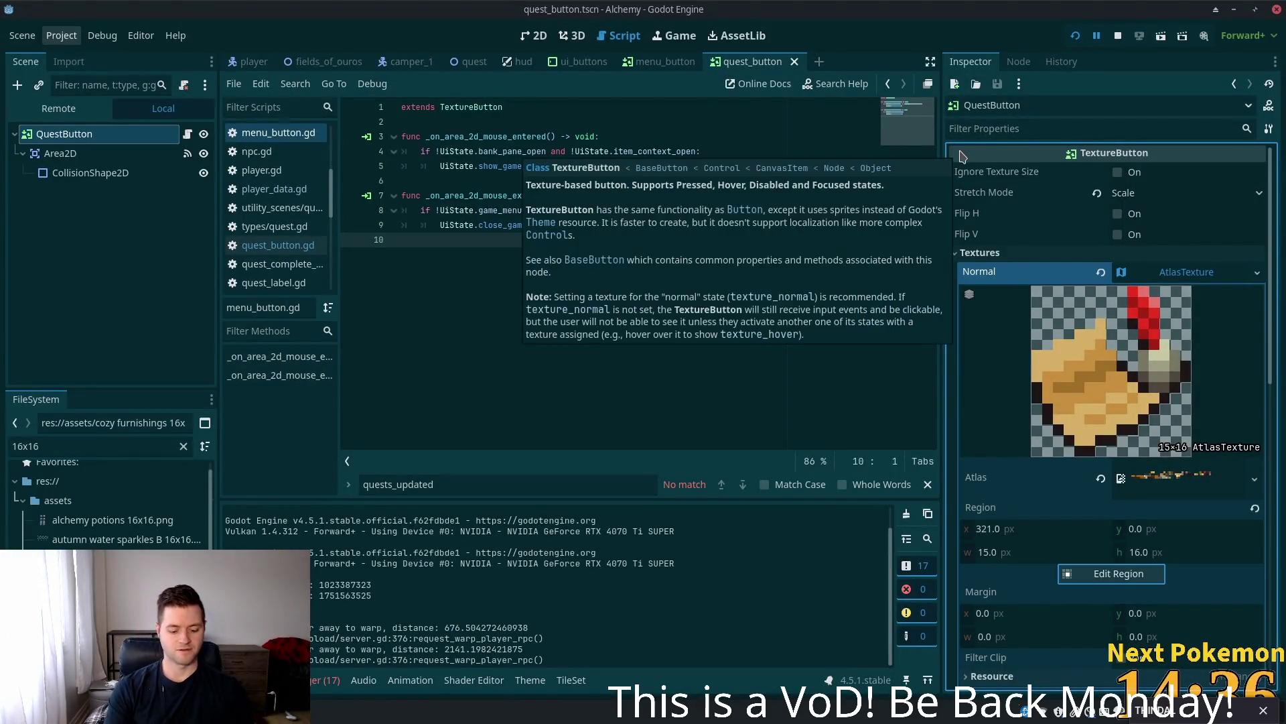
click(1076, 37)
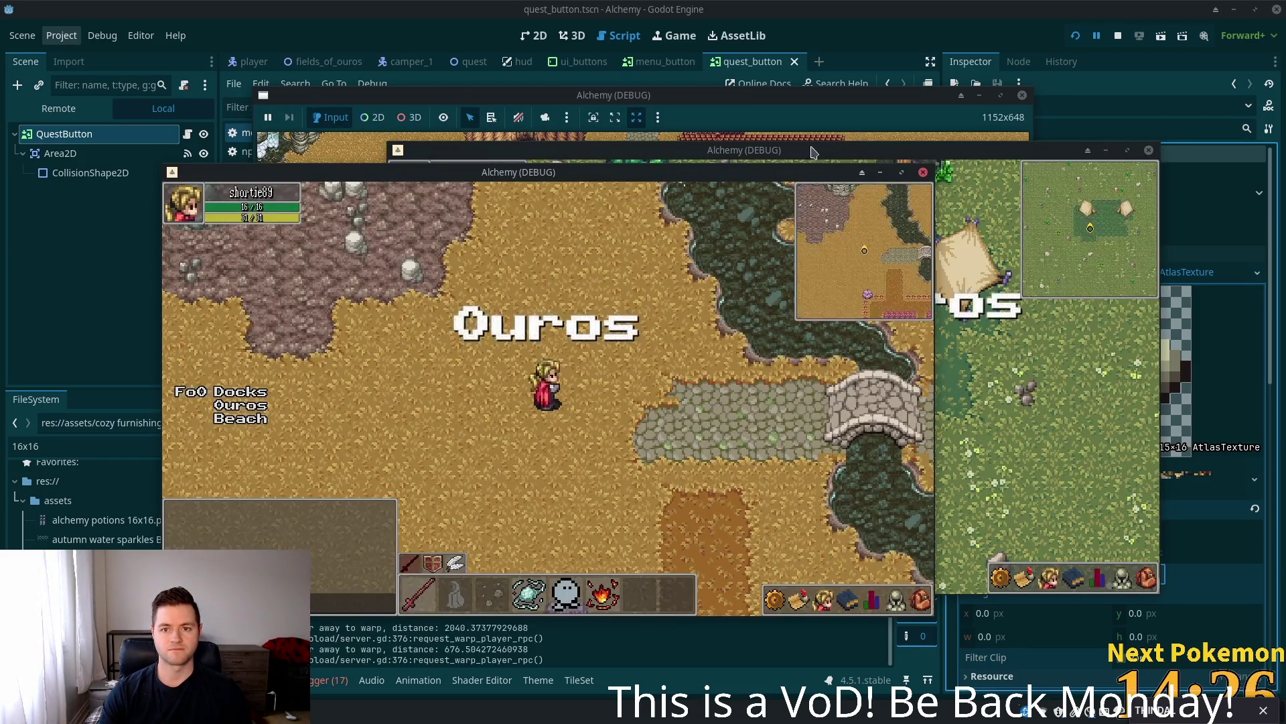
click(588, 149)
mouse_move(588, 150)
mouse_down()
mouse_move(735, 158)
mouse_move(687, 160)
mouse_up()
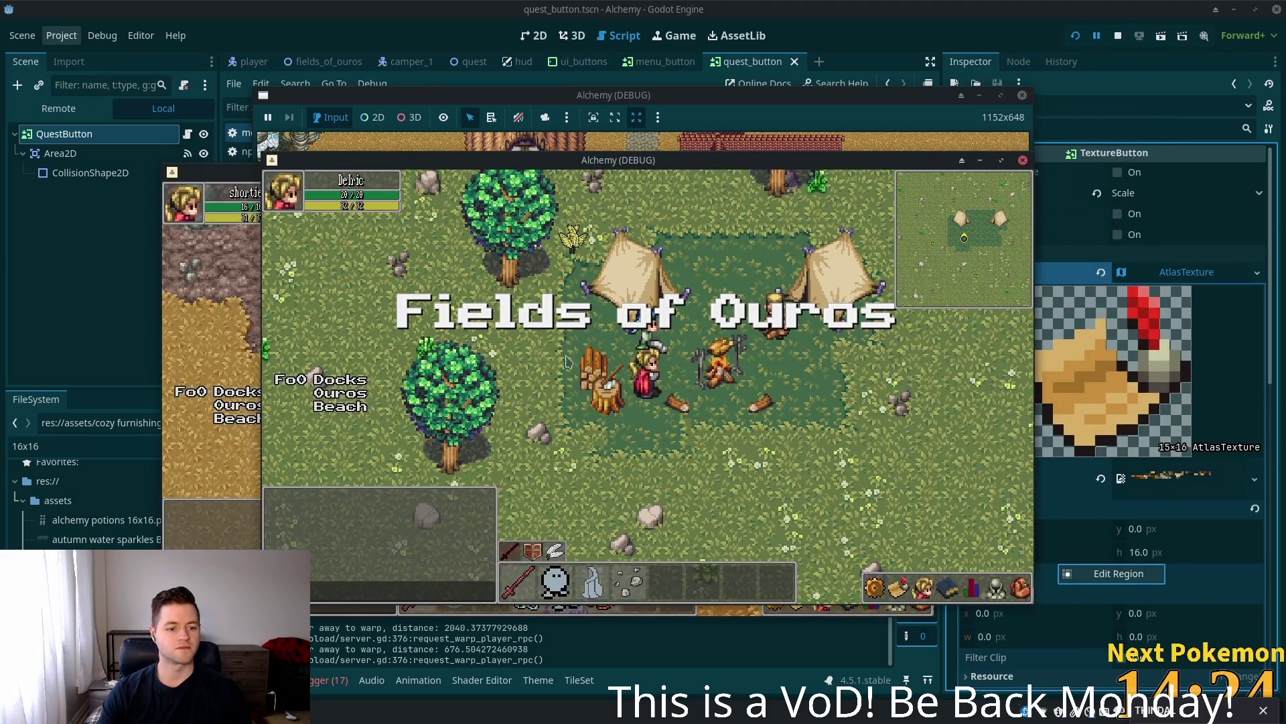
- Launch the Peek GIF recorder from the app launcher
key(super)
text(peek)
key(Return)
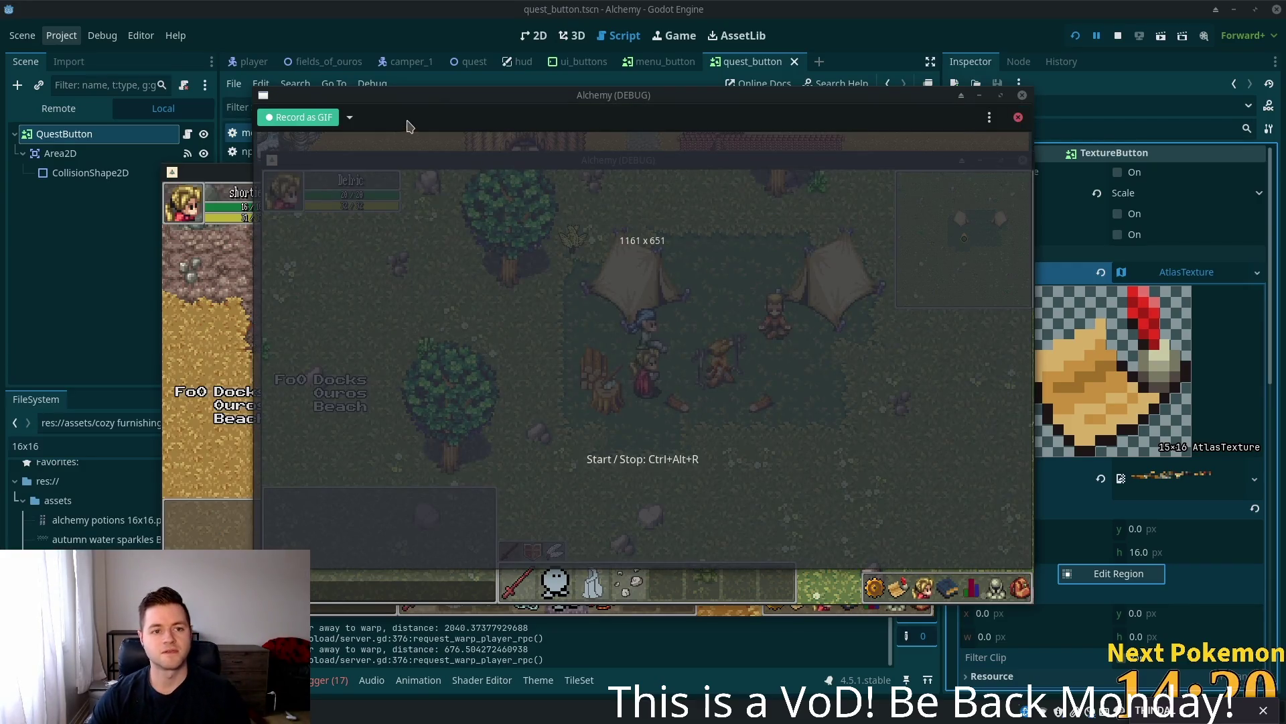
drag(421, 95, 441, 117)
- Walk the player down the road, align the game window under Peek, and check the inventory
key(Down)
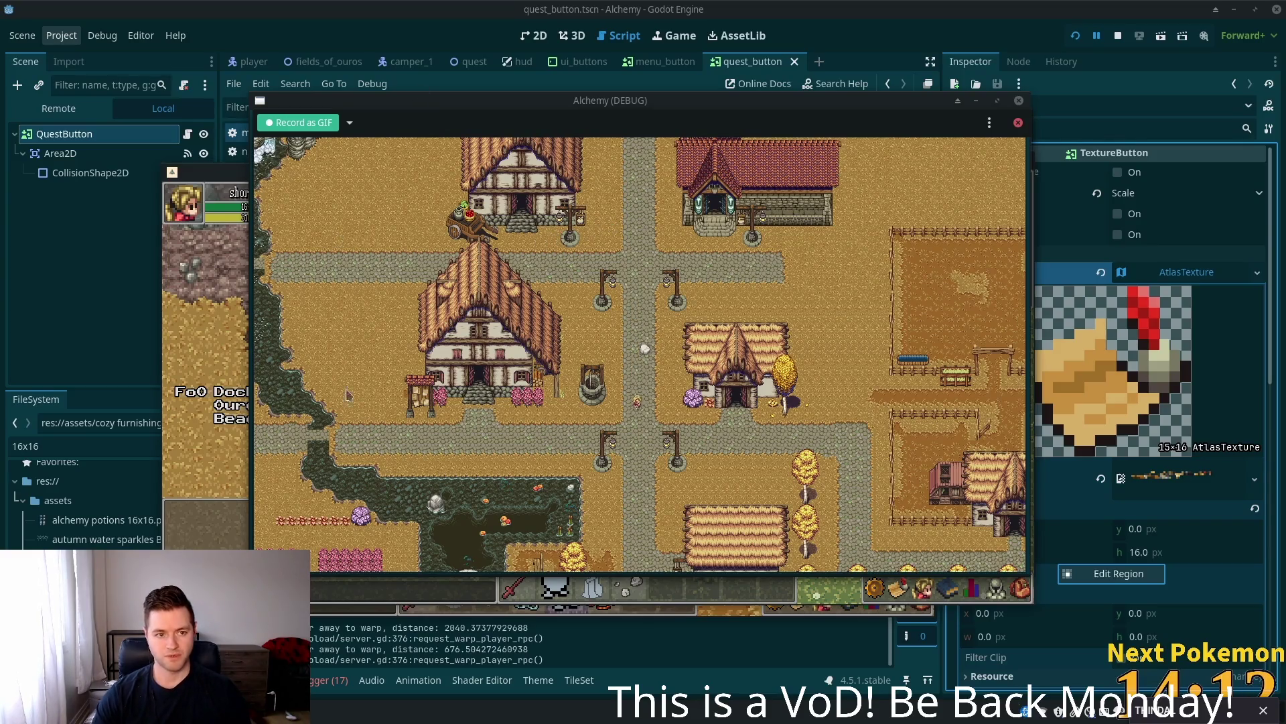
key(Down)
click(809, 593)
mouse_move(468, 155)
mouse_down()
mouse_move(453, 136)
mouse_move(455, 149)
mouse_up()
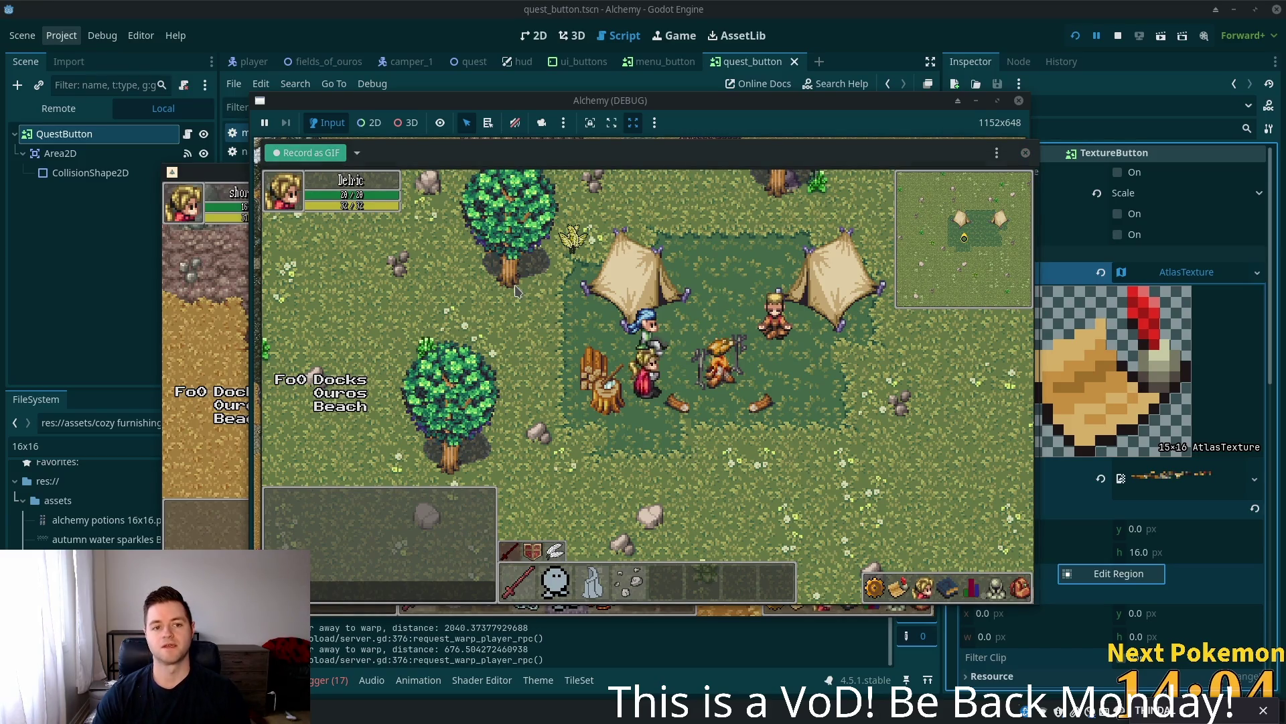
key(i)
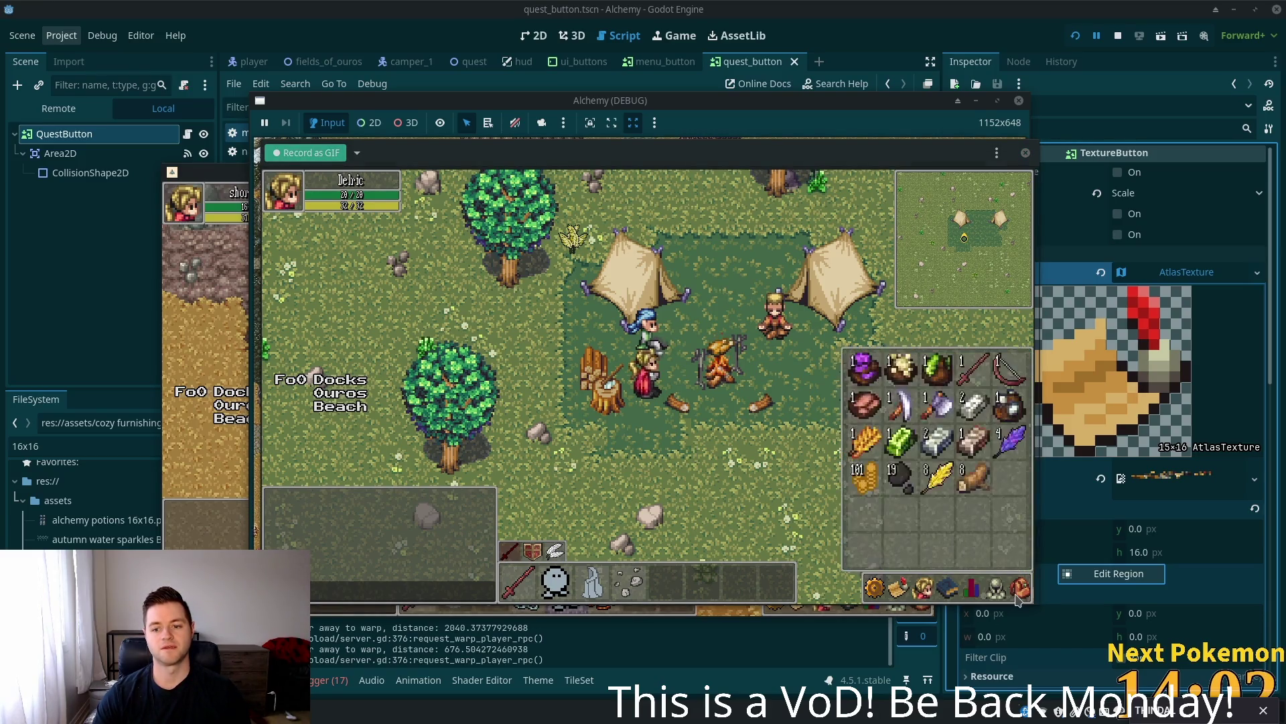
key(i)
- Walk out of camp, kill the deer in the field, and head back toward camp
key(d)
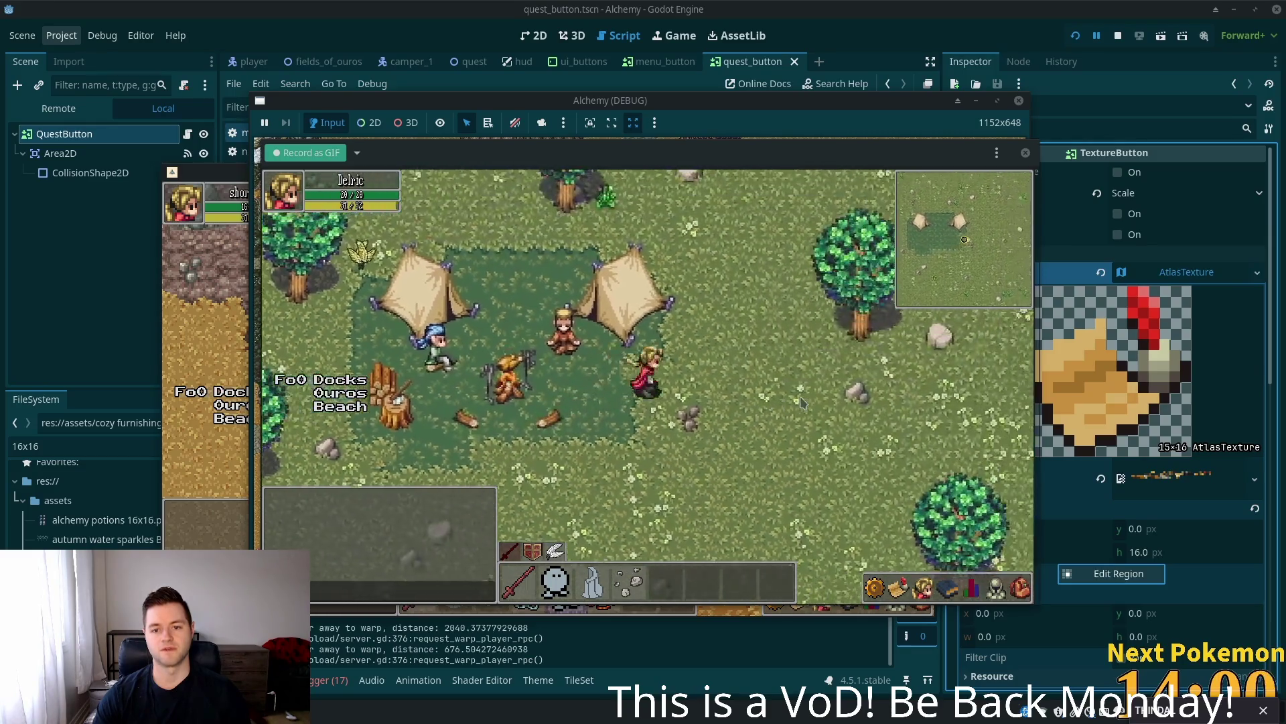
key(w)
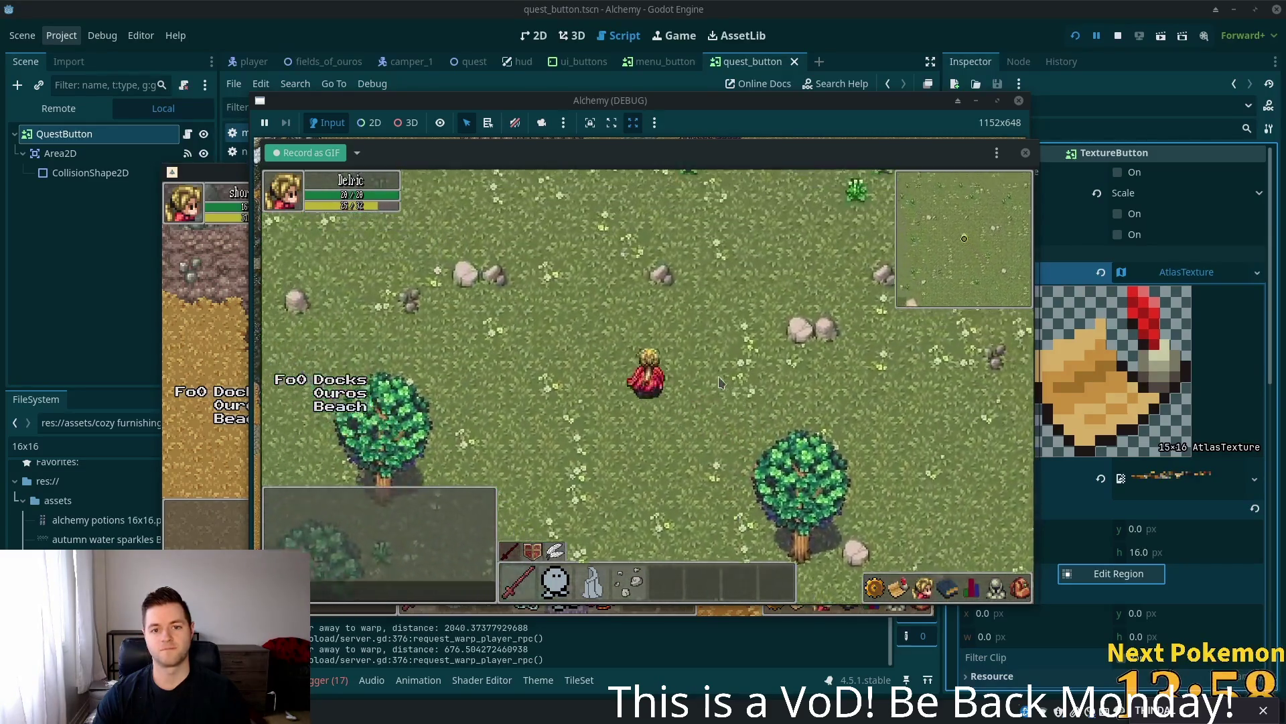
key(a)
key(d)
key(w)
key(a)
click(531, 355)
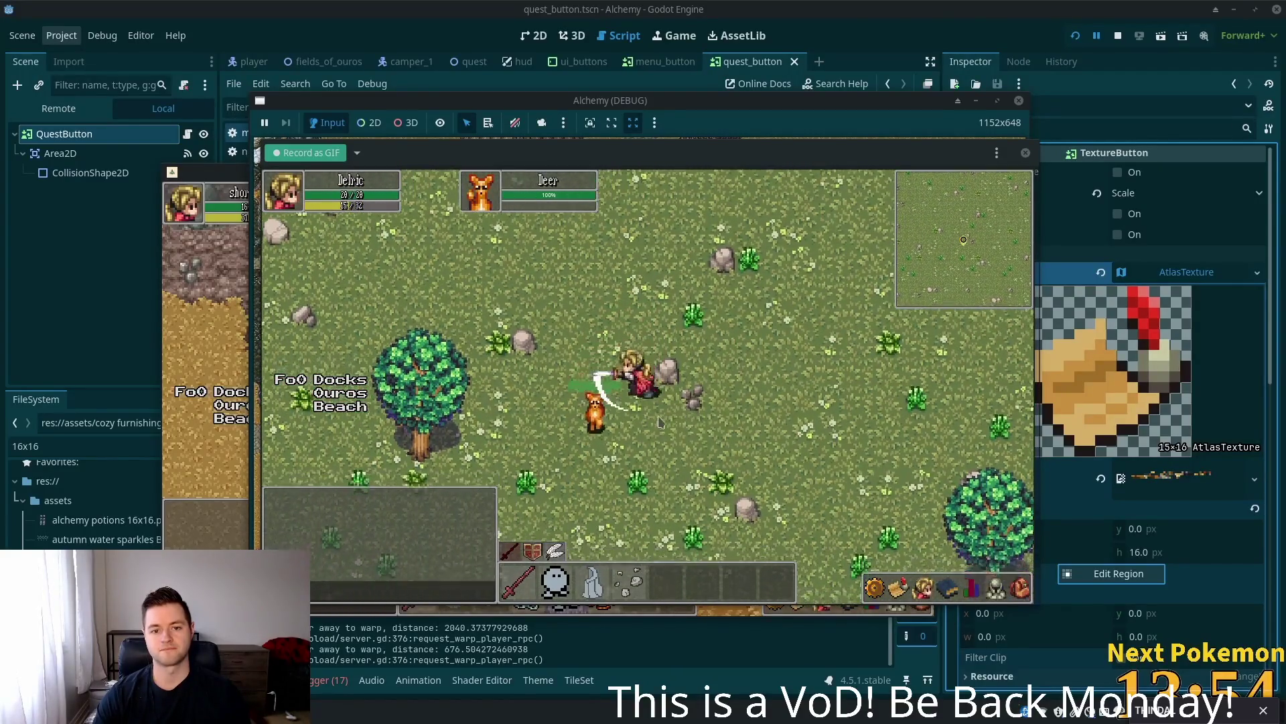
key(a)
key(s)
click(662, 426)
key(a)
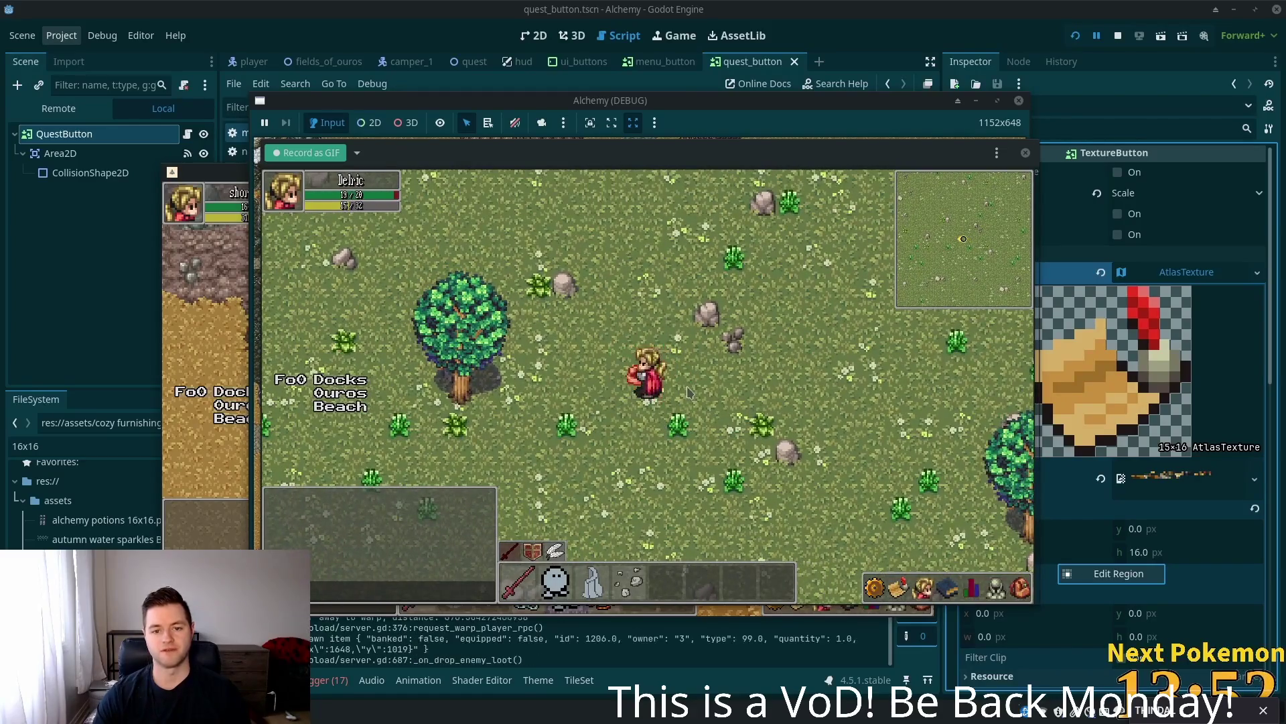
key(s)
key(s)
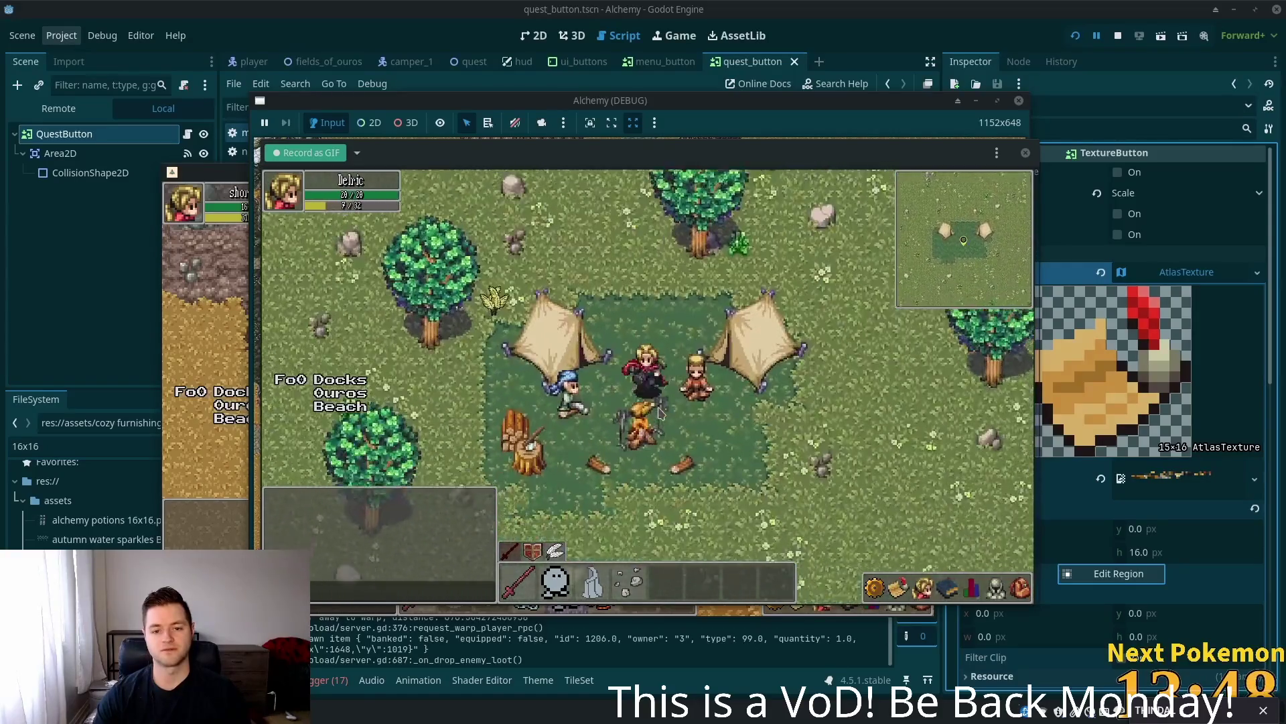
- Open the Quests panel, walk toward the blue-haired camper, flip through side panels, then close Quests
click(904, 590)
key(w)
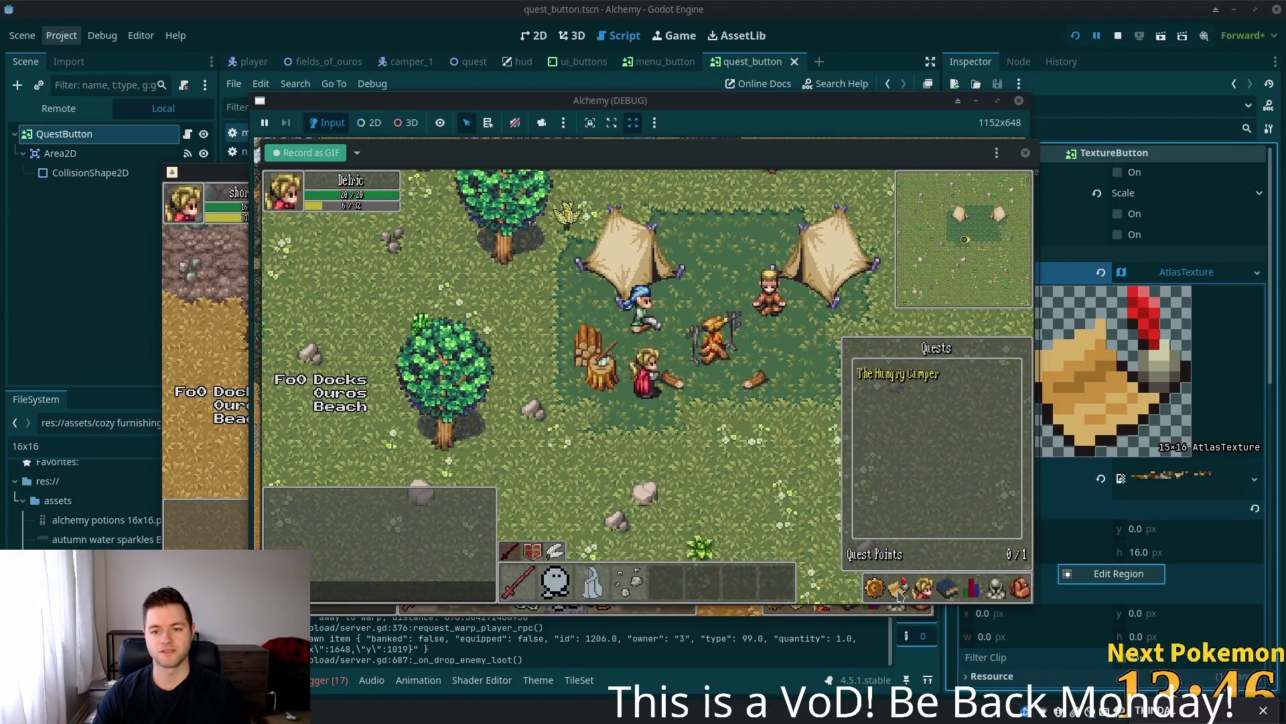
click(923, 588)
click(947, 589)
click(898, 588)
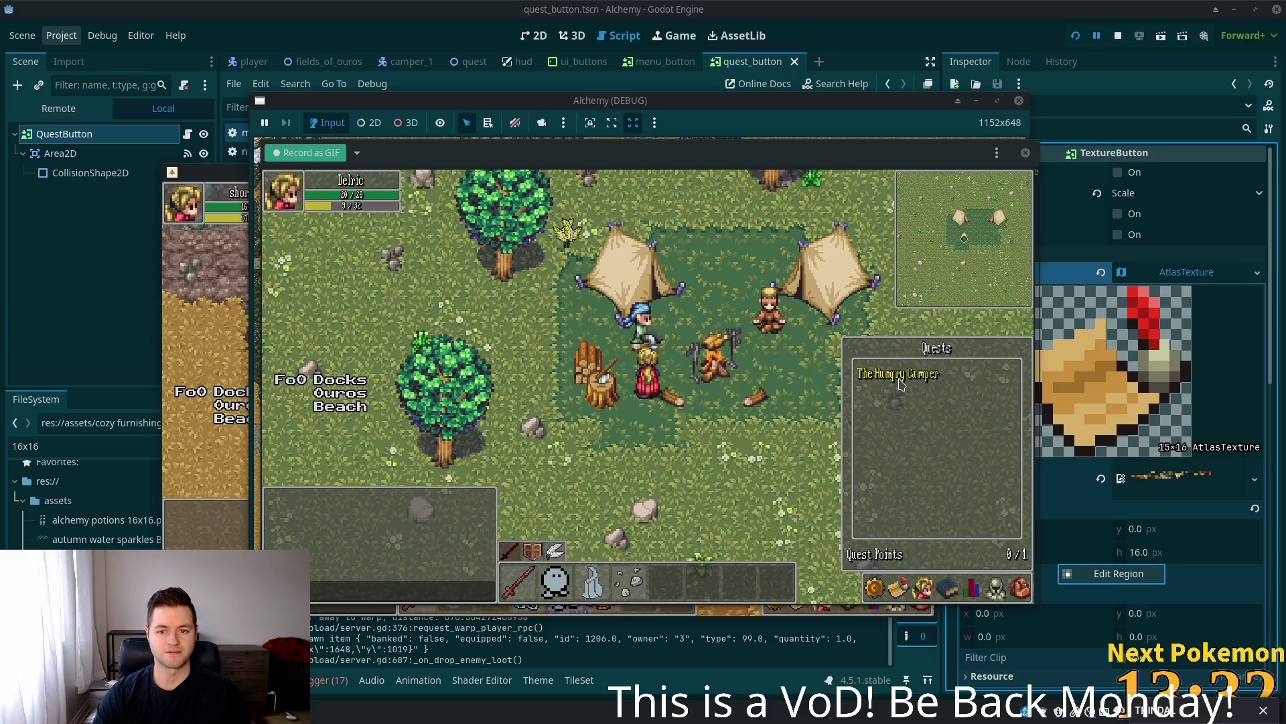
key(Escape)
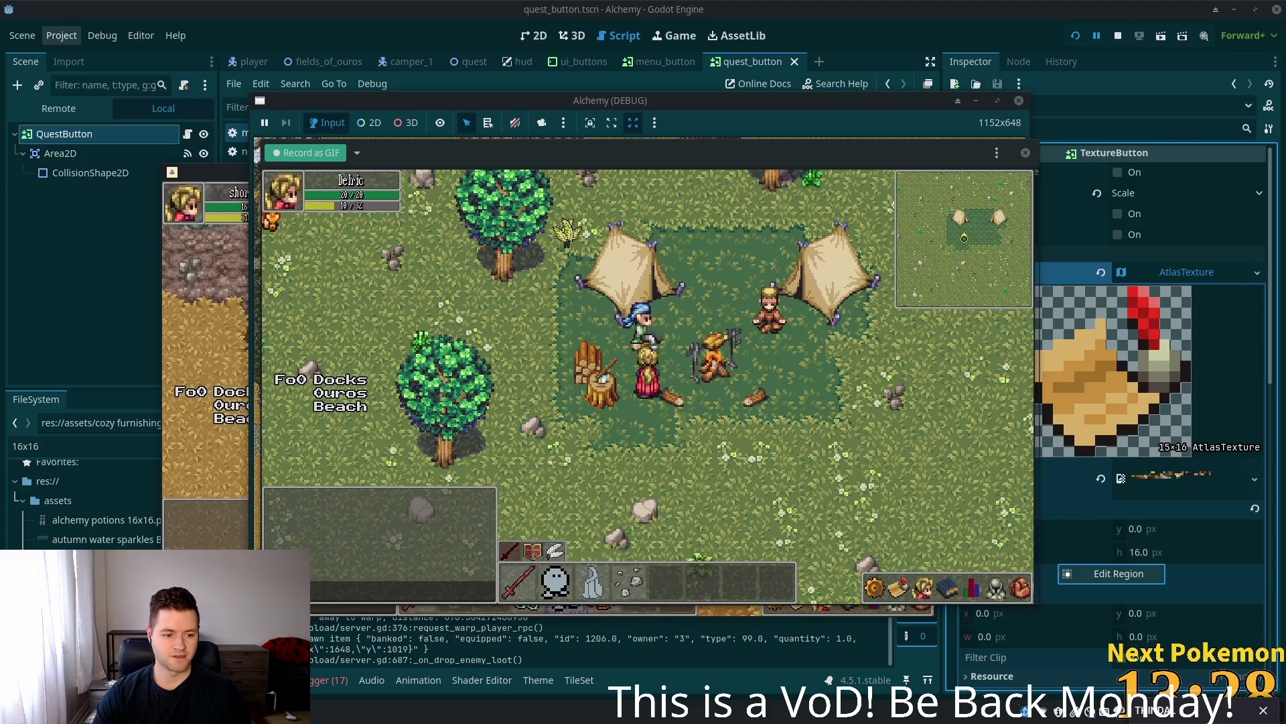
- Delete and confirm removal of player 3's quest row in player_quests, then return to Godot
key(alt+Tab)
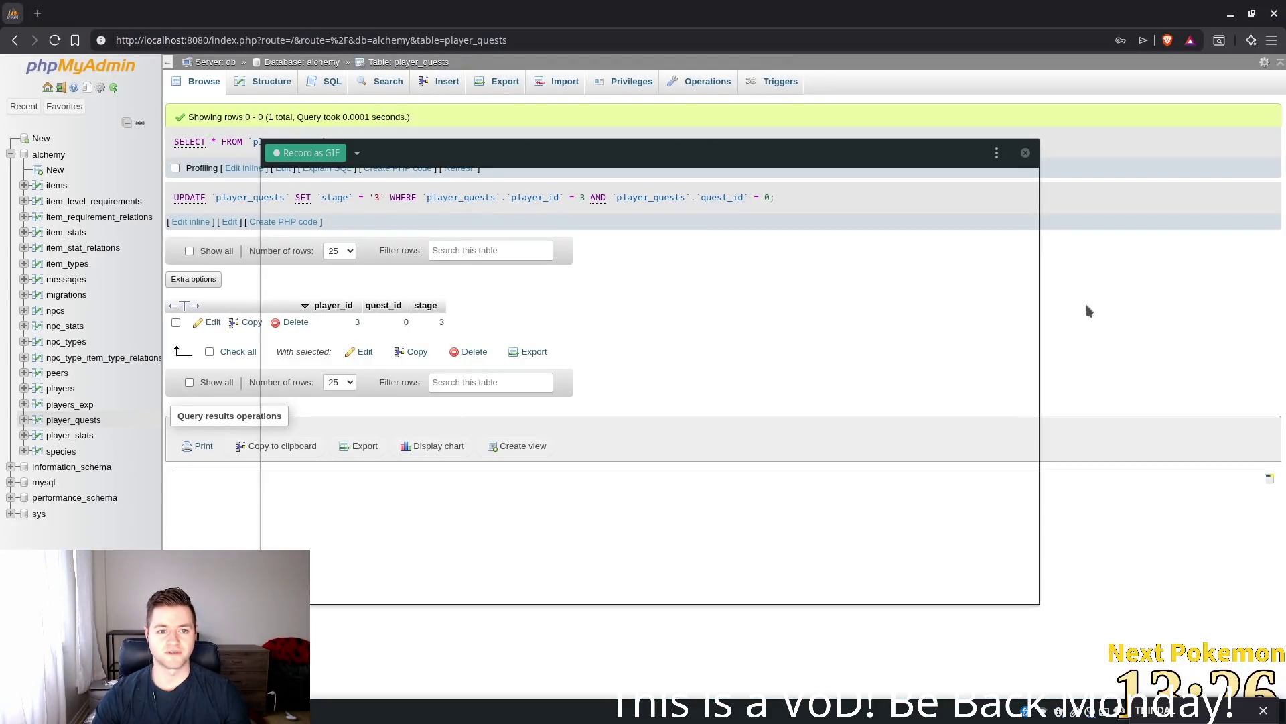
double_click(440, 322)
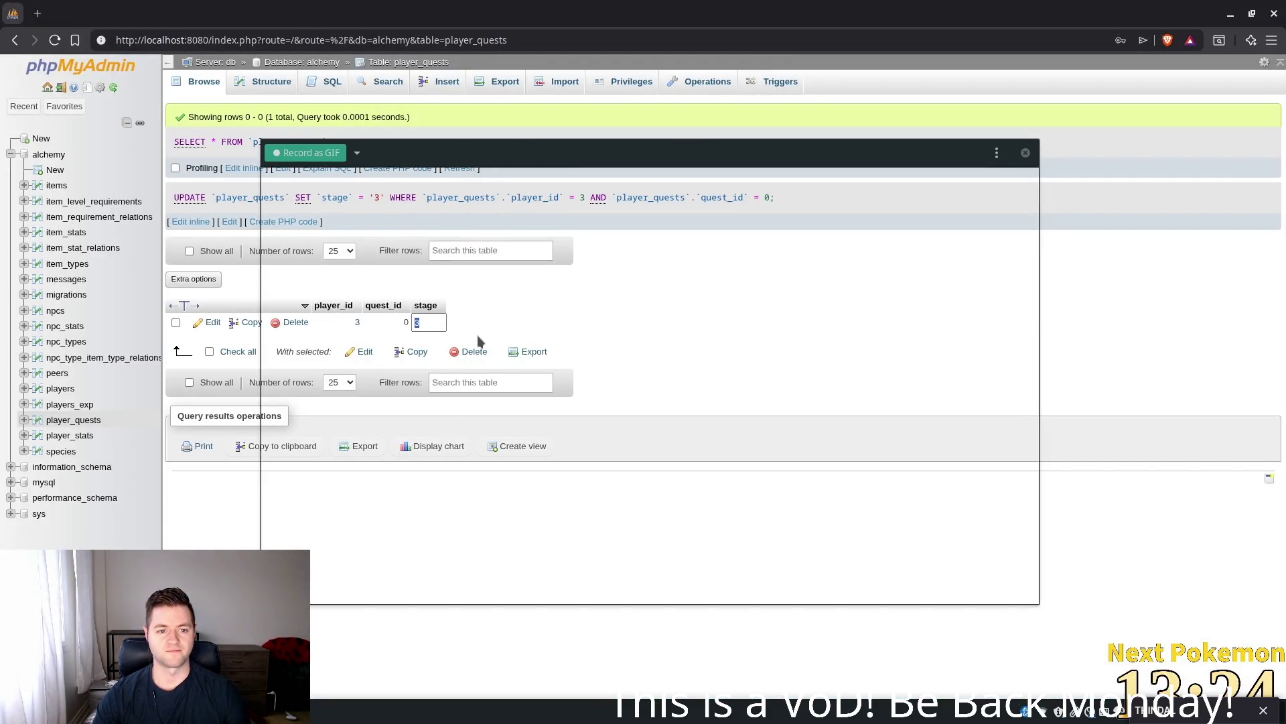
click(292, 323)
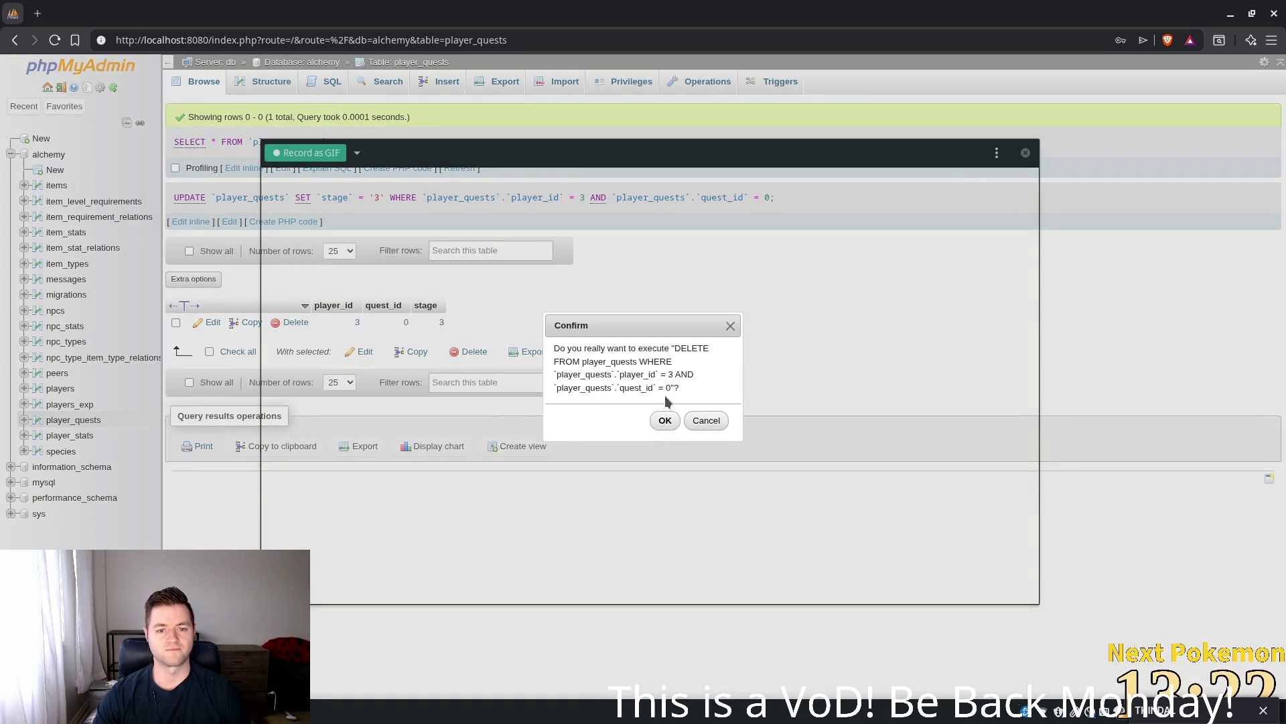
click(664, 420)
key(alt+Tab)
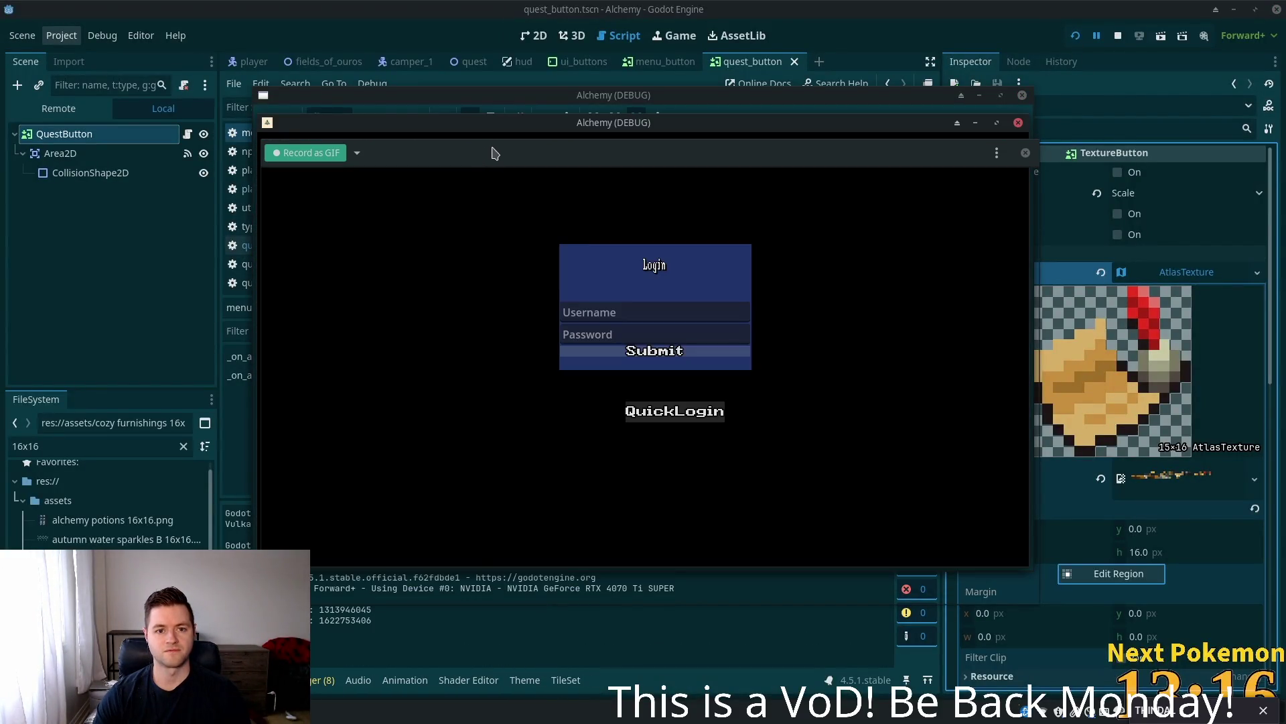
- Reposition the running game window and restart the Alchemy game from the editor
mouse_move(491, 152)
mouse_down()
mouse_move(474, 138)
mouse_move(483, 117)
mouse_up()
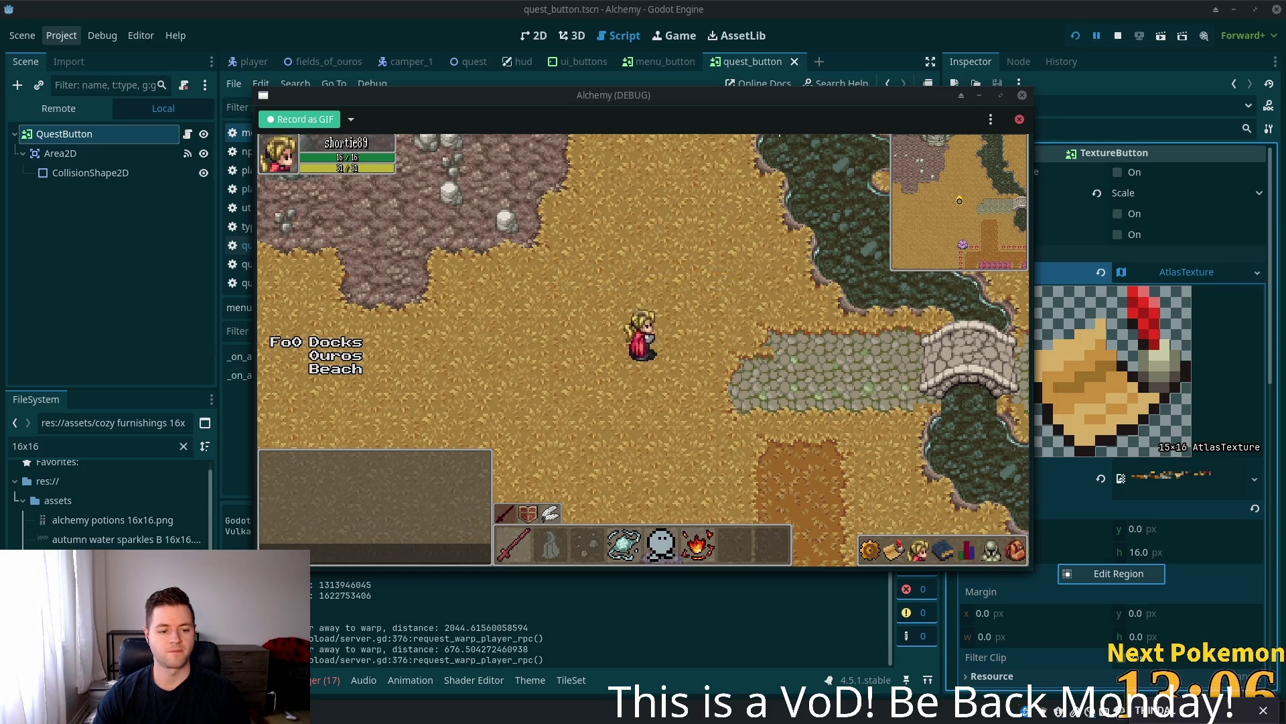
mouse_move(268, 713)
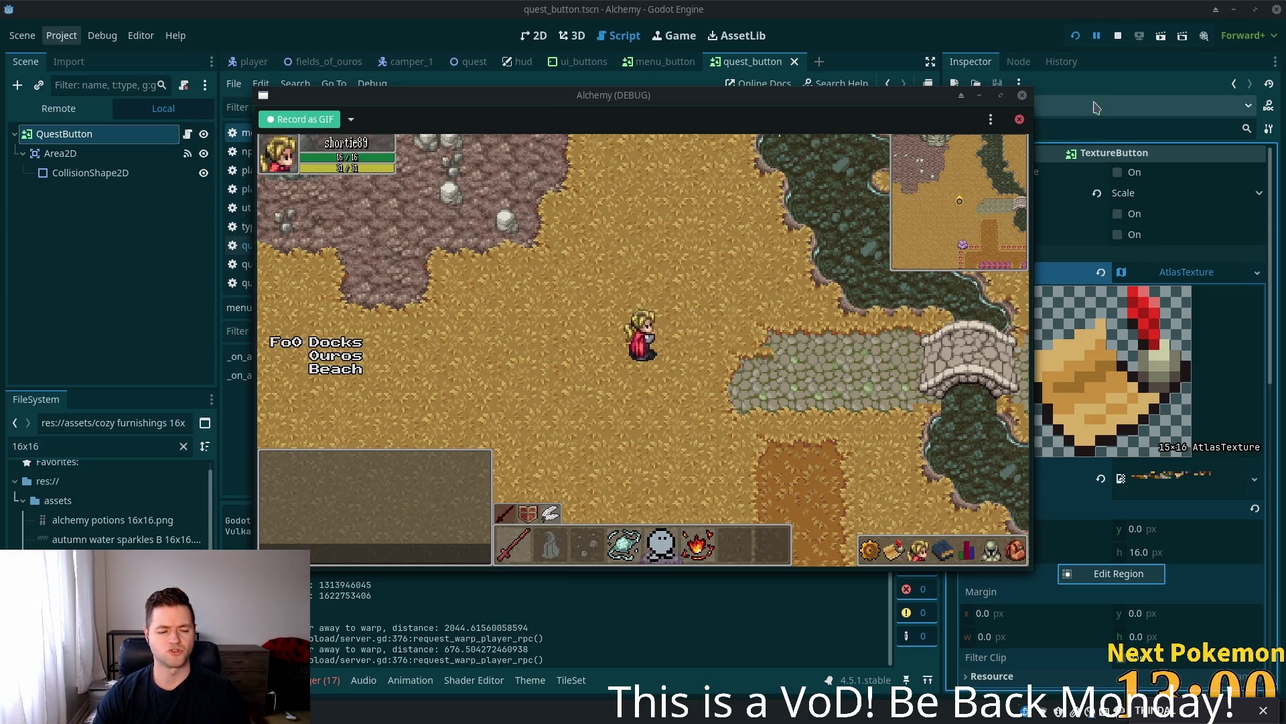
click(1077, 36)
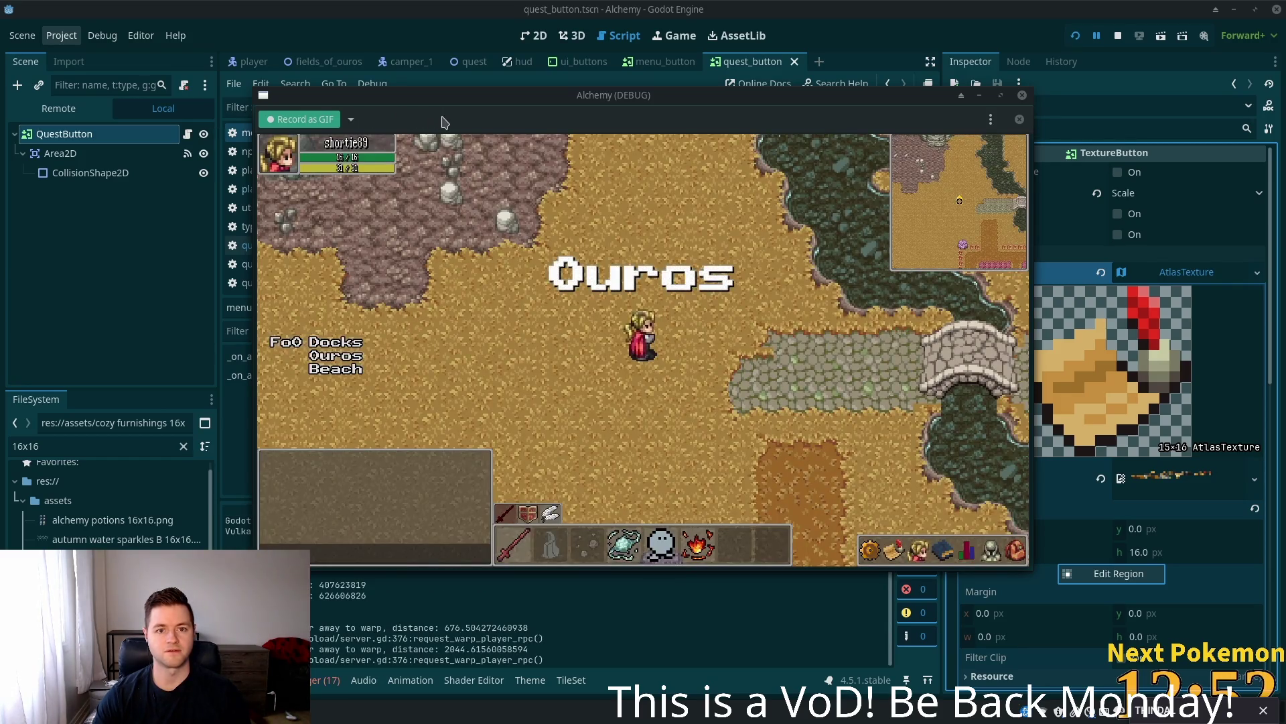
- Arrange the two game clients side by side and start the Peek GIF recording
drag(484, 124, 307, 176)
drag(443, 118, 478, 138)
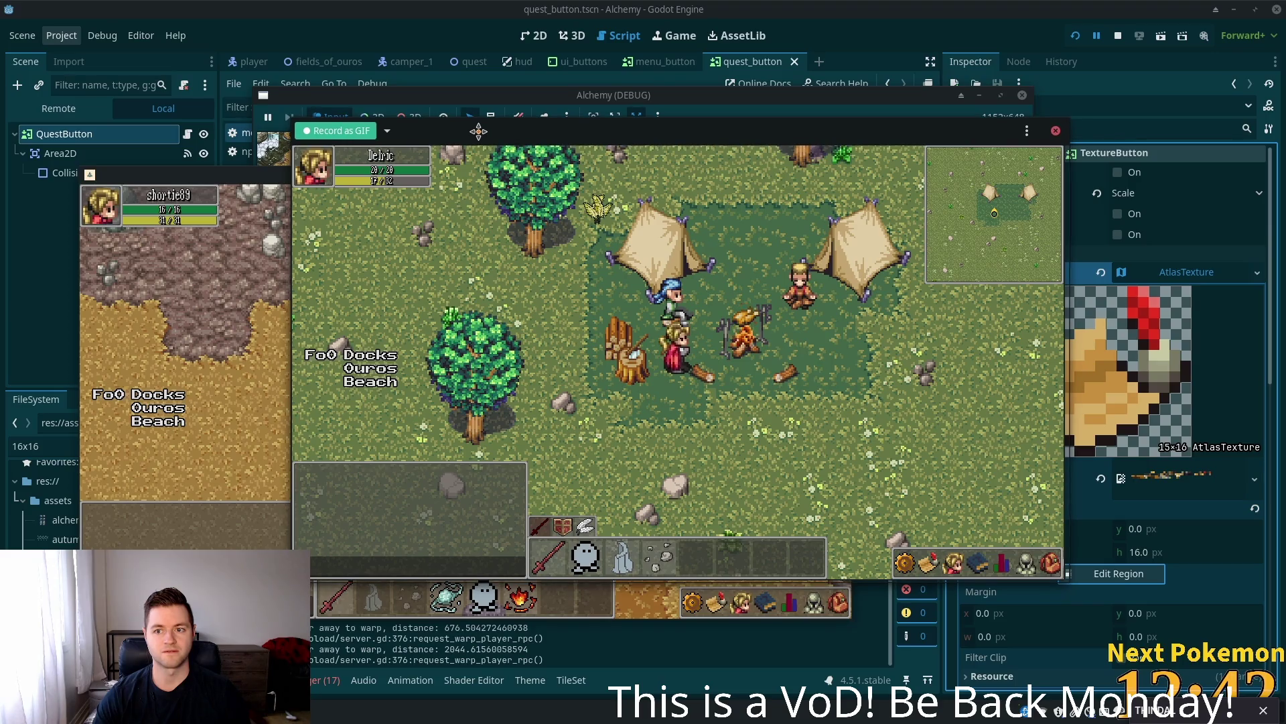
drag(1066, 281, 1064, 281)
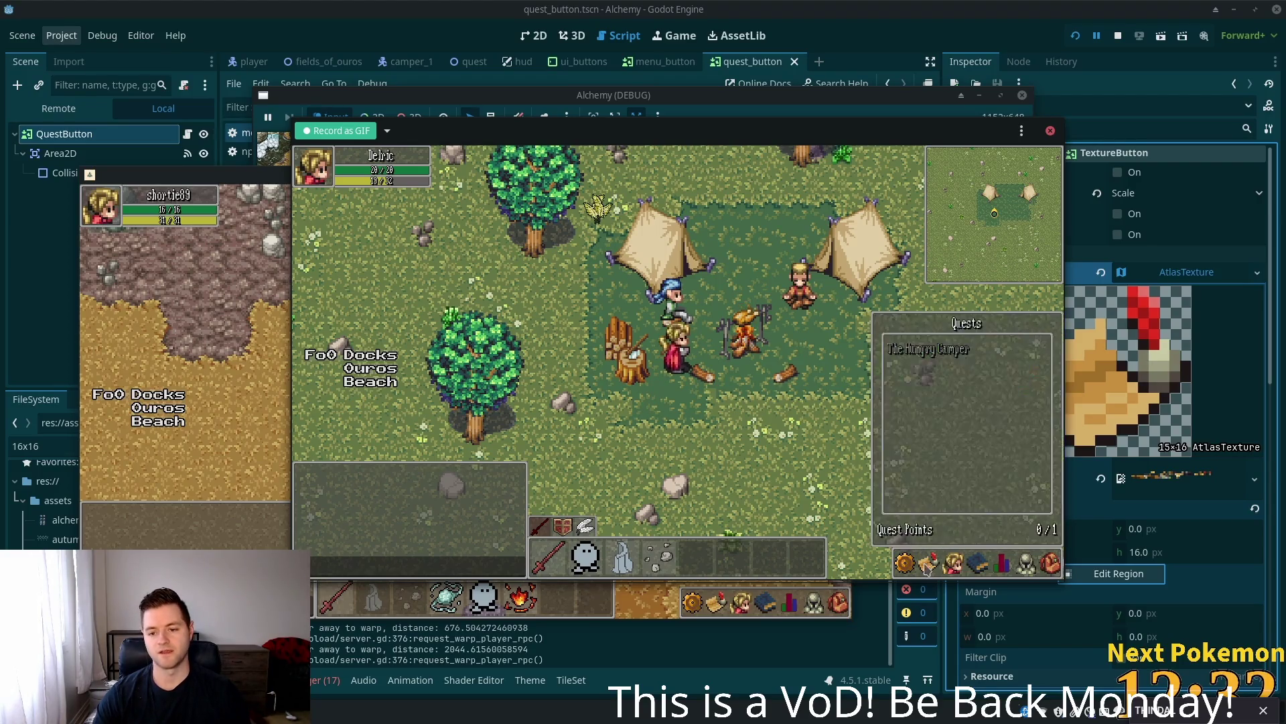
click(353, 134)
- Talk to the Camper and accept The Hungry Camper quest for beef
mouse_move(931, 556)
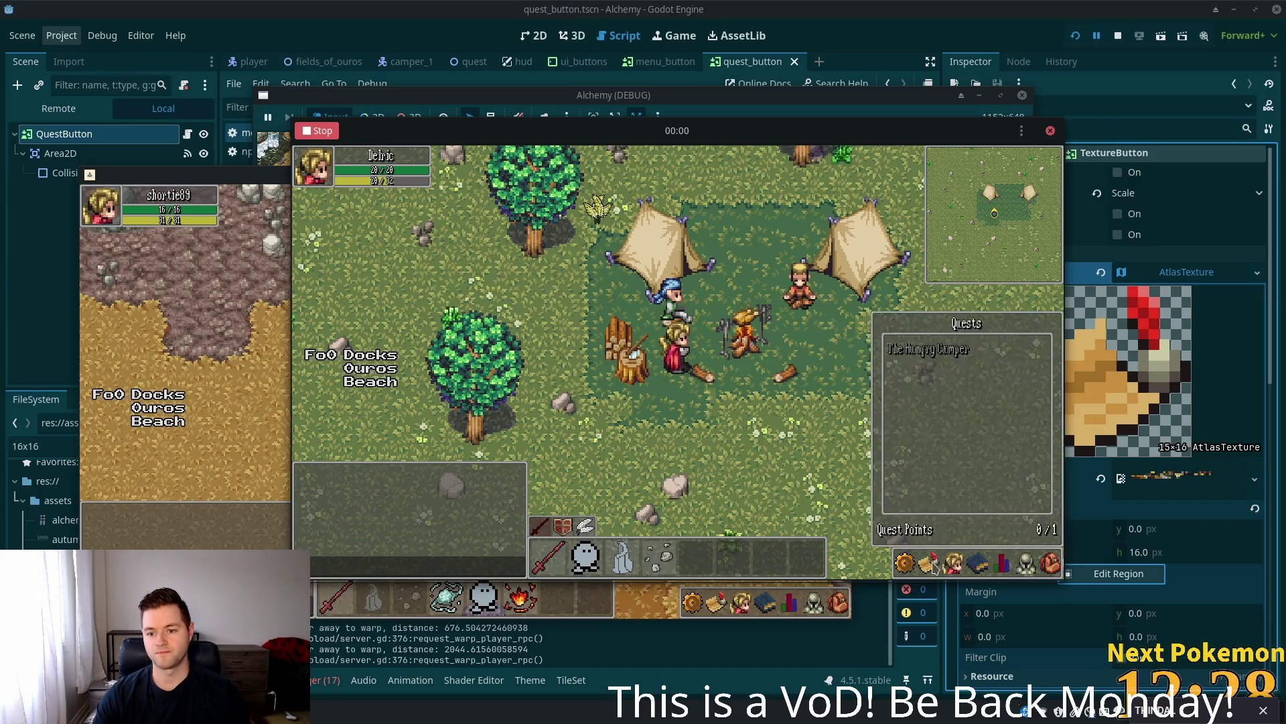
key(e)
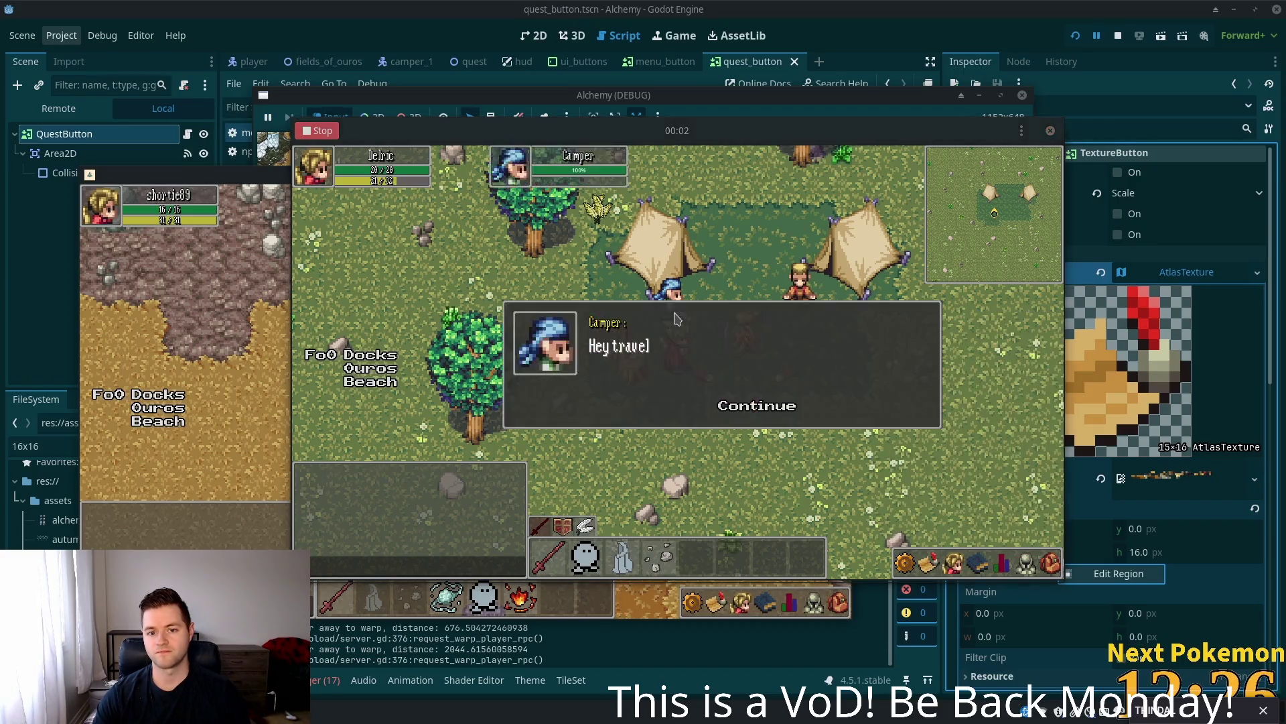
click(750, 415)
click(732, 402)
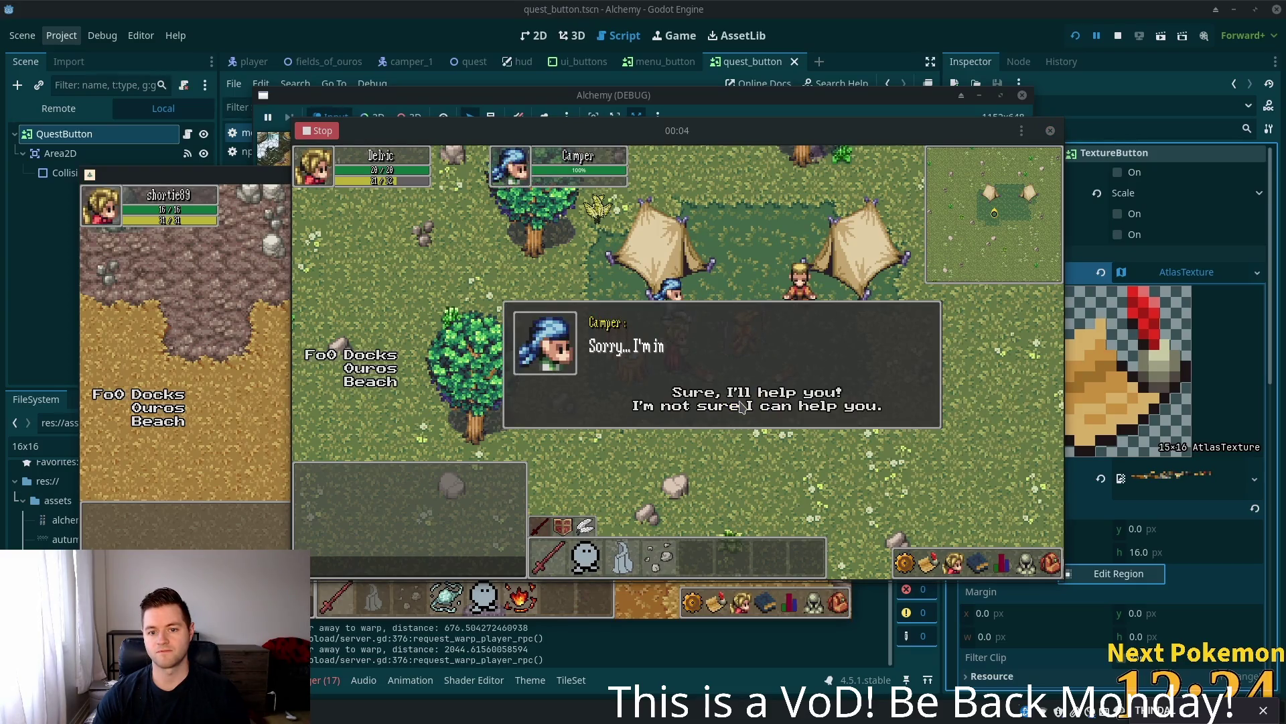
click(730, 397)
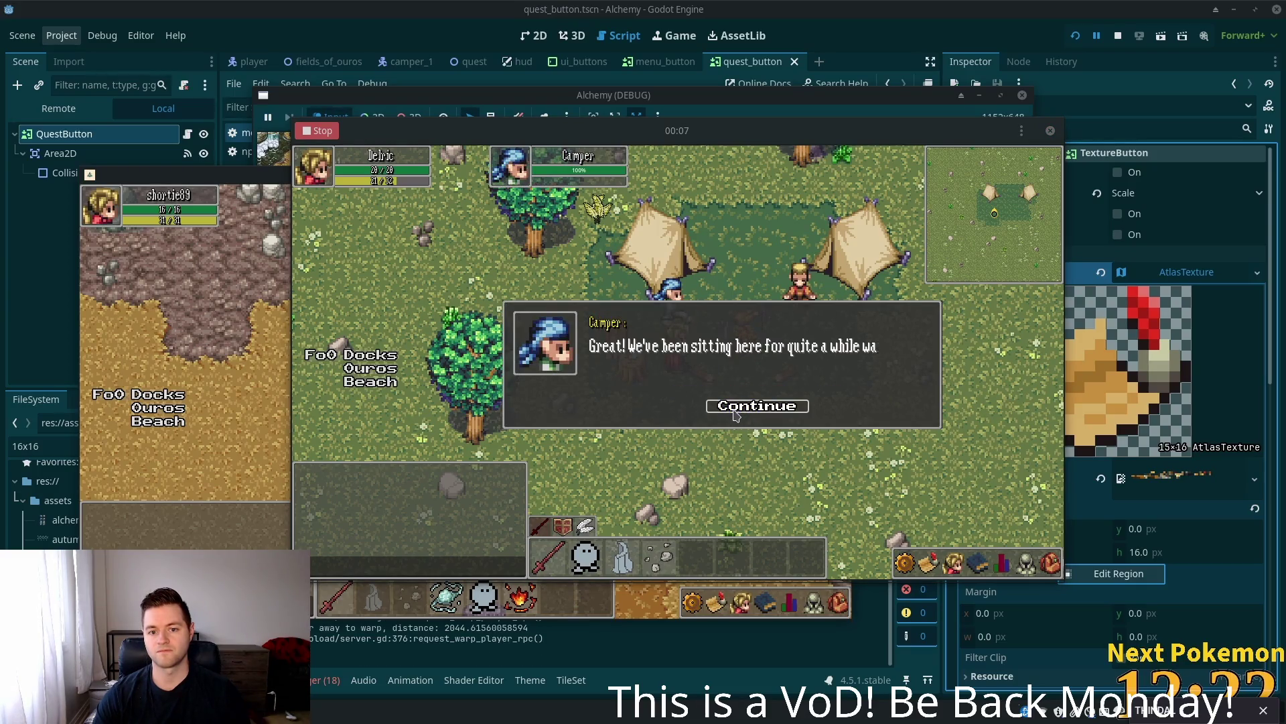
click(732, 410)
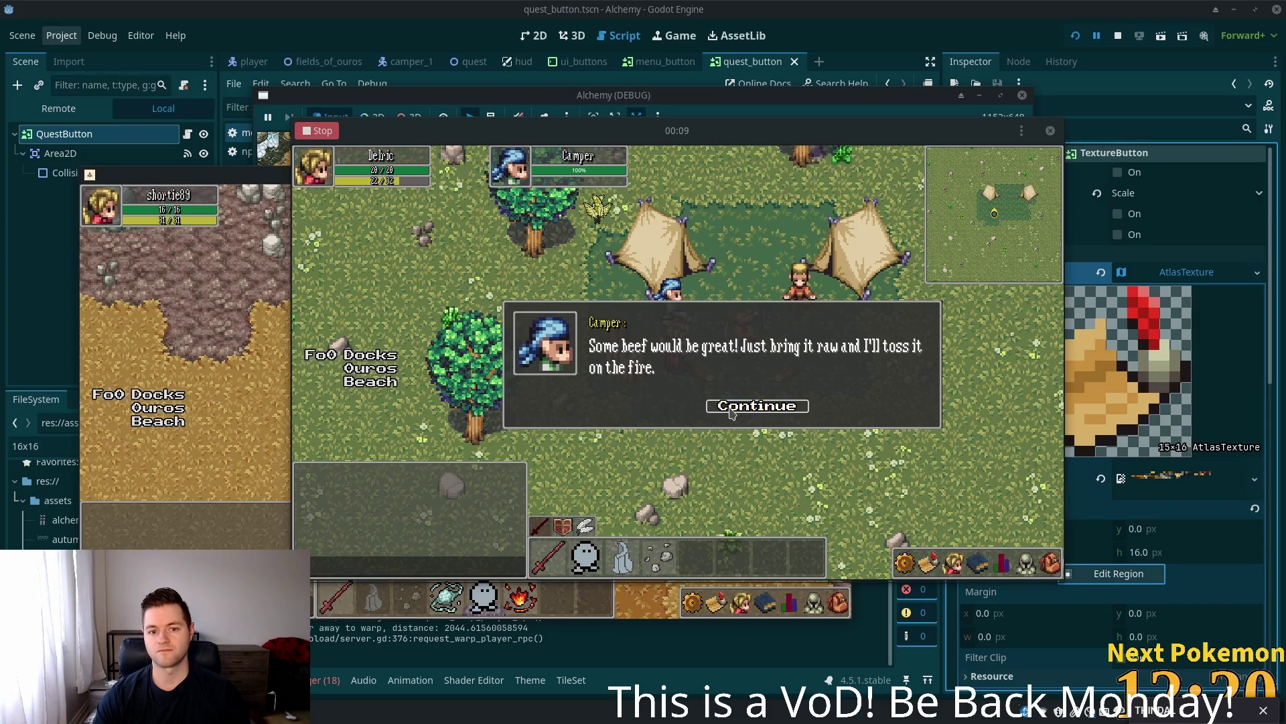
click(732, 410)
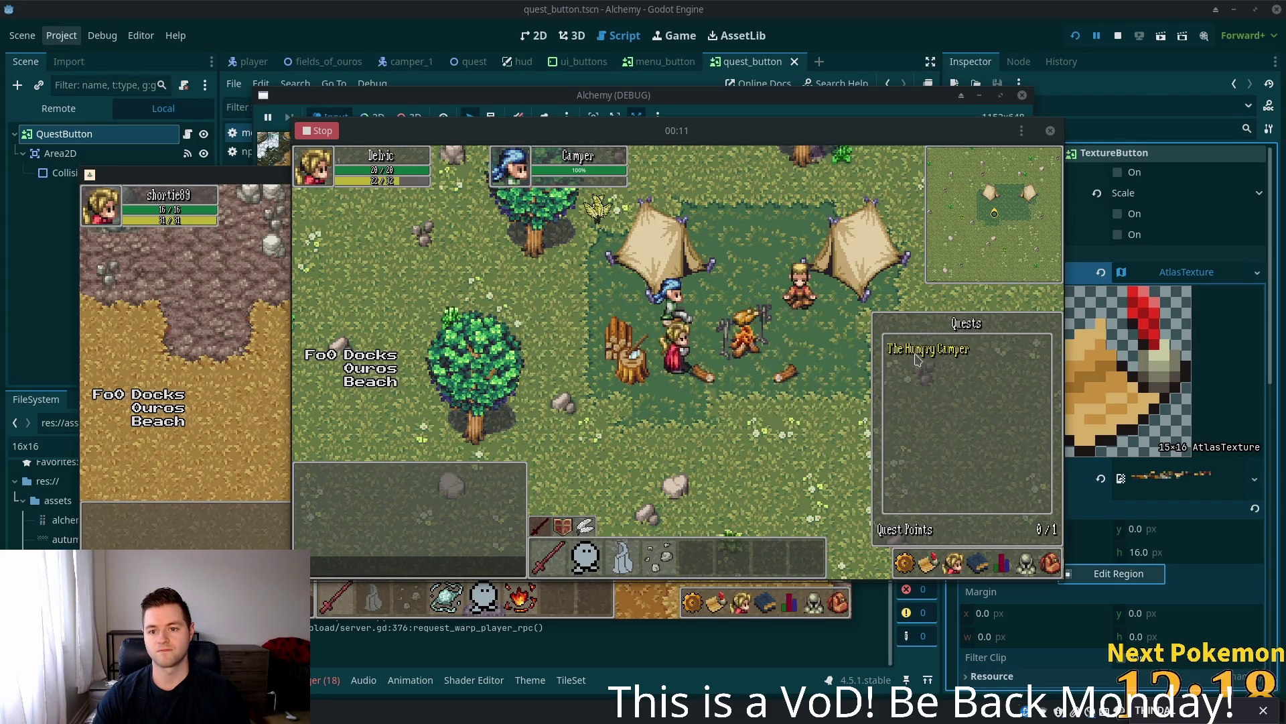
- Hand the beef to the Camper, dismiss the 50 Gold Coins reward, close Quests, and stop recording
click(916, 359)
click(712, 394)
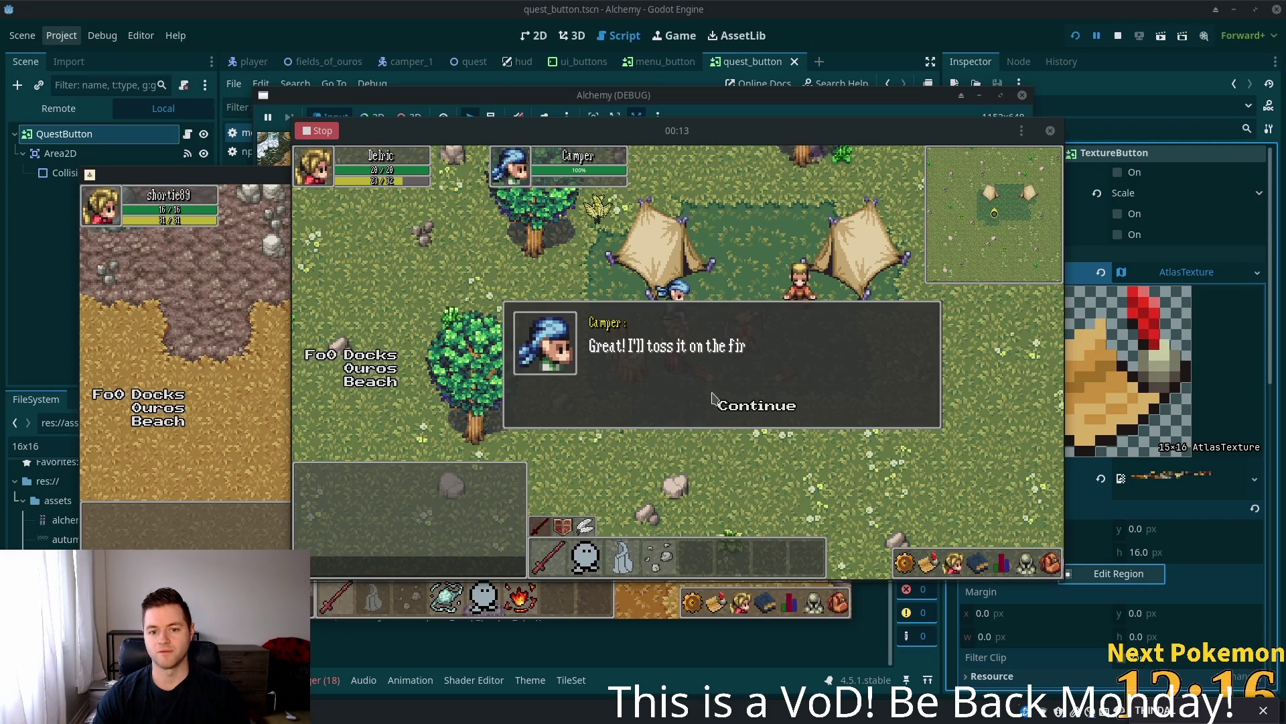
click(729, 407)
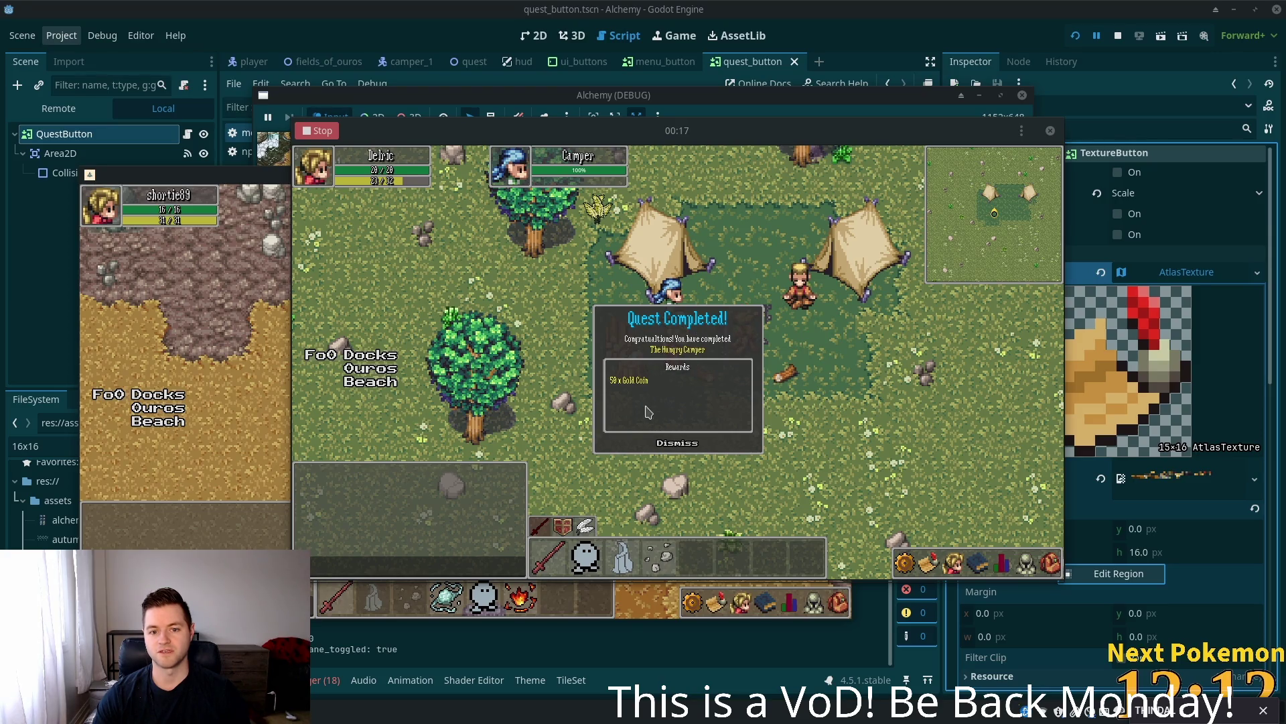
click(676, 443)
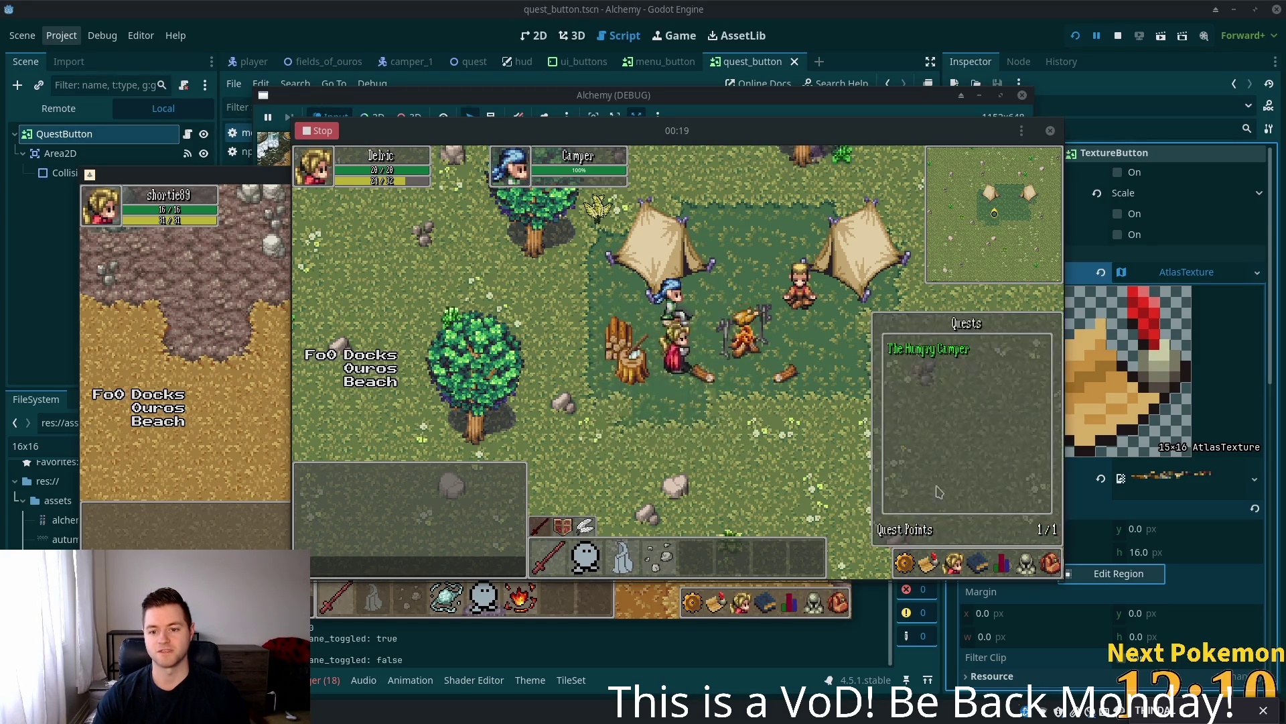
key(Escape)
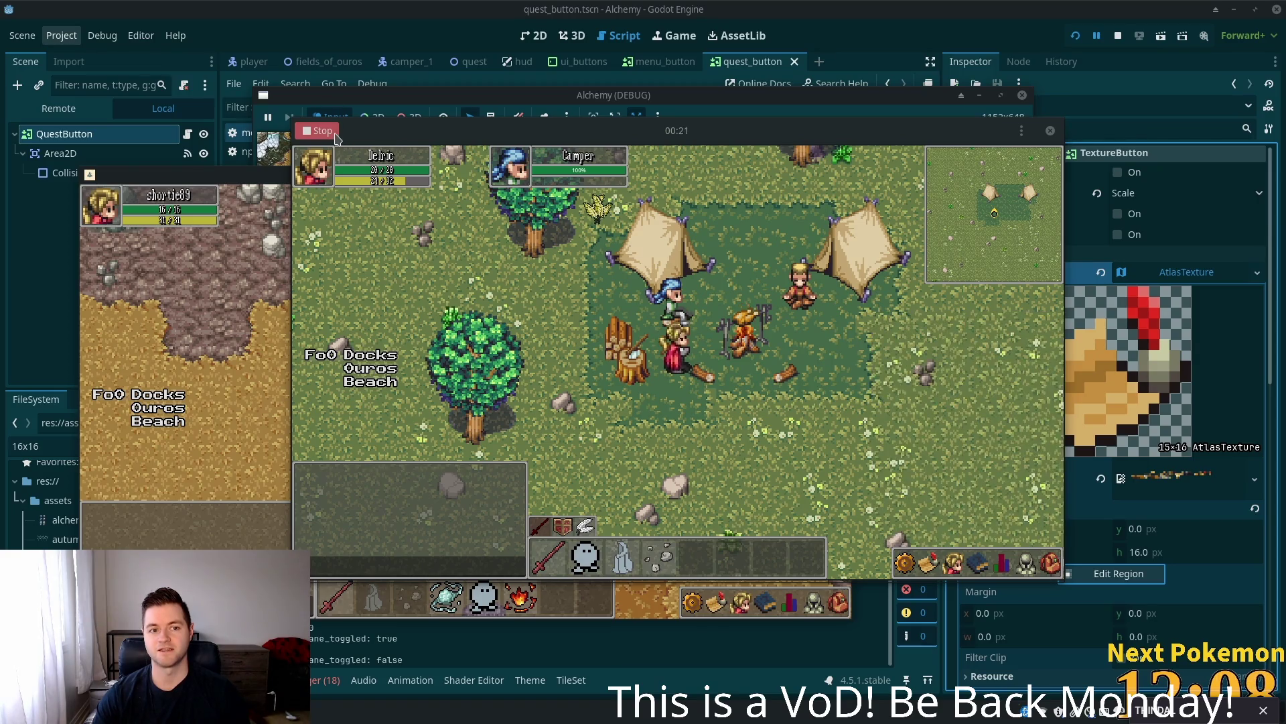
click(322, 131)
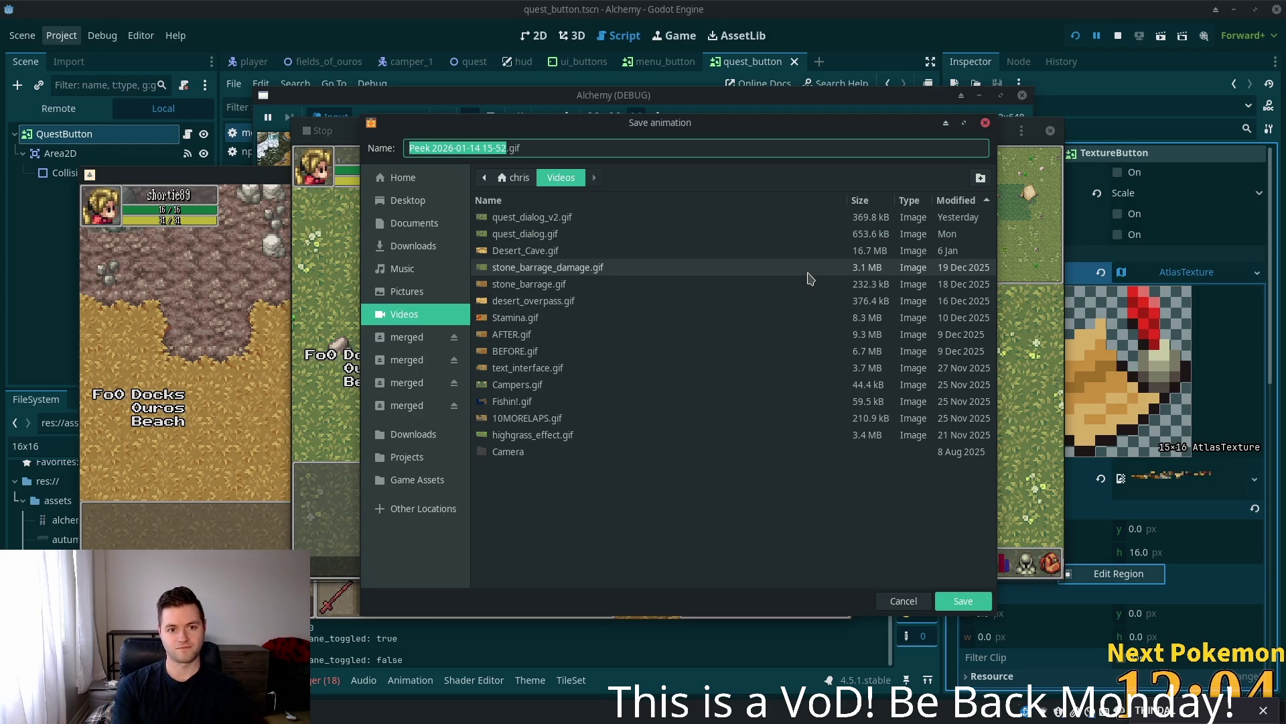
- Save the recorded animation as quest_flow.gif in the Videos folder
text(Comp)
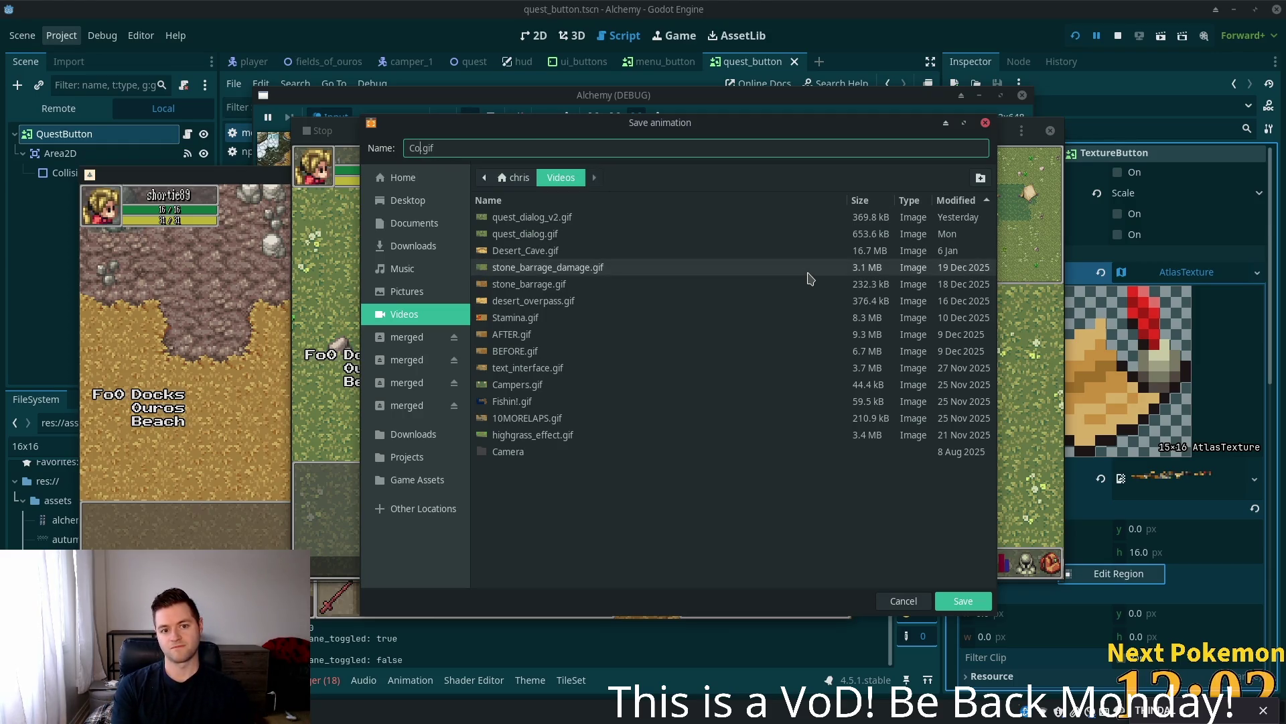
key(BackSpace)
key(BackSpace)
text(quest_)
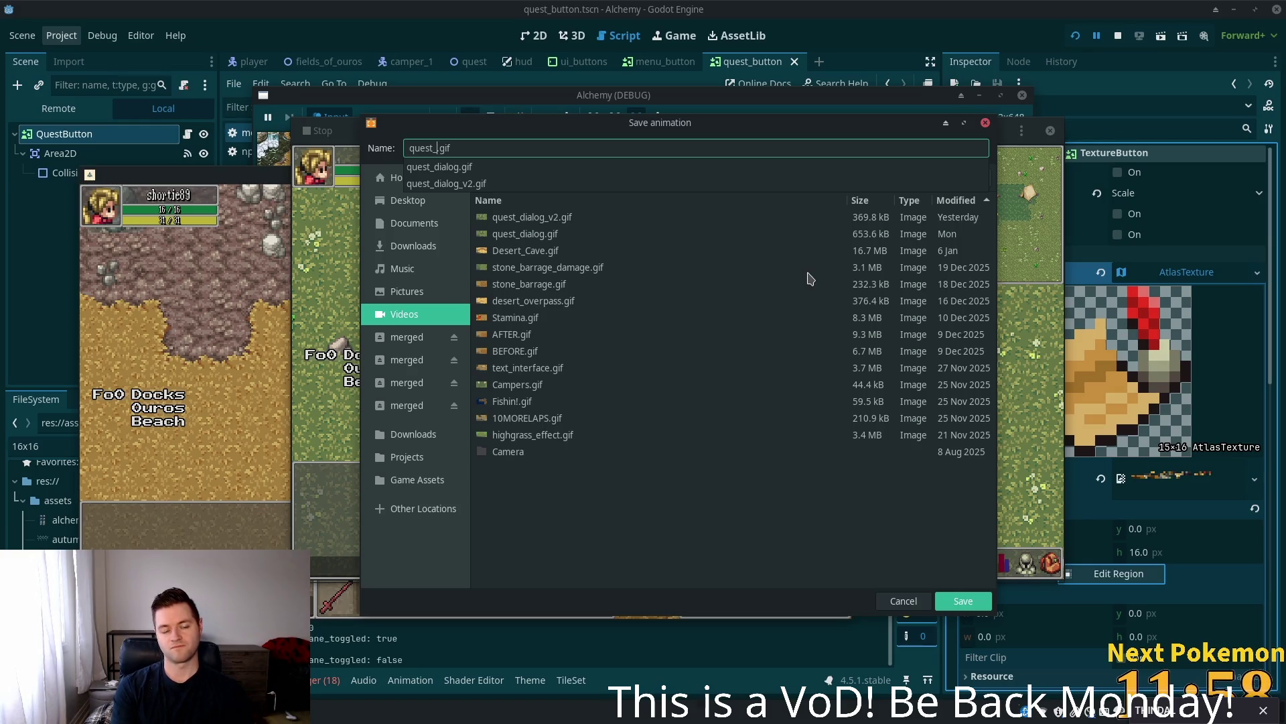
text(flow)
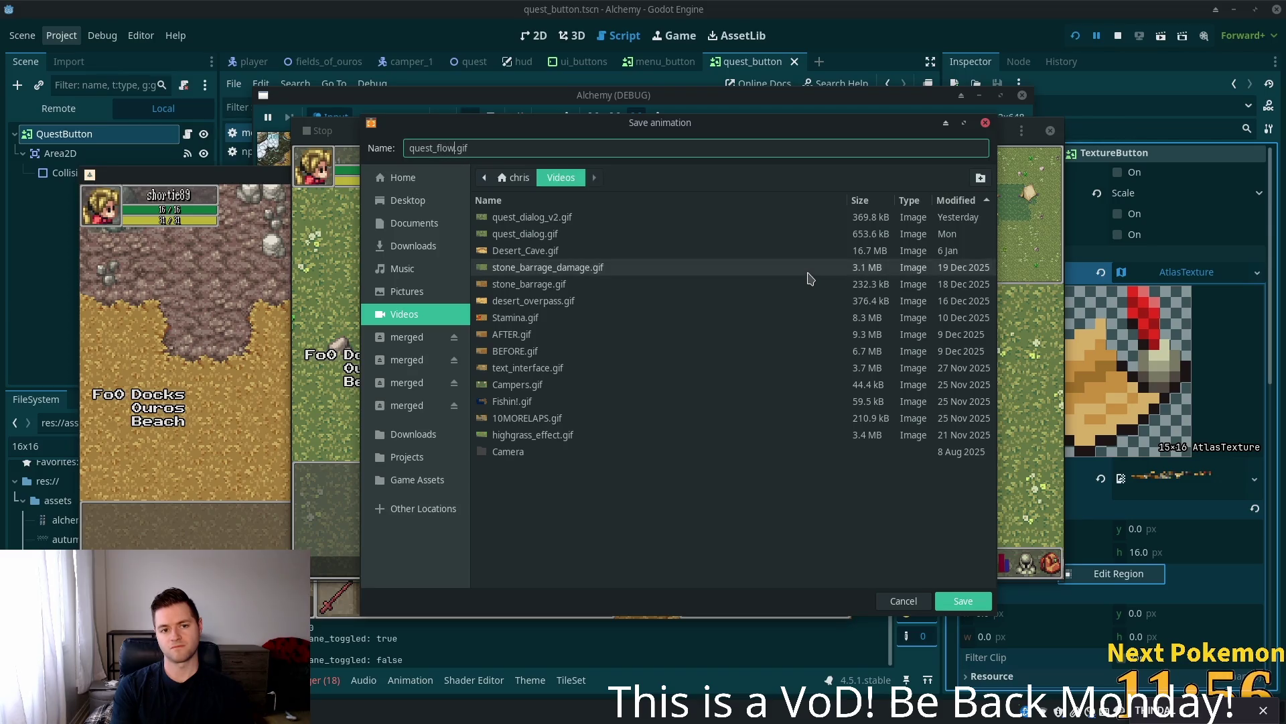
key(Return)
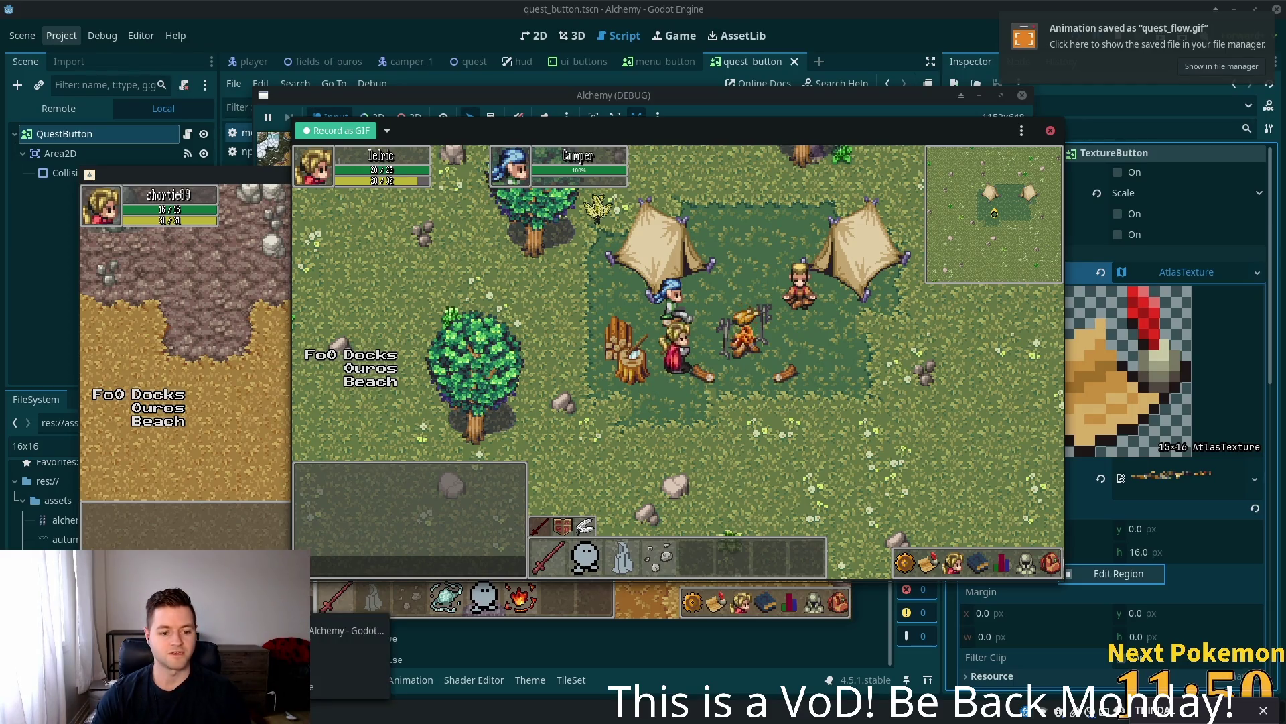
key(alt+Tab)
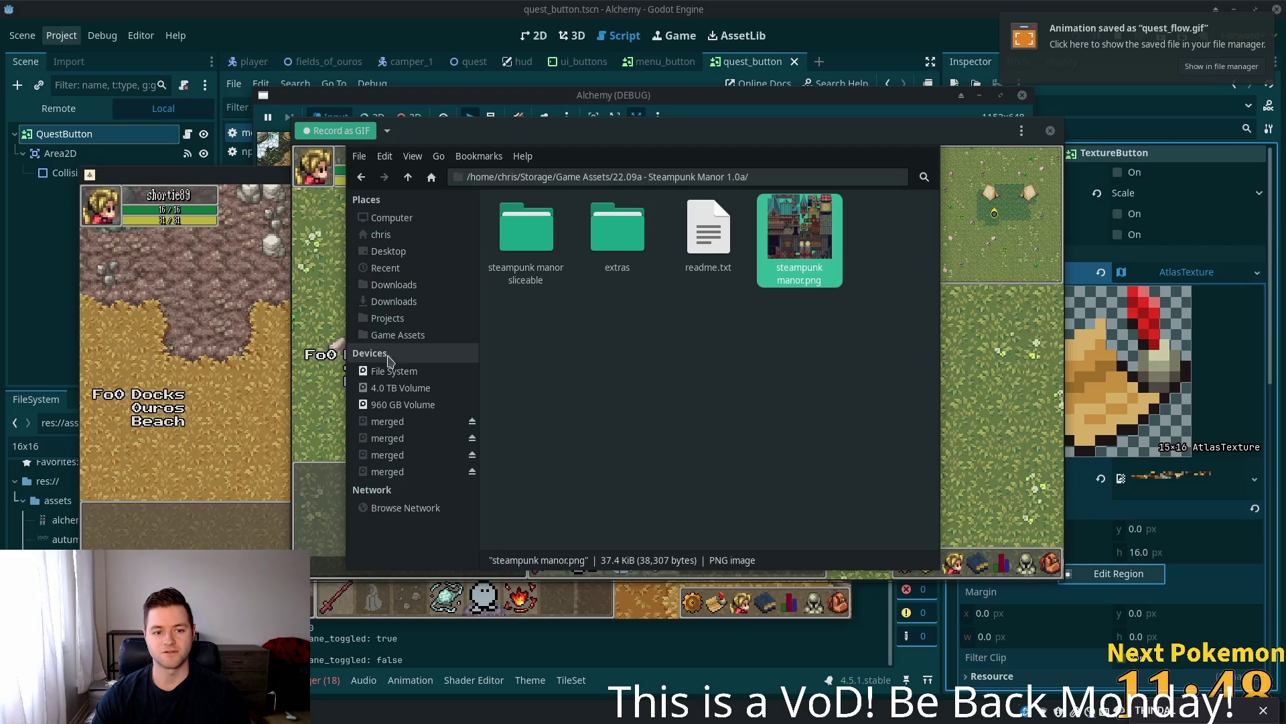
- Open quest_flow.gif from the home Videos folder in the image viewer and move it left
click(399, 238)
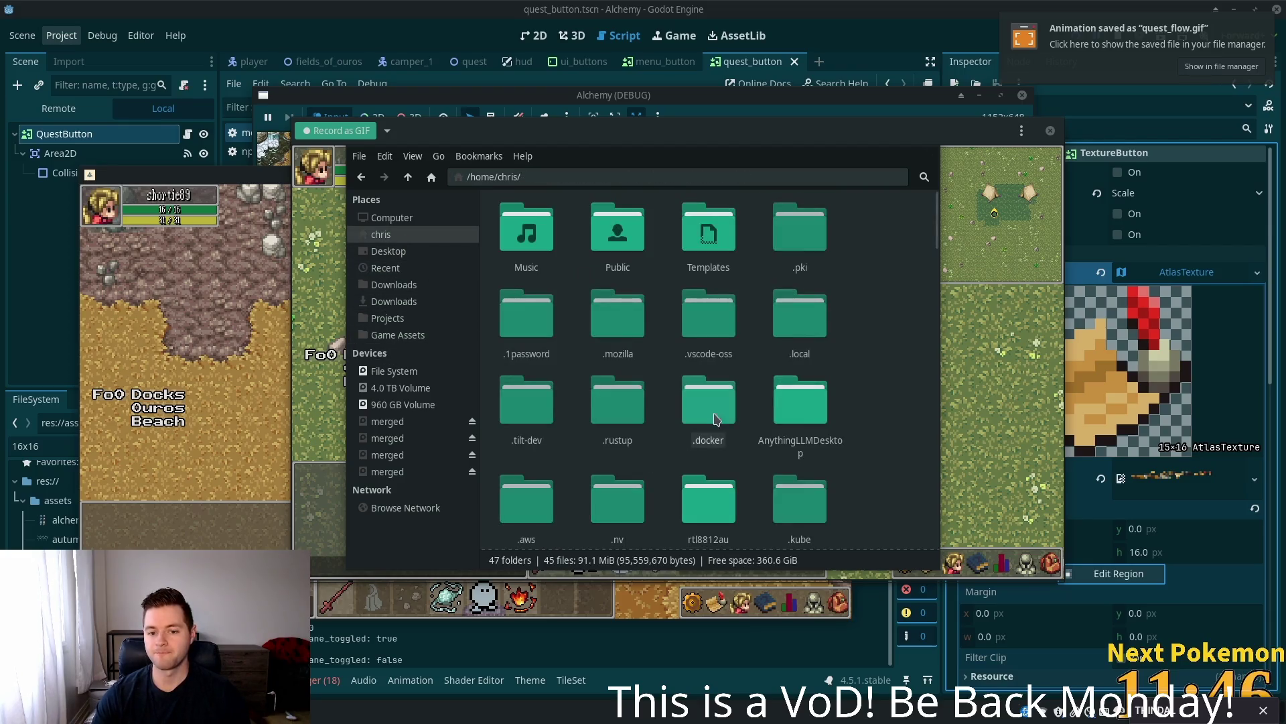
text(v)
key(Return)
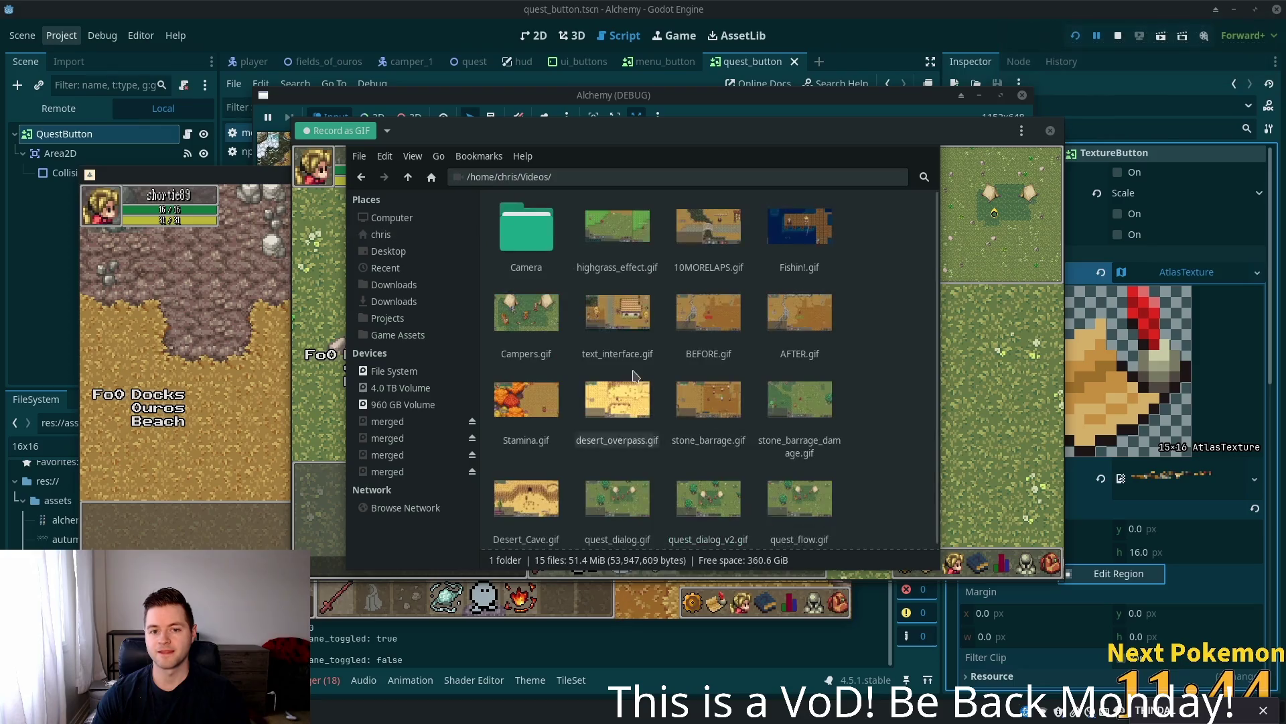
click(603, 235)
text(q)
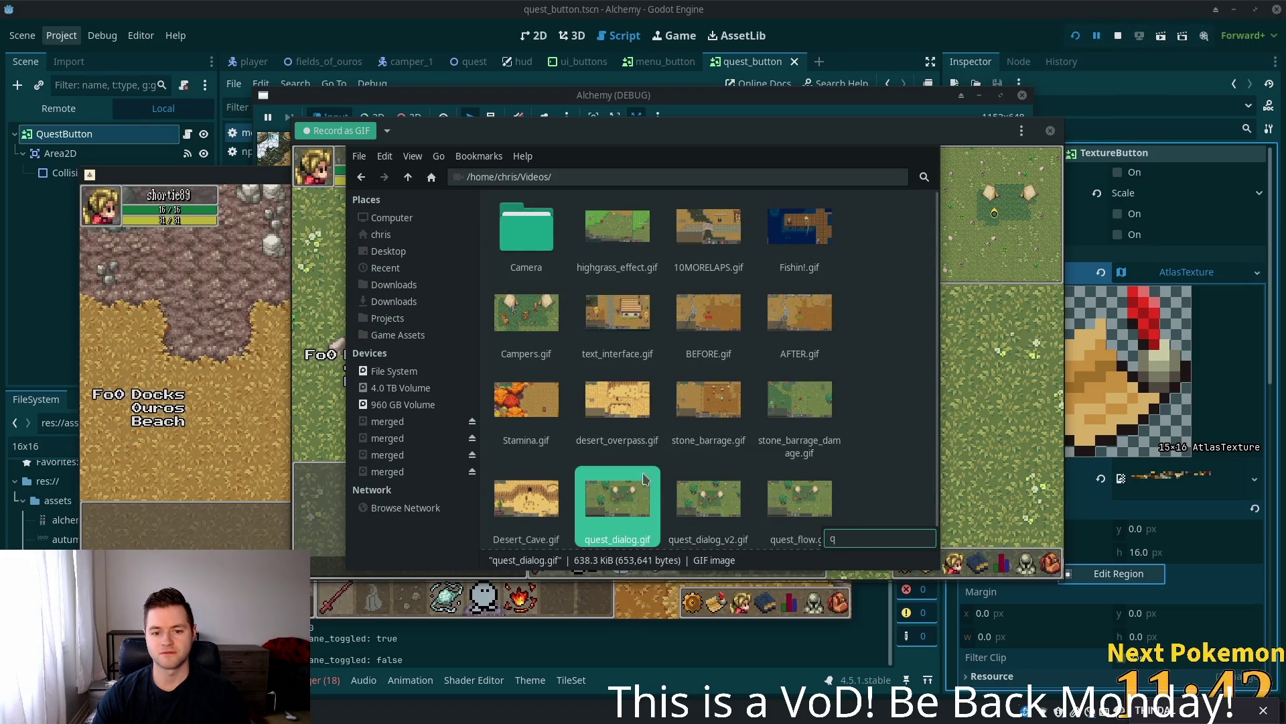
double_click(794, 512)
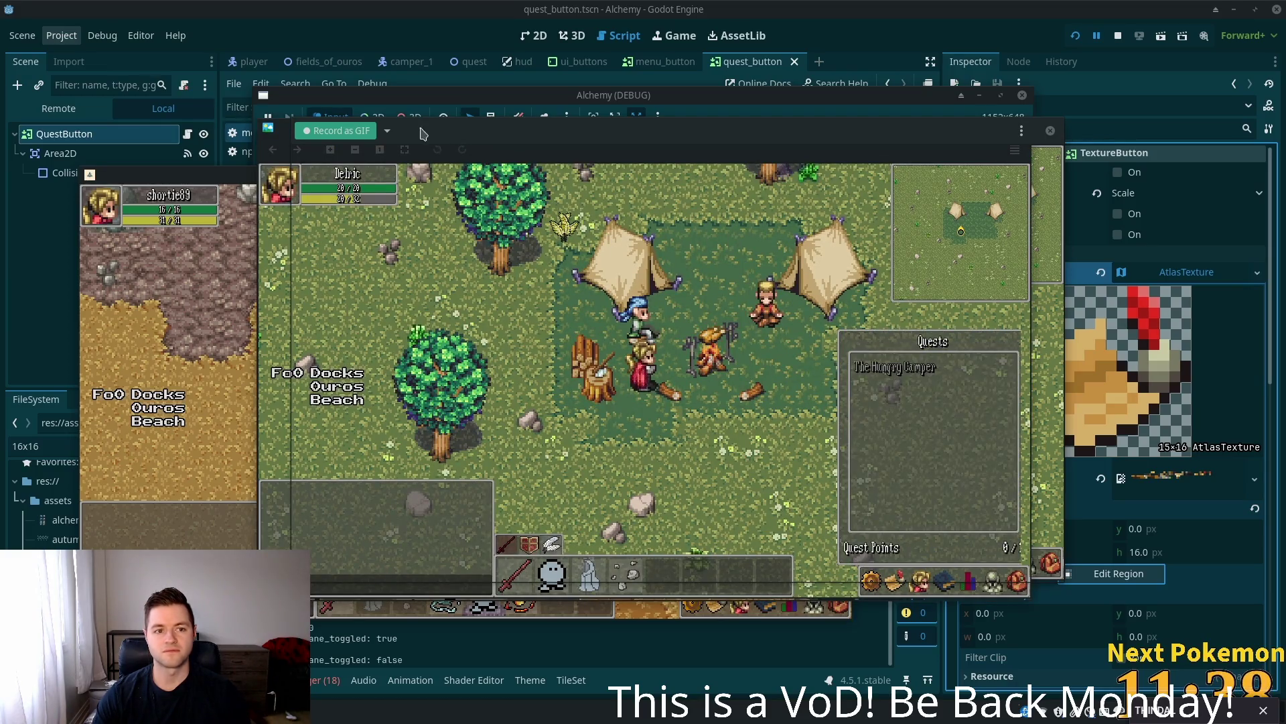
drag(565, 140, 356, 132)
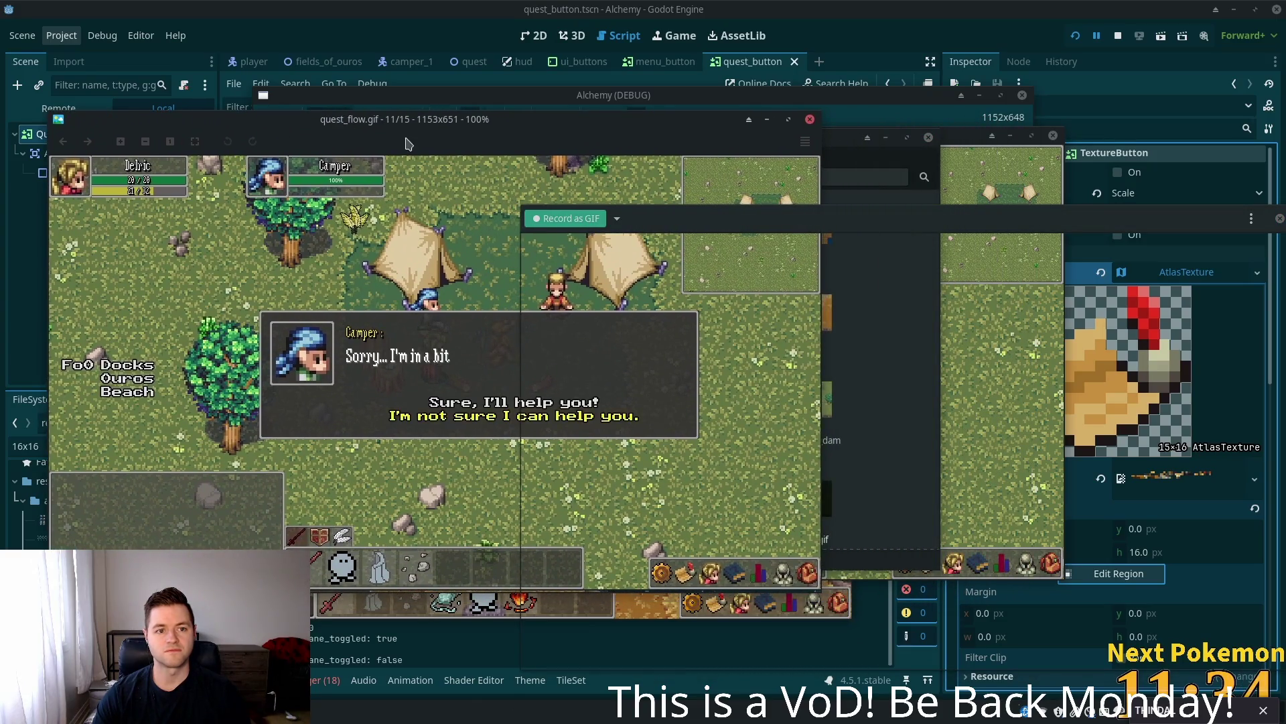
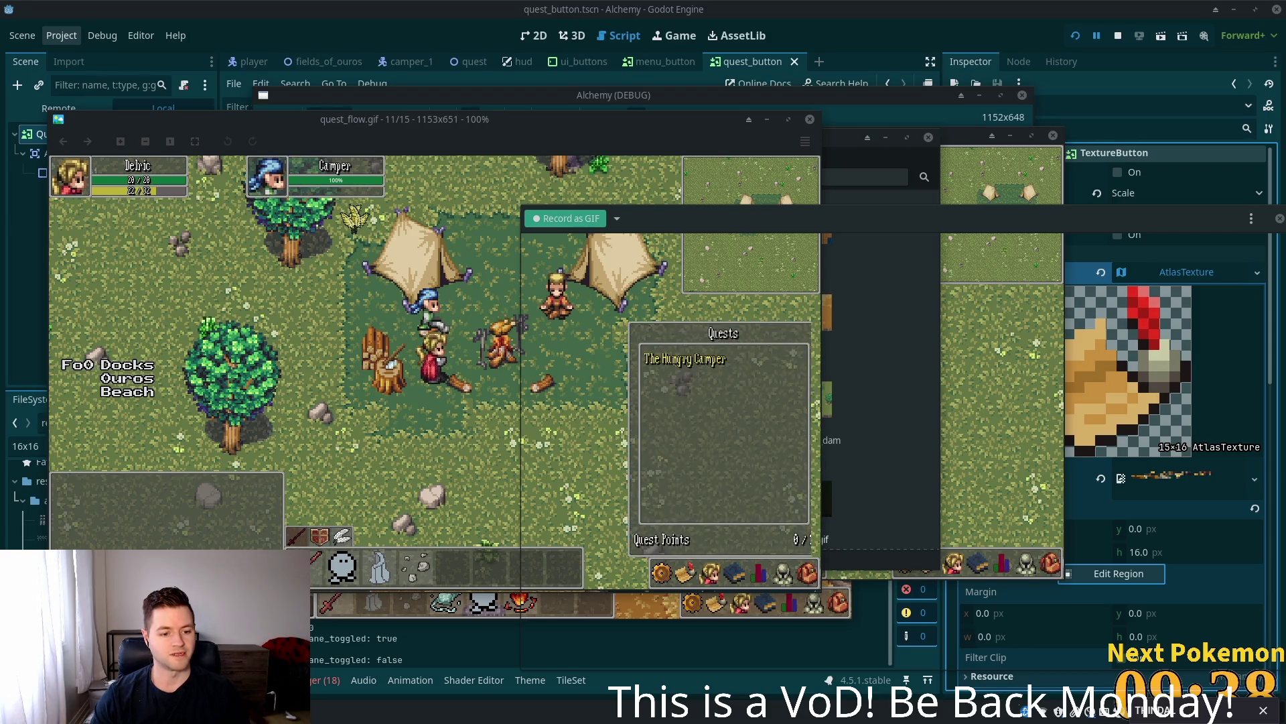
- Launch Mousepad from the launcher and restore the previous session's alchemy-todo notes
key(super)
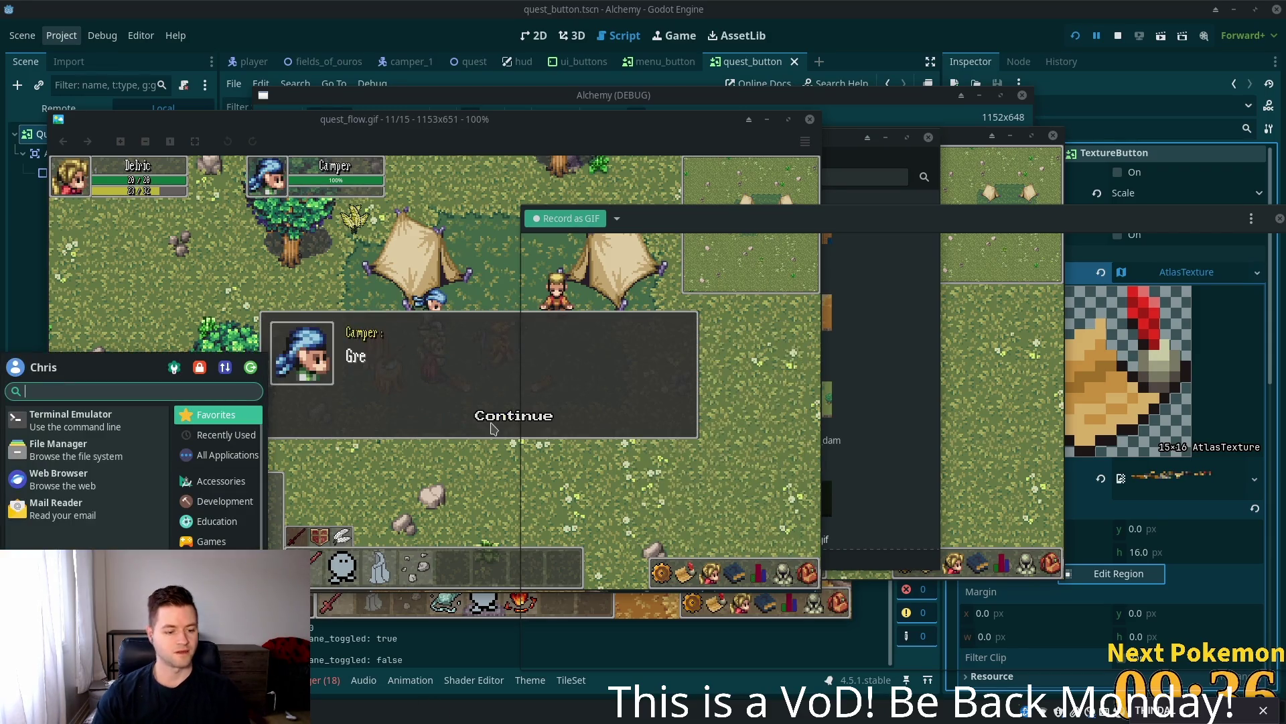
text(mouse)
key(Return)
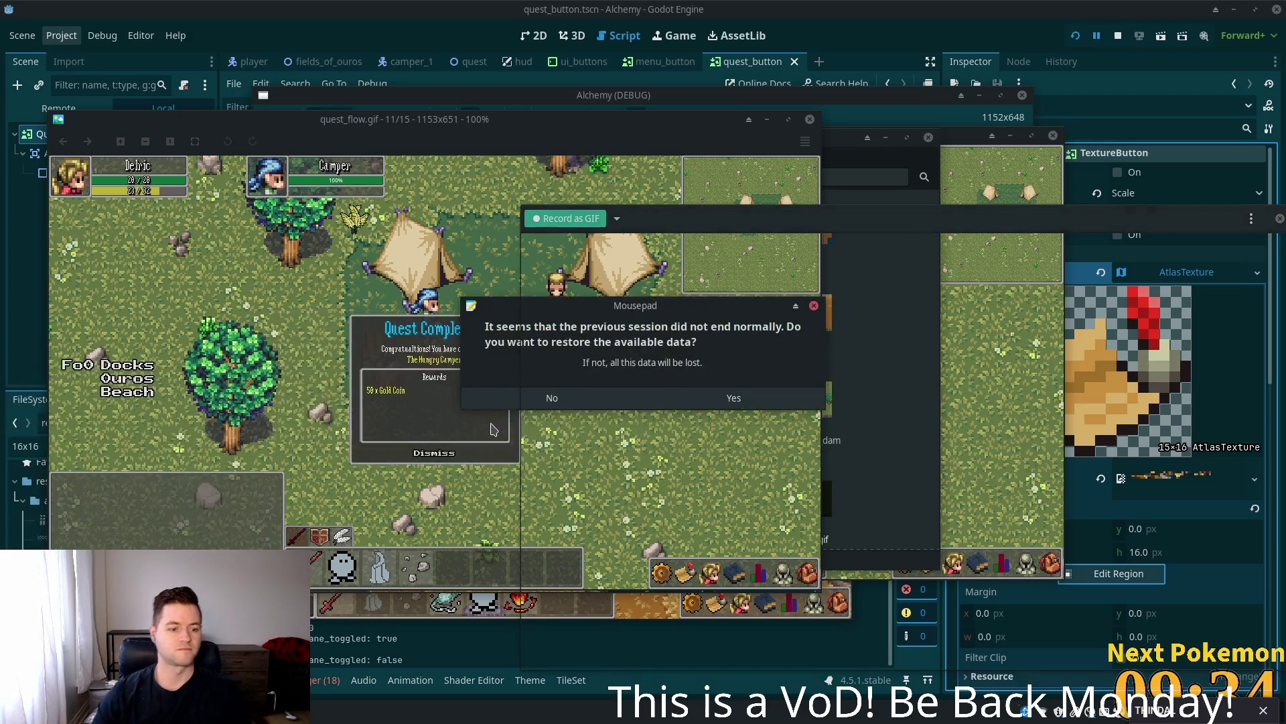
click(692, 402)
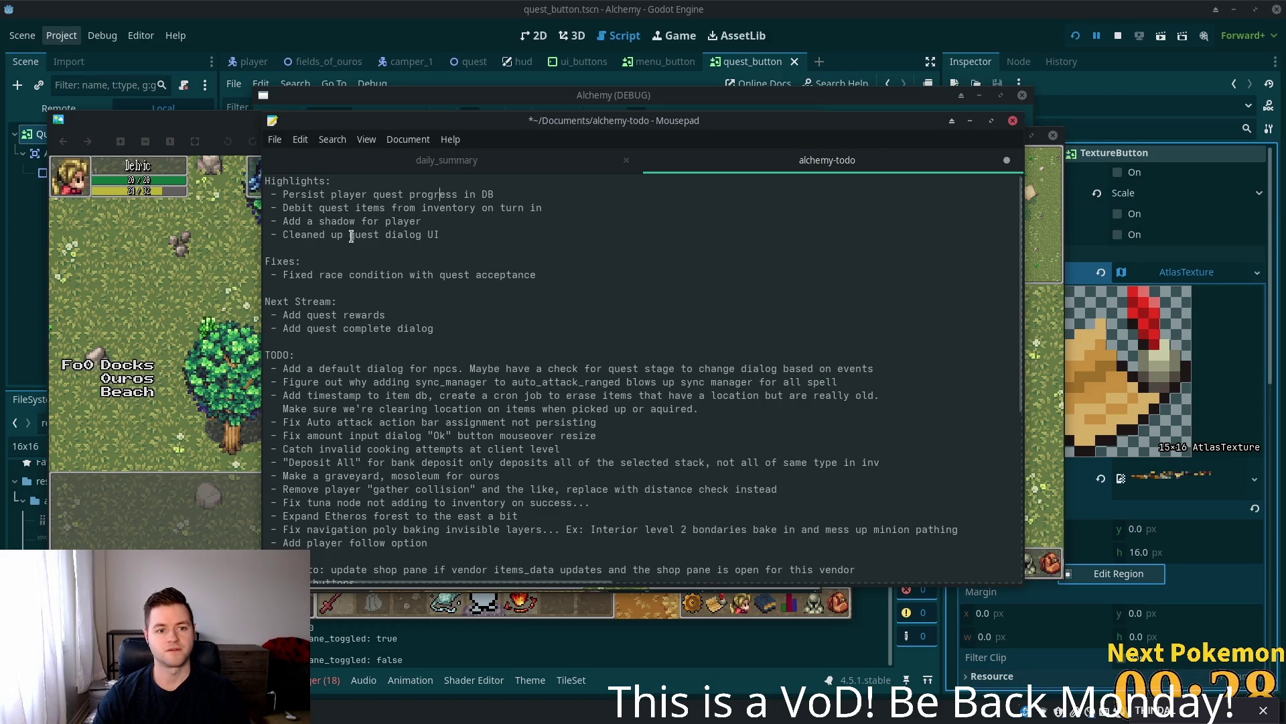
- Replace the four old Highlights bullets with 'Added quest complete dialog', then select the old Fixes entry
drag(476, 231, 288, 194)
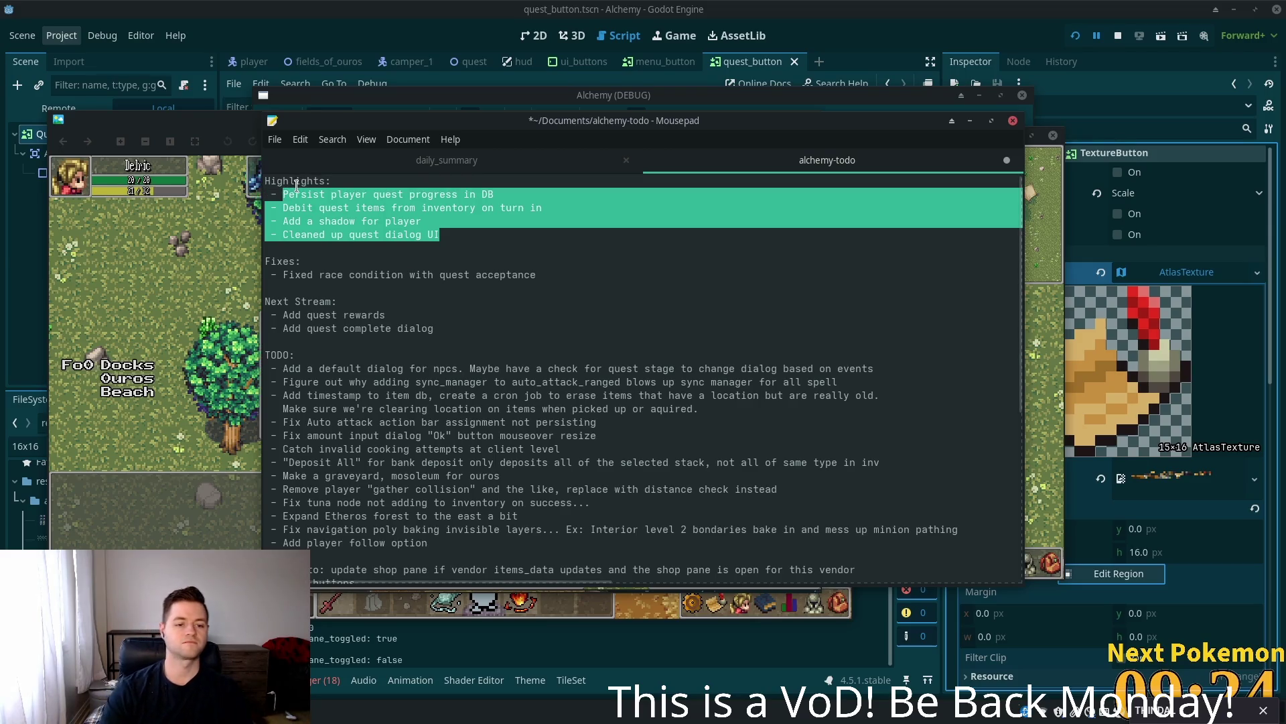
key(BackSpace)
text(Added que)
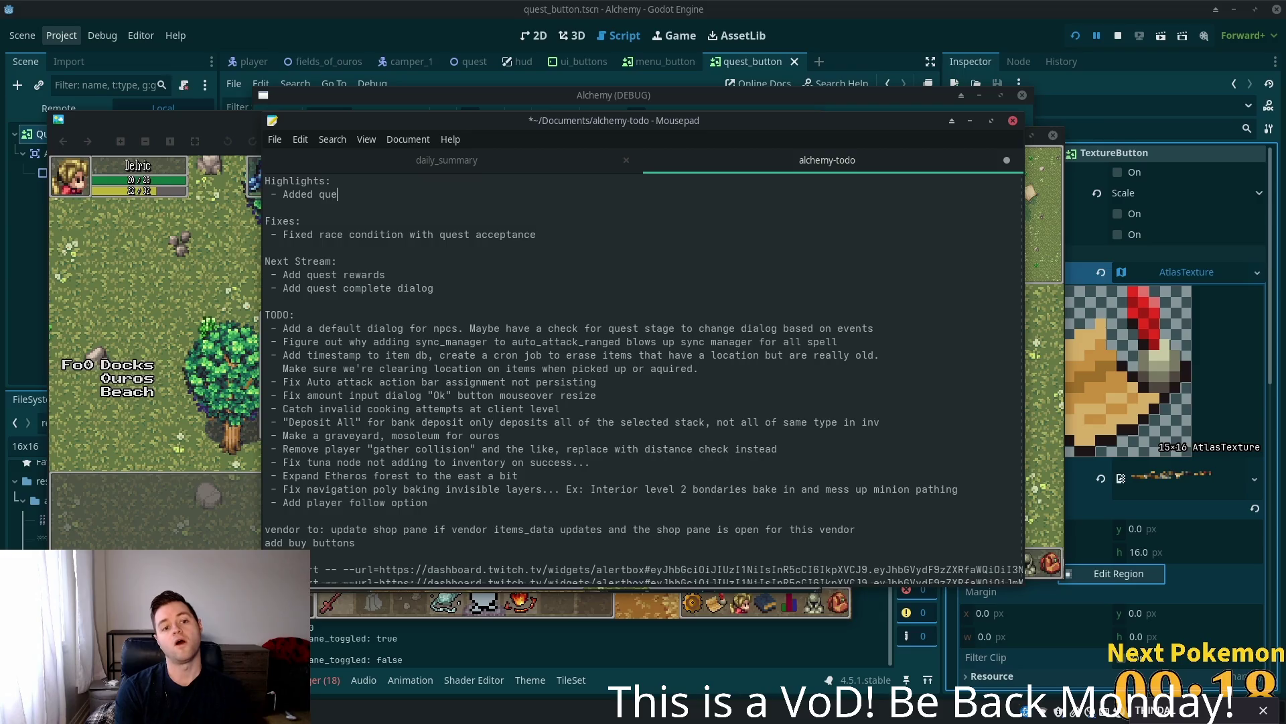
text(st complete)
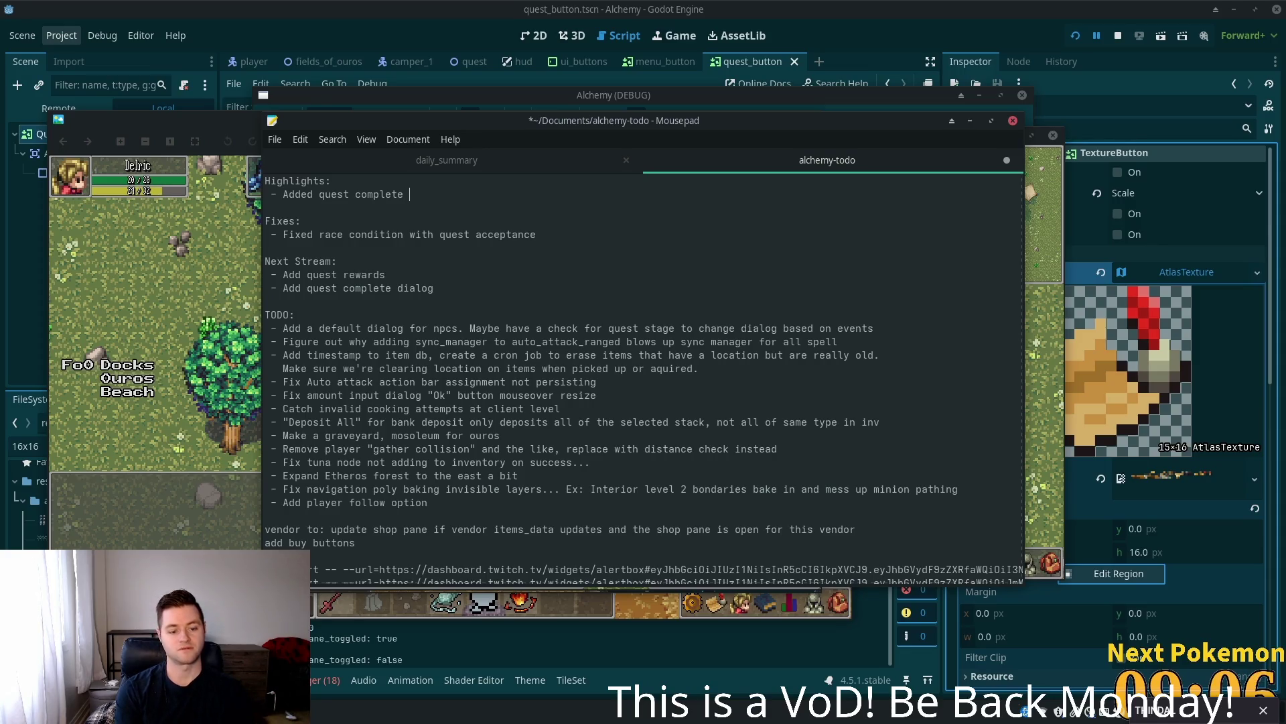
text(dialog)
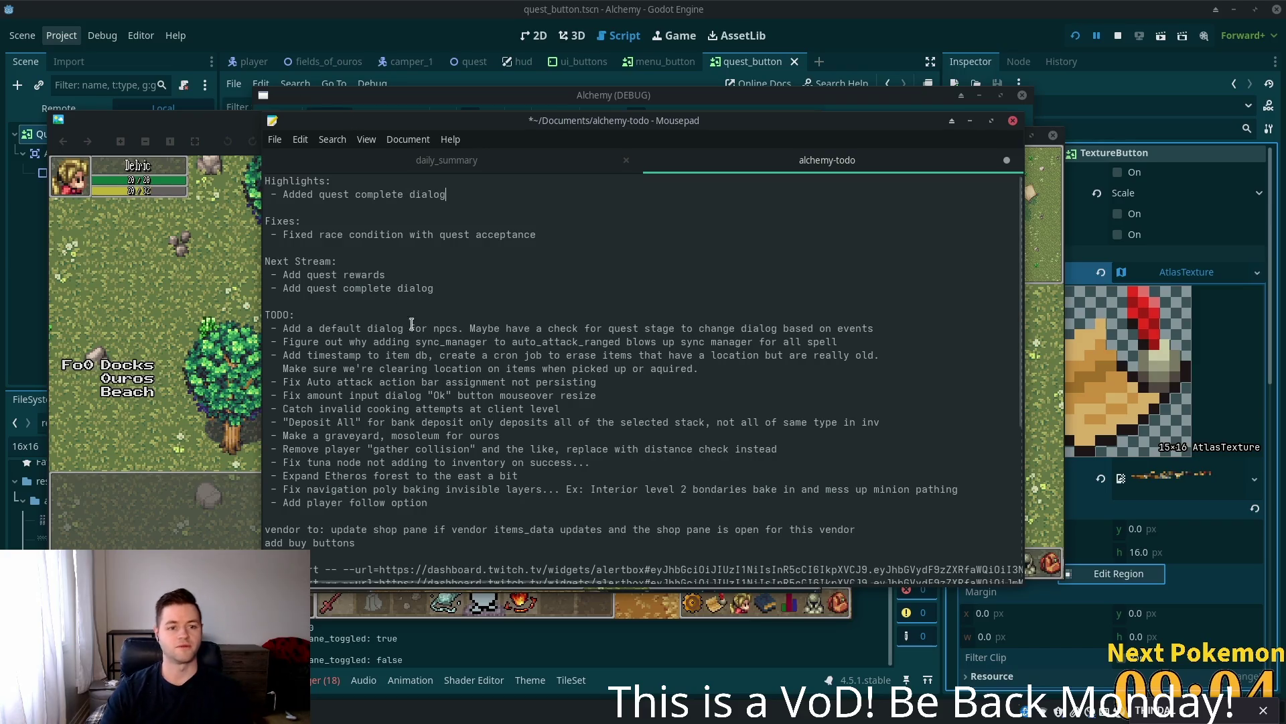
drag(434, 288, 282, 288)
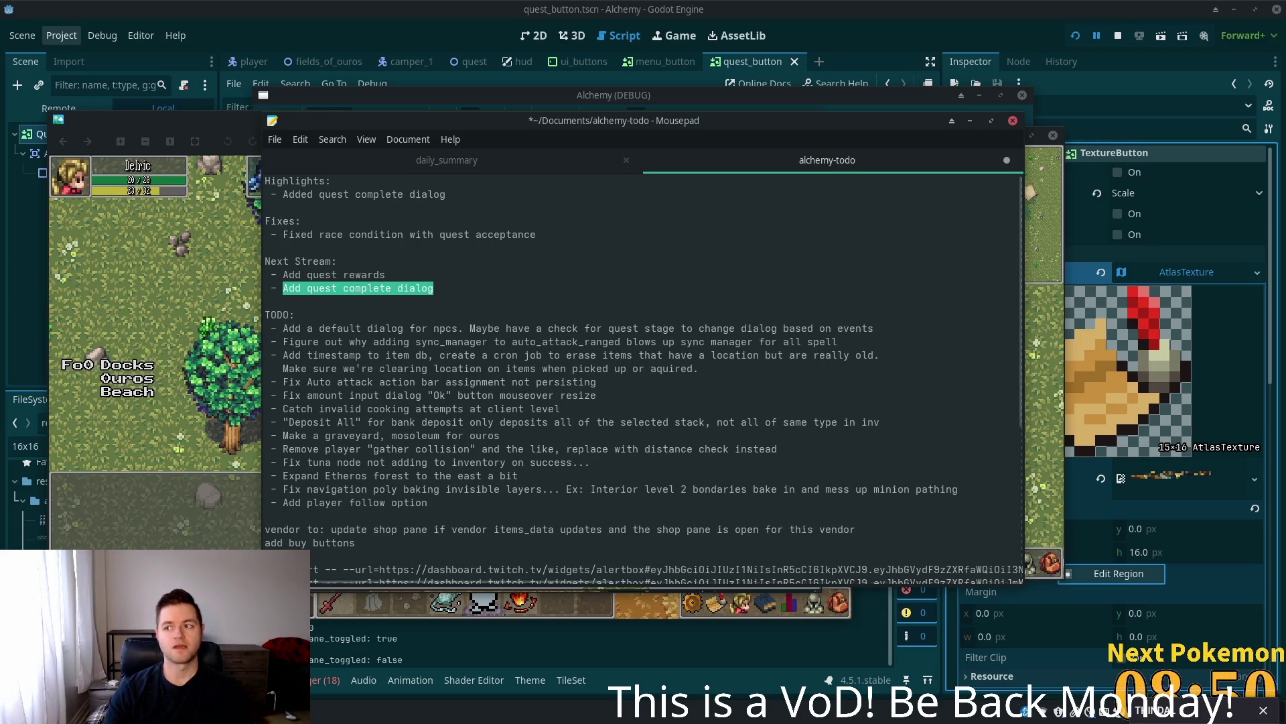
drag(537, 235, 281, 235)
- Rewrite Fixes as 'Fix a bug that bugs quest progression if you try to advance without reqs'; start a new Highlights bullet
text(f)
key(BackSpace)
text(a )
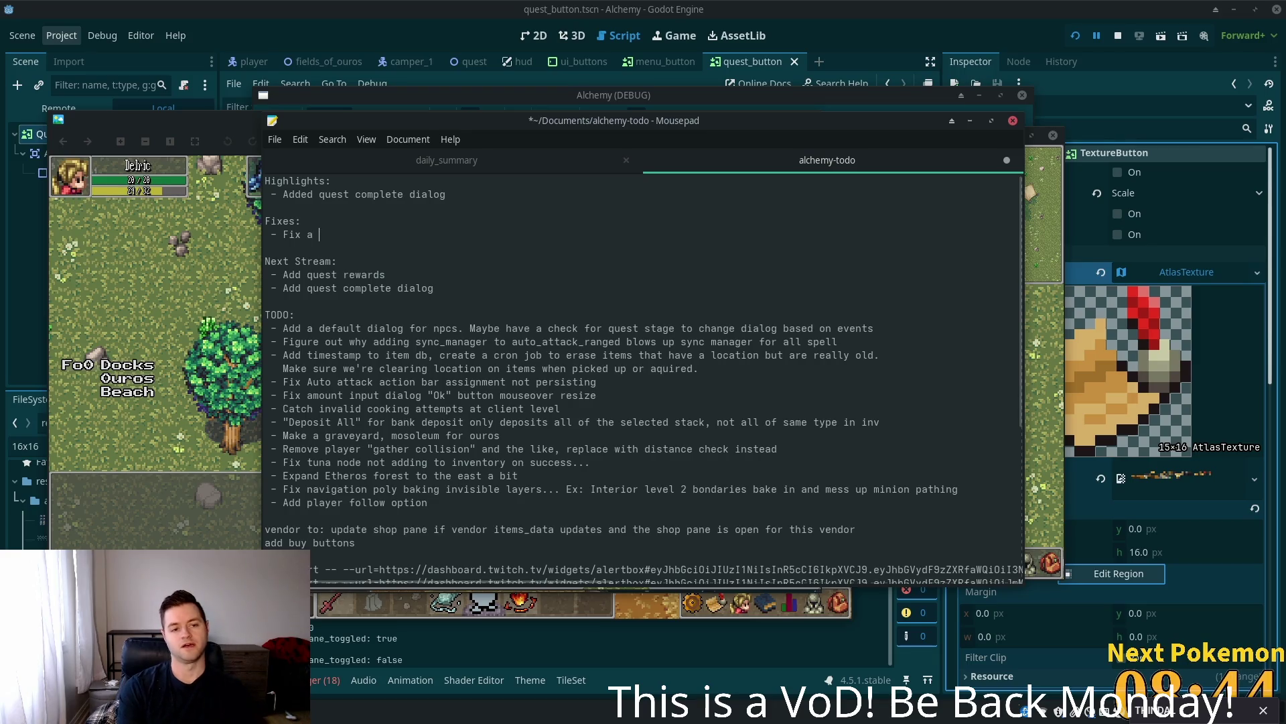
text(bug that bu)
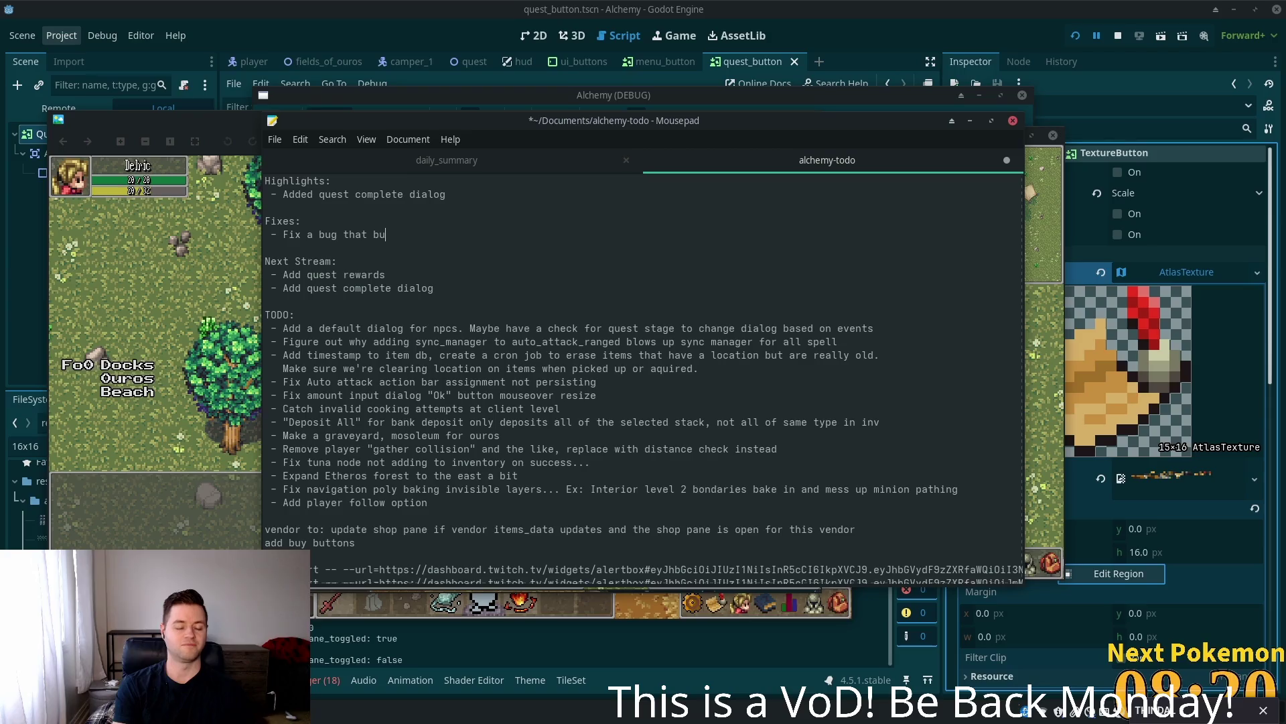
text(gs quest )
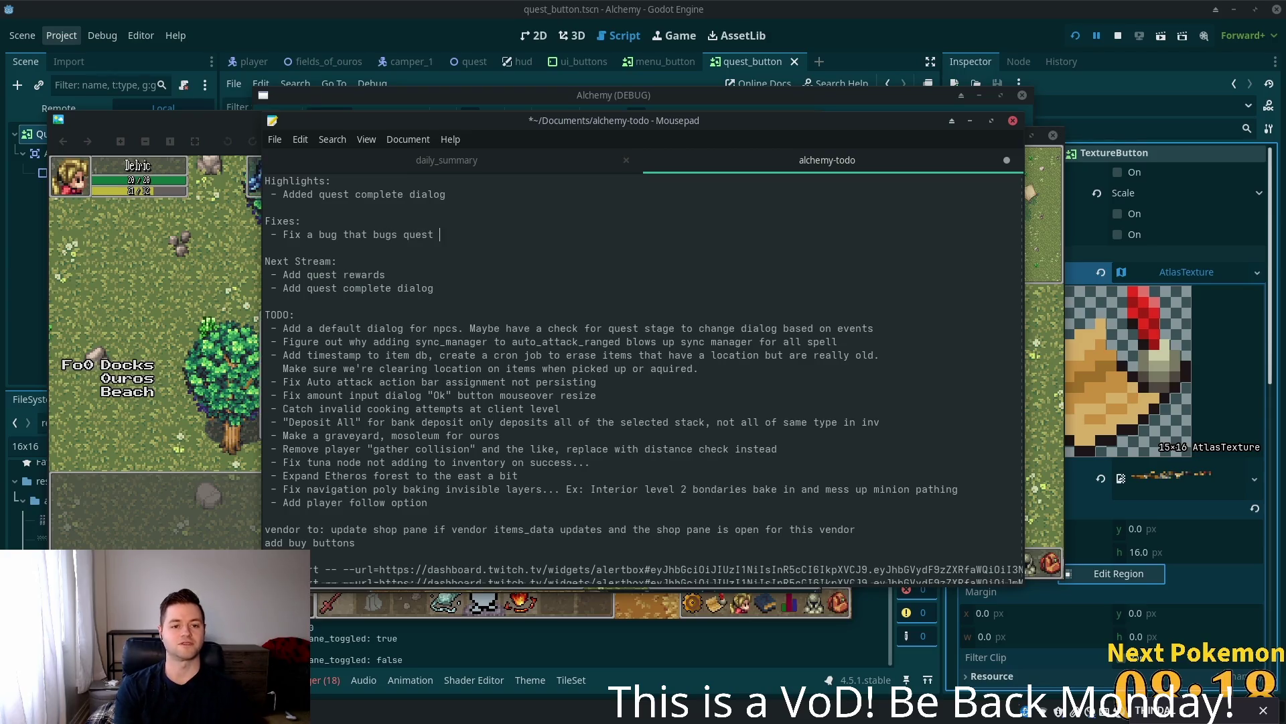
text(progre)
text(ssion if )
text(you try)
text( to )
text(tur)
key(BackSpace)
key(BackSpace)
text(adva)
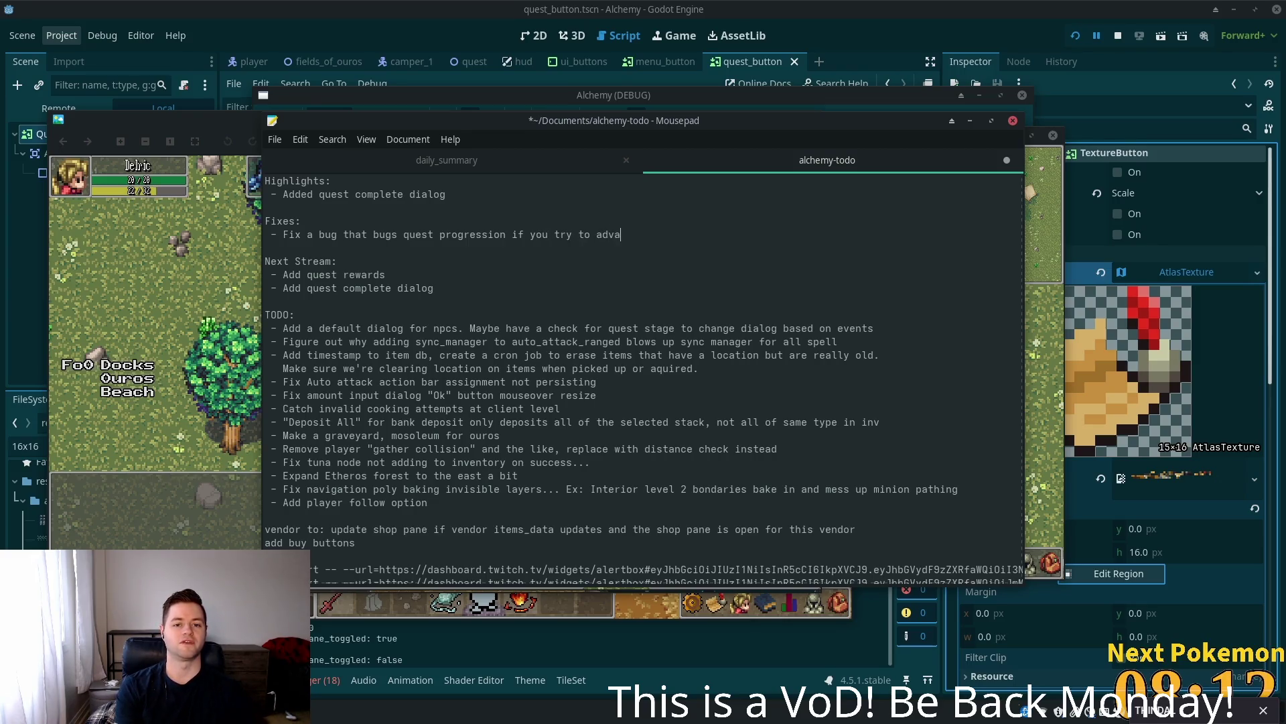
text(nce without reqs)
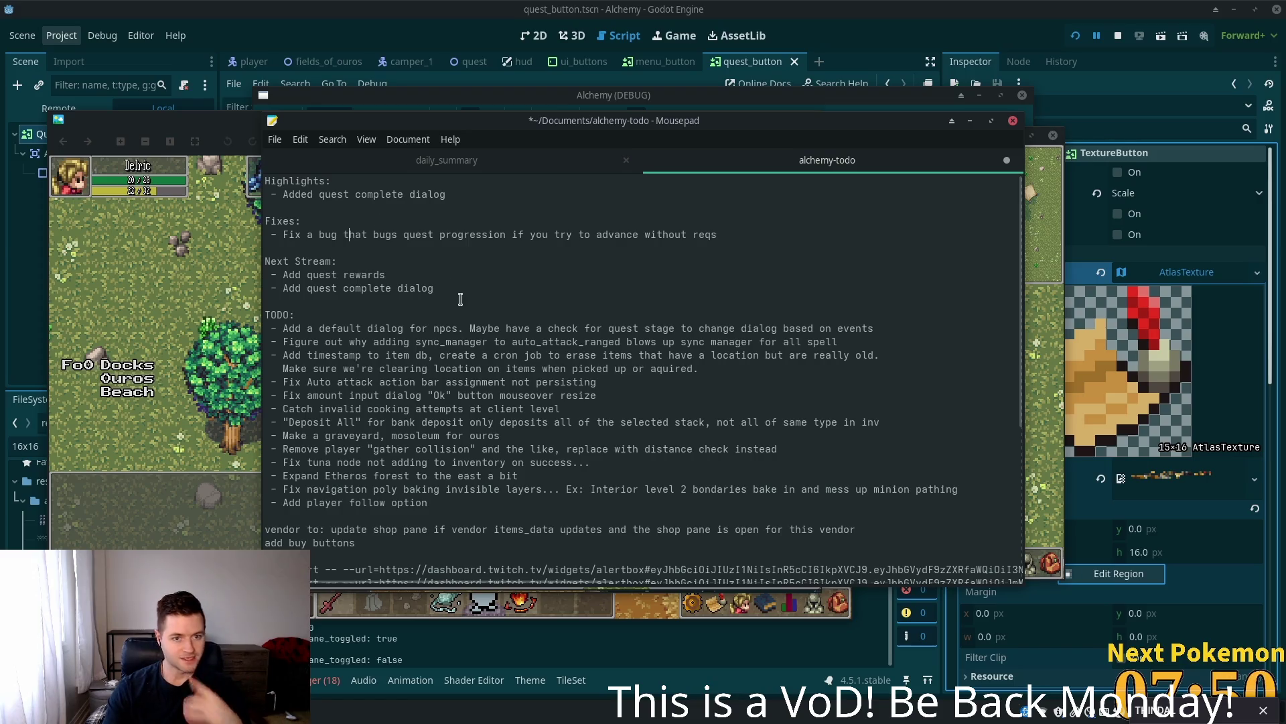
click(497, 192)
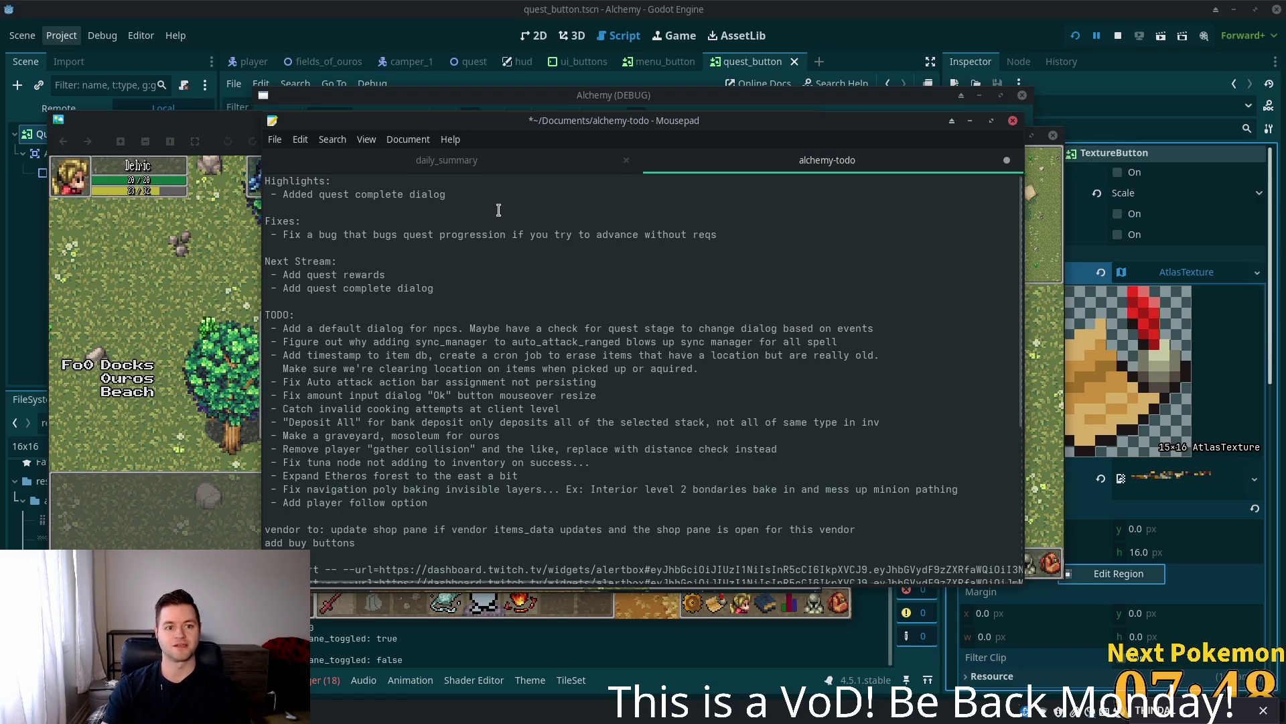
key(Return)
- Add an 'Added quest progress panel' bullet under Highlights and tidy the blank line after it
text(Added )
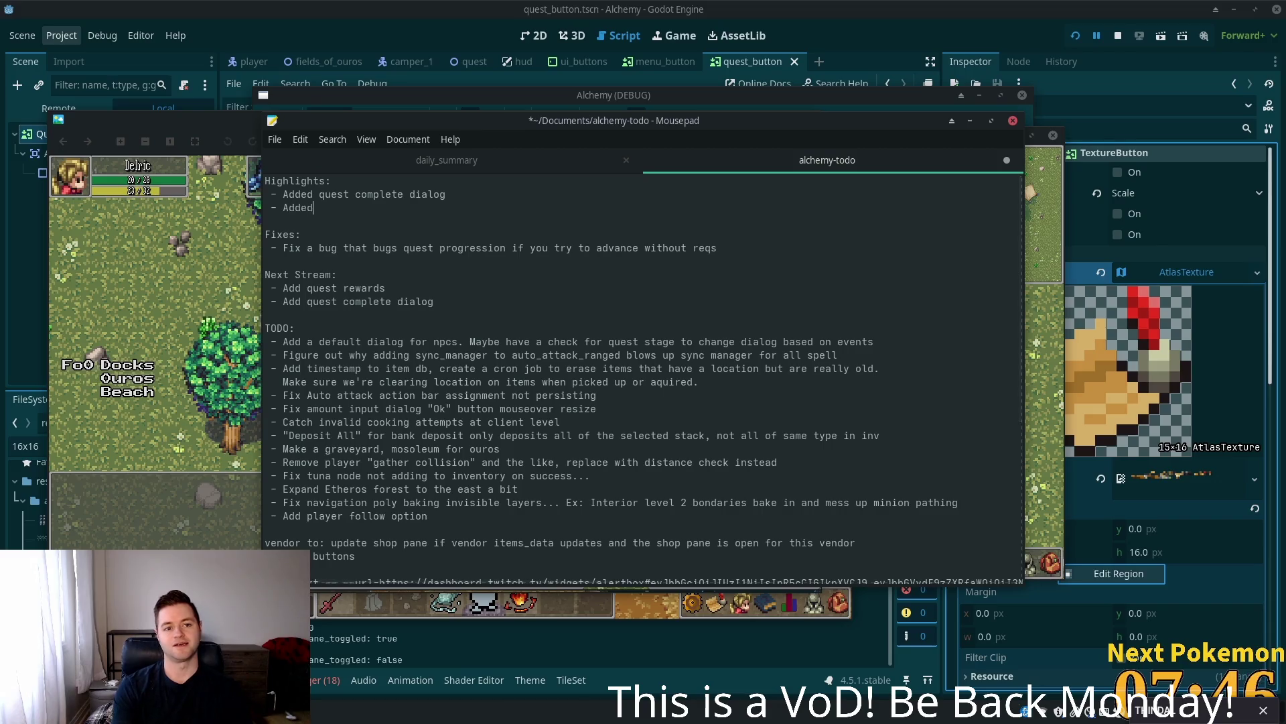
text(quest )
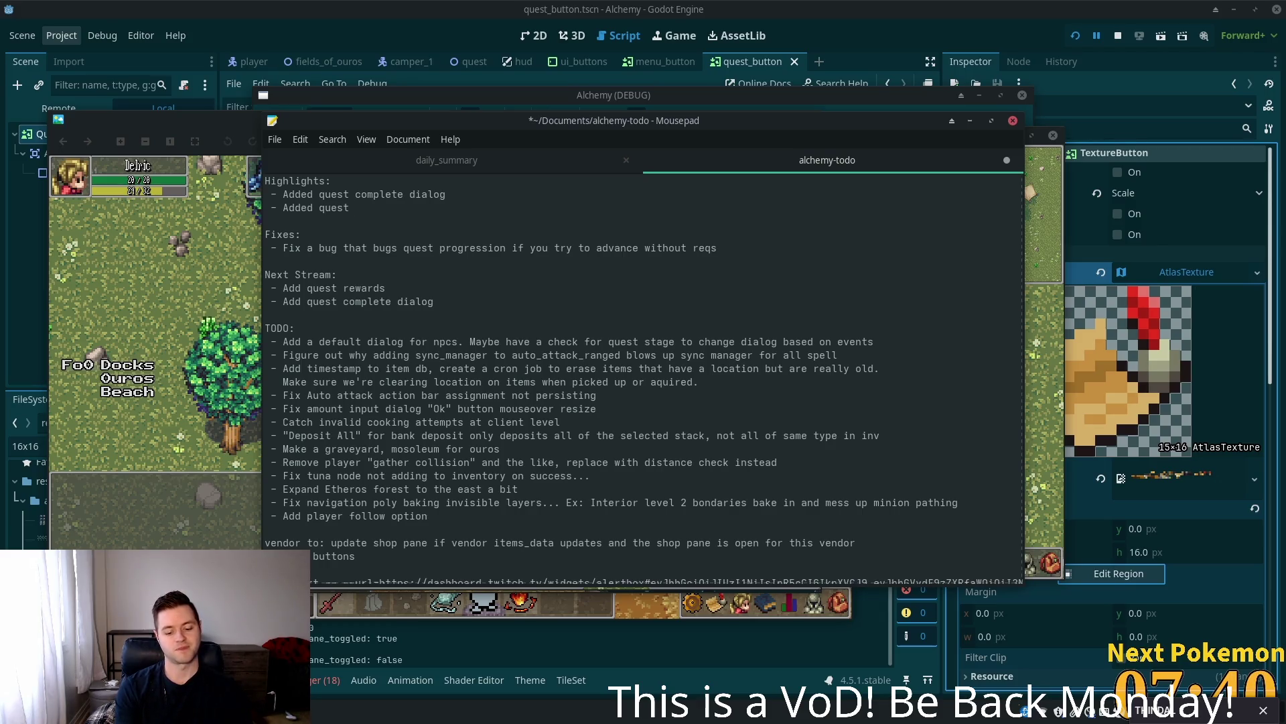
text(pro)
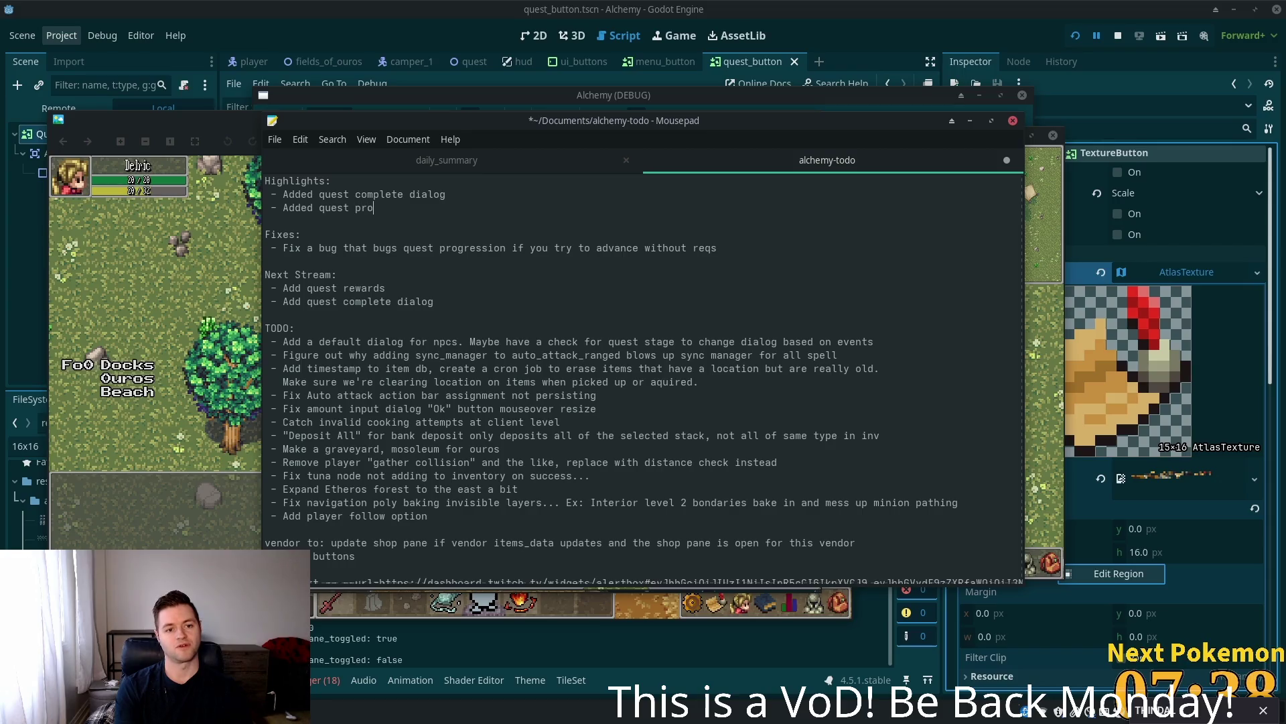
text(gress panel)
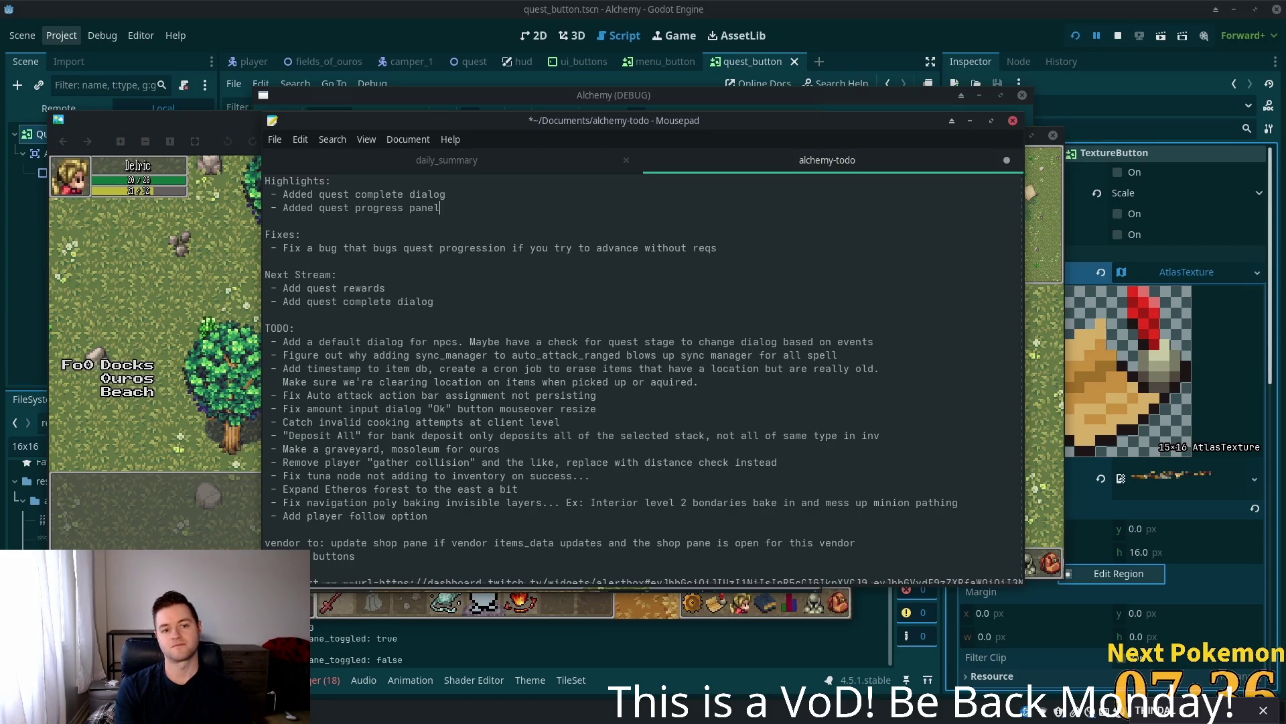
click(440, 208)
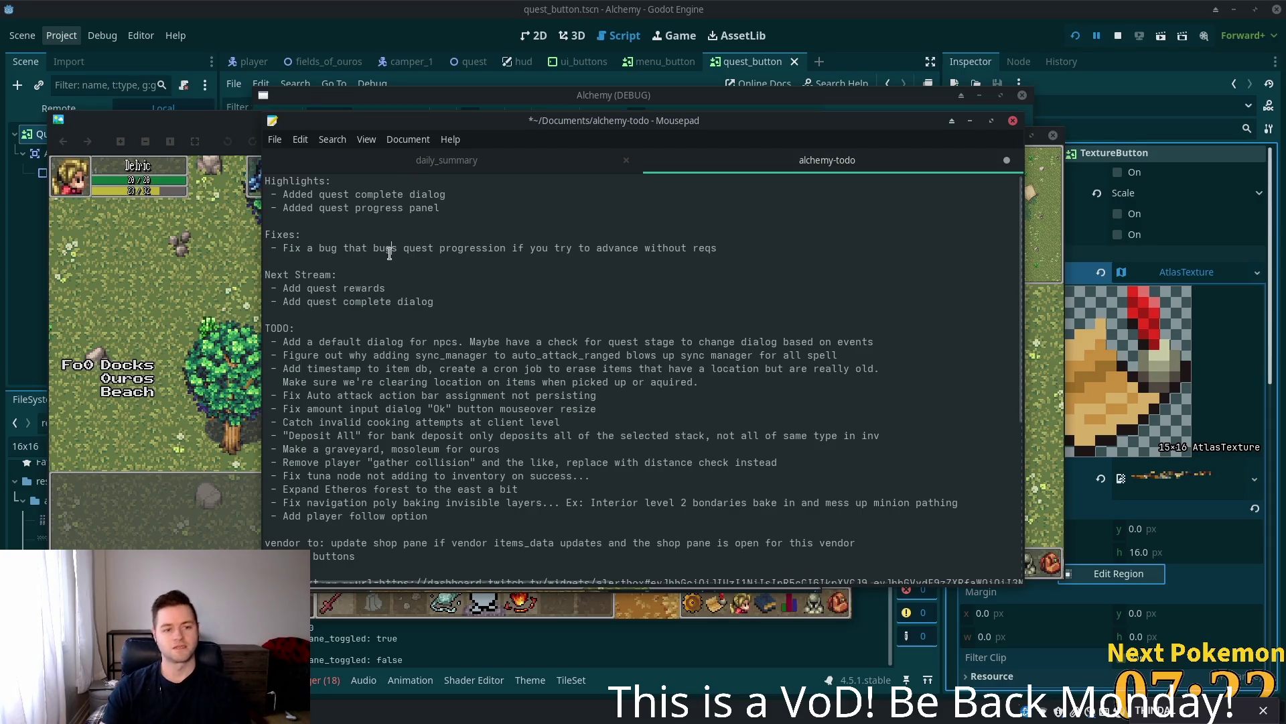
triple_click(354, 290)
triple_click(472, 303)
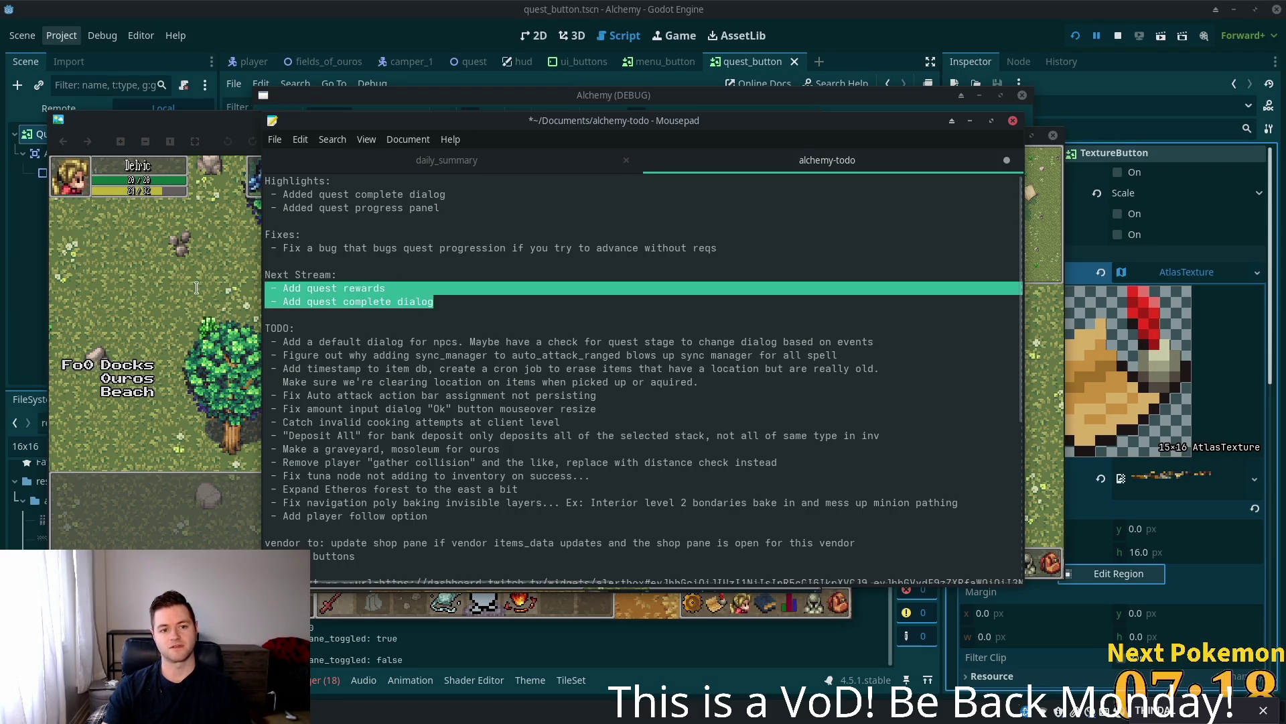
click(536, 227)
key(BackSpace)
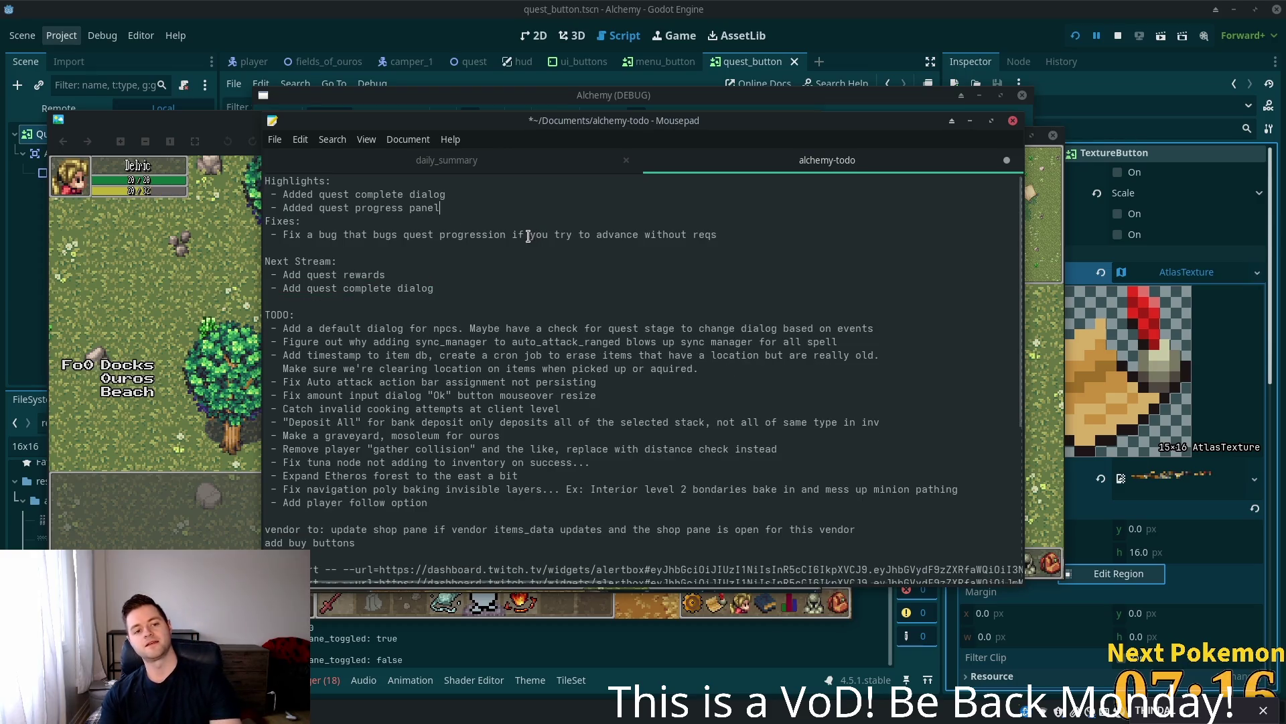
- Delete the finished 'Add quest complete dialog' Next Stream item, restore the blank line, and show quest_flow.gif
drag(439, 290, 258, 289)
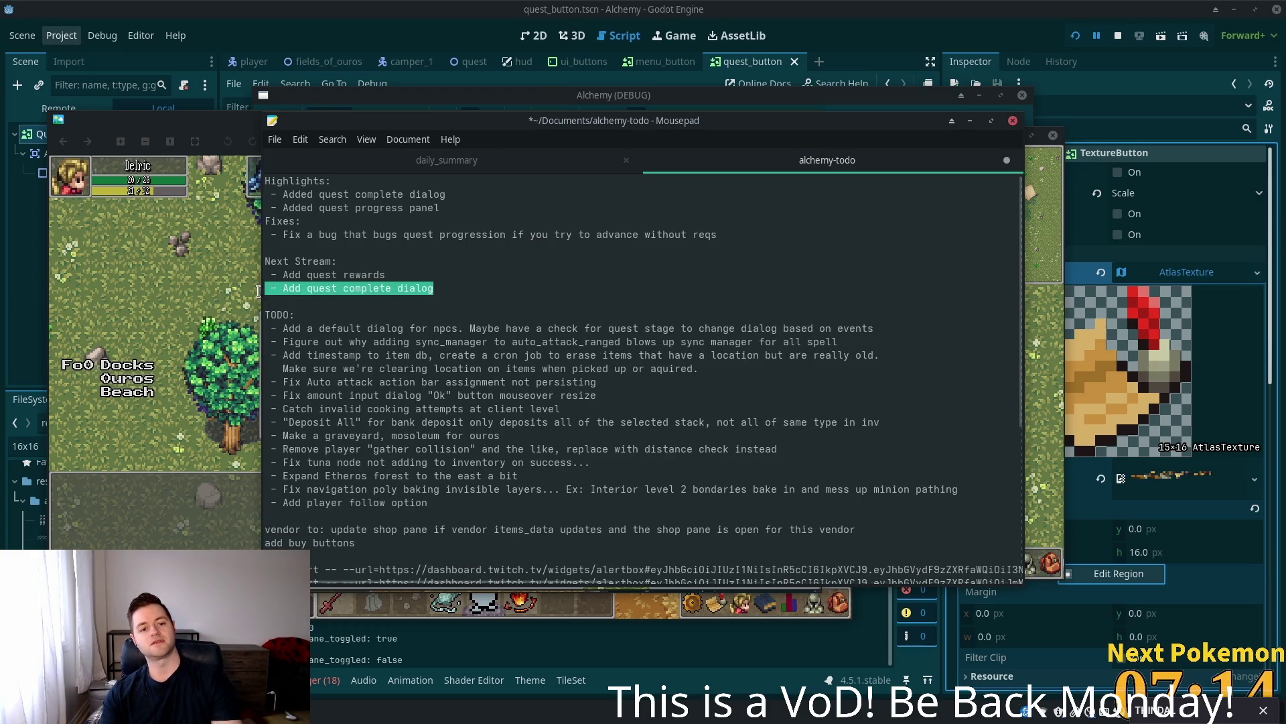
key(BackSpace)
key(BackSpace)
click(467, 209)
key(Return)
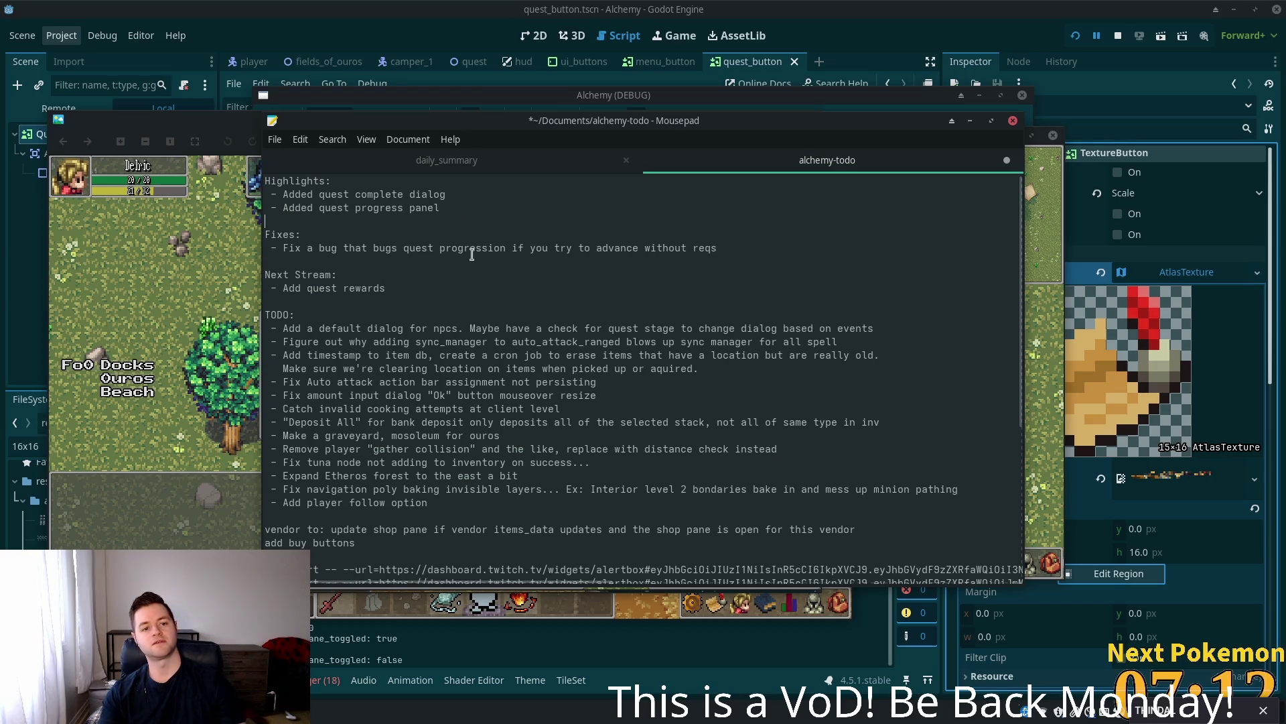
click(244, 325)
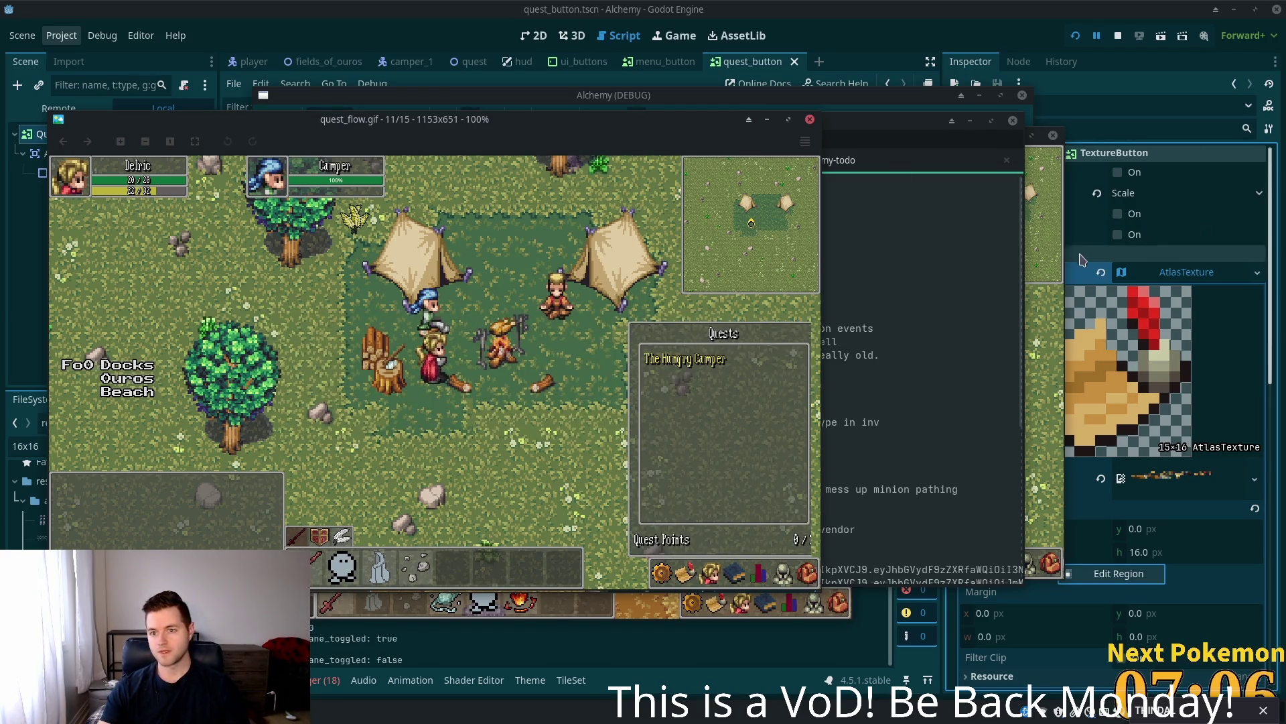
- Bring the Alchemy debug window forward and walk the player around the camp
click(1045, 268)
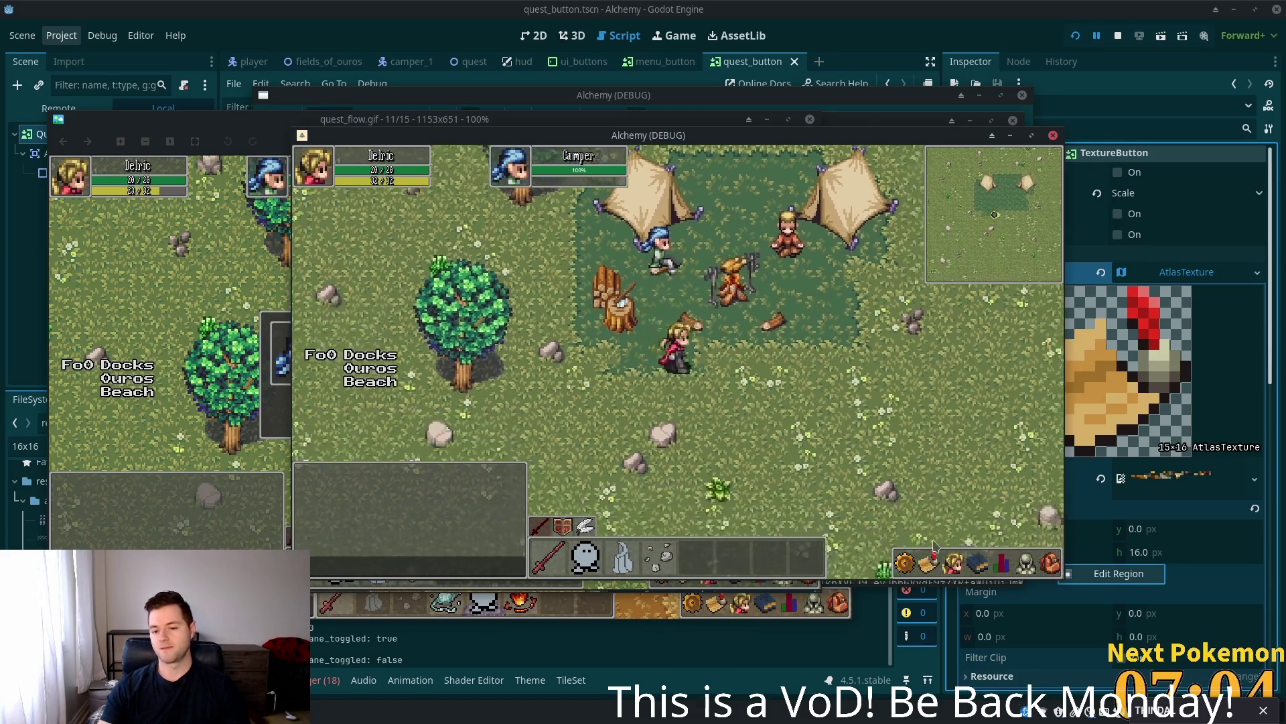
key(Right)
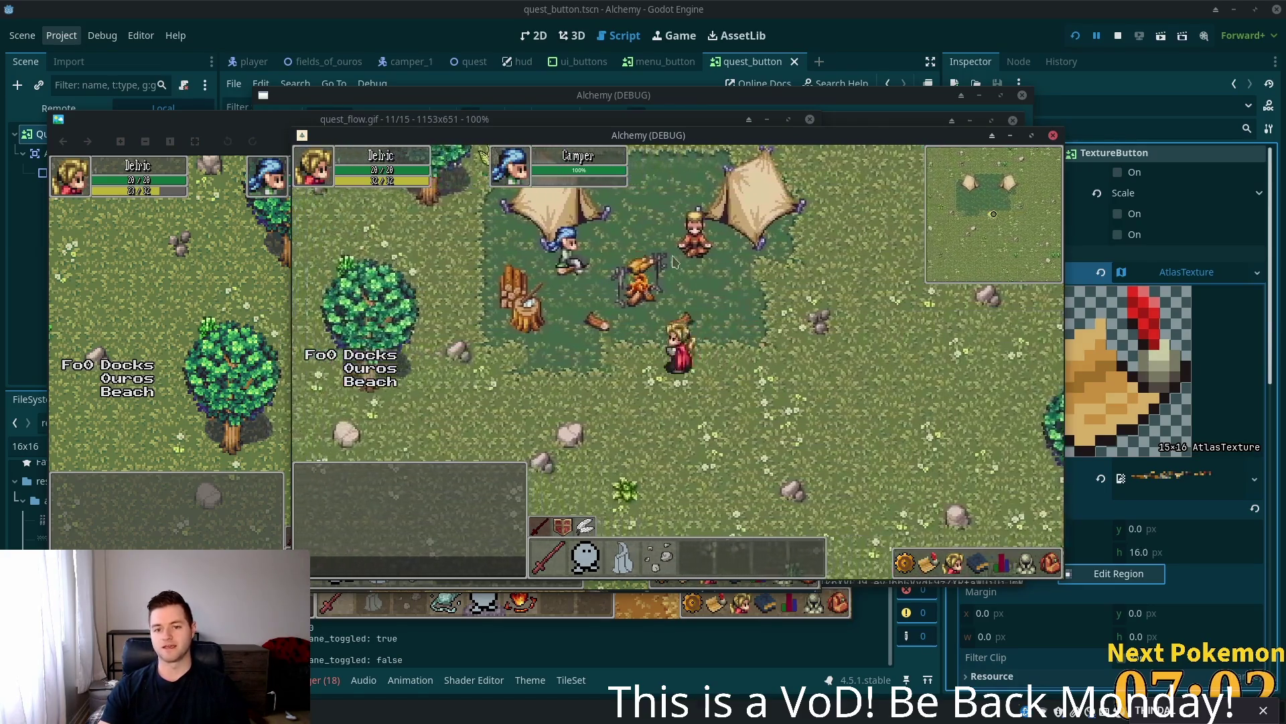
key(Left)
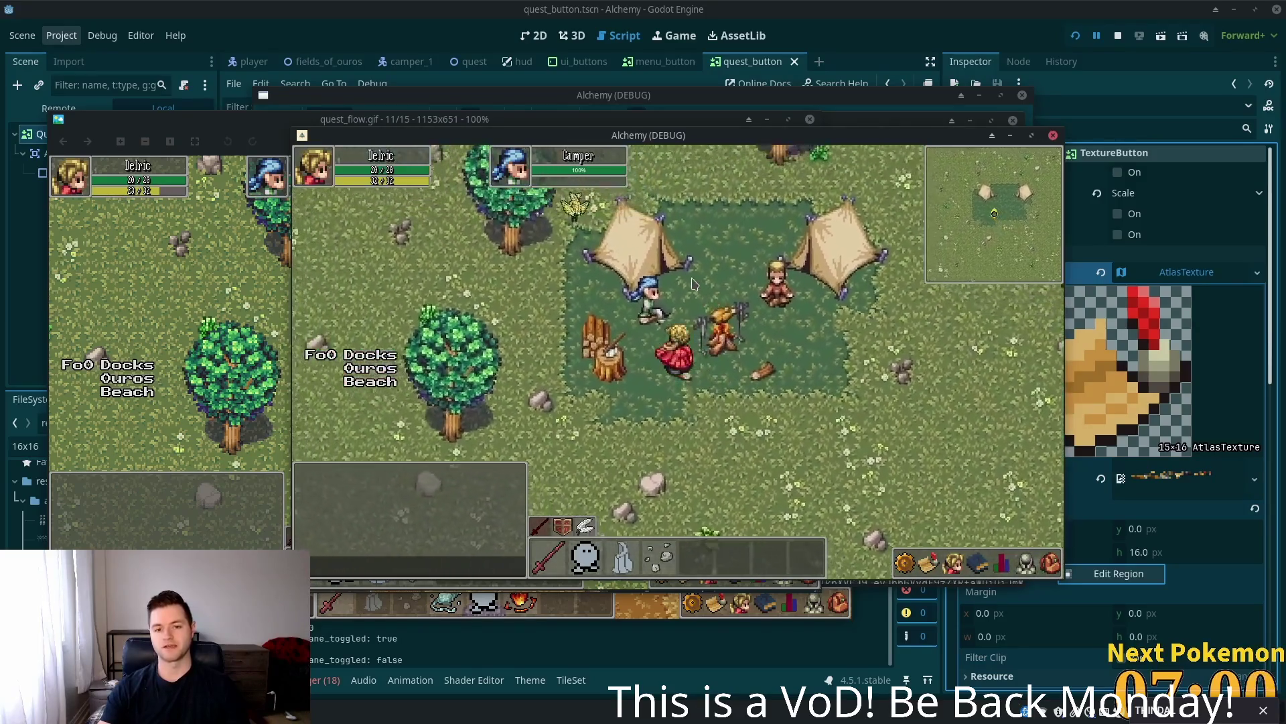
key(Up)
key(Left)
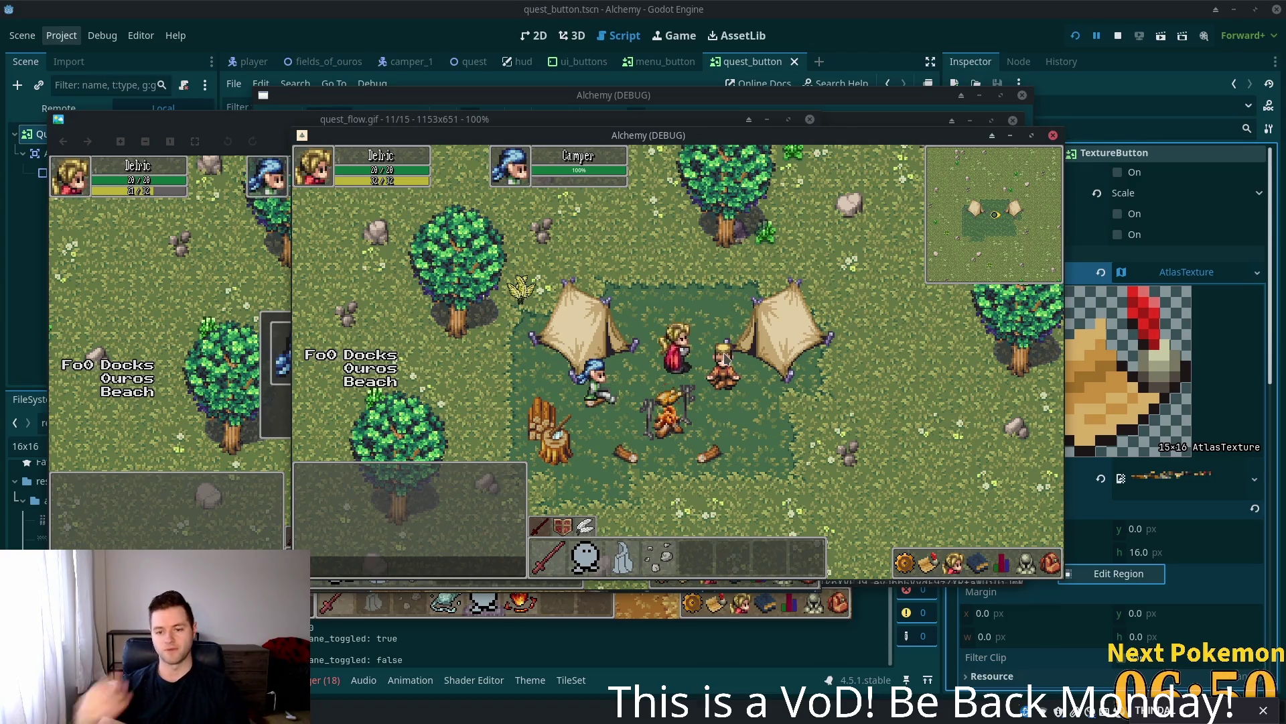
key(Left)
key(Down)
key(Down)
key(Right)
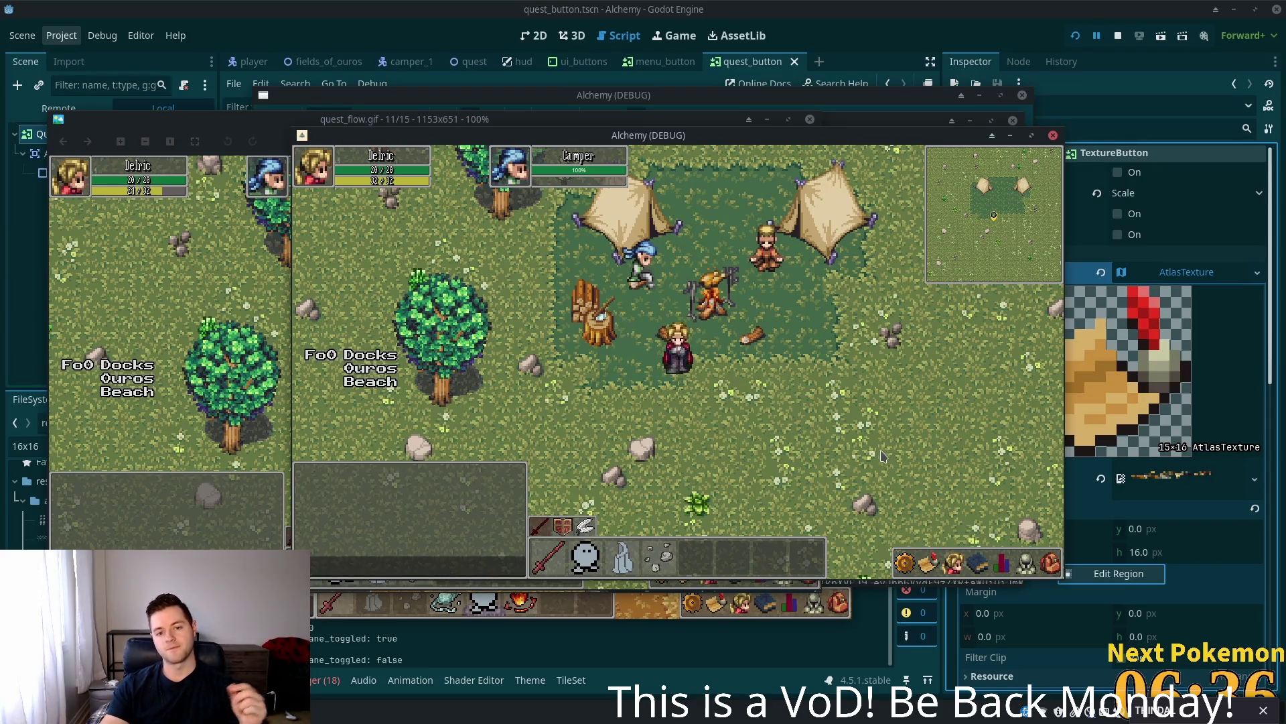
- Open the Quests panel to check quest points, cycling between the friends and quest lists
click(929, 559)
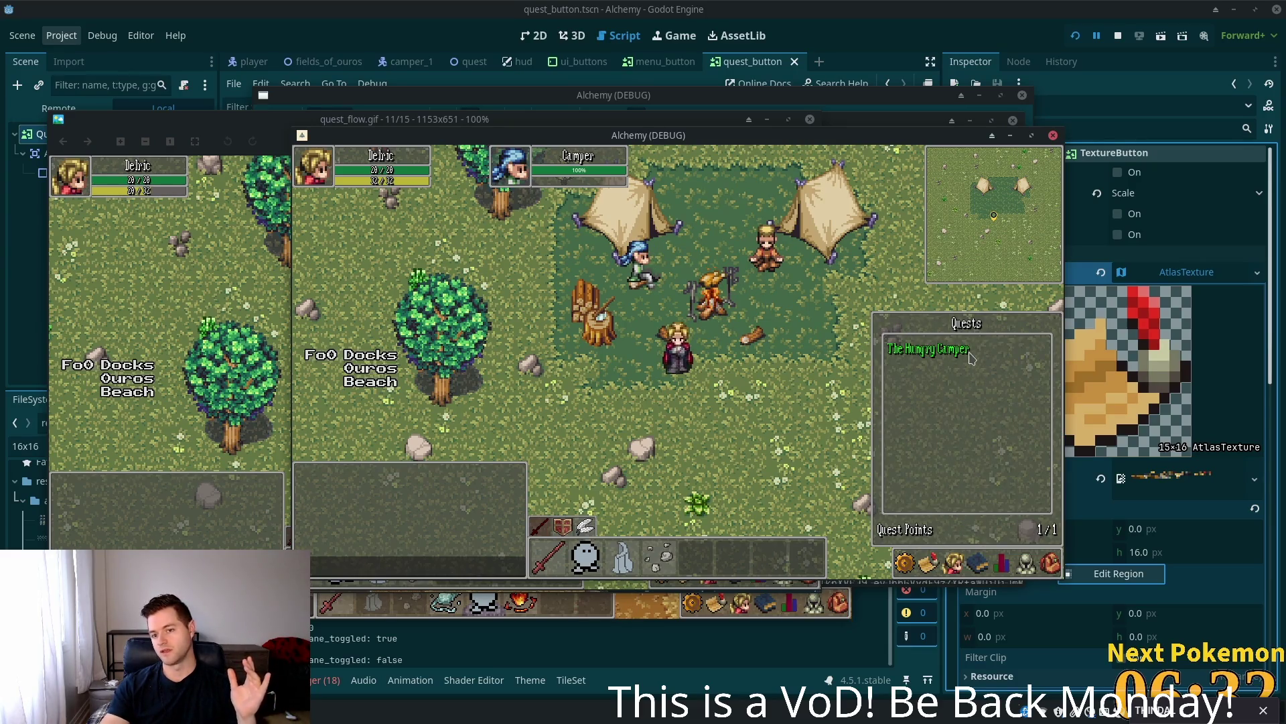
key(Escape)
click(928, 562)
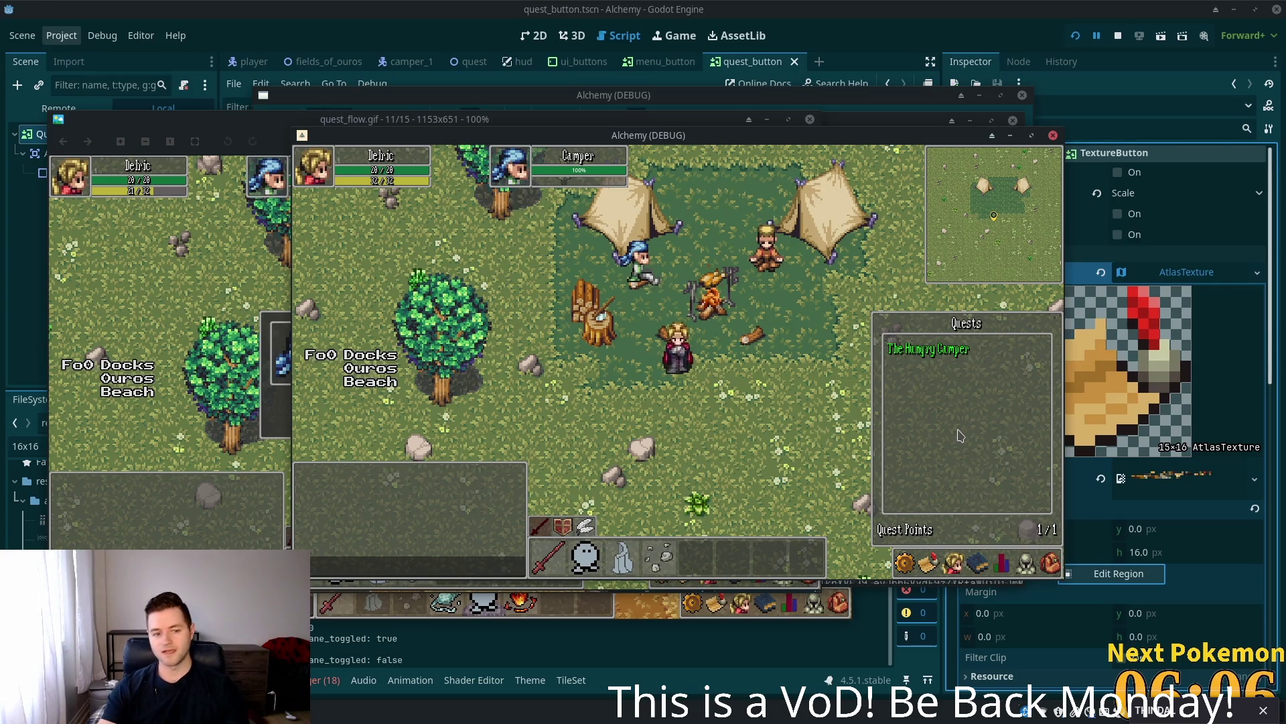
click(979, 566)
click(954, 566)
click(925, 565)
- Toggle the quest list open and closed several times, leaving it closed
click(930, 565)
click(958, 565)
click(933, 563)
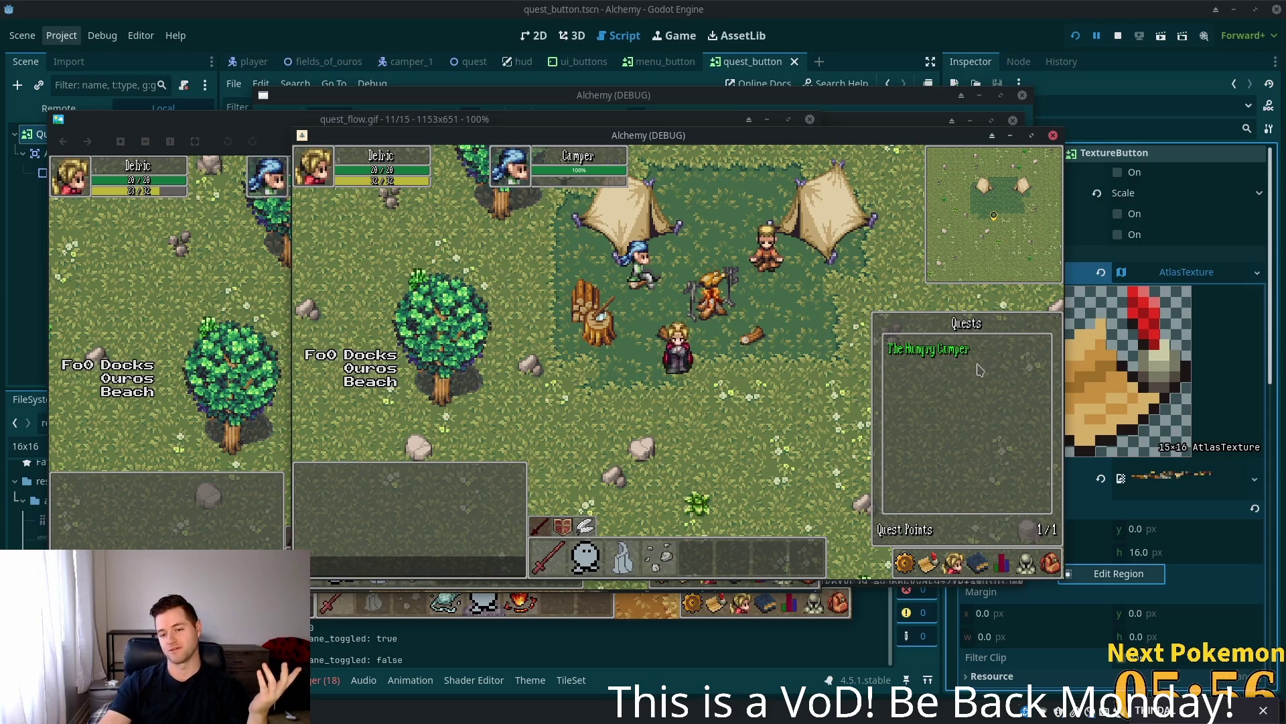
click(932, 565)
click(936, 565)
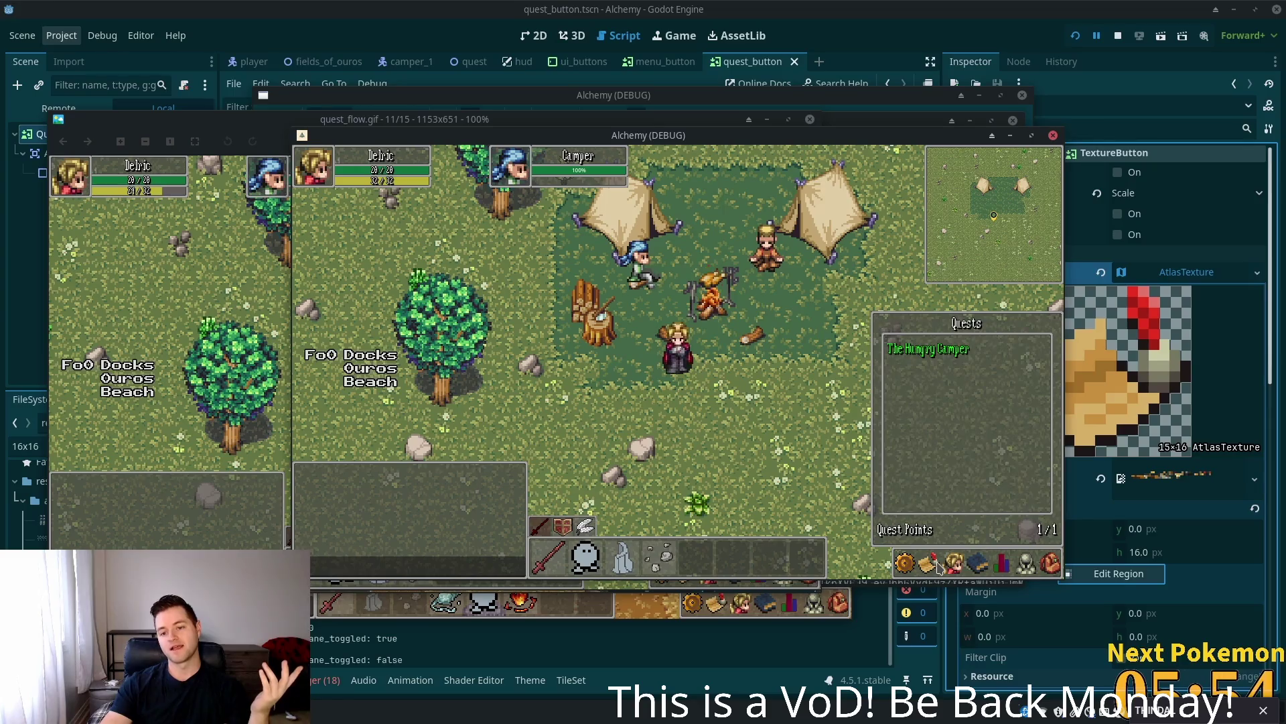
click(937, 567)
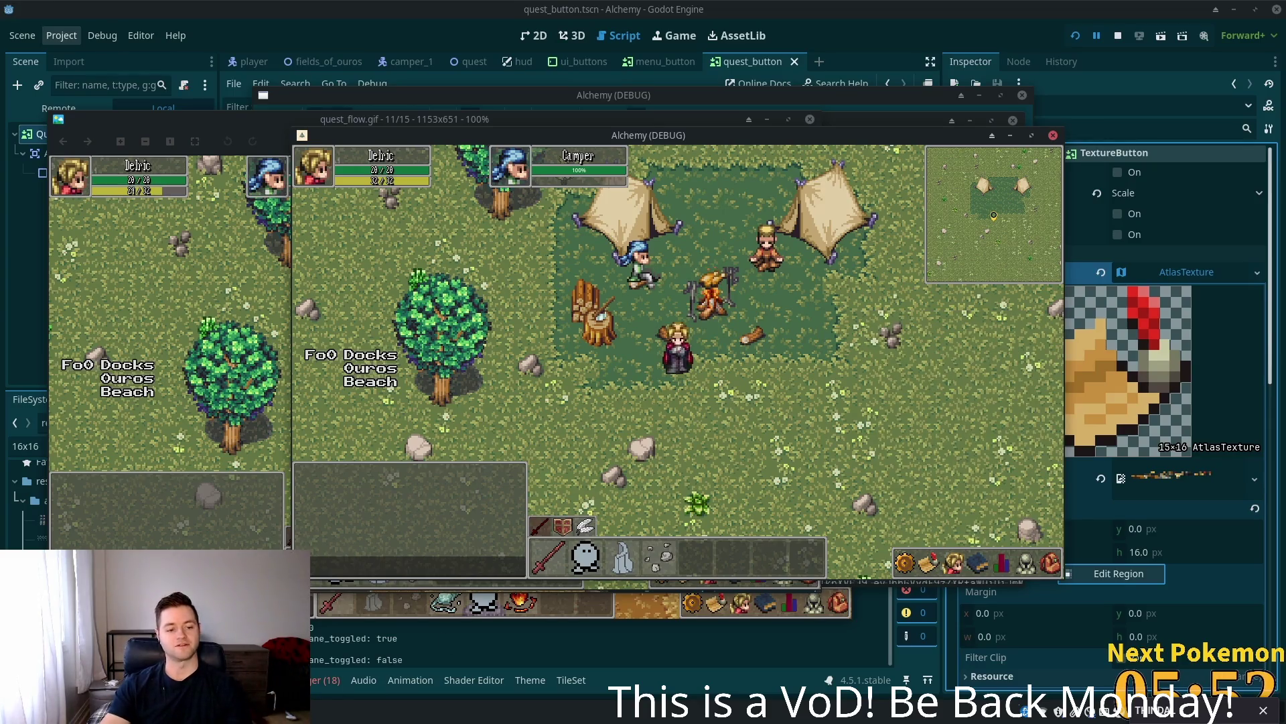
key(alt+Tab)
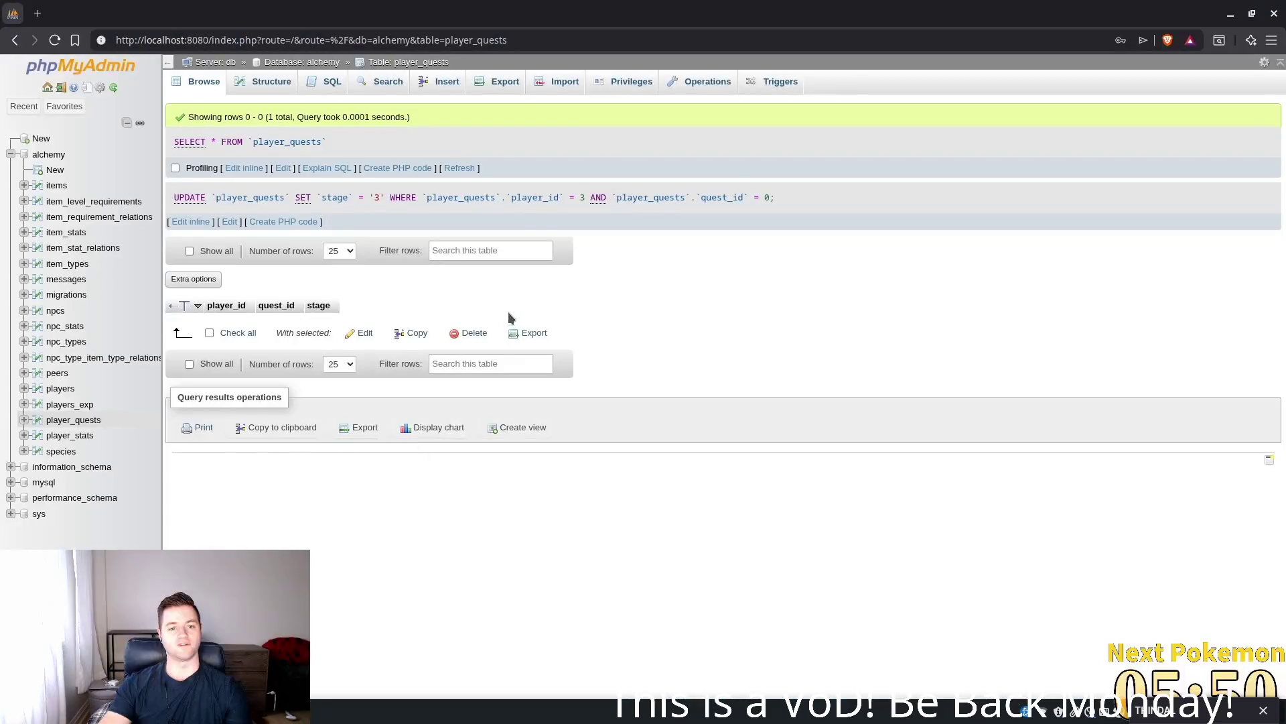
- Refresh player_quests in phpMyAdmin, delete its only quest-progress row, and return to Godot
click(459, 169)
click(290, 271)
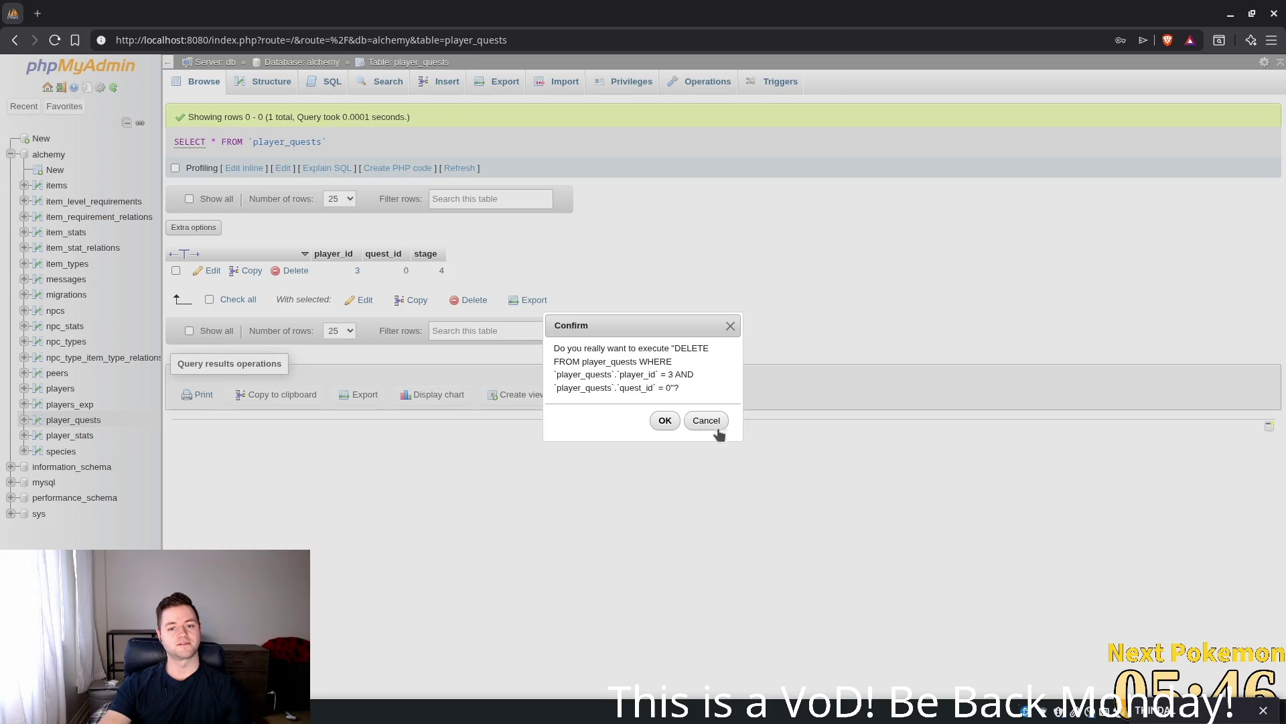
click(663, 420)
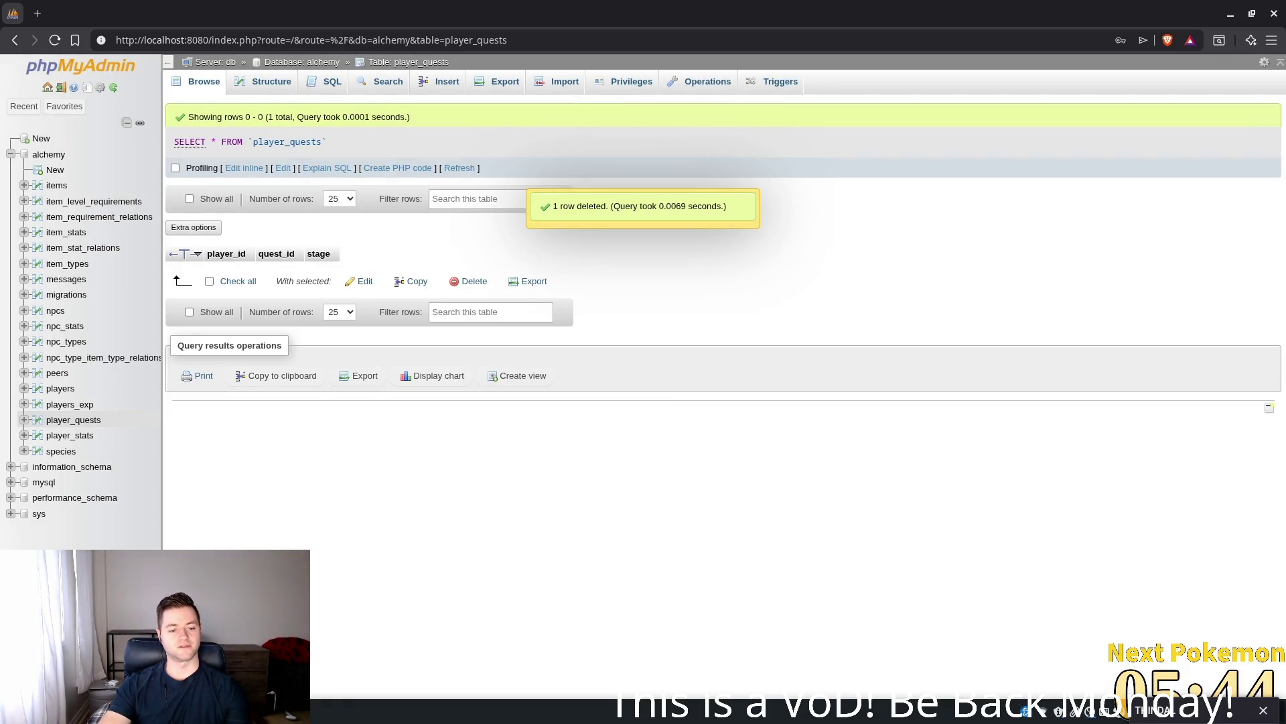
mouse_move(288, 711)
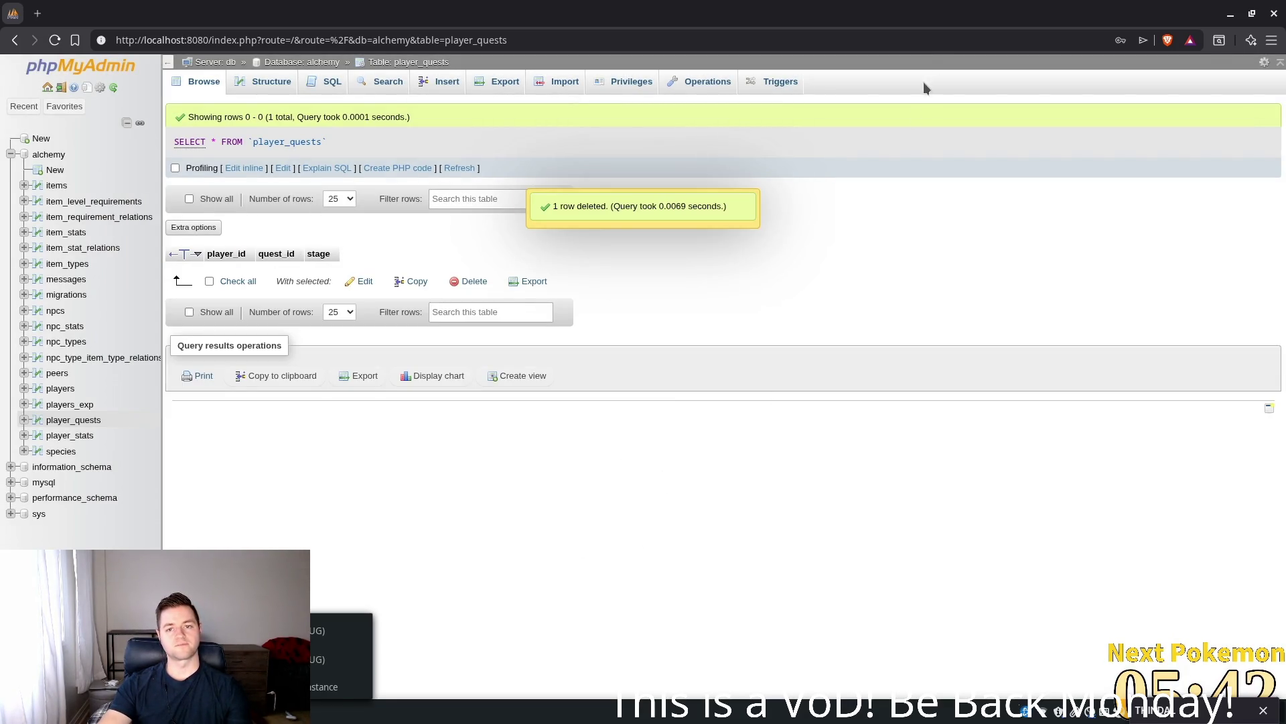
key(alt+Tab)
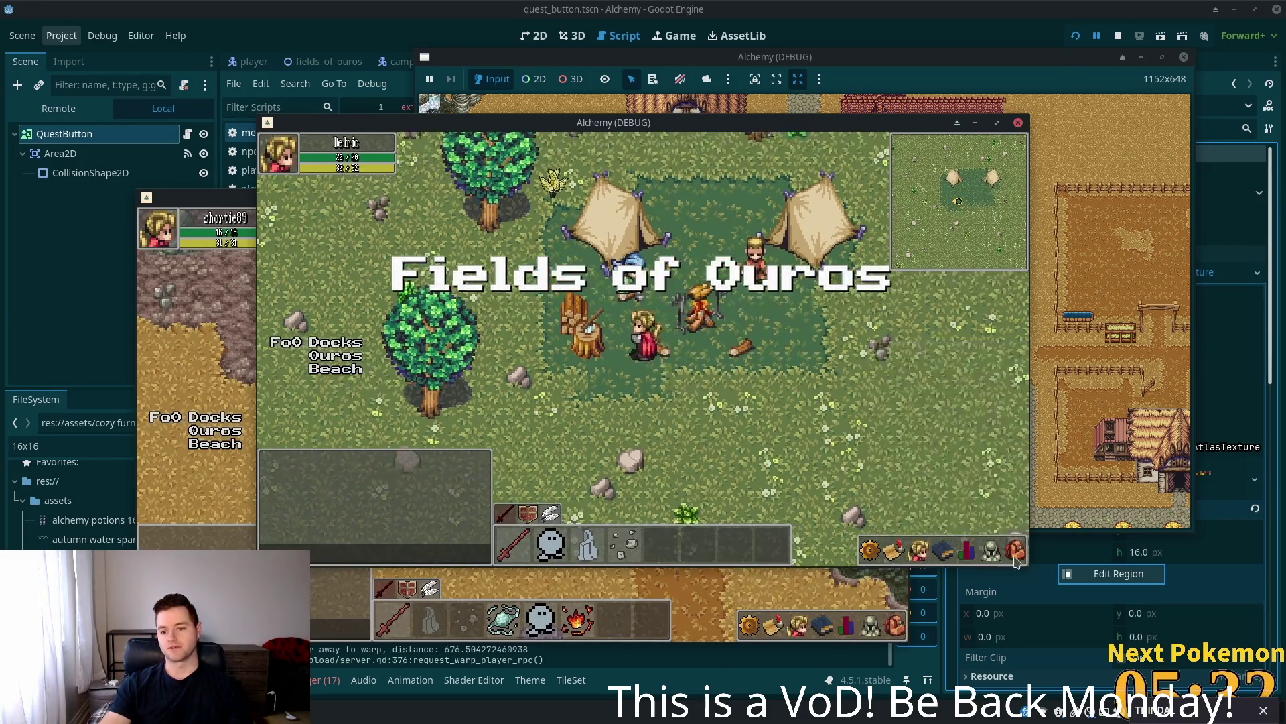
- Walk up to the Camper and agree to help with his beef request
click(1017, 561)
click(1017, 562)
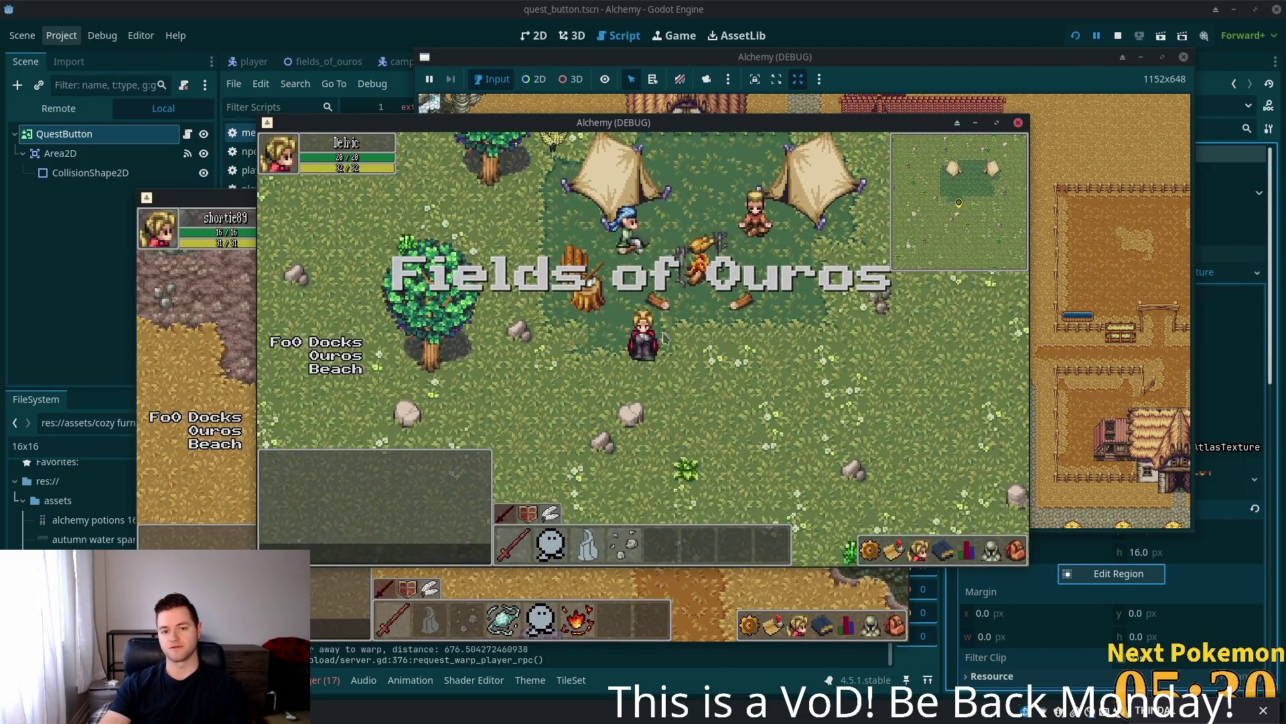
key(w)
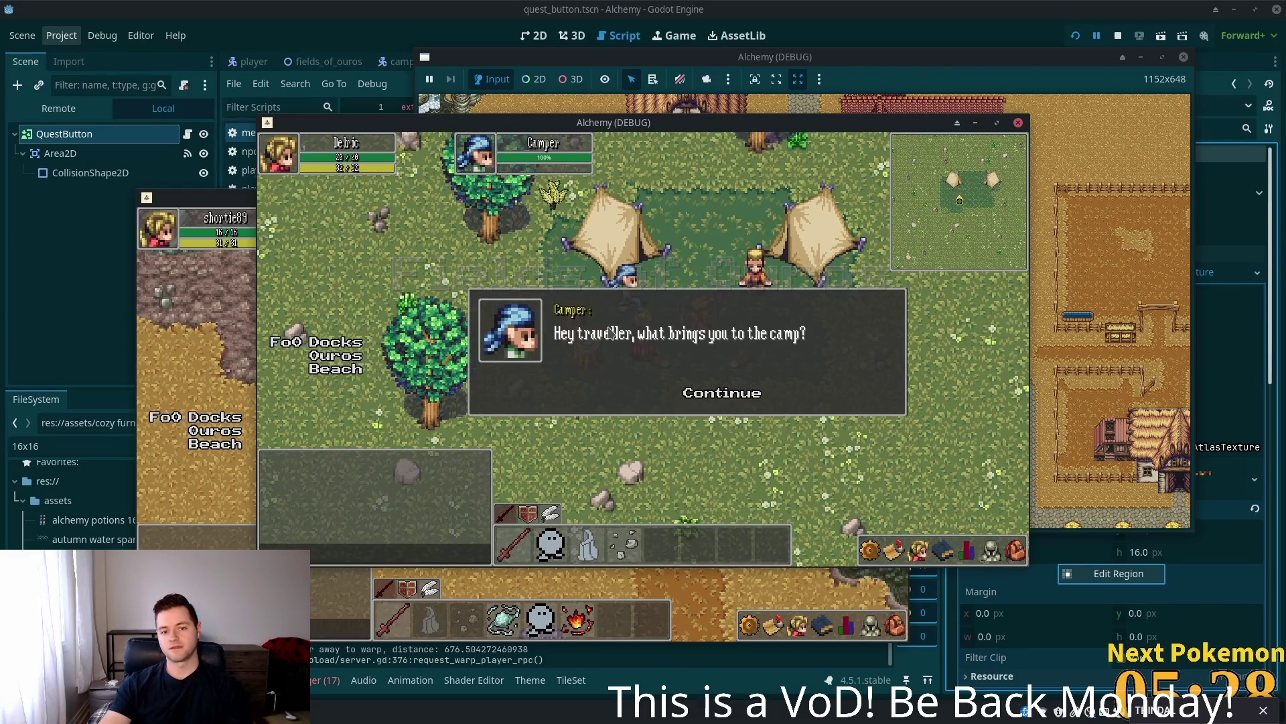
click(685, 387)
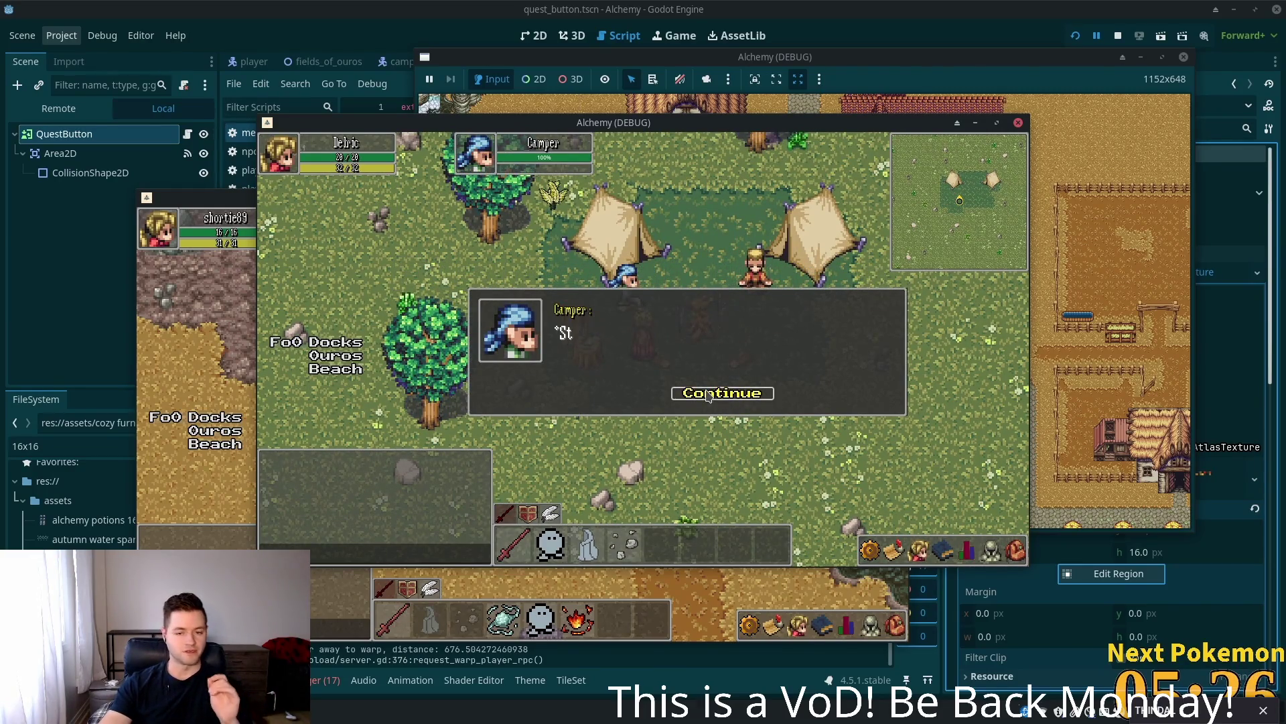
click(695, 398)
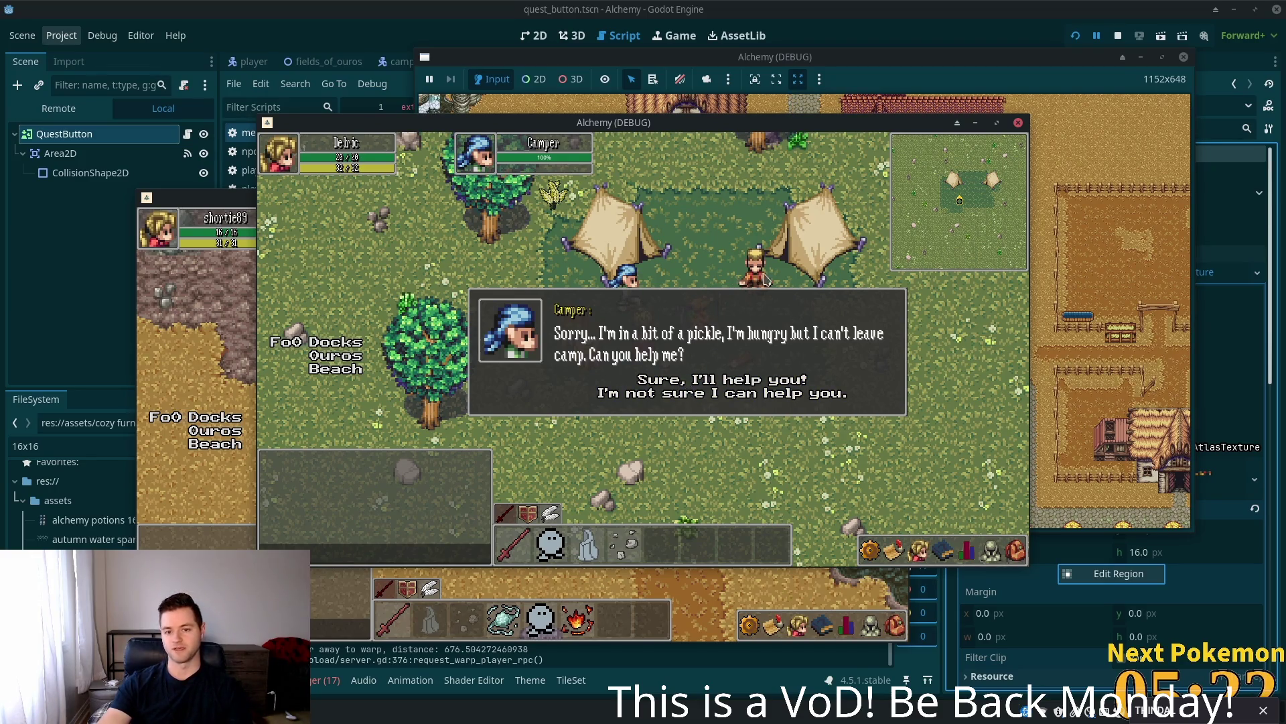
click(709, 384)
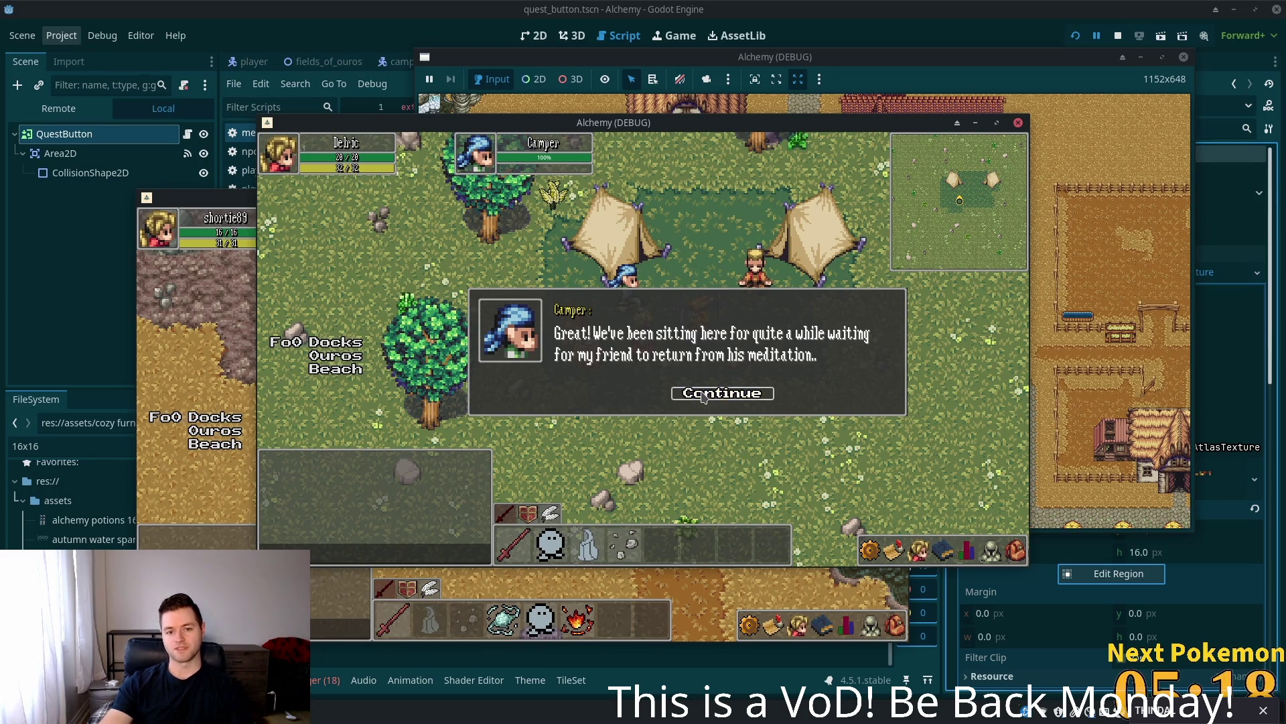
click(703, 397)
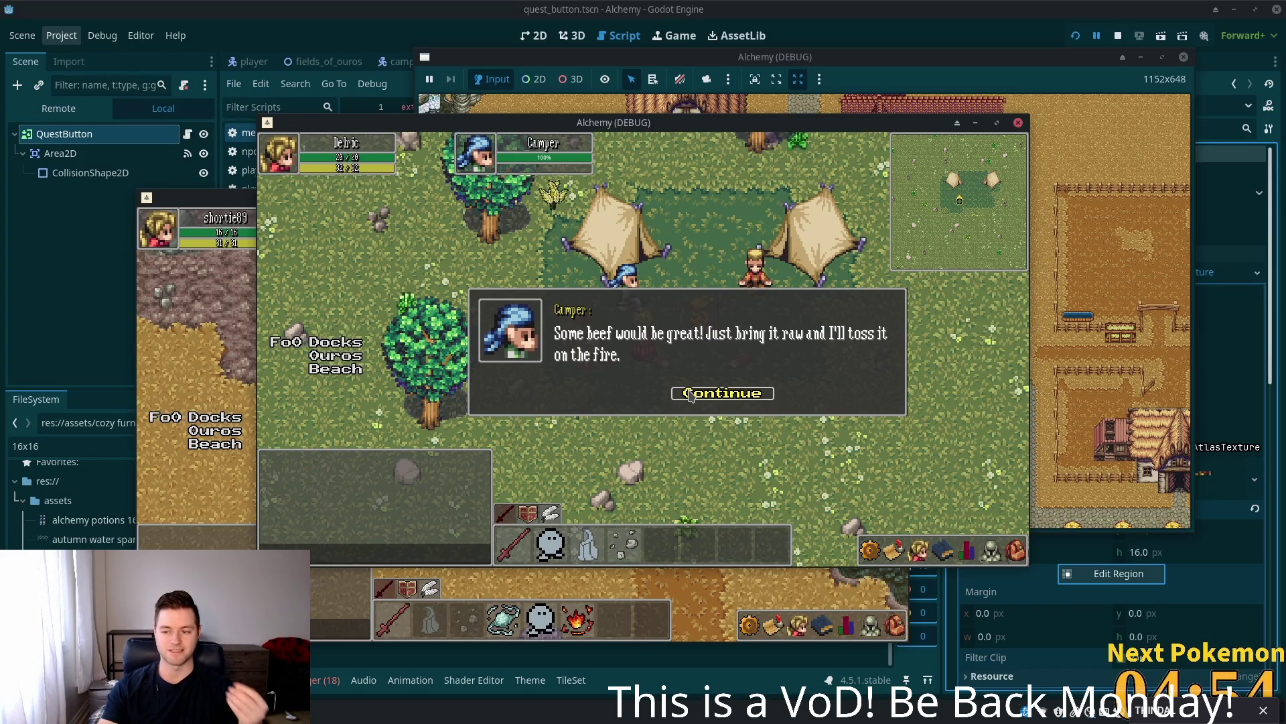
click(690, 394)
- Walk out of the camp across the field and attack the deer with the sword
key(w)
key(d)
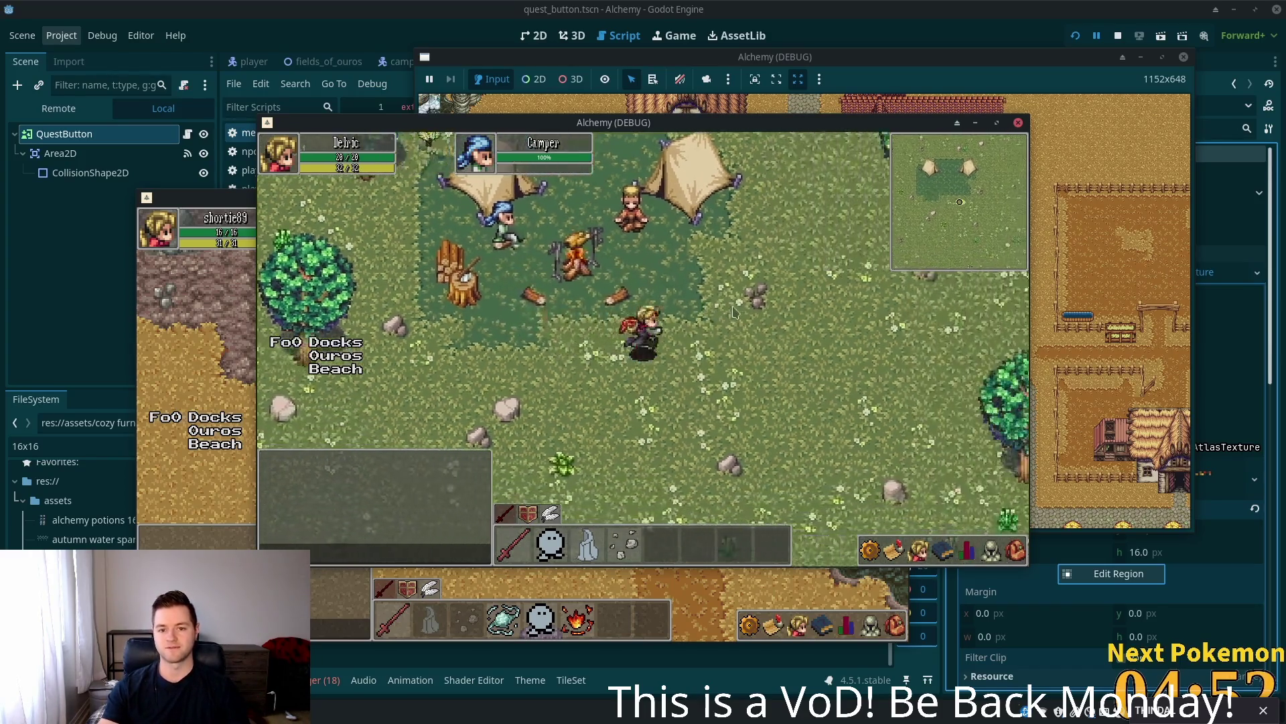
key(s)
key(d)
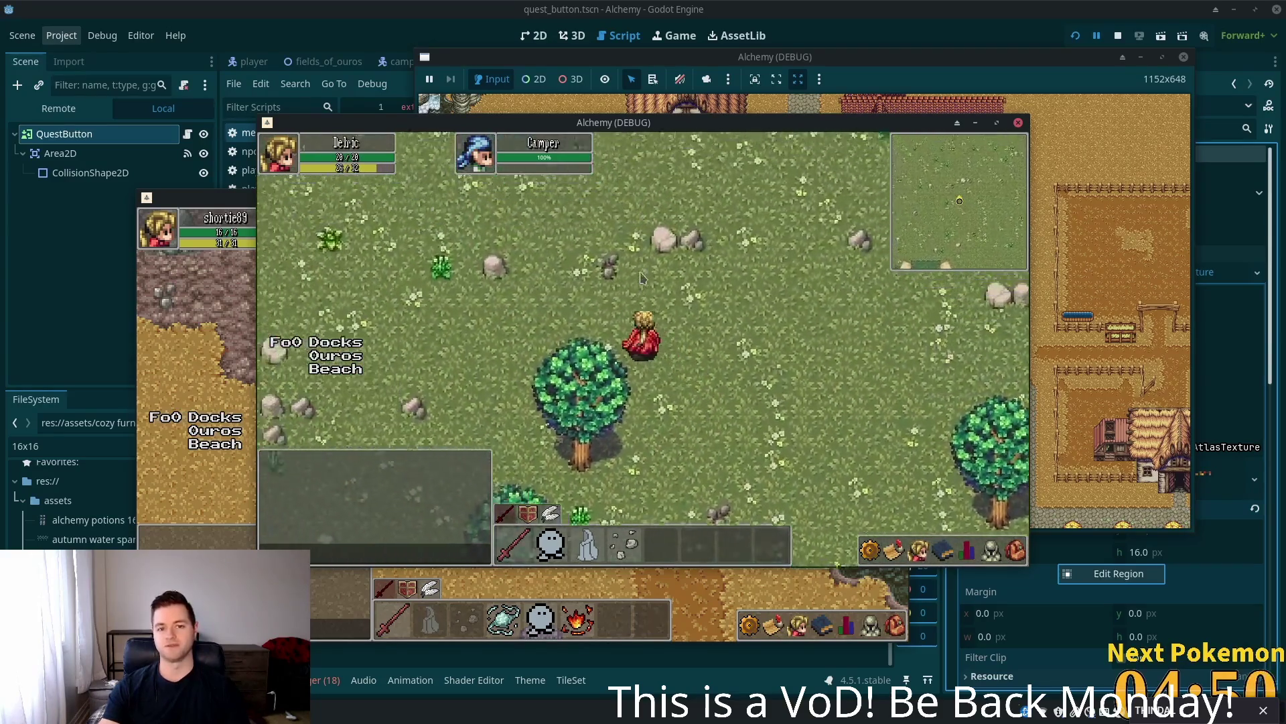
key(d)
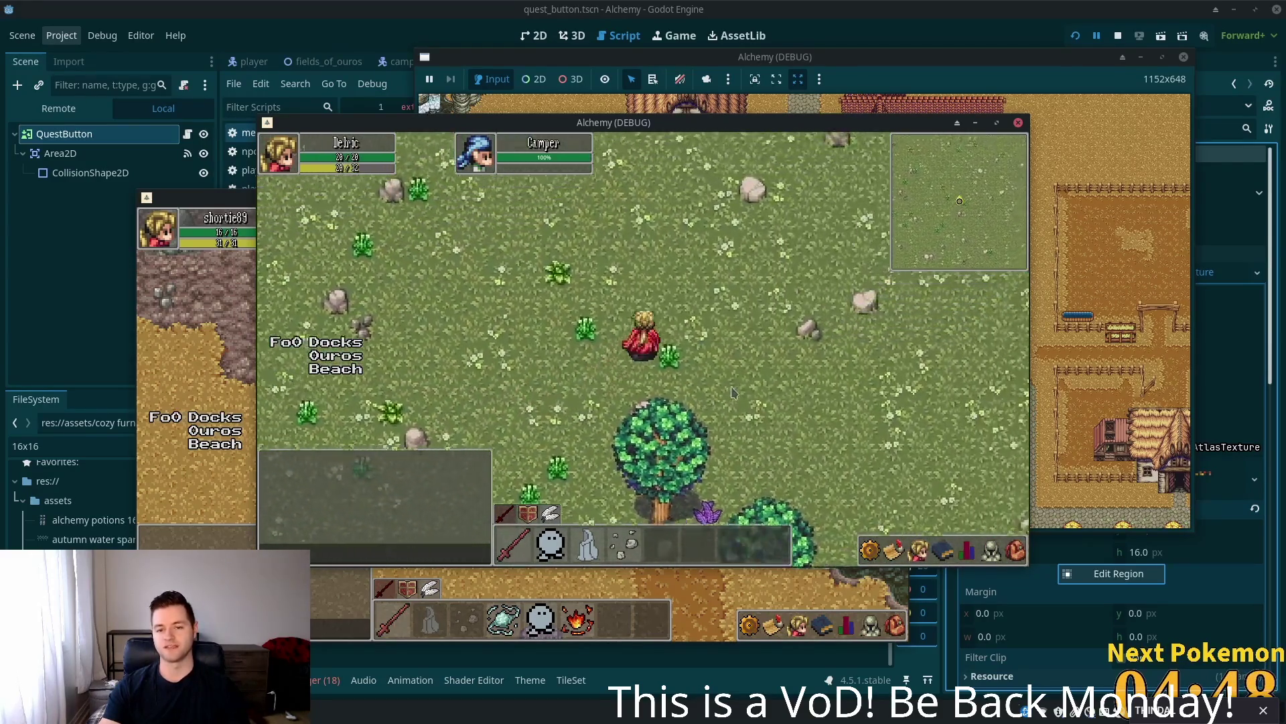
key(s)
key(d)
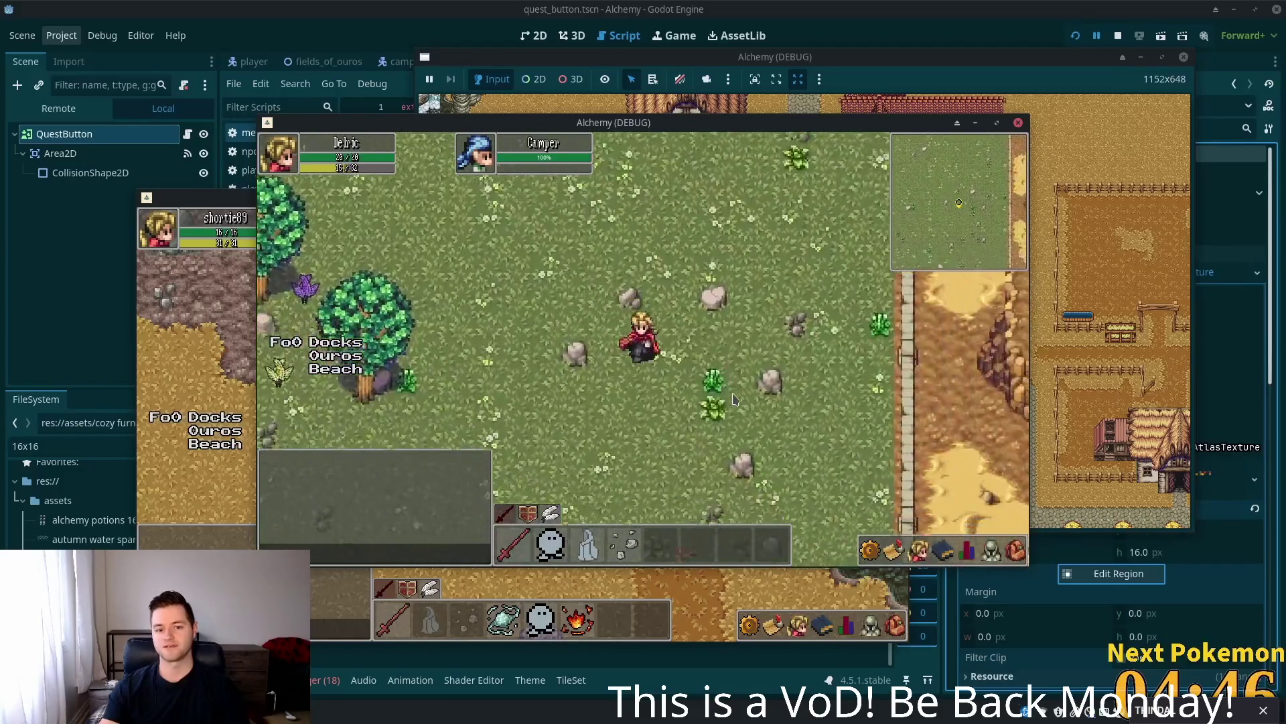
key(s)
key(d)
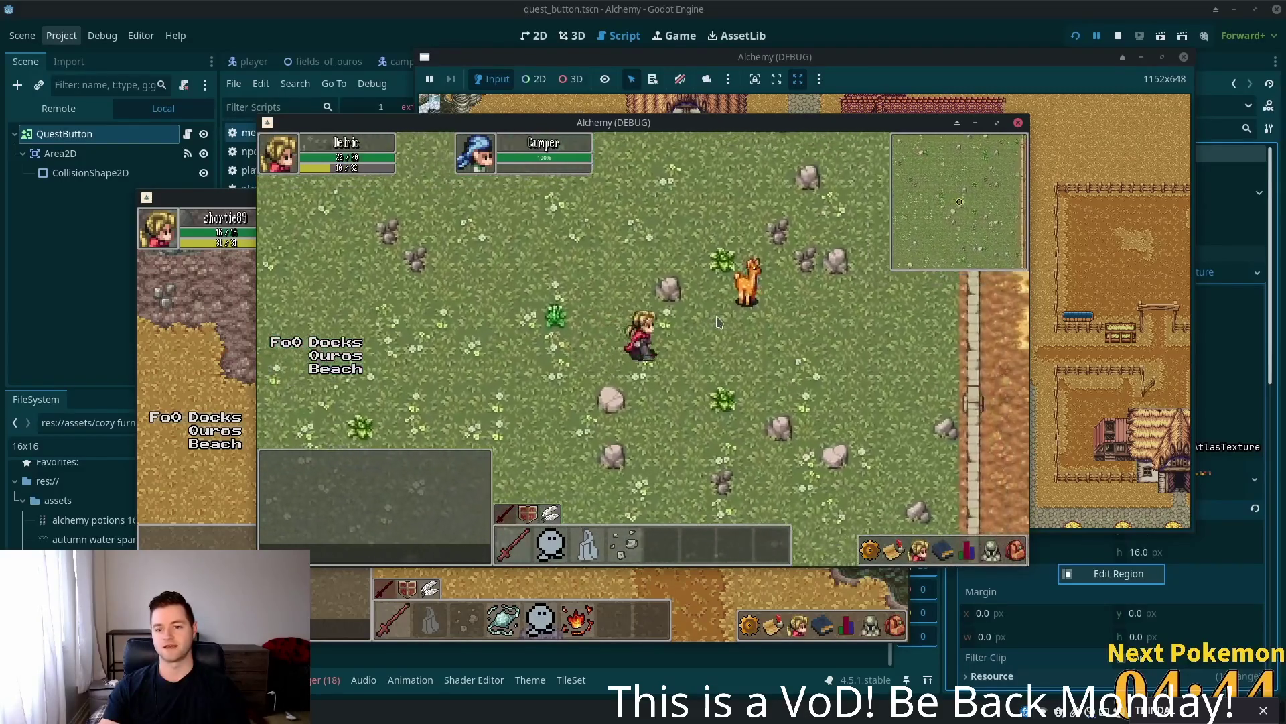
click(676, 330)
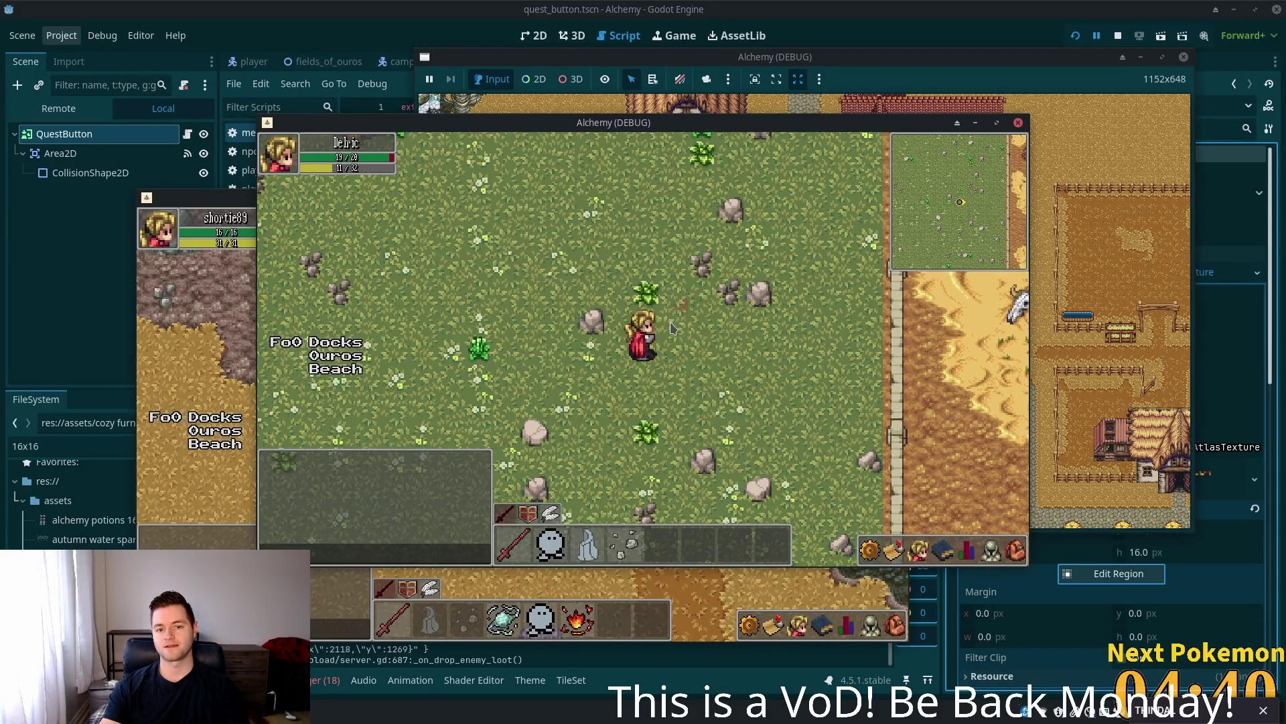
- Check the inventory for Raw Beef, walk back into camp and talk to the Camper
key(a)
key(i)
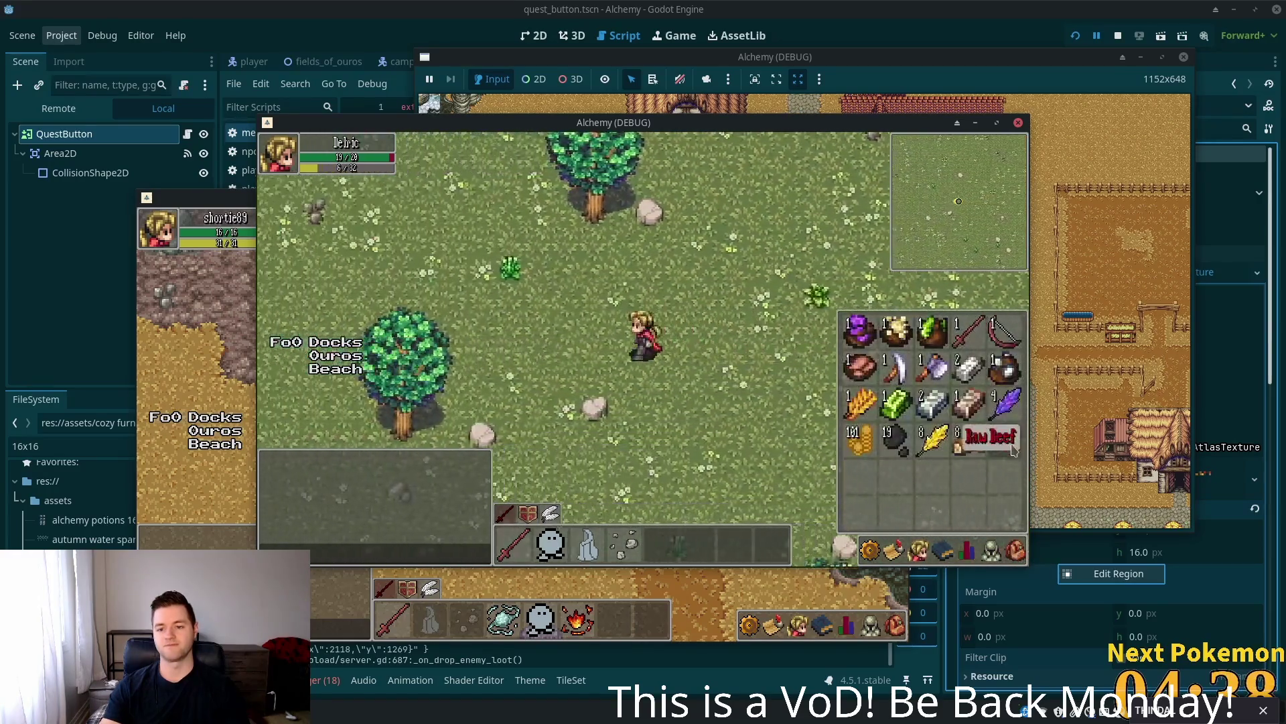
key(s)
key(i)
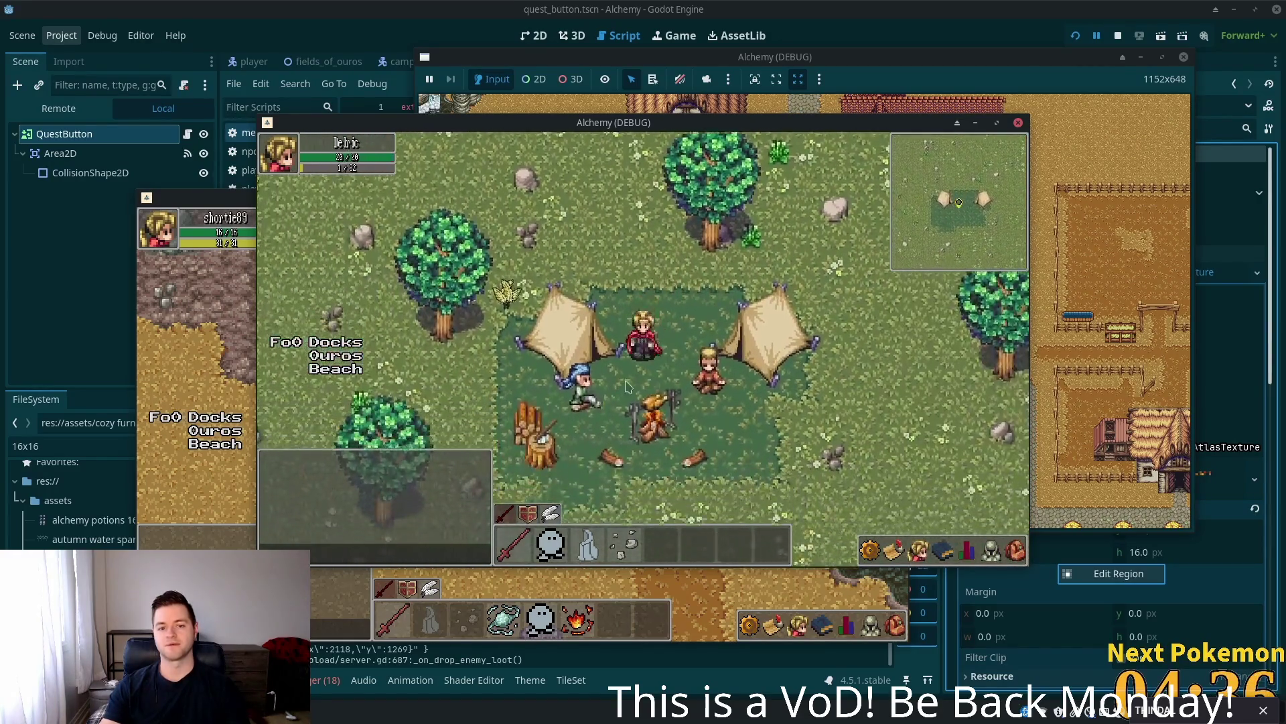
click(623, 382)
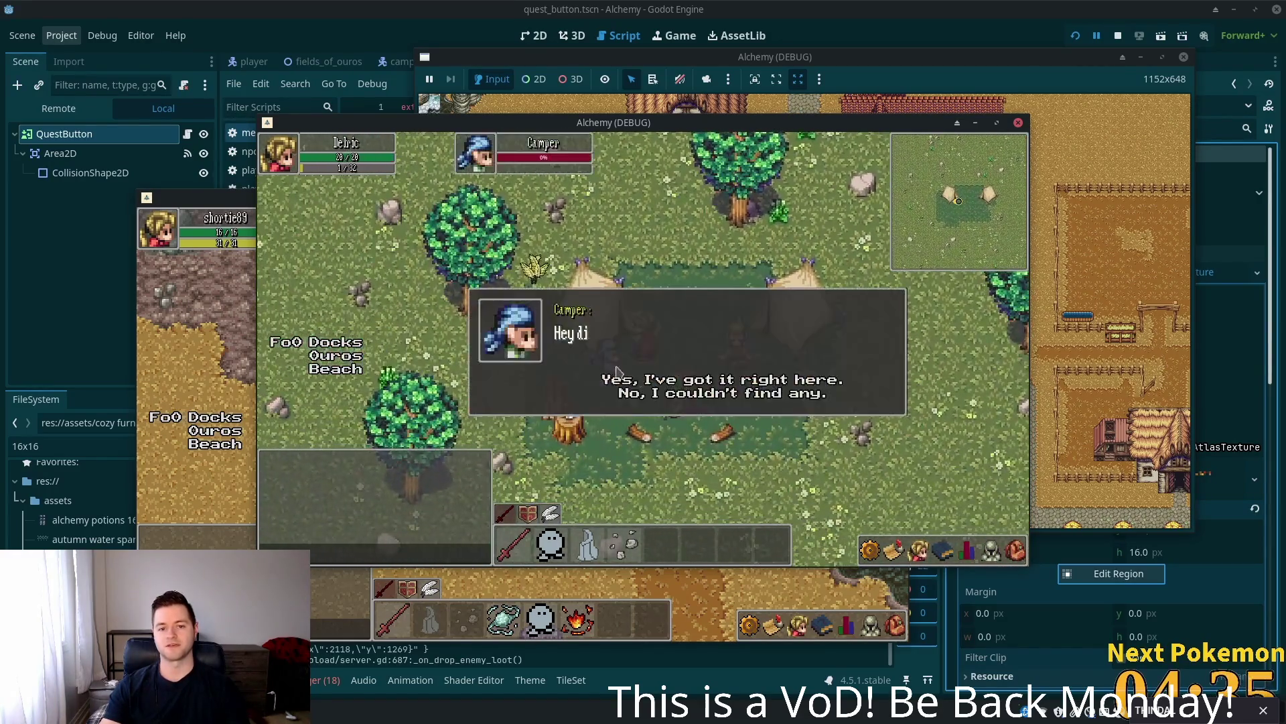
- Hand the beef to the Camper, dismiss Quest Completed, and see The Hungry Camper completed
click(656, 383)
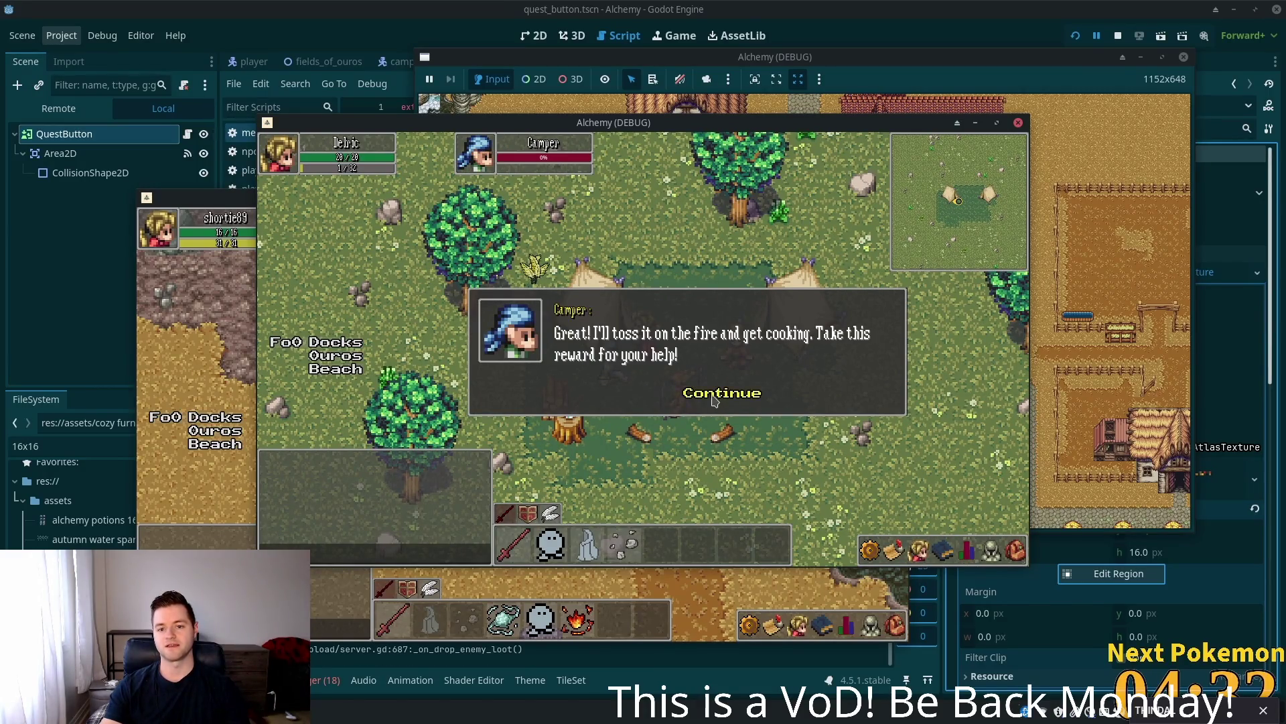
key(q)
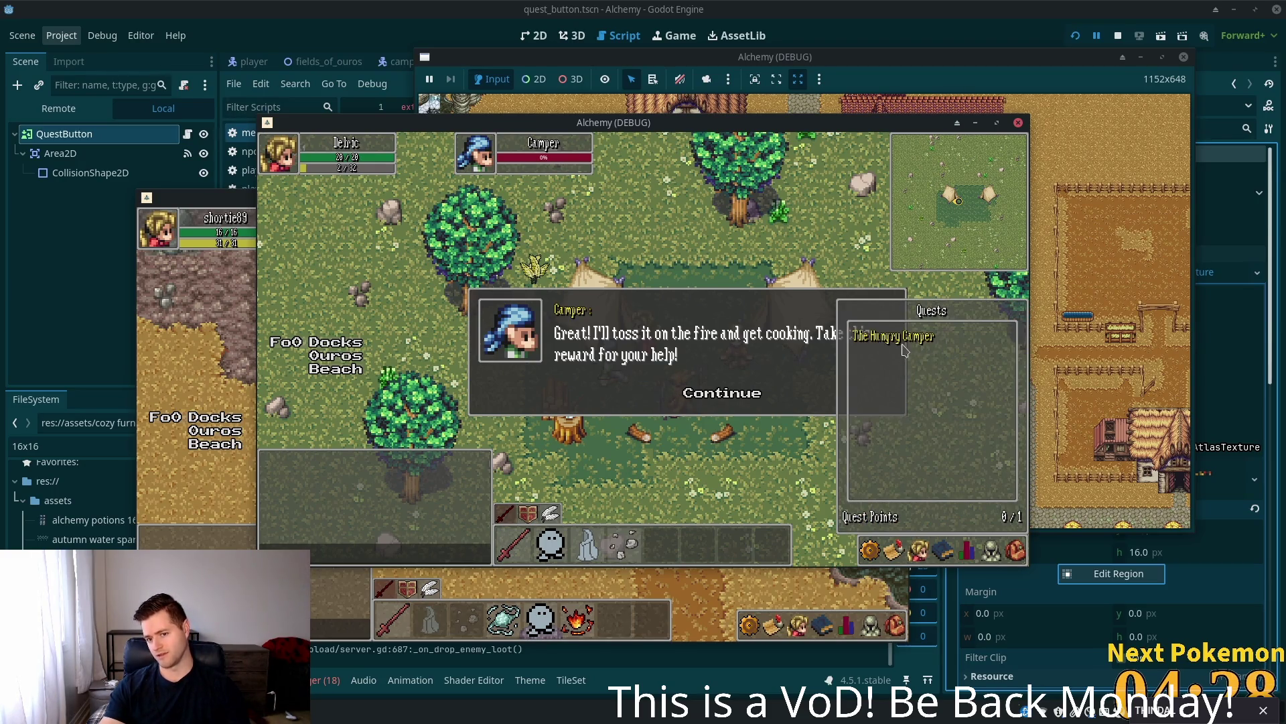
click(702, 395)
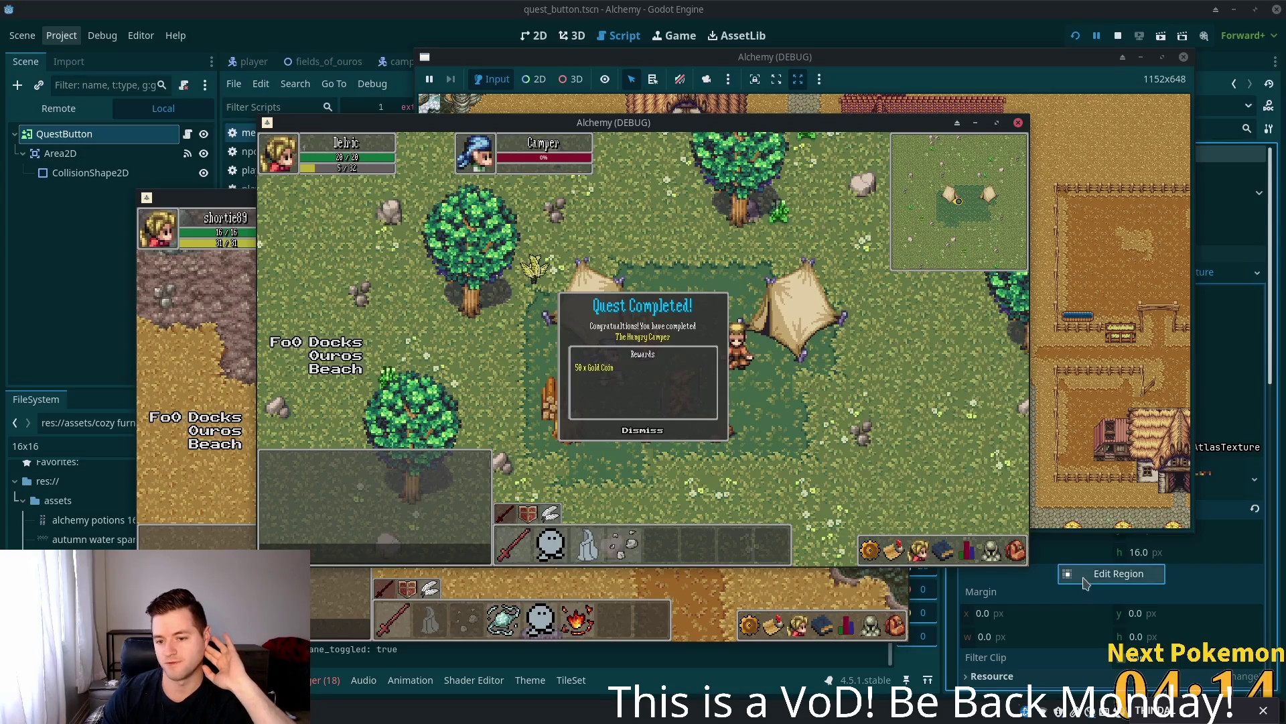
click(1014, 552)
click(1016, 554)
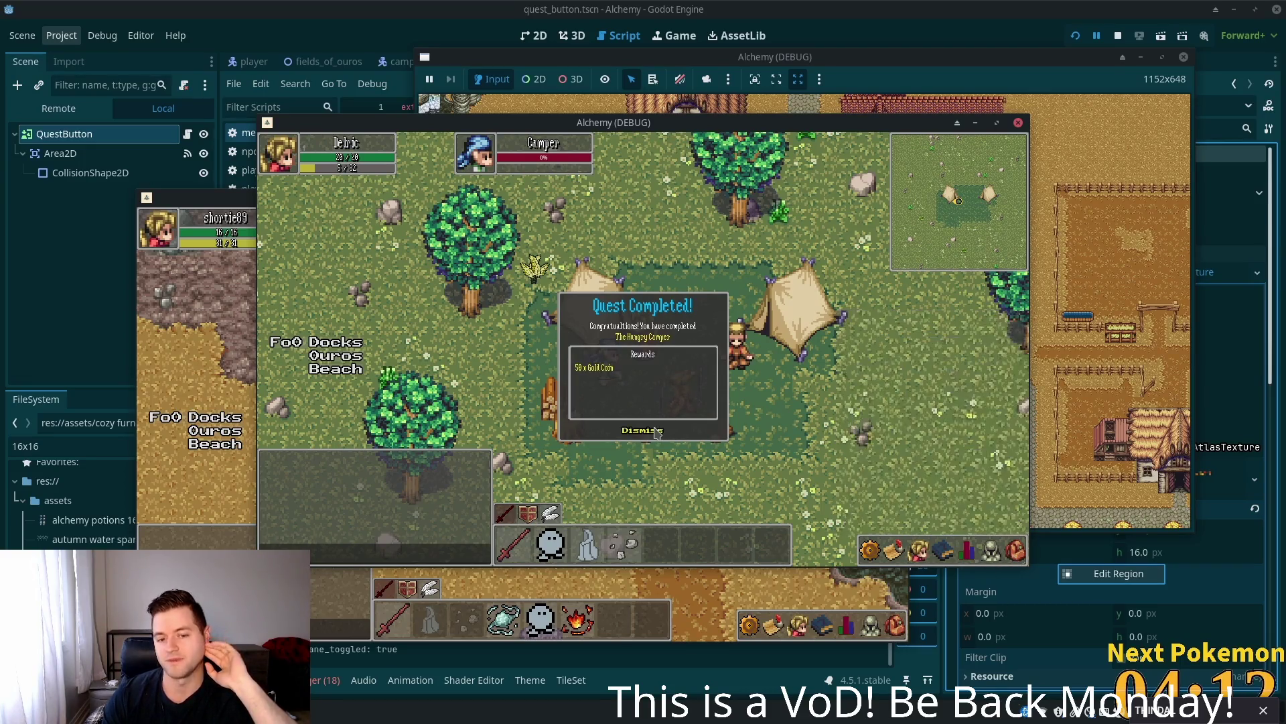
click(654, 434)
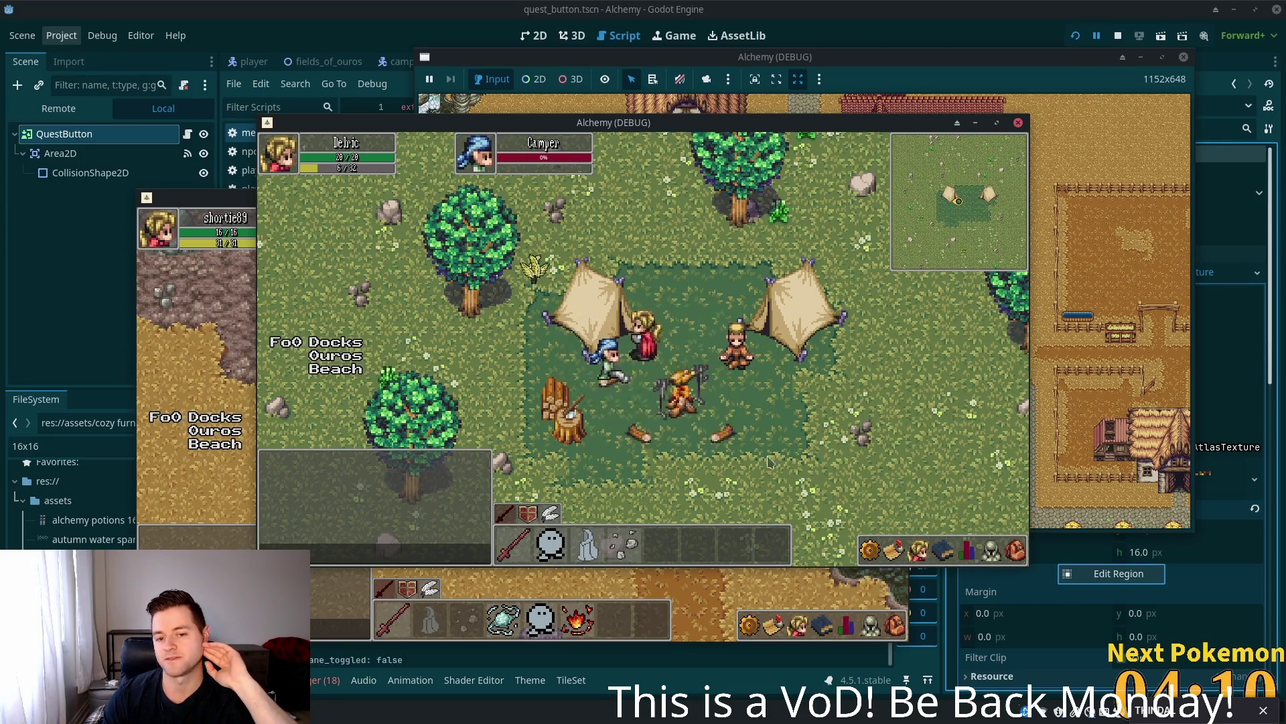
click(897, 546)
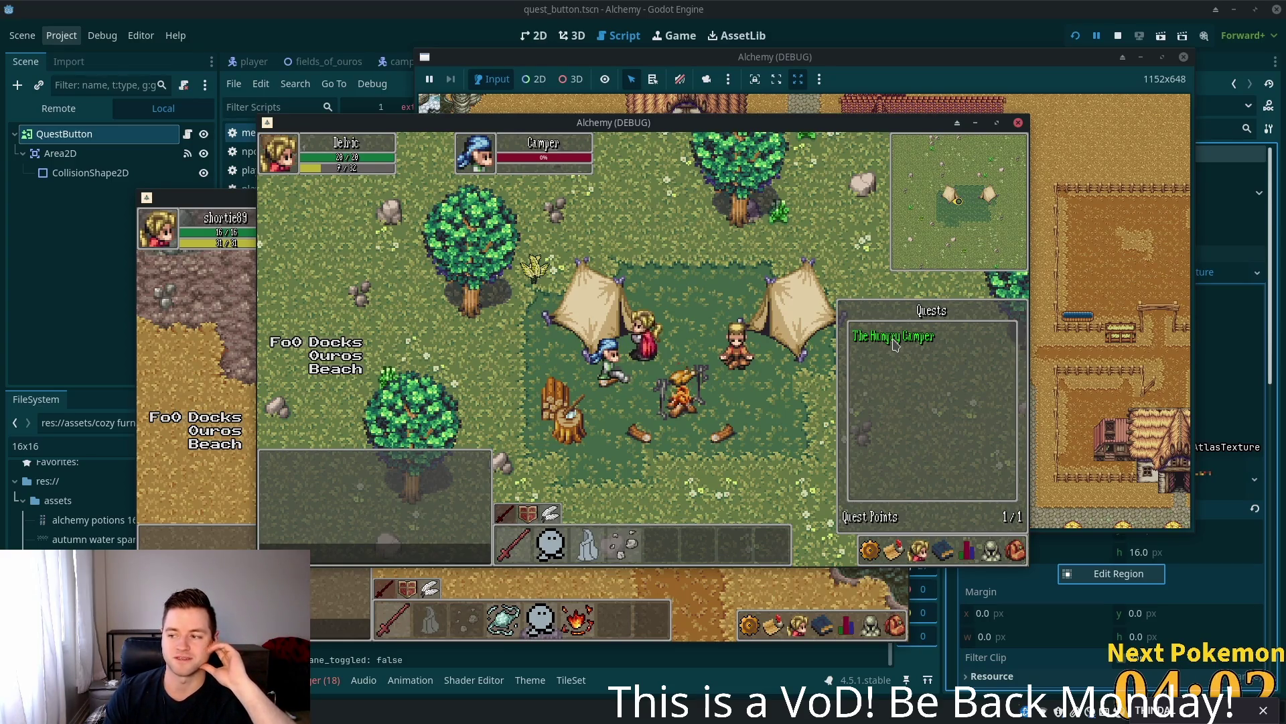
- Close the quest list with Escape, leaving the player beside the Camper
key(Escape)
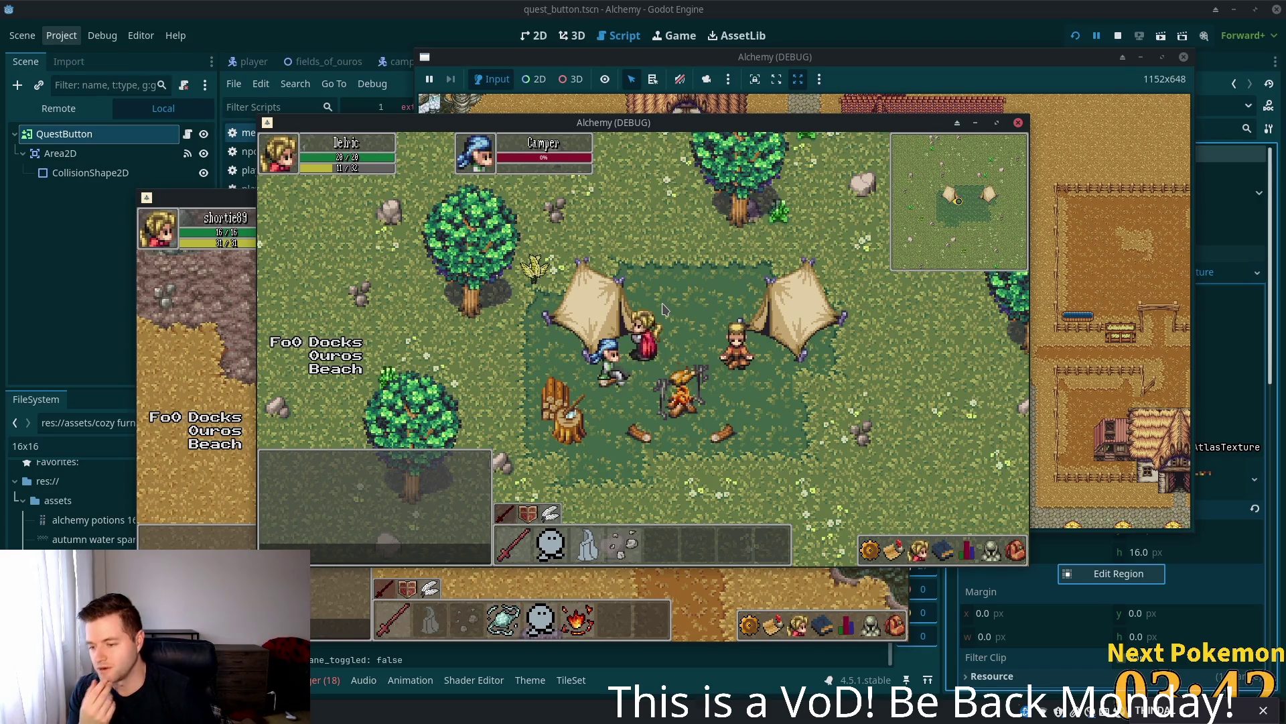
- Walk the player out of the camp, north through the grass and along the road into Ouros
key(d)
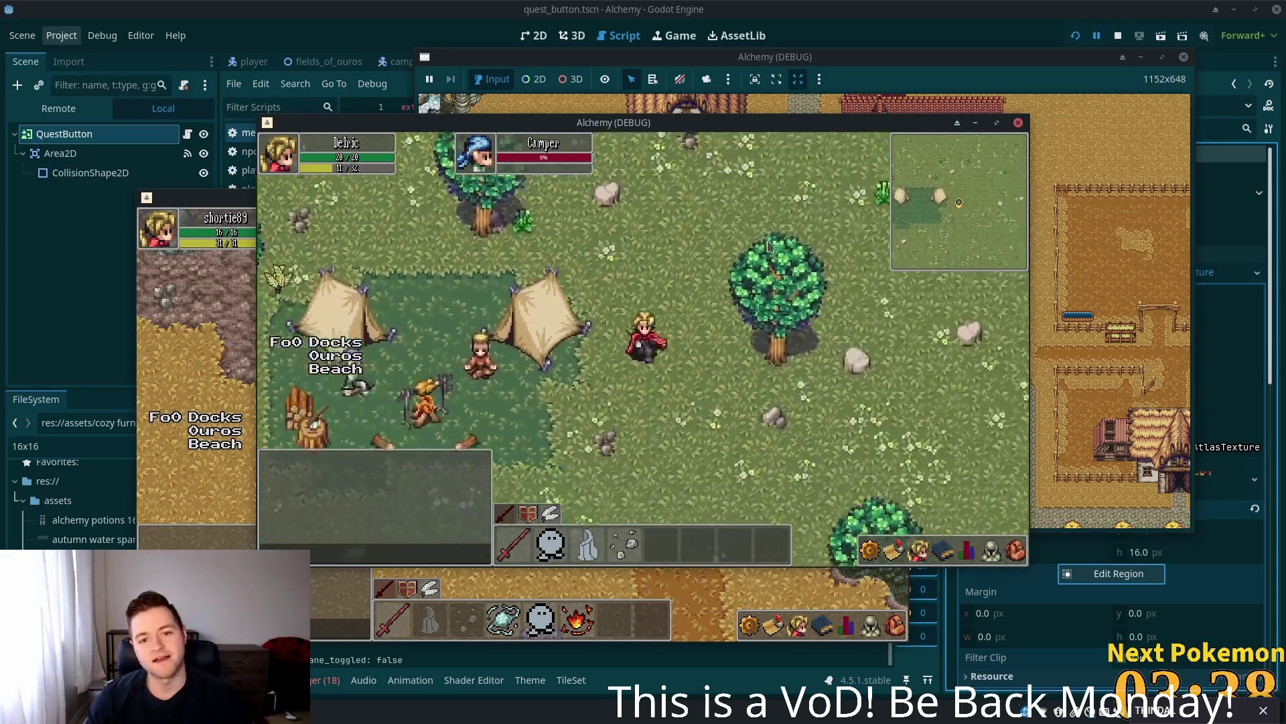
key(s)
key(w)
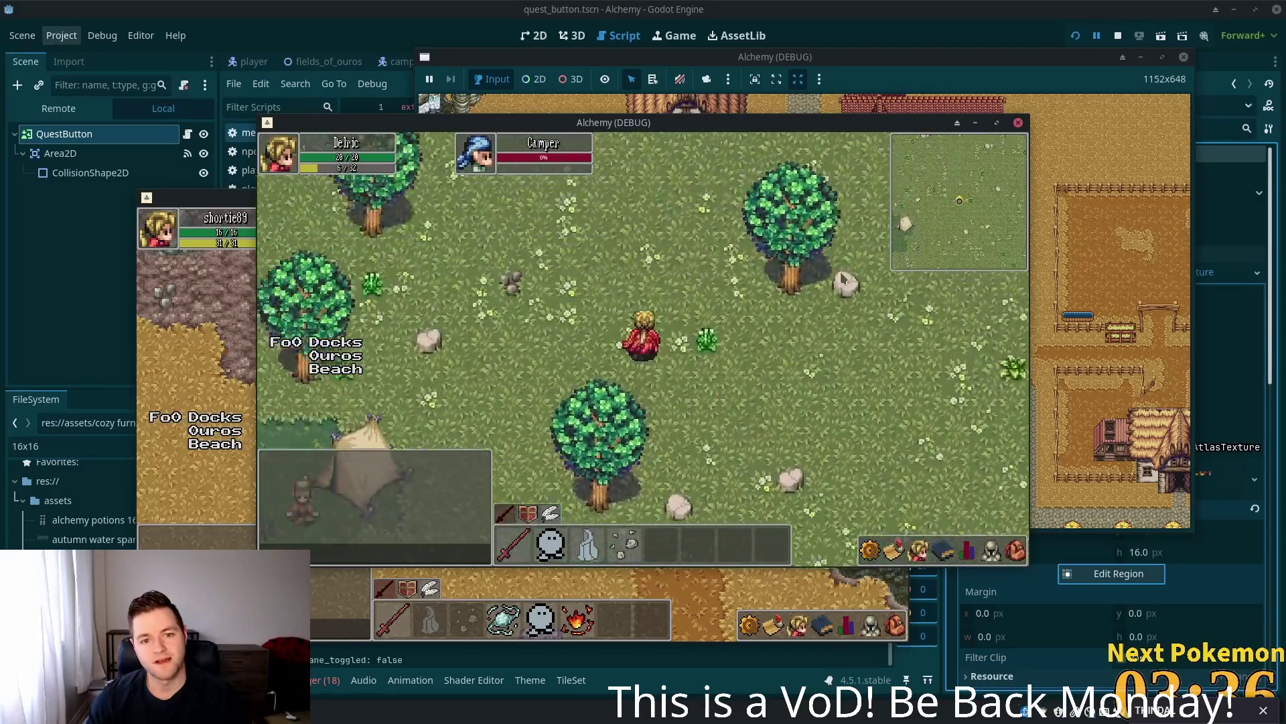
key(w)
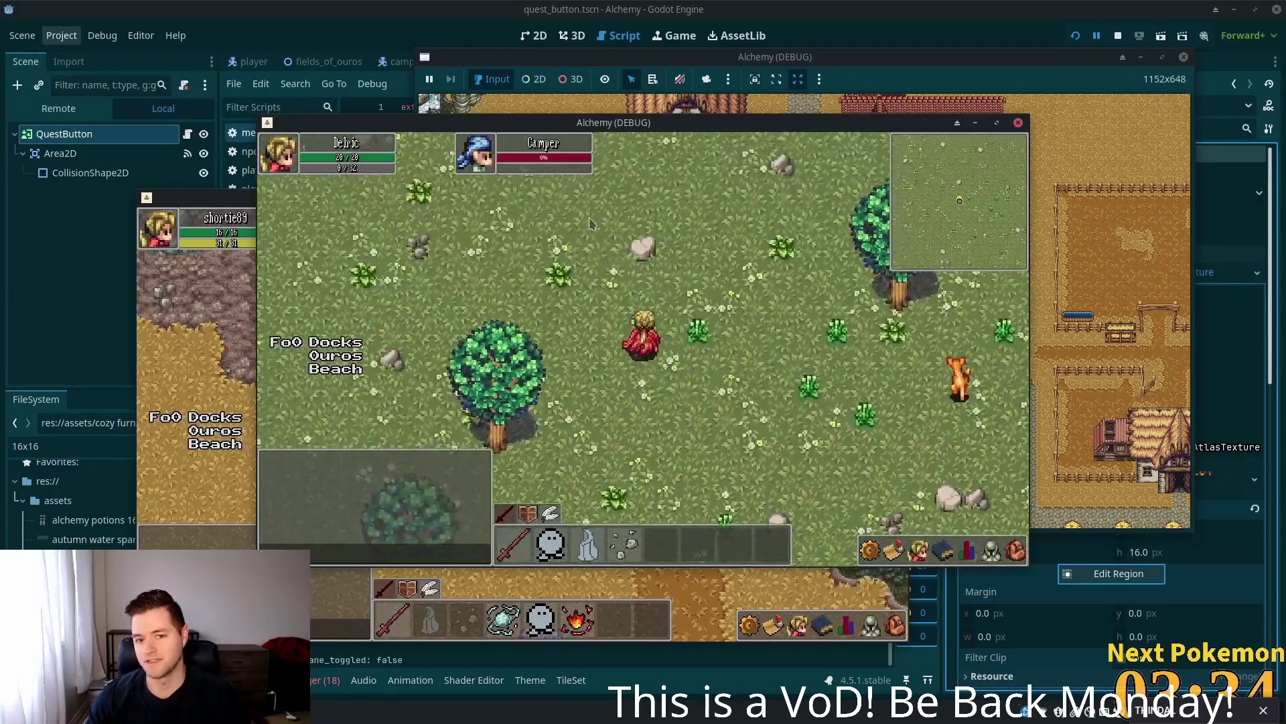
key(w)
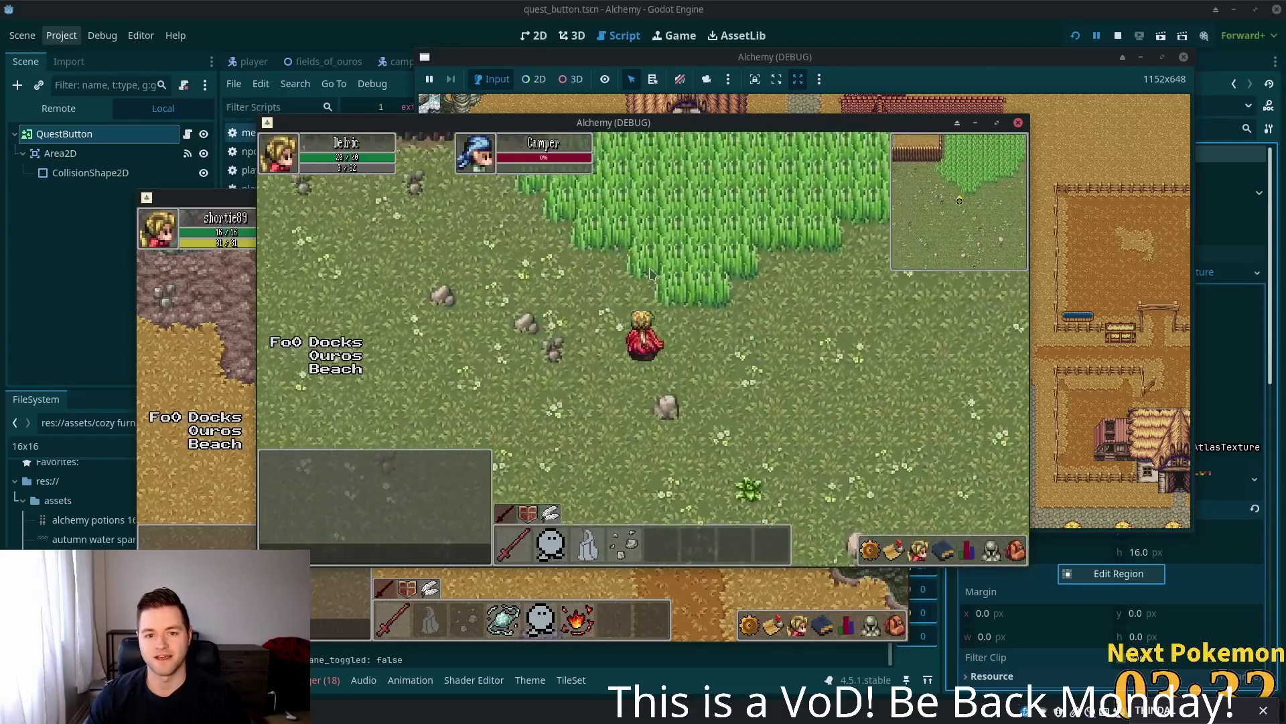
key(w)
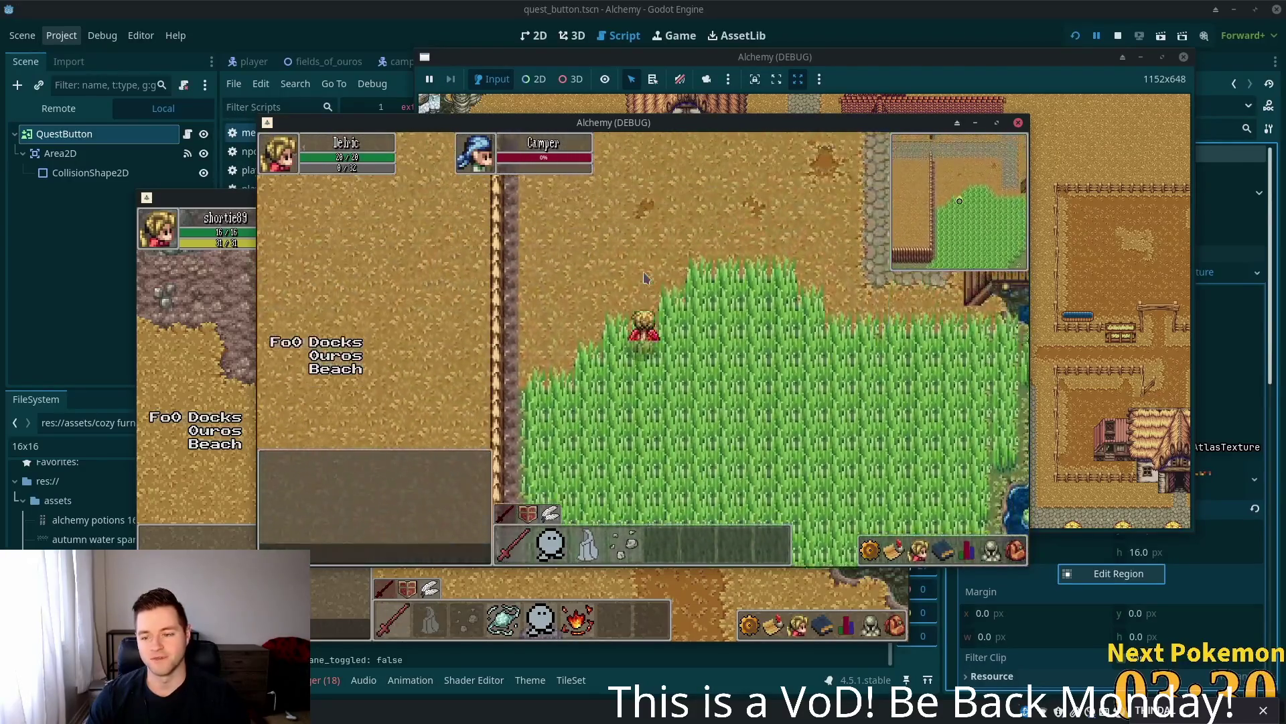
key(w)
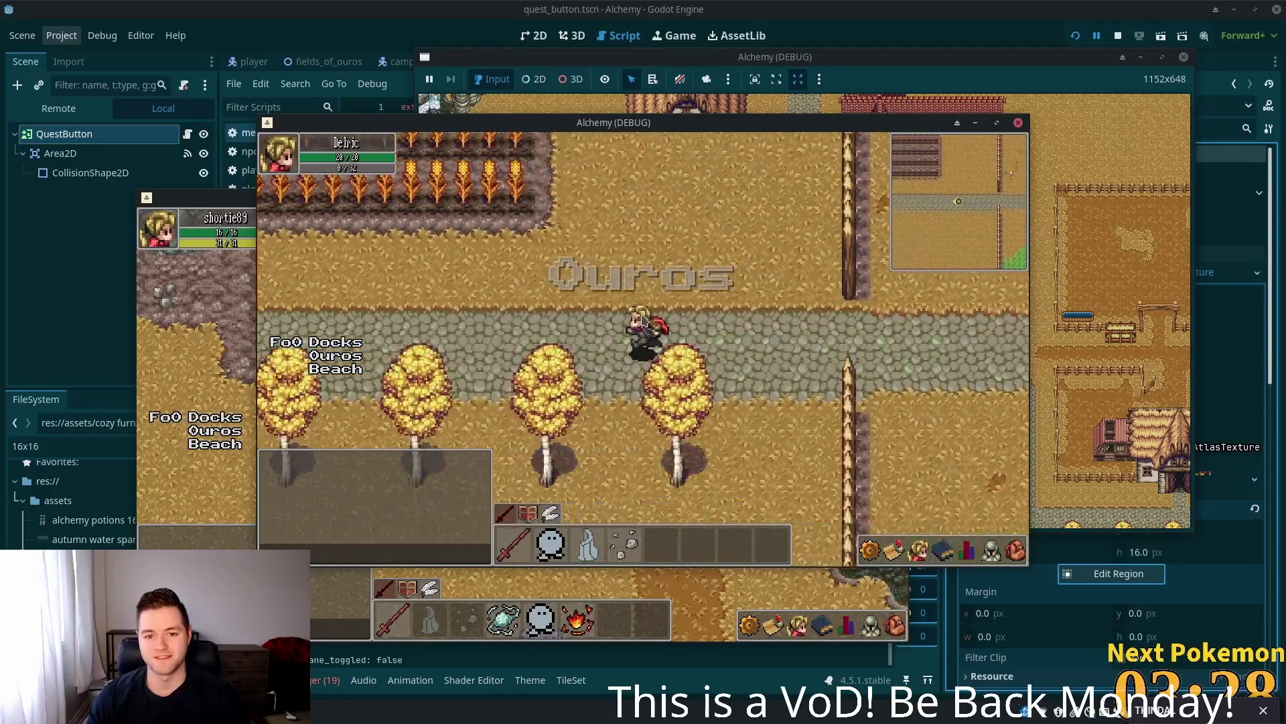
key(a)
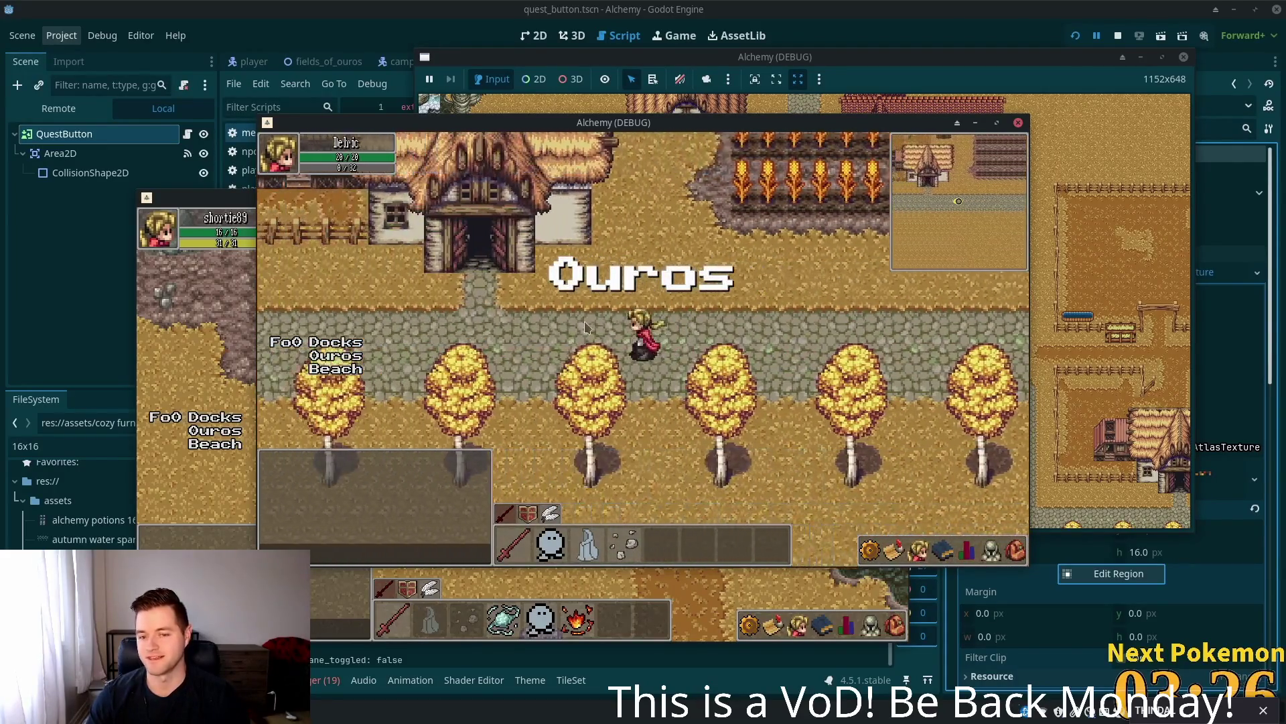
key(a)
key(w)
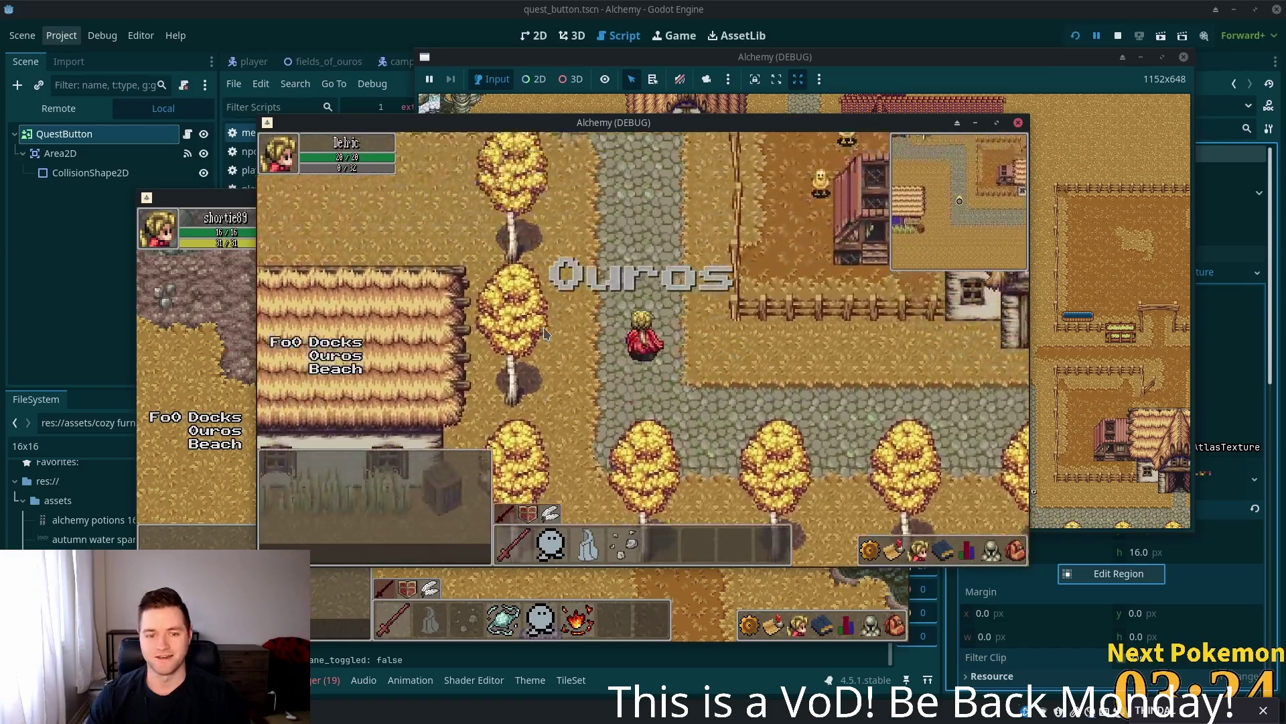
key(w)
key(a)
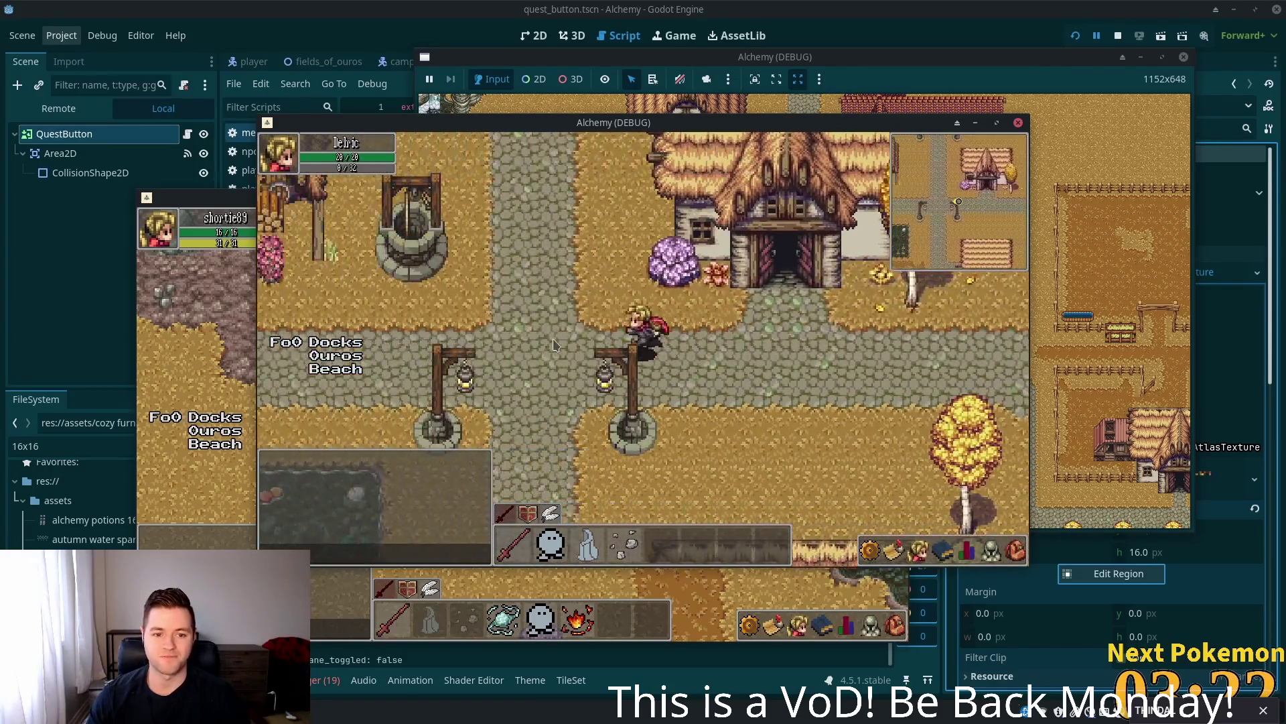
- Walk down through the gate, past the ruins and back through town to the shop
key(s)
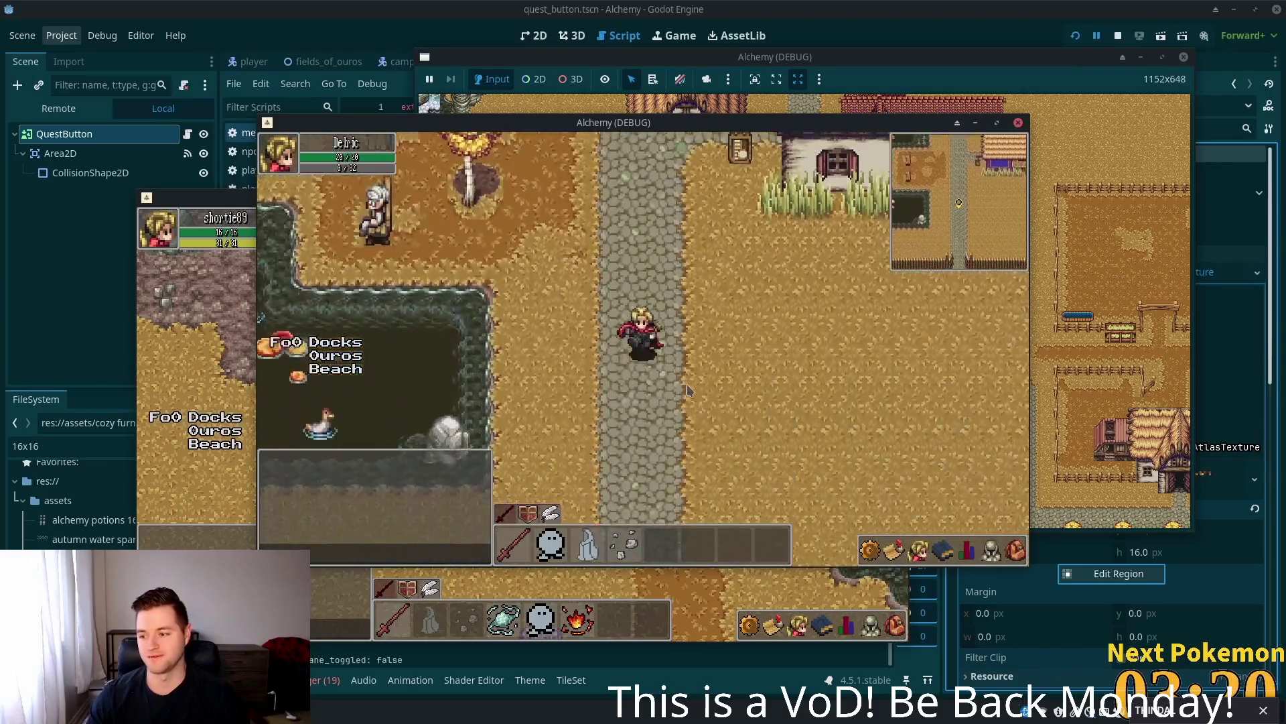
key(s)
key(i)
key(d)
key(i)
key(w)
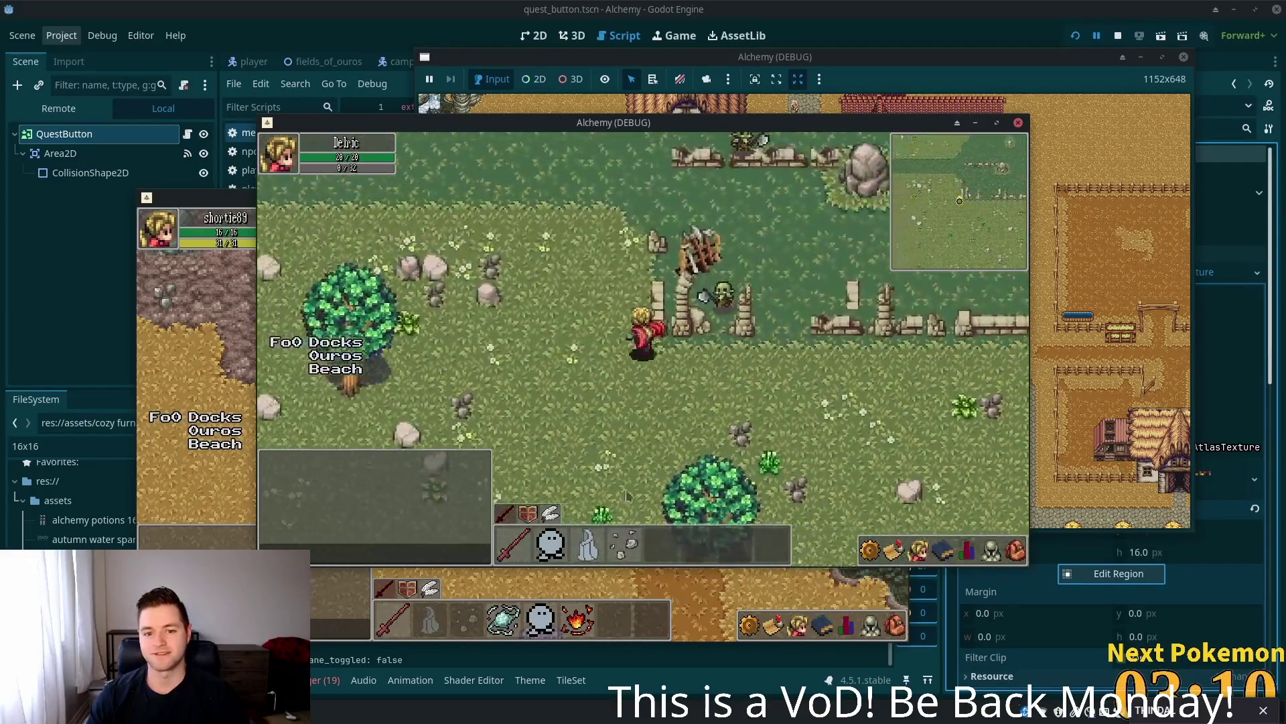
key(w)
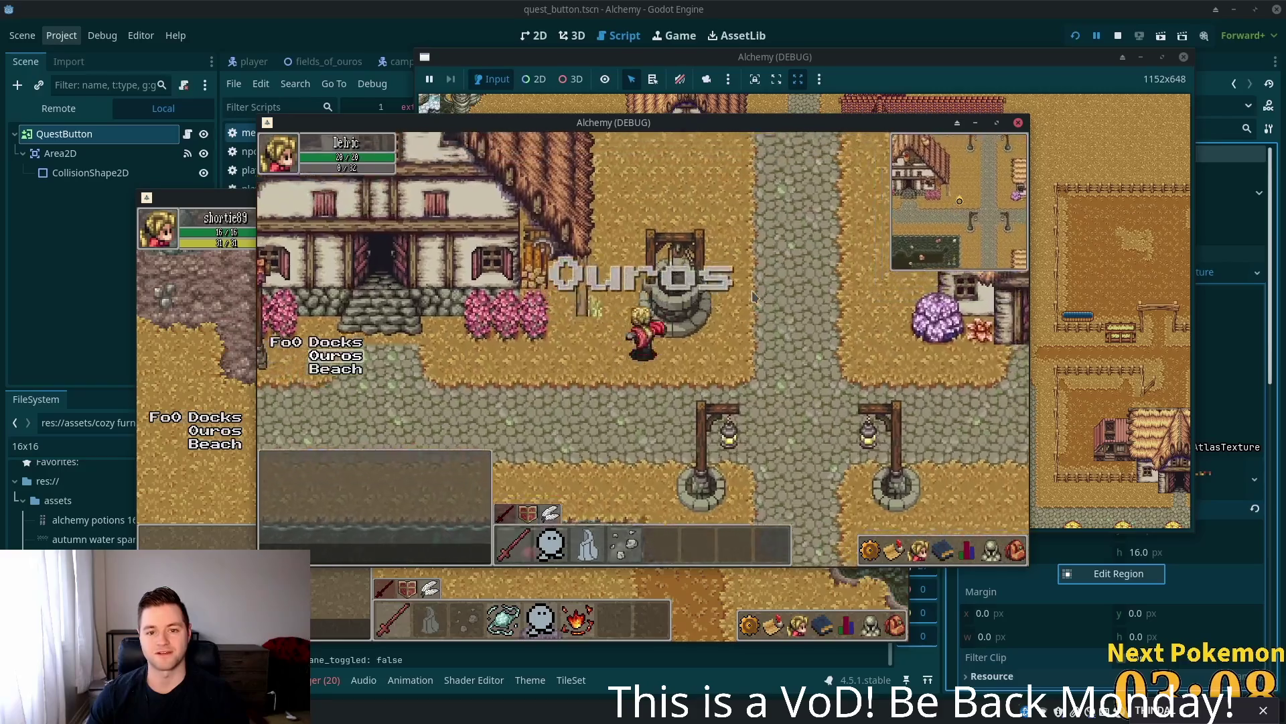
key(d)
key(w)
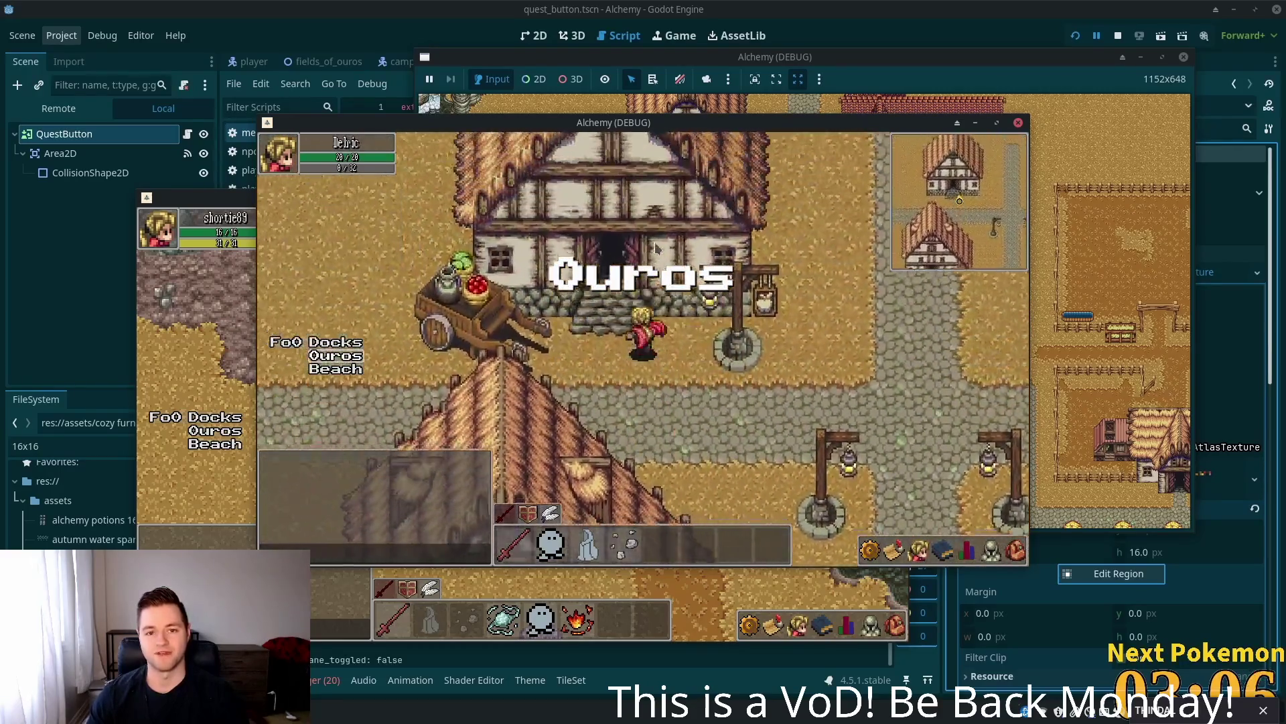
key(w)
- Buy 10 Stone at the Ouros shop, then walk out to the cow pen
key(e)
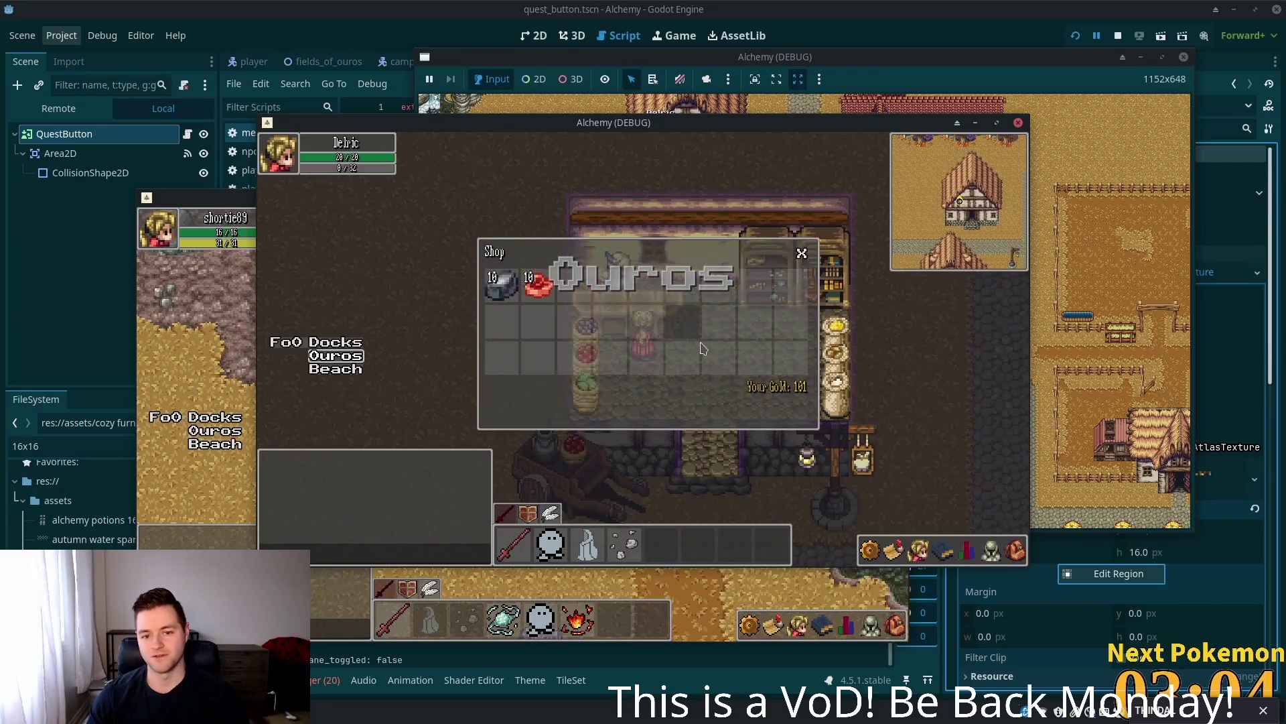
click(501, 284)
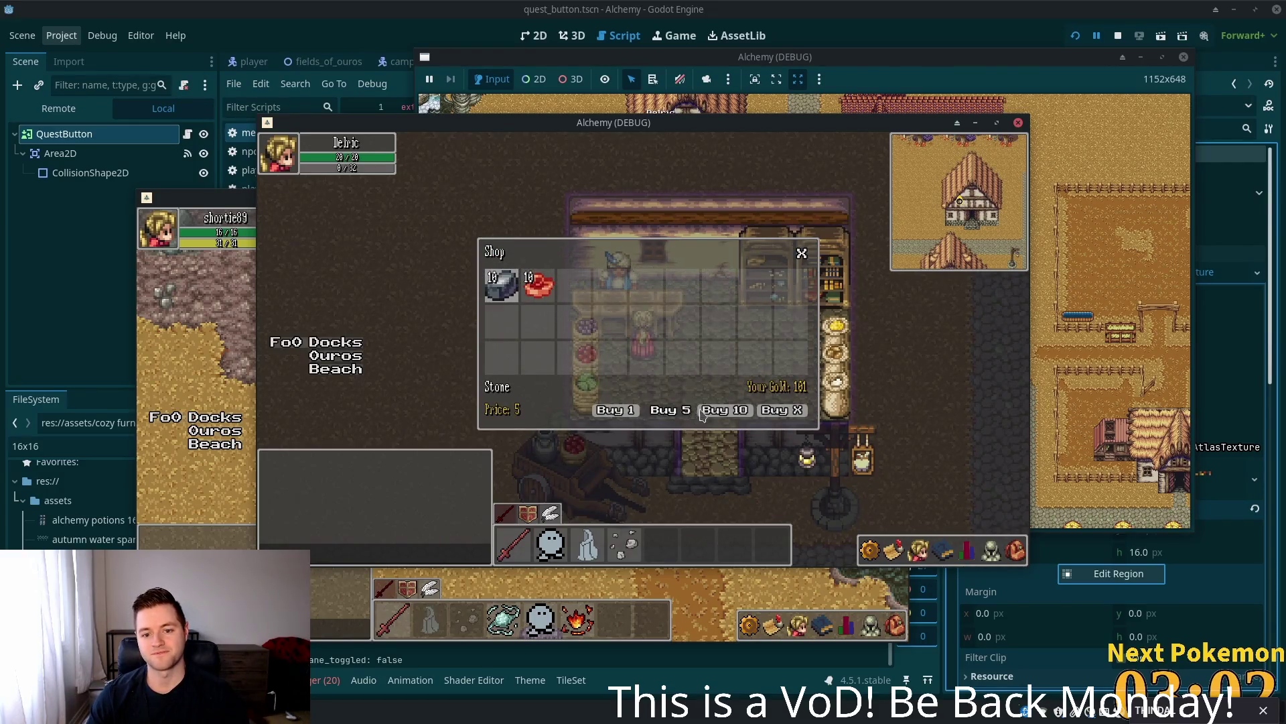
click(804, 253)
key(s)
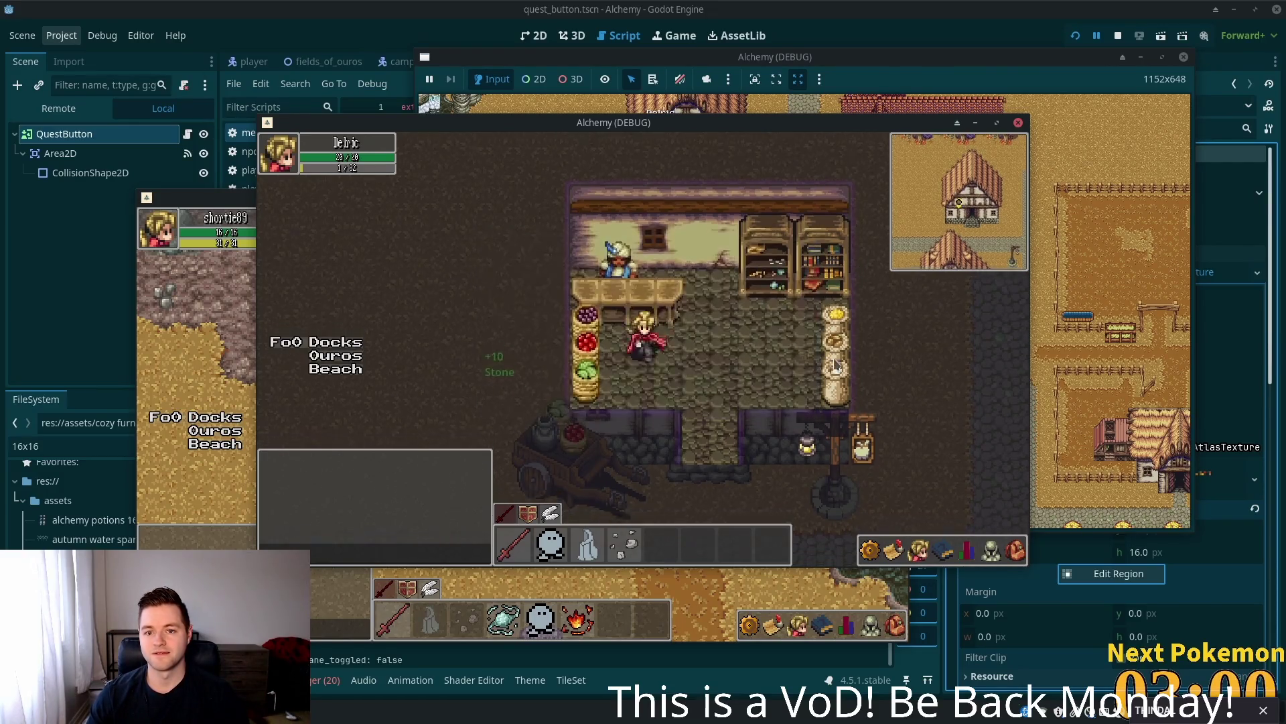
key(d)
key(d)
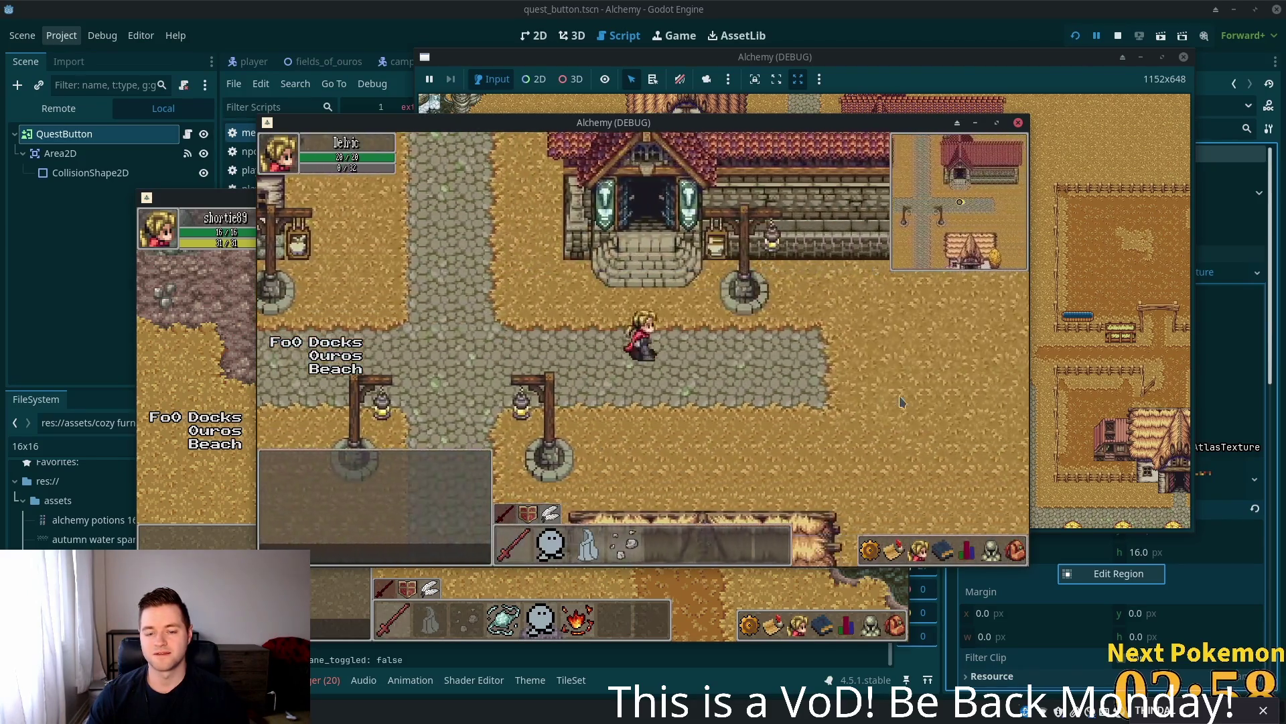
click(739, 328)
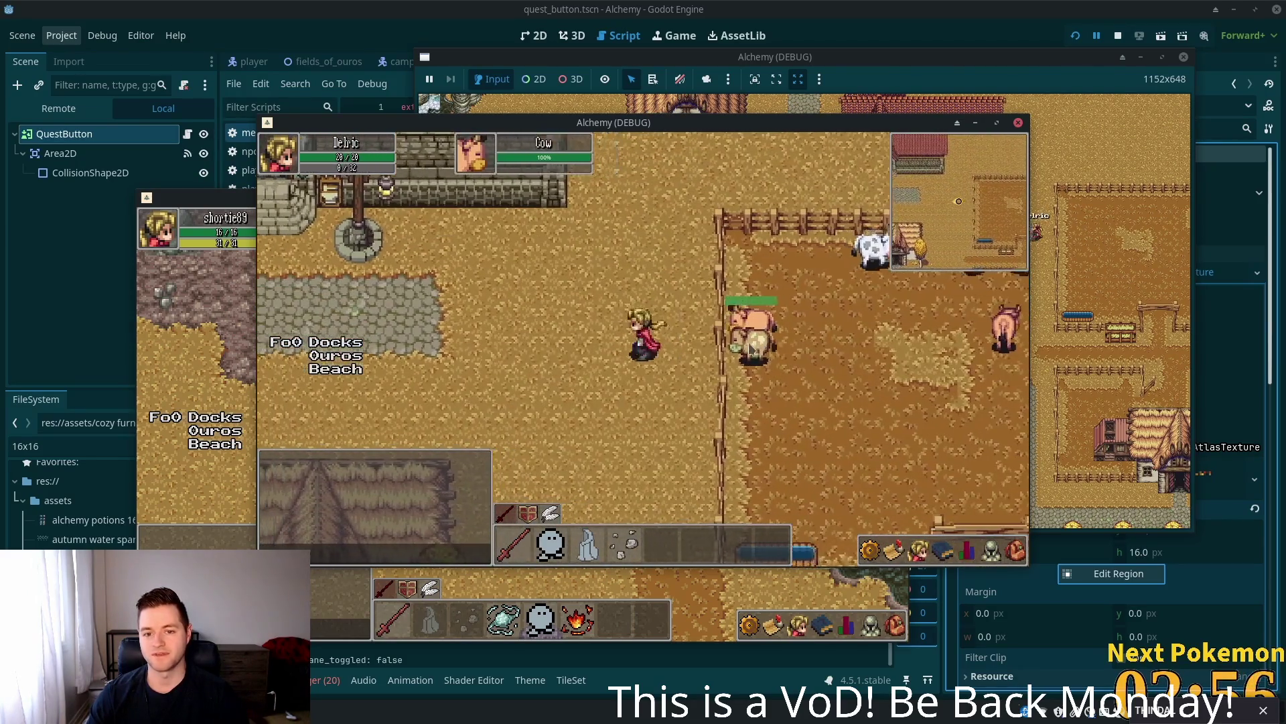
- Walk south past the cow pen, east past the cornfield, and along the cobblestone road
key(a)
key(4)
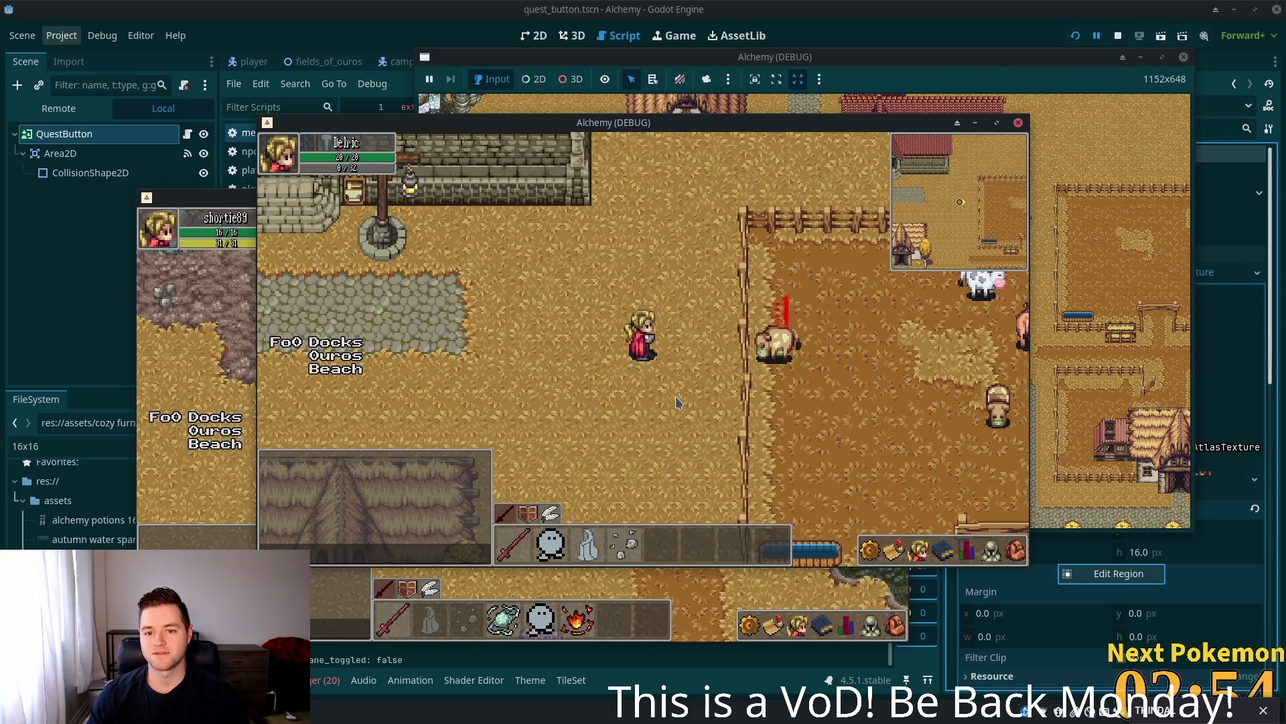
key(s)
key(s)
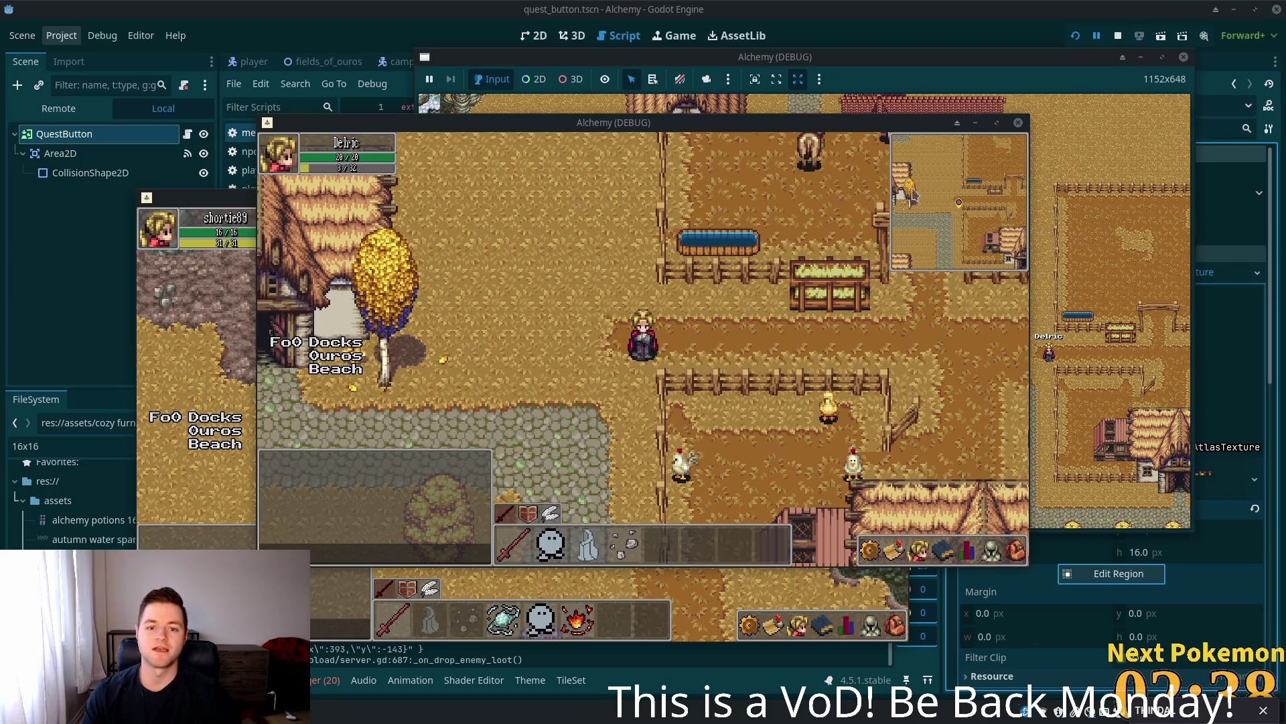
key(d)
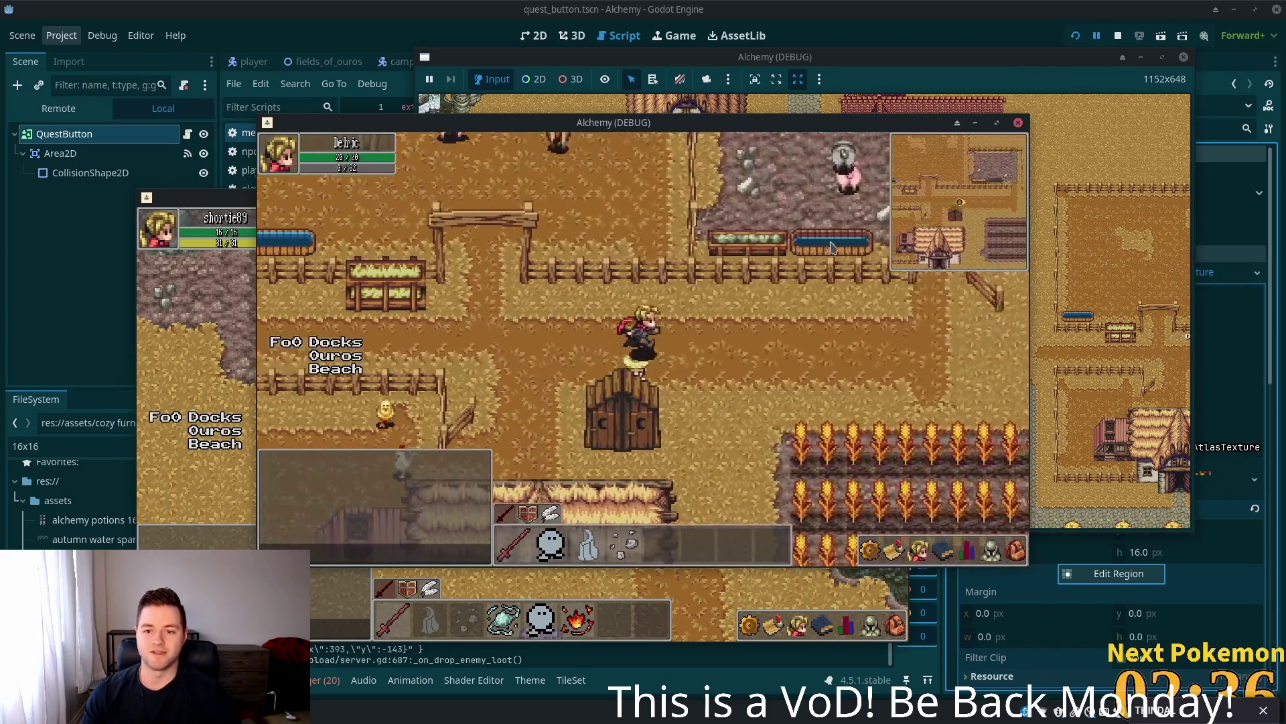
key(d)
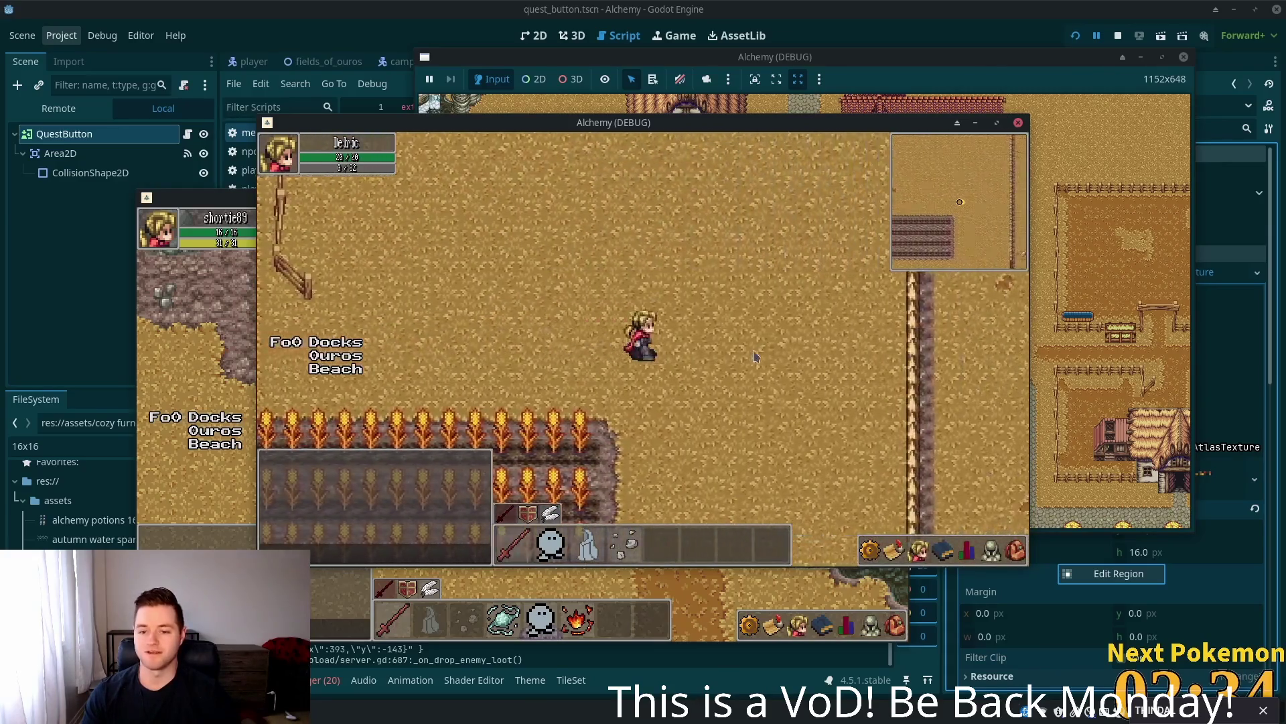
key(s)
key(s)
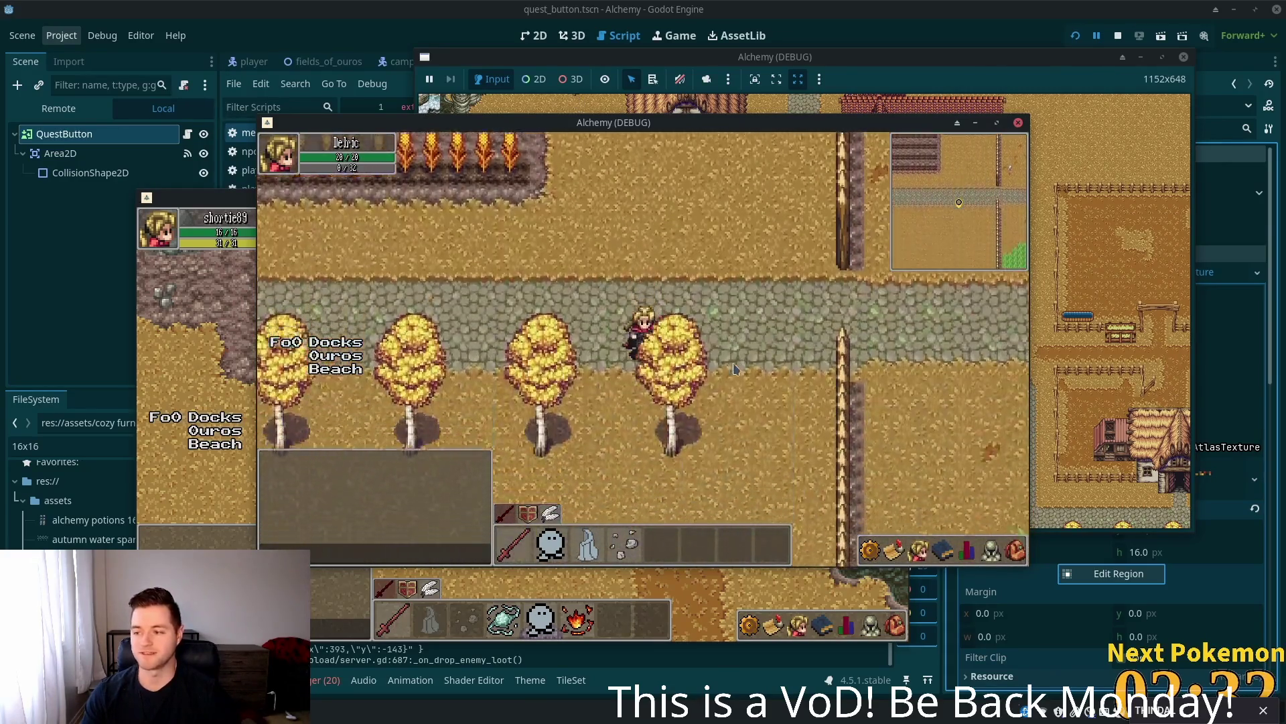
key(w)
key(d)
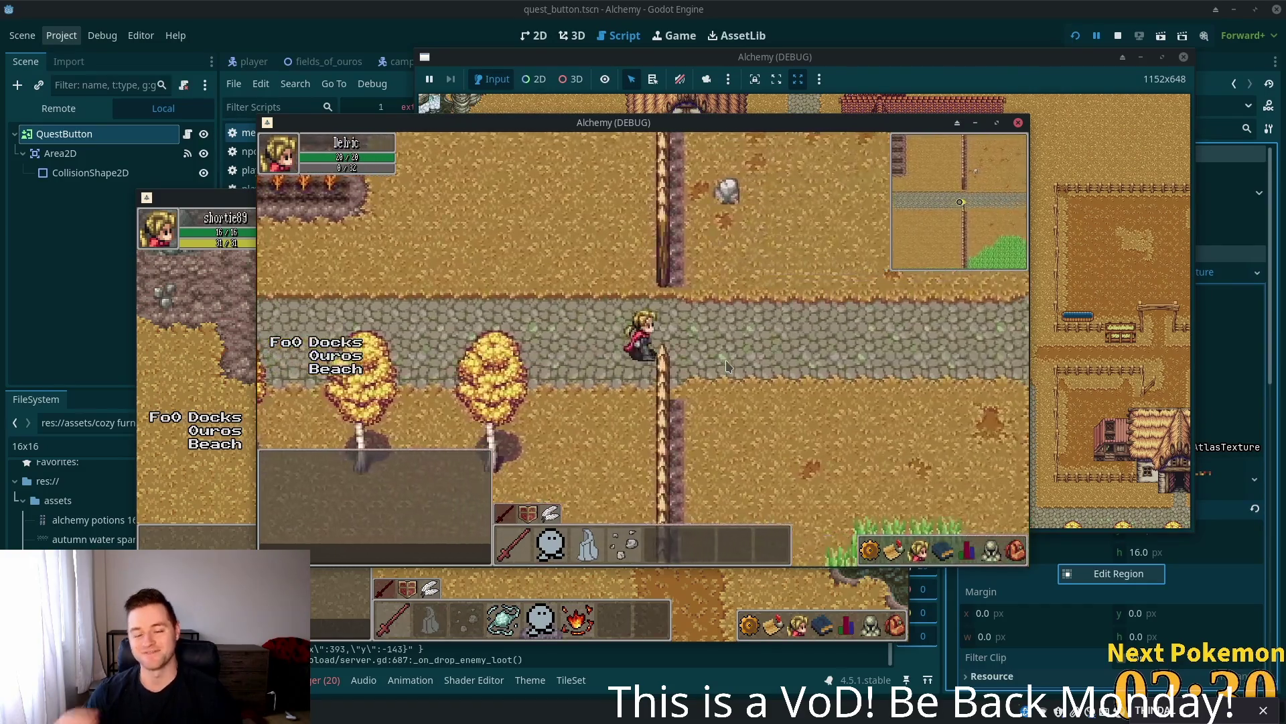
key(d)
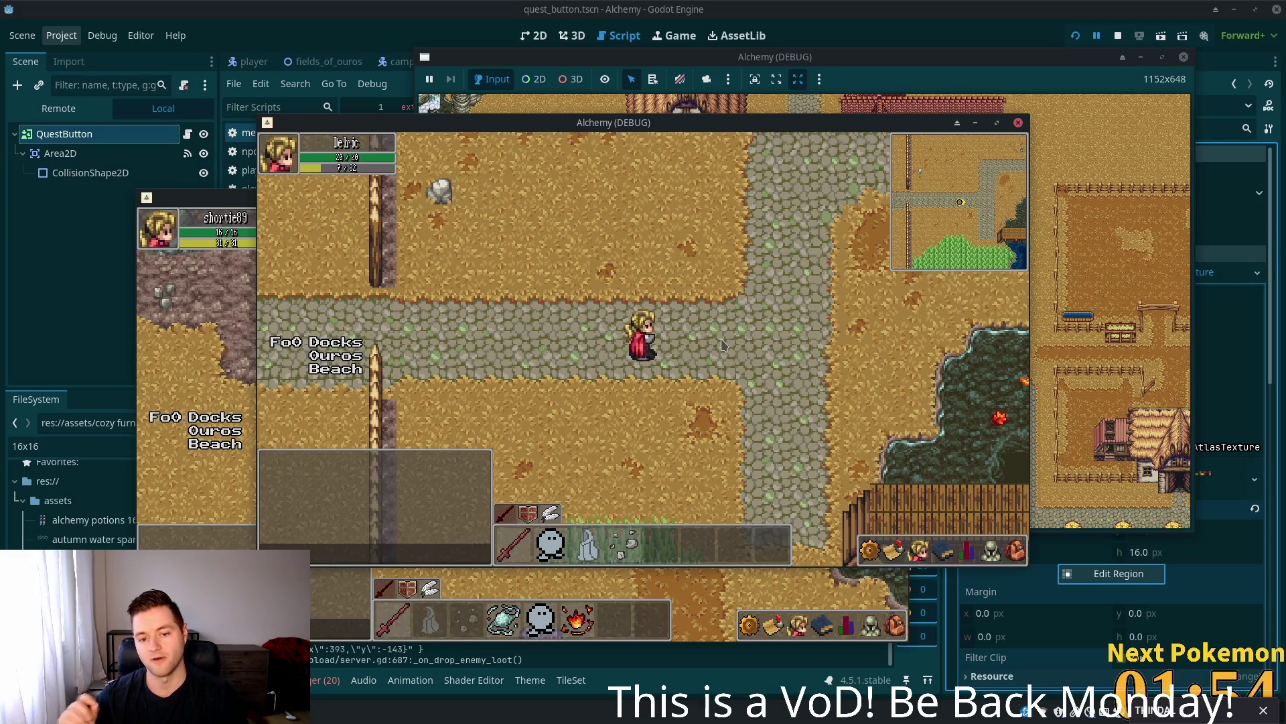
- Walk the player down, left and right through the tall grass, then up toward the fence
key(Down)
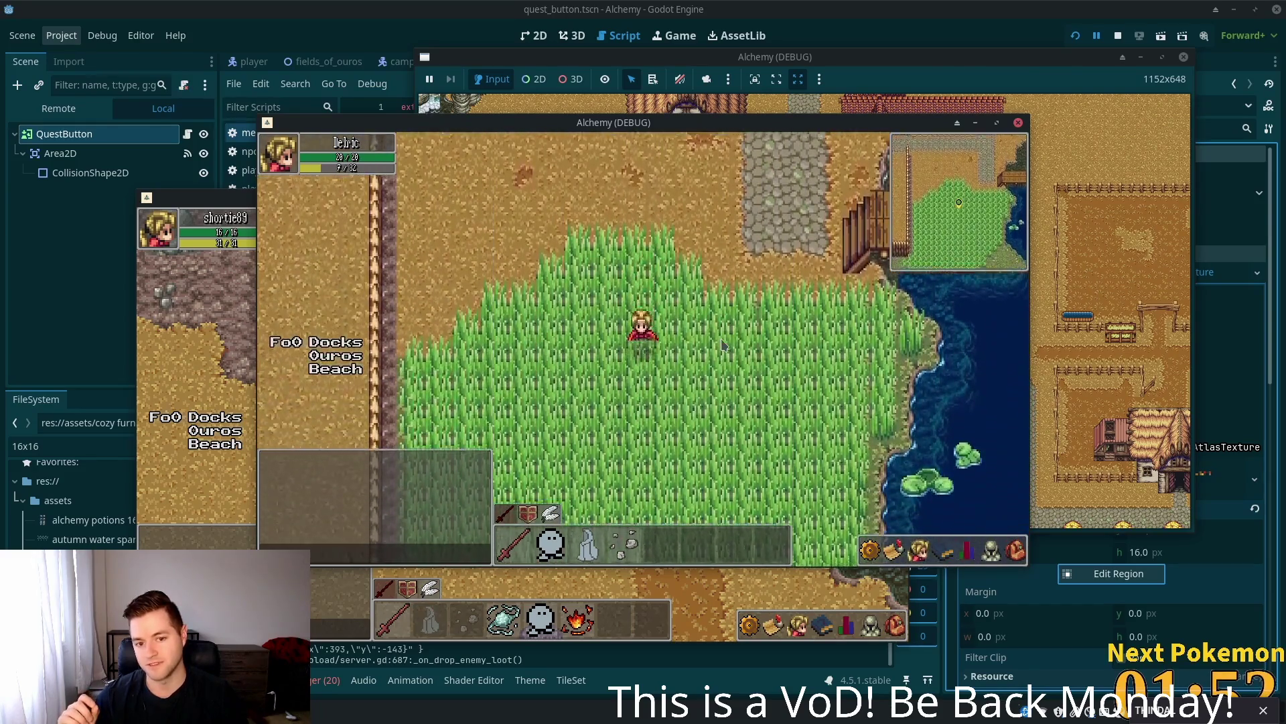
key(Left)
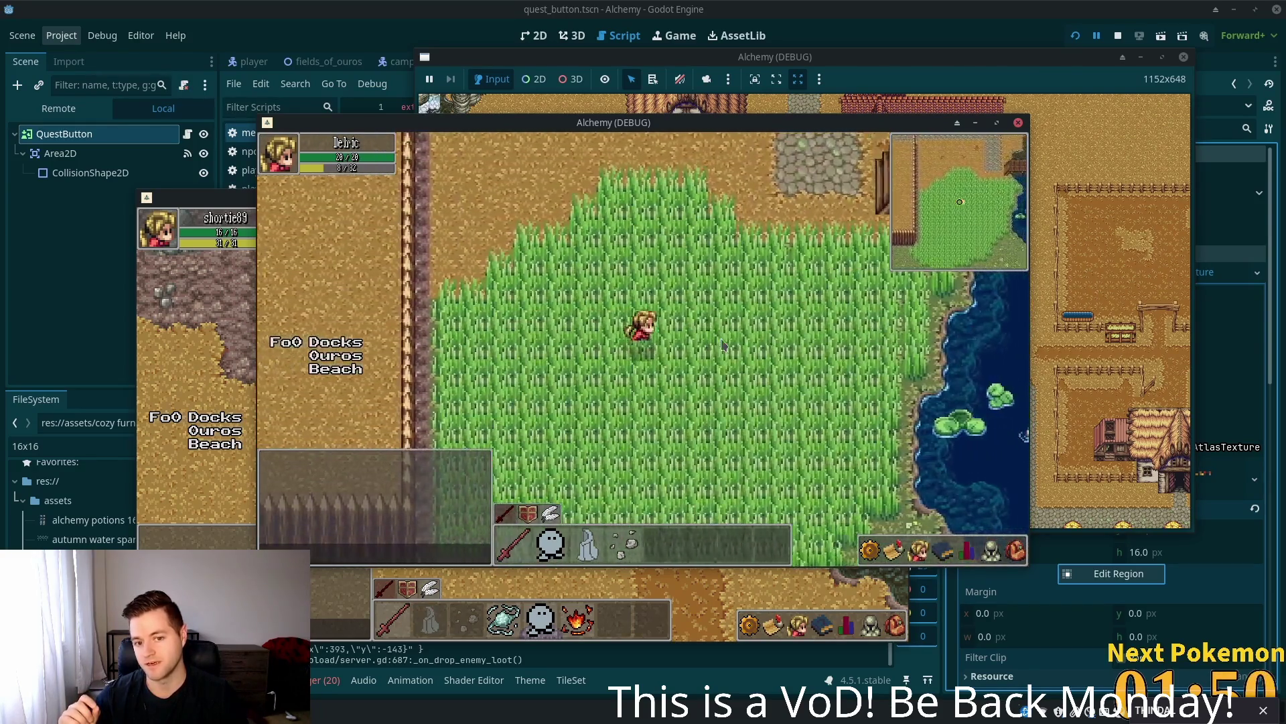
key(Right)
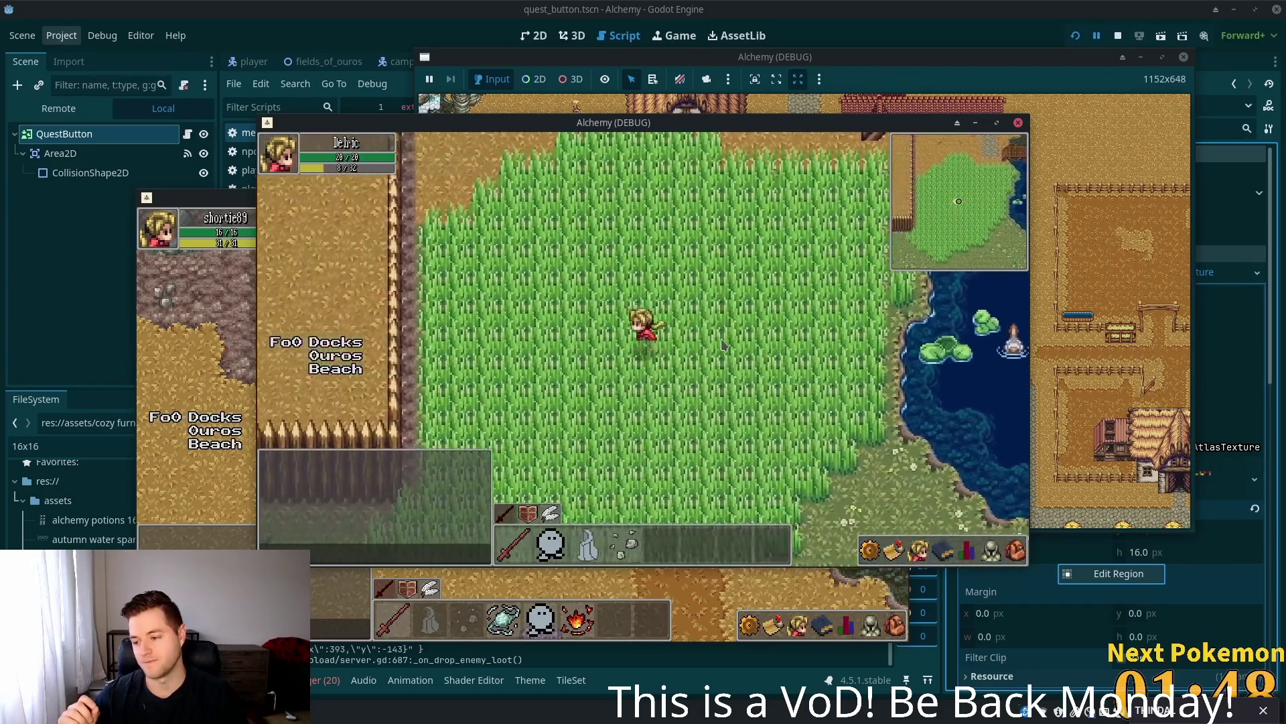
key(Left)
key(Up)
key(Up)
key(Right)
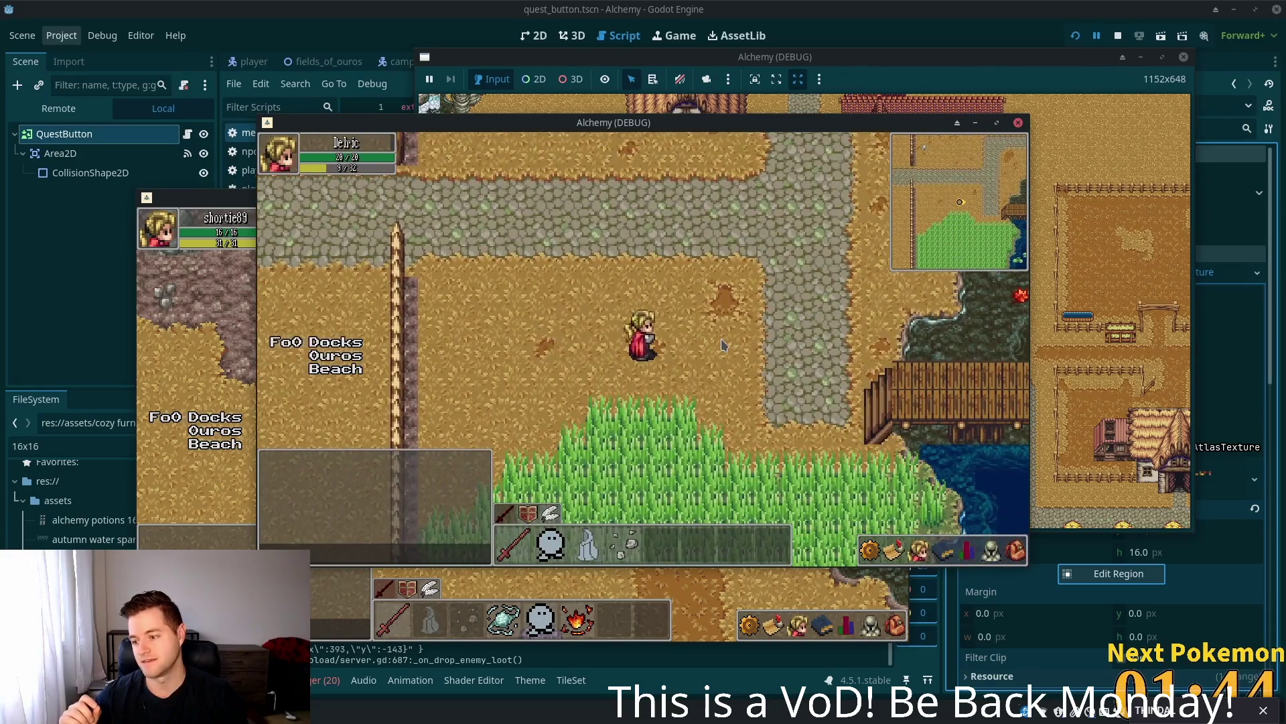
- Walk back down into the grass, up onto the dirt path, then toward the bridge
key(Down)
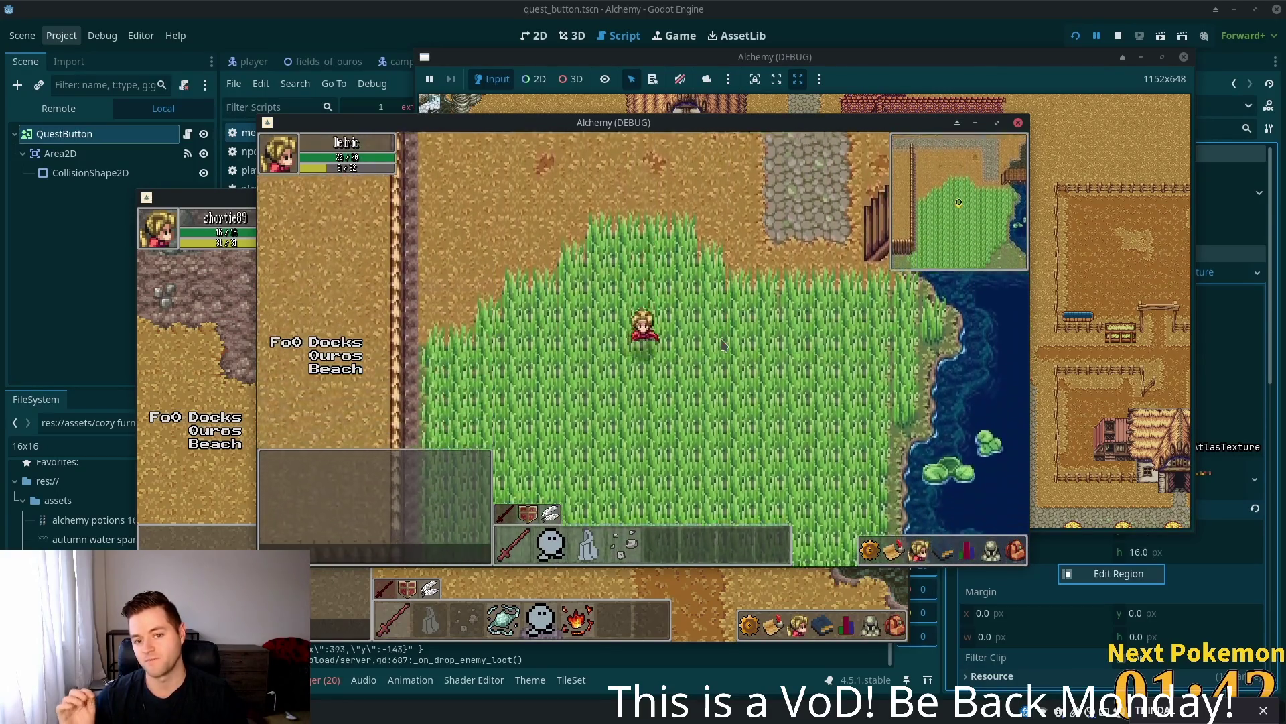
key(Down)
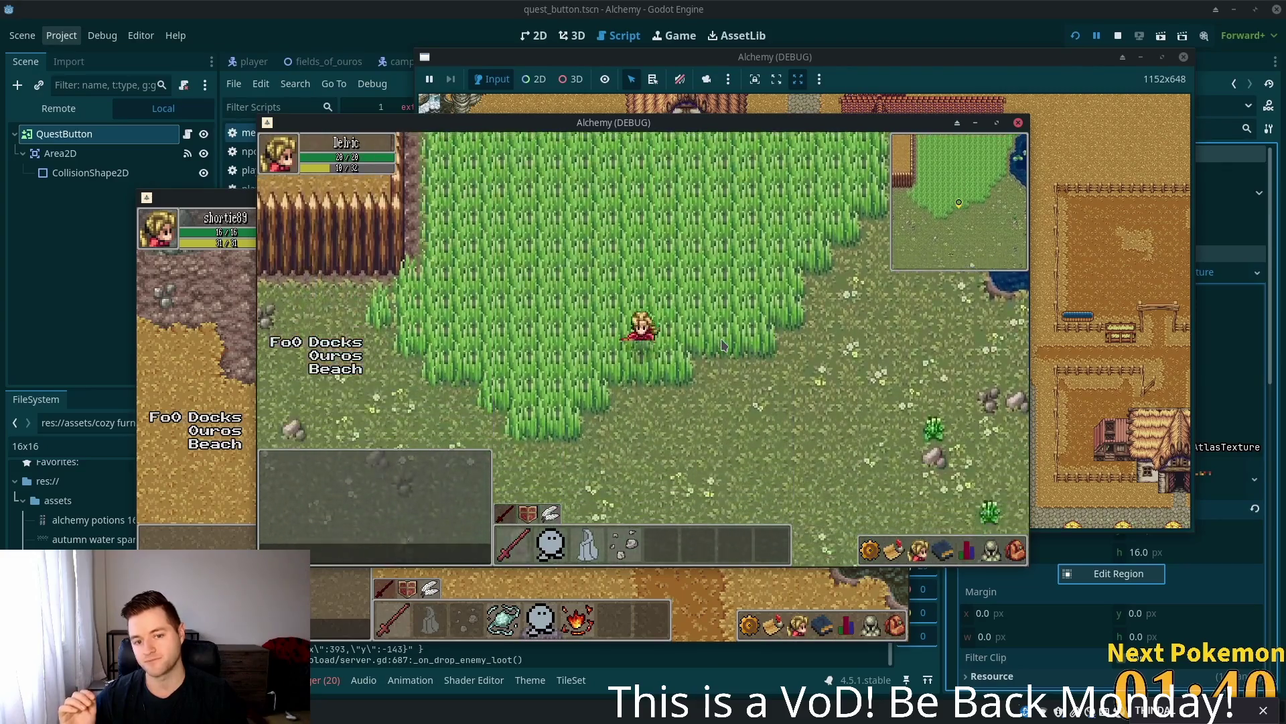
key(Up)
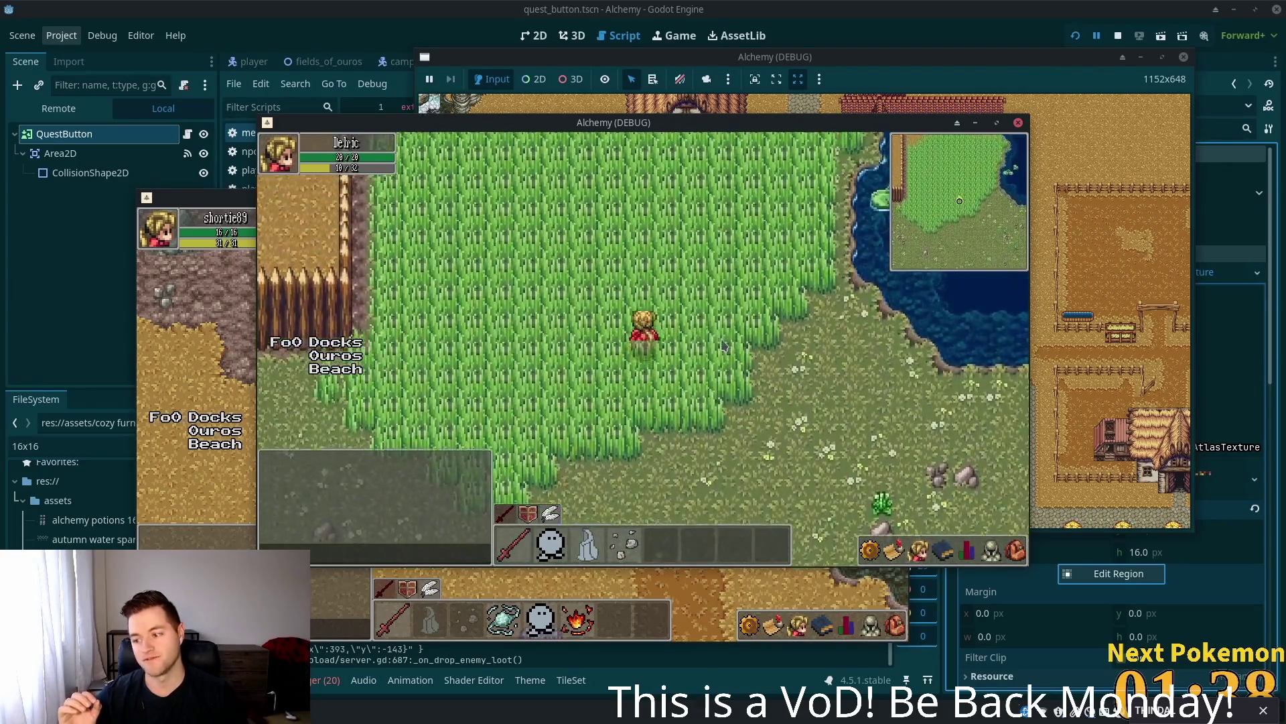
key(Up)
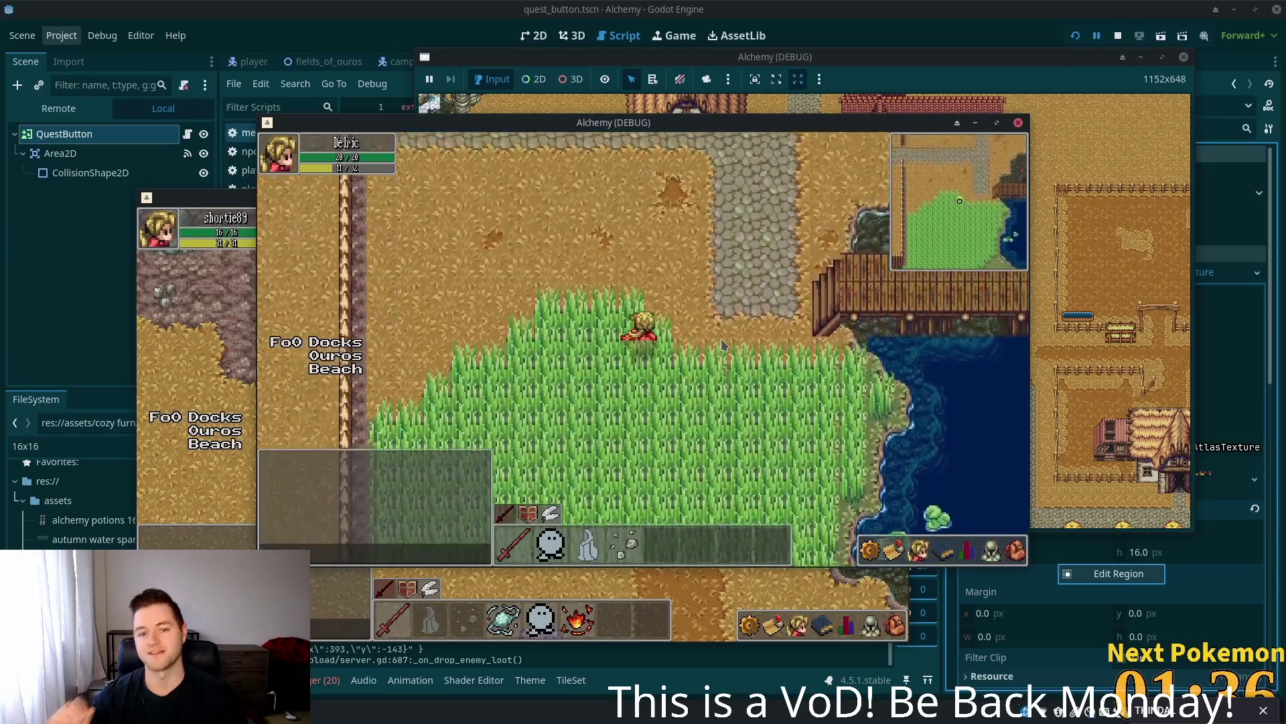
key(Right)
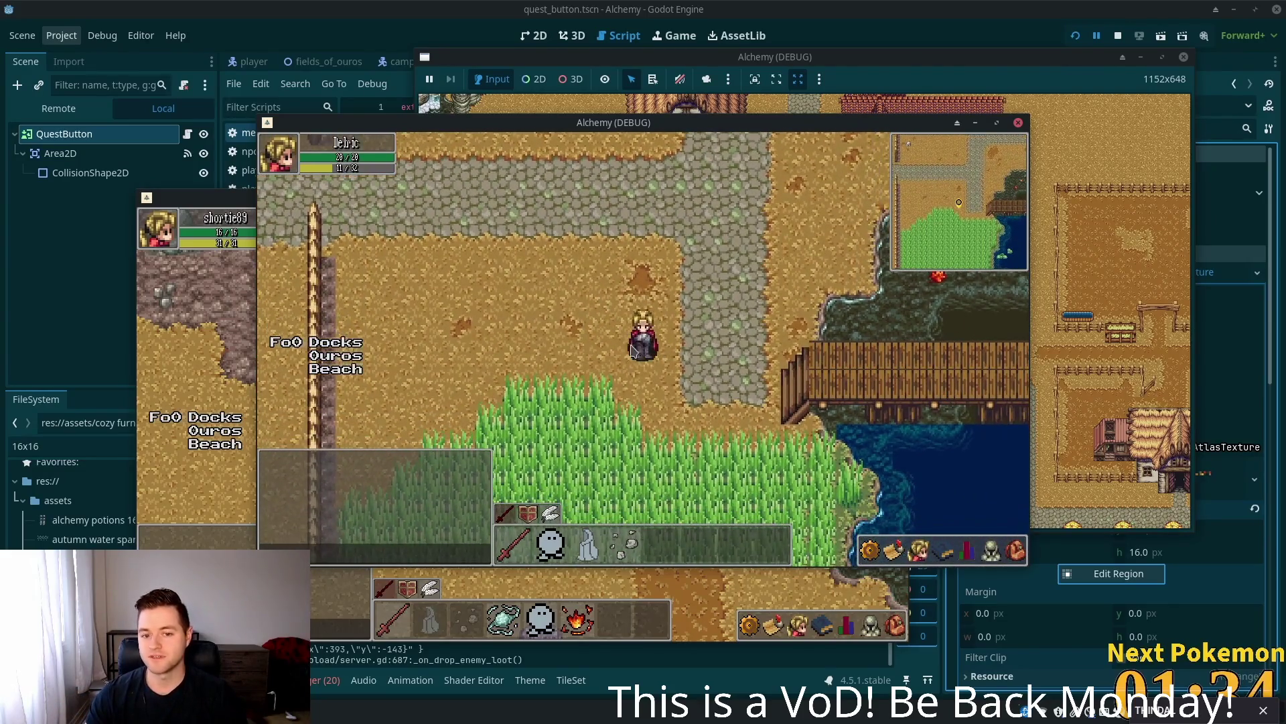
key(Down)
key(Left)
key(Left)
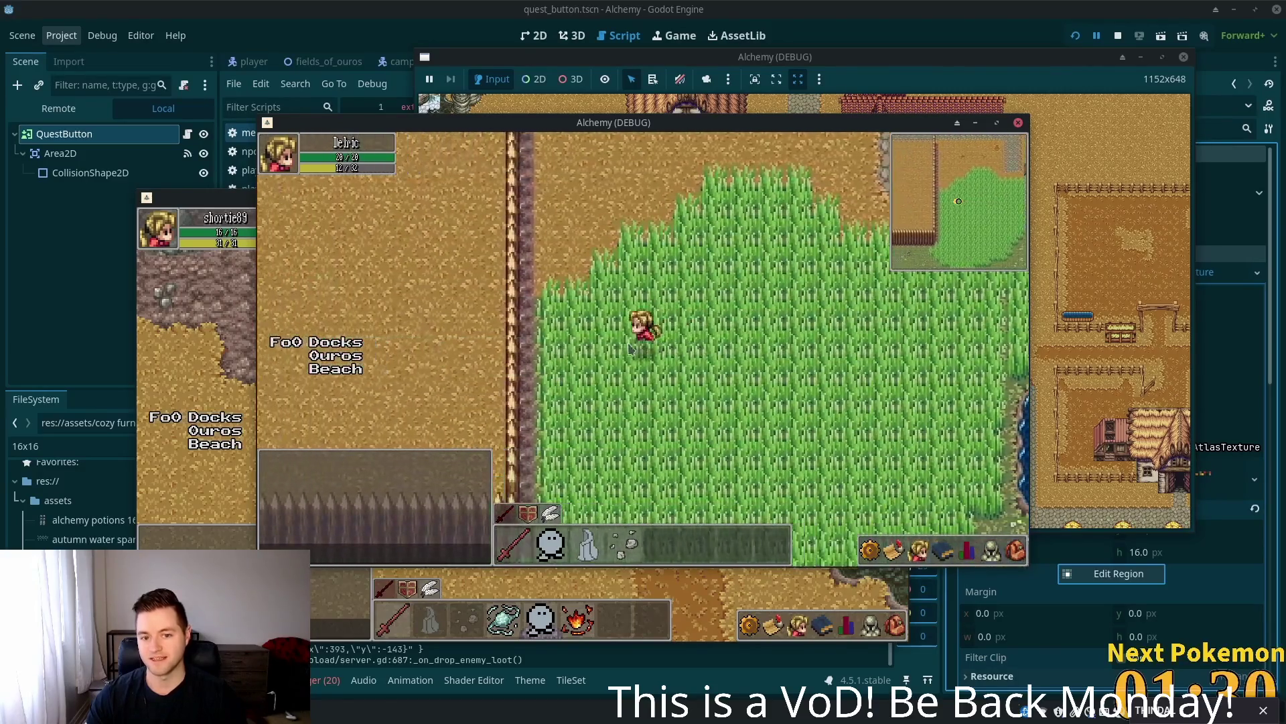
- Pace left and right through the grass beside the pond and ducks
key(Right)
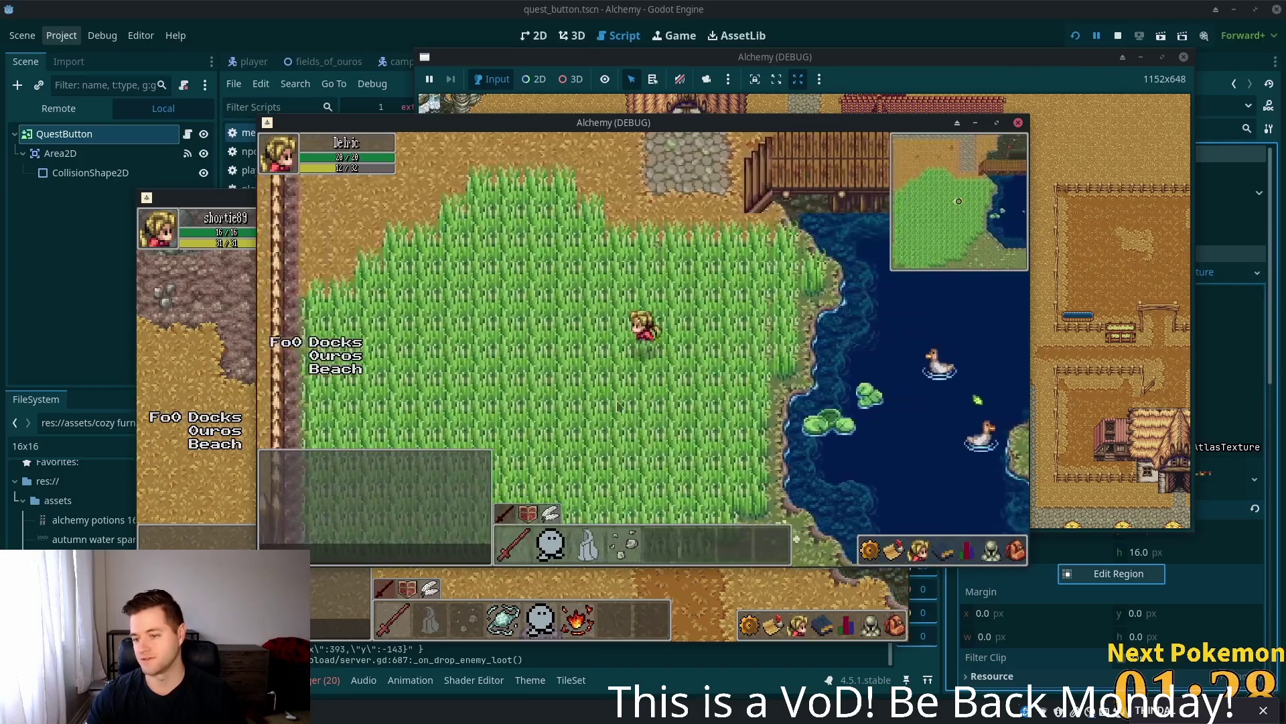
key(Left)
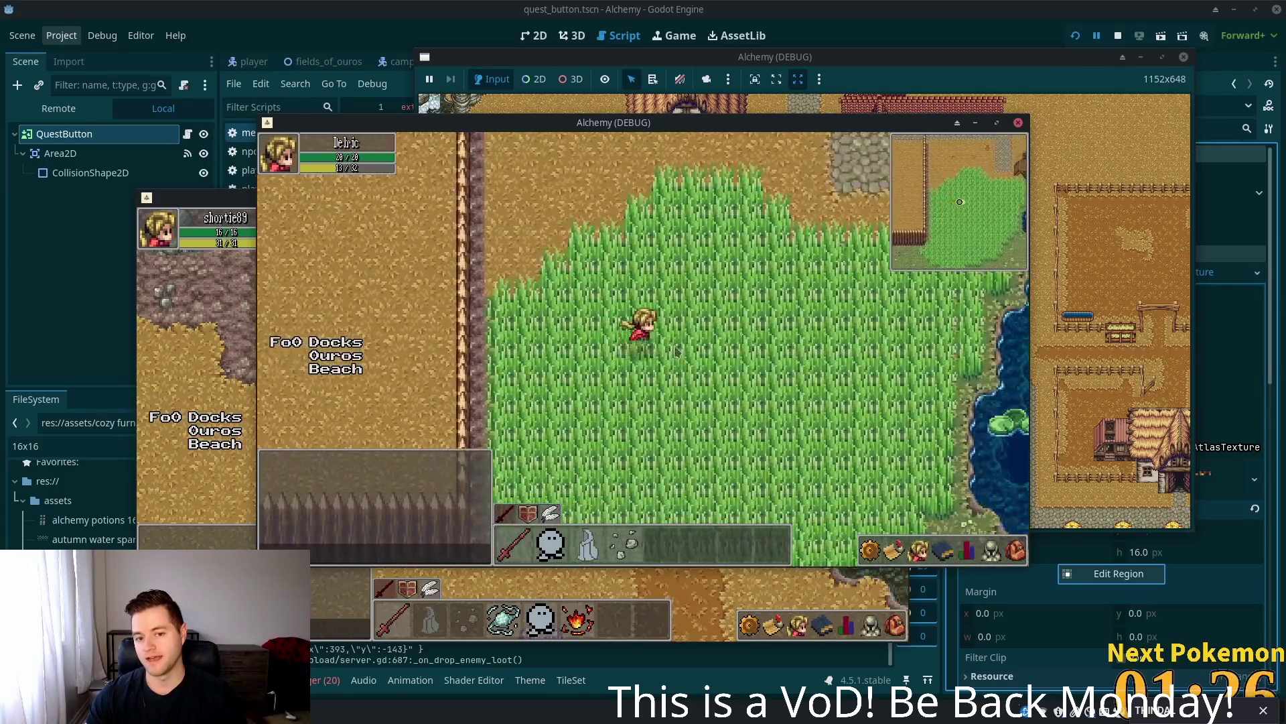
key(Right)
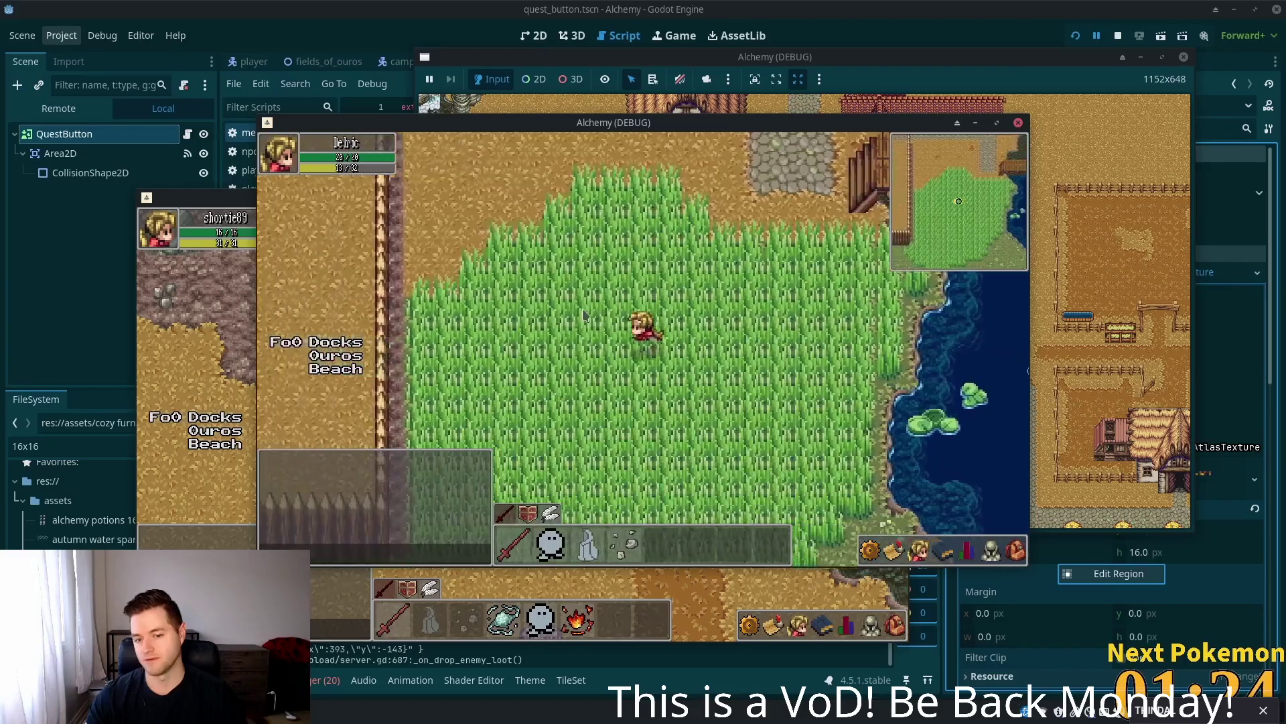
key(Right)
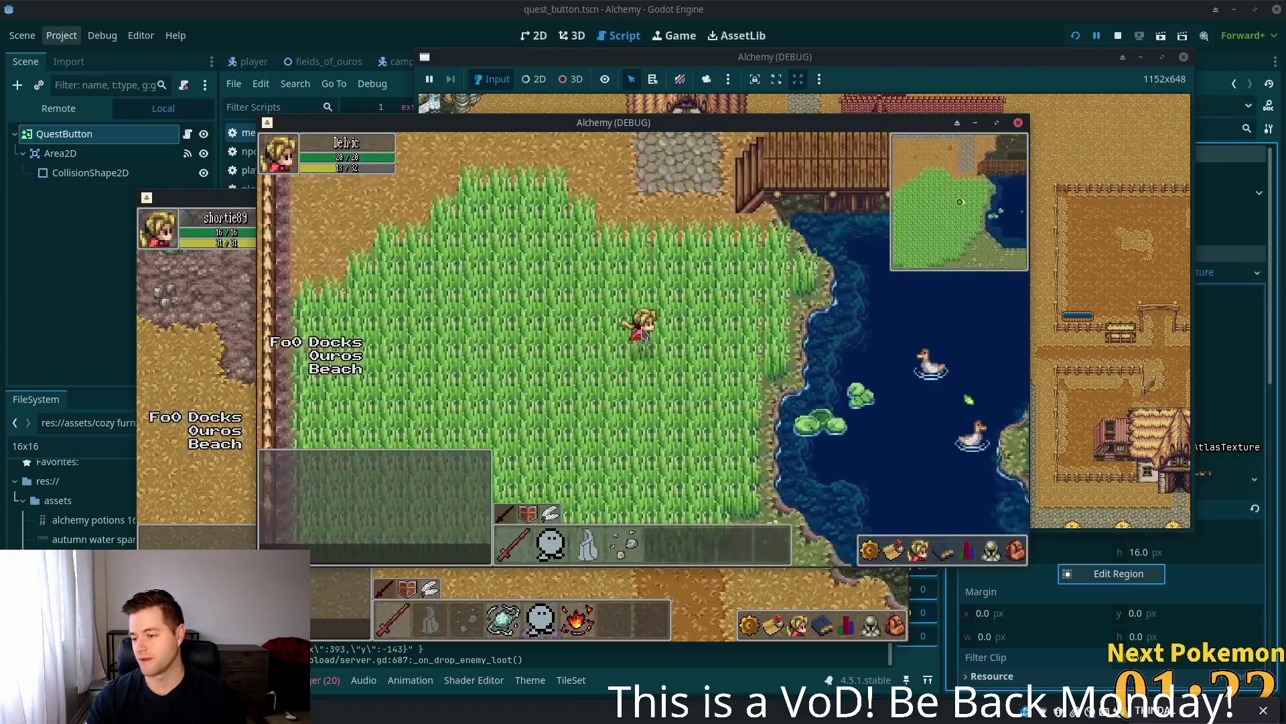
key(Left)
key(Right)
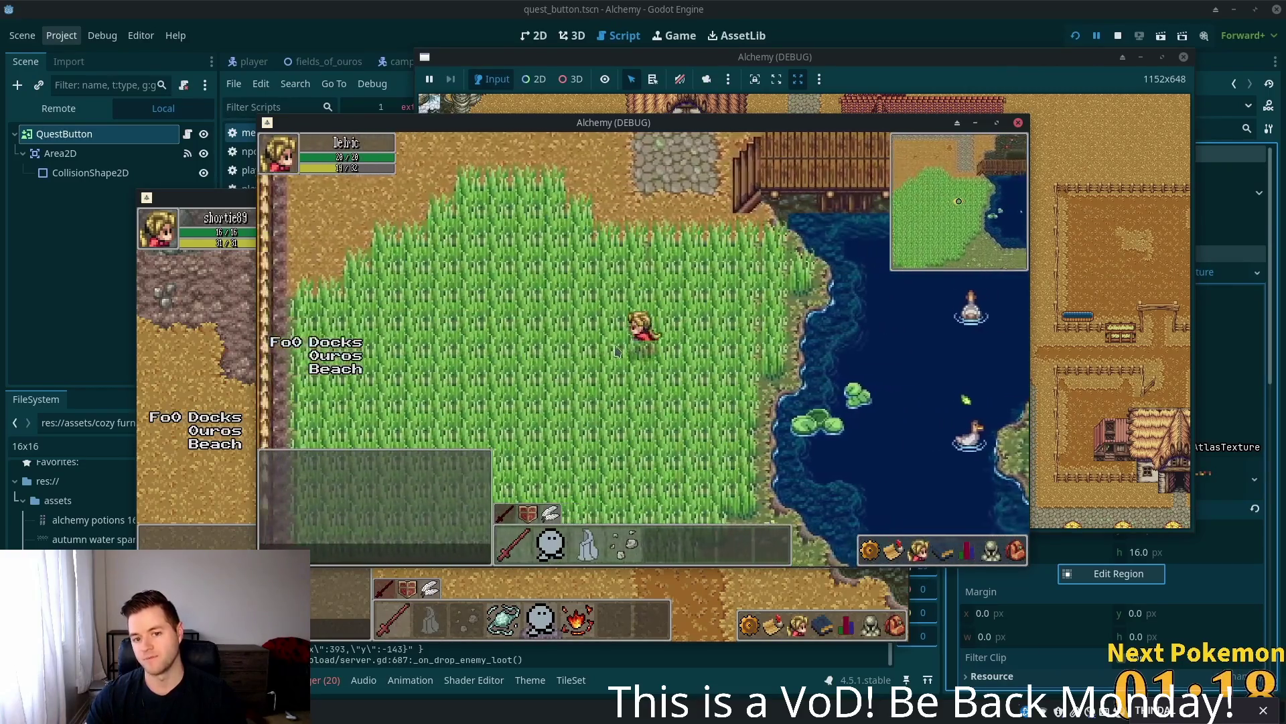
key(Left)
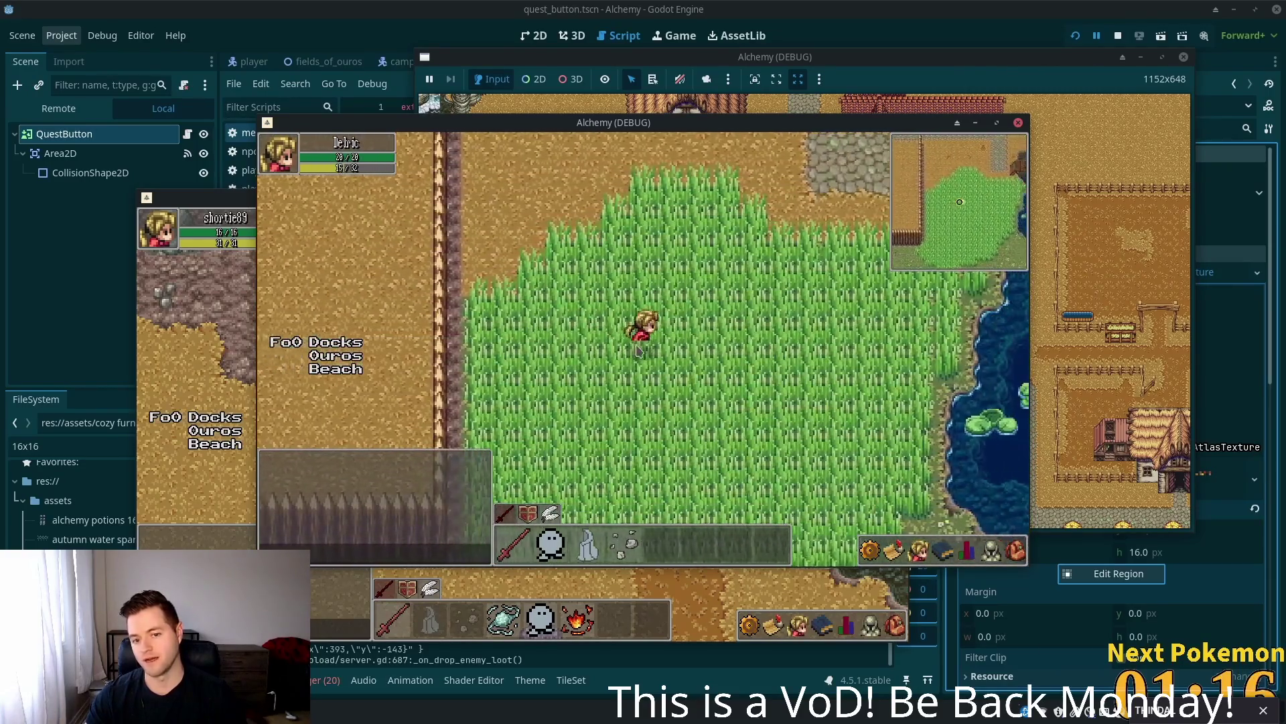
- Leave the grass, step onto the wooden dock and walk along it toward Solara Desert
key(Right)
key(Up)
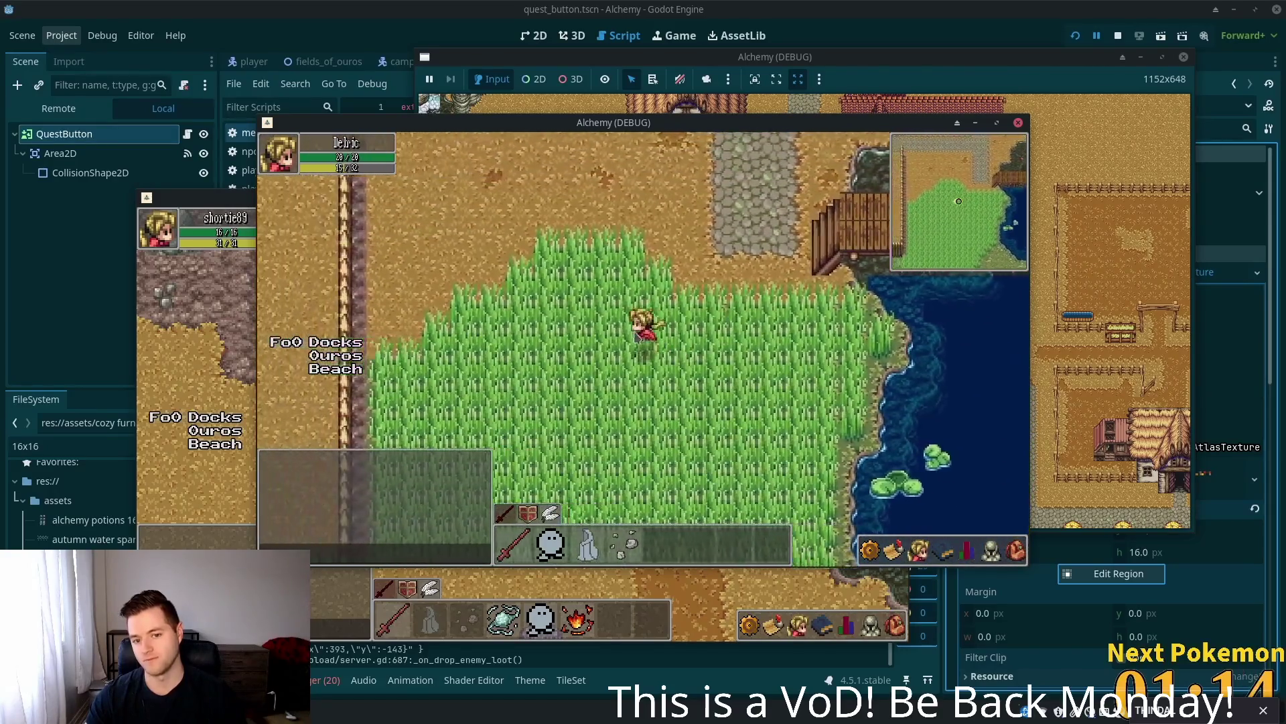
key(Up)
key(Left)
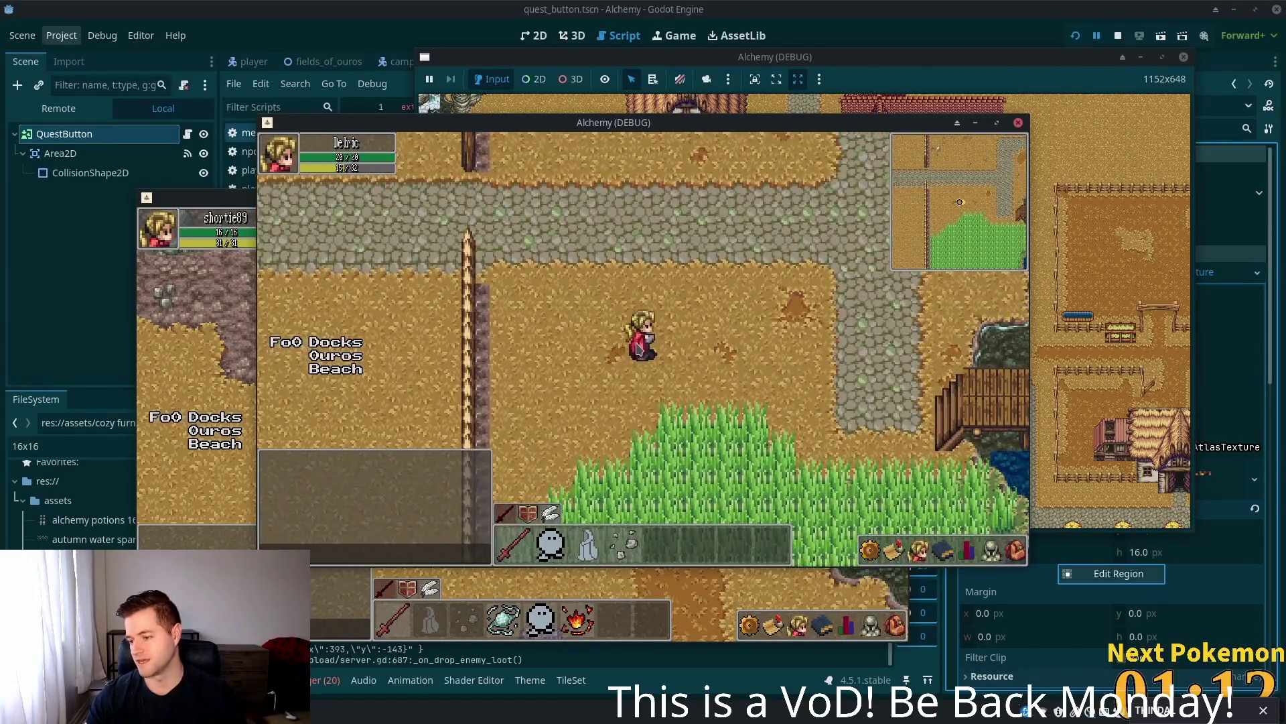
key(Right)
key(Down)
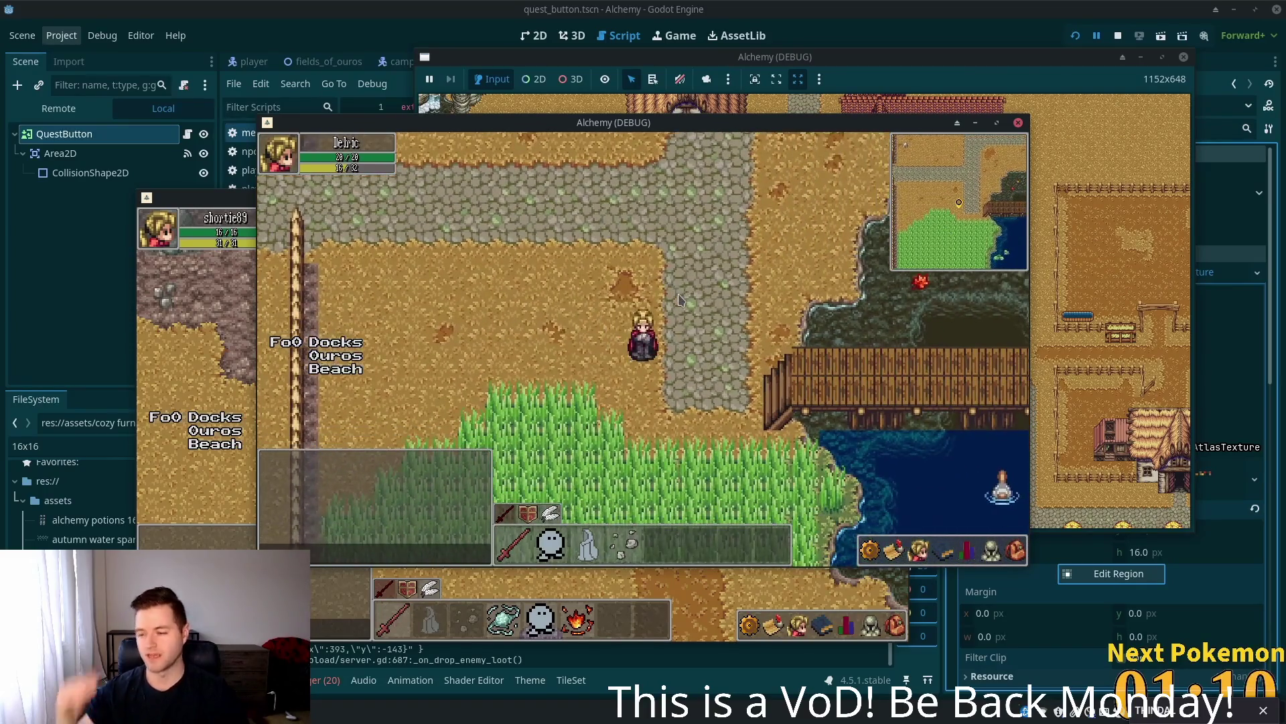
key(Down)
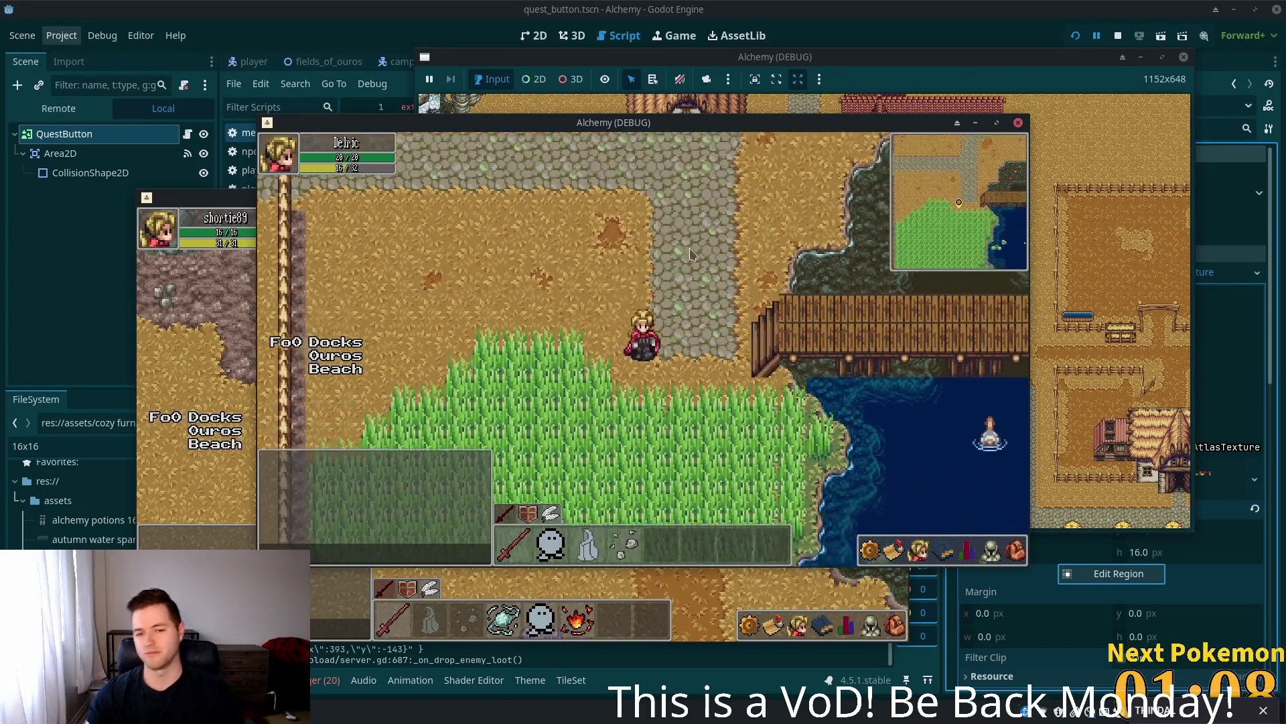
key(Right)
key(Up)
key(Right)
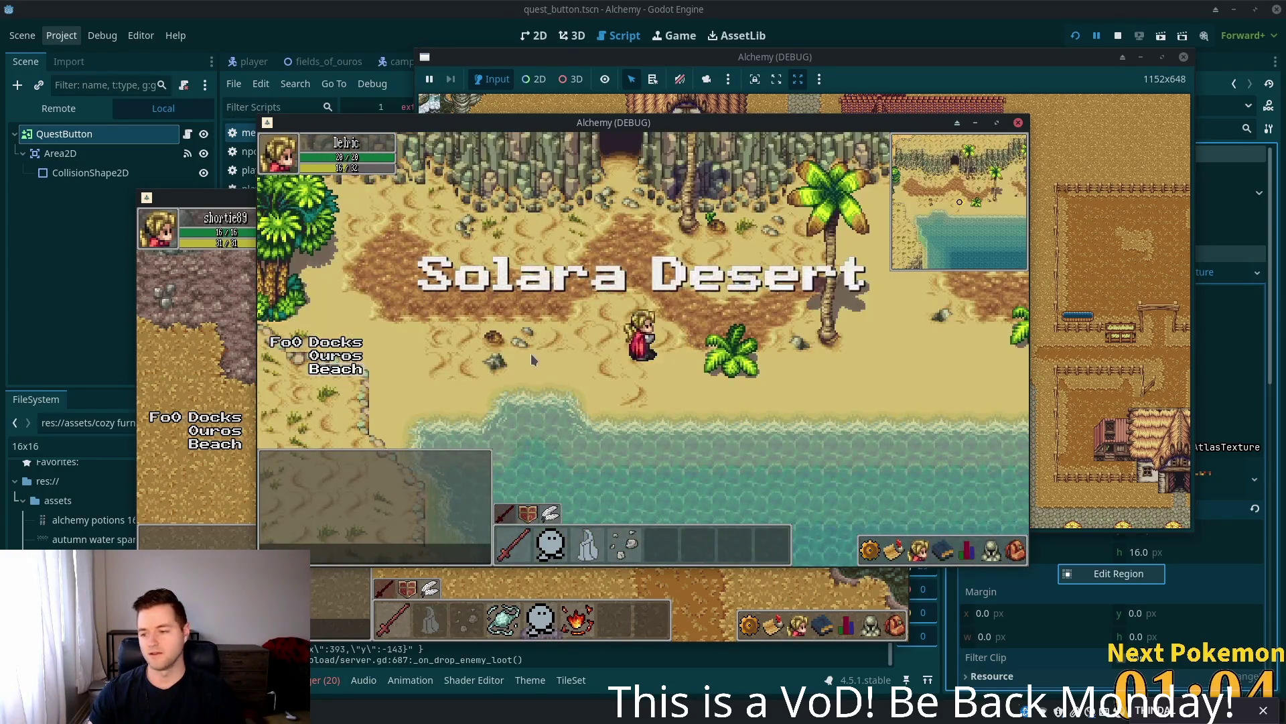
- Wade into the water, walk right along the Solara Desert shoreline, then head up-left toward the large tree
key(Down)
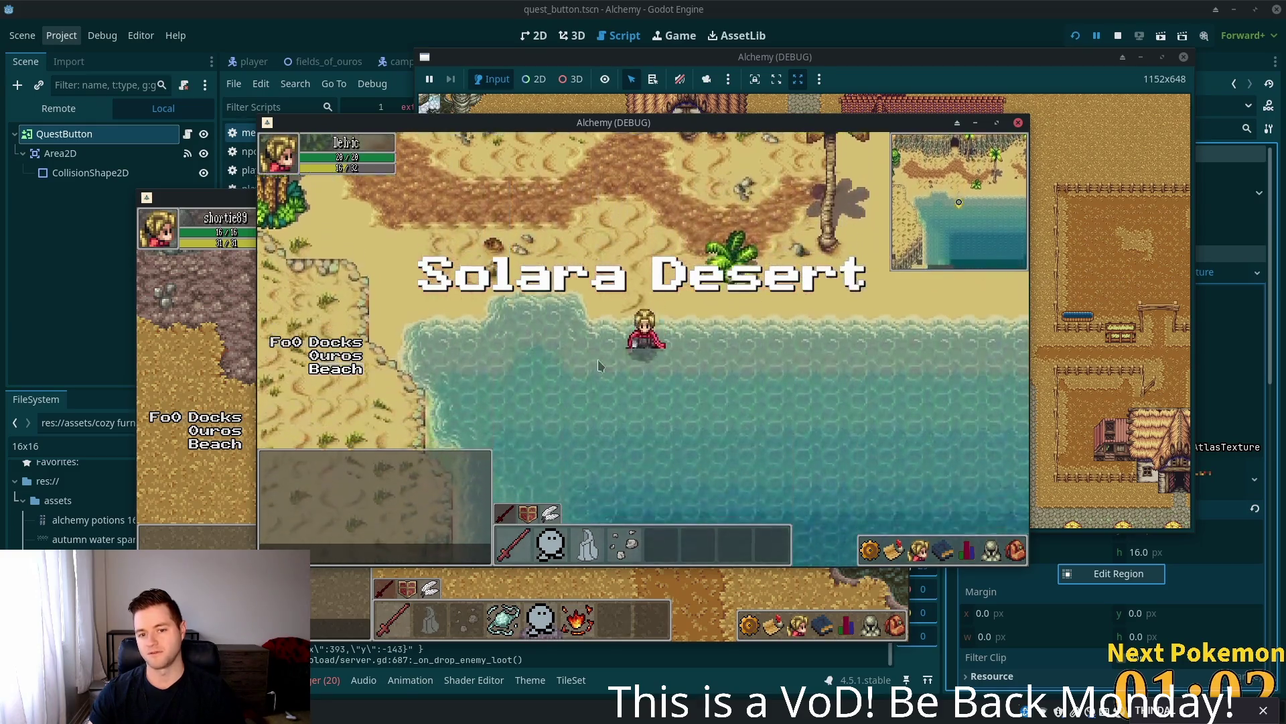
key(Right)
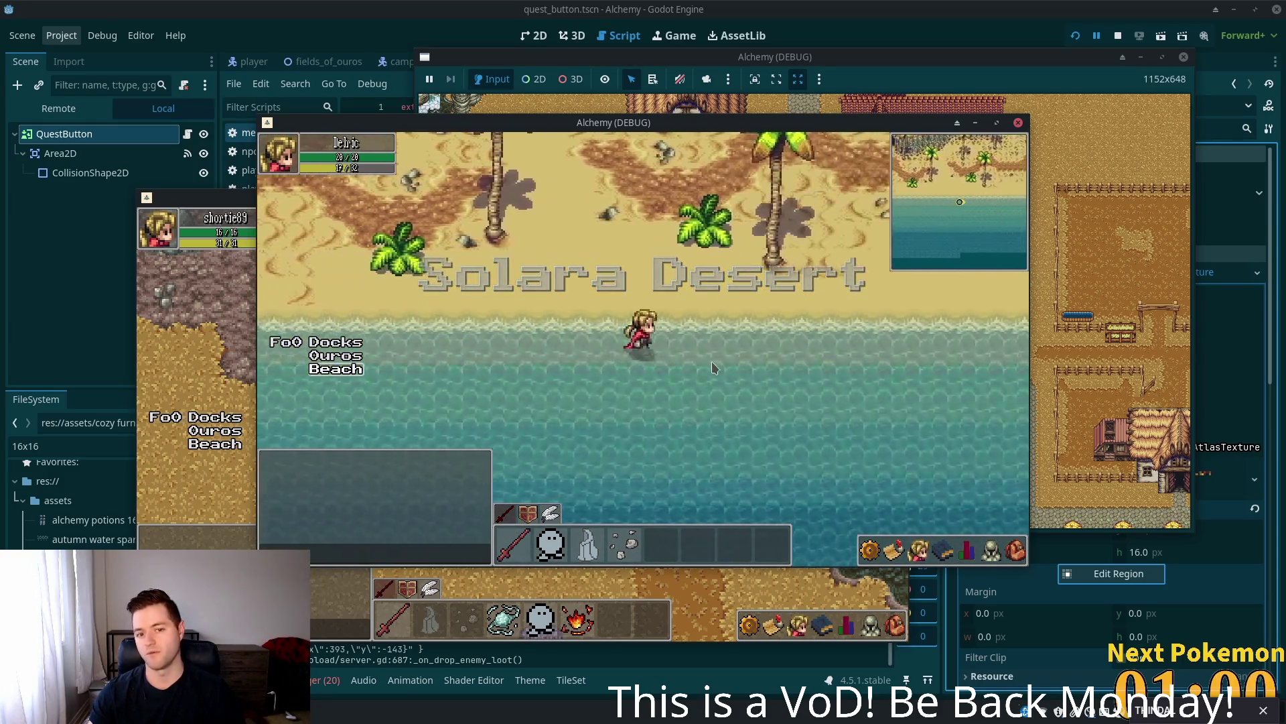
key(Right)
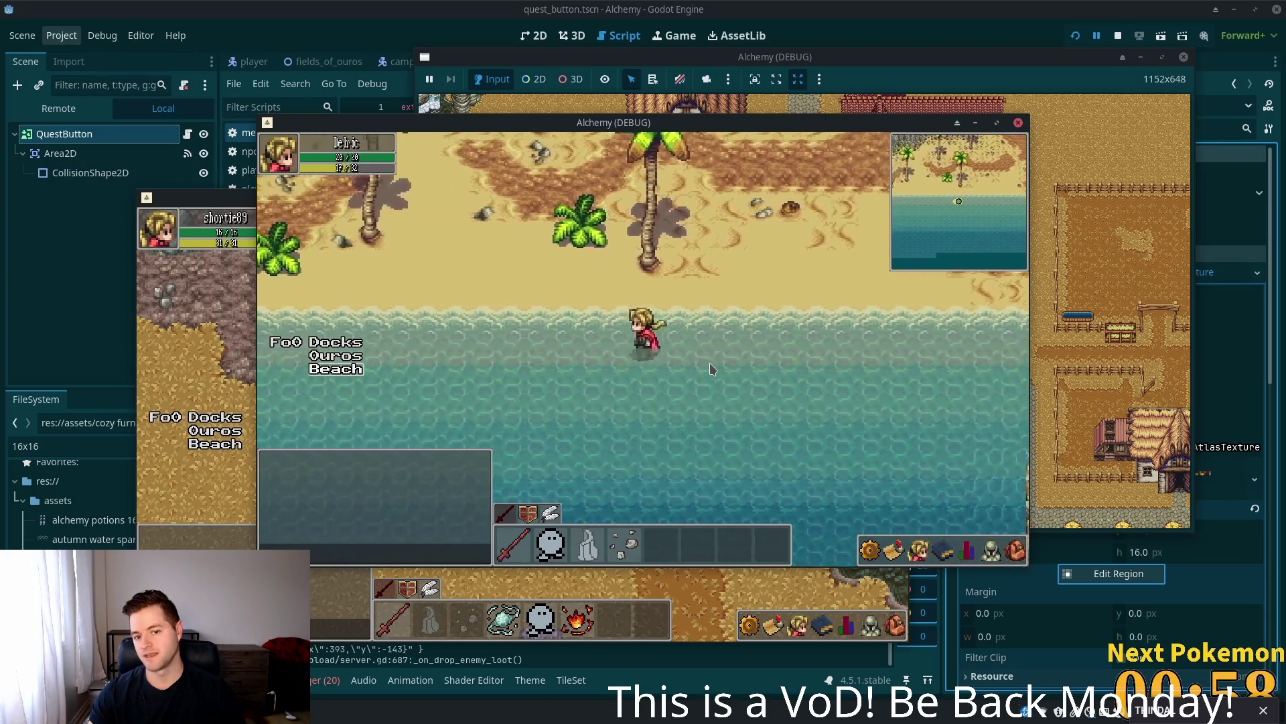
key(Up)
key(Left)
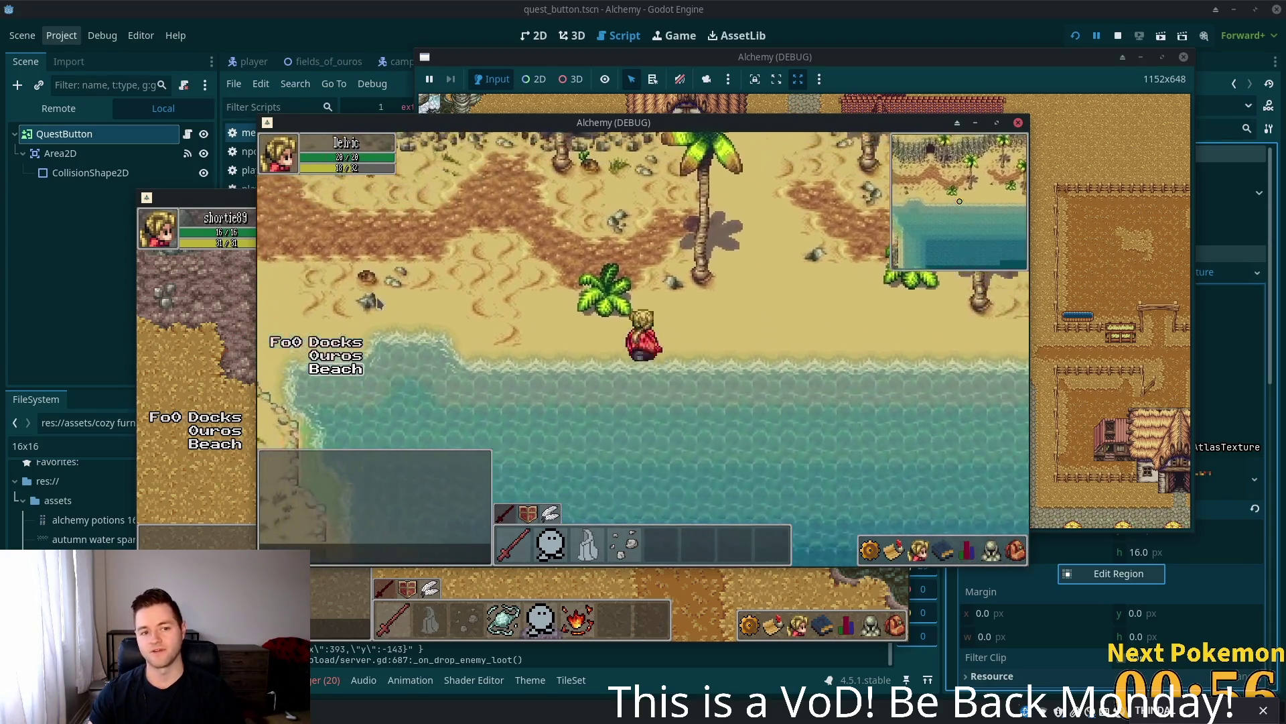
key(Up)
key(Left)
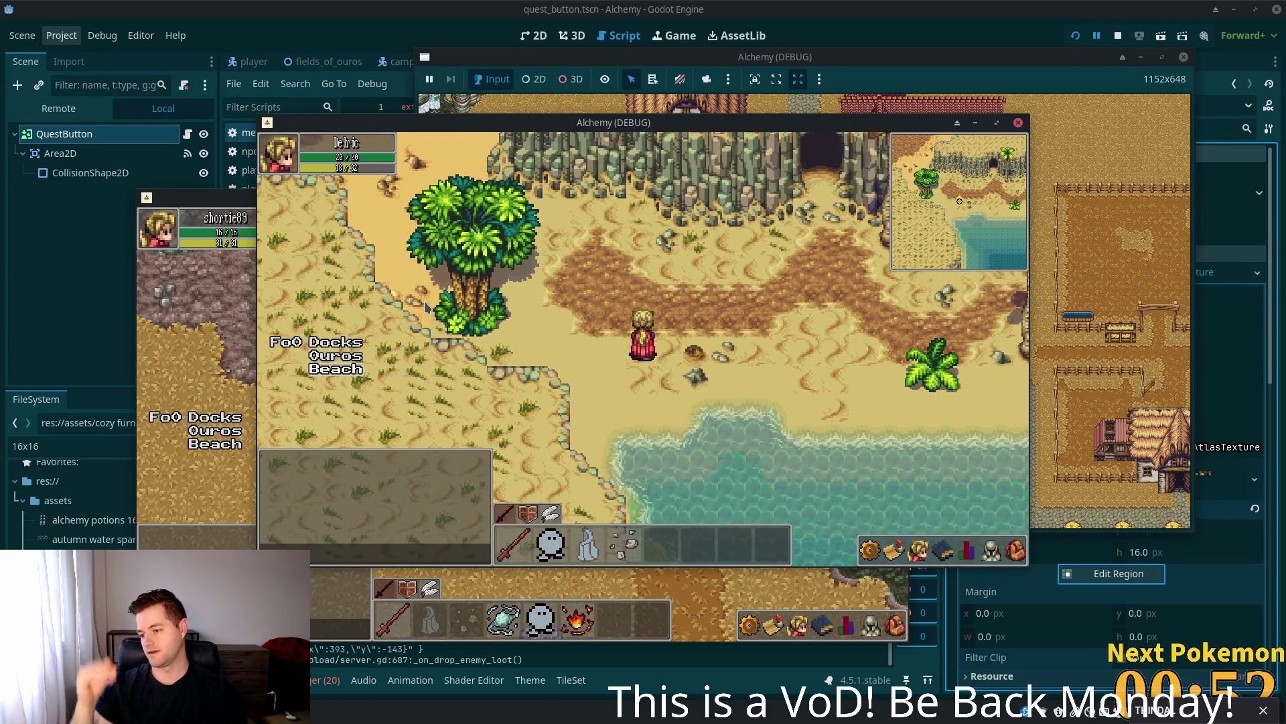
- Return to the shoreline, run left along the beach and back right, then head north onto the sand
key(Down)
key(Right)
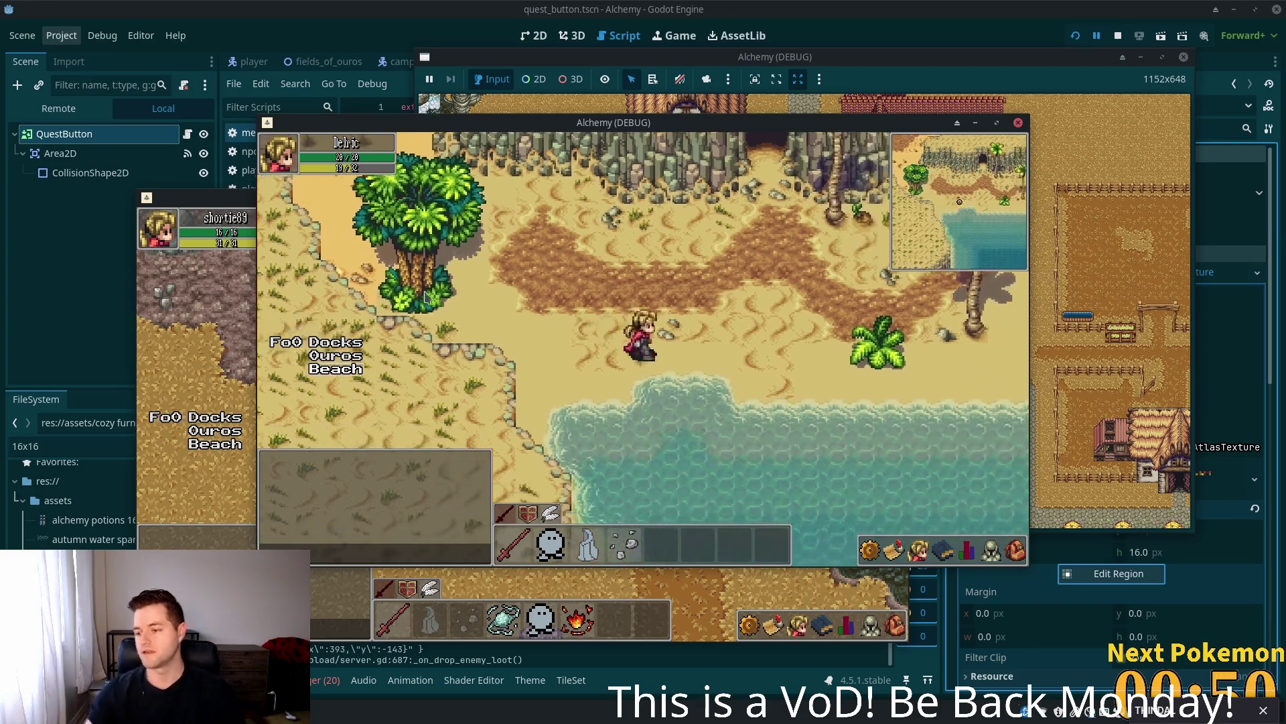
key(a)
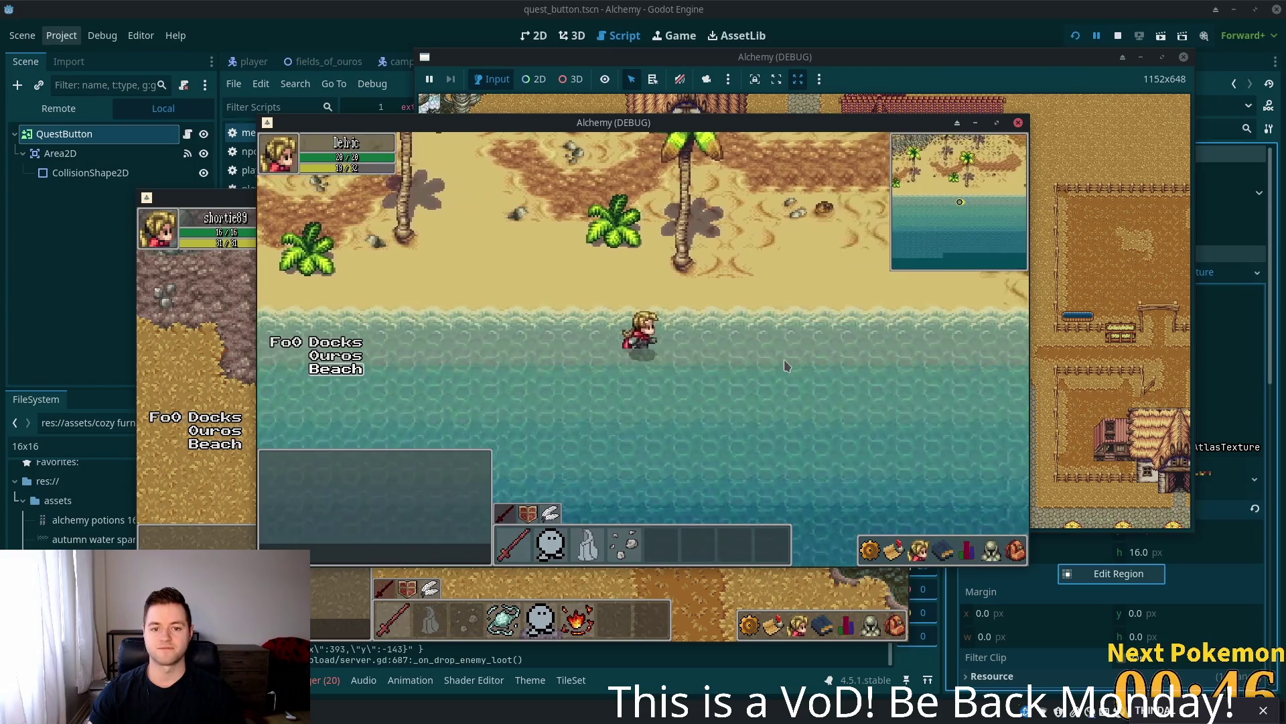
key(a)
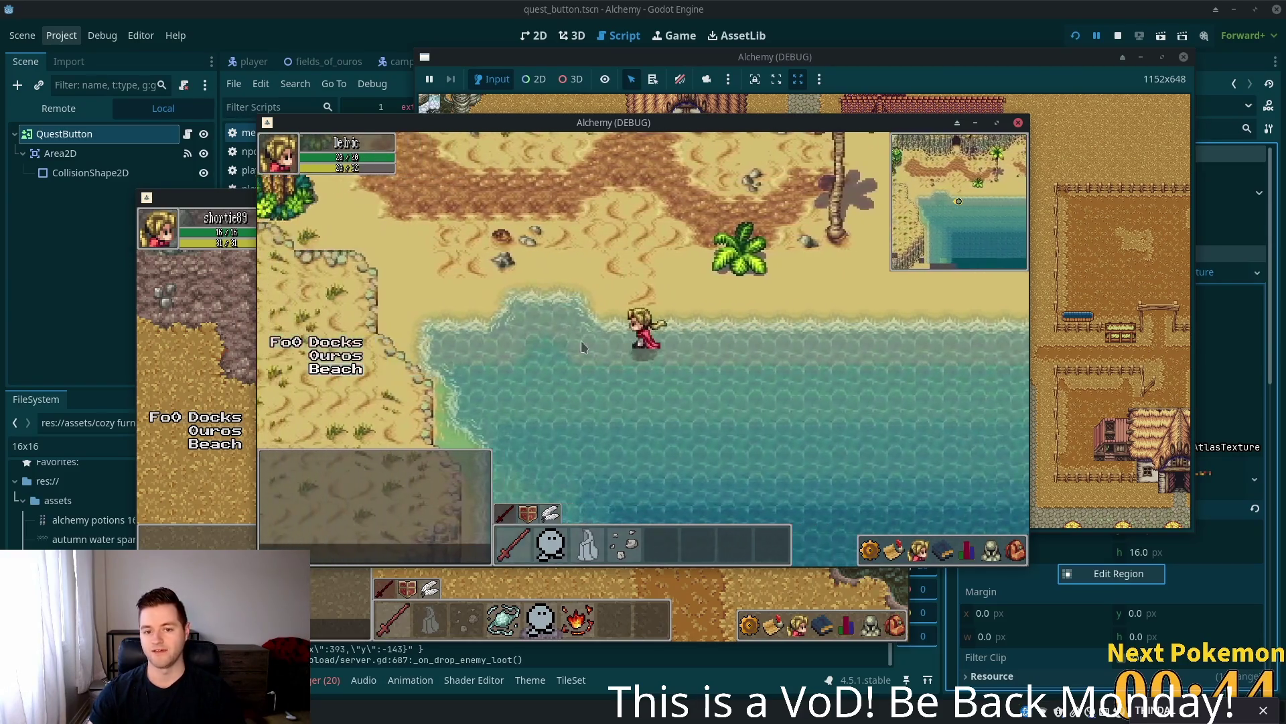
key(d)
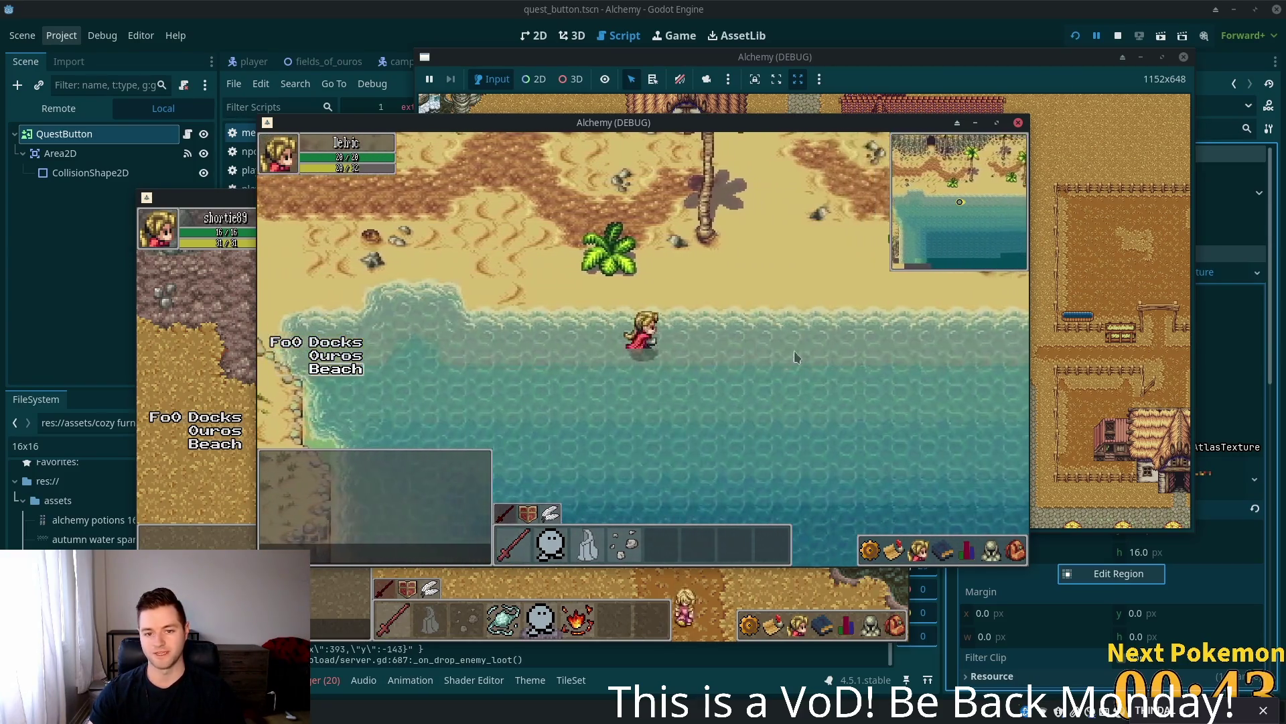
key(w)
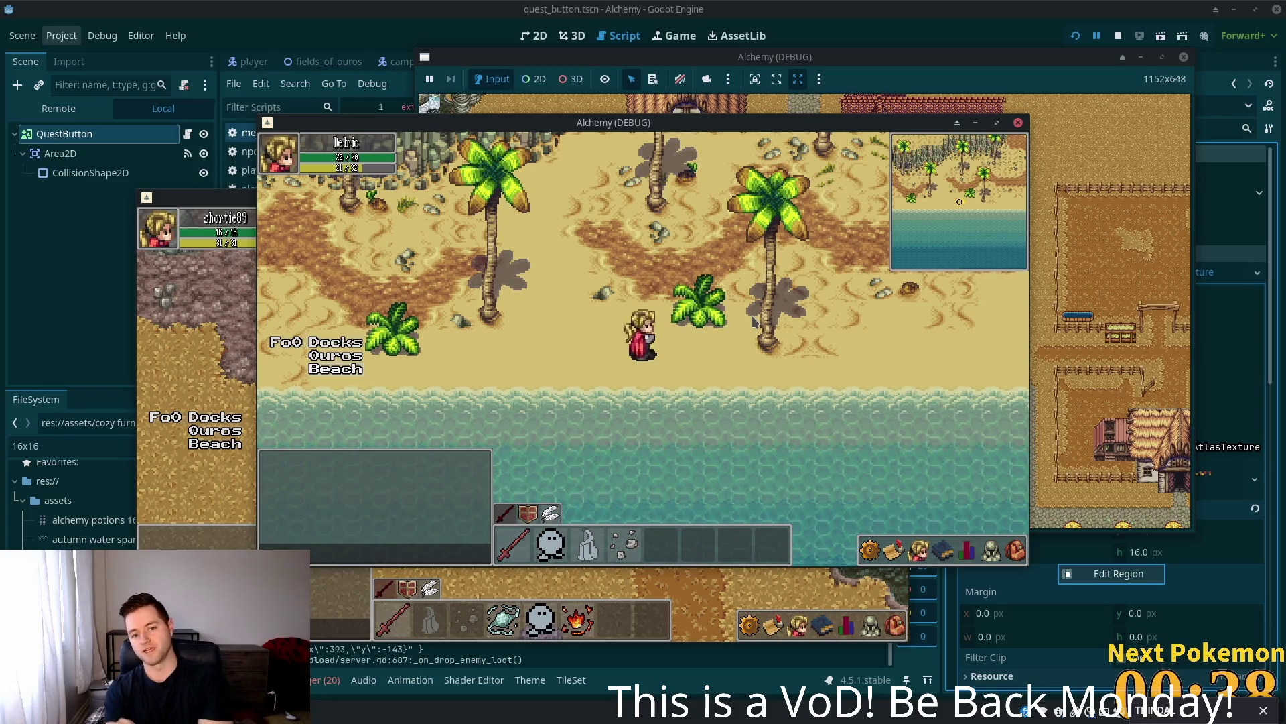
- Walk west across the sand, into the shallows, east along the shore and back onto the sand
key(a)
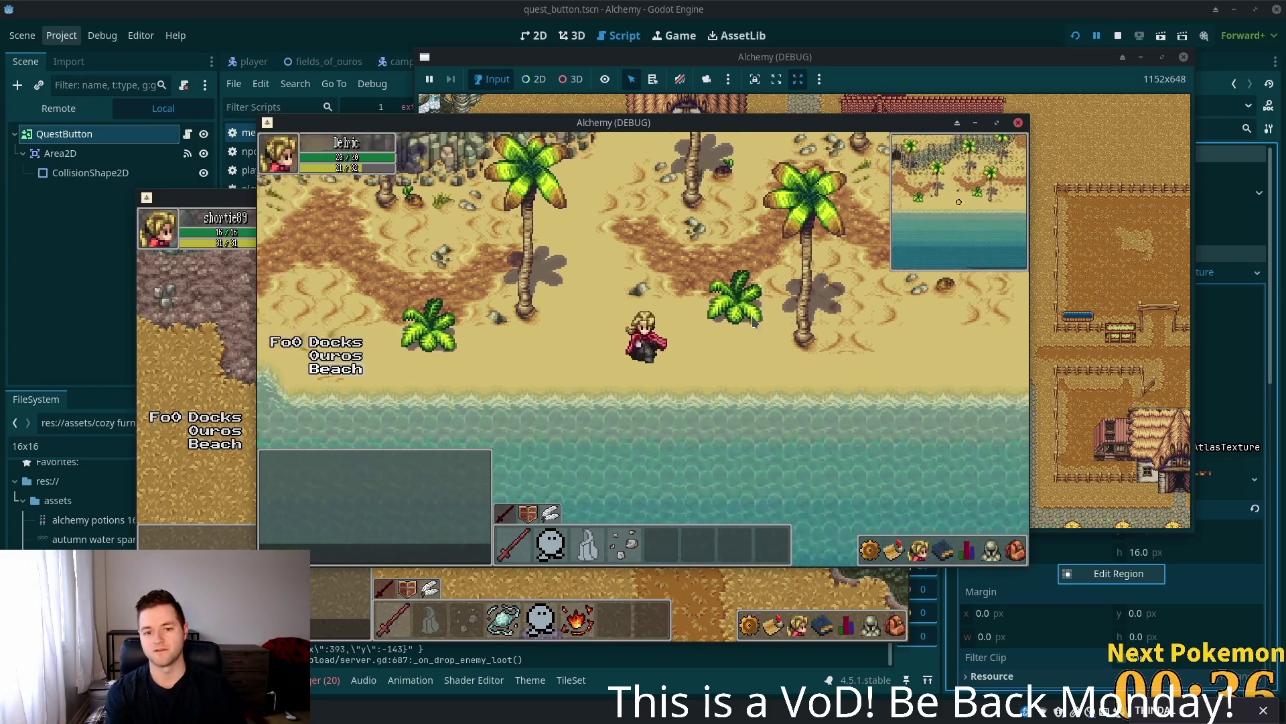
key(s)
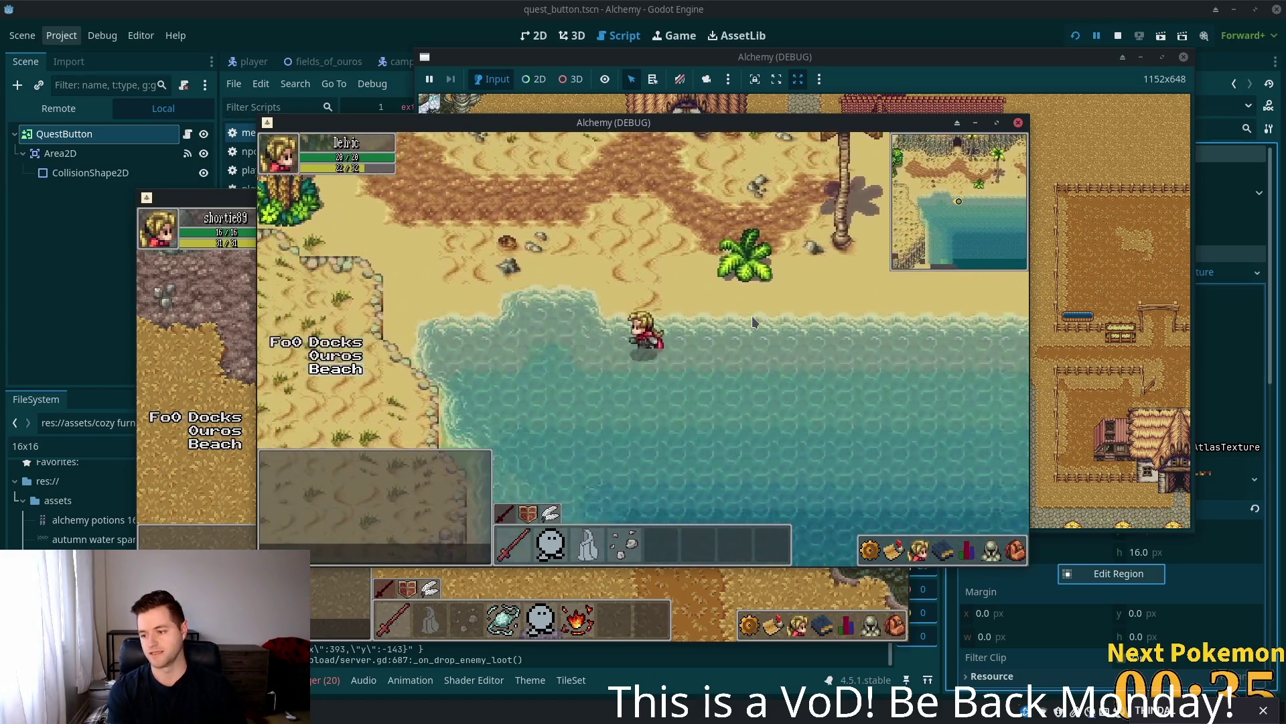
key(d)
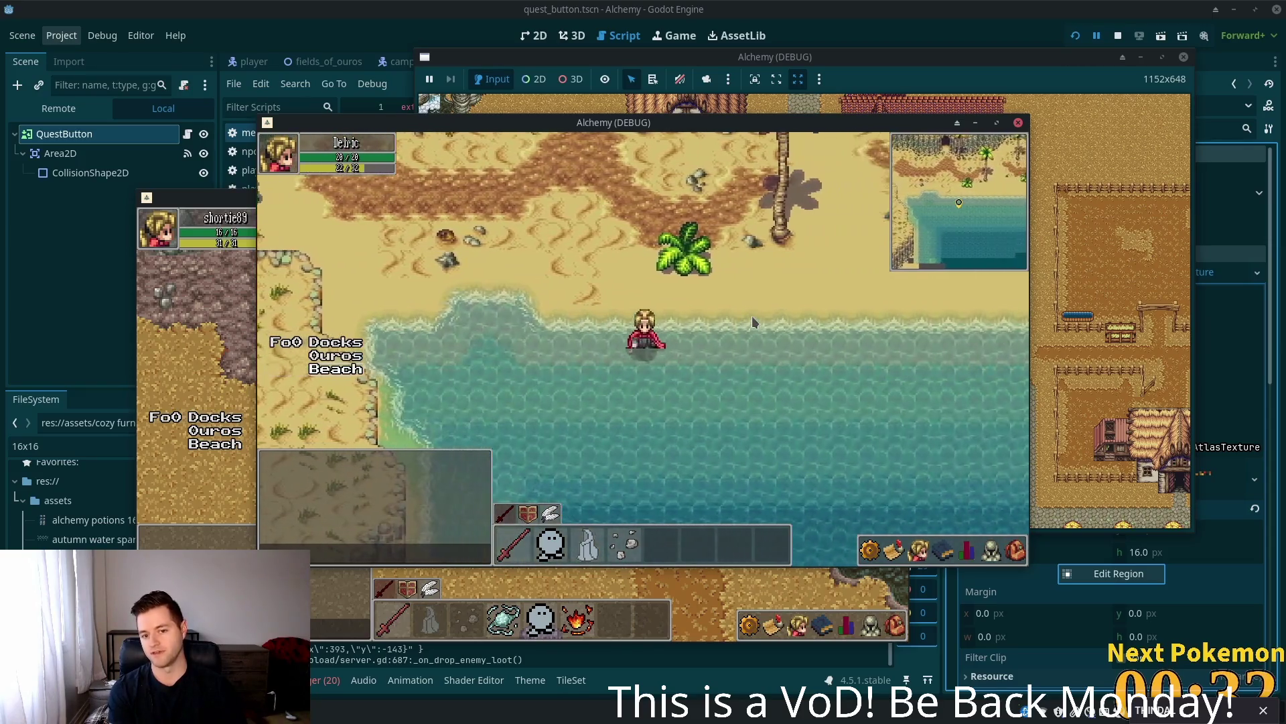
key(d)
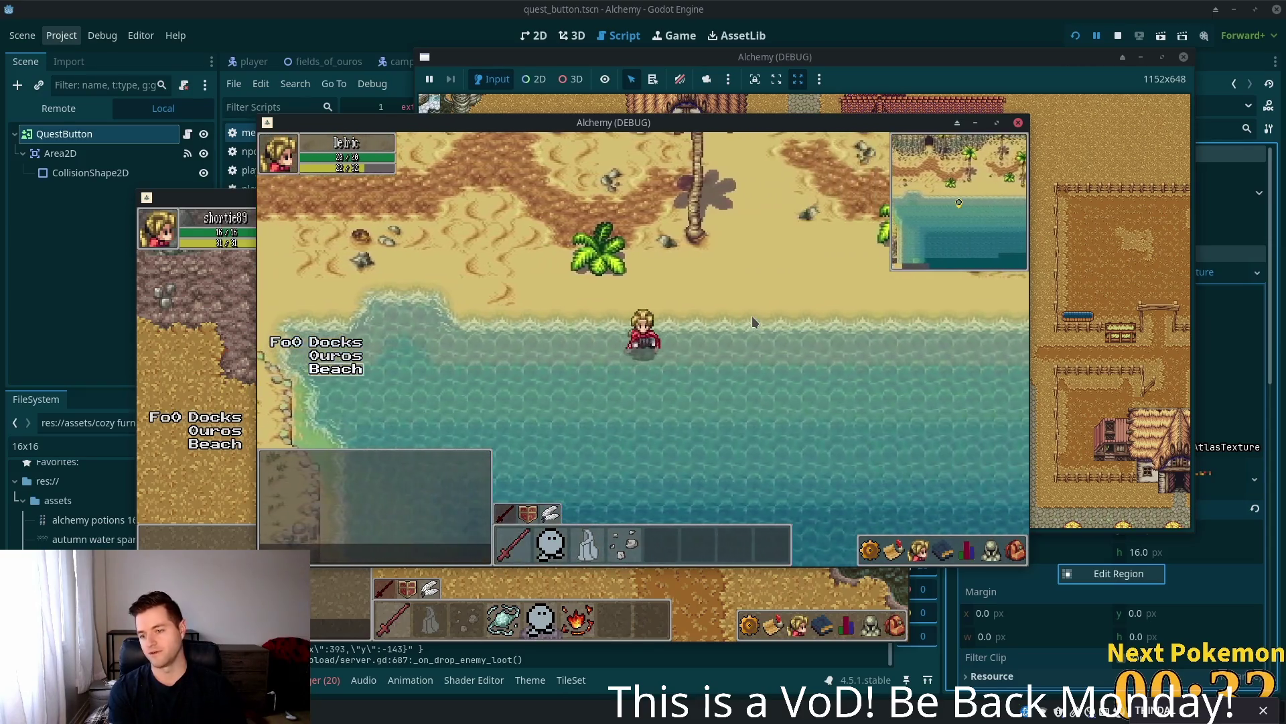
key(w)
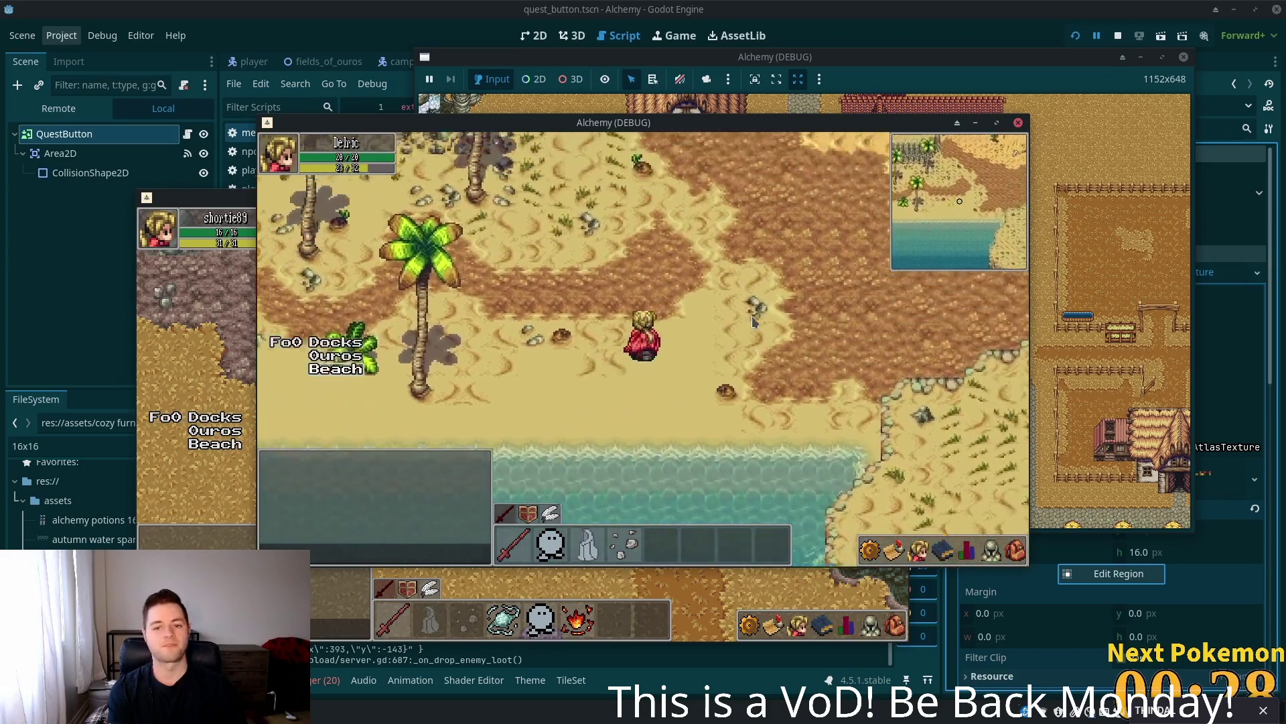
- Head north-east into the desert, east past the palm trees to the sea, then south toward the rocky shore
key(d)
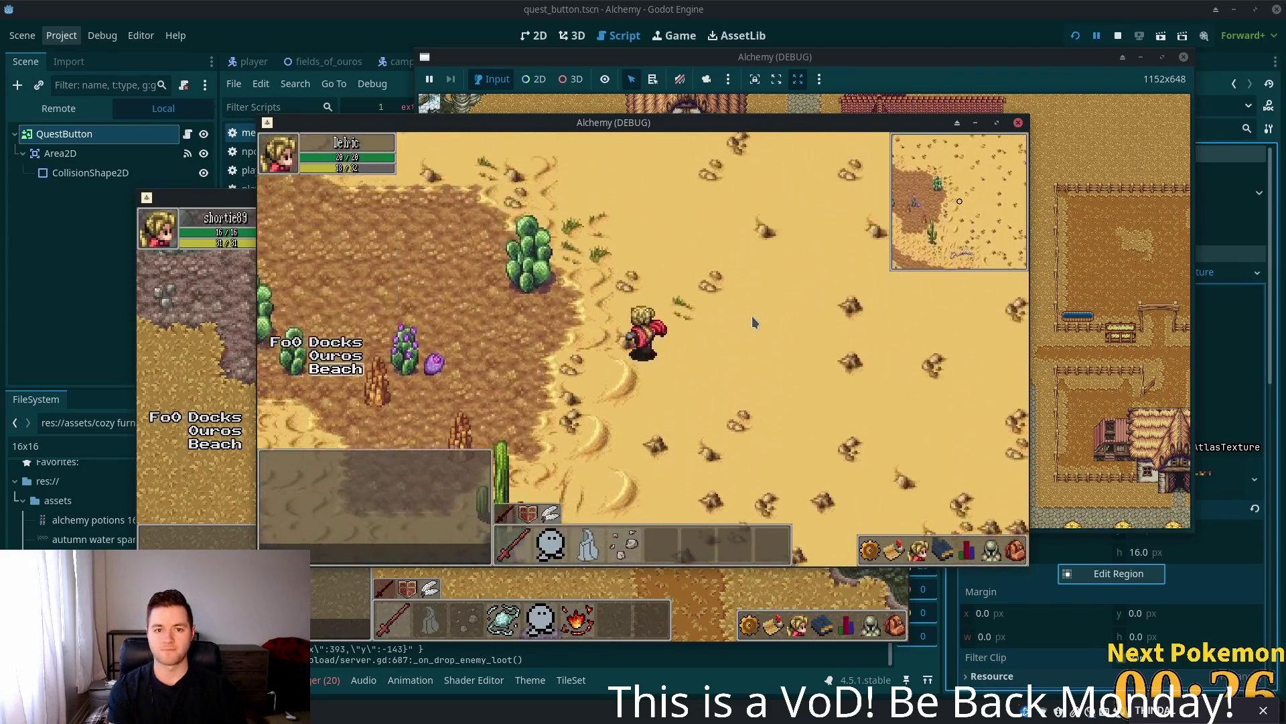
key(w)
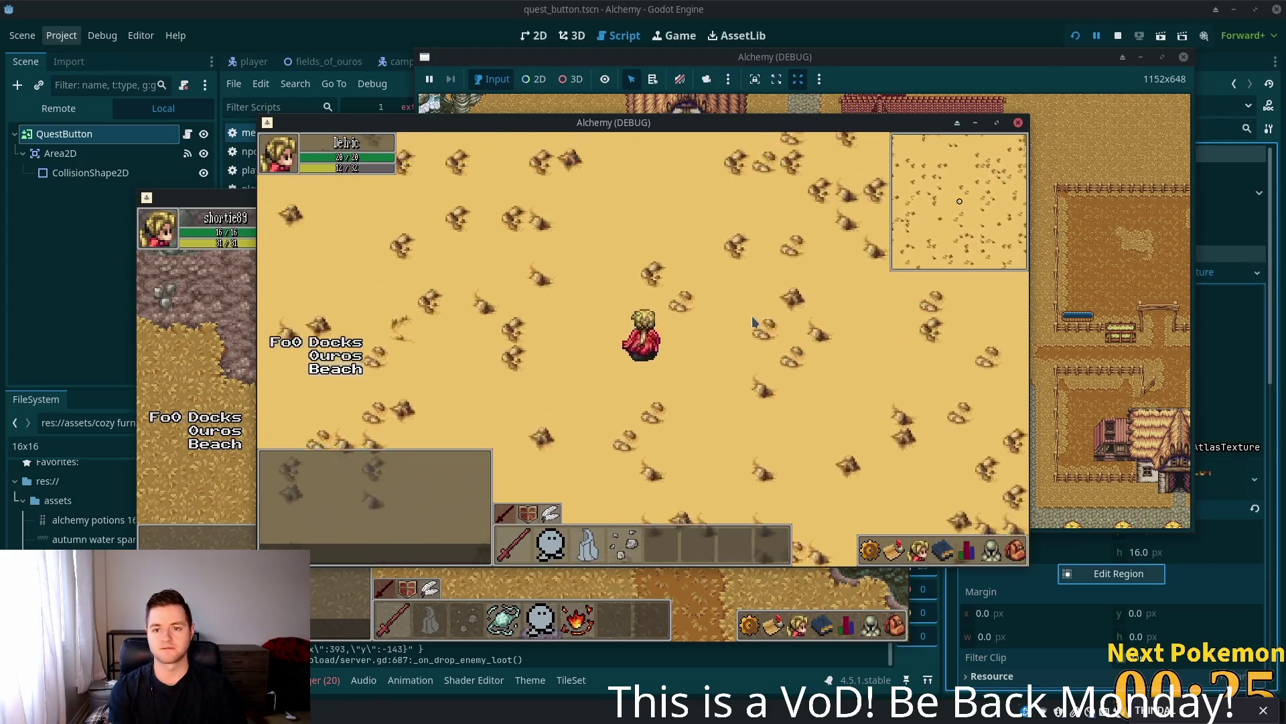
key(d)
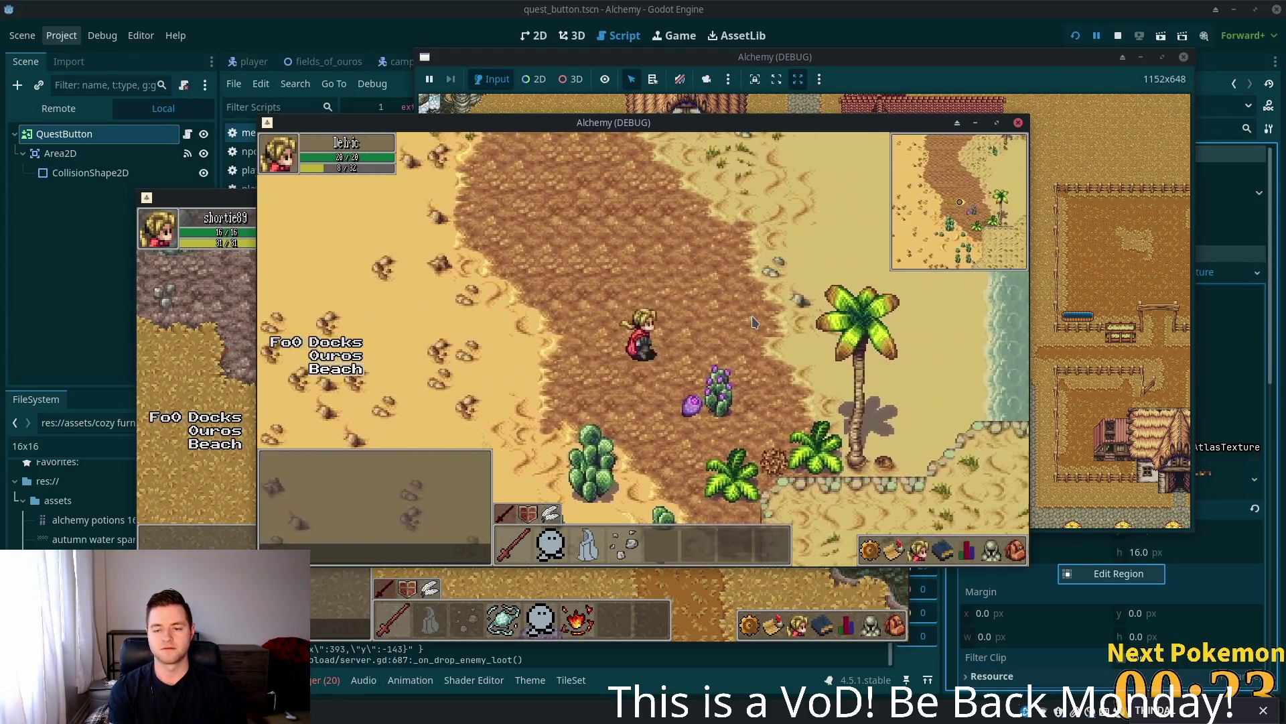
key(d)
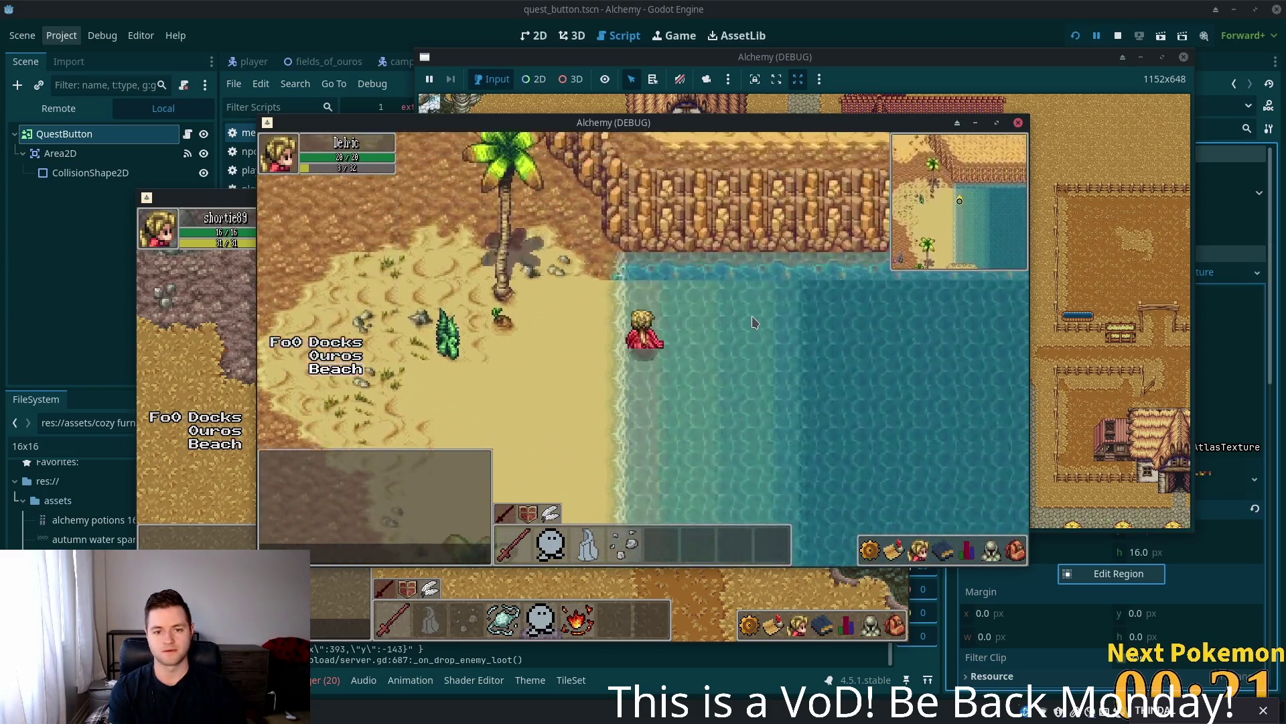
key(s)
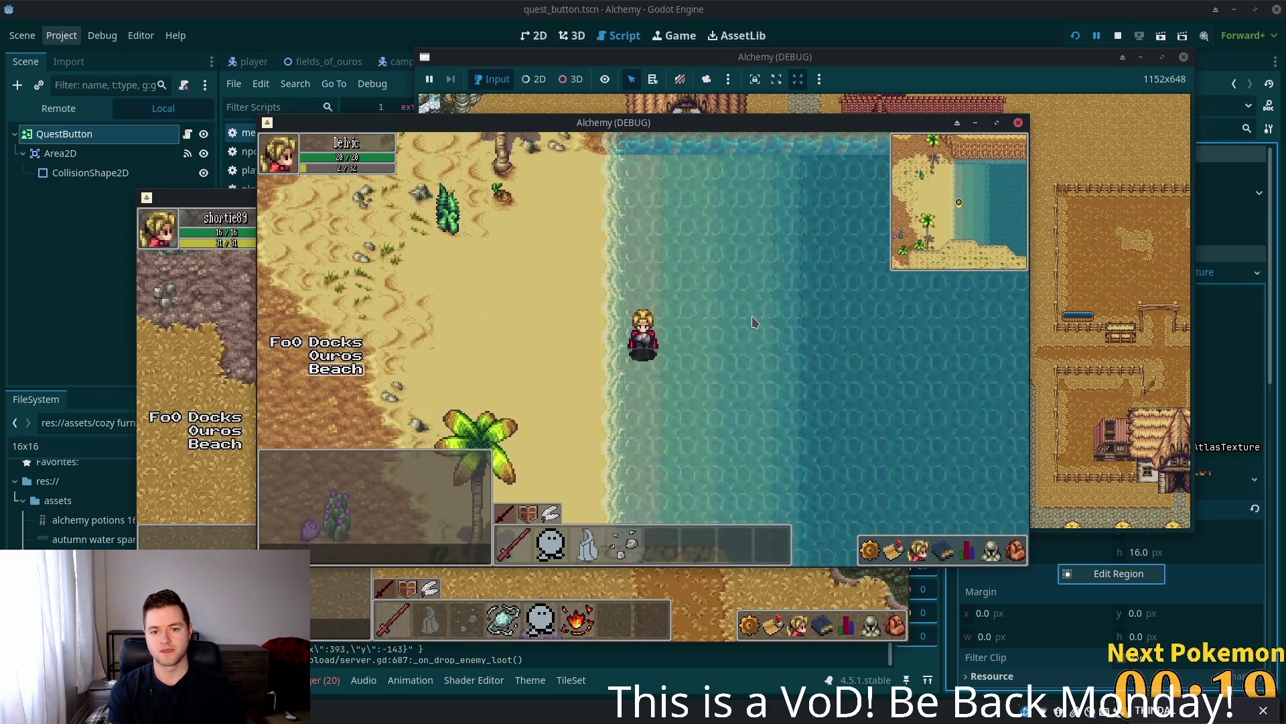
key(s)
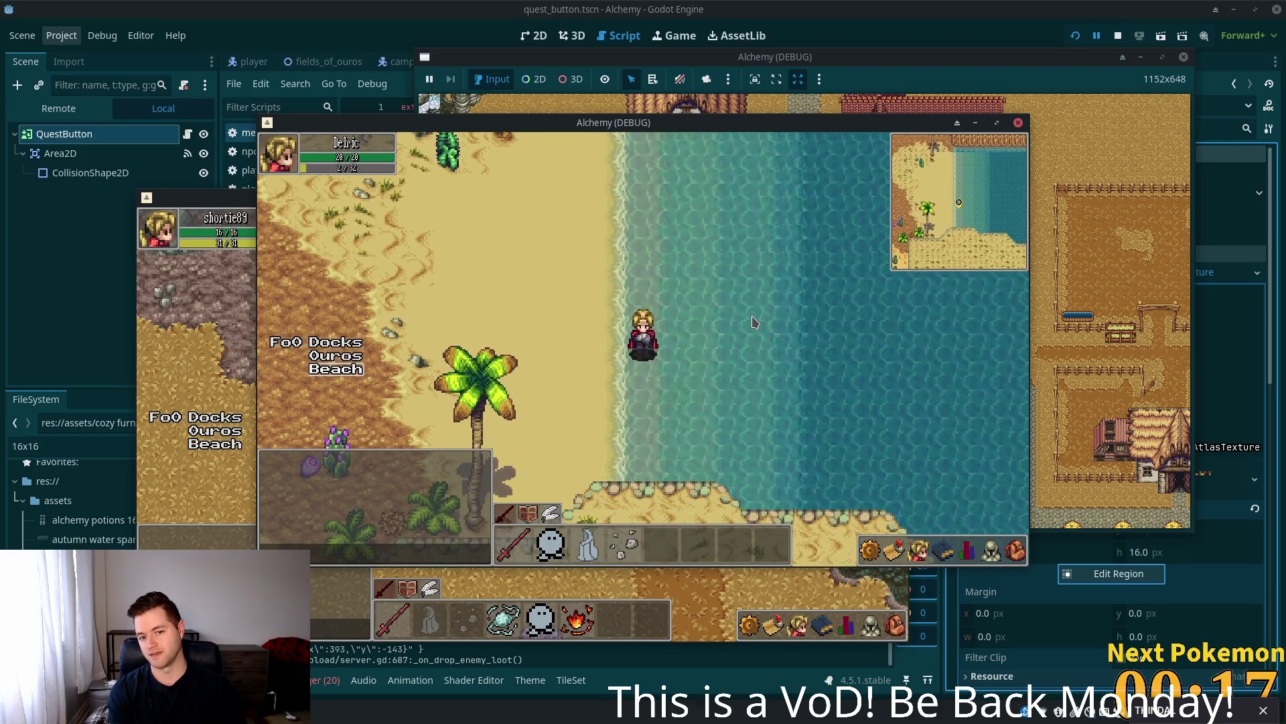
- Wander the shallows north and south along the shore, then cross left onto the beach sand
key(w)
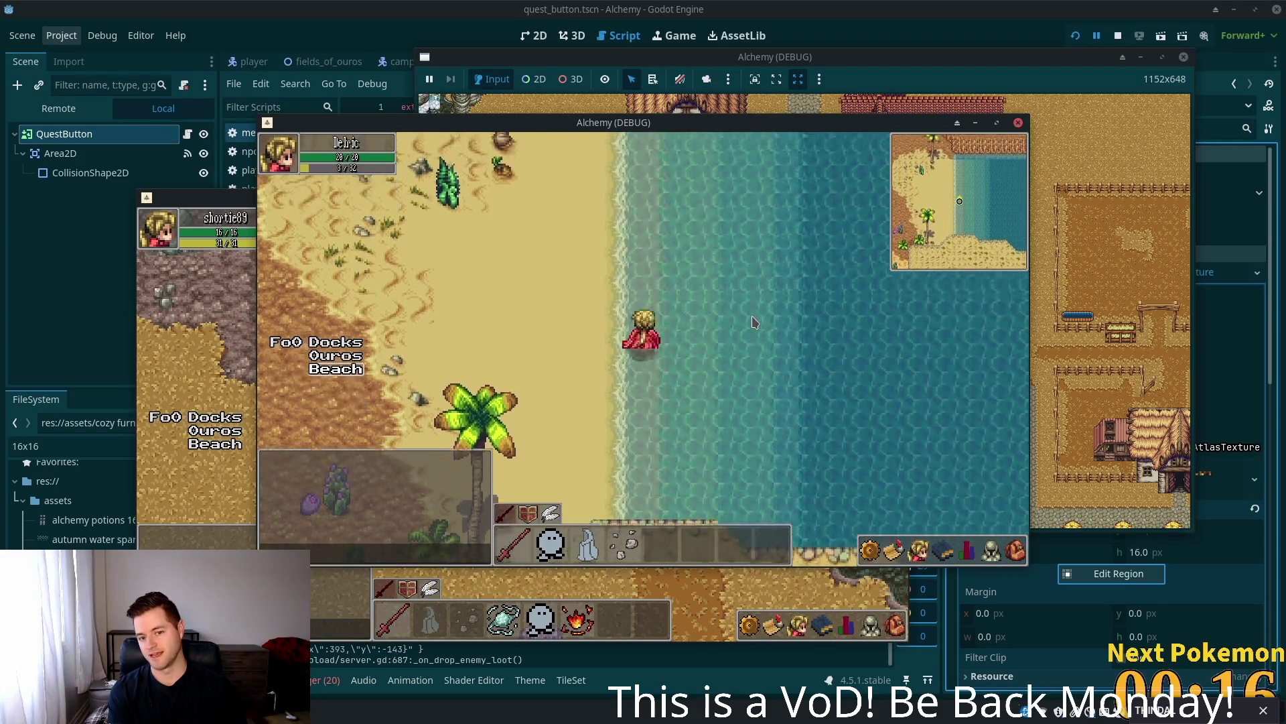
key(a)
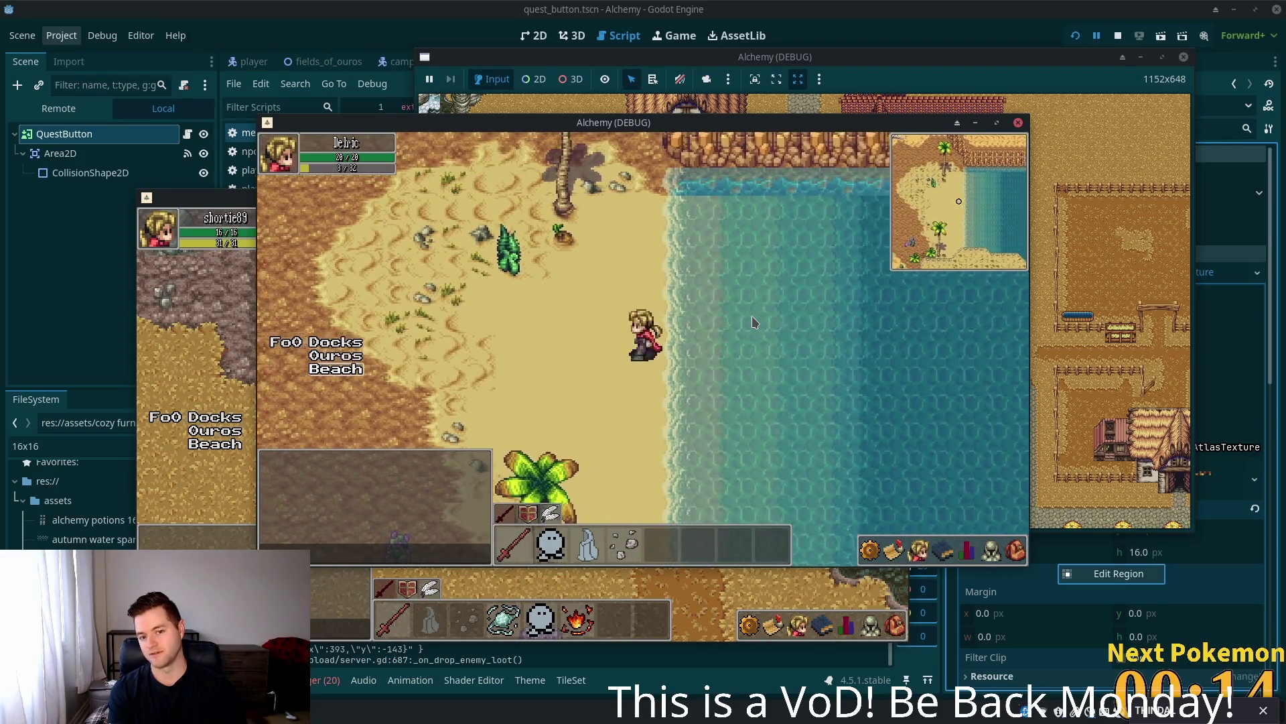
key(a)
key(d)
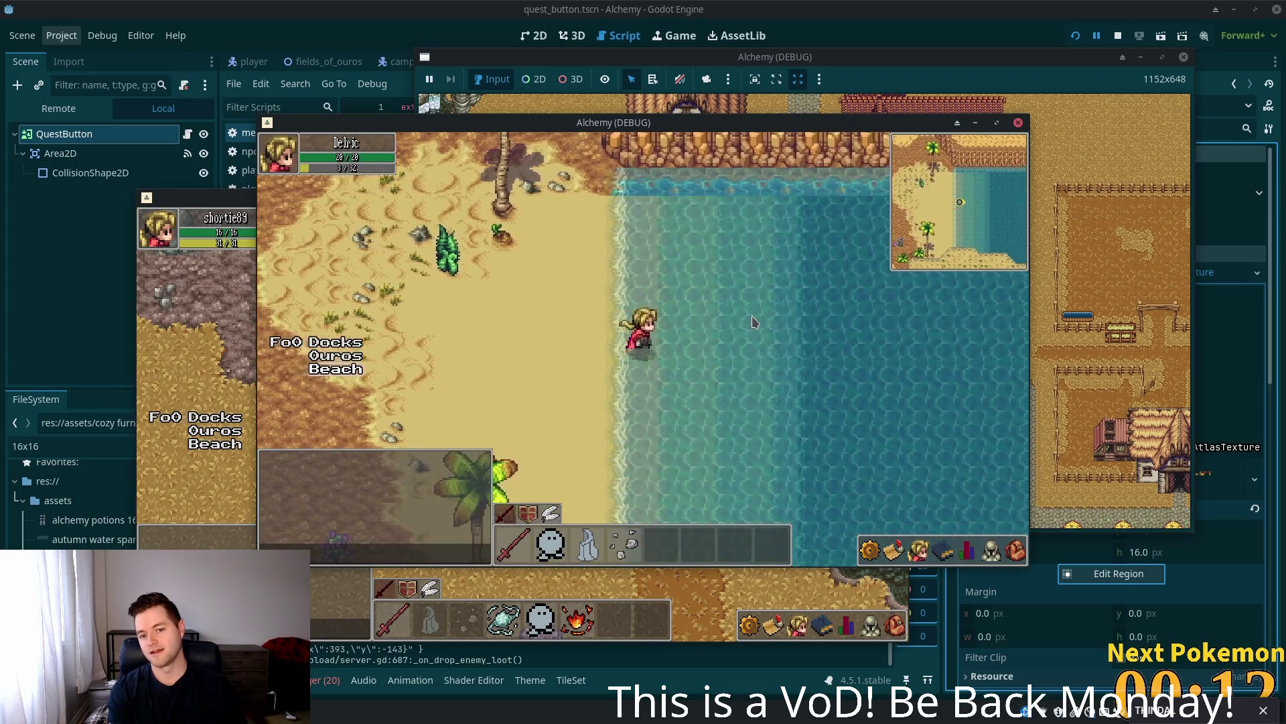
key(s)
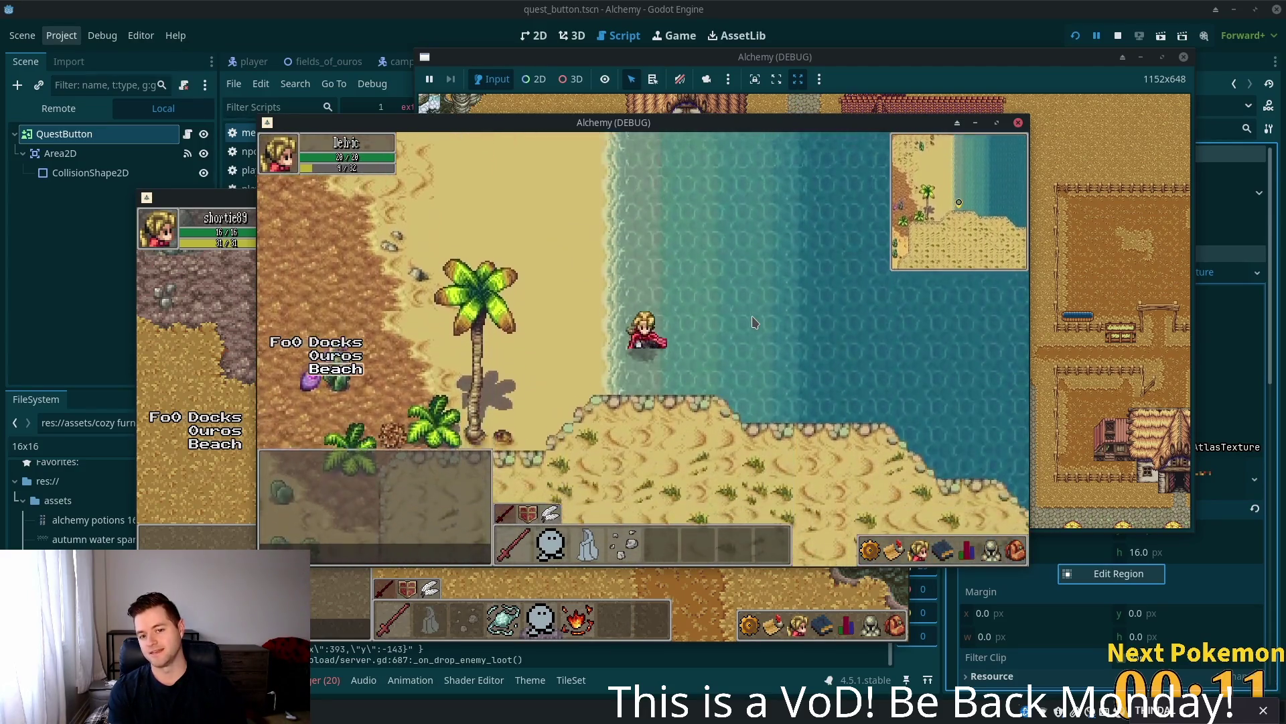
key(w)
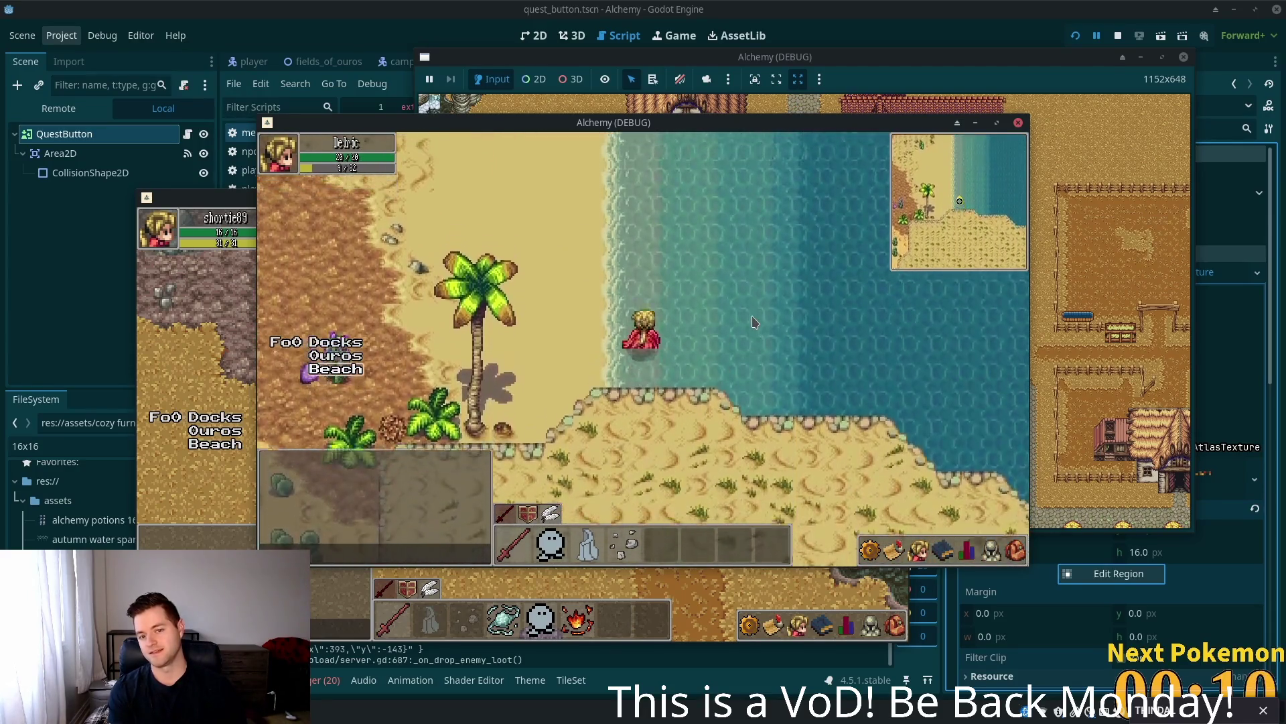
key(s)
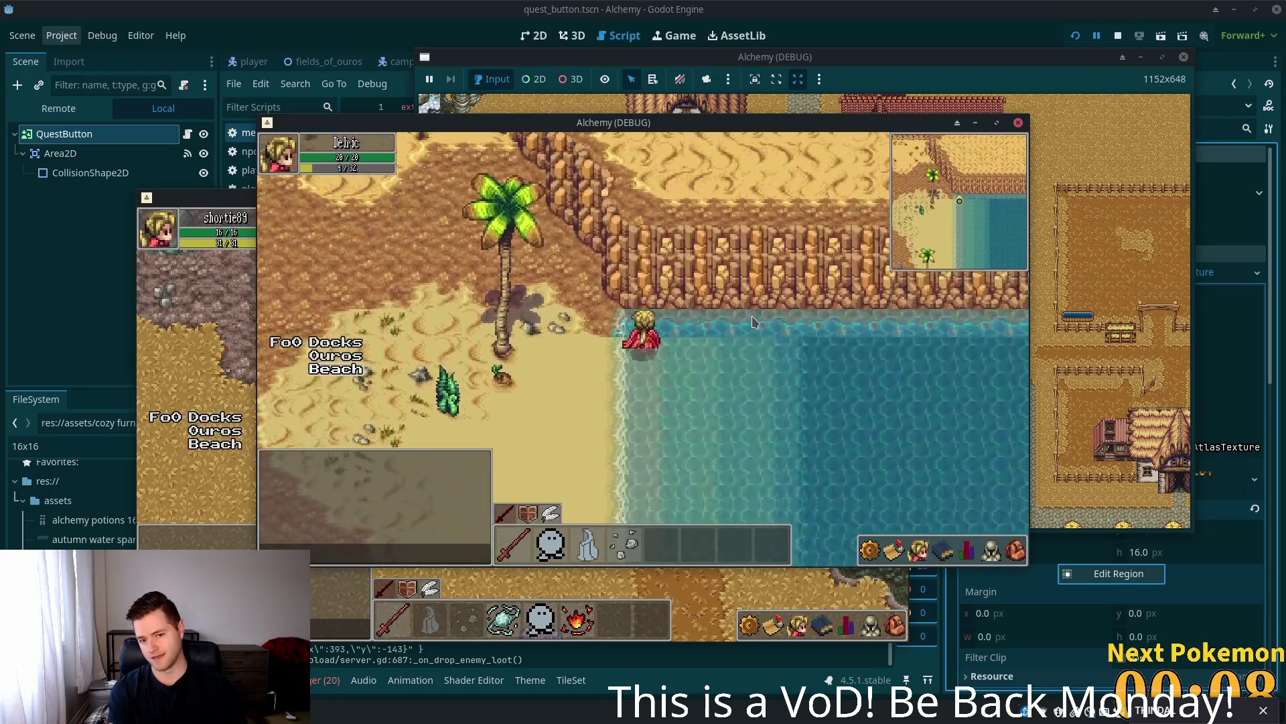
key(s)
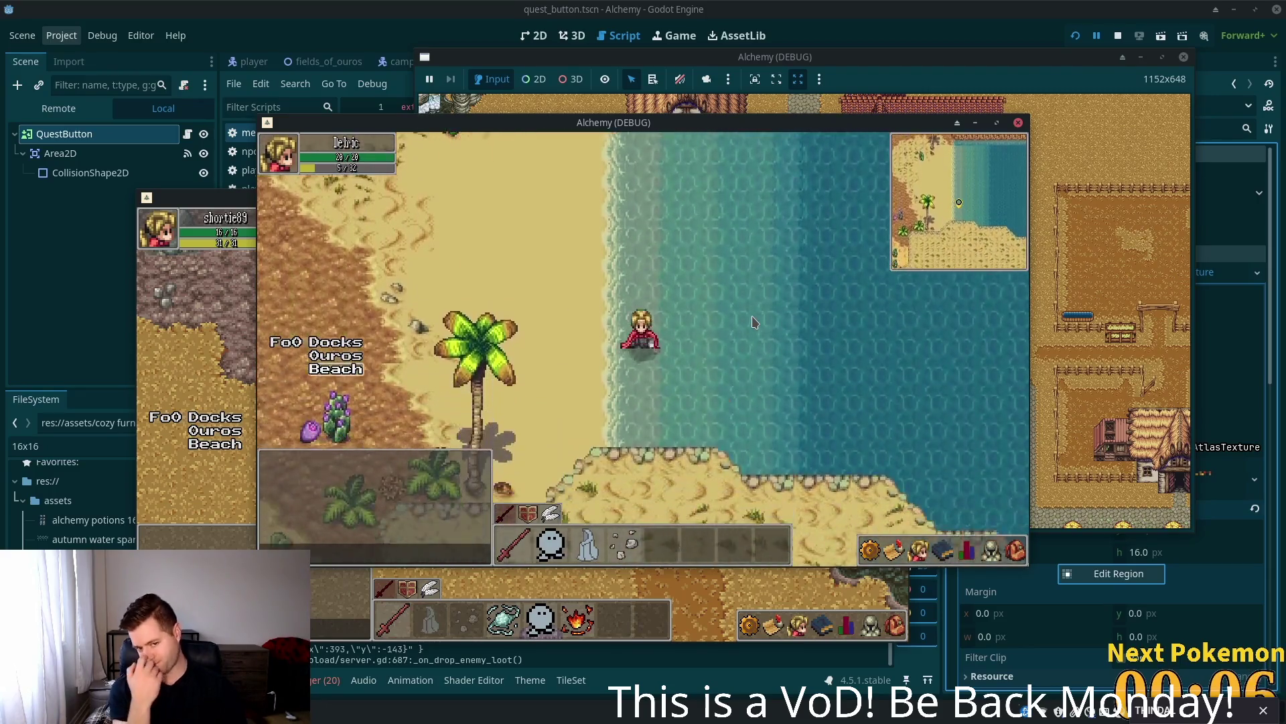
key(w)
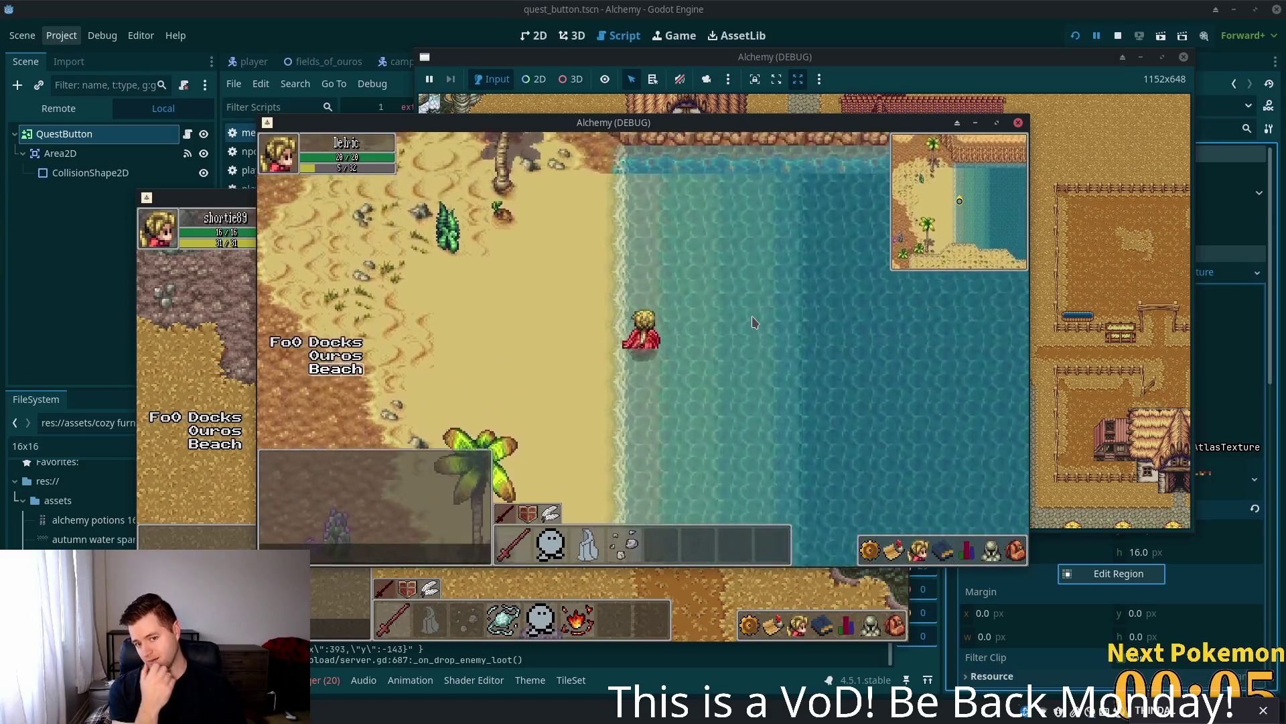
key(w)
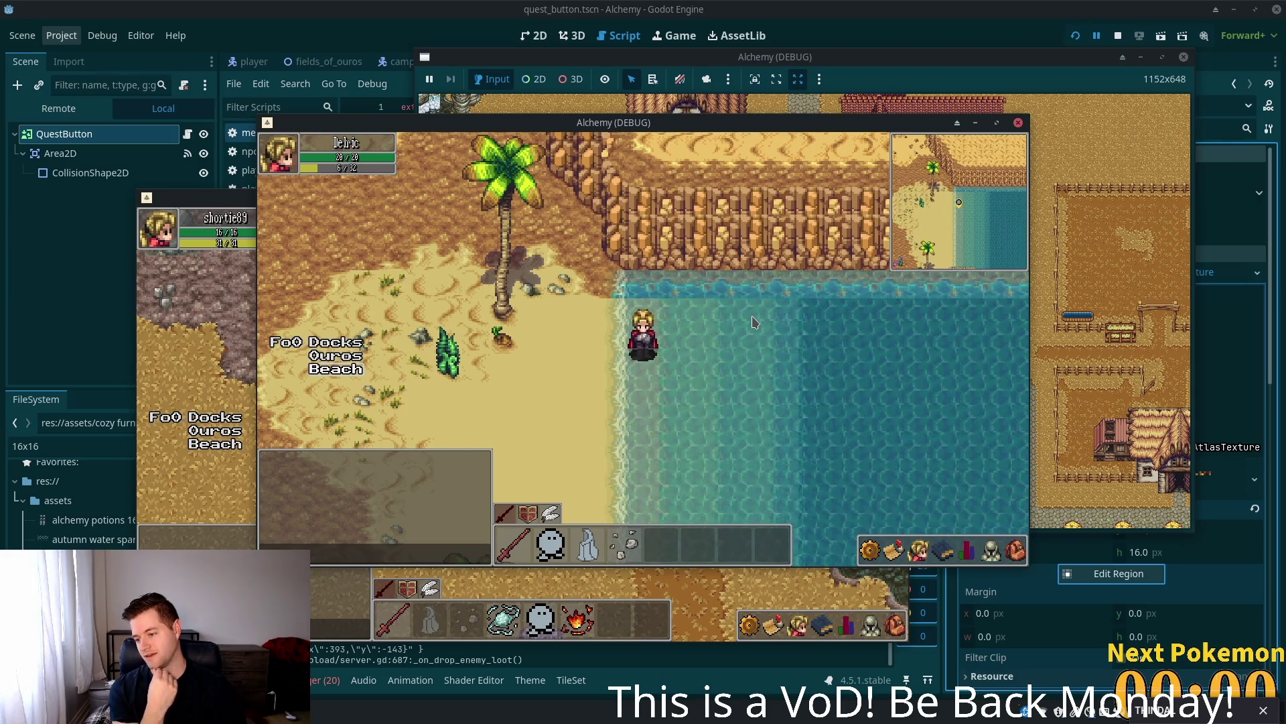
key(a)
key(s)
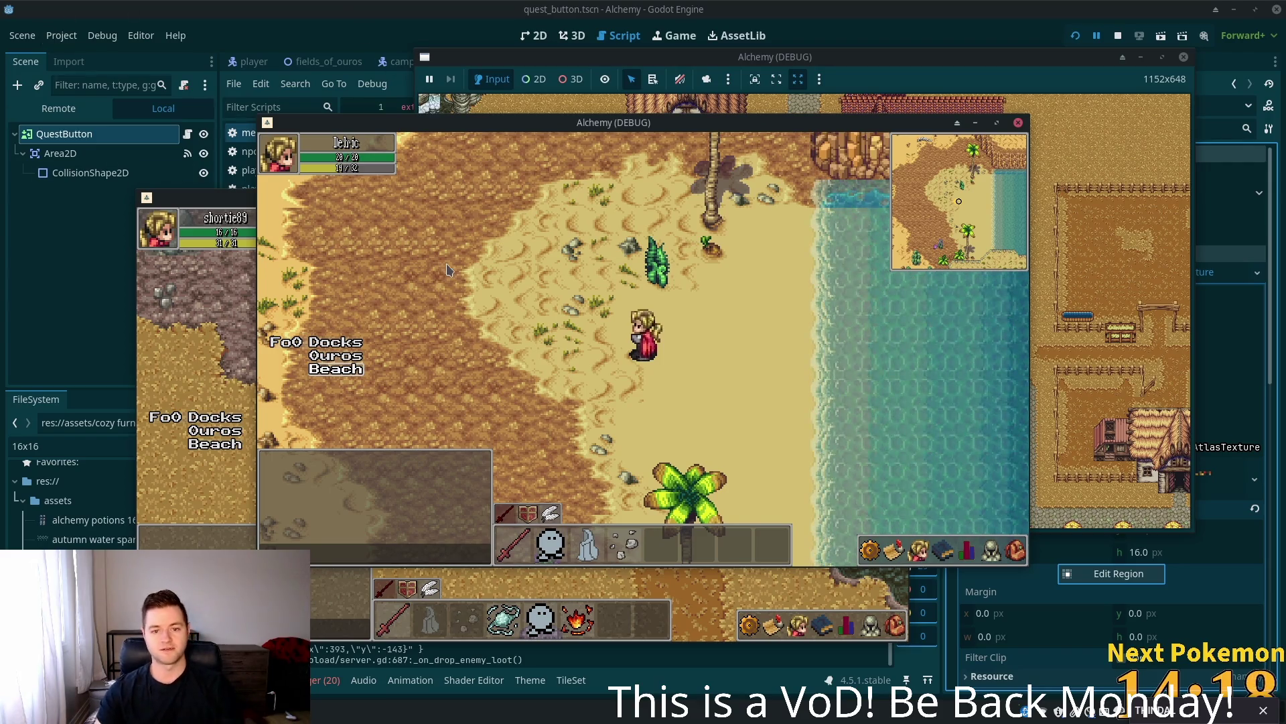
- Walk the player east along Ouros Beach with the d key
key(d)
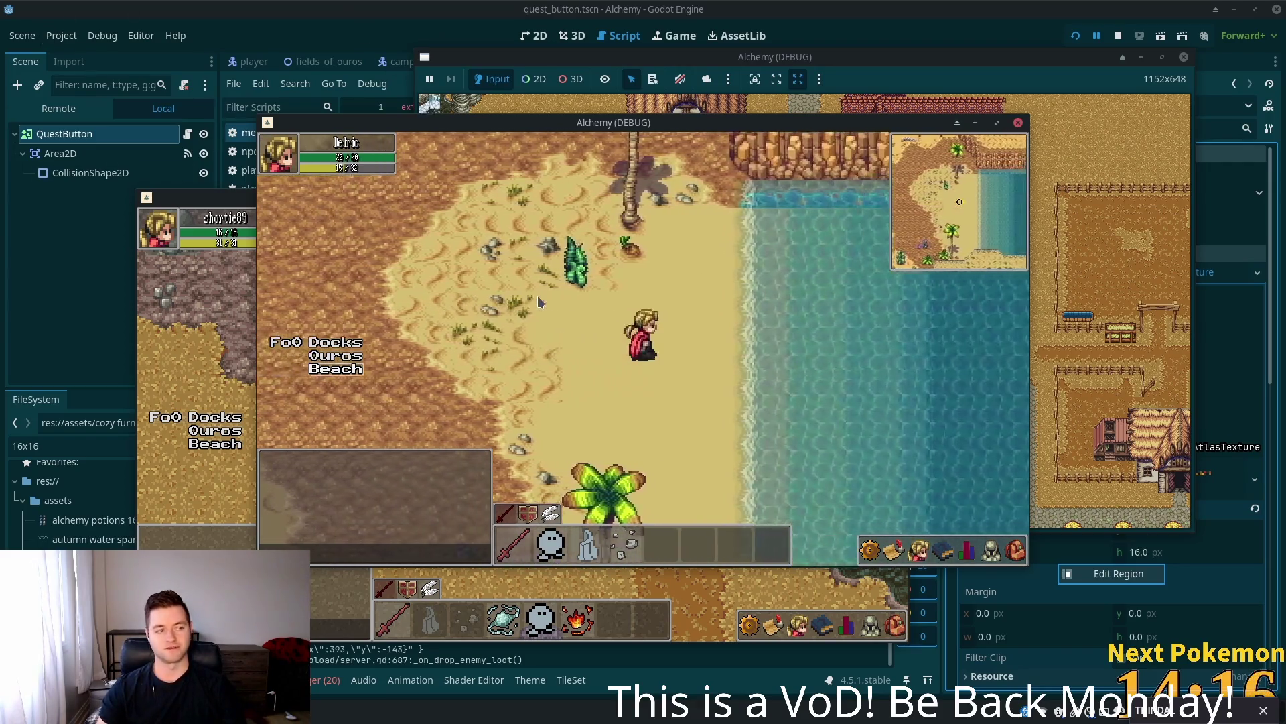
- Walk from the water's edge down the beach and west across the desert into Ouros
key(w)
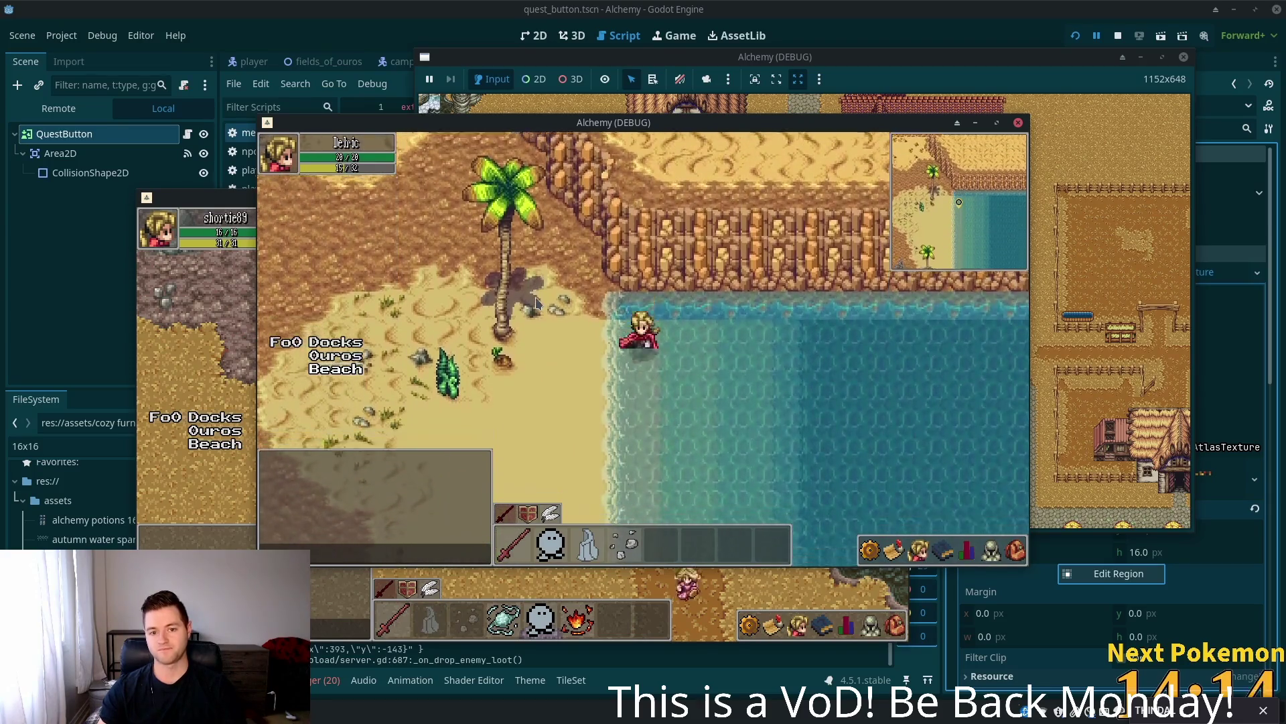
key(s)
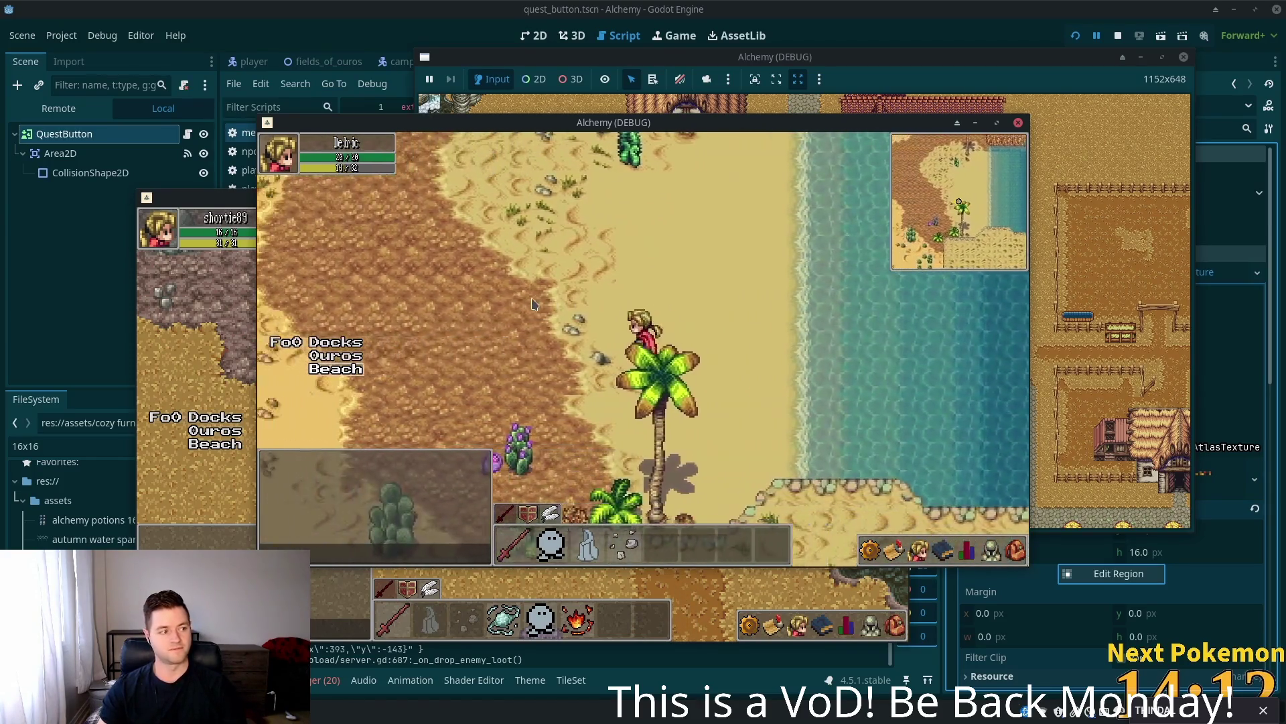
key(a)
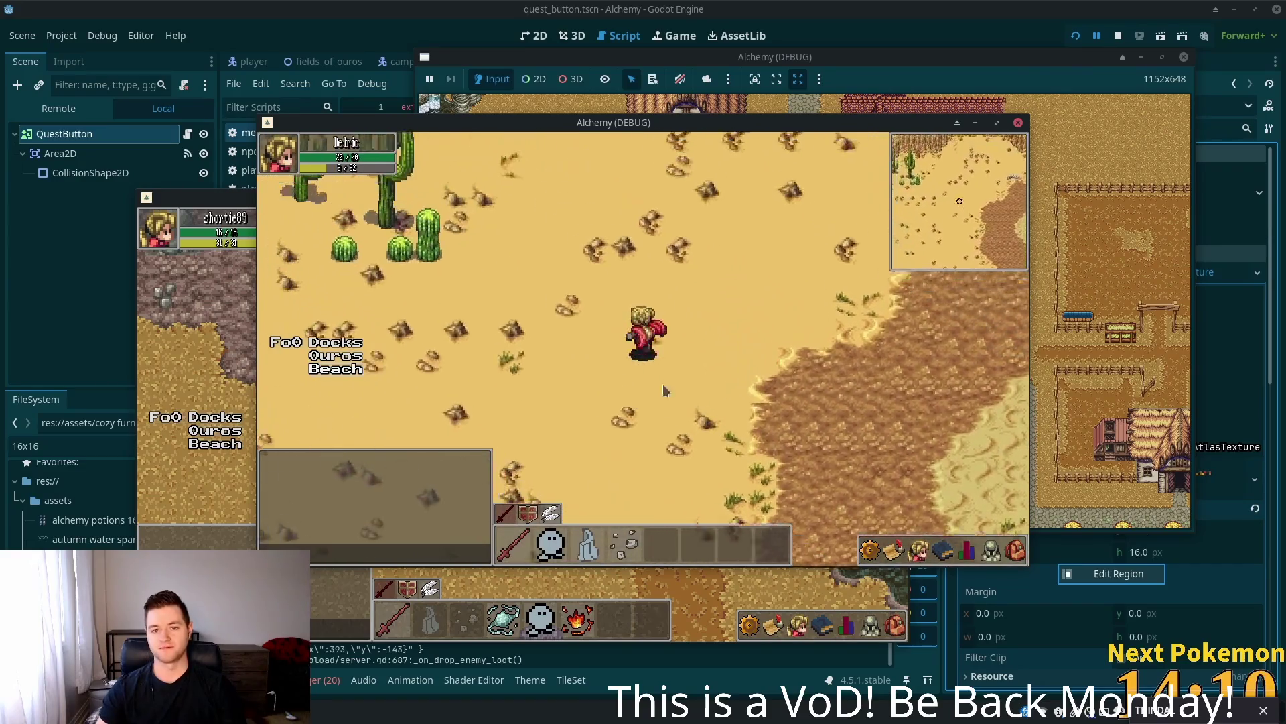
key(a)
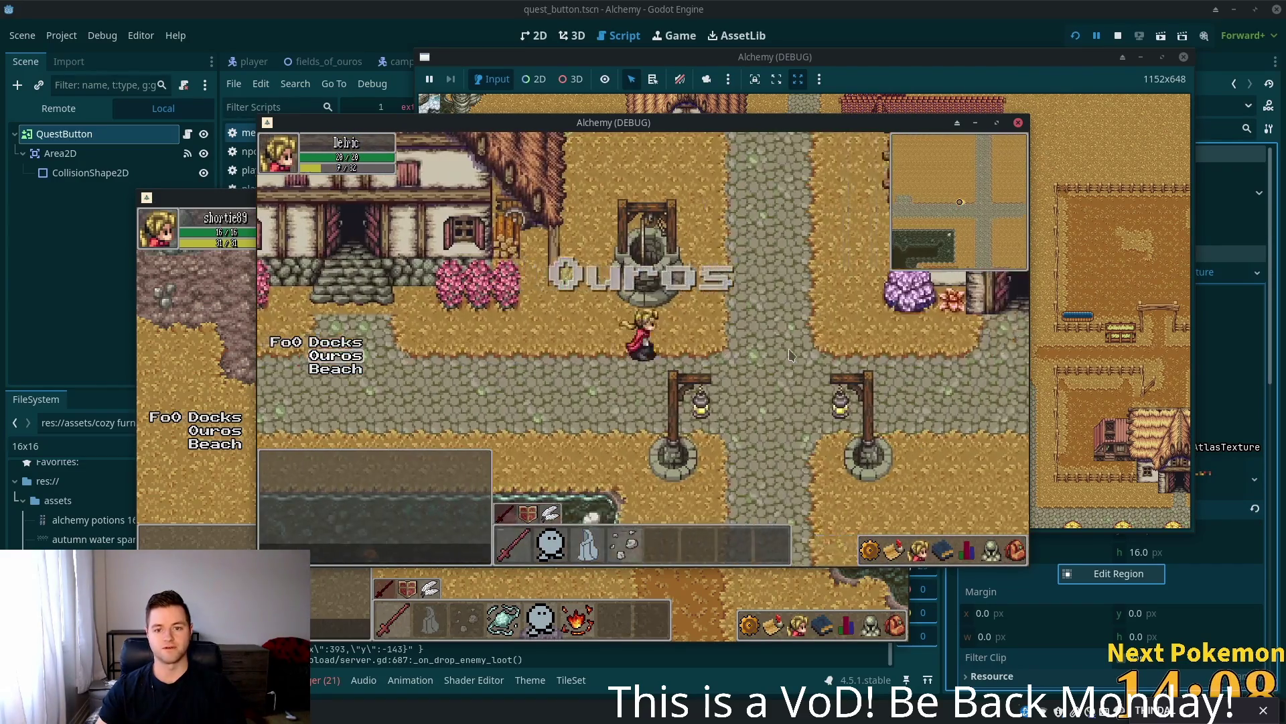
- Walk east past the farm trough north into the cow pasture, then switch to the PokemonCommunityGame window
key(d)
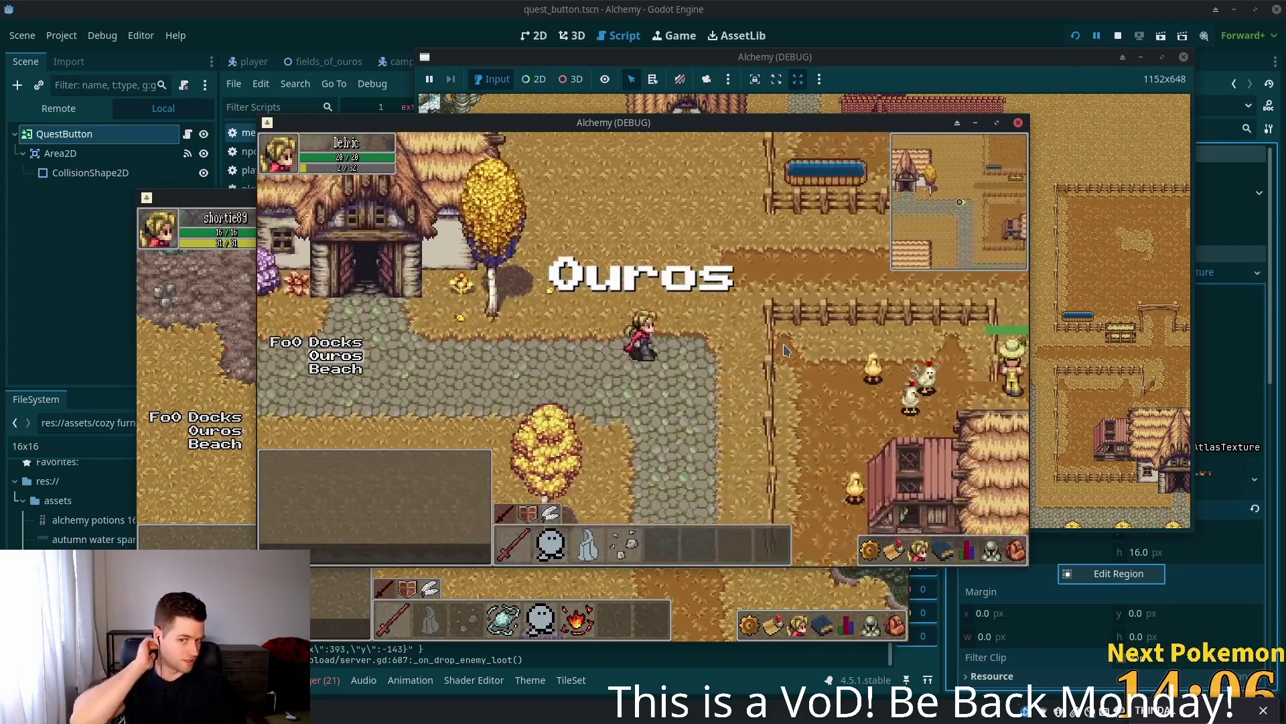
key(d)
key(w)
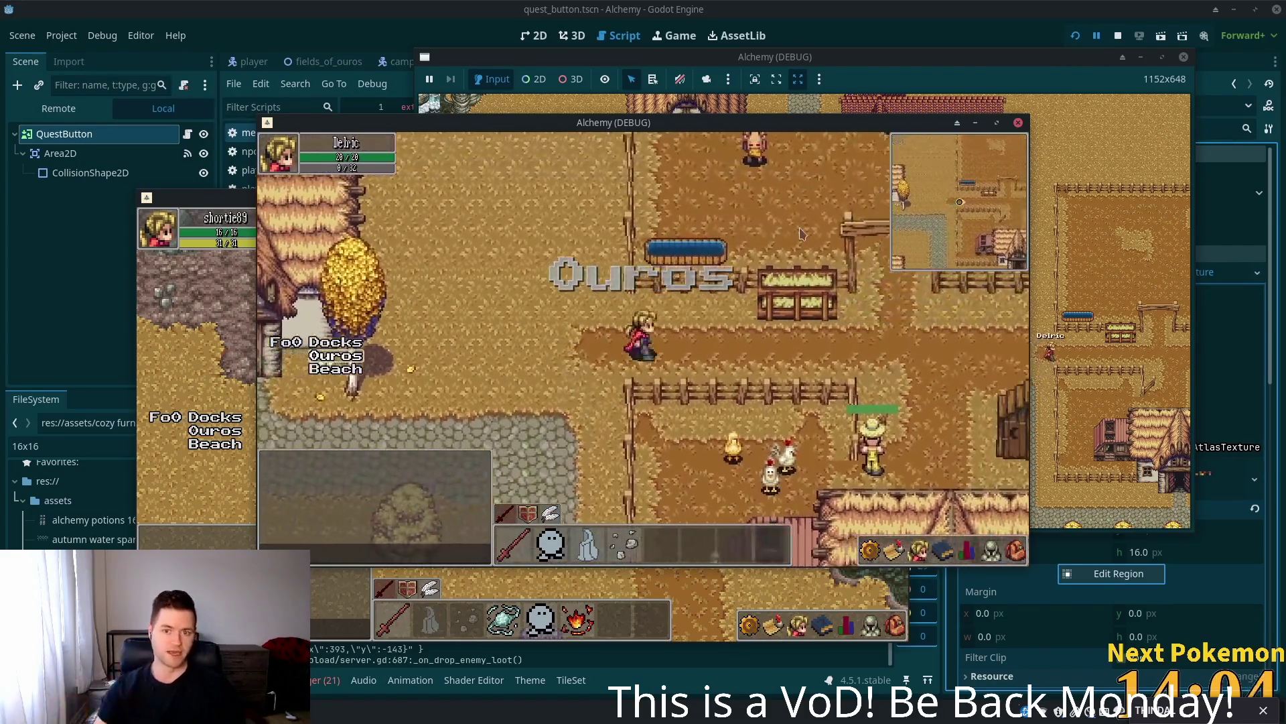
key(d)
key(w)
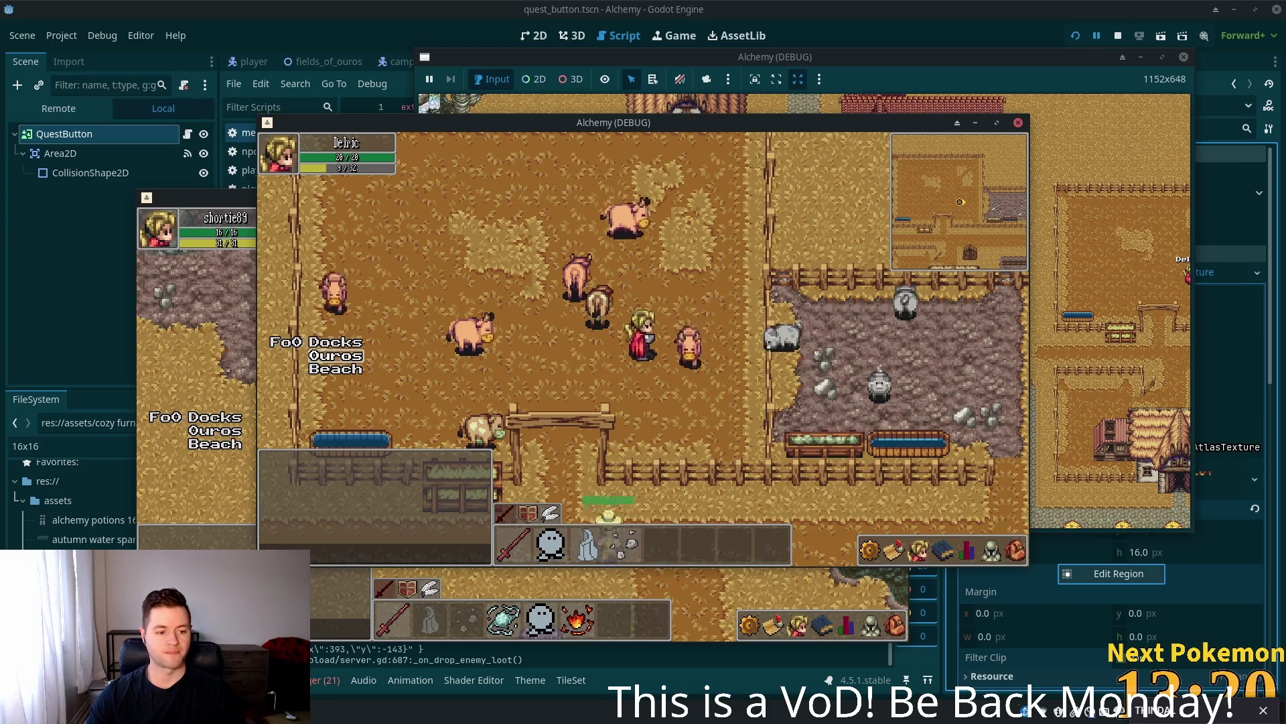
key(alt+Tab)
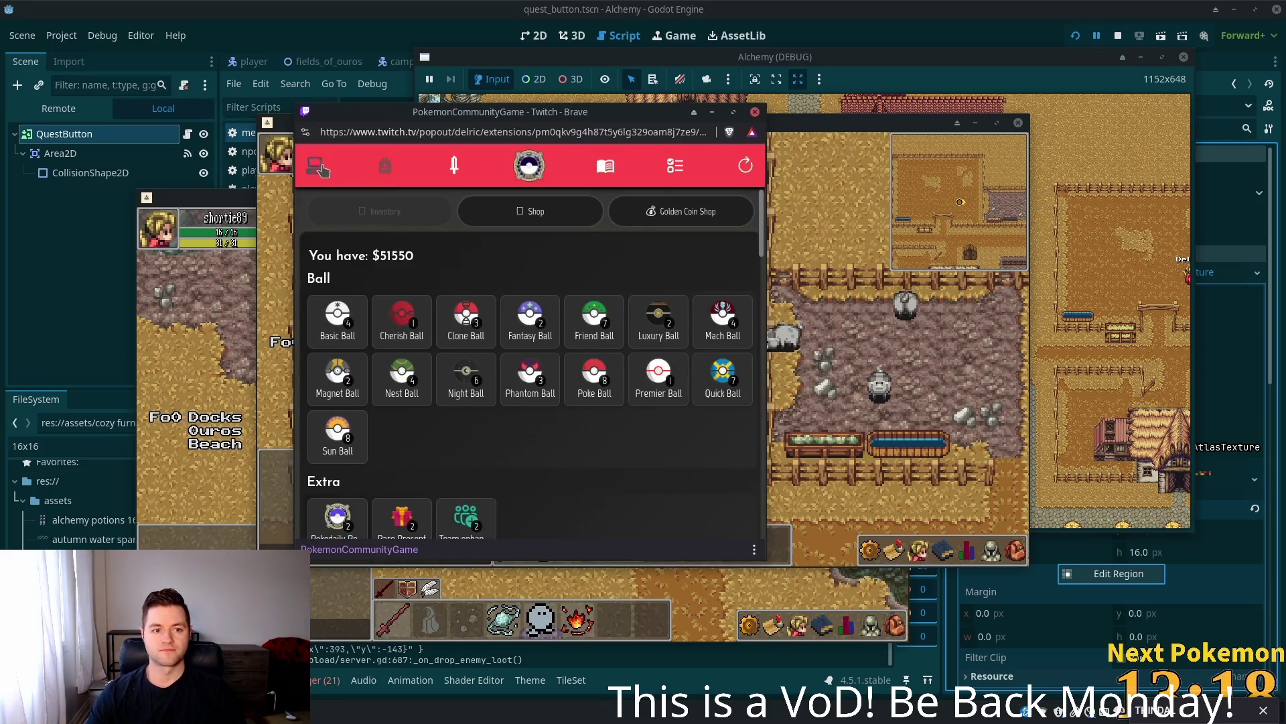
- Show the owned Pokémon list and view then close Dhelmise's and Metang's details
click(317, 166)
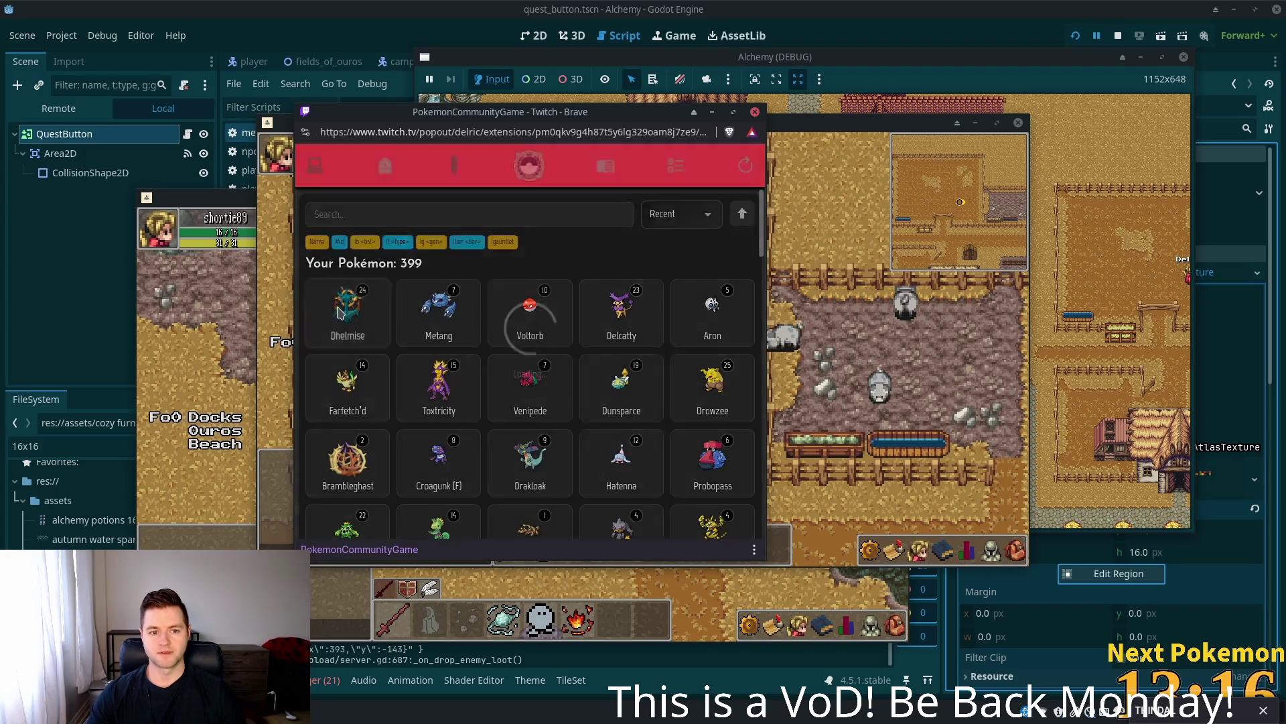
click(340, 313)
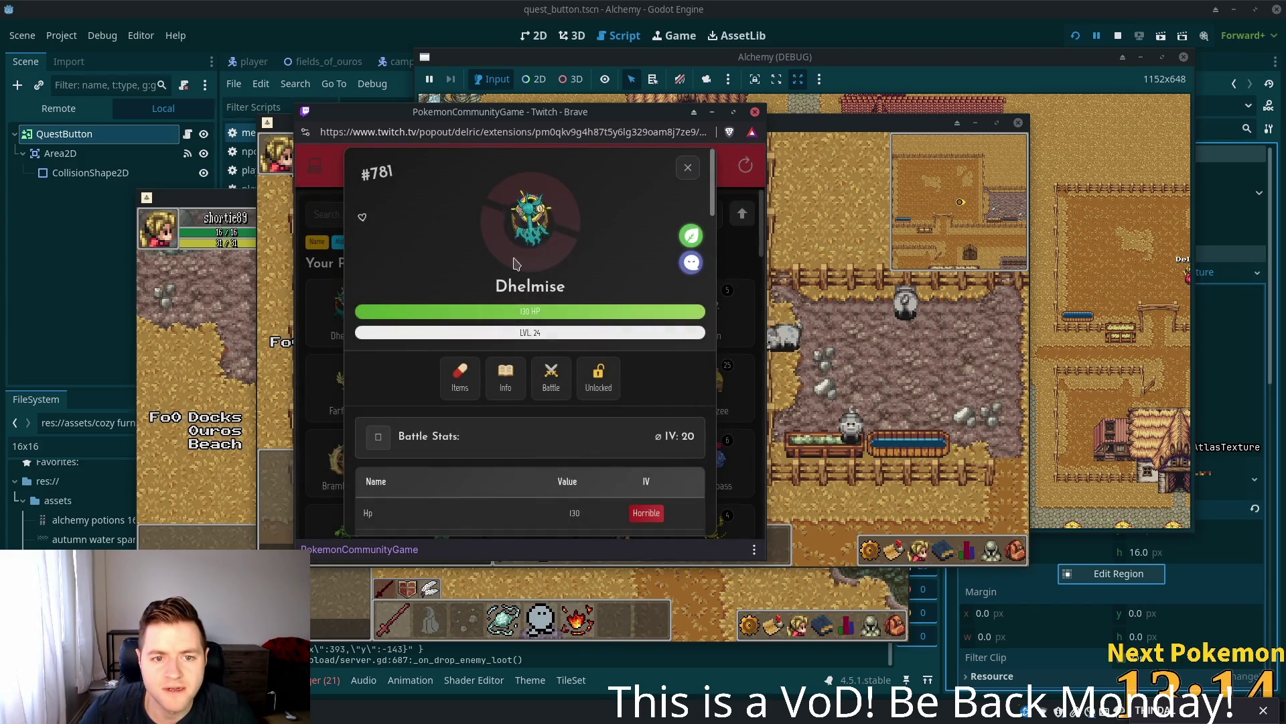
scroll(656, 434, down, 3)
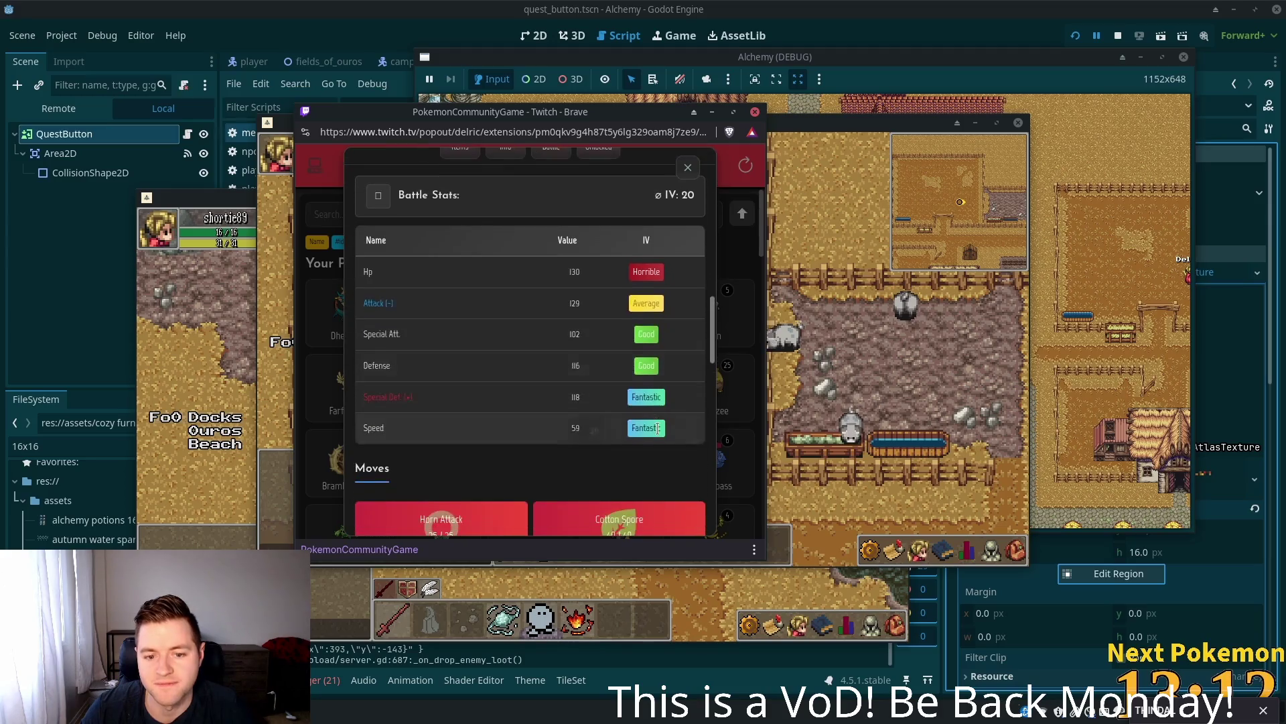
scroll(511, 394, up, 3)
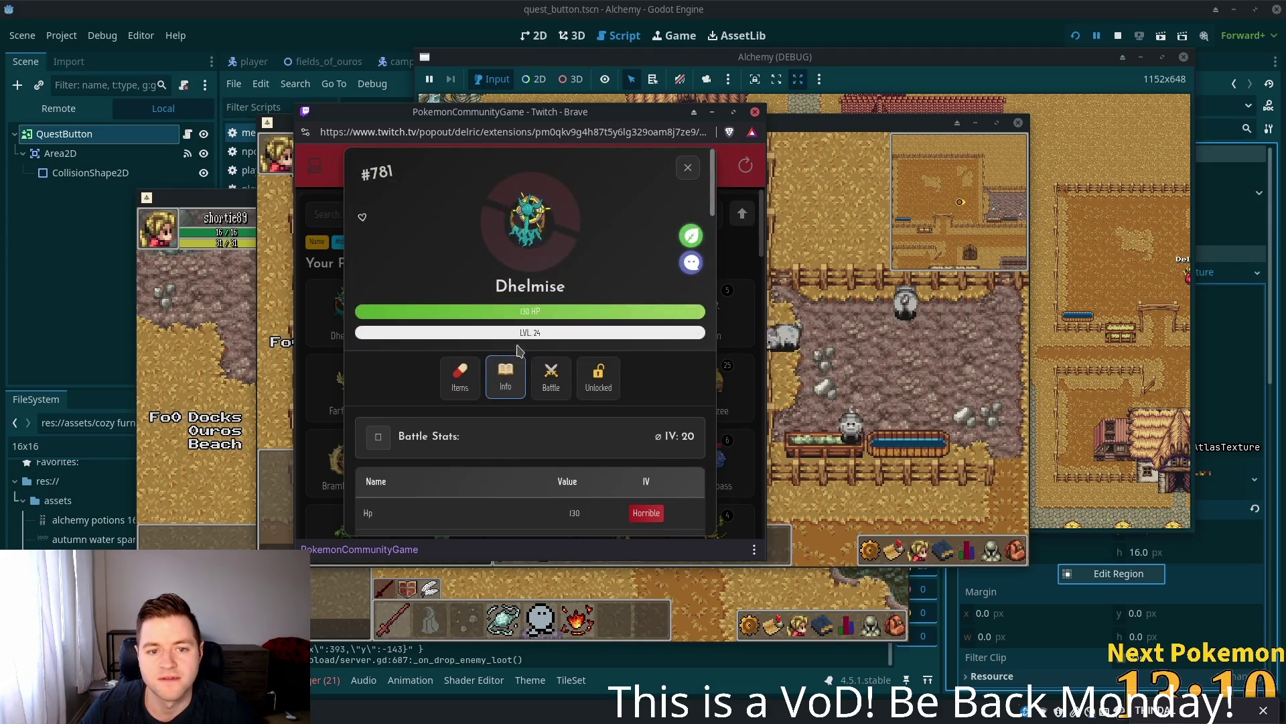
click(688, 167)
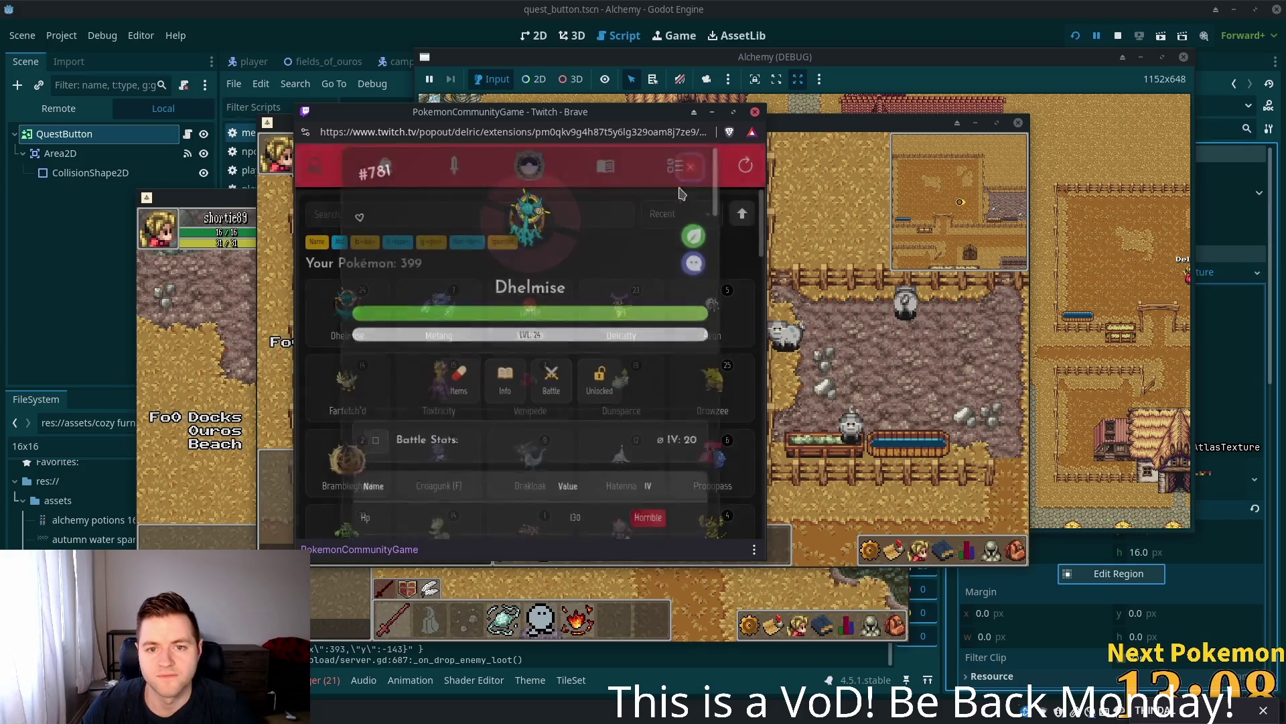
click(445, 296)
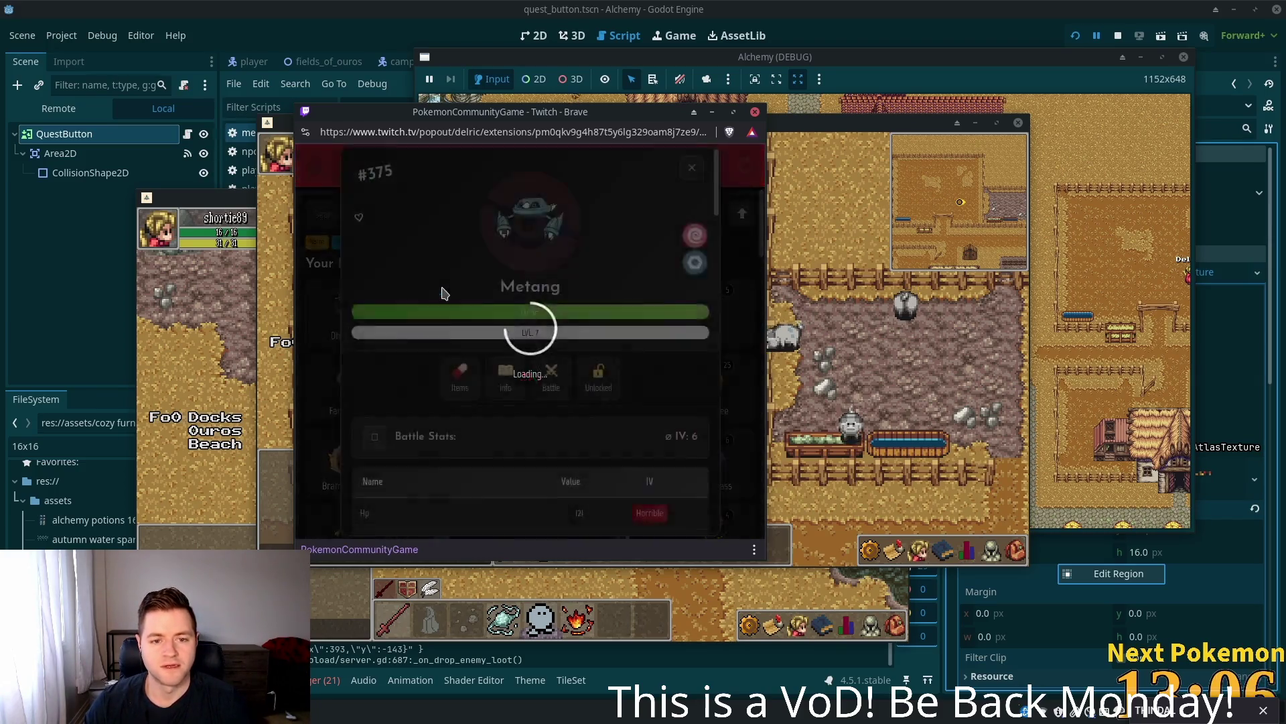
click(690, 167)
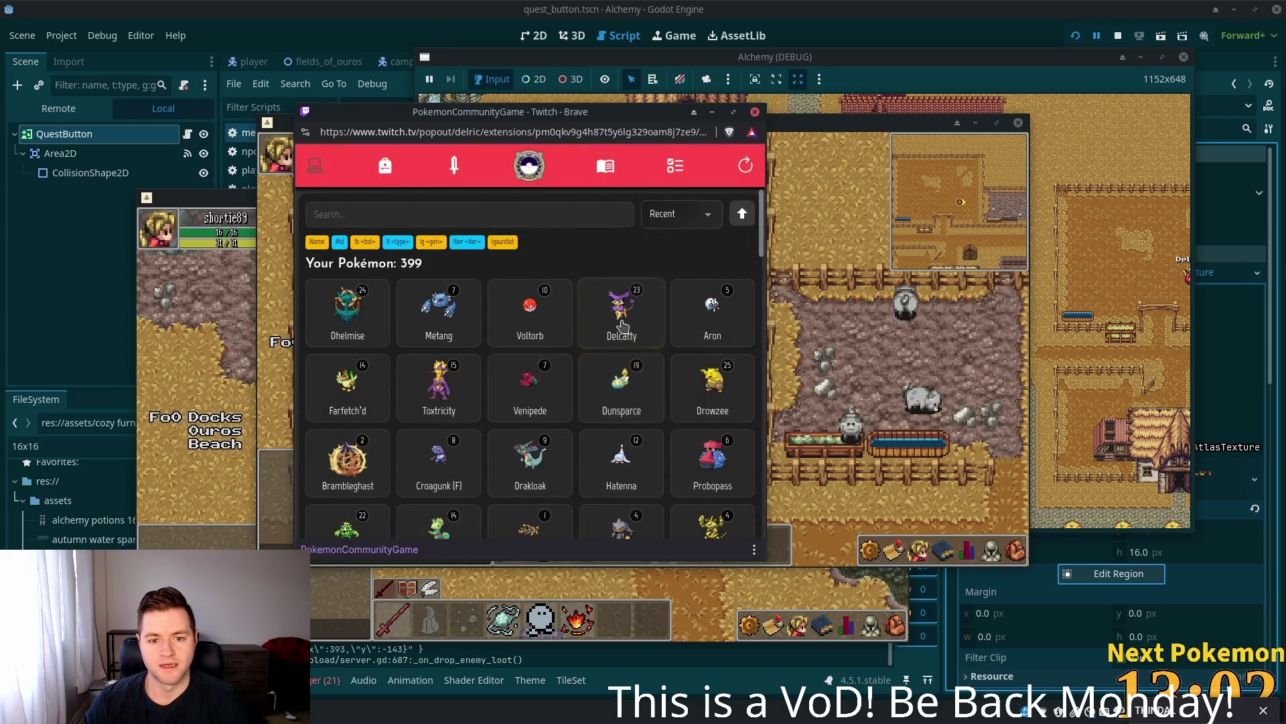
- Check Delcatty's card keeping its name, view Toxtricity's card, then return to the Alchemy game
click(622, 326)
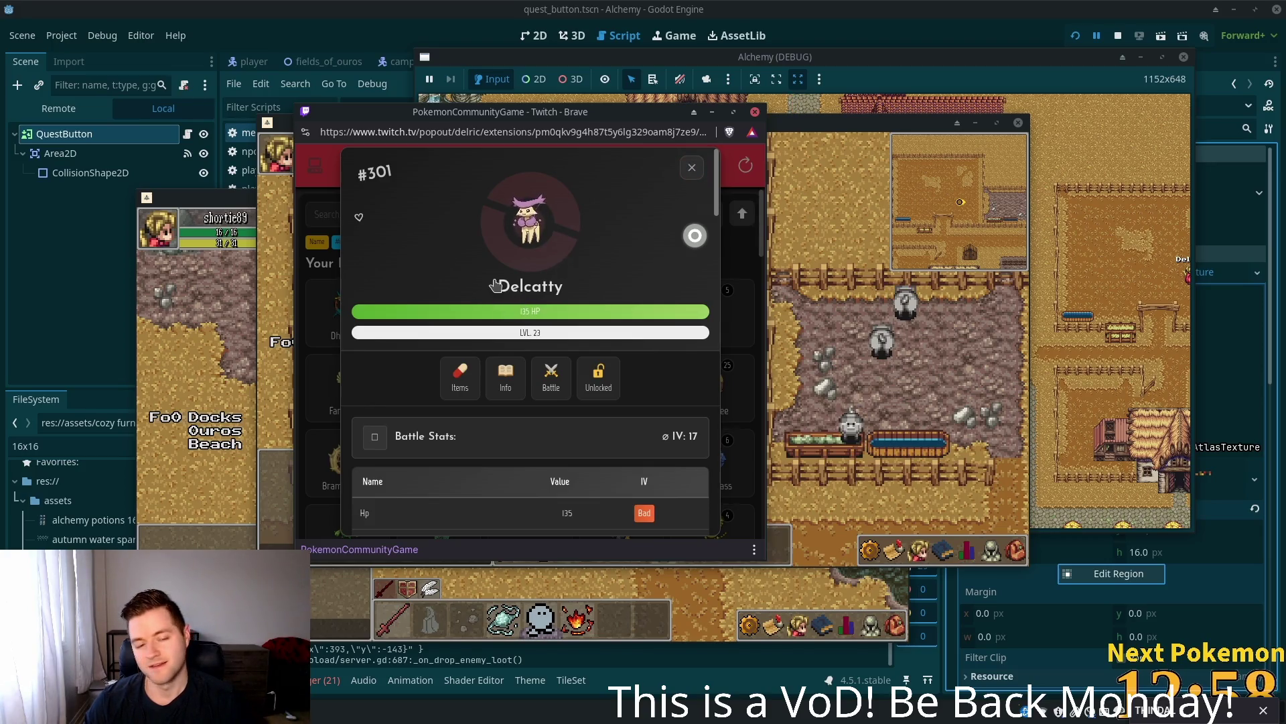
click(549, 284)
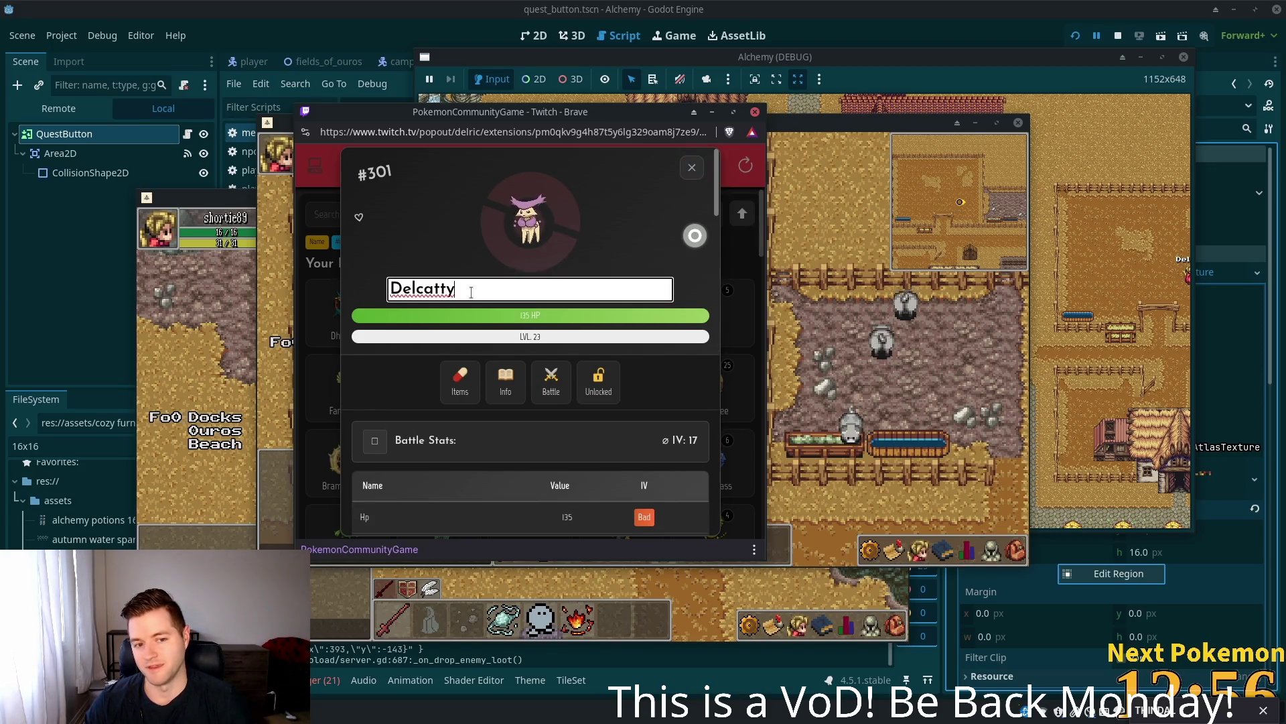
click(440, 203)
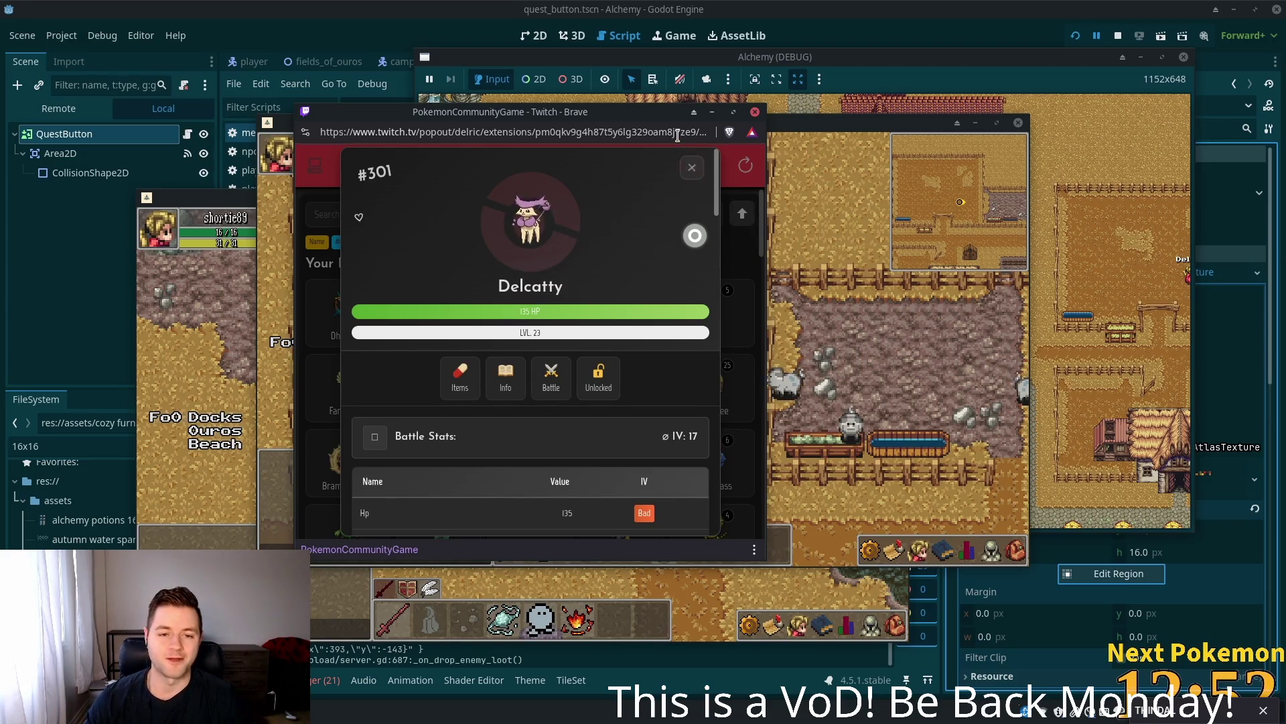
click(693, 169)
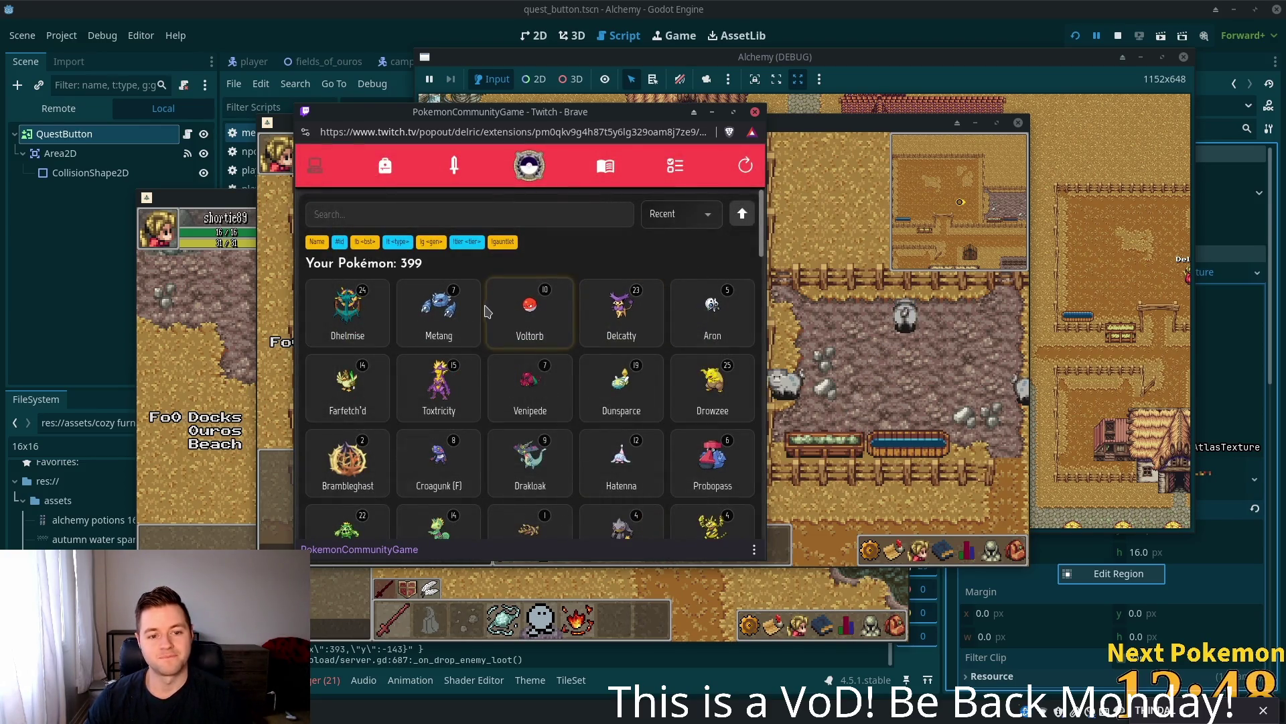
click(440, 409)
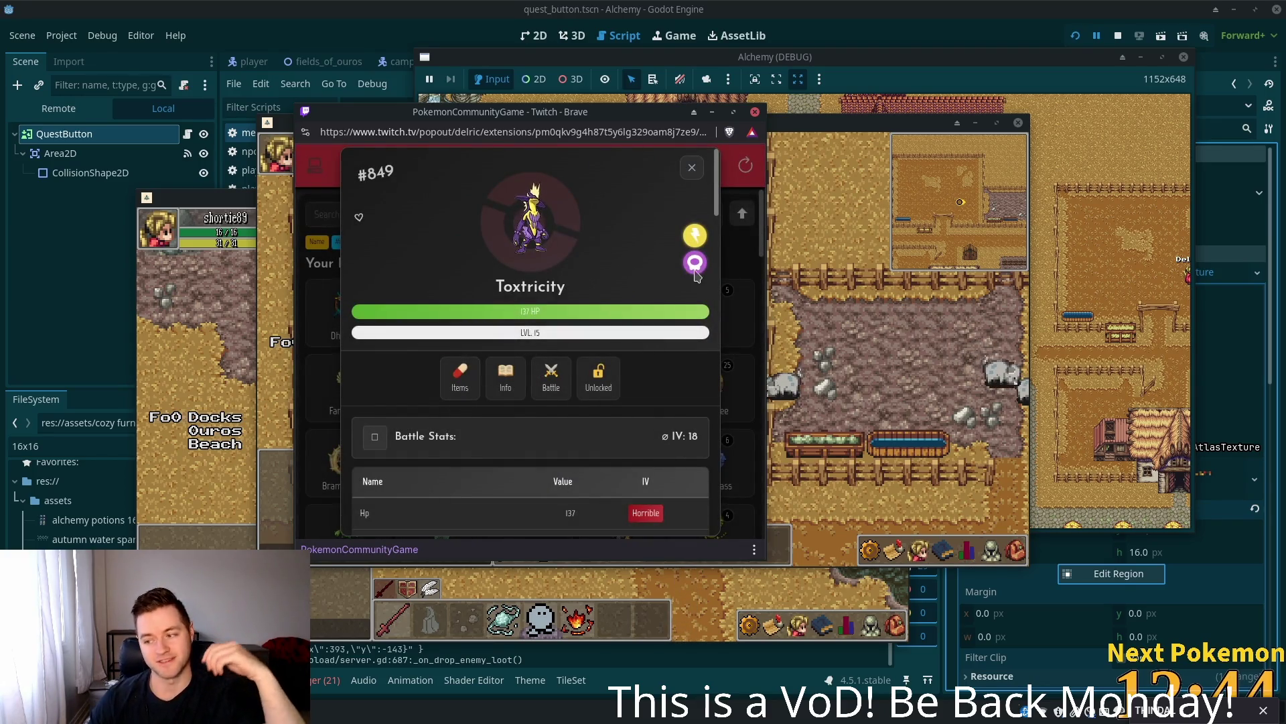
click(690, 168)
key(alt+Tab)
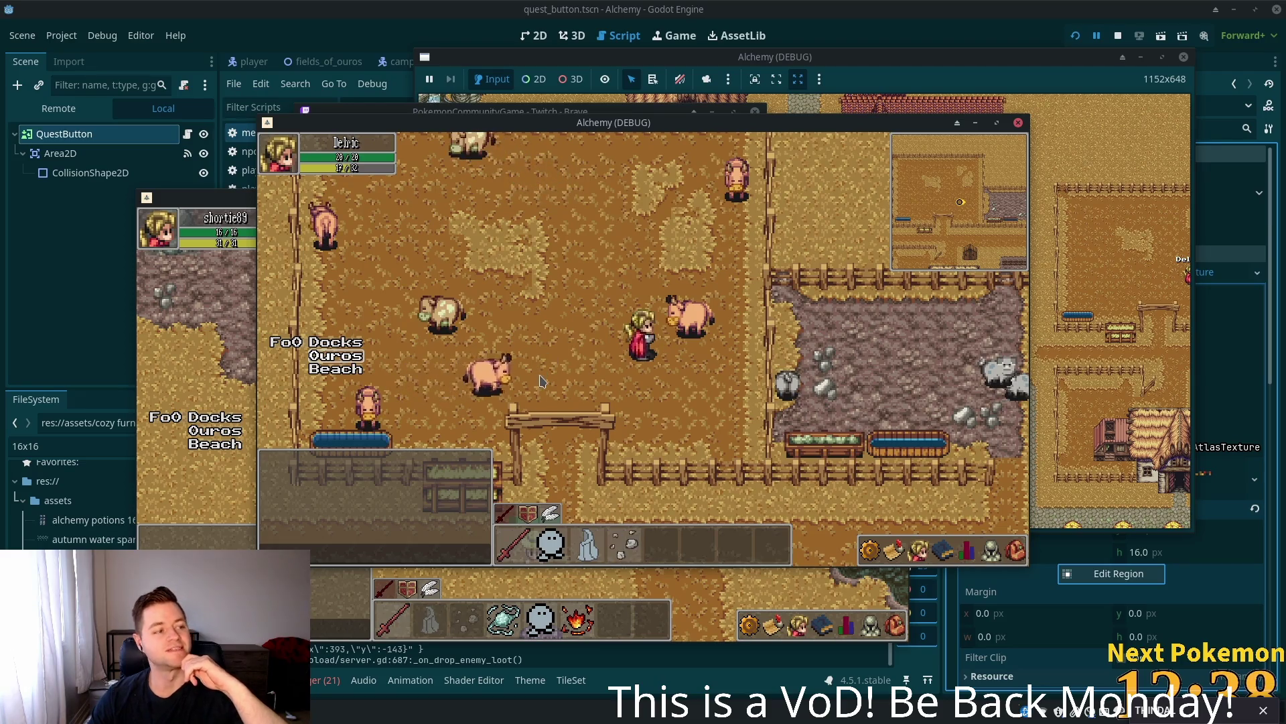
- Open the quest log, then walk past the town well and lanterns toward the thatched house
click(919, 551)
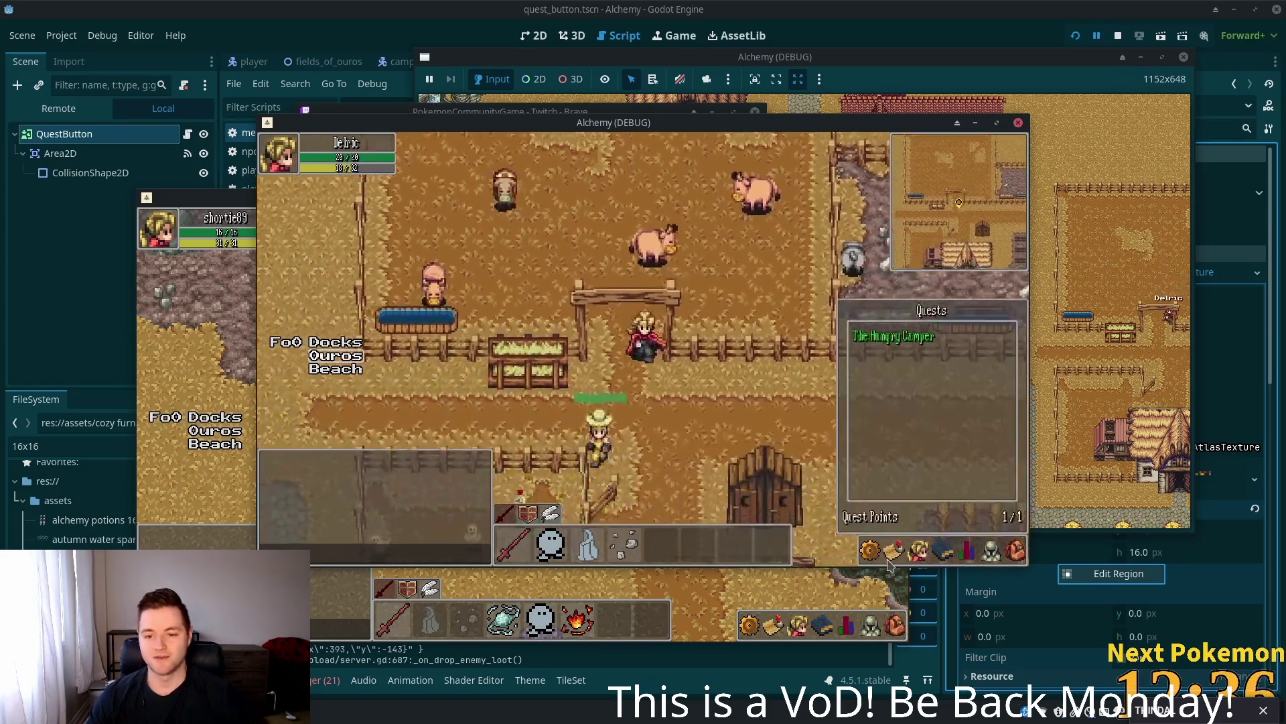
click(897, 551)
key(a)
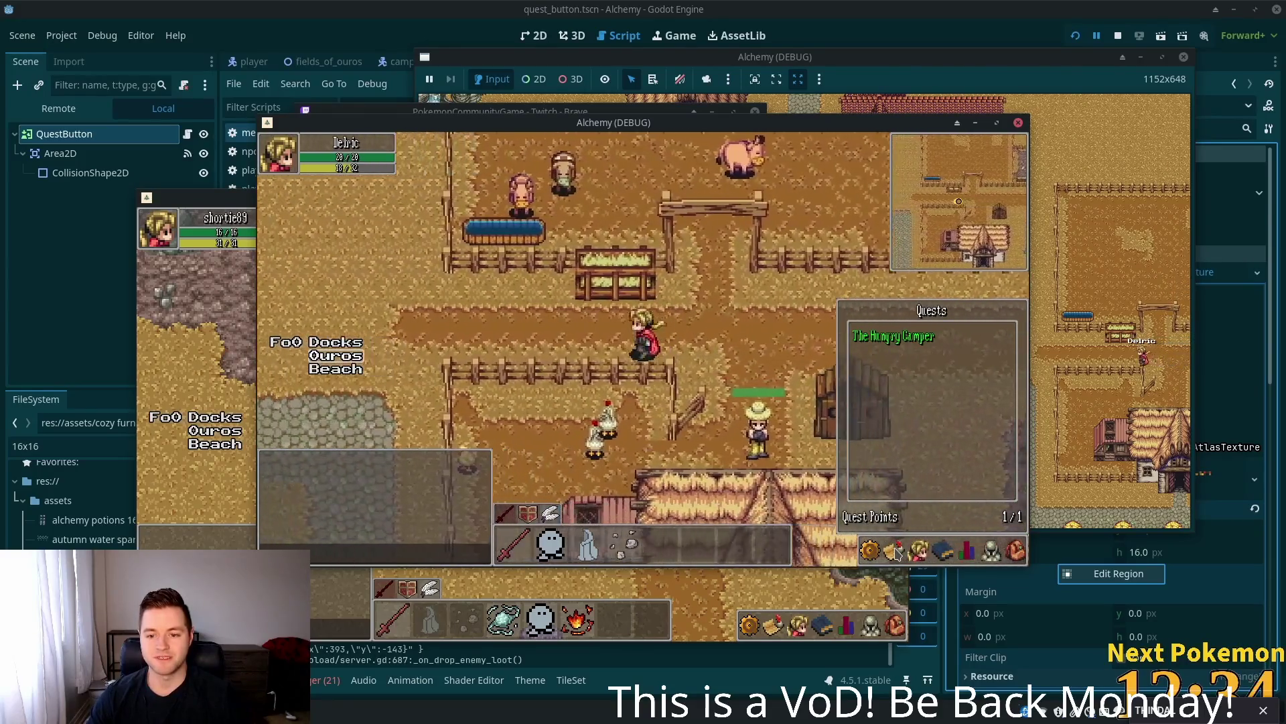
key(w)
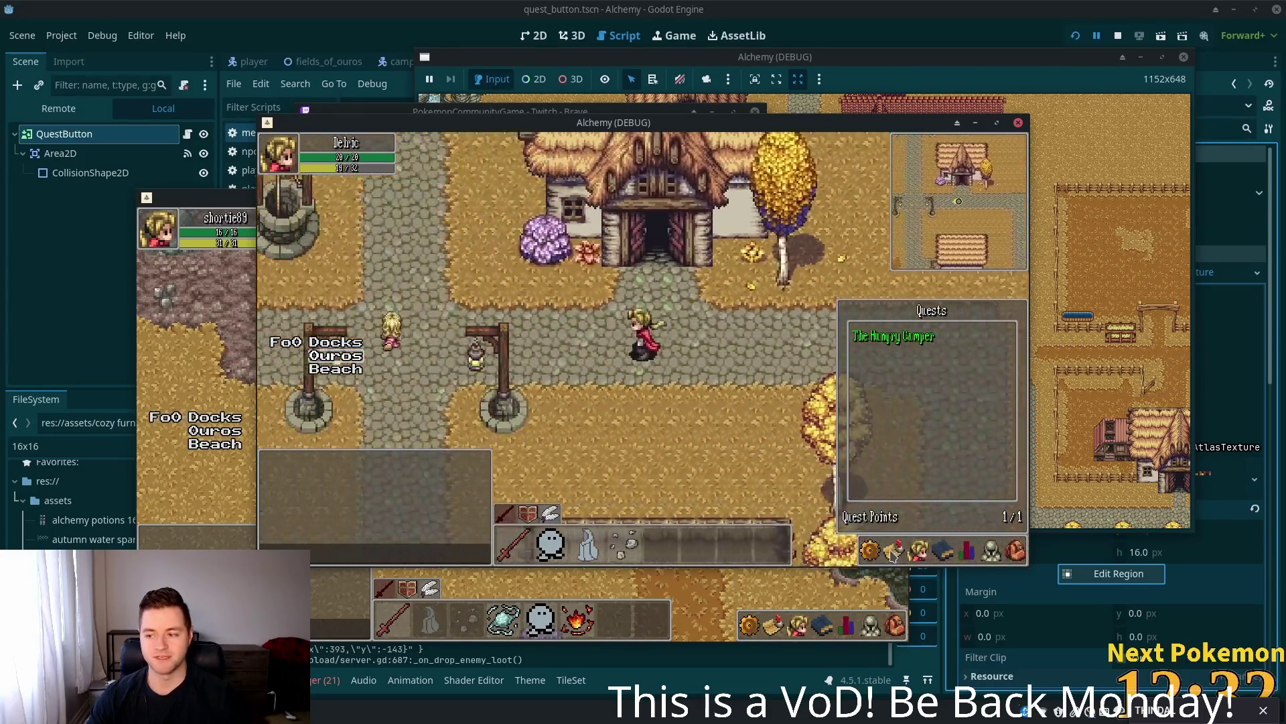
key(s)
key(d)
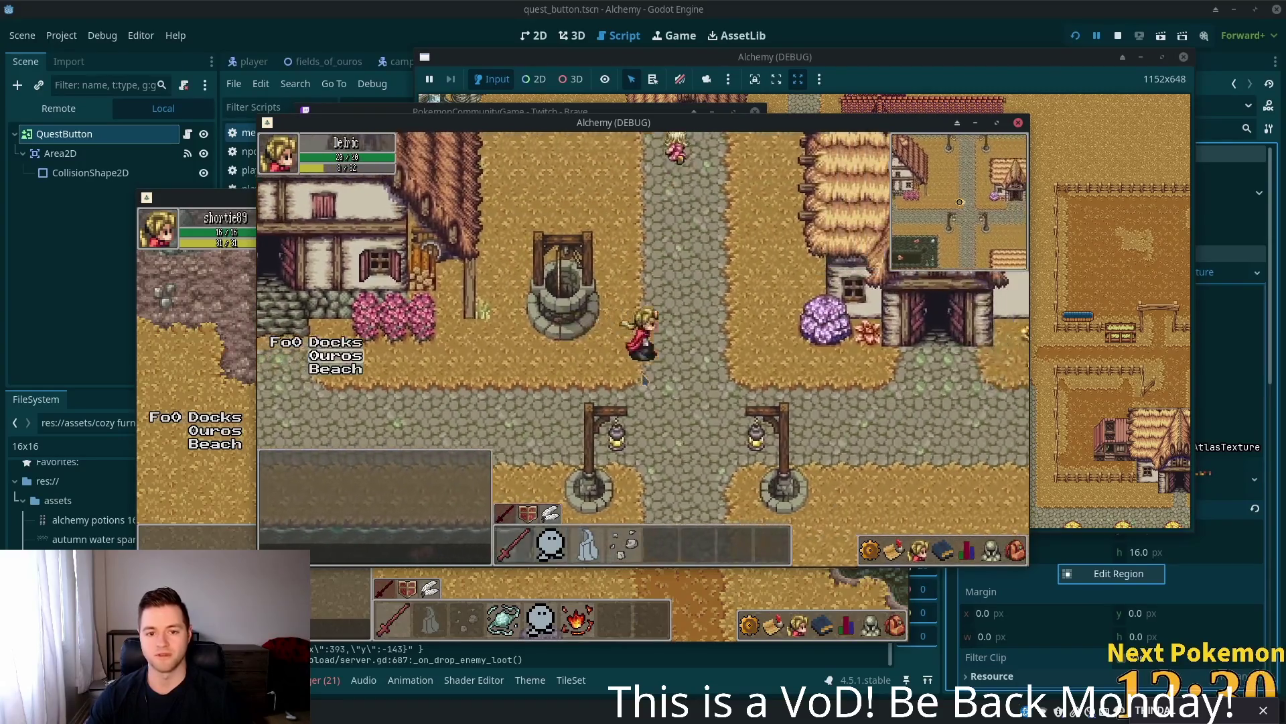
- Walk up the path into the shop and talk to the shopkeeper to open the Shop window
key(Up)
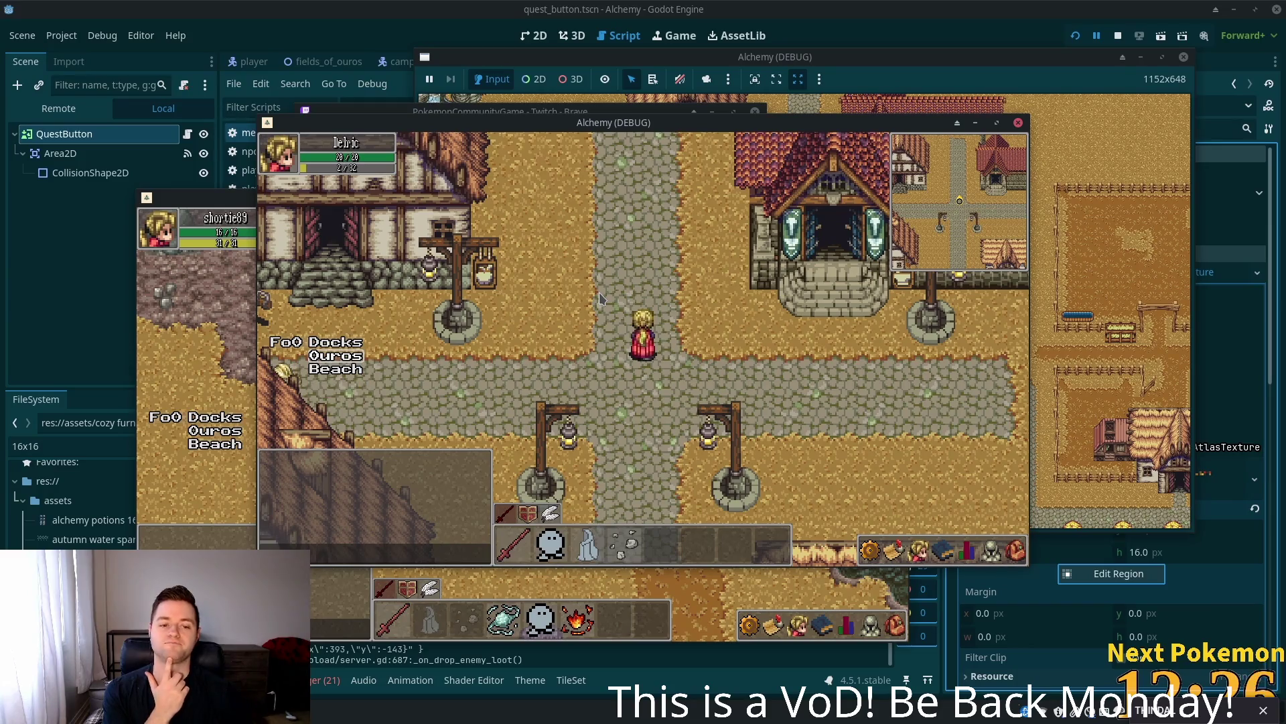
key(Left)
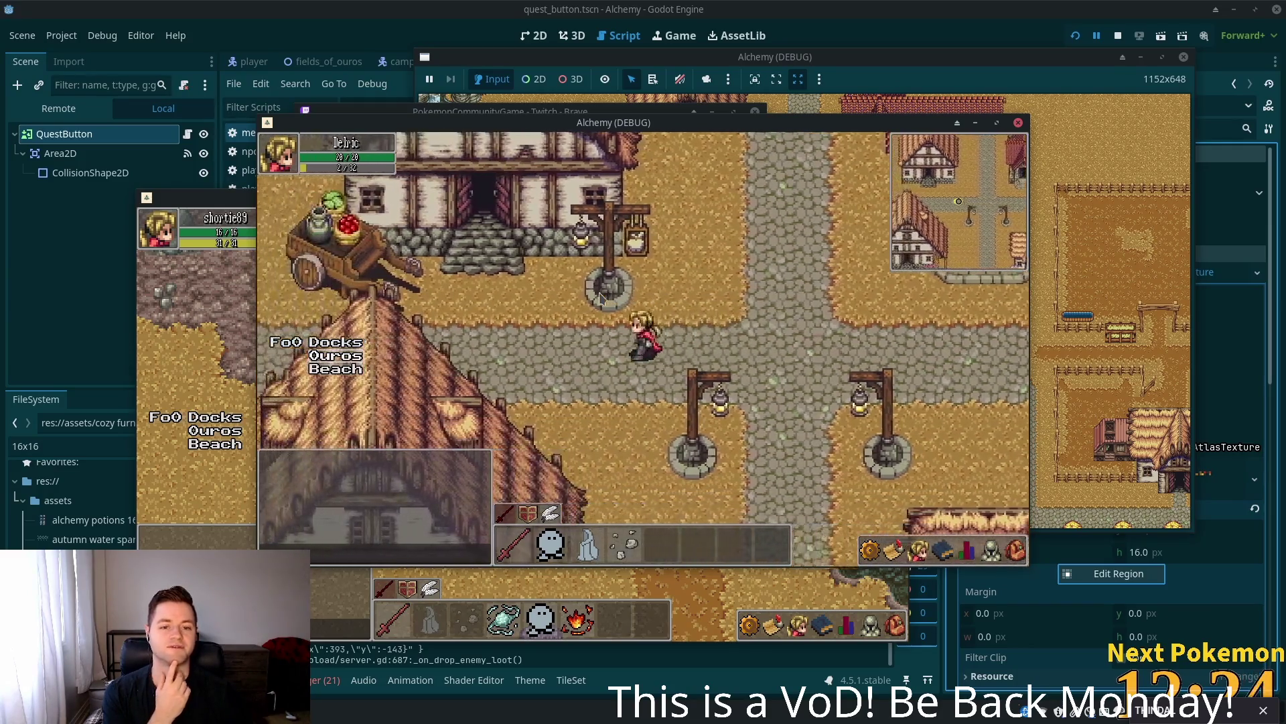
key(Up)
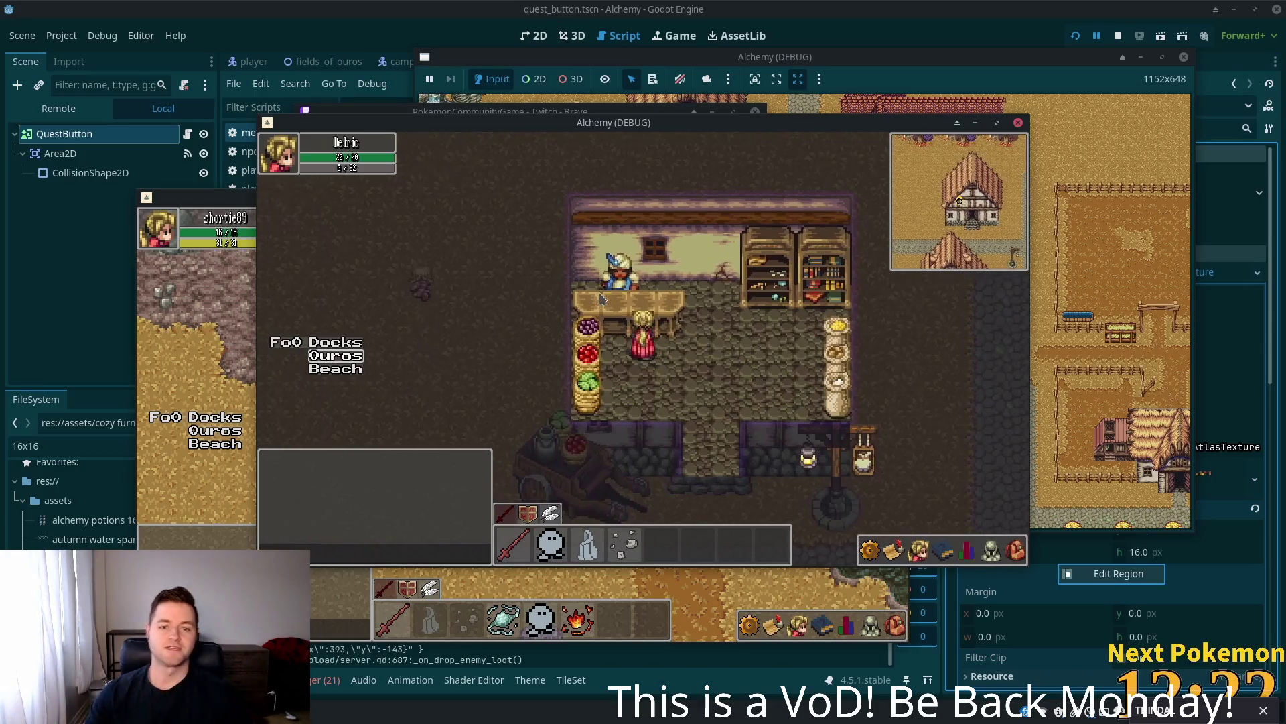
click(627, 284)
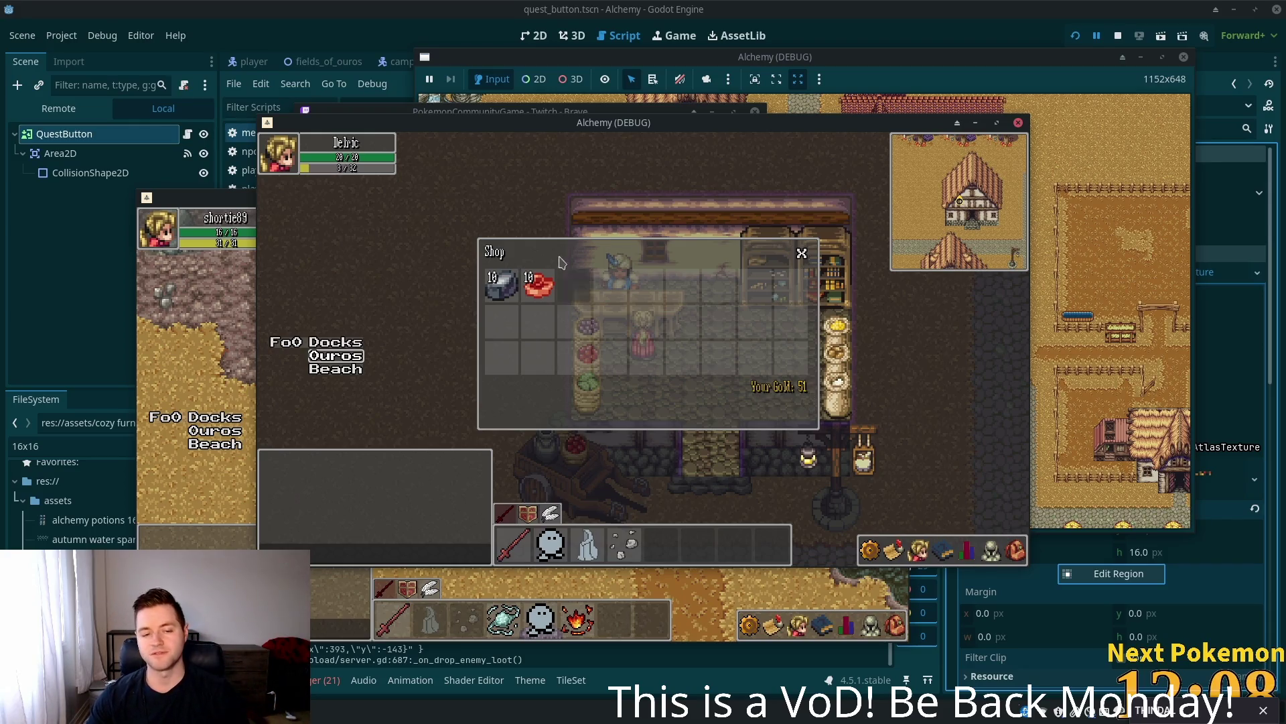
- Close the shop and walk south out of town, along the tree-lined road to the cobblestone path
key(s)
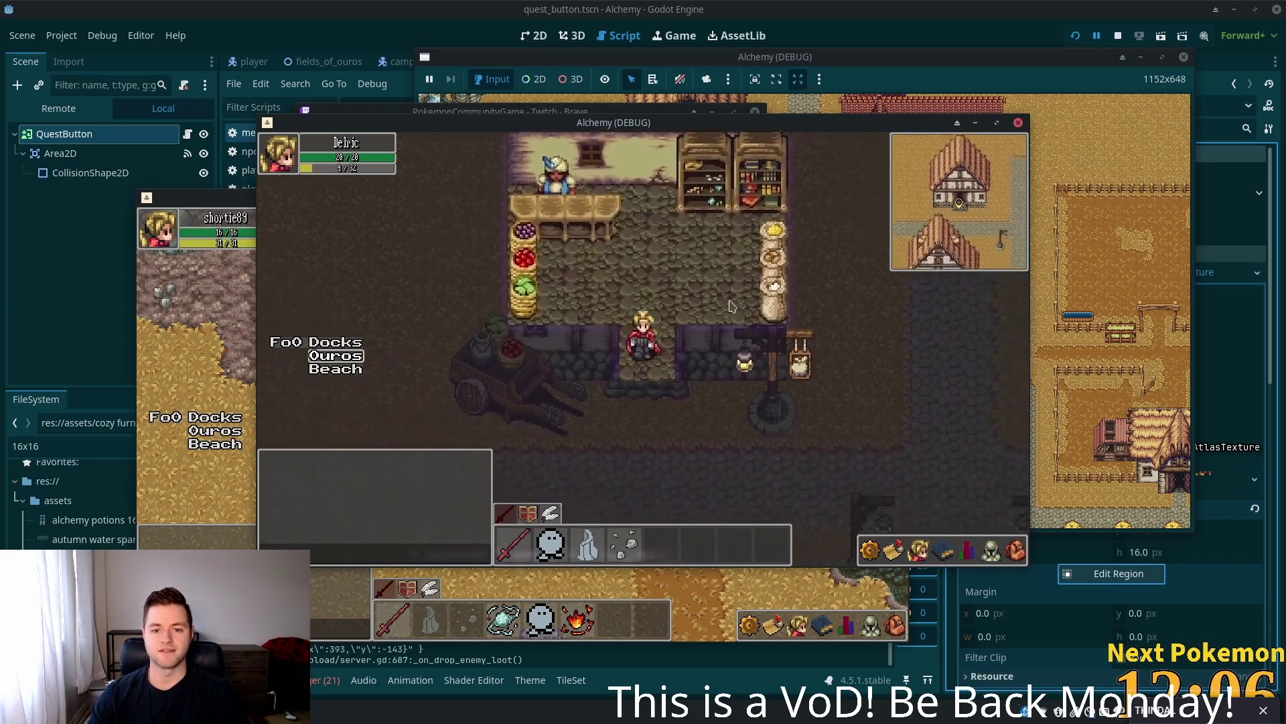
key(s)
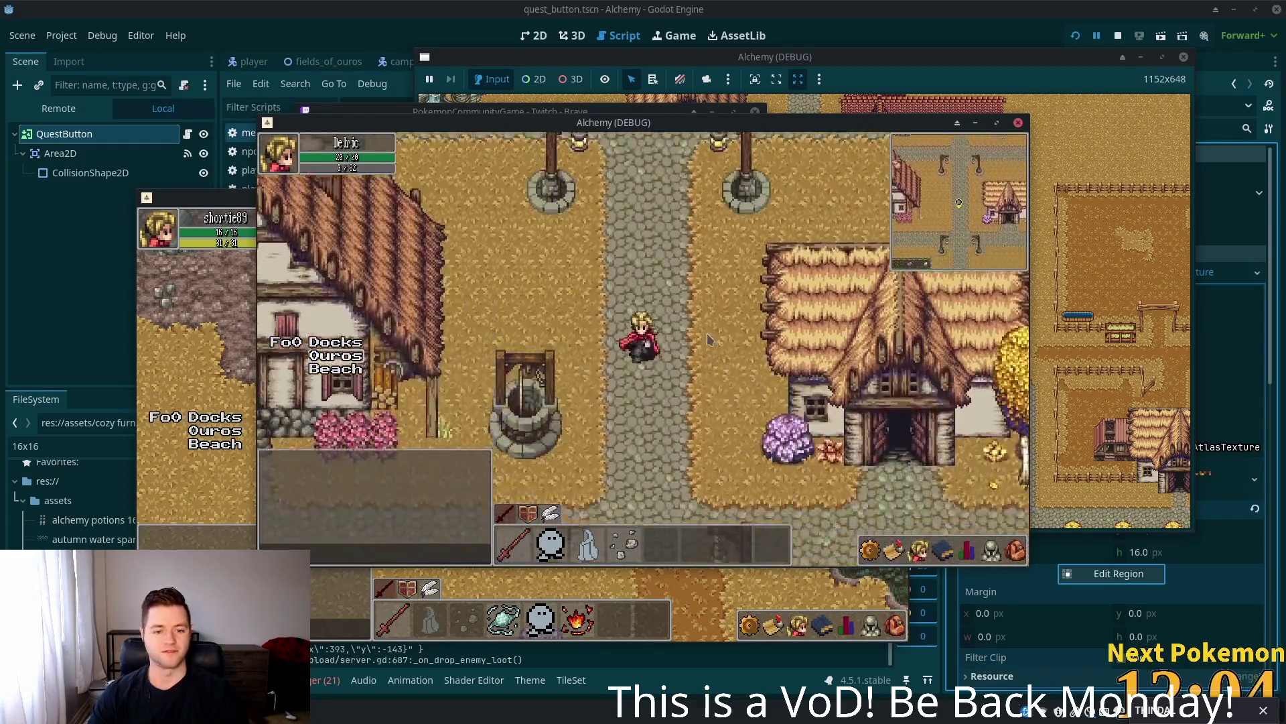
key(s)
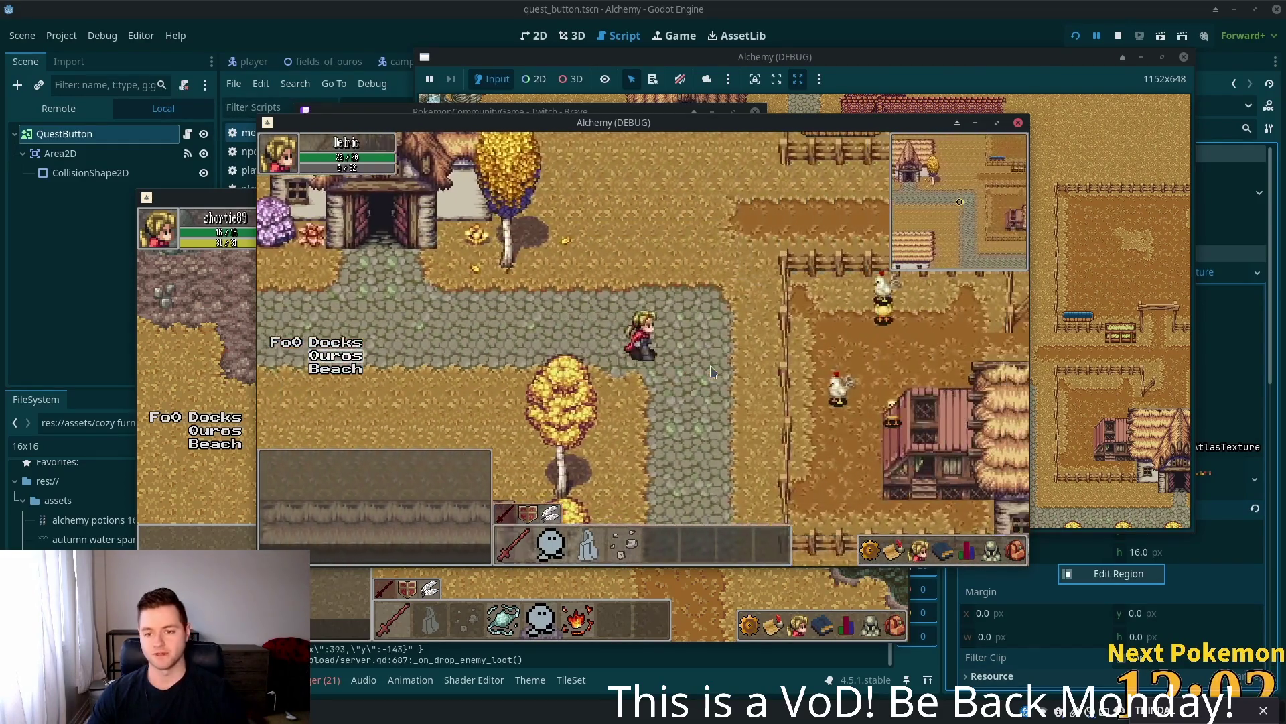
key(s)
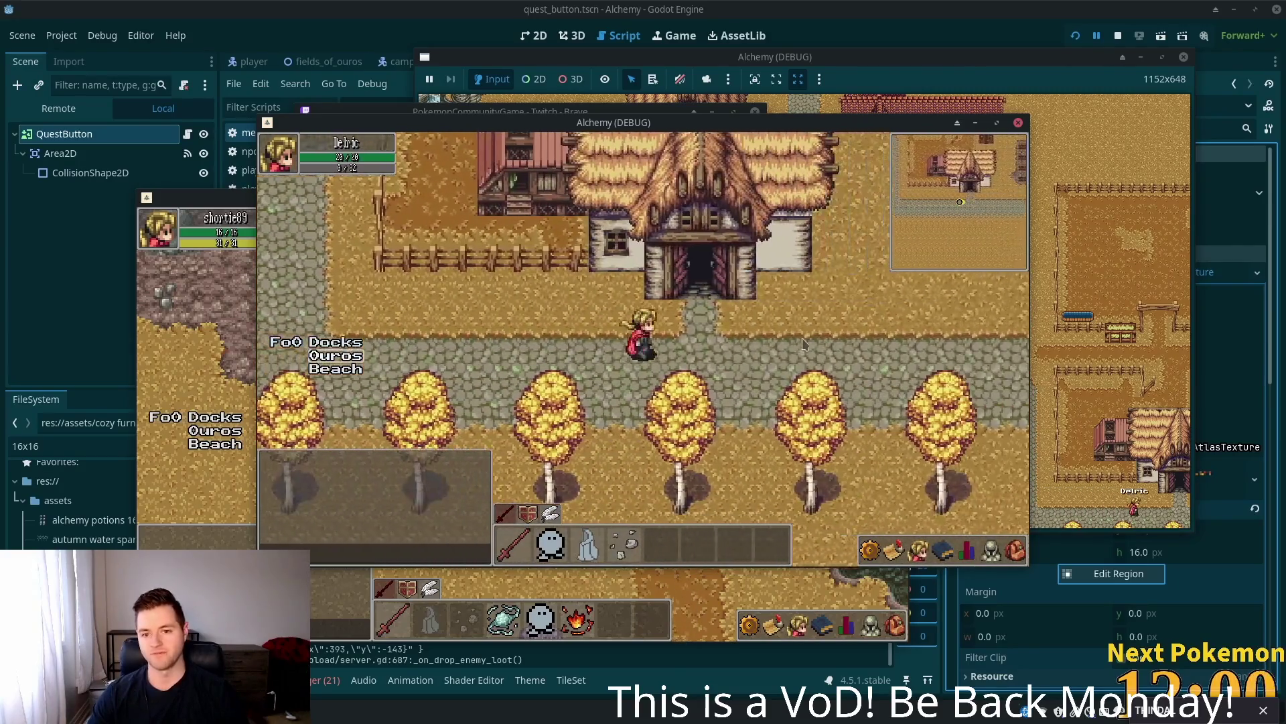
key(d)
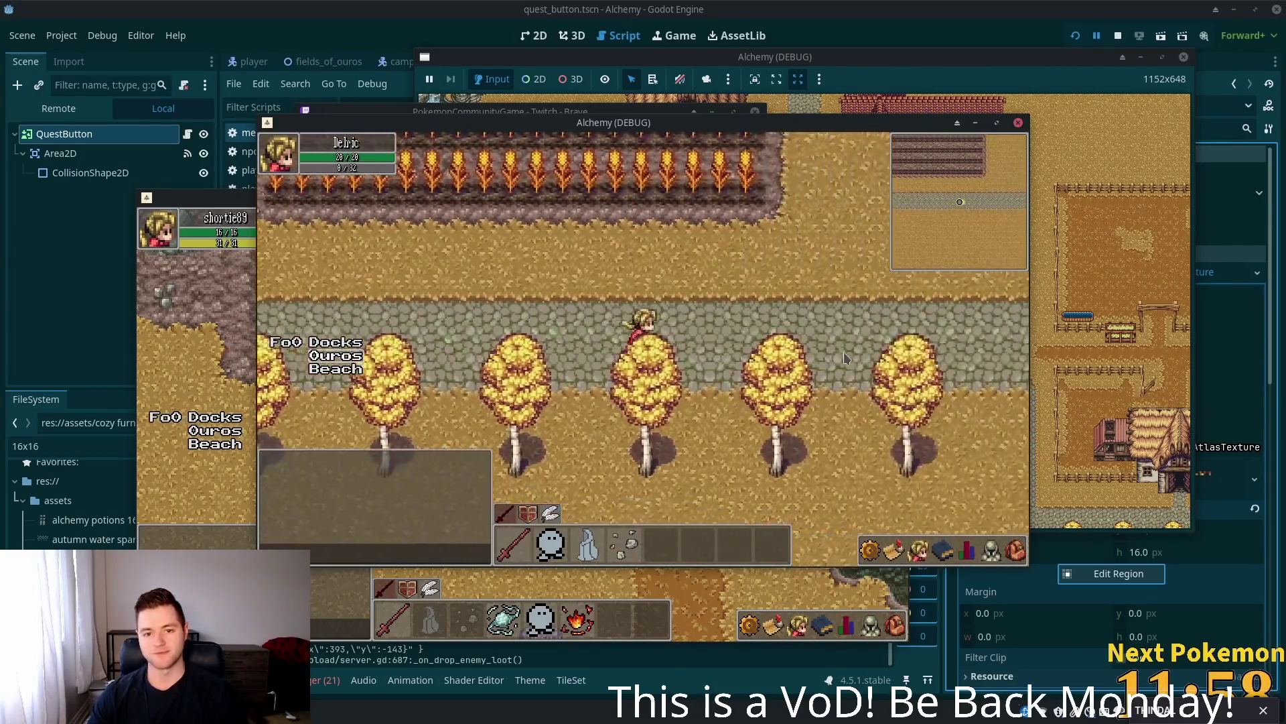
key(s)
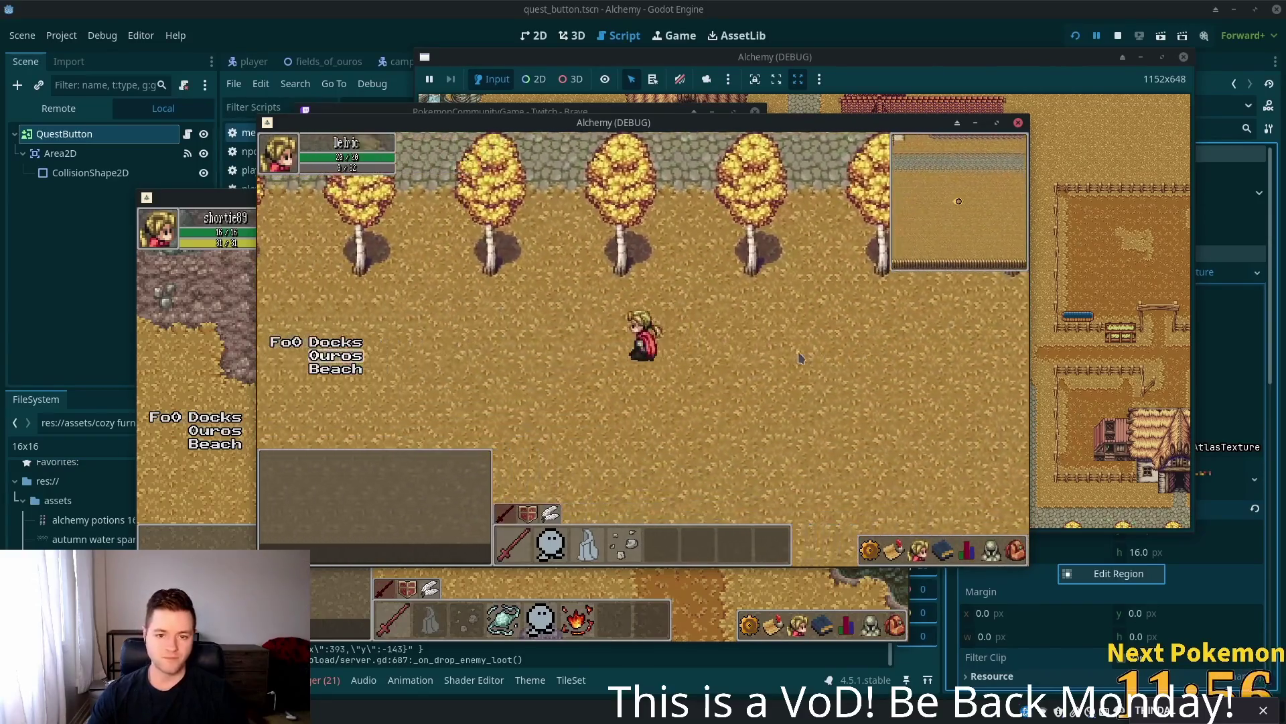
key(a)
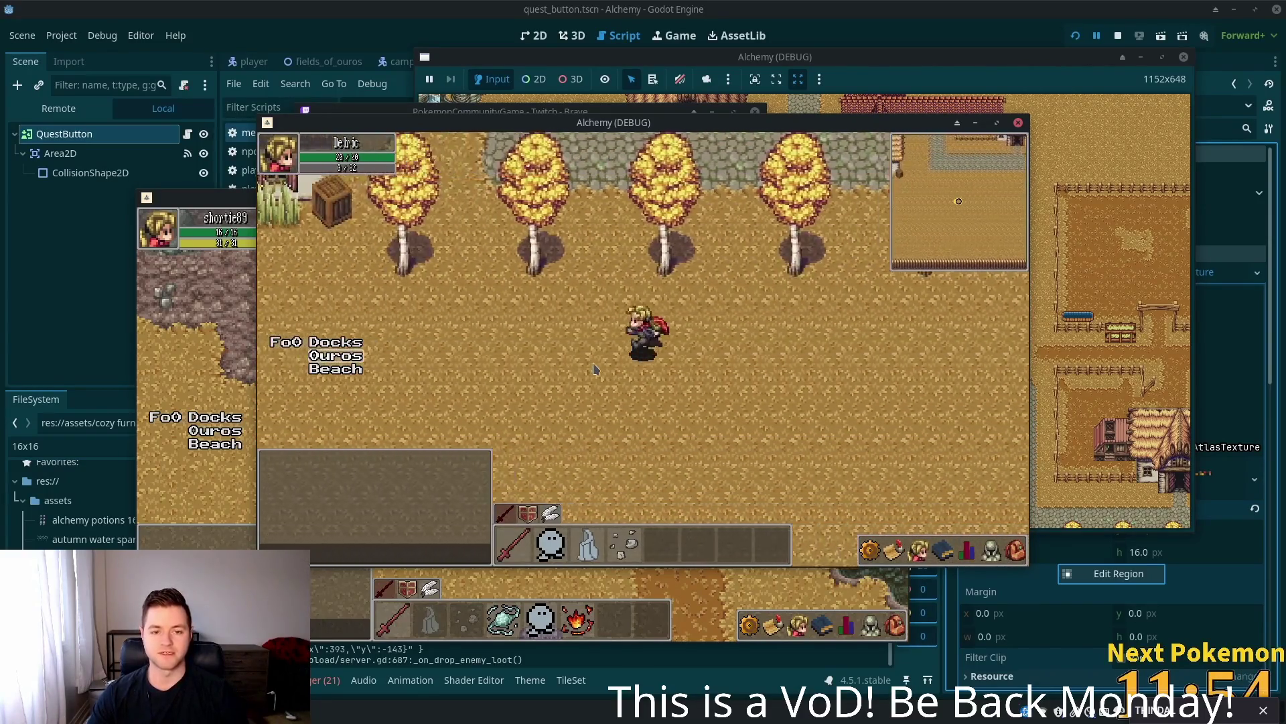
key(a)
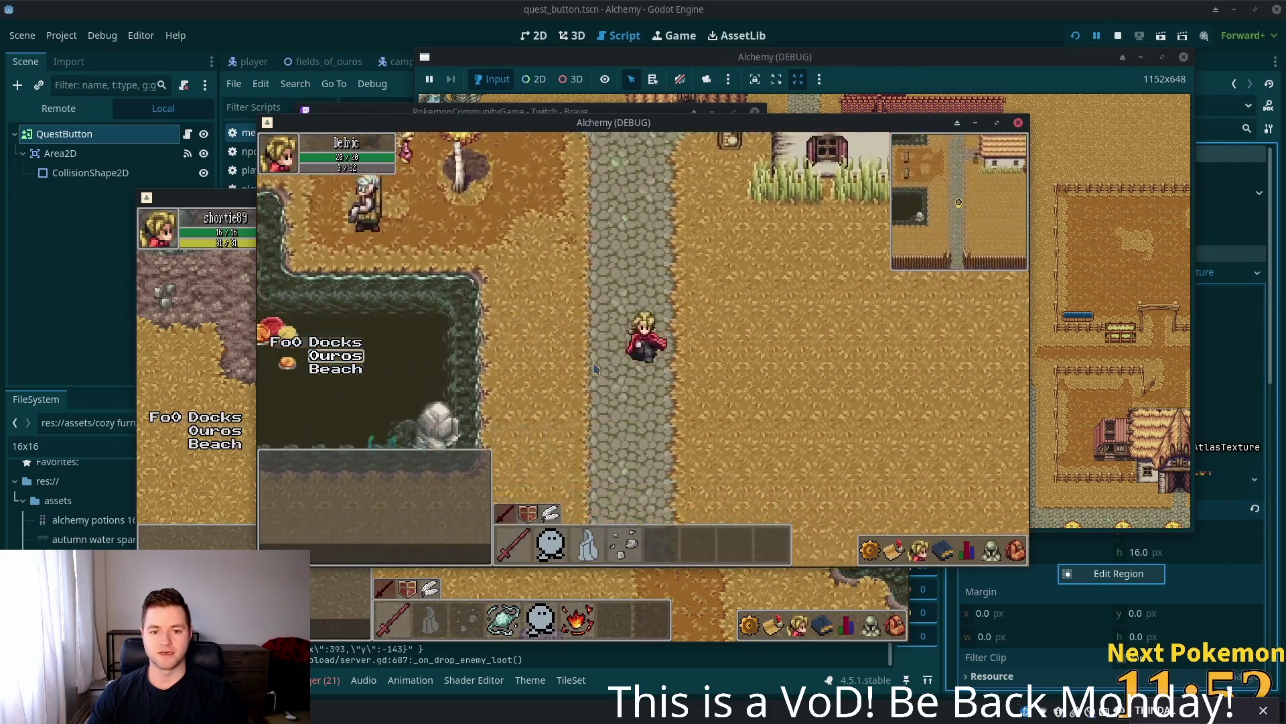
- Follow the path south into Fields of Ouros, approach the Orc Grunt and strike it
key(s)
key(s)
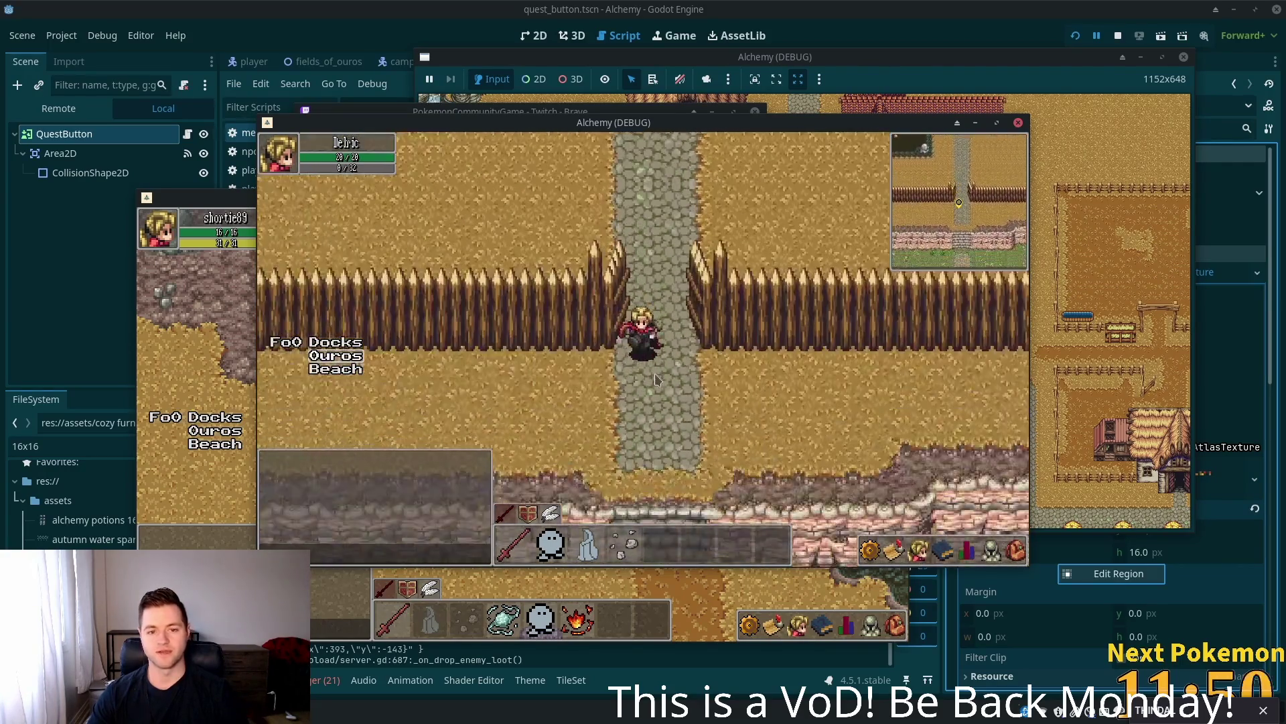
key(s)
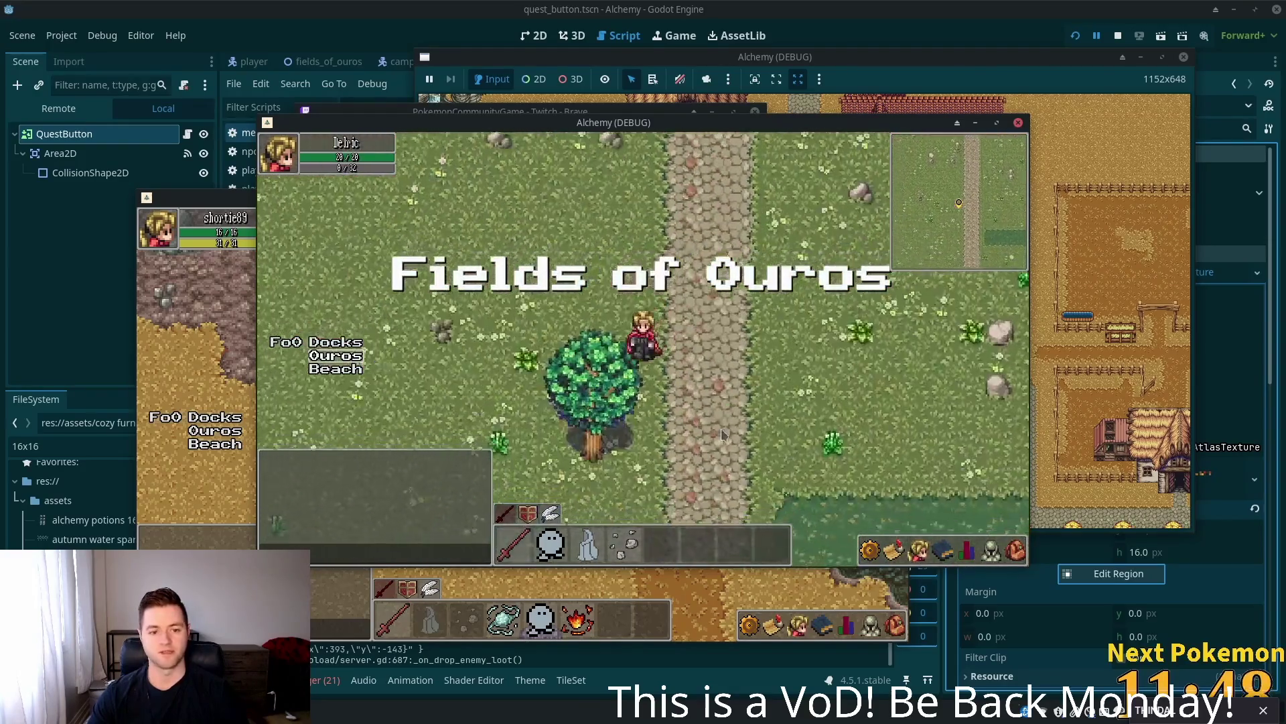
key(d)
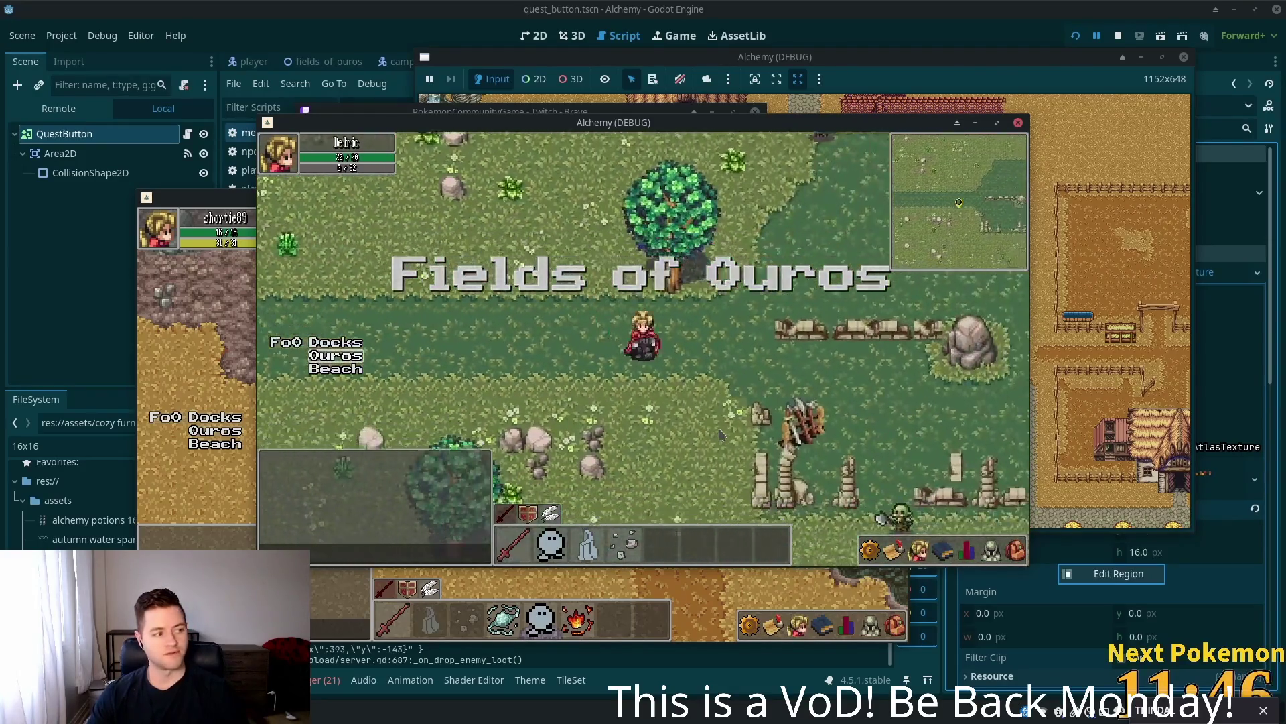
key(d)
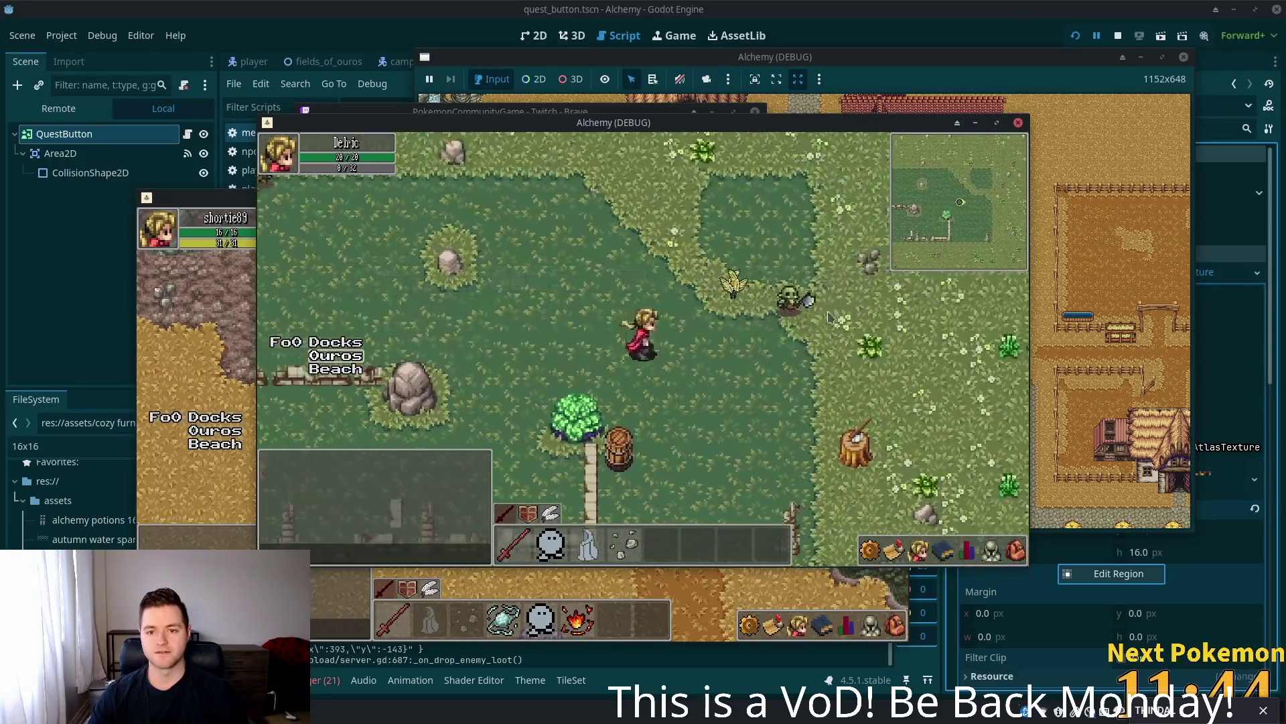
key(w)
key(s)
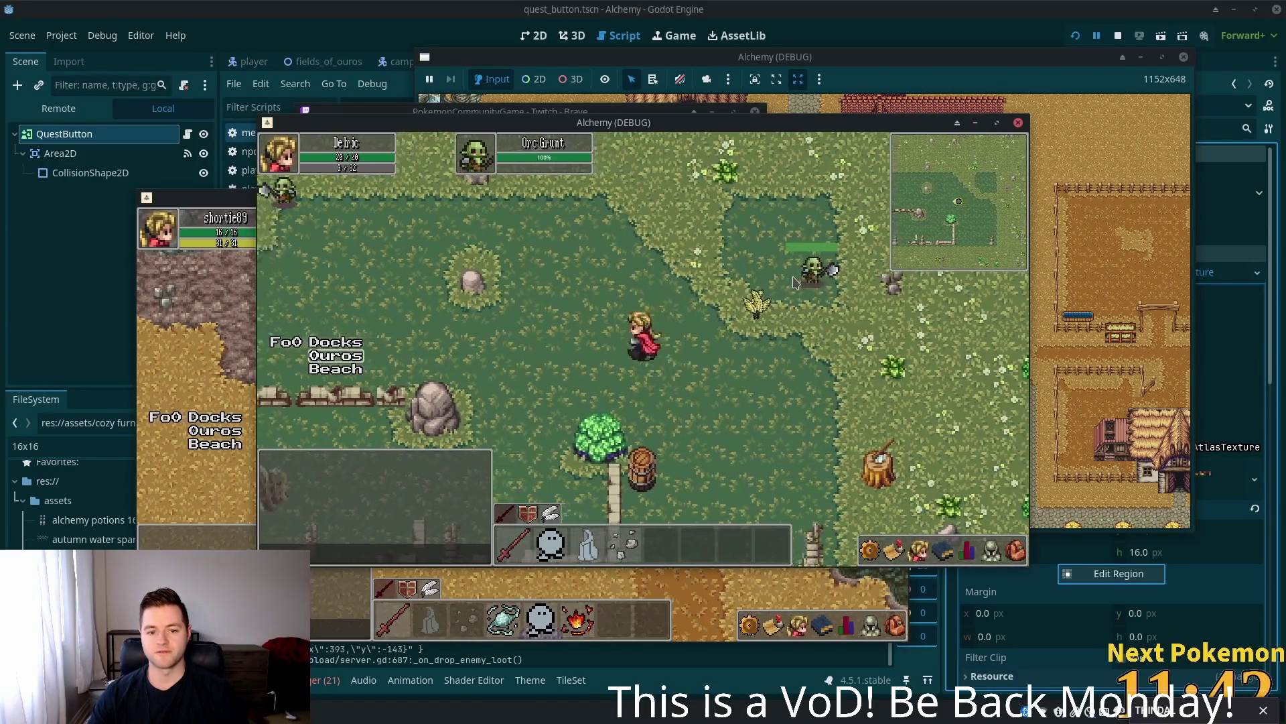
click(794, 281)
- Walk away from the Orc Grunt fight, heading south and east through the meadow
key(d)
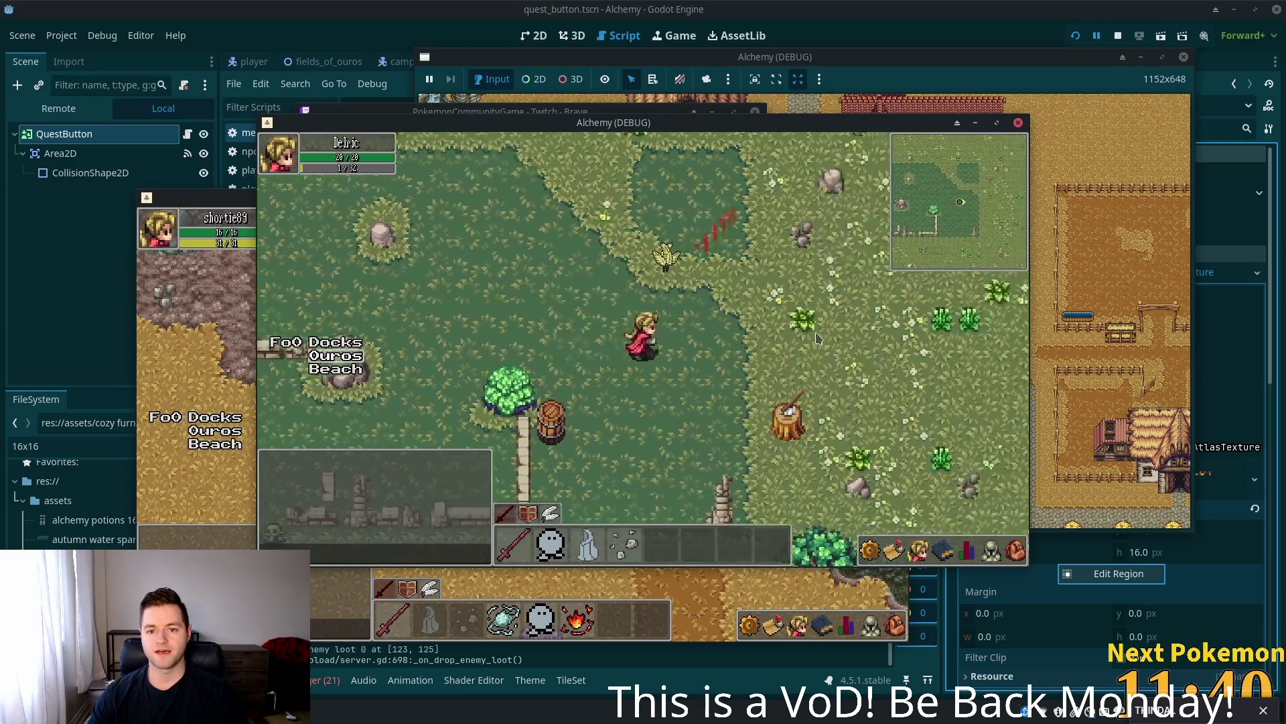
key(s)
key(d)
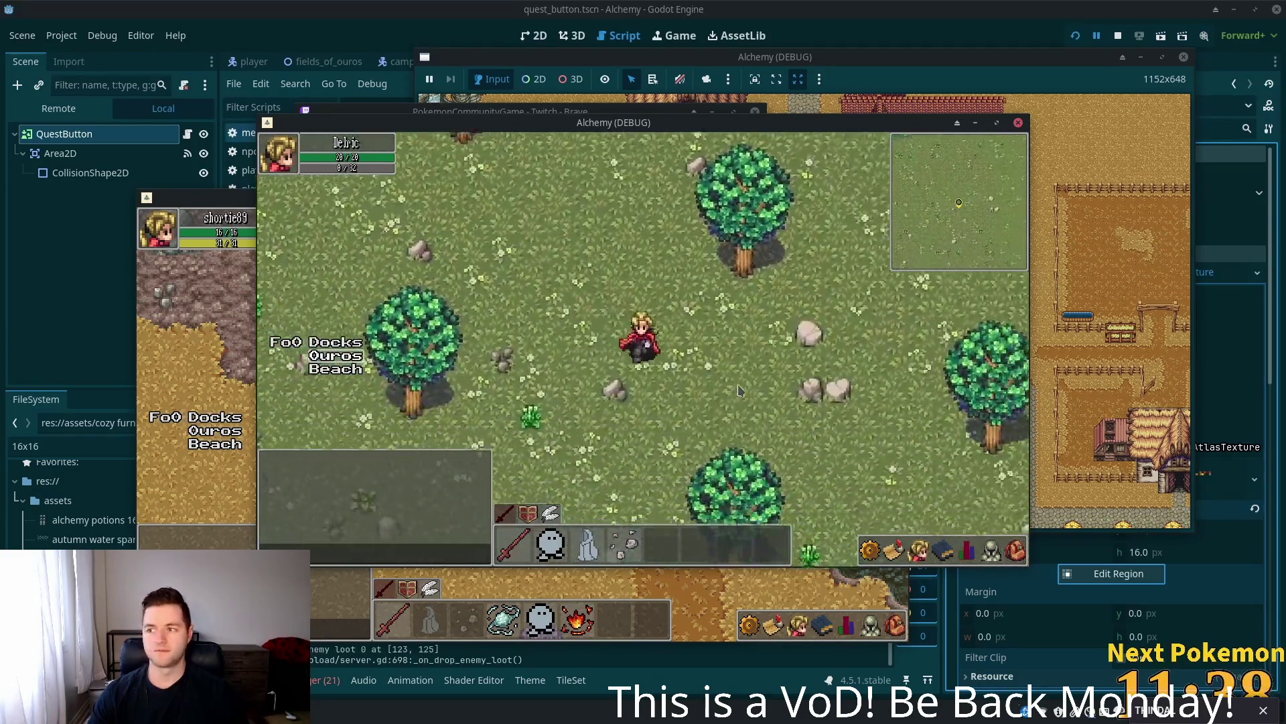
key(s)
key(d)
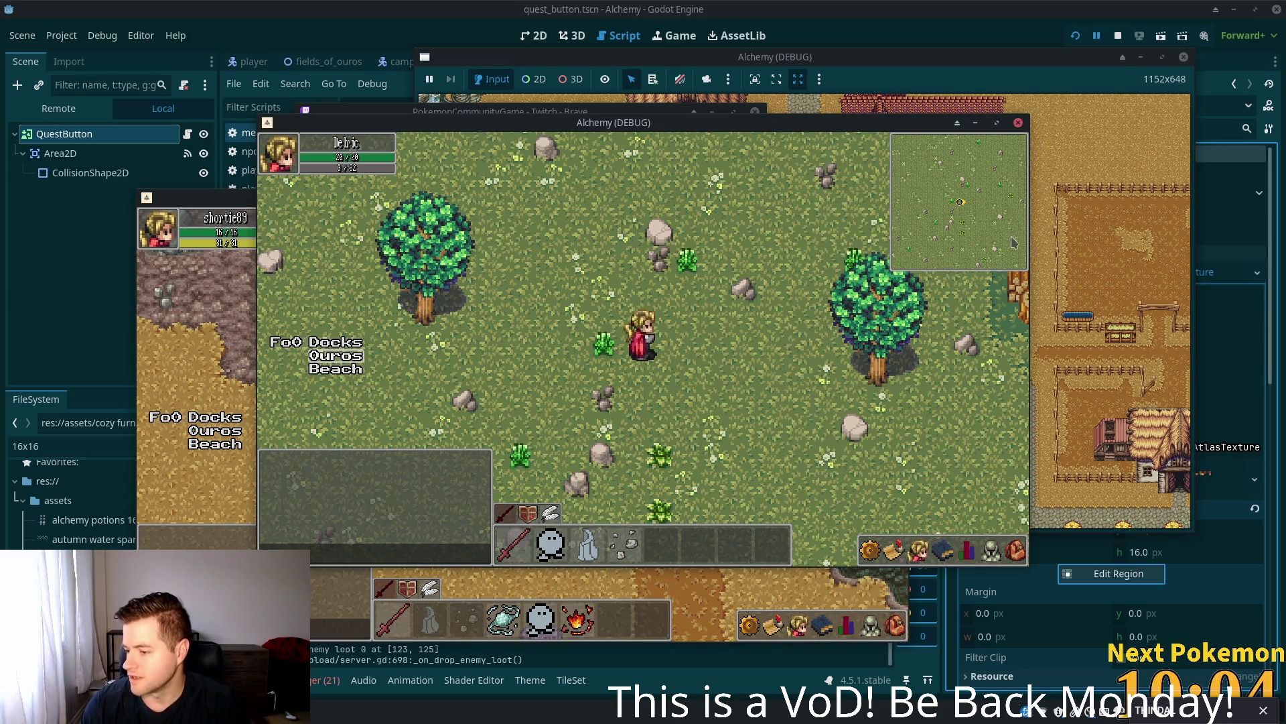
- Cross the meadow past the tree and walk into the tent camp to the blue-haired villager
key(d)
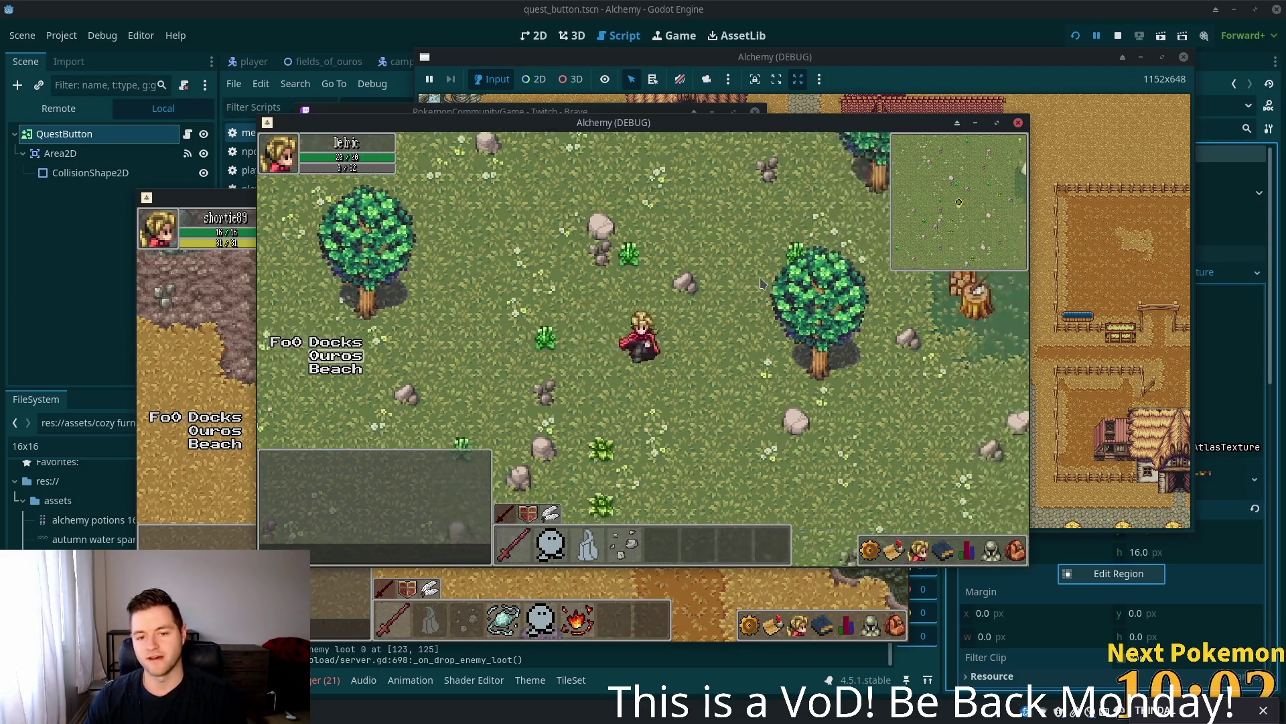
key(a)
key(w)
key(s)
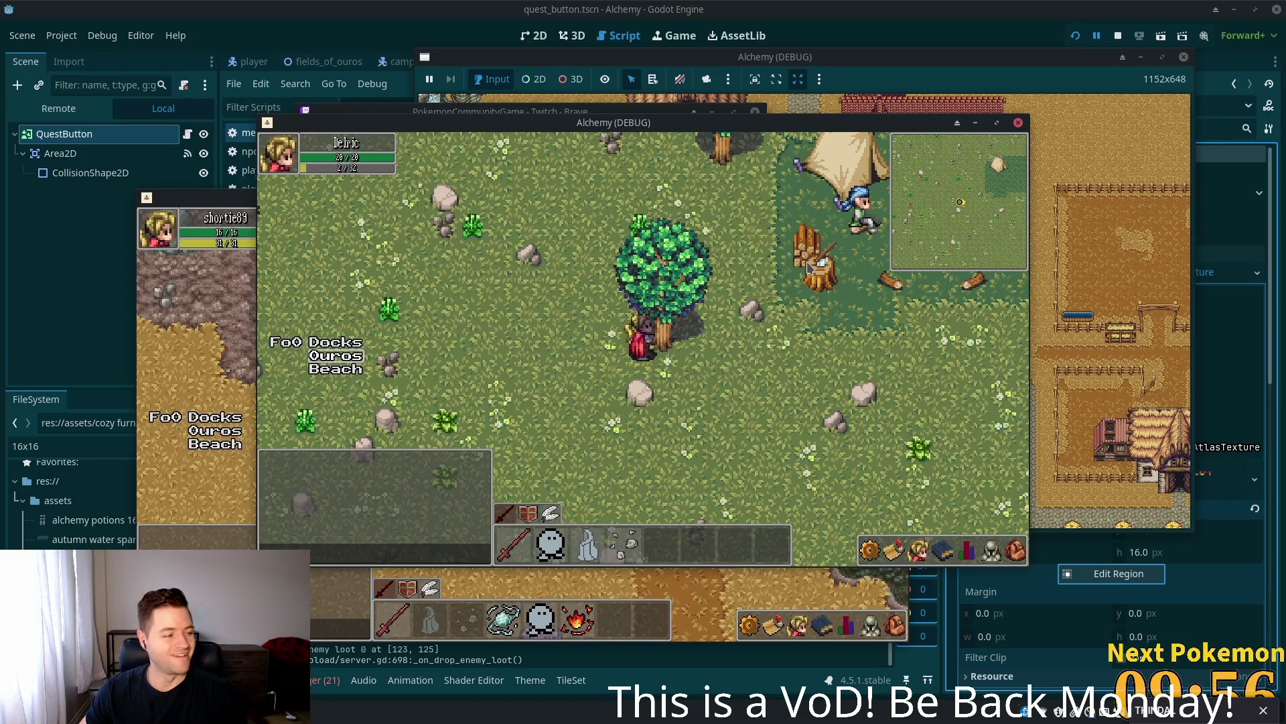
key(s)
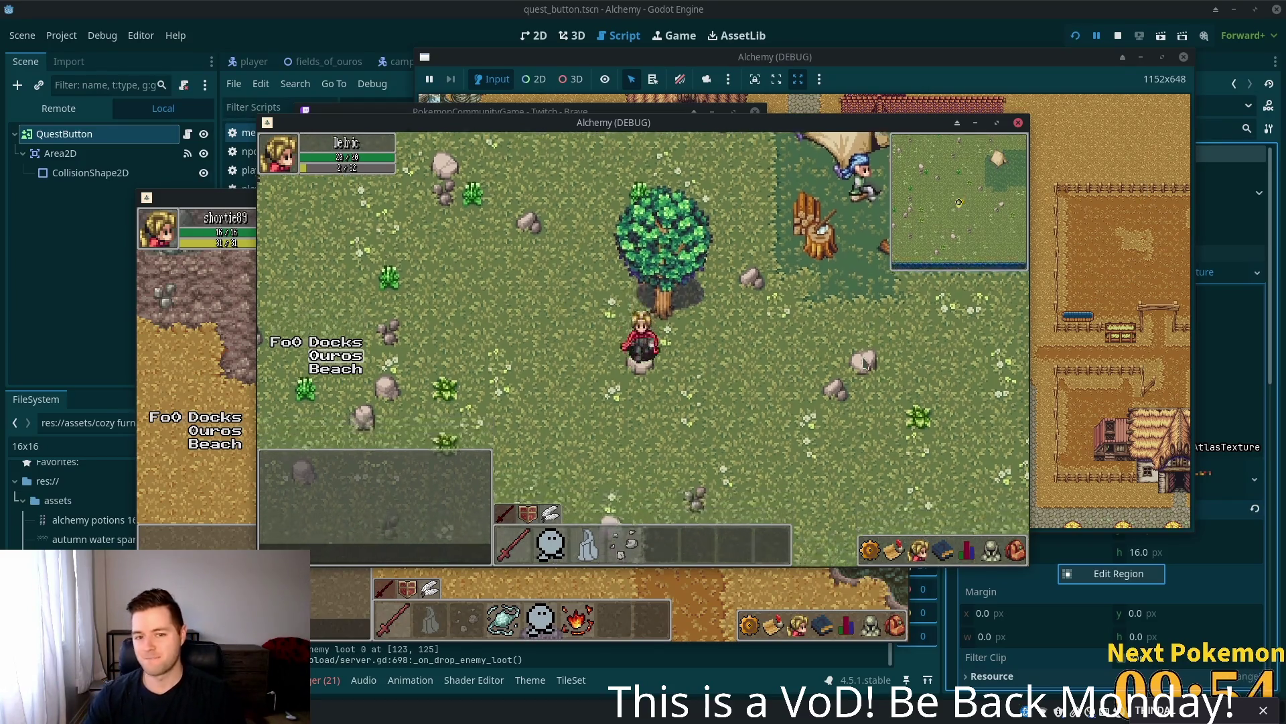
key(d)
key(w)
key(d)
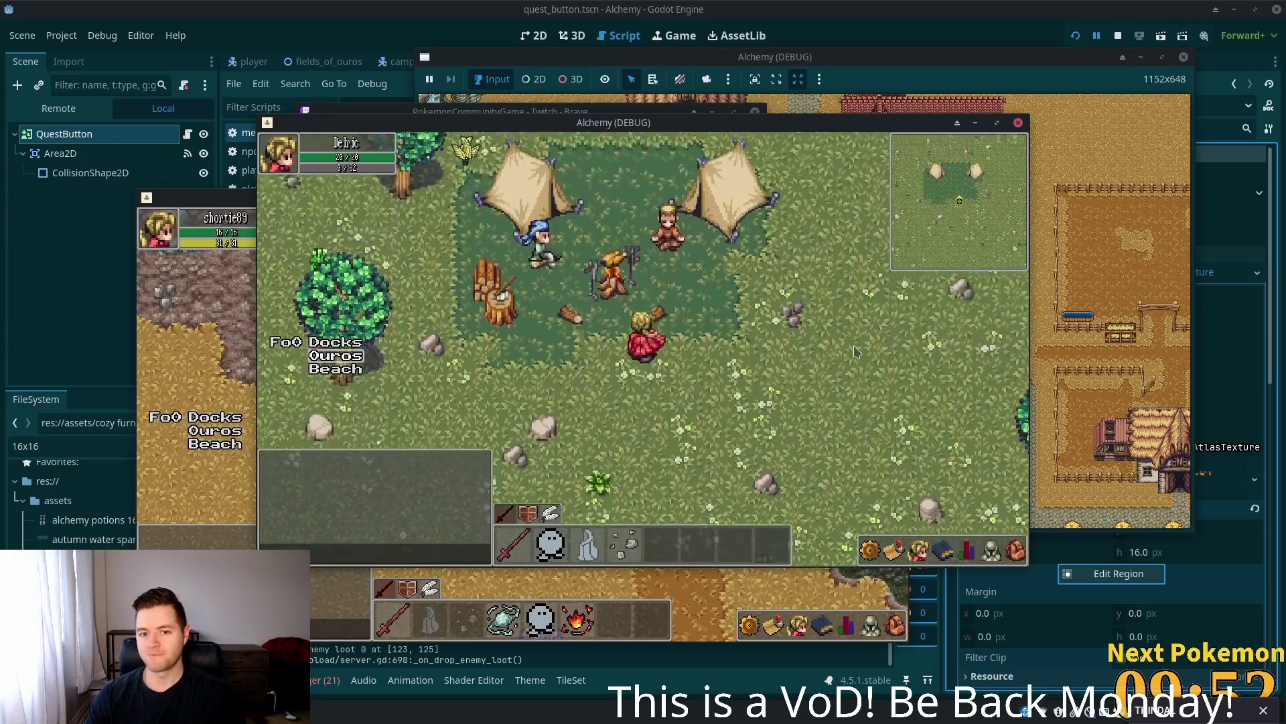
key(w)
key(a)
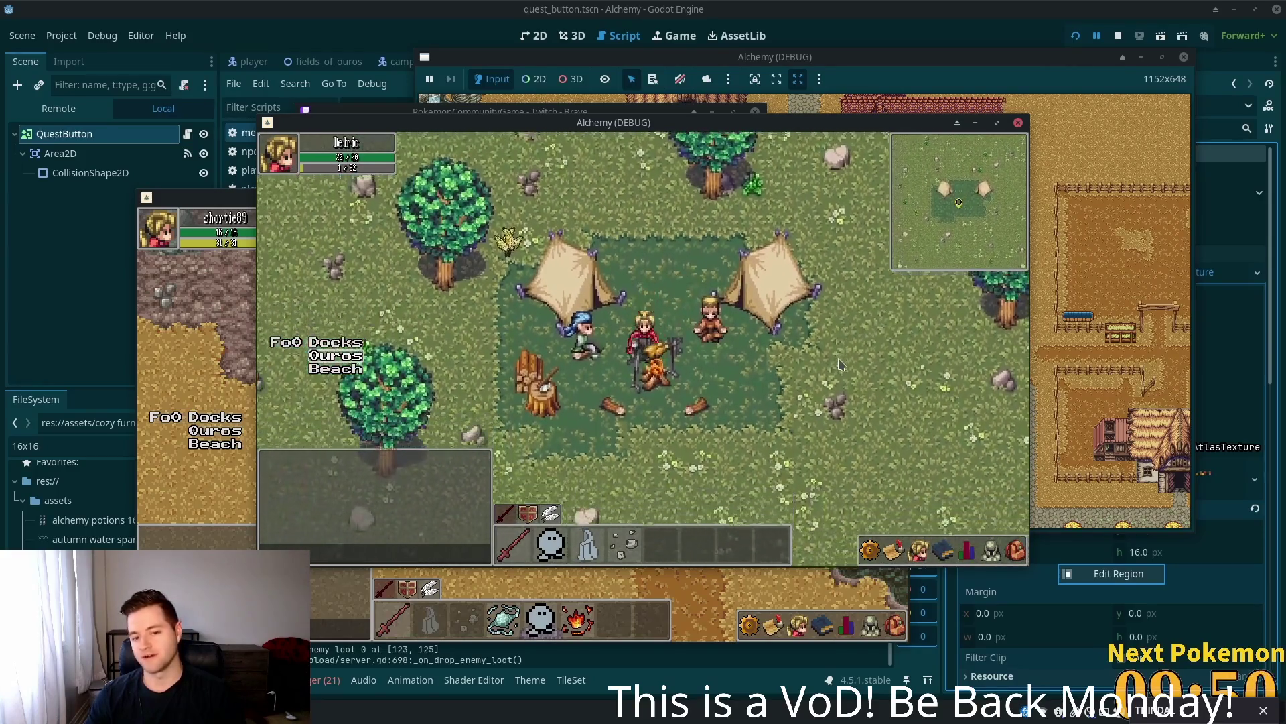
- Leave the camp, walk north past the pond to the cobblestone path, then west into Ouros
key(s)
key(d)
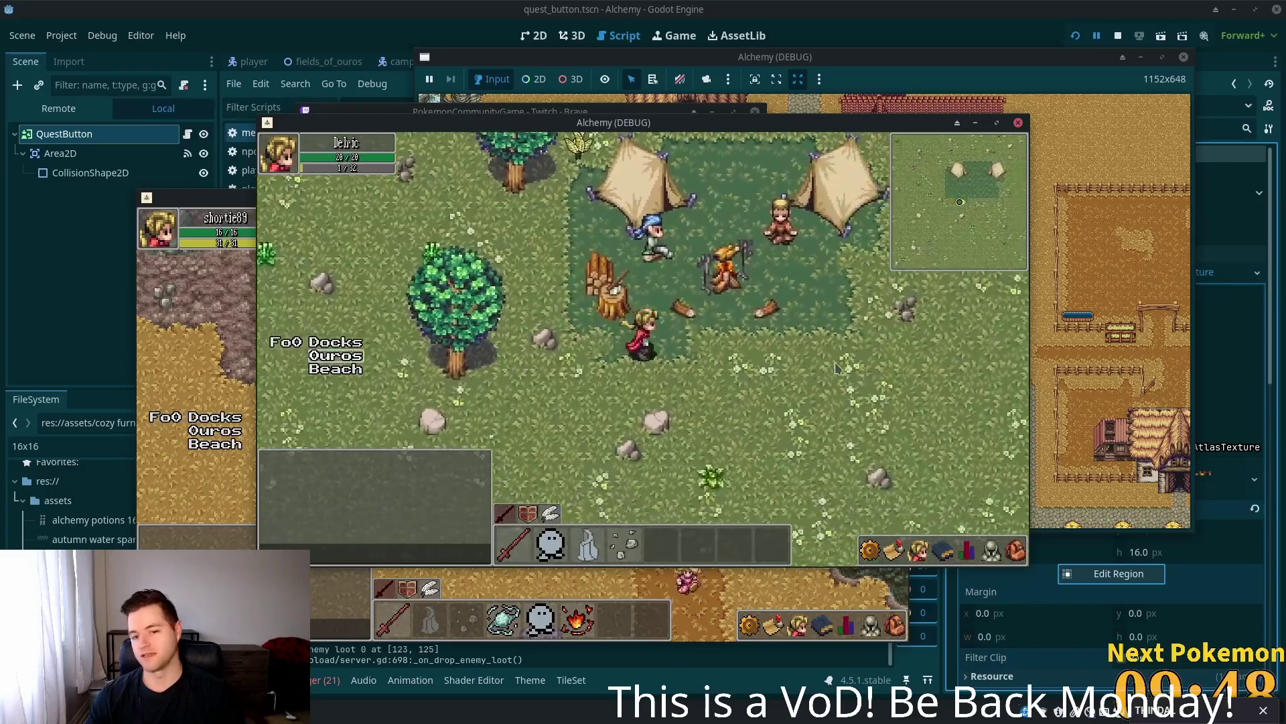
key(d)
key(w)
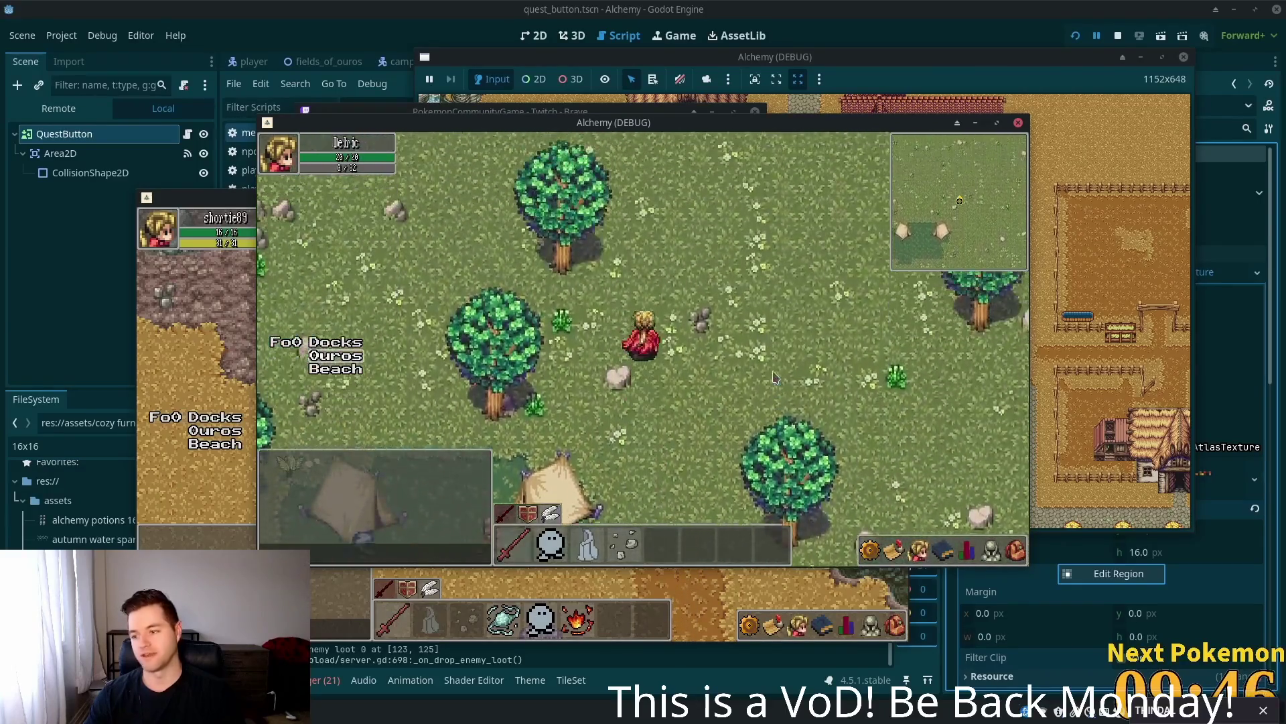
key(w)
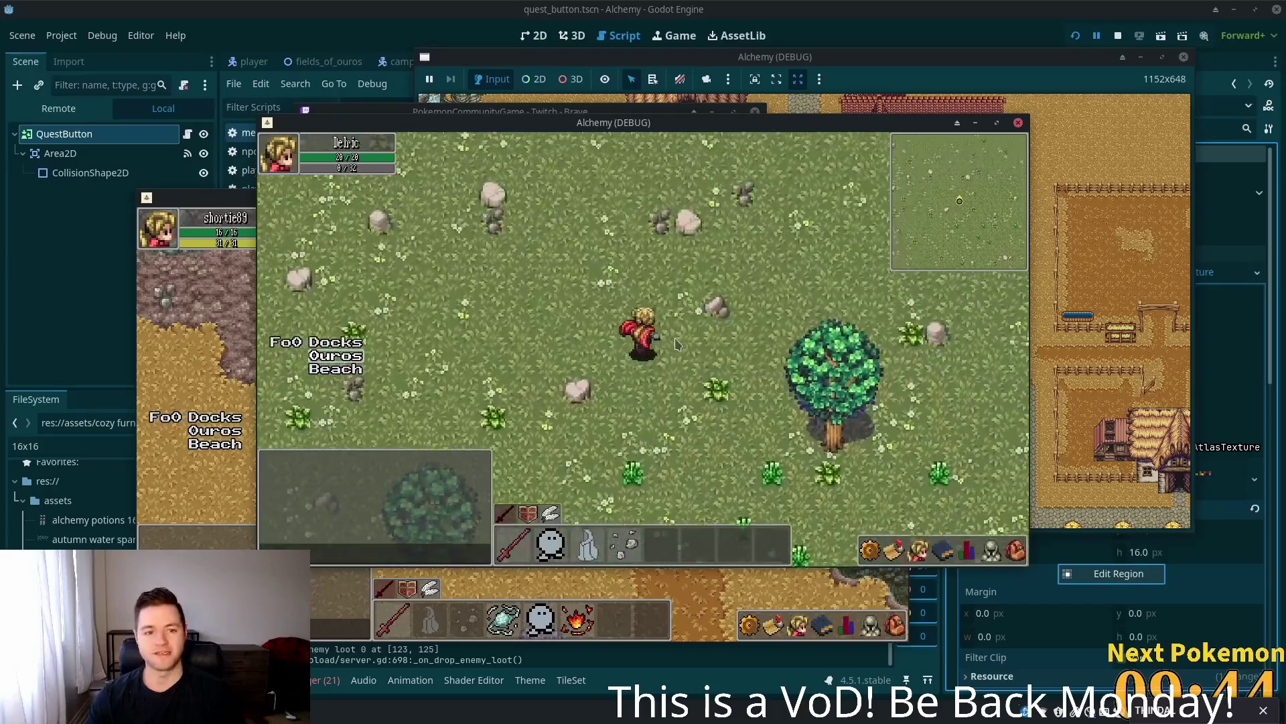
key(w)
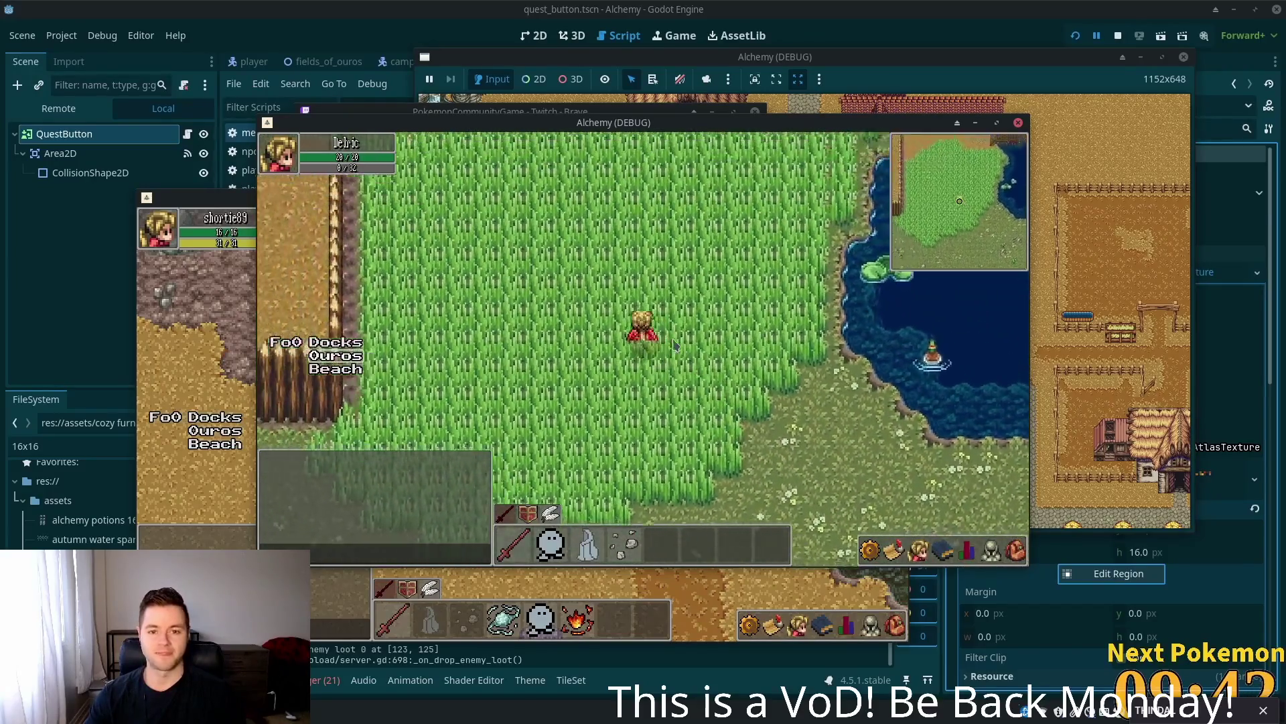
key(w)
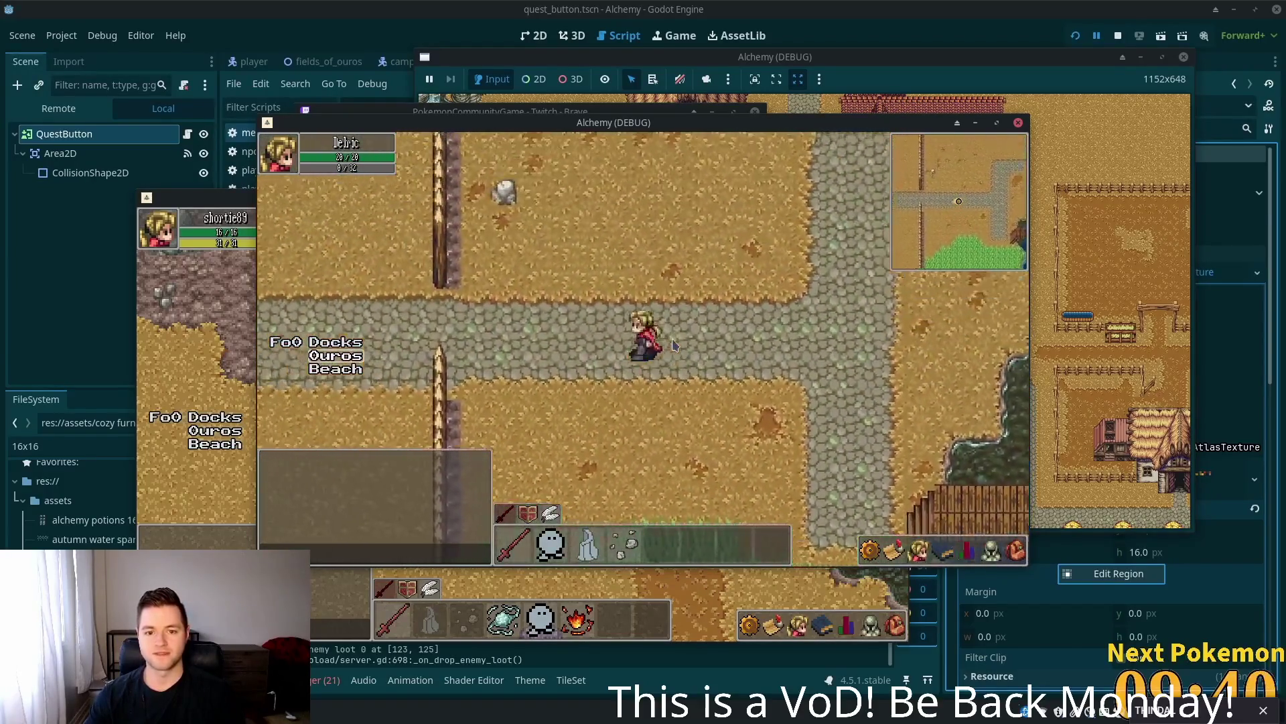
key(a)
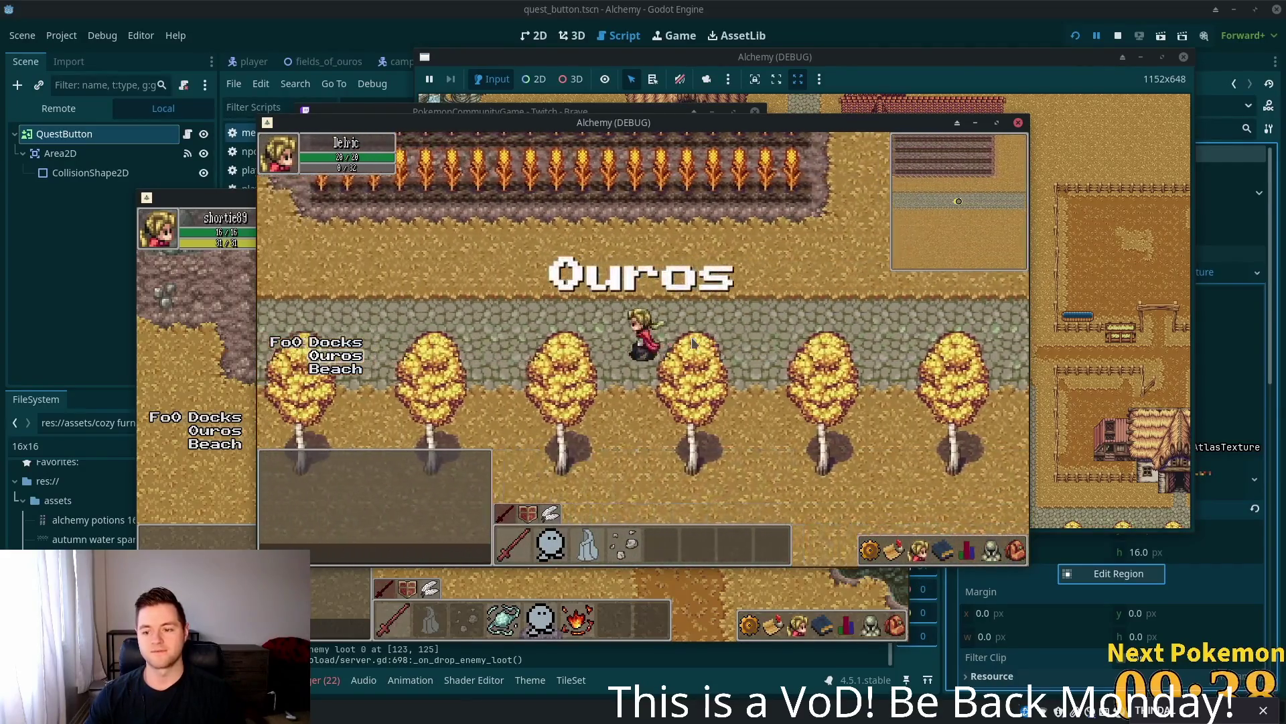
key(a)
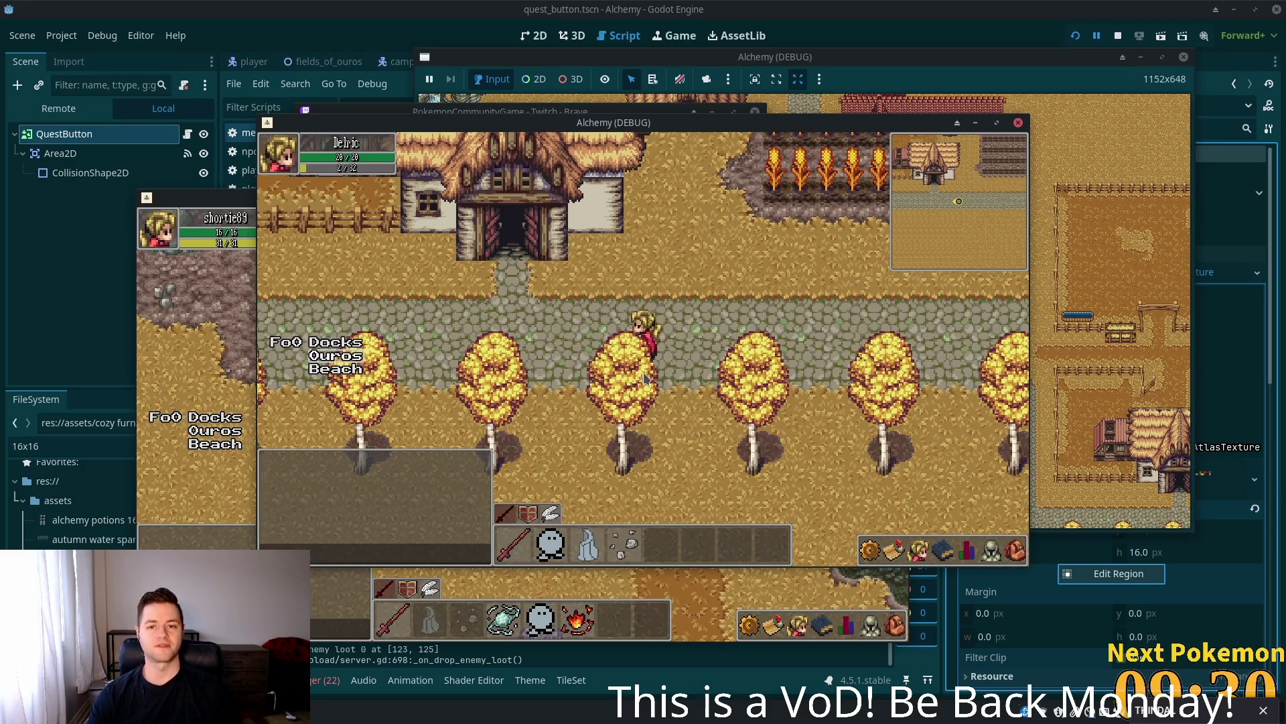
- Walk into the thatched house, try the cauldron and open the inventory bag
key(a)
key(a)
key(w)
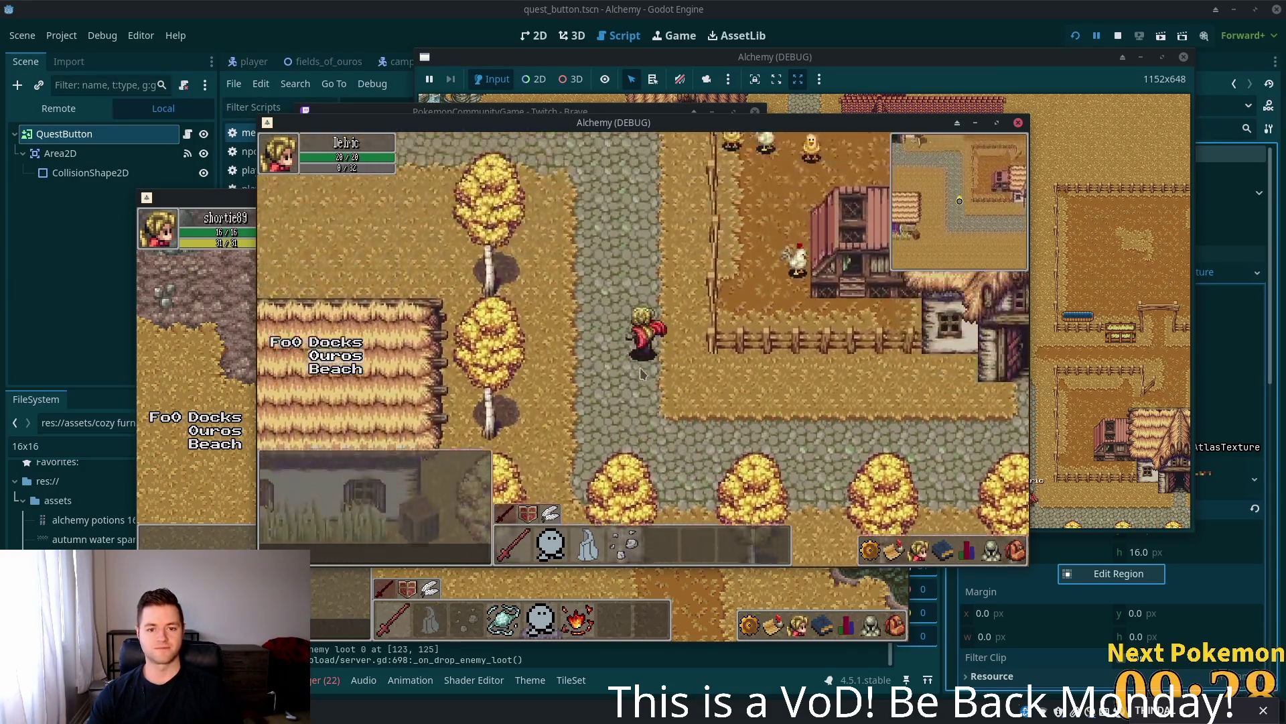
key(w)
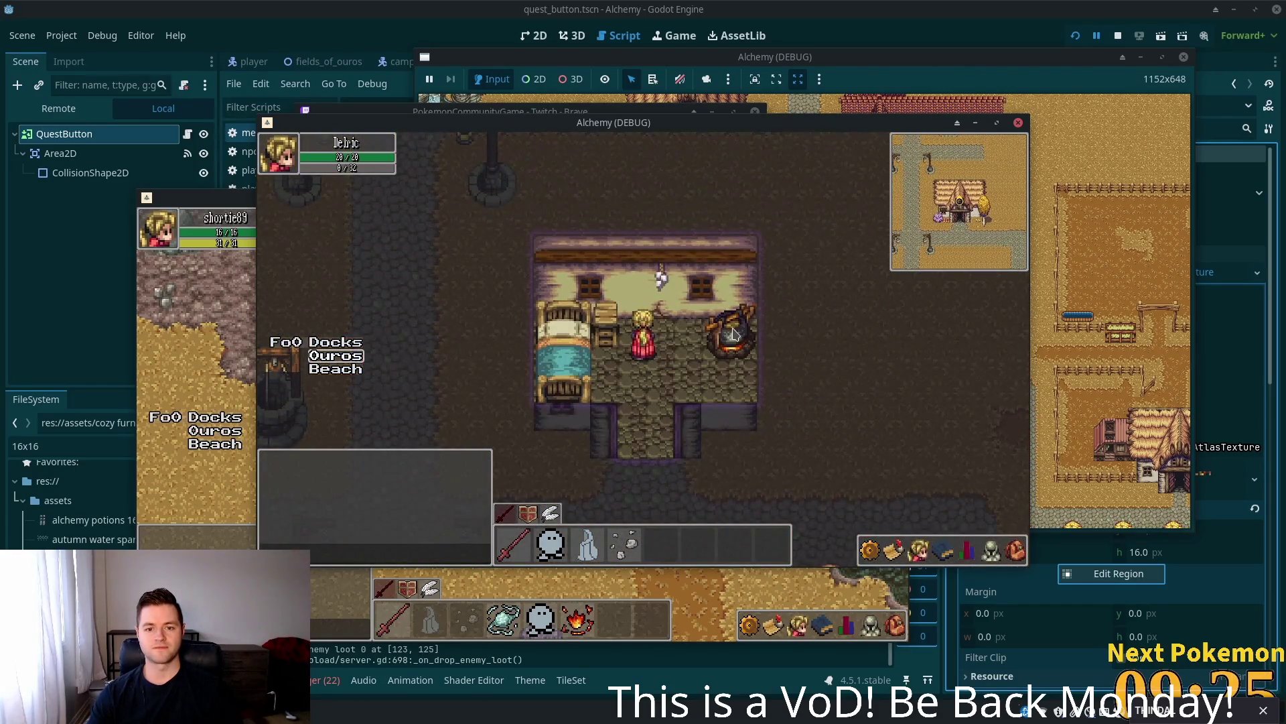
click(734, 333)
click(1017, 551)
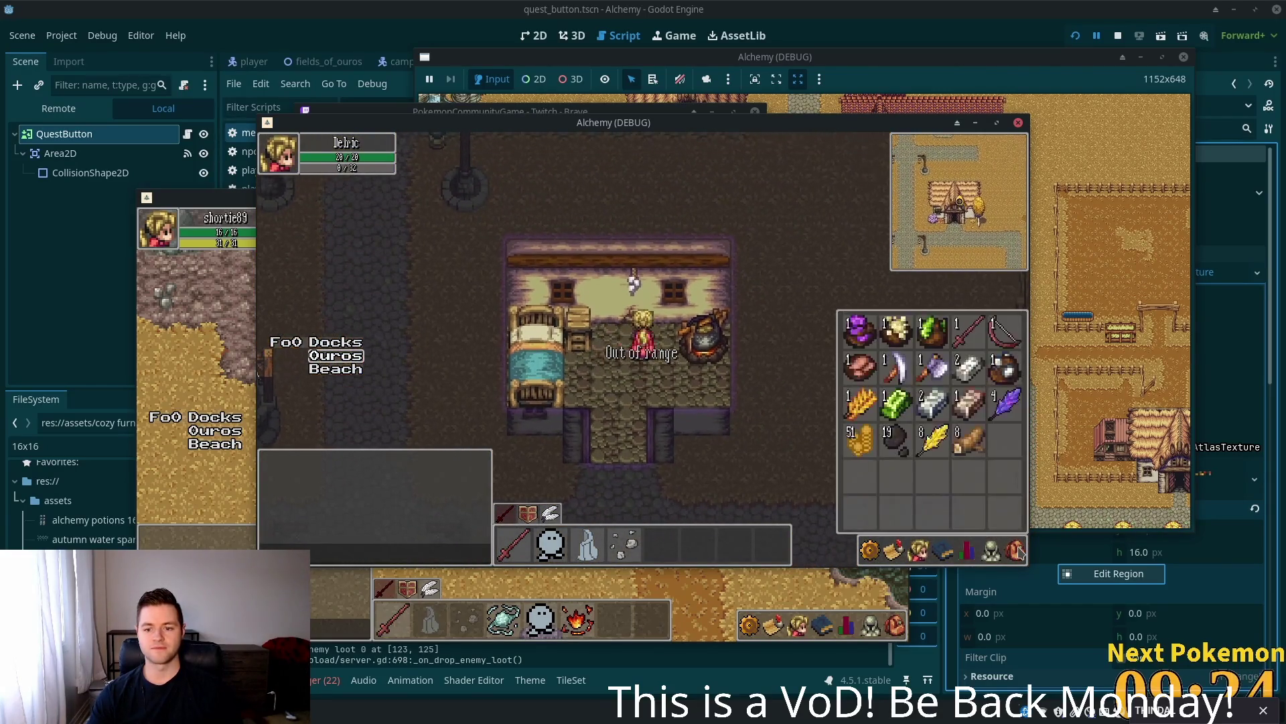
- Walk out of the house and east past the wheat field into the Fields of Ouros, then show the skills list
key(s)
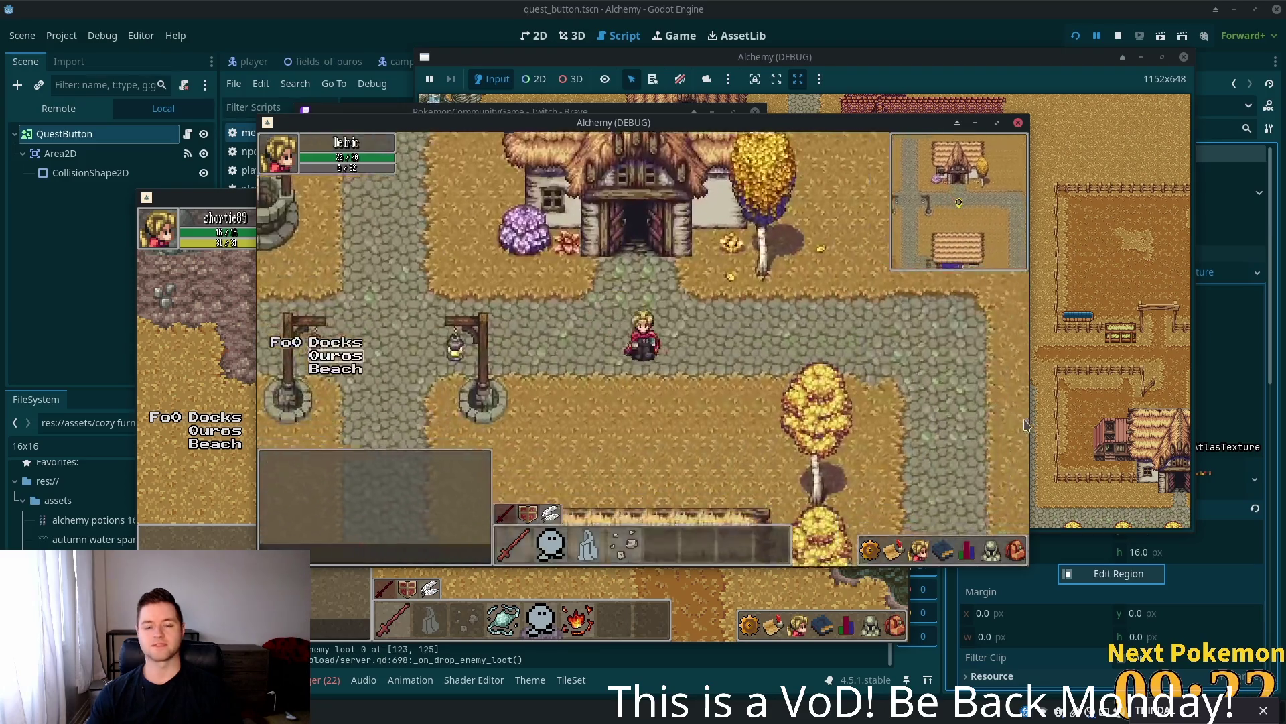
key(d)
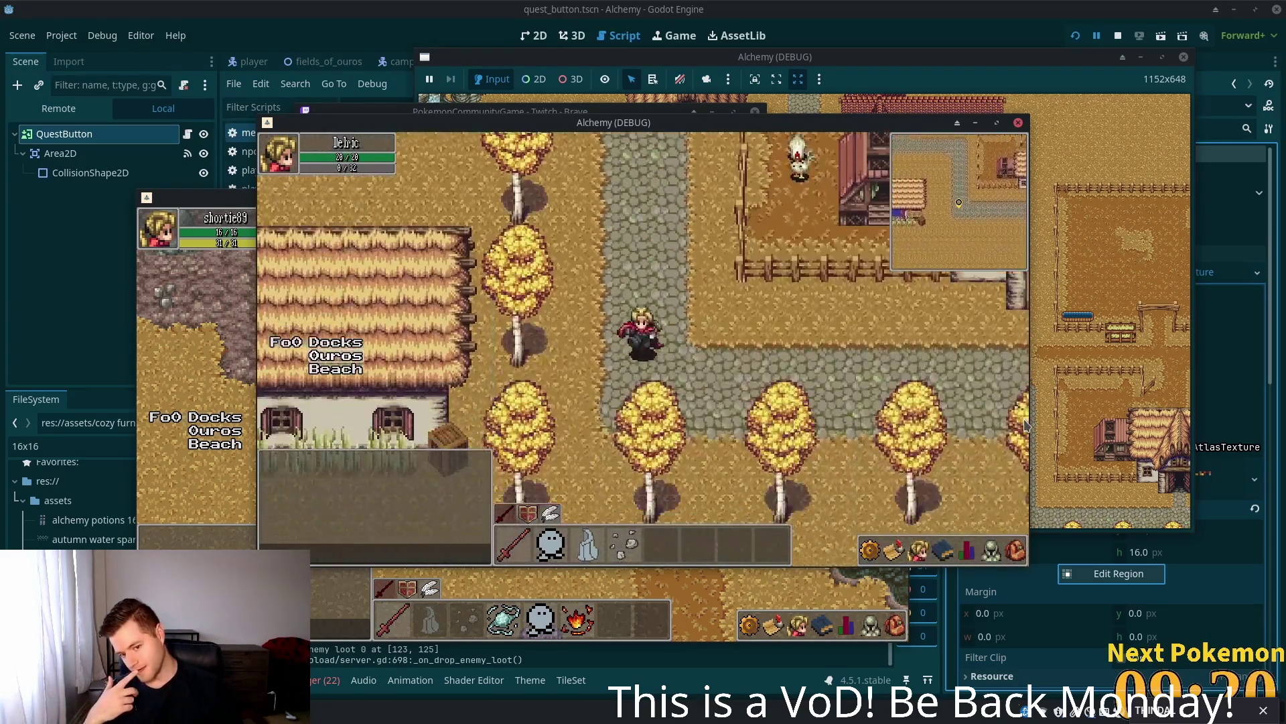
key(d)
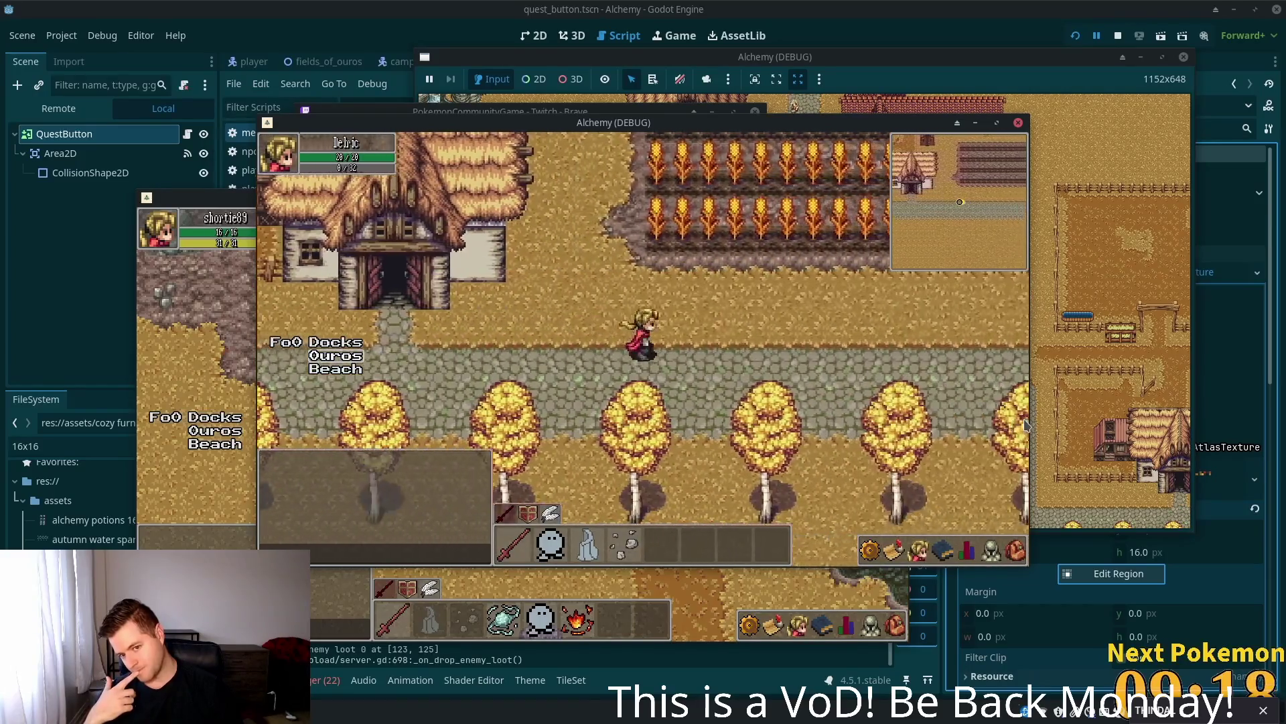
key(d)
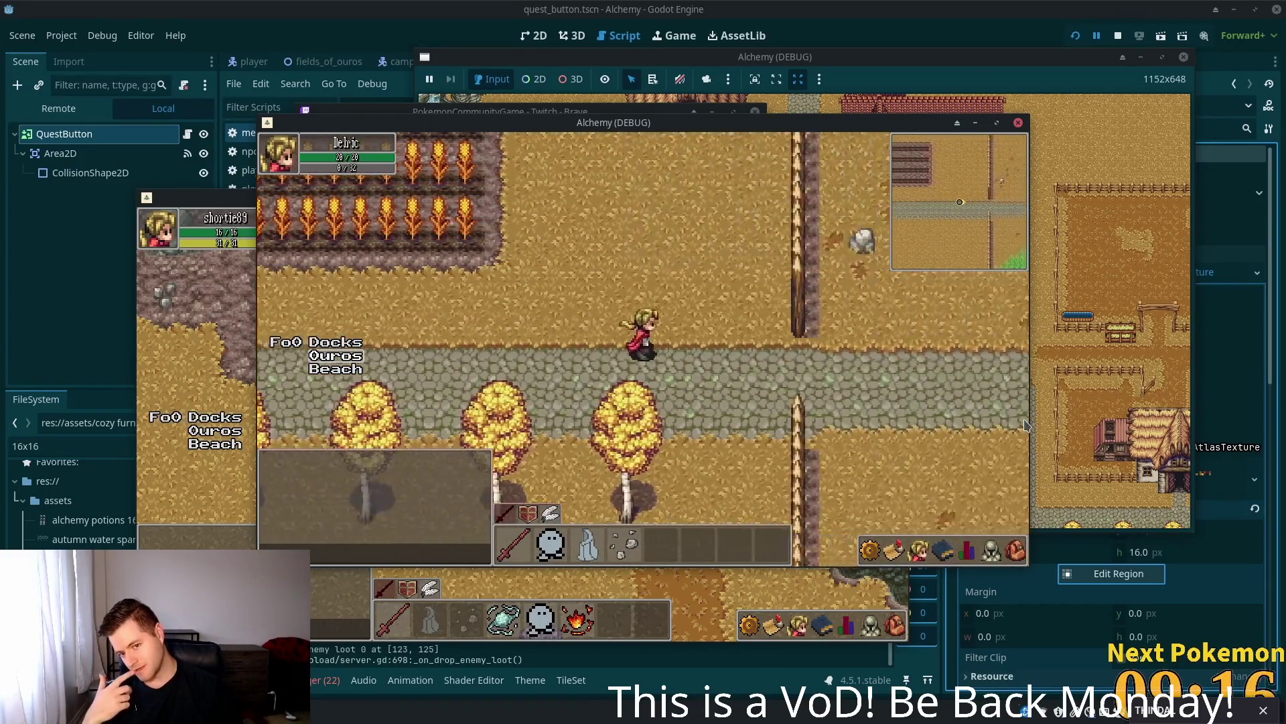
key(d)
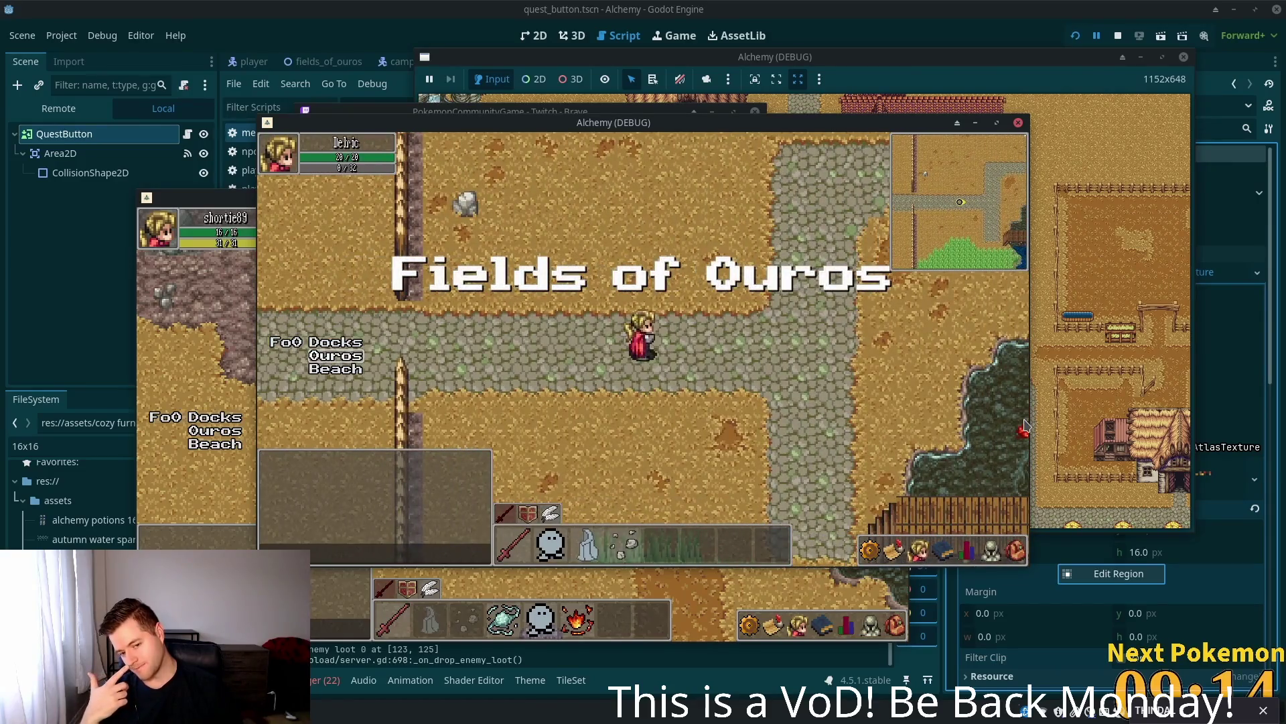
click(944, 553)
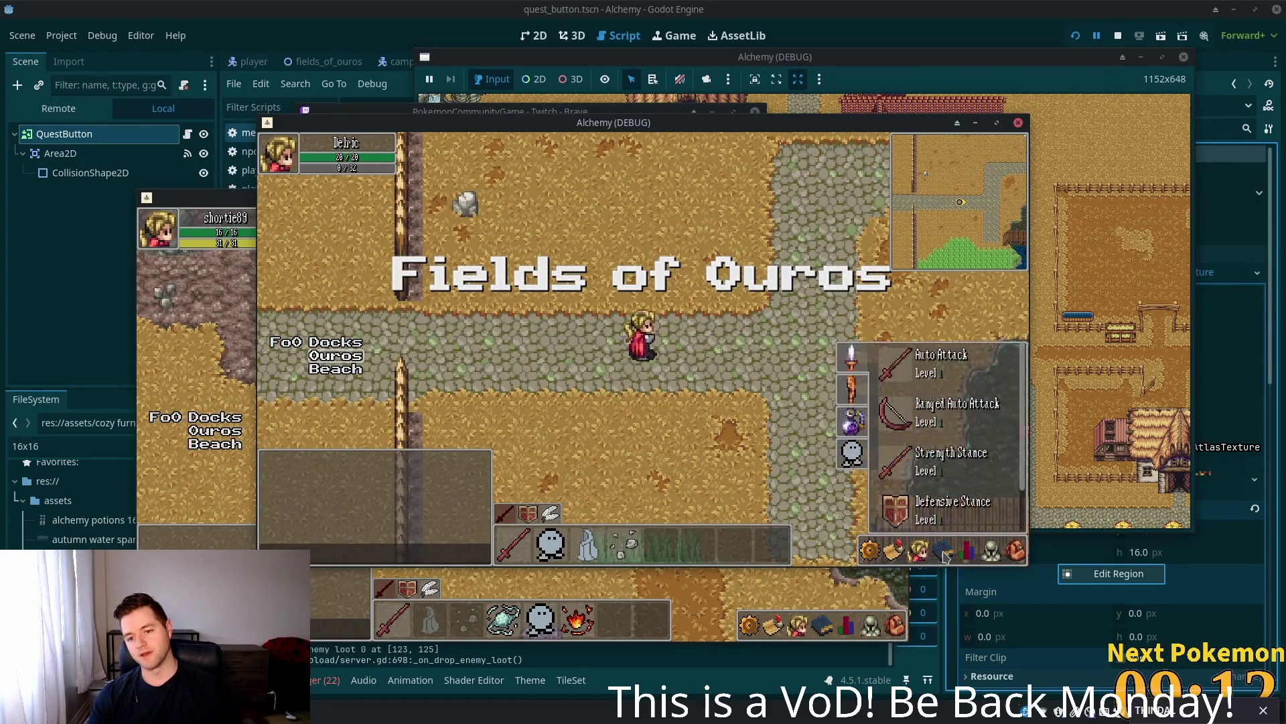
- Browse the weapon and magic skill lists, including Heat Wave and Refine Ore, with a glance at friends
click(923, 554)
click(945, 544)
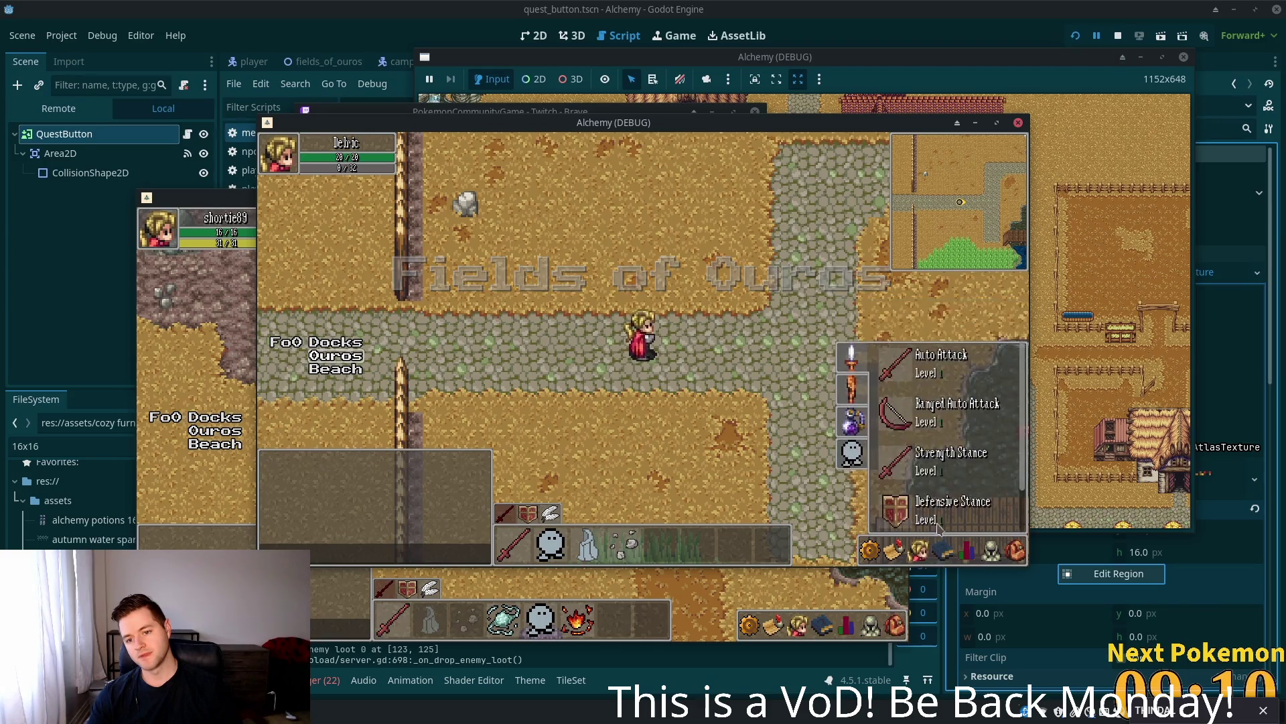
click(858, 399)
click(921, 546)
click(943, 552)
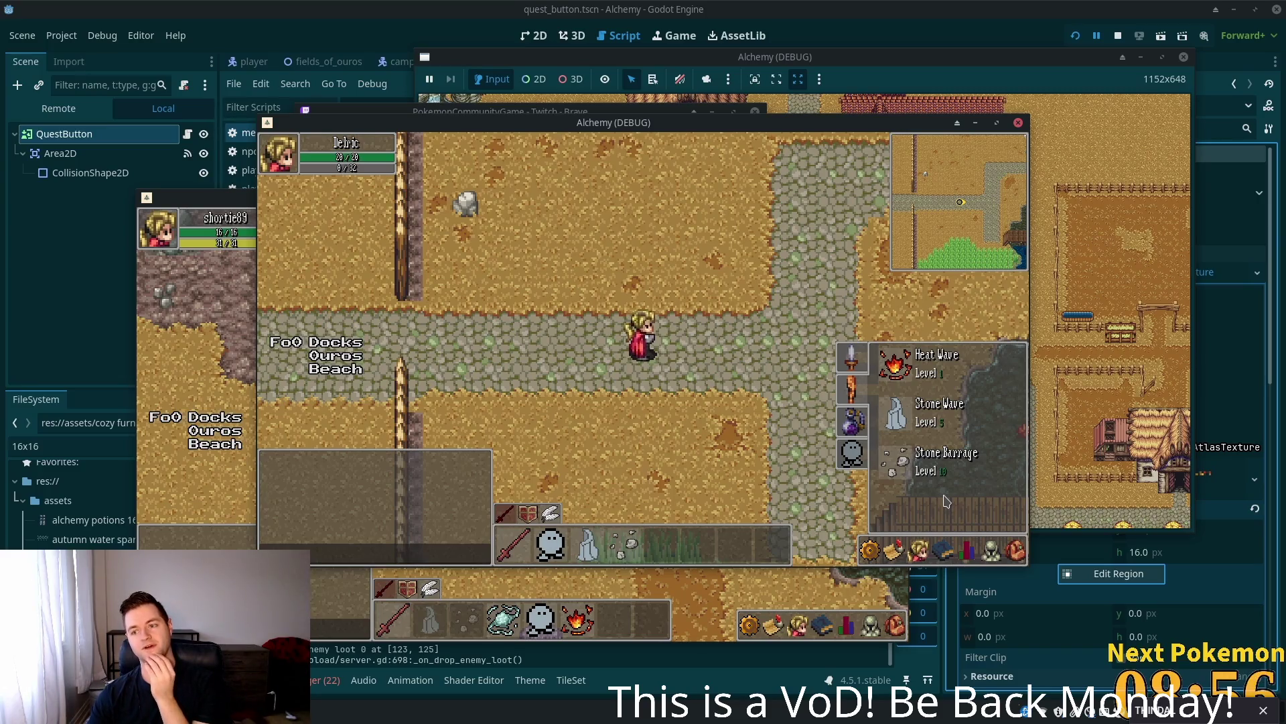
click(854, 422)
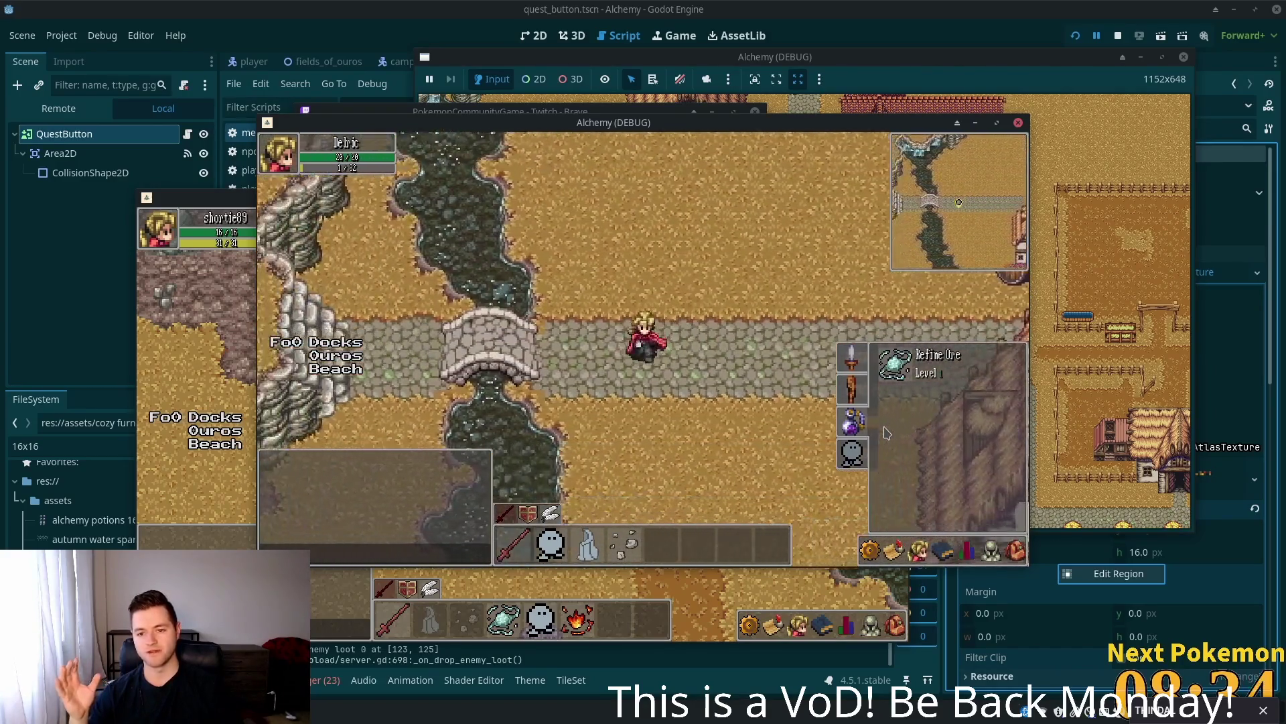
- Walk west over the river bridge onto the plateau, then back east into town
key(Left)
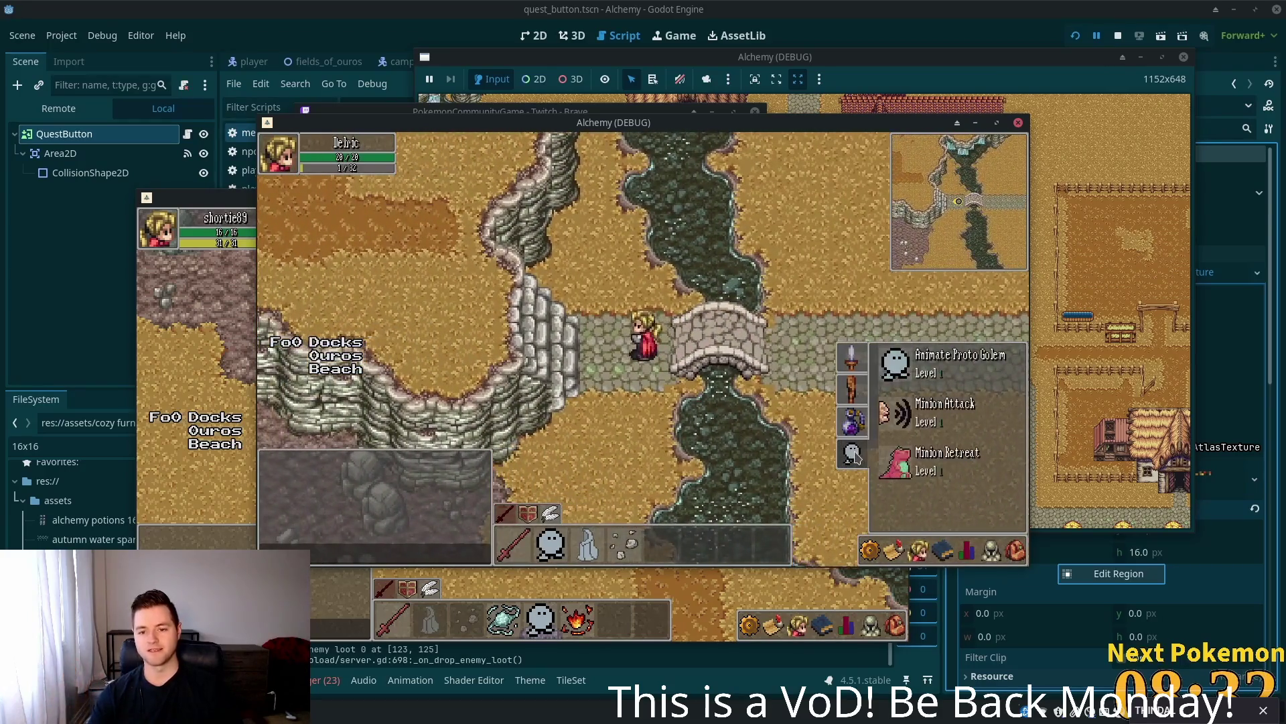
key(Left)
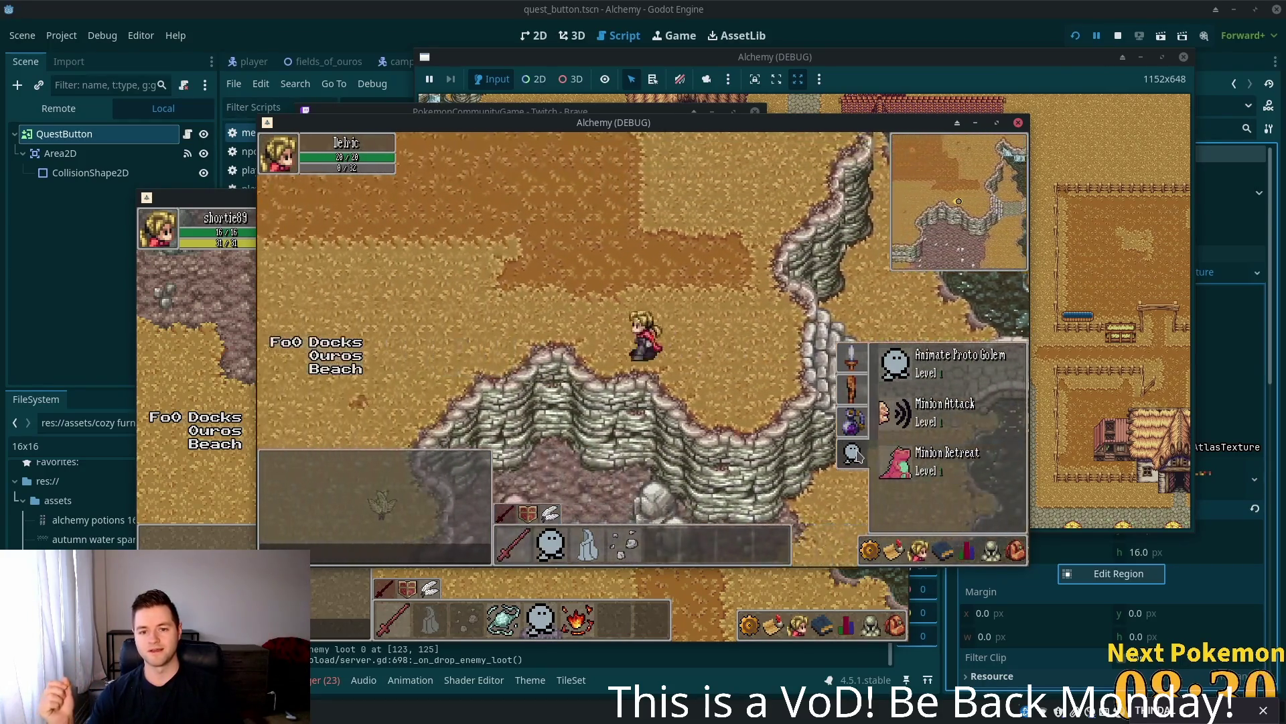
key(Right)
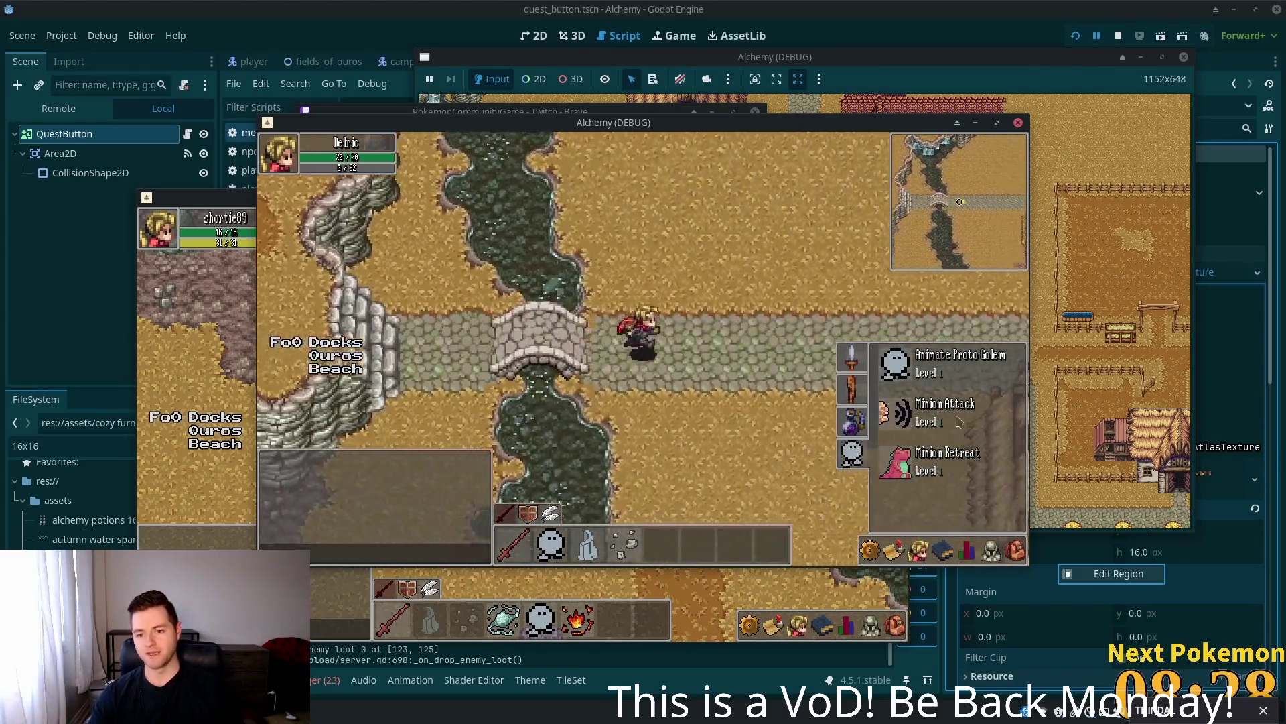
key(Right)
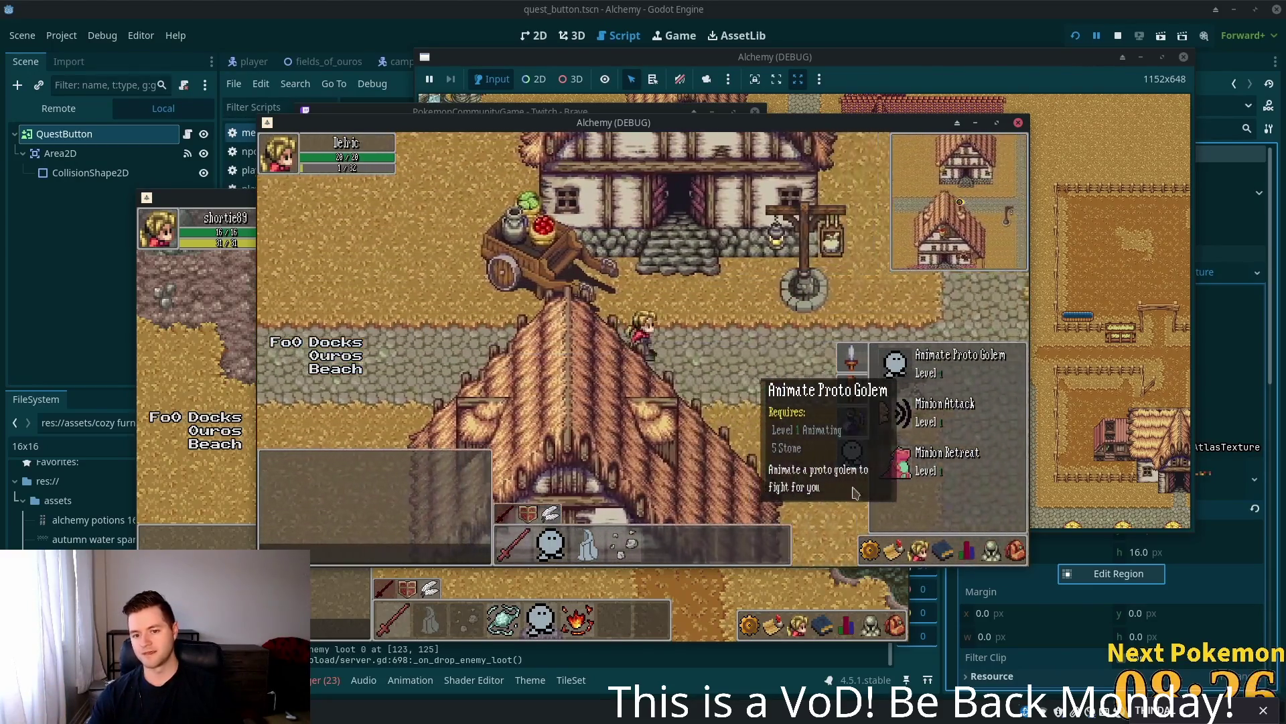
- Check the friends list, quest list and character stats, close the stats panel and head west
click(918, 549)
click(895, 550)
click(919, 550)
click(971, 554)
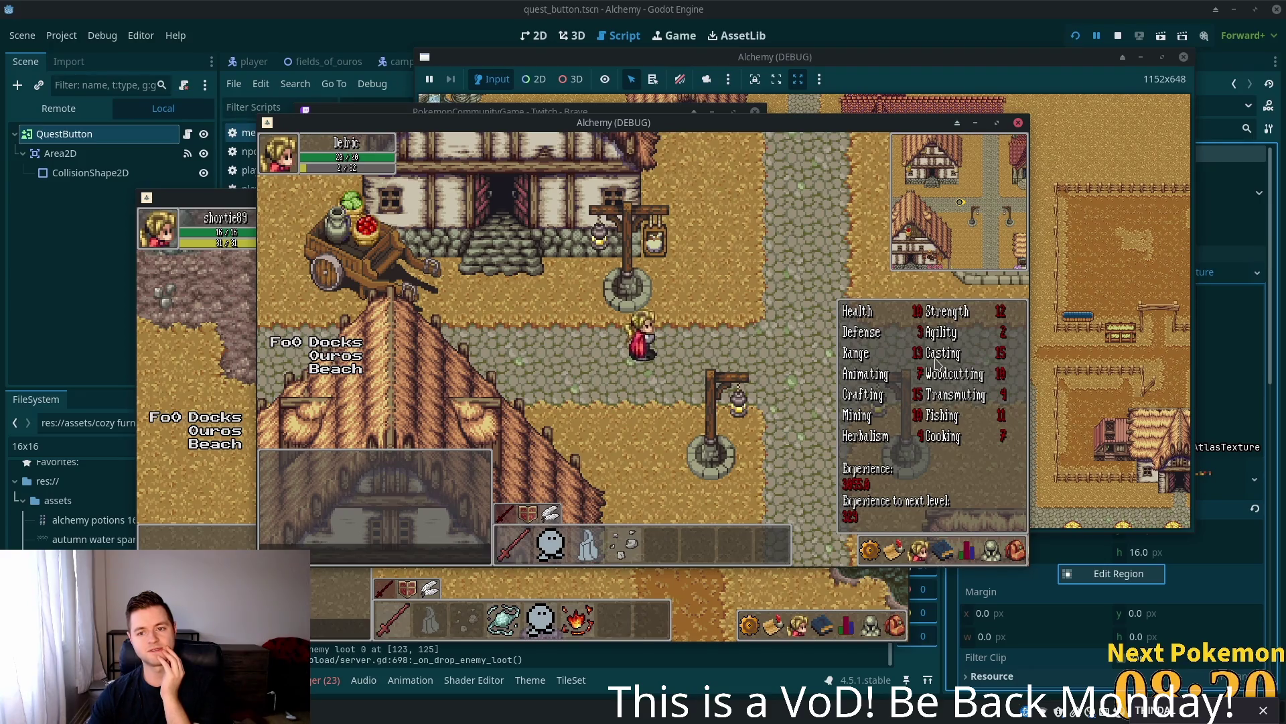
click(557, 369)
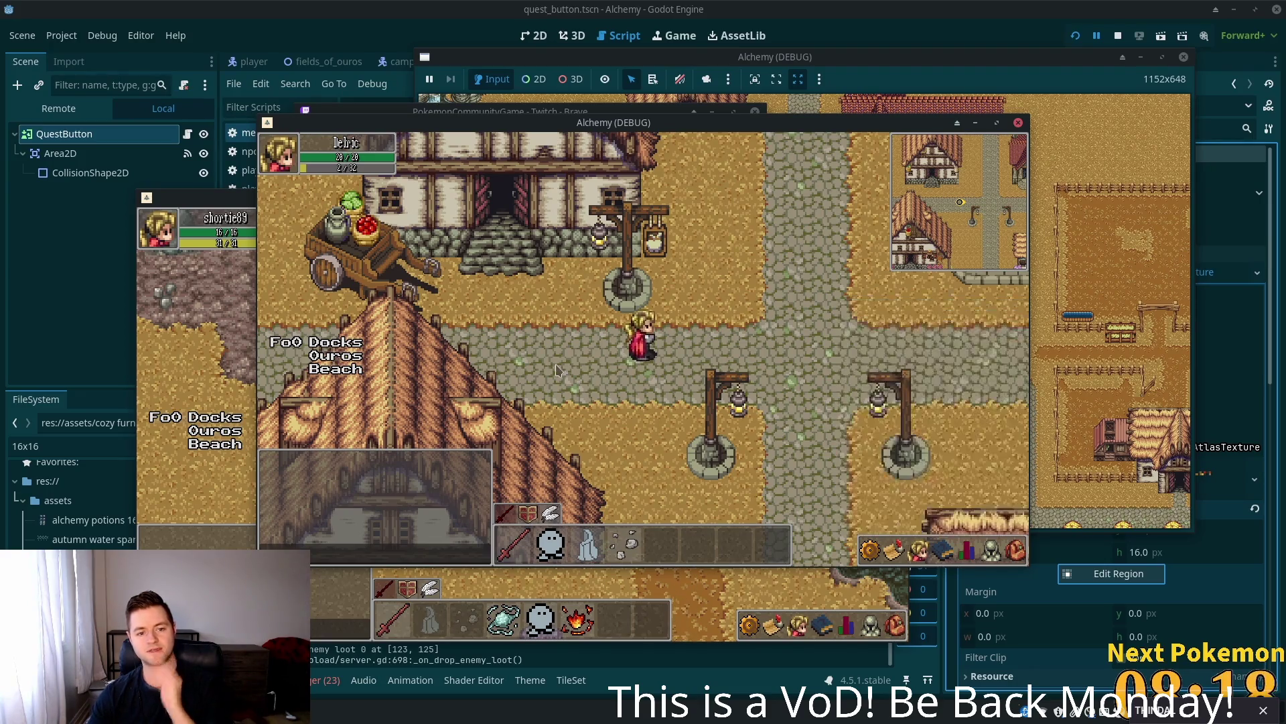
key(Left)
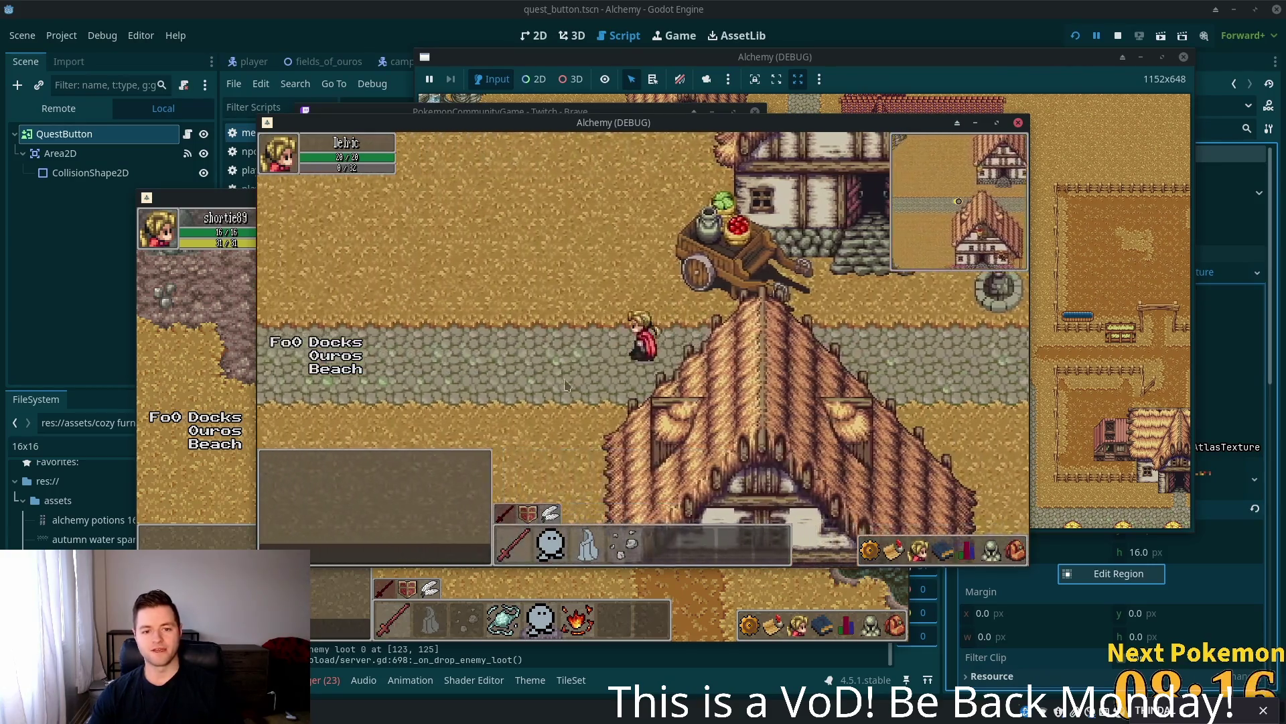
- Pace between the plateau, the river bridge and the house door, ending just east of the bridge
key(Up)
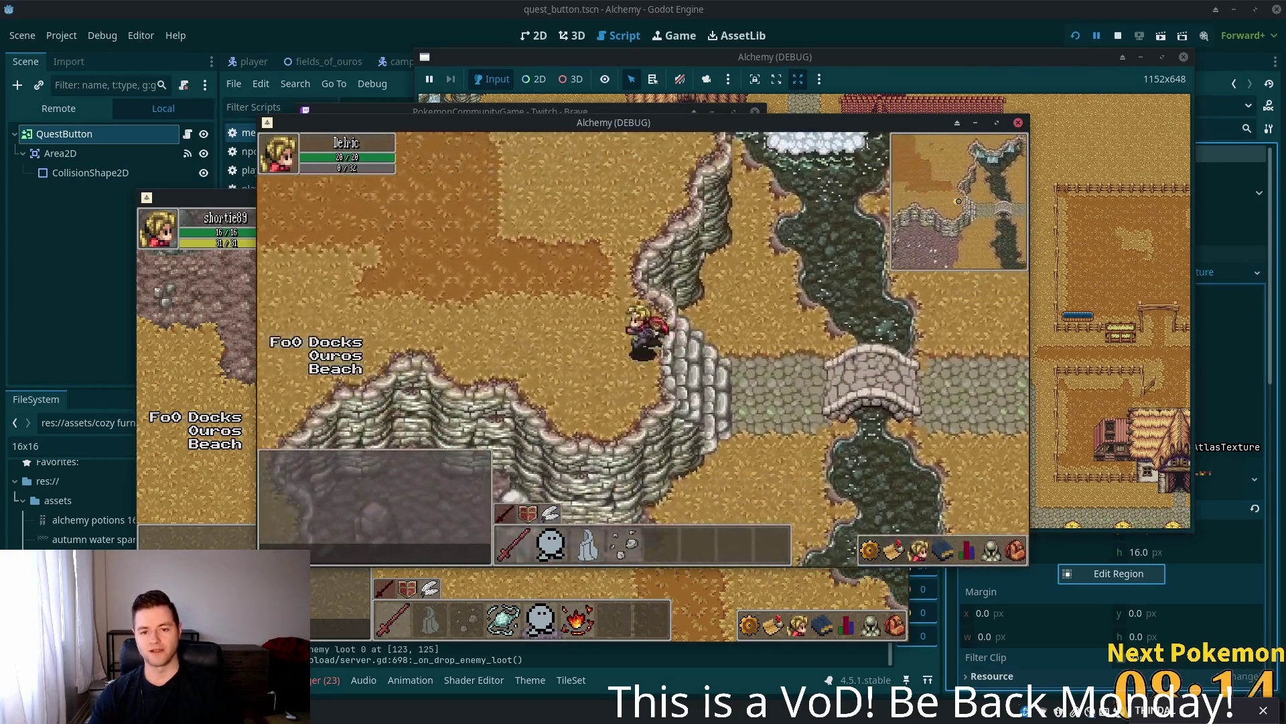
key(Right)
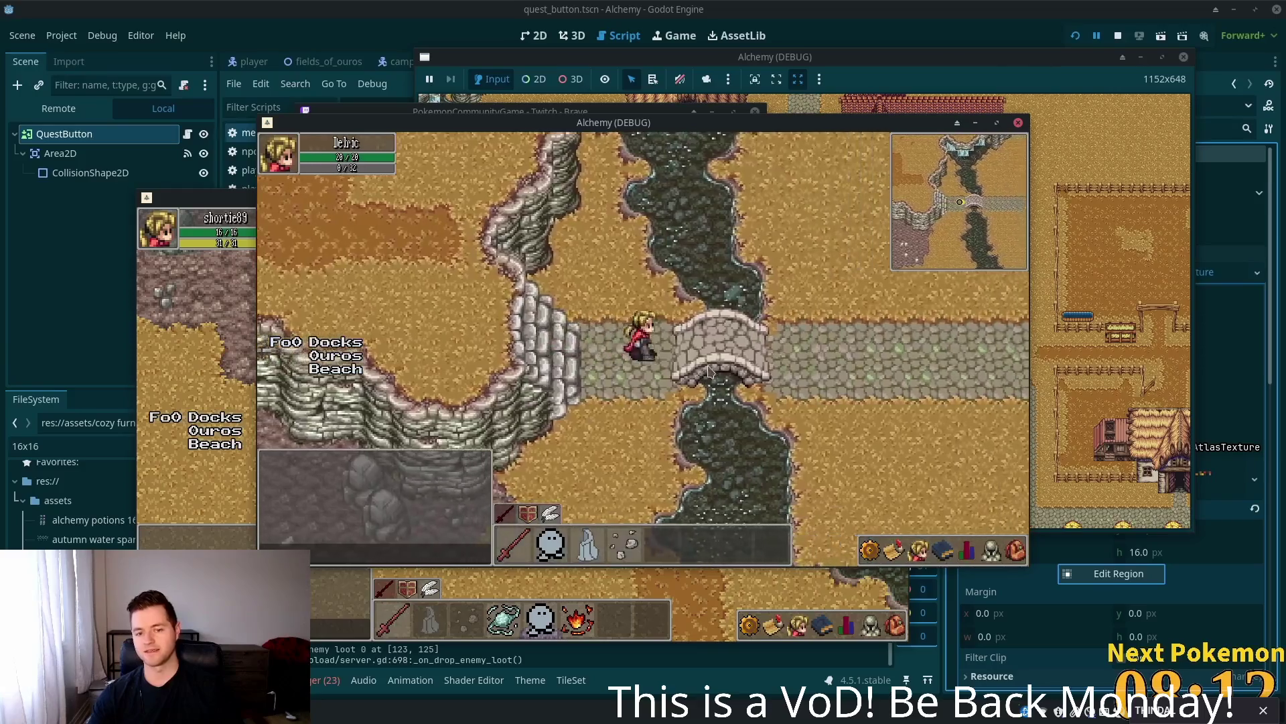
key(Left)
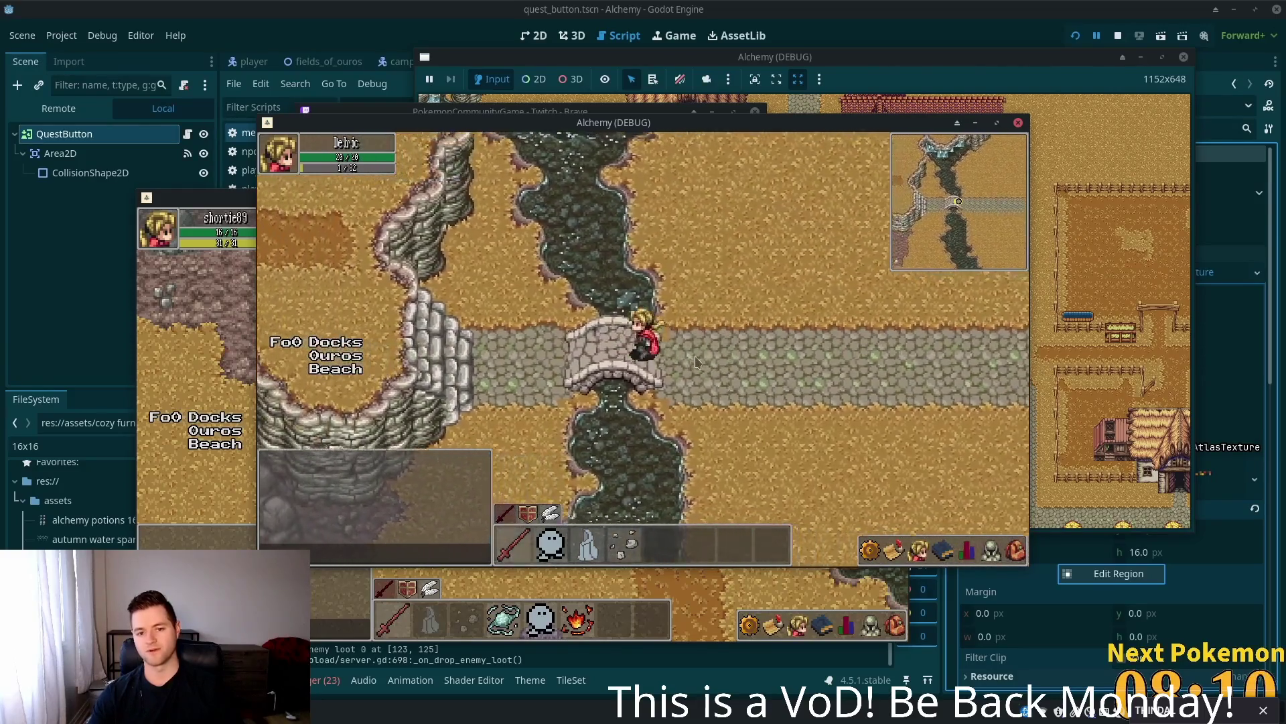
key(Right)
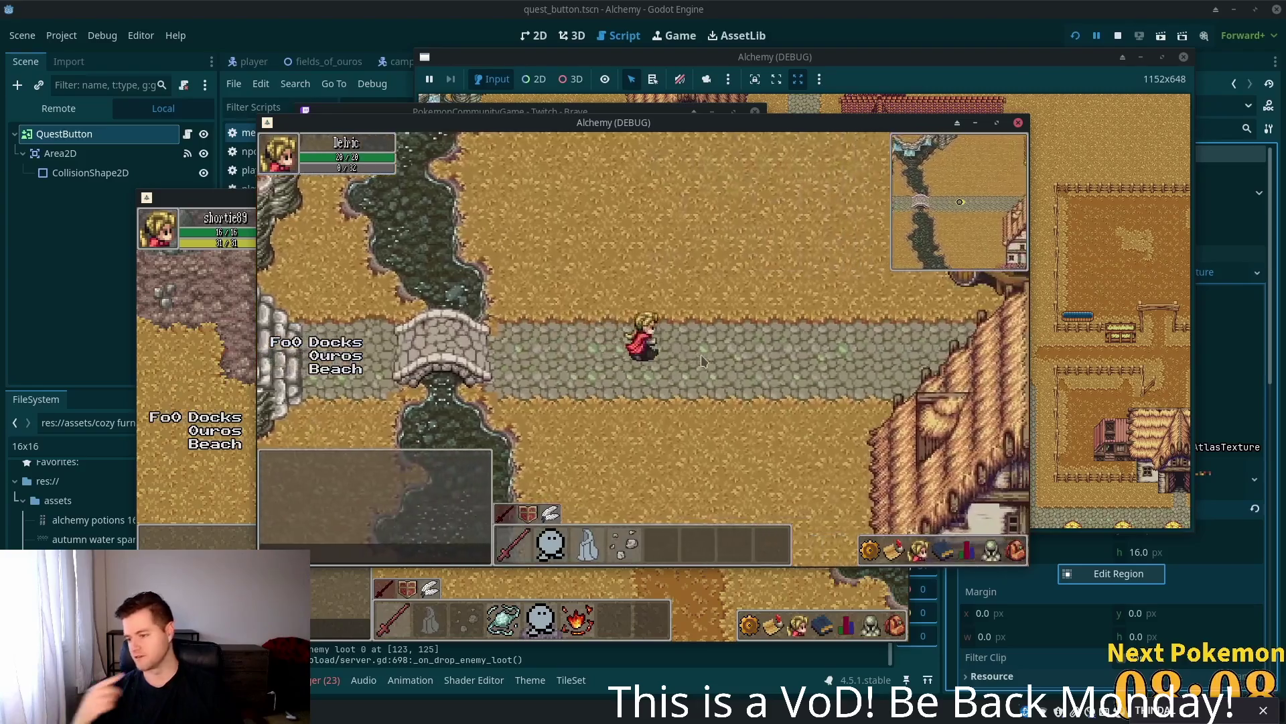
key(Right)
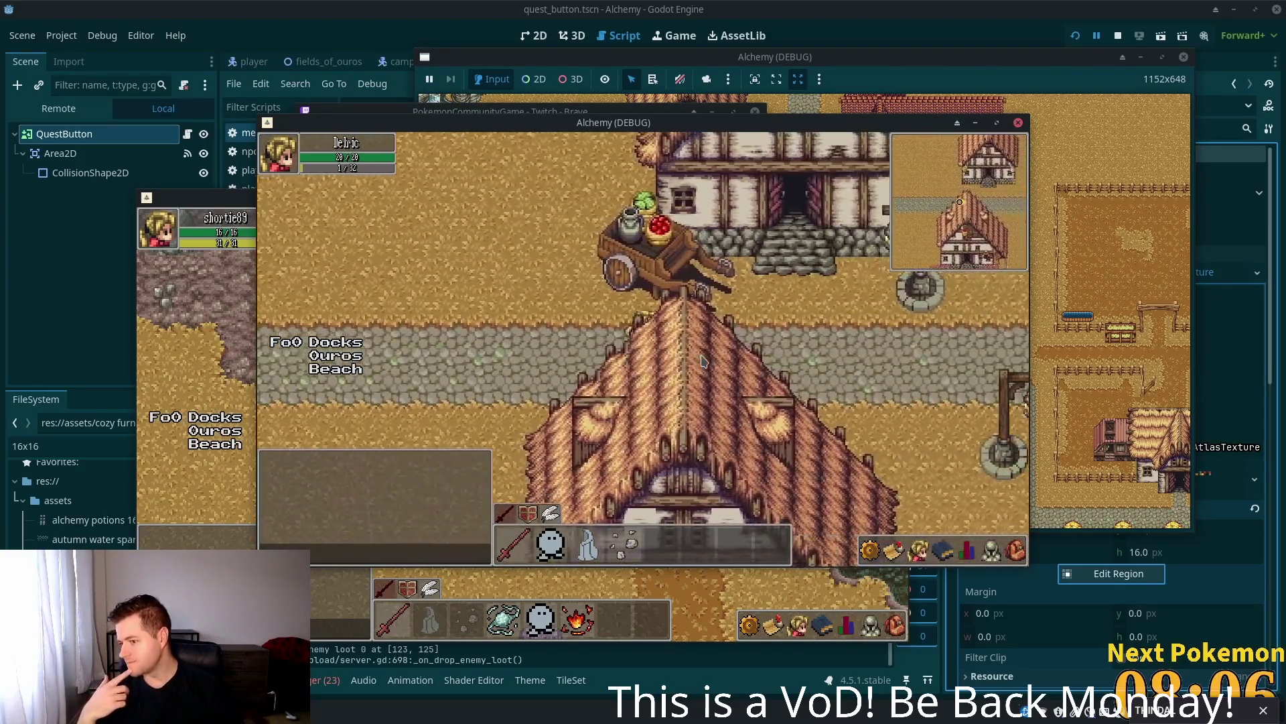
key(Left)
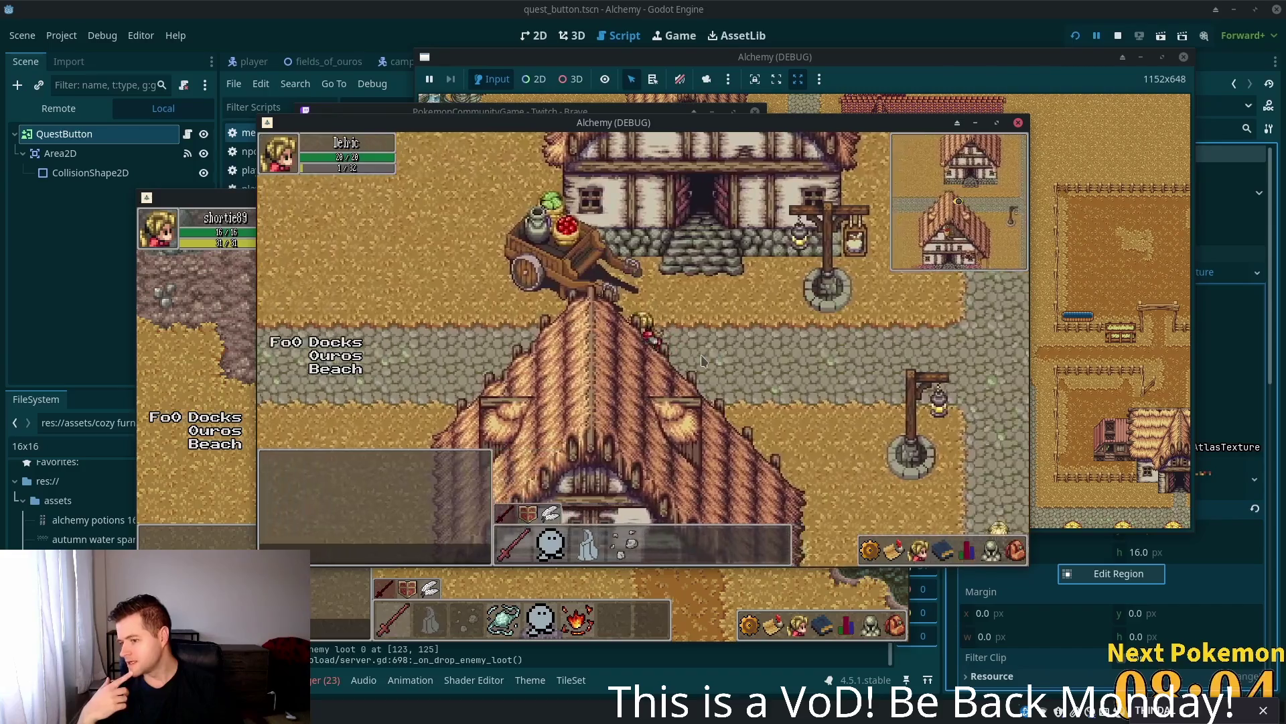
key(Left)
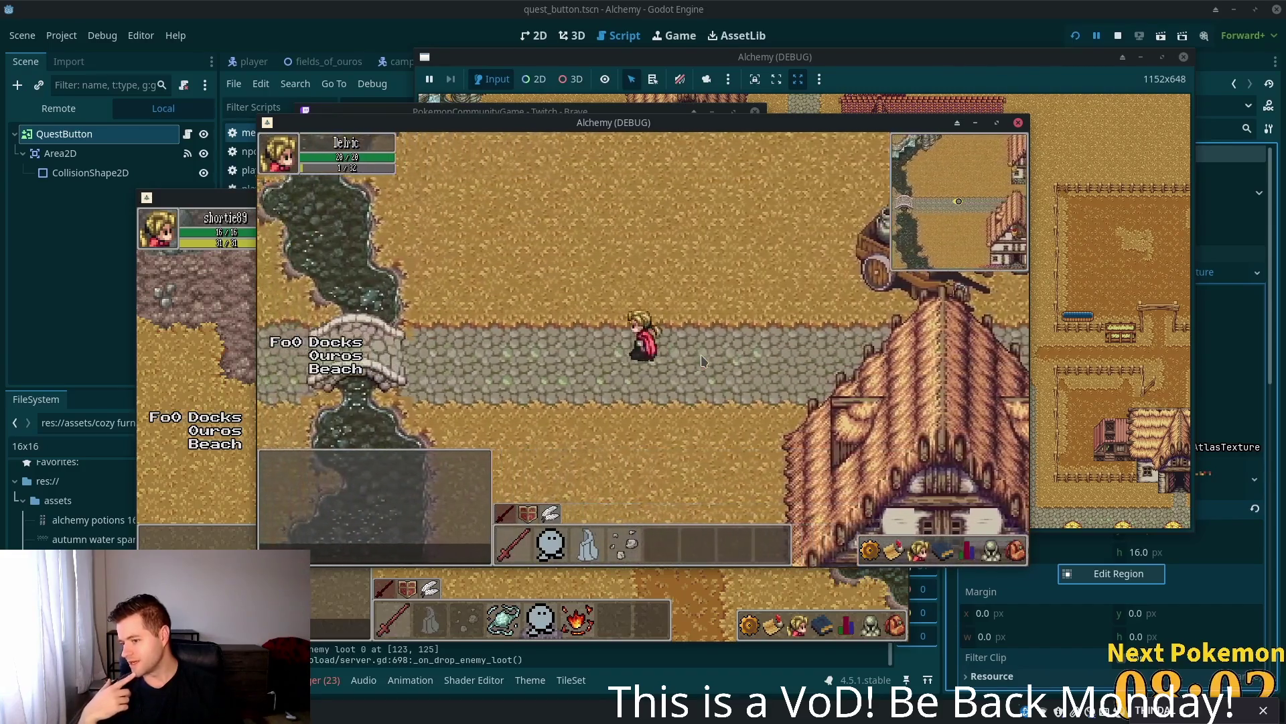
key(Right)
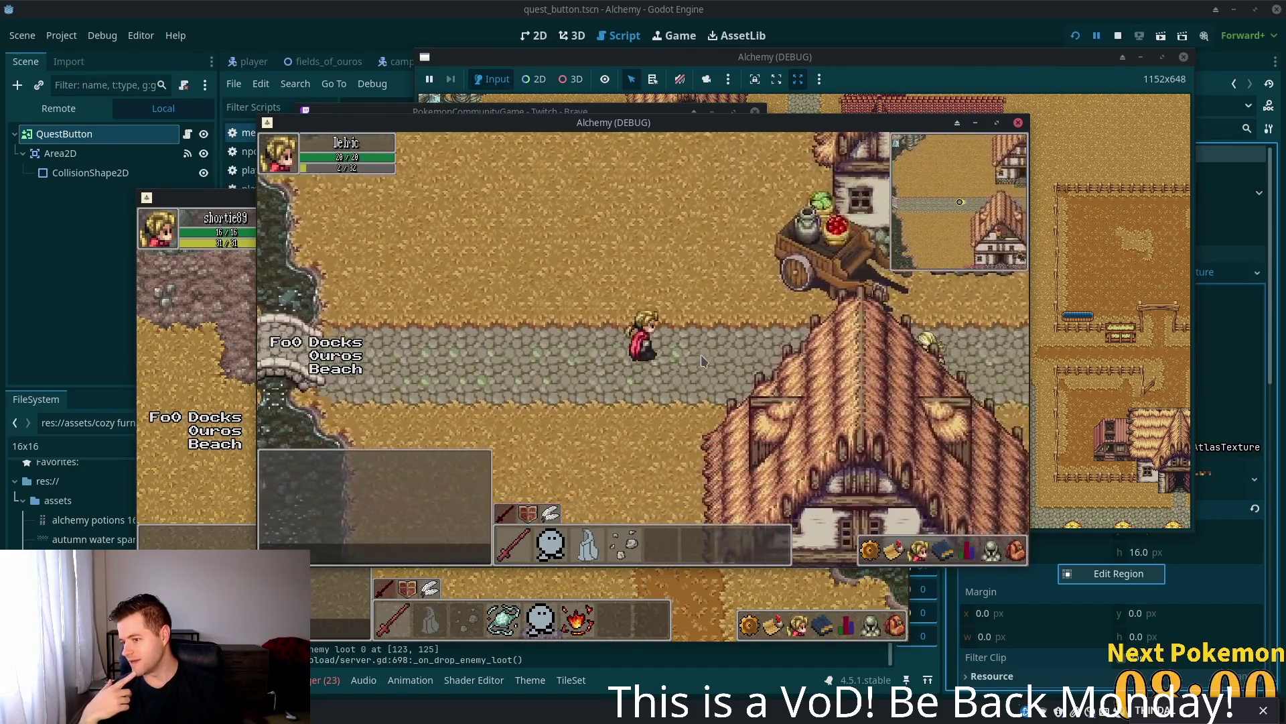
key(Right)
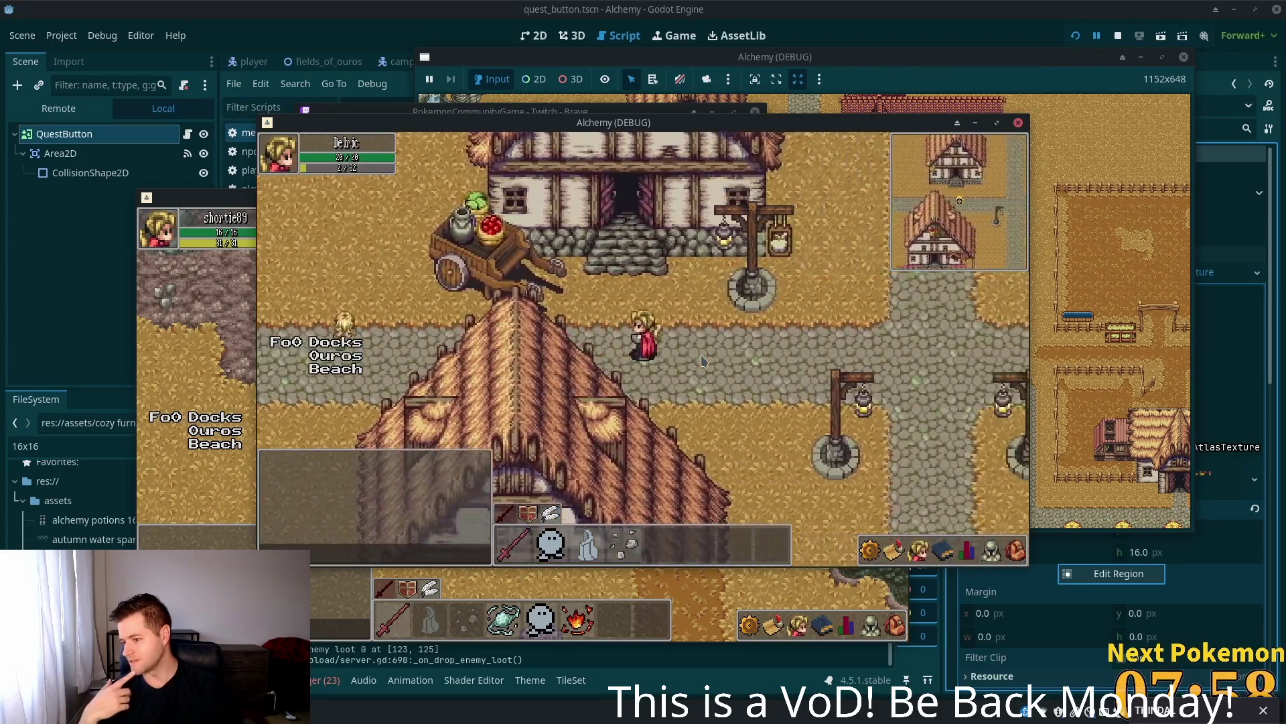
key(Left)
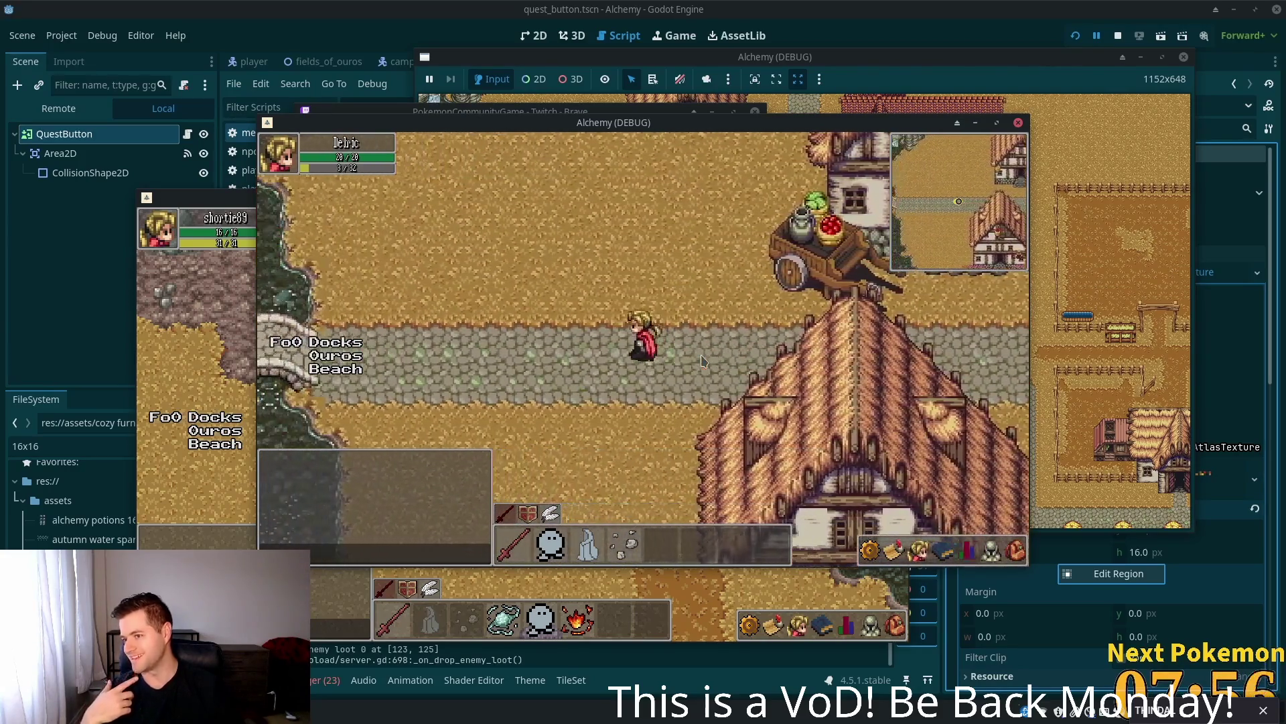
key(Left)
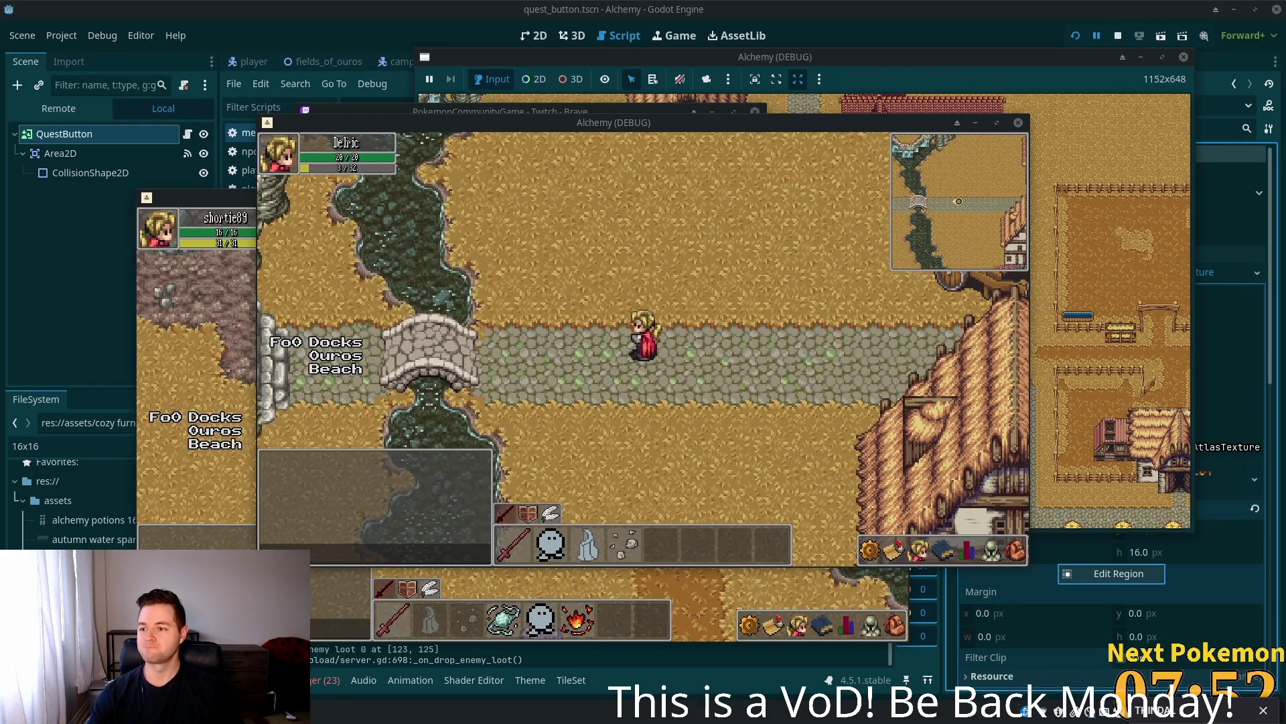
key(Left)
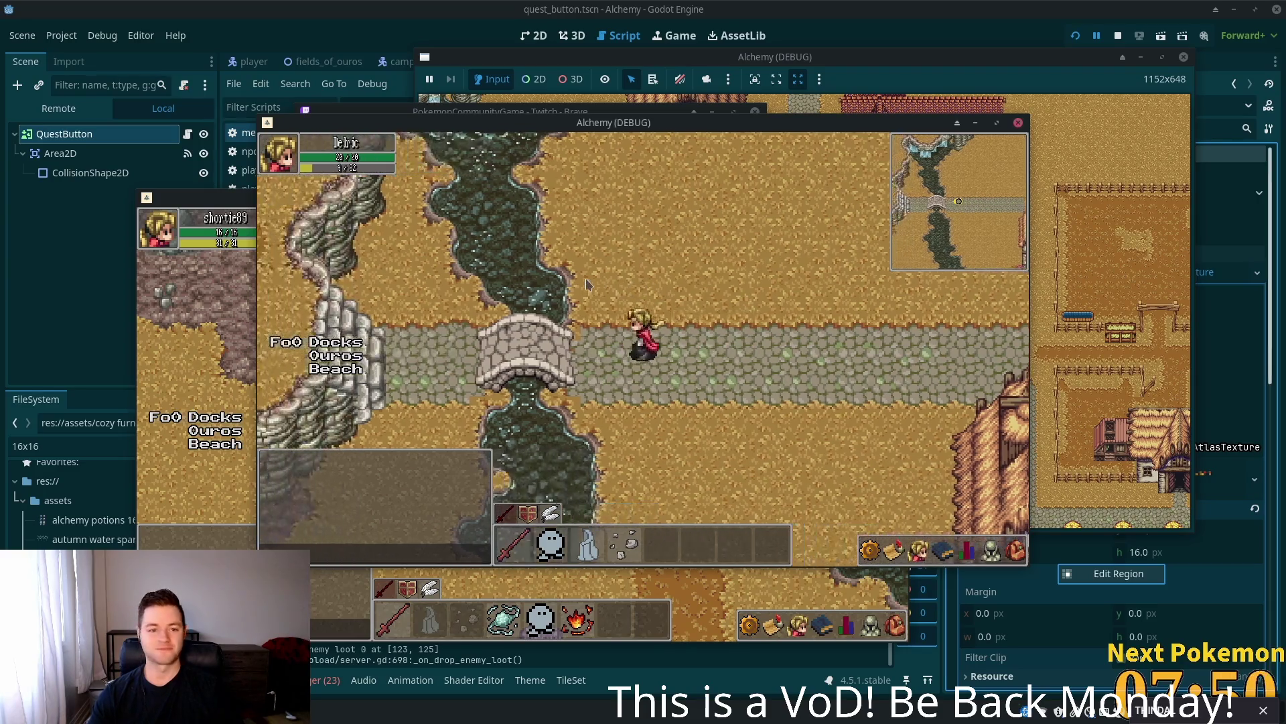
- Walk up off the road and through the cliff gap into Ouros Highlands
key(Up)
key(Up)
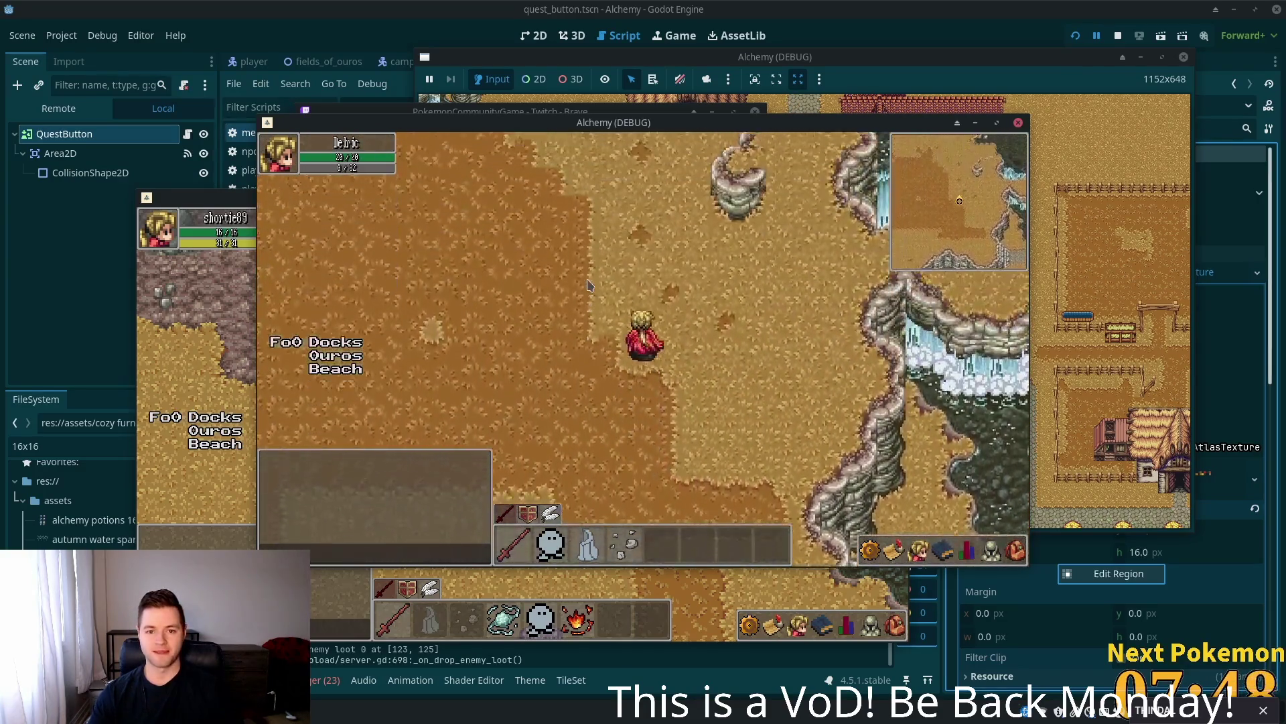
key(Left)
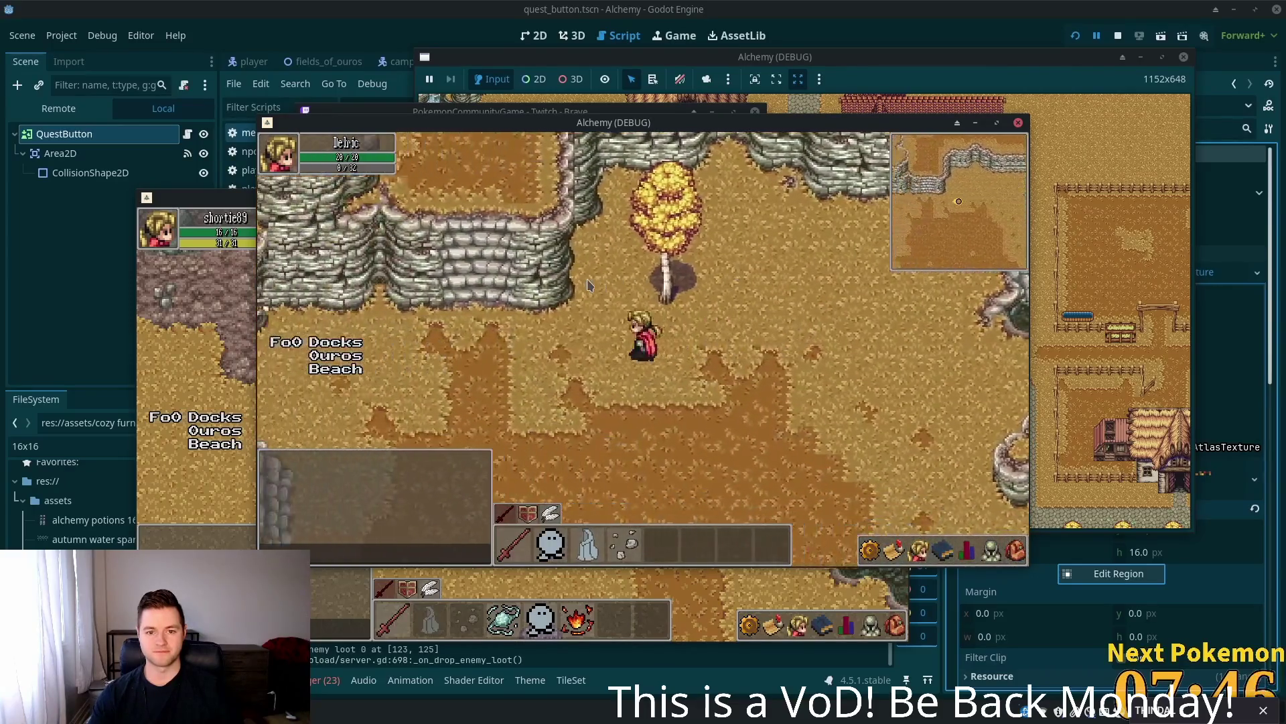
key(Up)
key(Up)
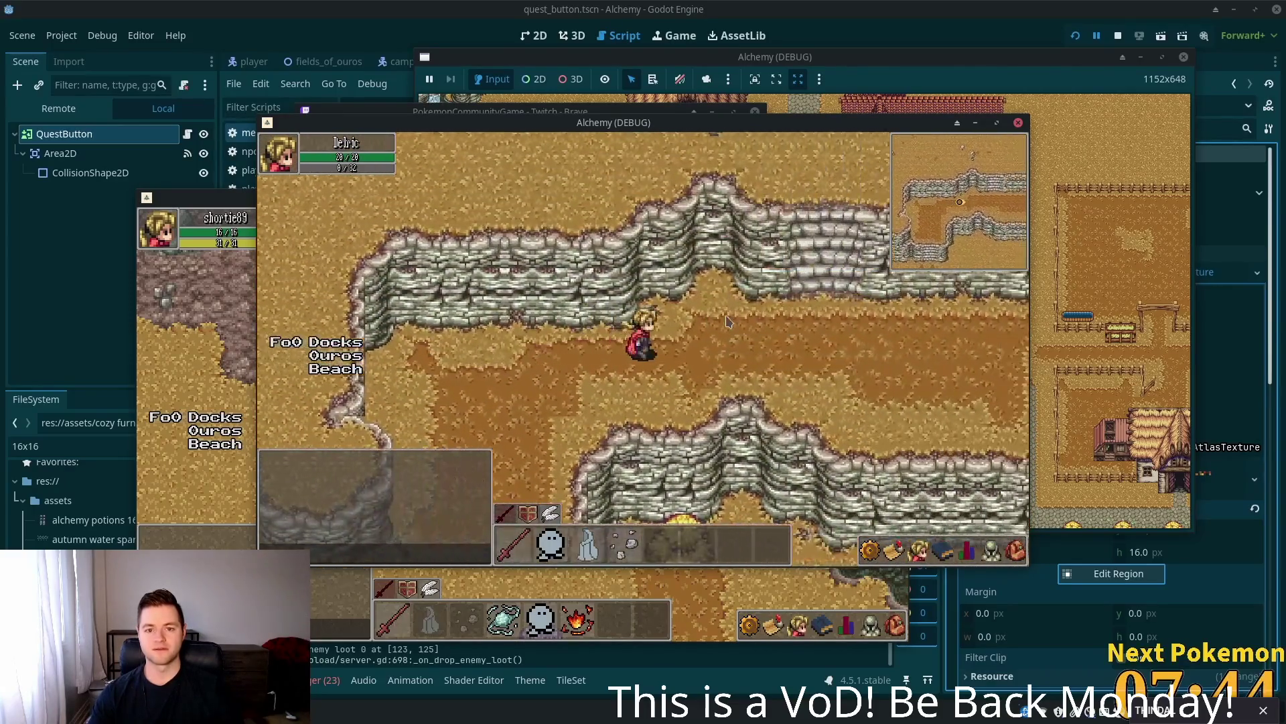
key(Up)
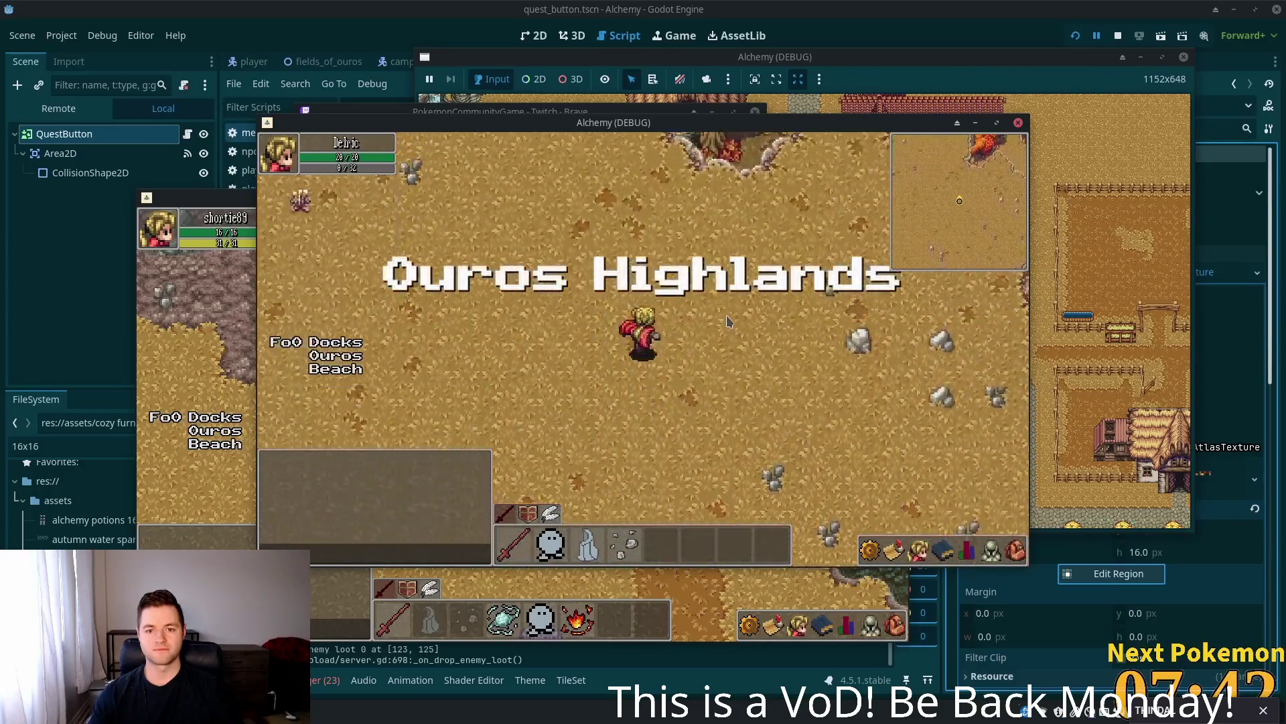
key(Left)
key(Left)
key(Up)
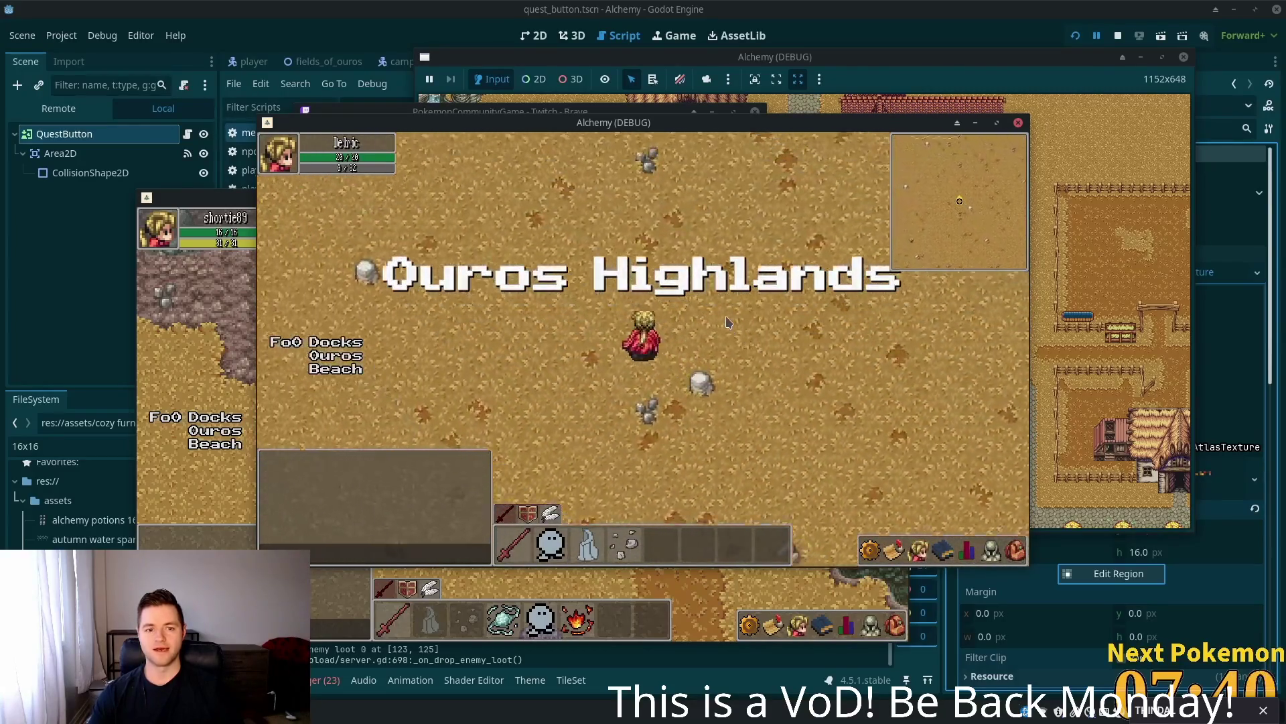
- Cross the rocky highlands west to the Verdigris Meadows border, then turn back right
key(Down)
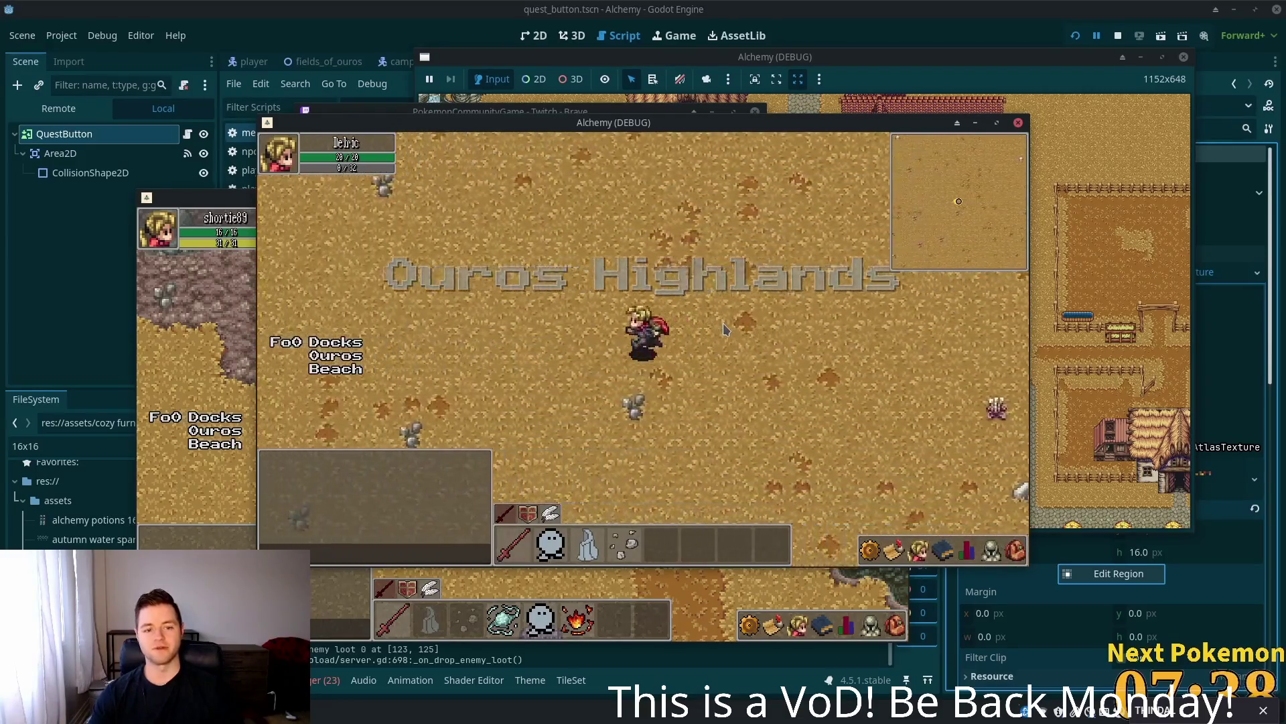
key(Down)
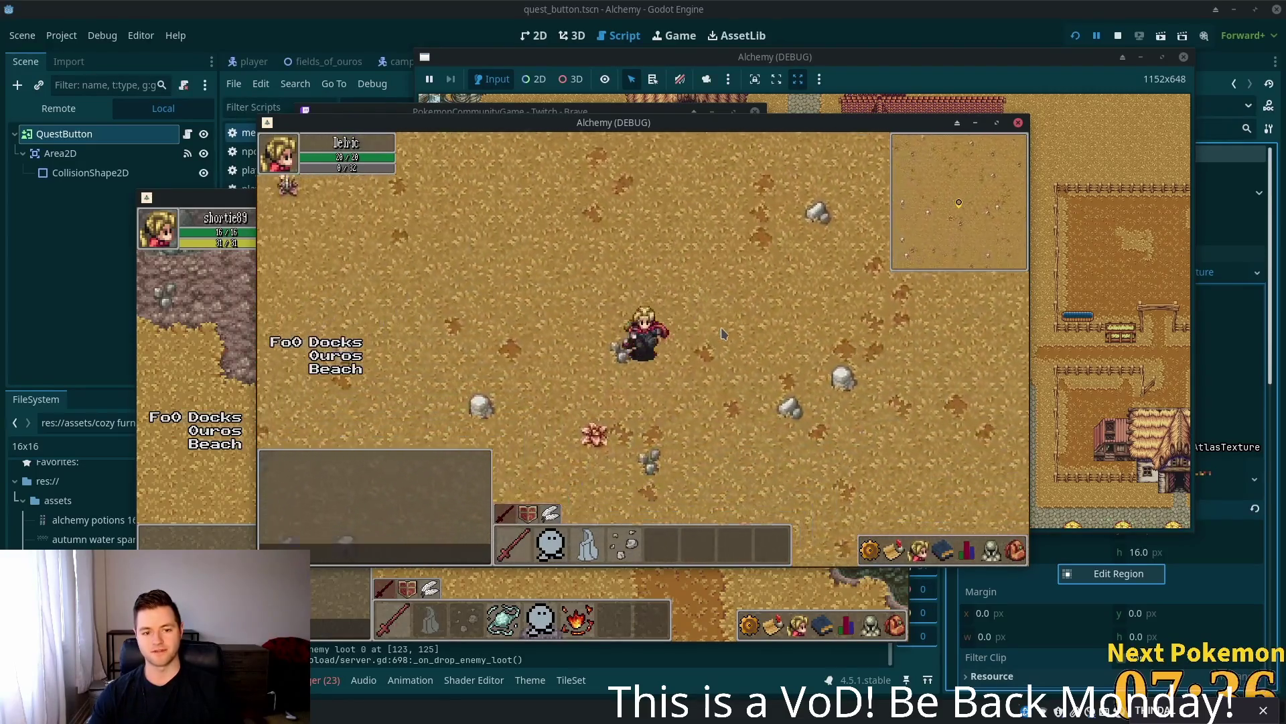
key(Left)
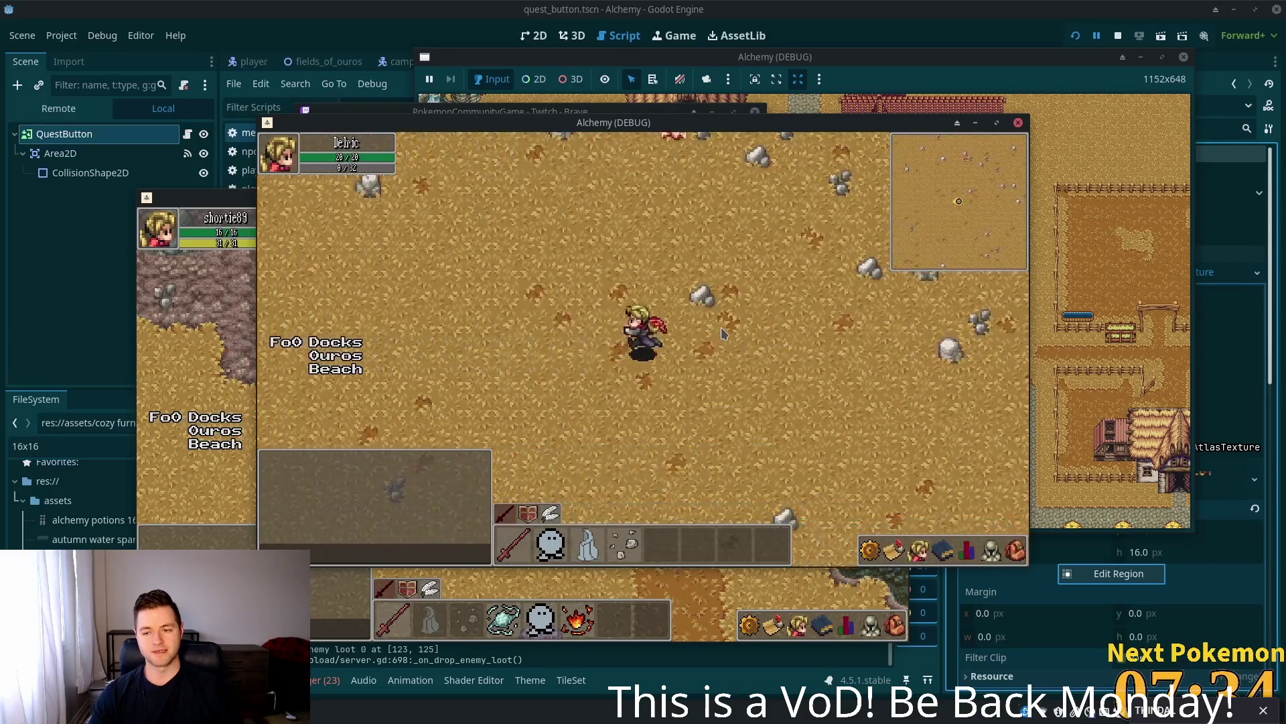
key(Down)
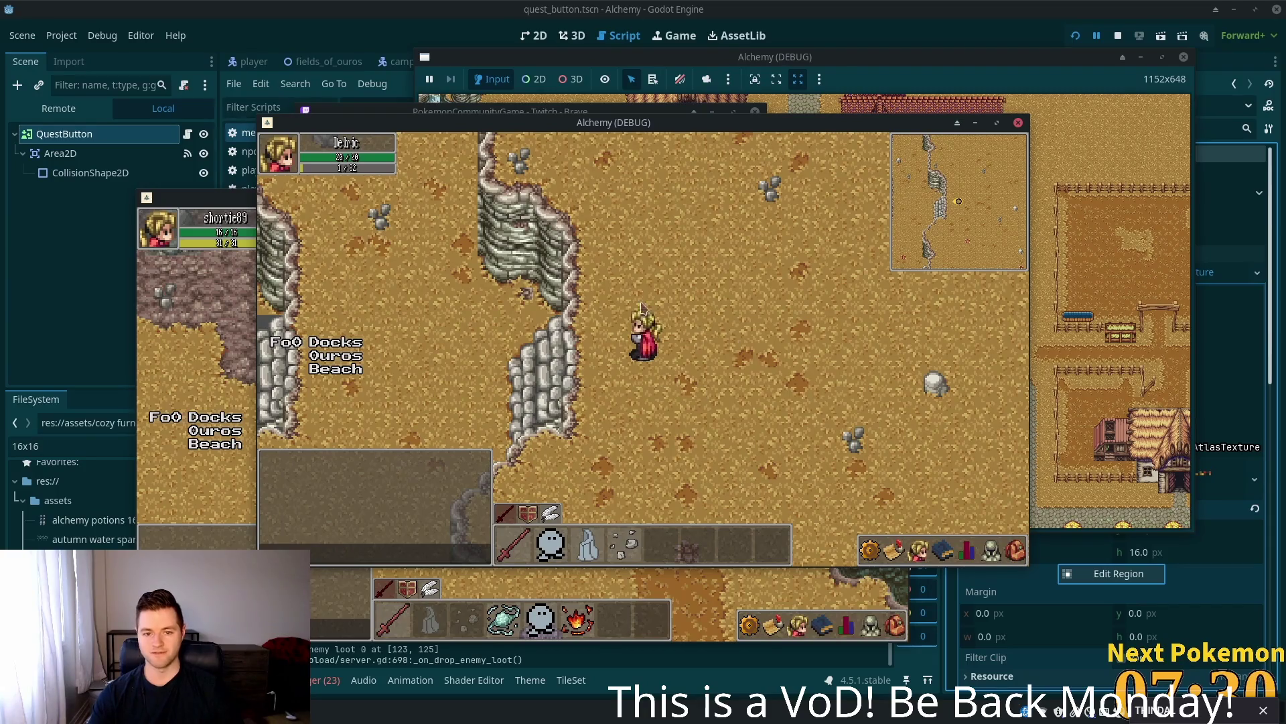
key(Left)
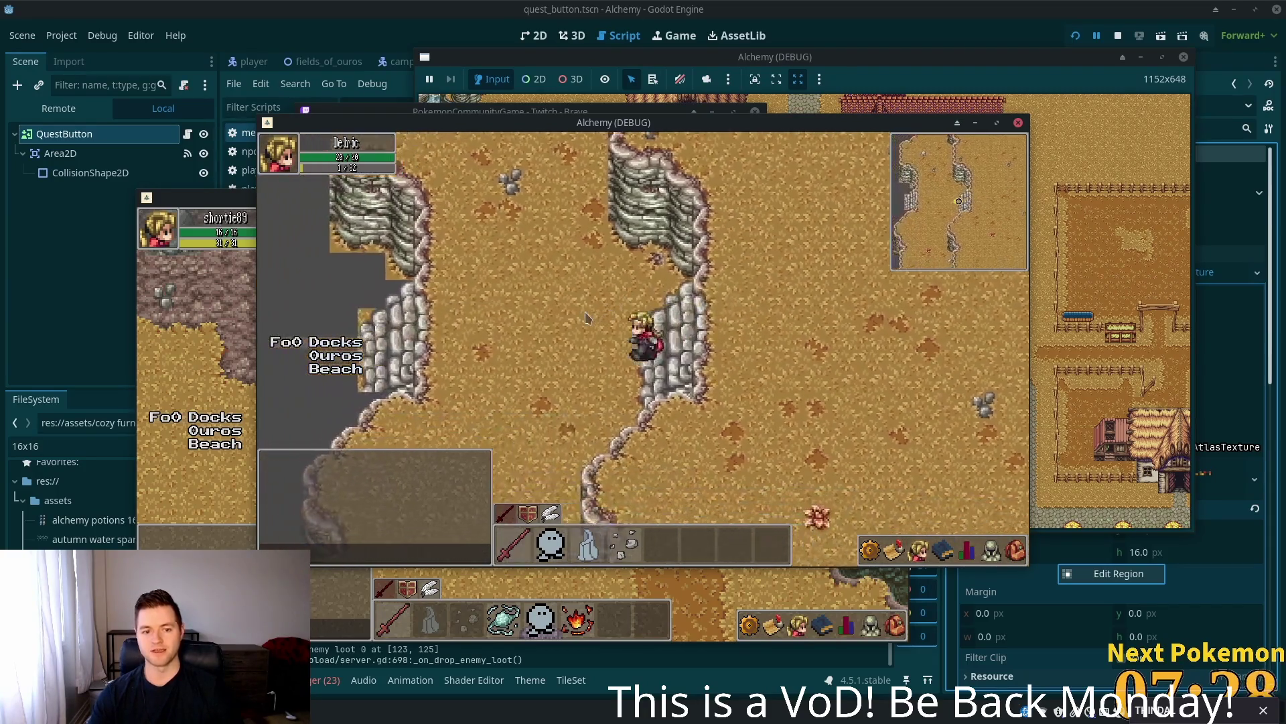
key(Left)
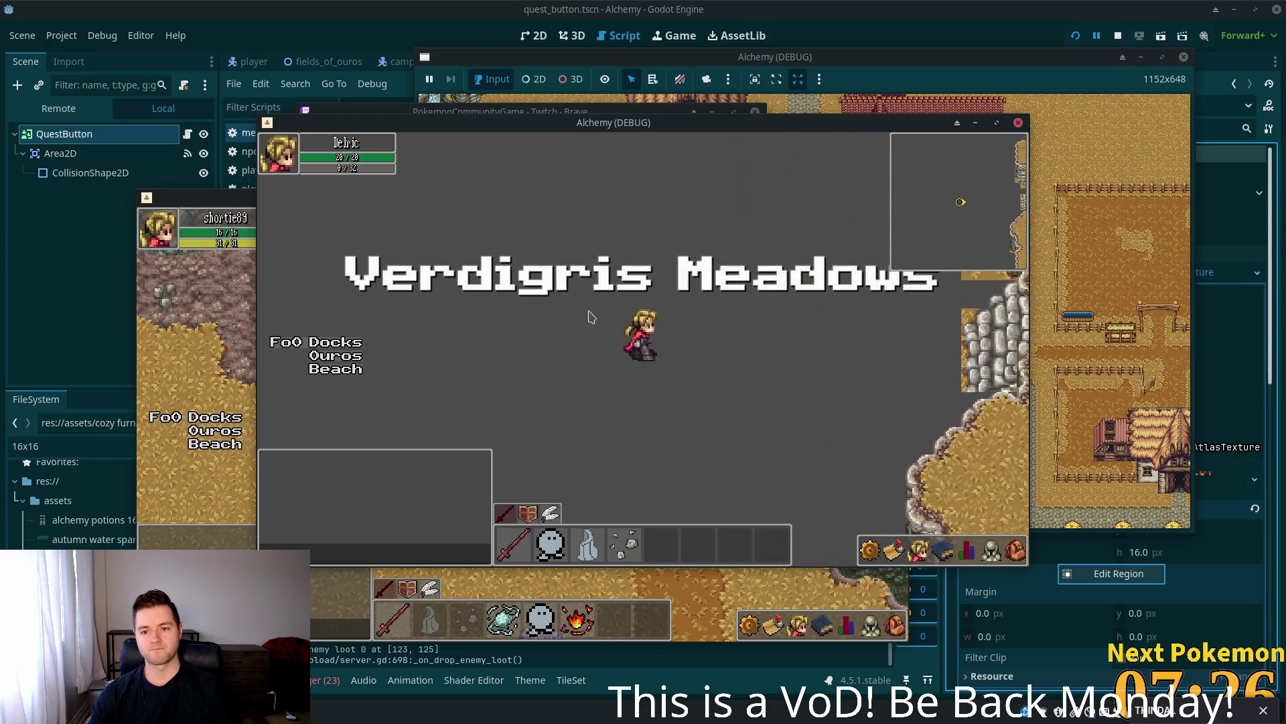
key(Right)
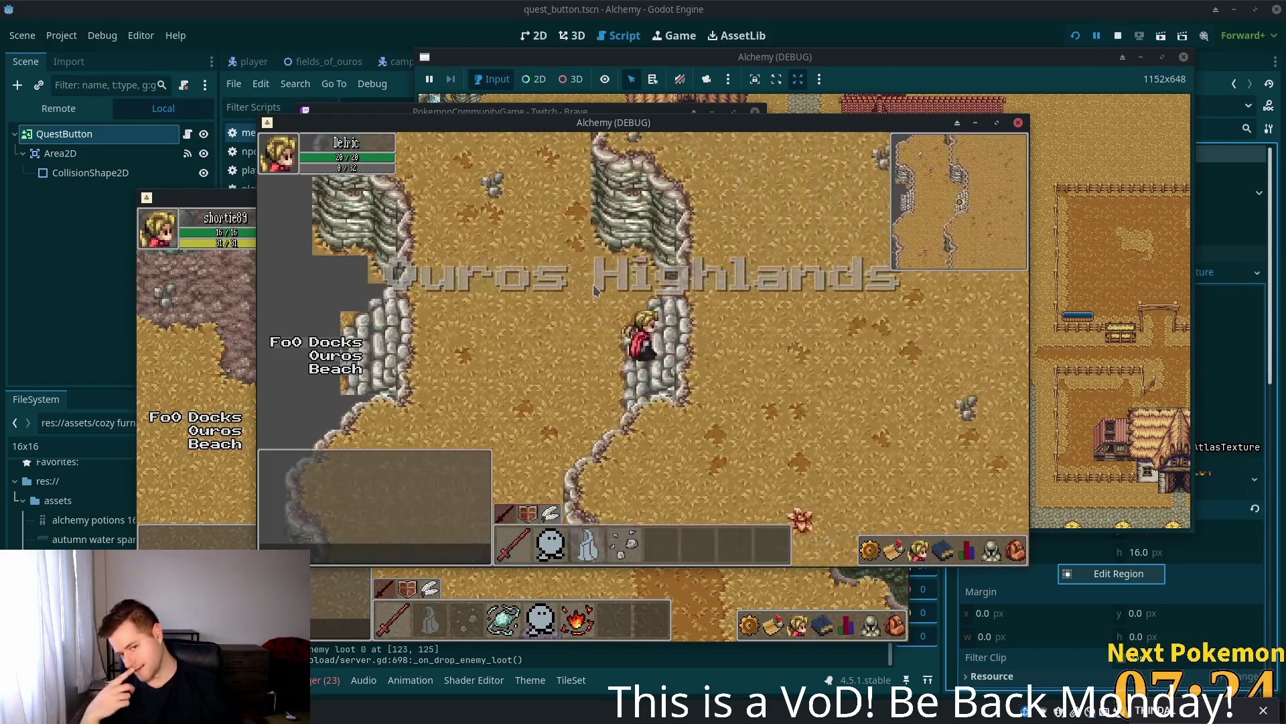
key(Right)
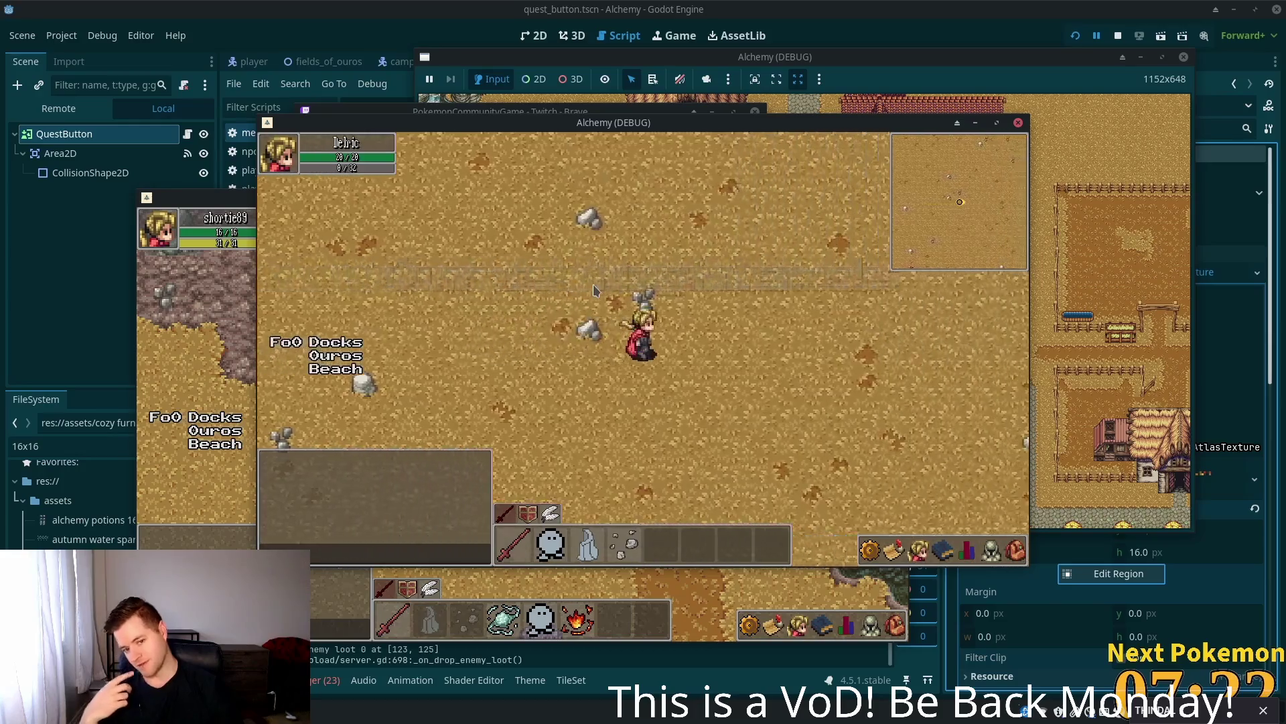
- Walk down-right past the stone cliff to the bridge road, east into town, then south to the FoO Docks sign
key(Right)
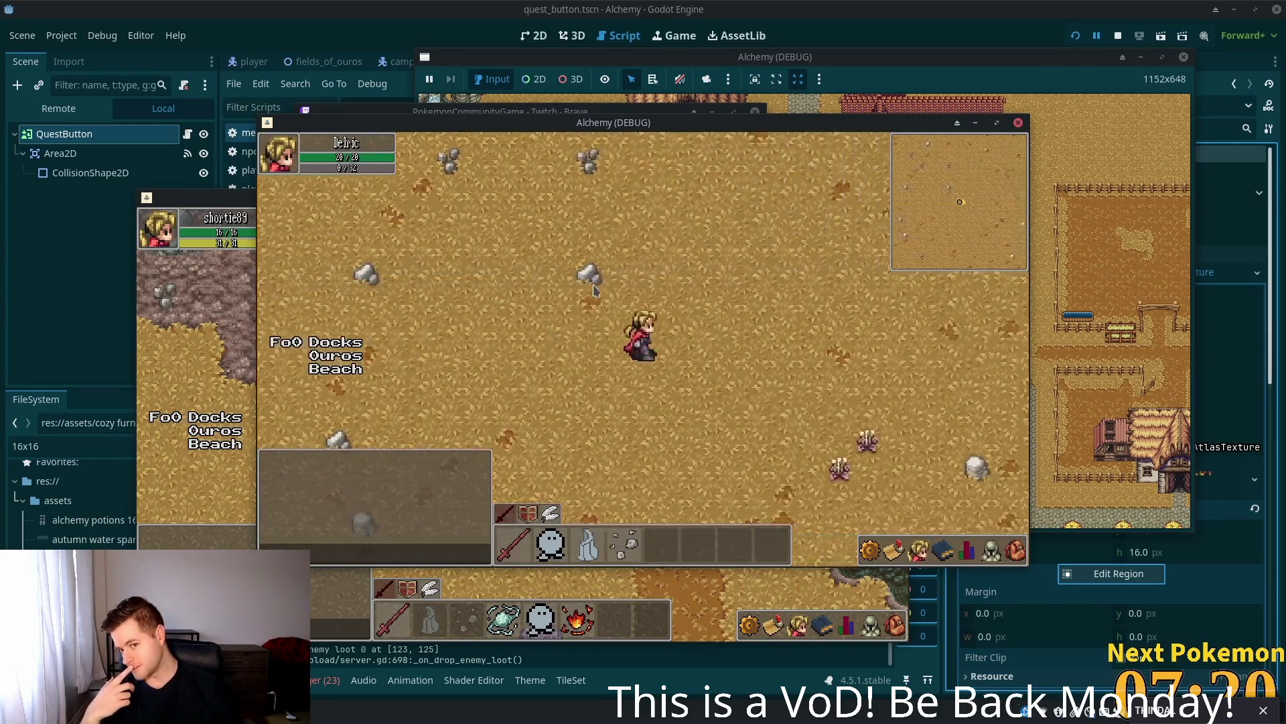
key(Right)
key(Down)
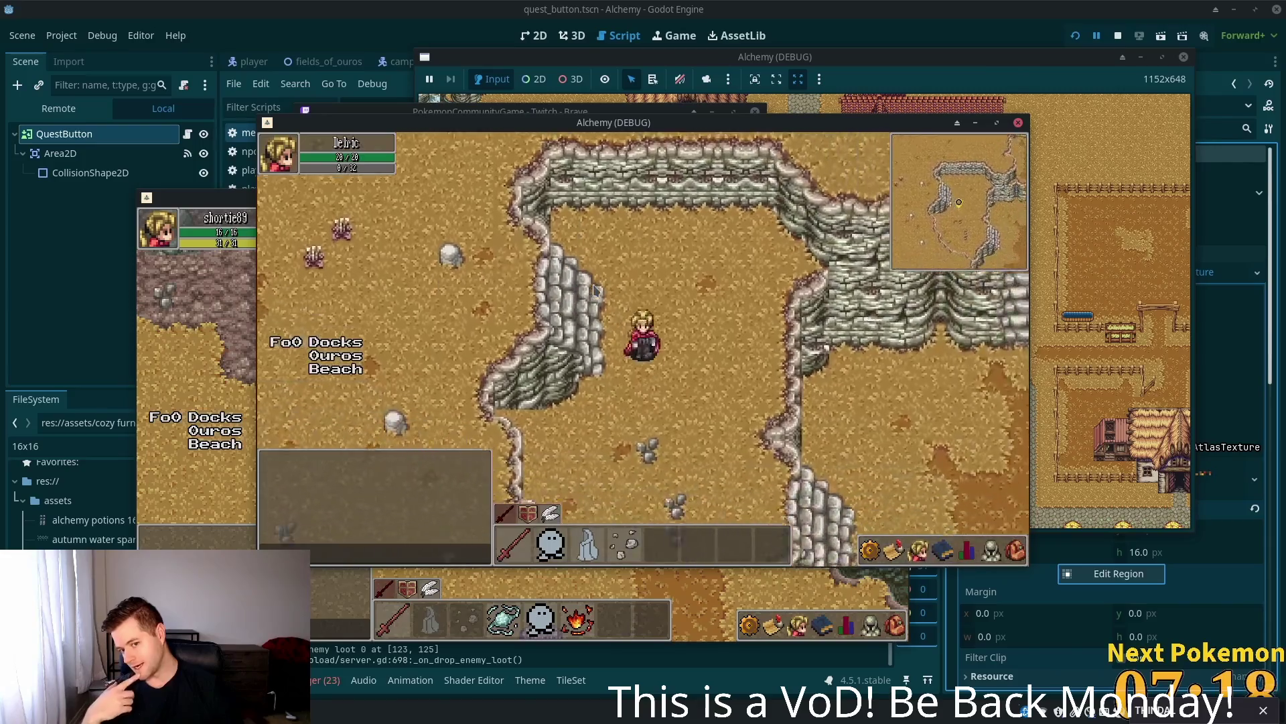
key(Right)
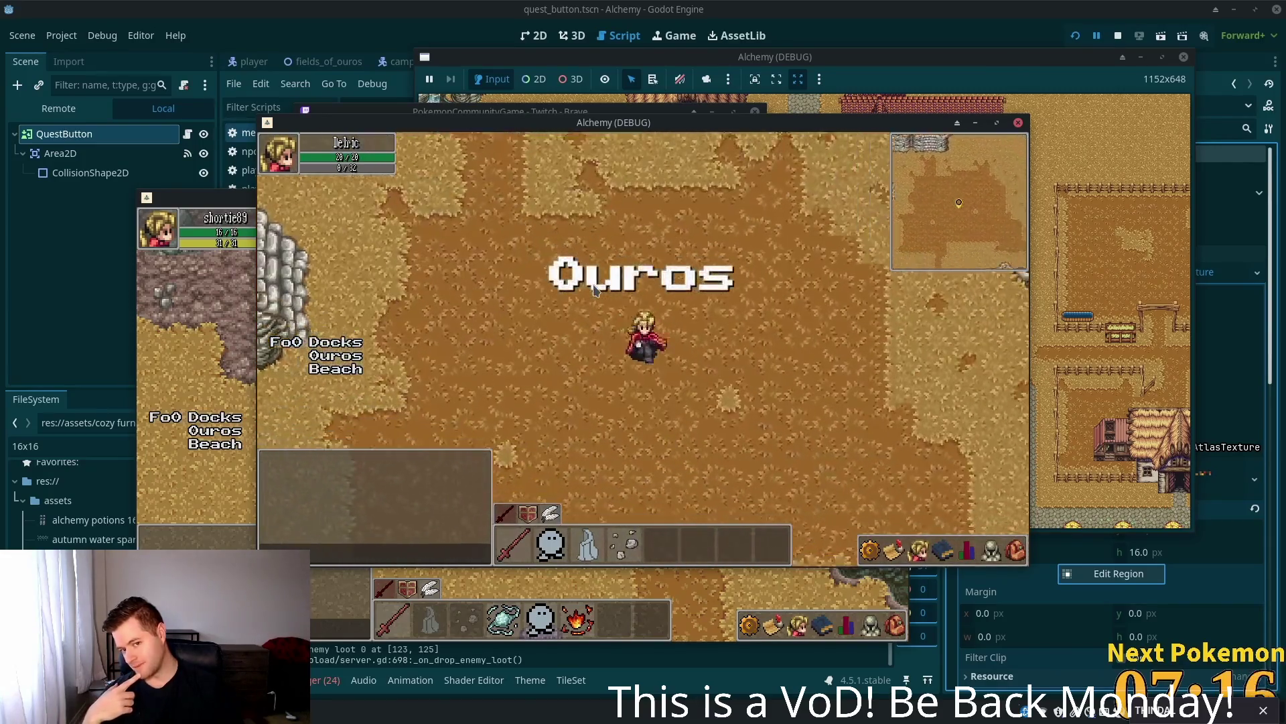
key(Down)
key(Left)
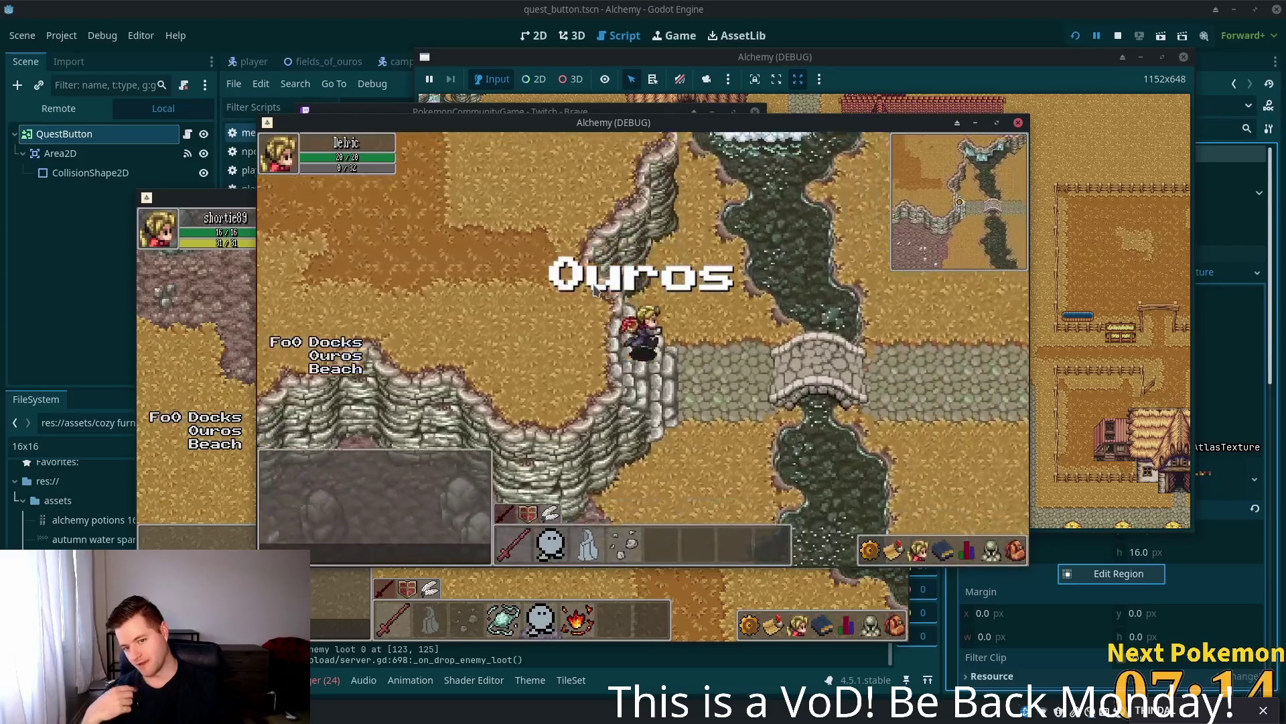
key(Right)
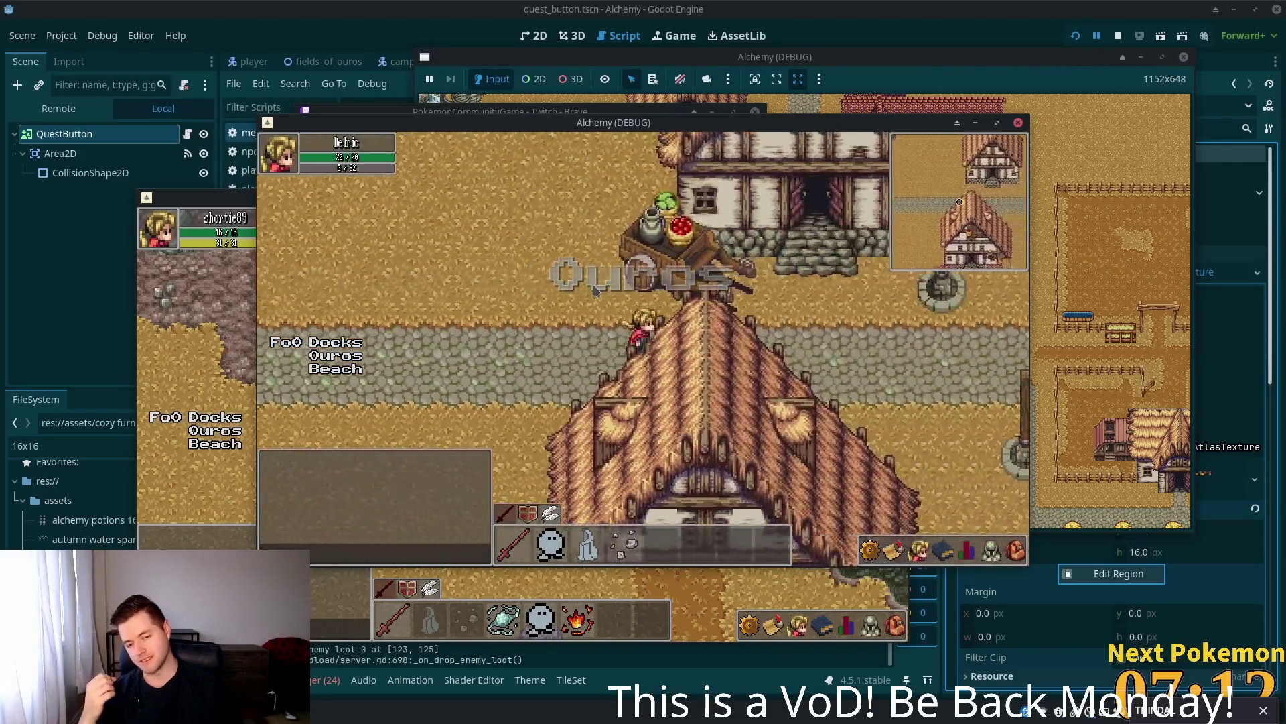
key(Down)
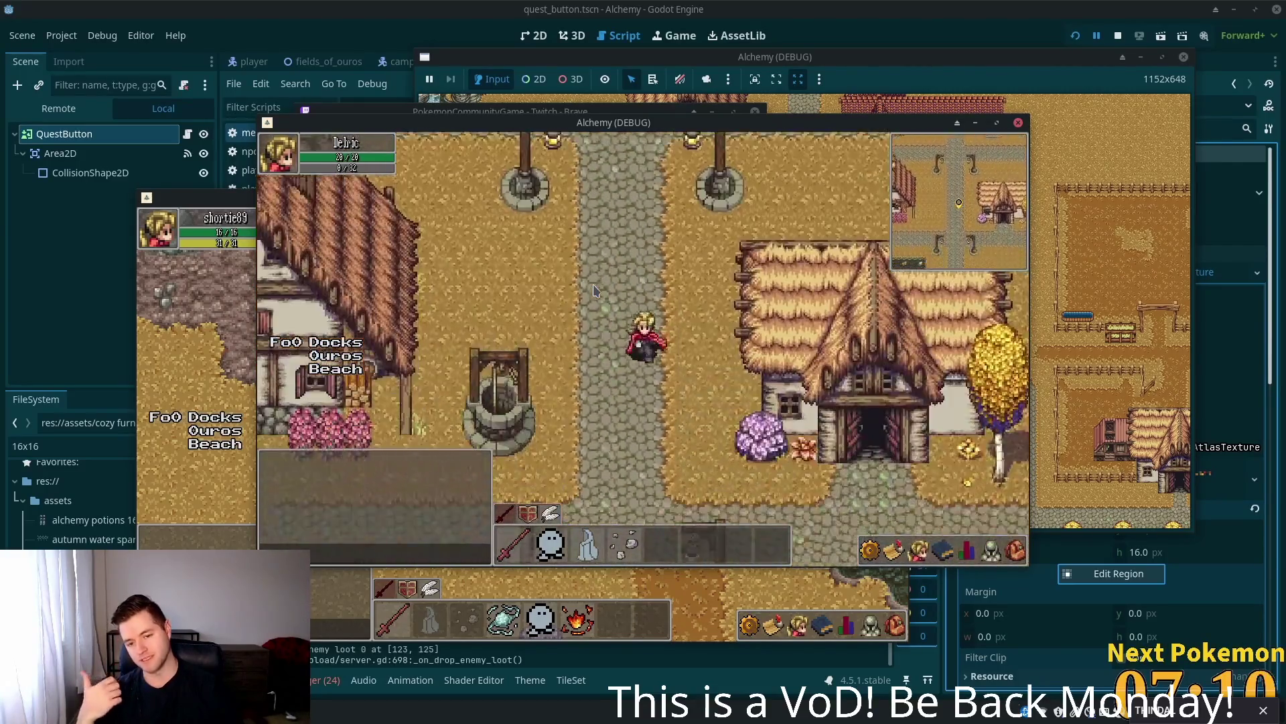
key(Down)
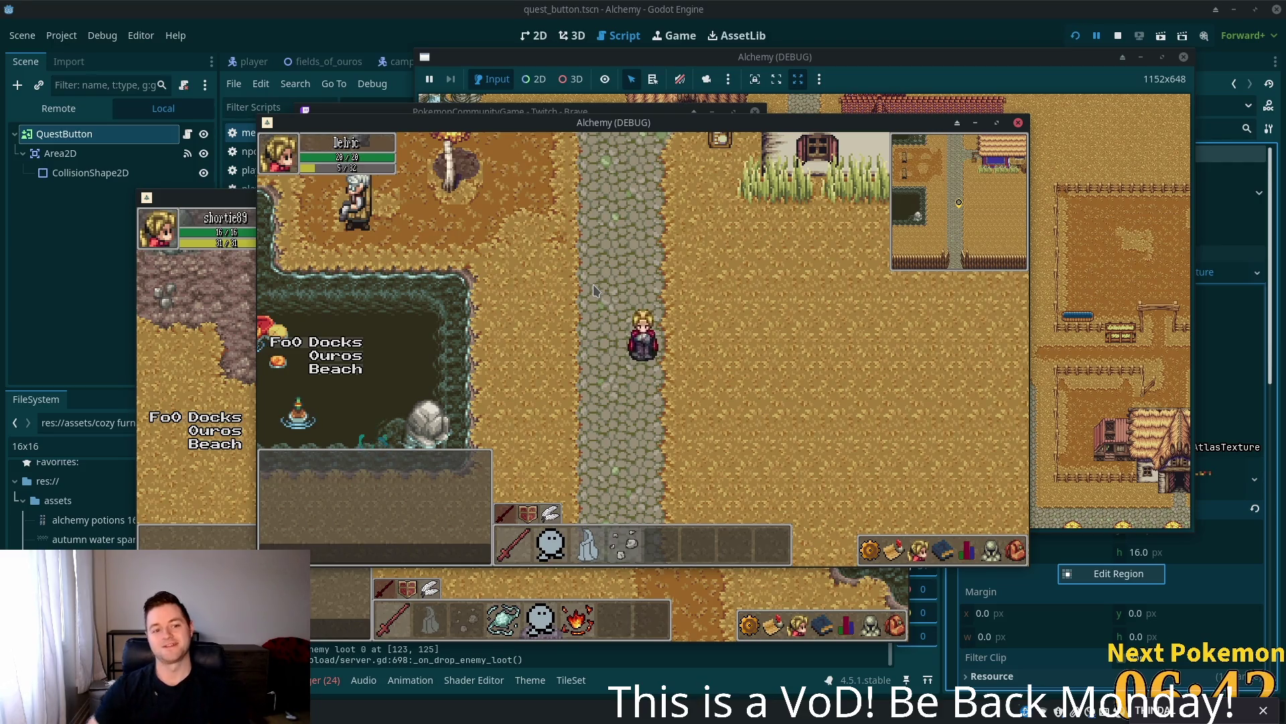
- Walk north through Ouros past the well and red-roofed building, west to the bridge, then back east
key(Up)
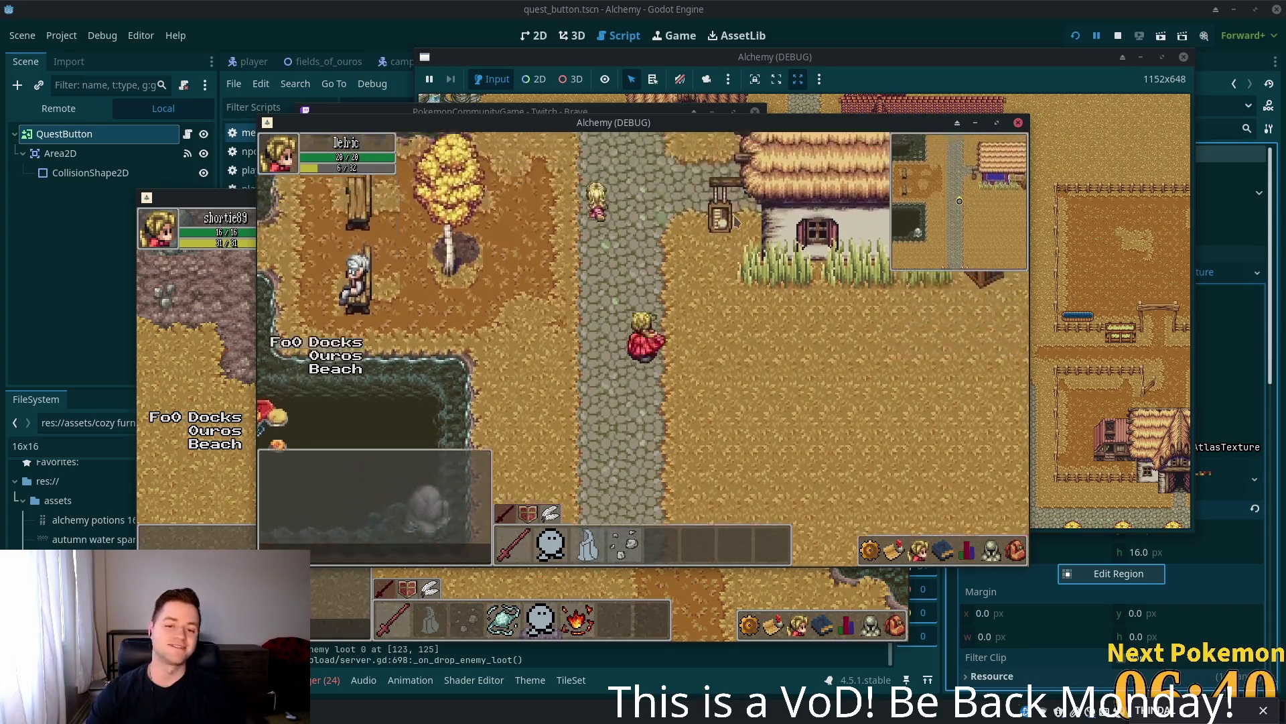
key(Up)
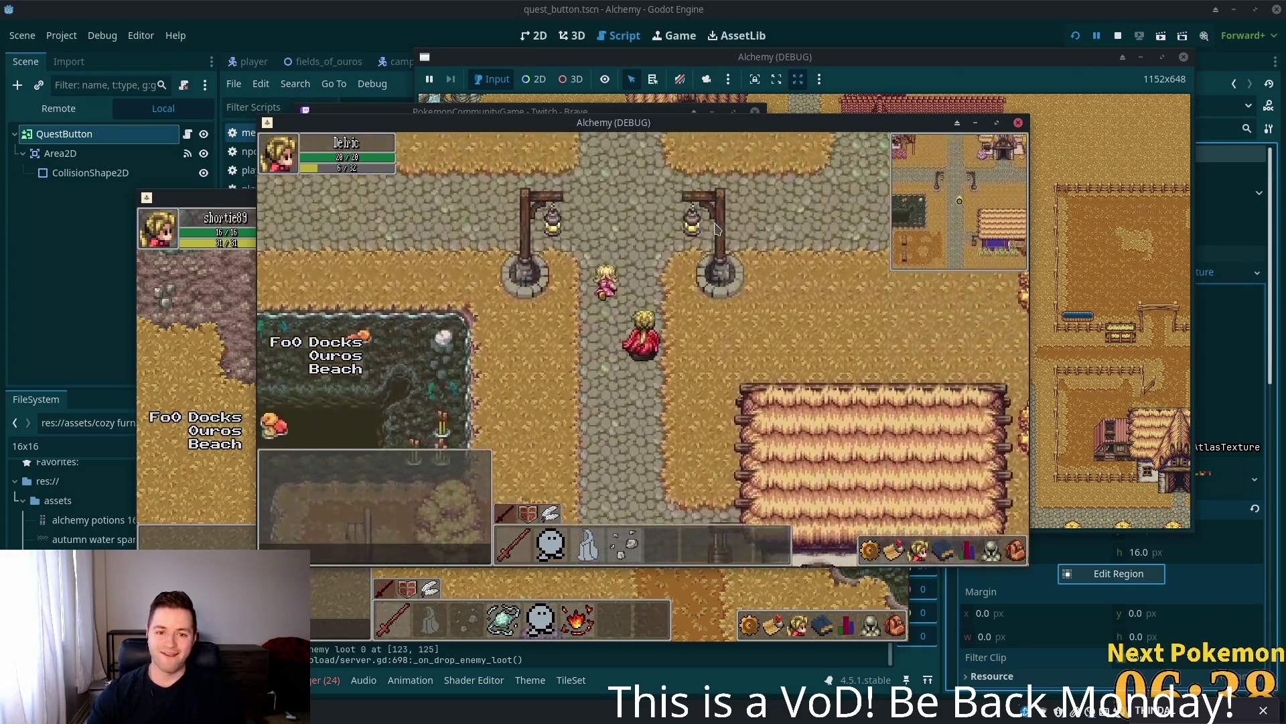
key(Up)
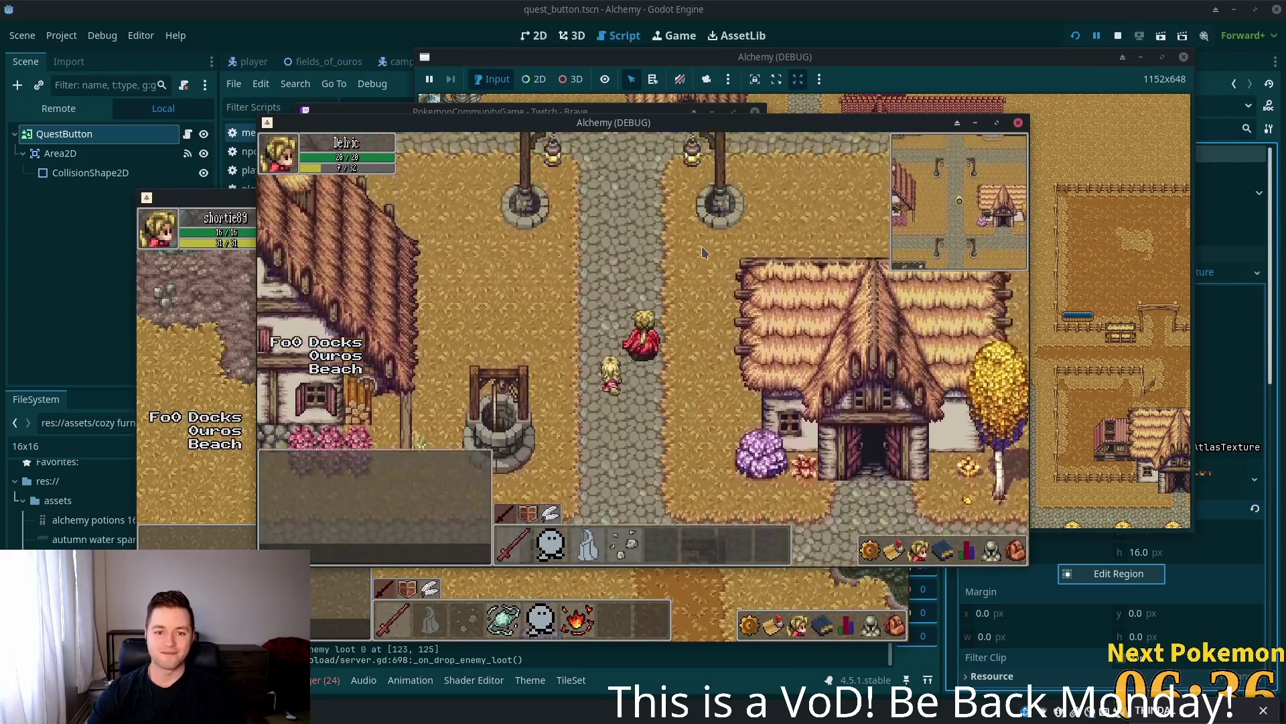
key(Up)
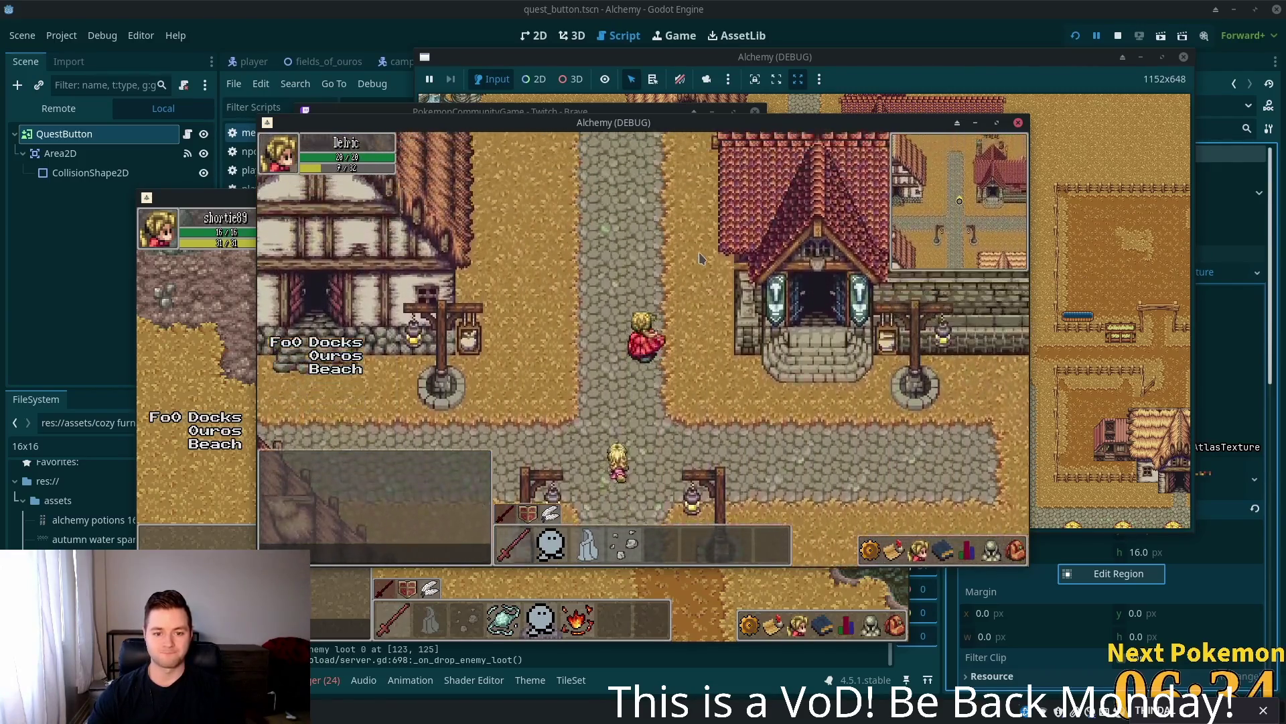
key(Up)
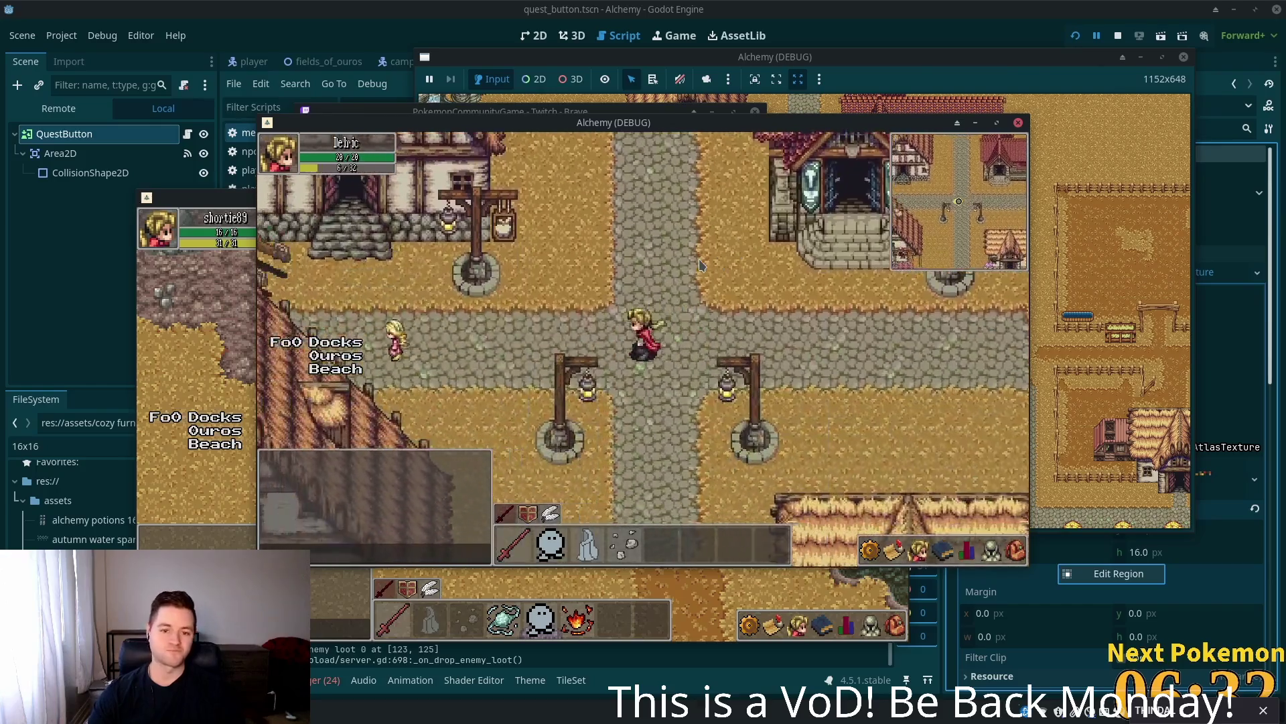
key(Left)
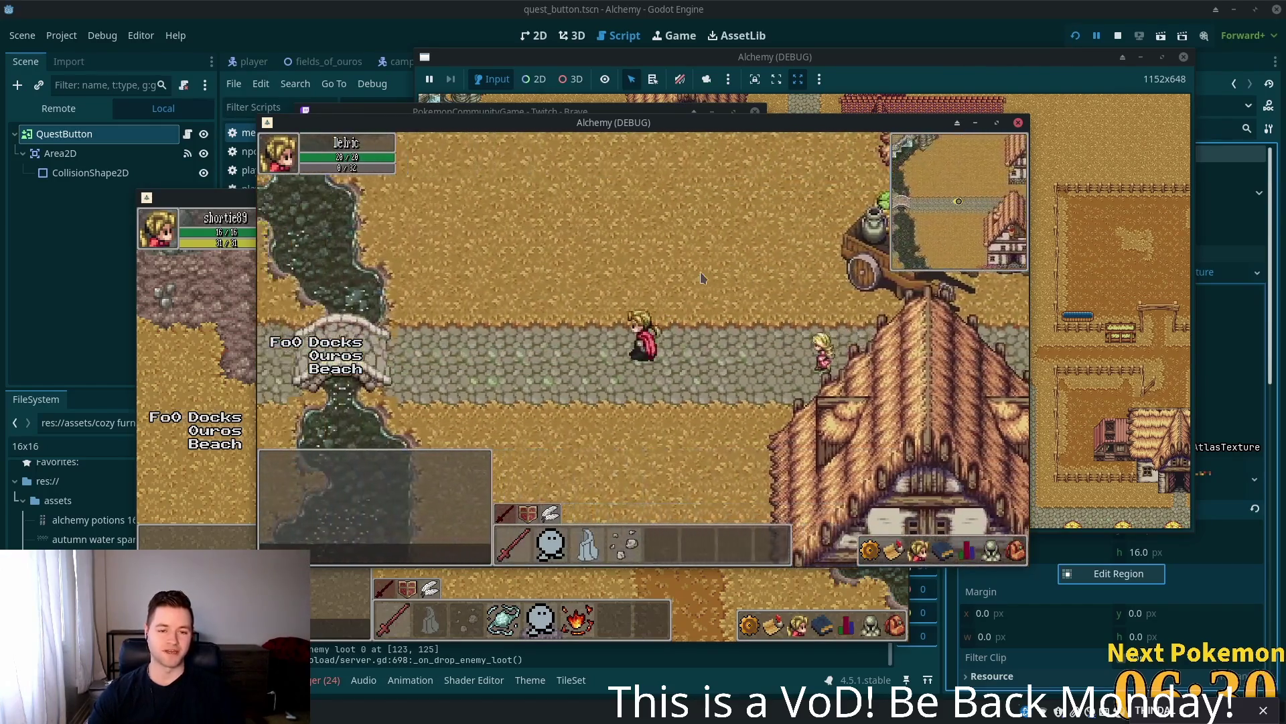
key(Right)
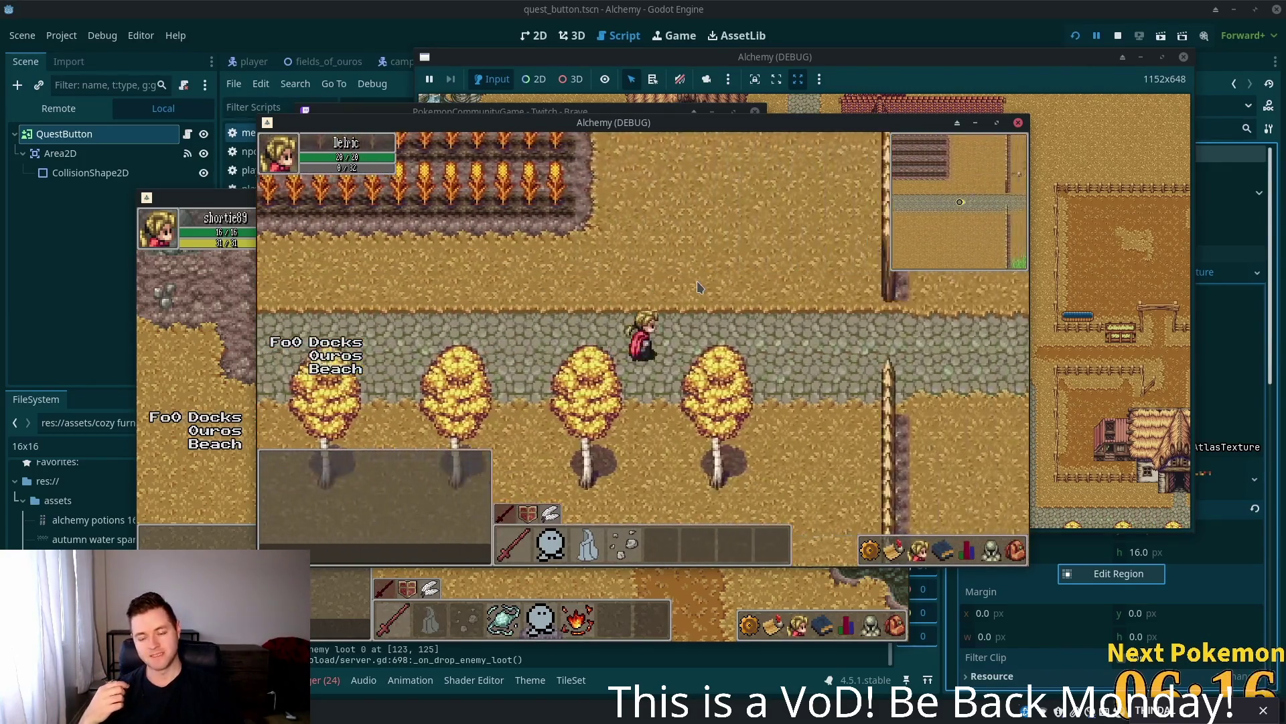
- Walk south out of the tall grass and down-right across the Fields of Ouros to the shoreline
key(Right)
key(Down)
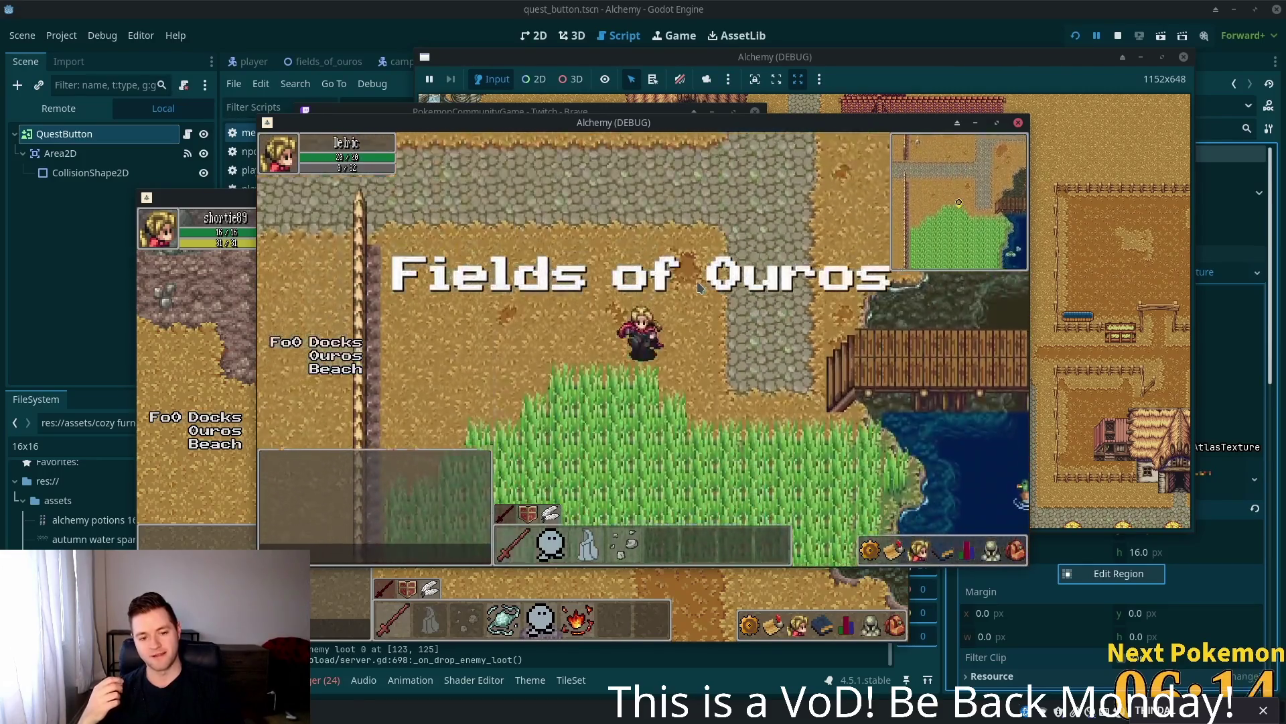
key(Down)
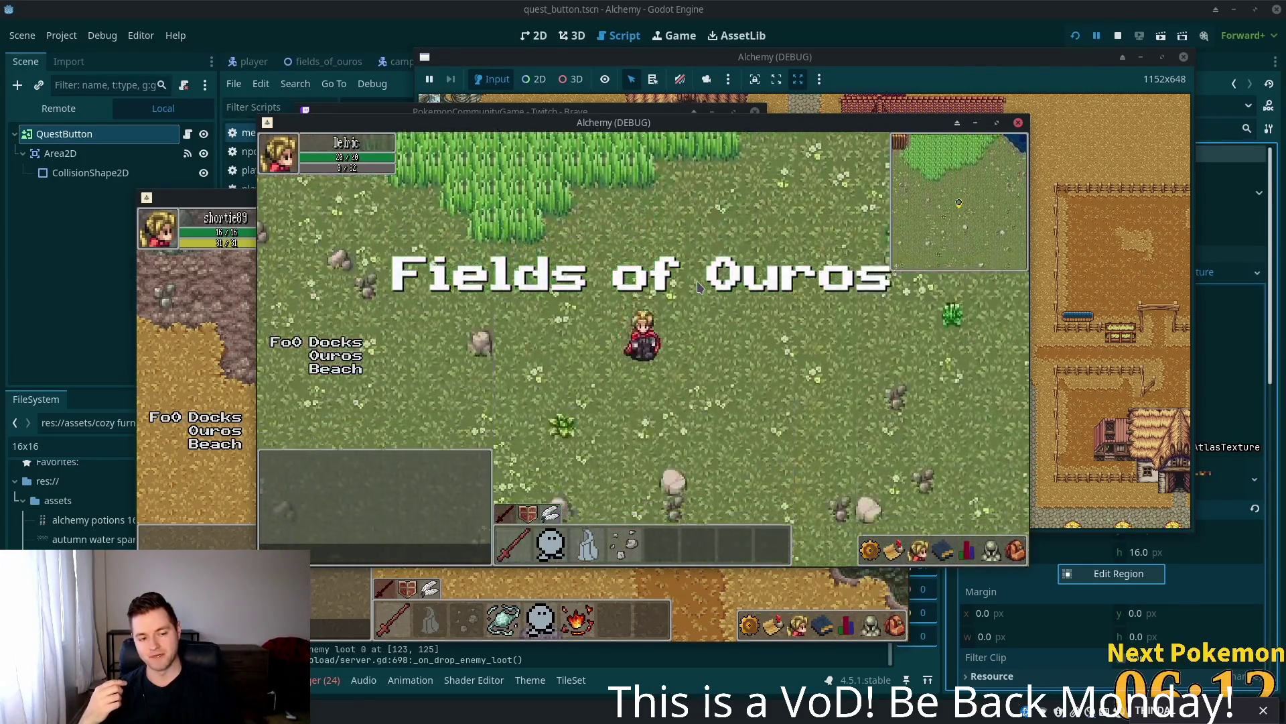
key(Down)
key(Right)
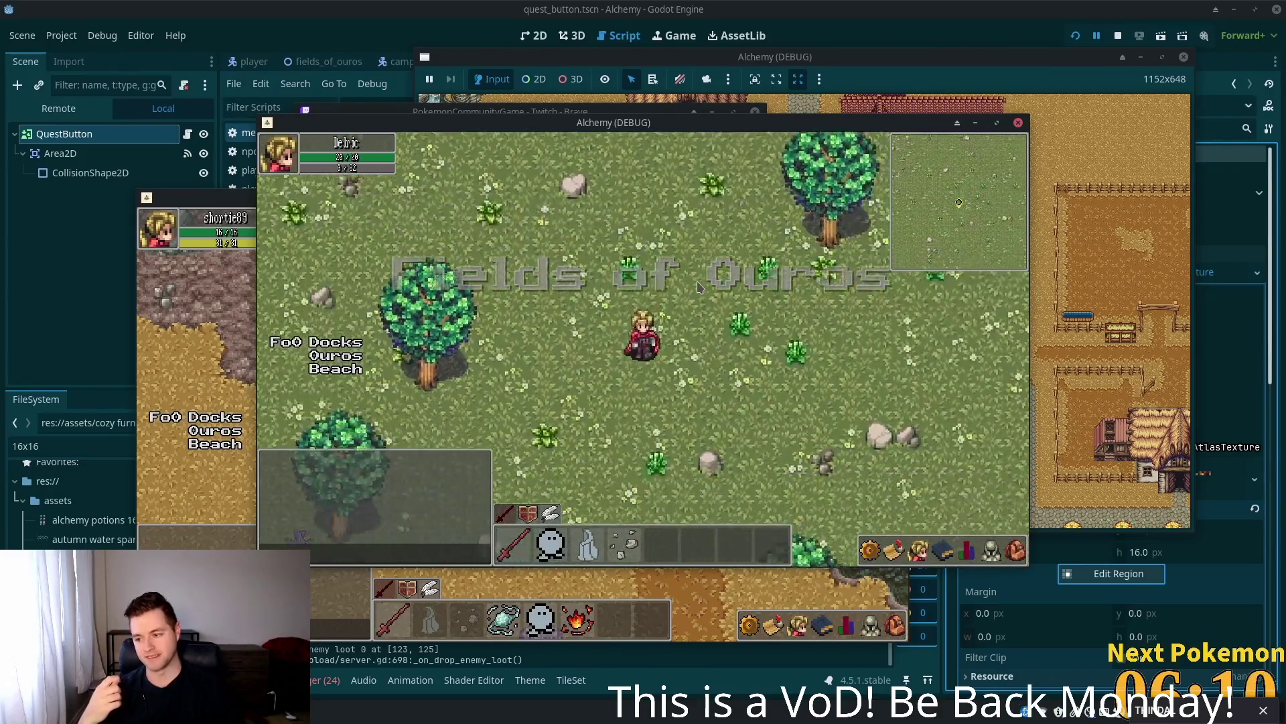
key(Right)
key(Down)
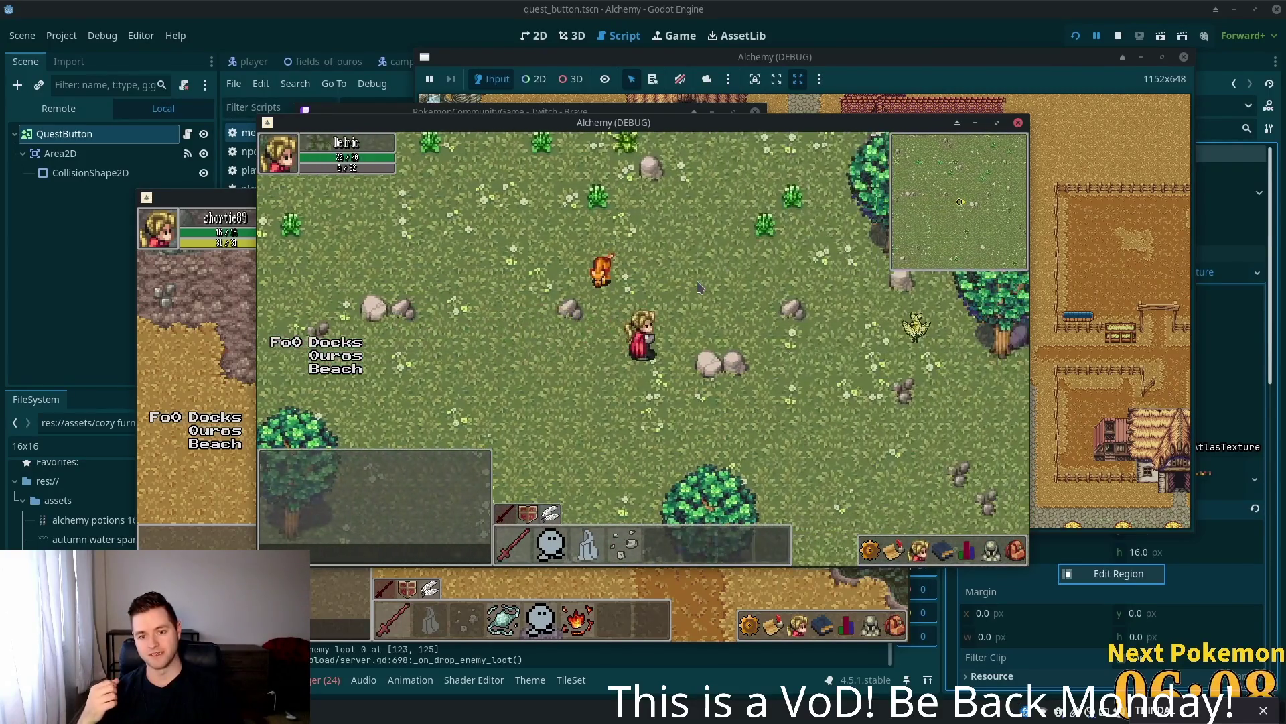
key(Down)
key(Right)
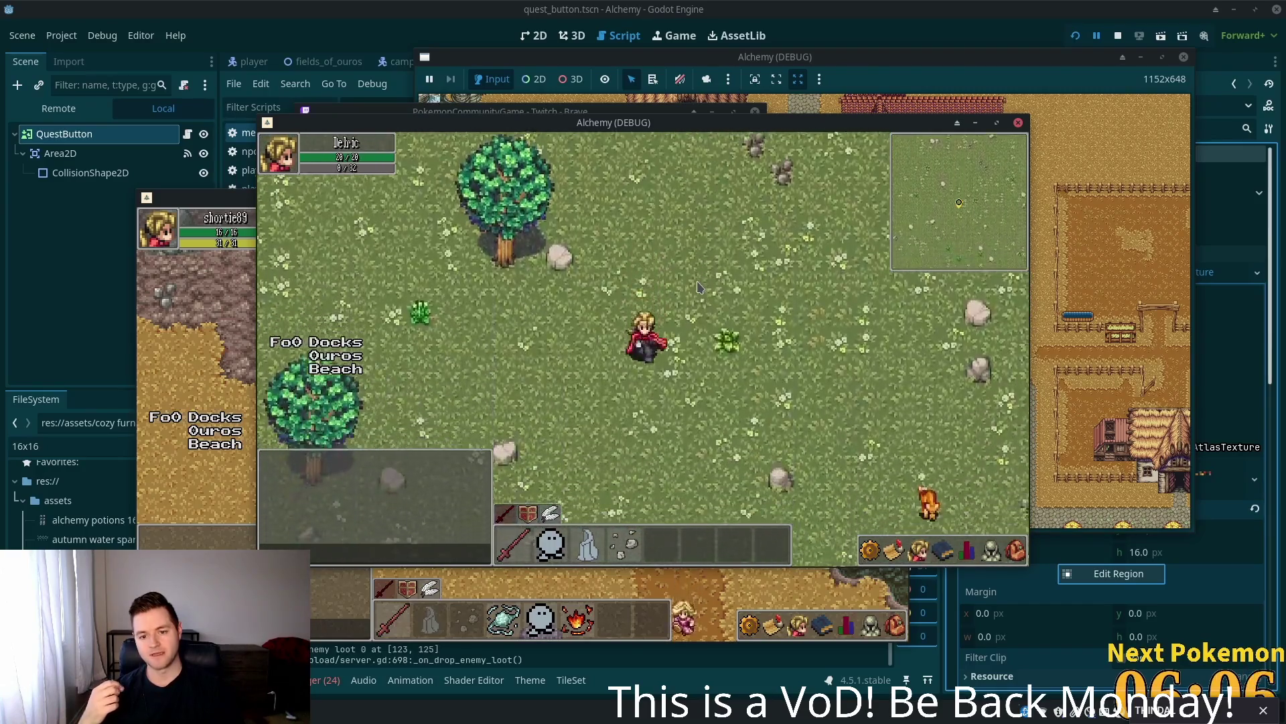
key(Down)
key(Right)
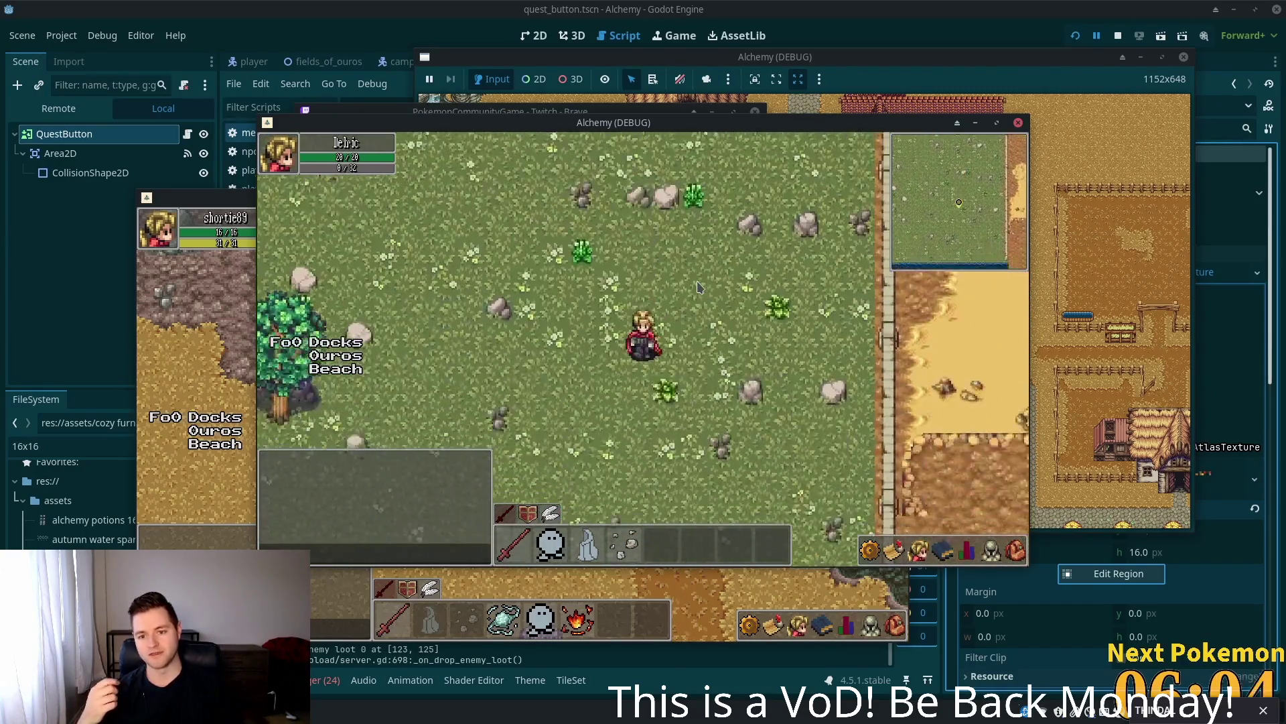
- Follow the stone wall by the shore north, then east into Solara Desert
key(Left)
key(Up)
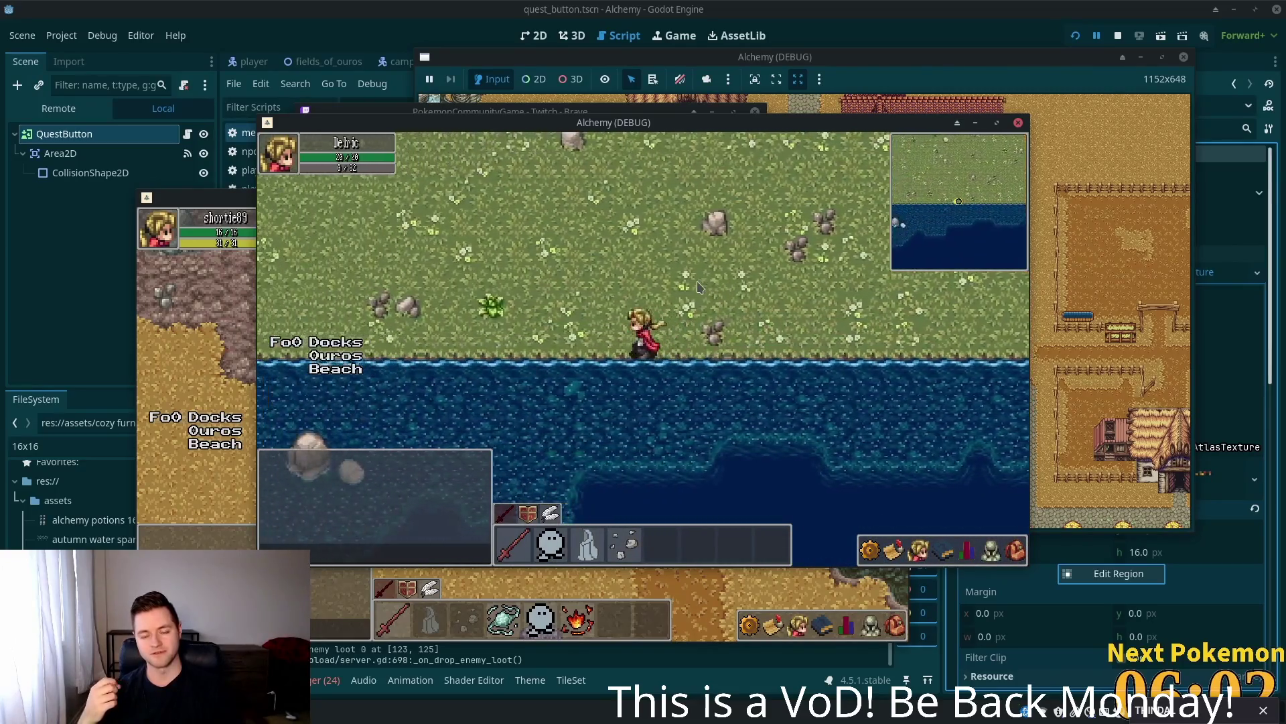
key(Right)
key(Down)
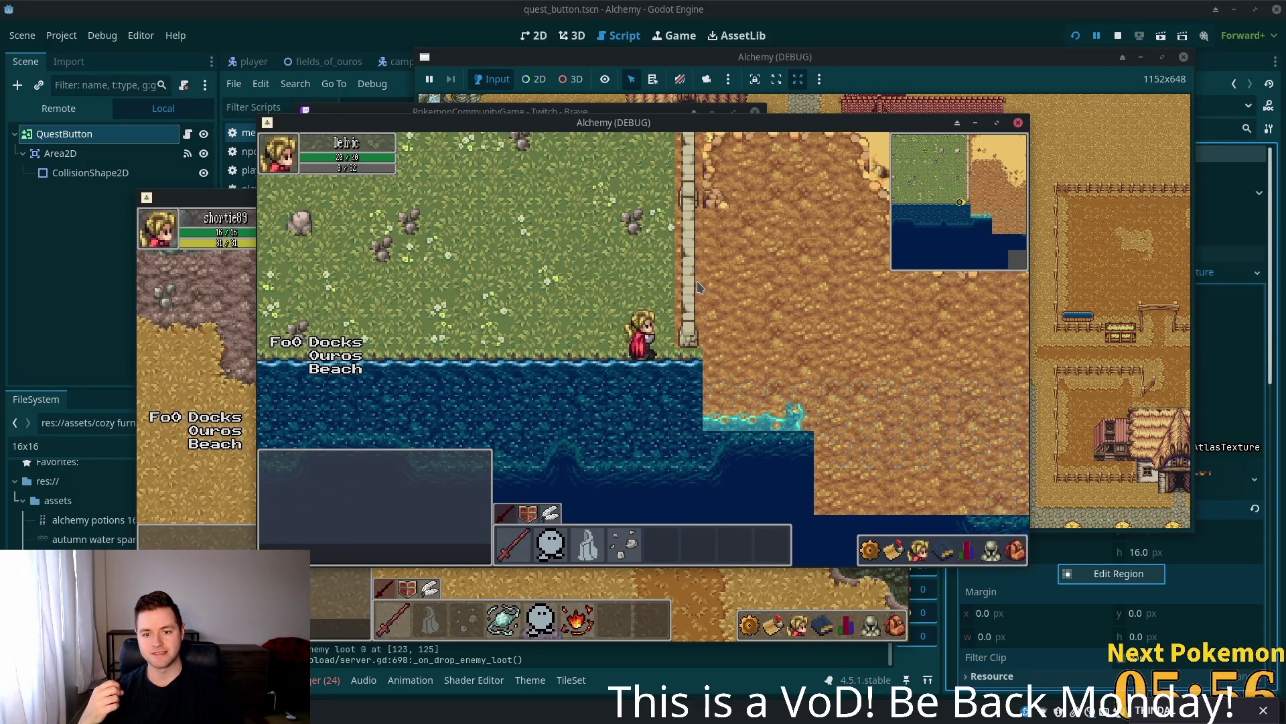
key(Up)
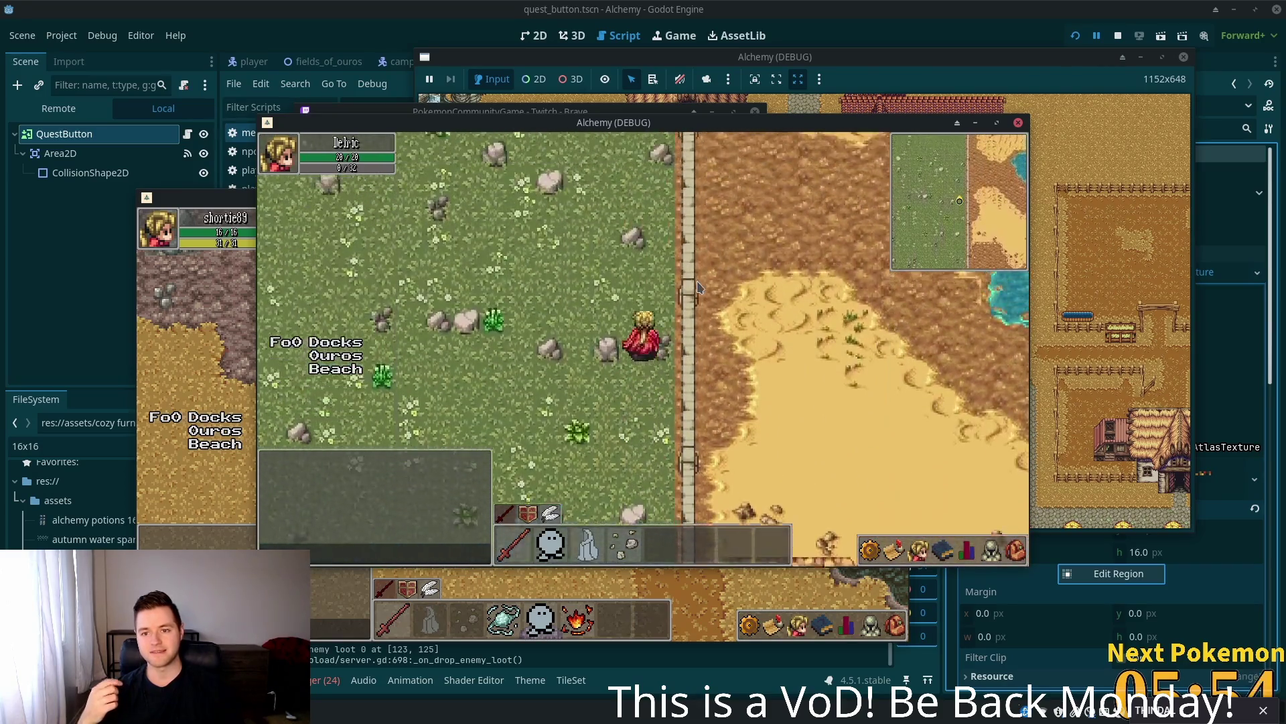
key(Right)
key(Up)
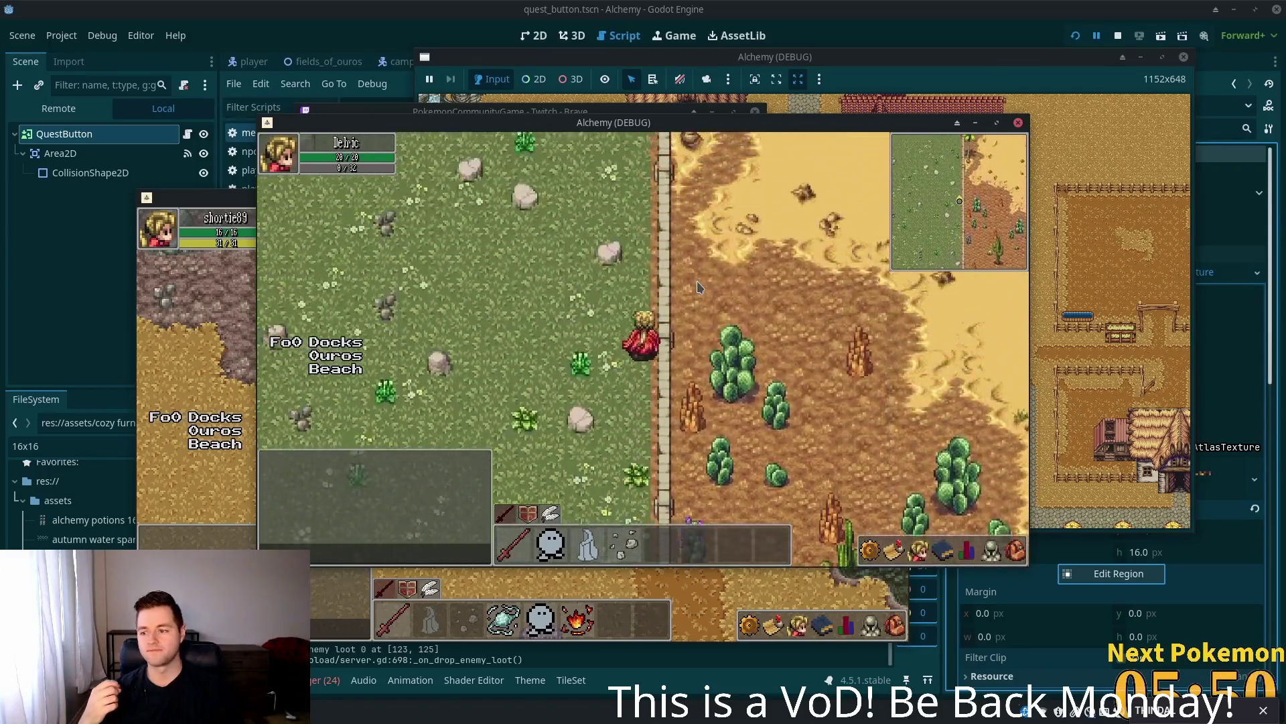
key(Up)
key(Right)
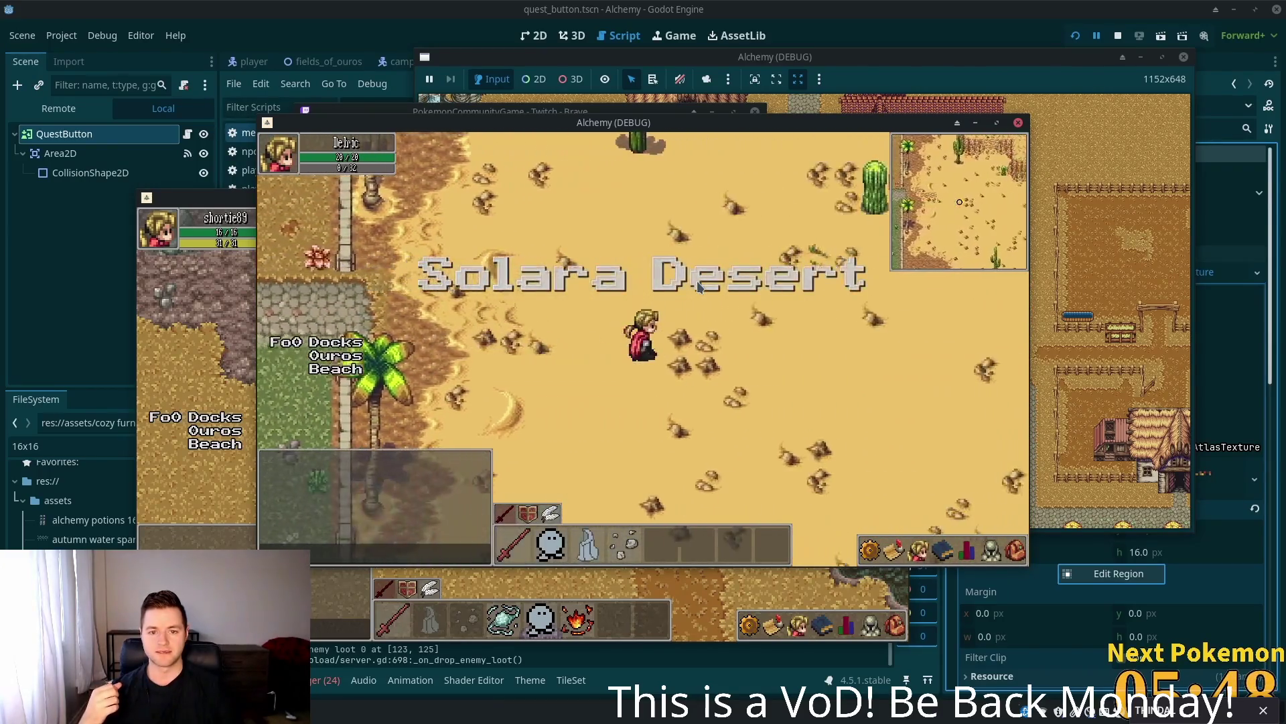
- Walk west from Solara Desert over the docks onto the cobblestone crossroads, toggling the equipment panel open and closed
key(Left)
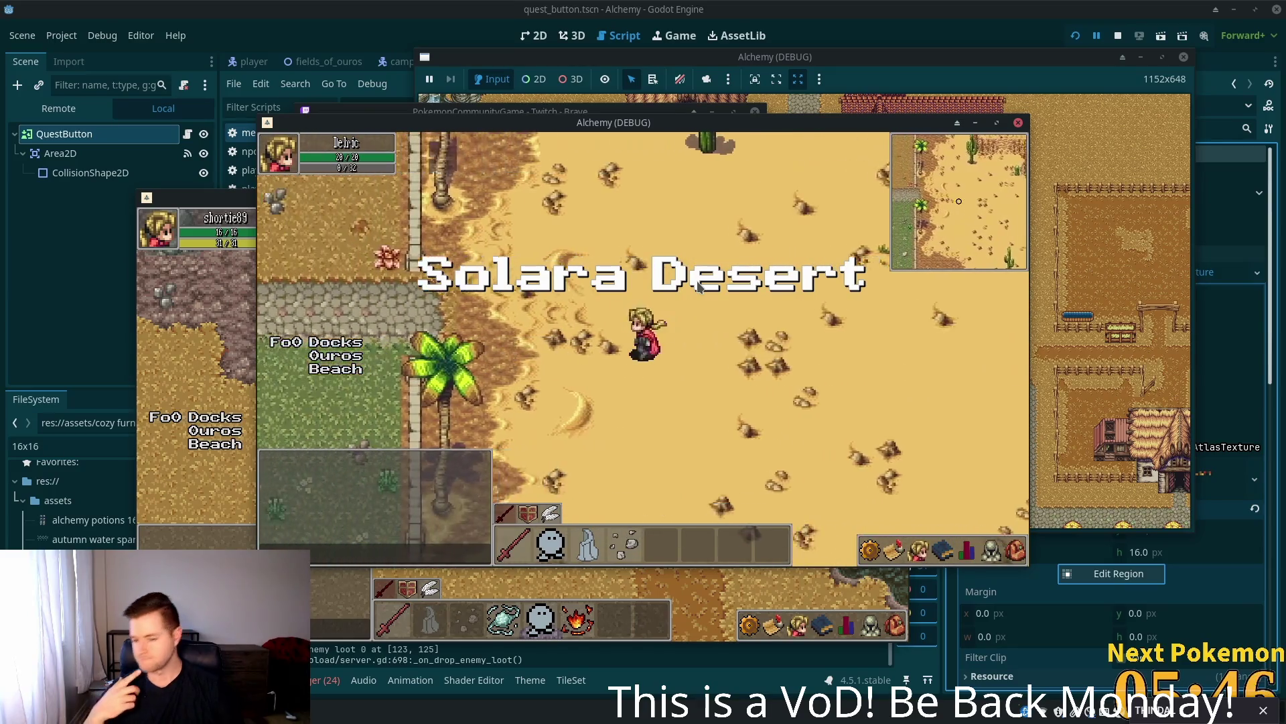
key(c)
key(Left)
key(e)
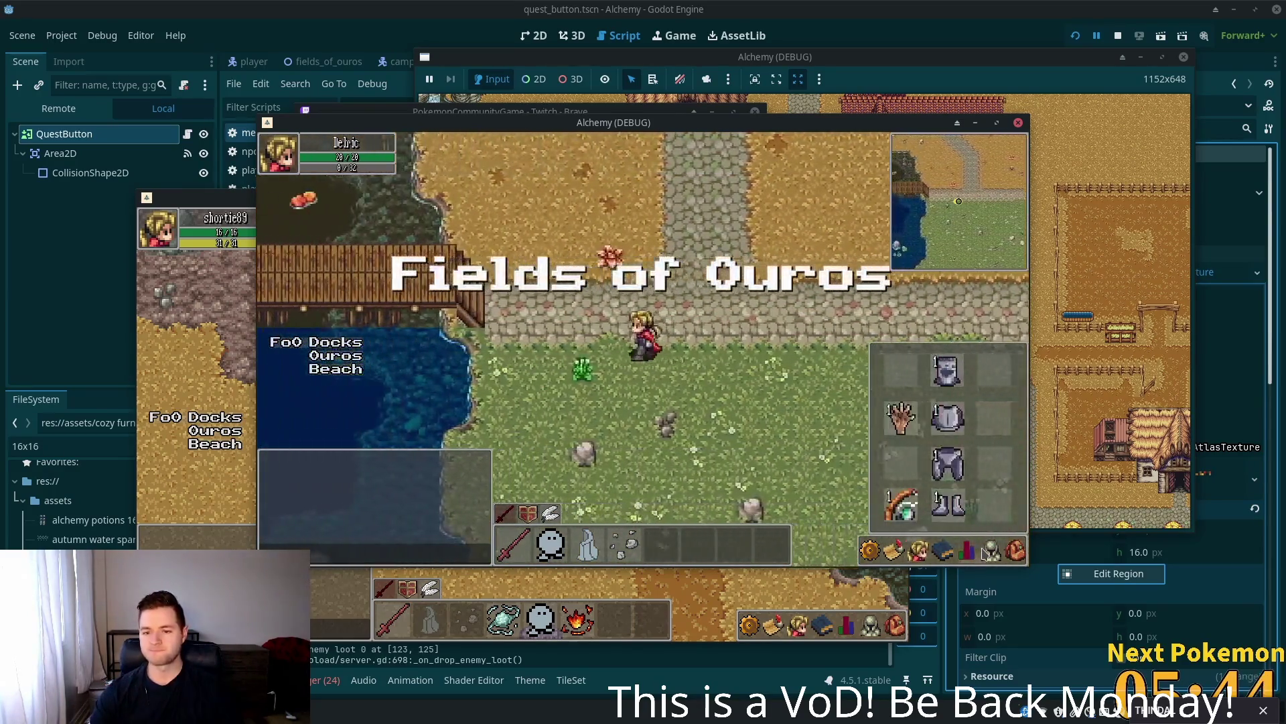
key(Left)
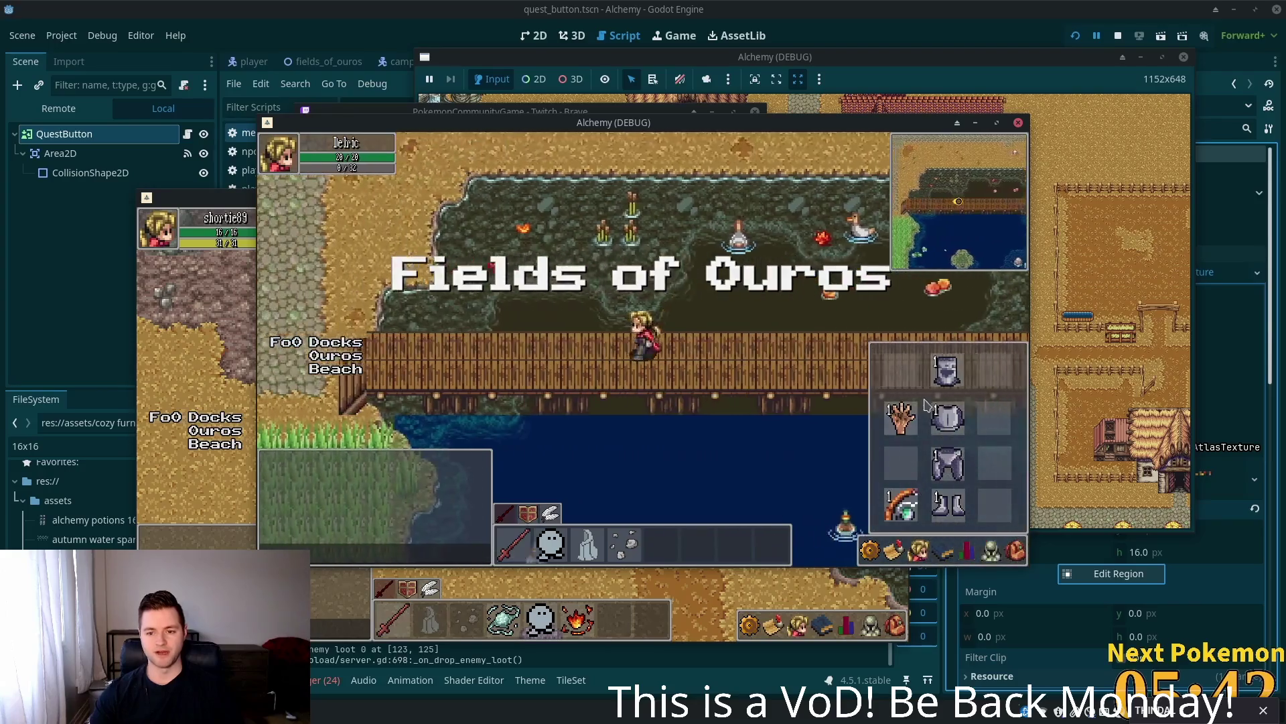
key(e)
key(Up)
key(Left)
key(Left)
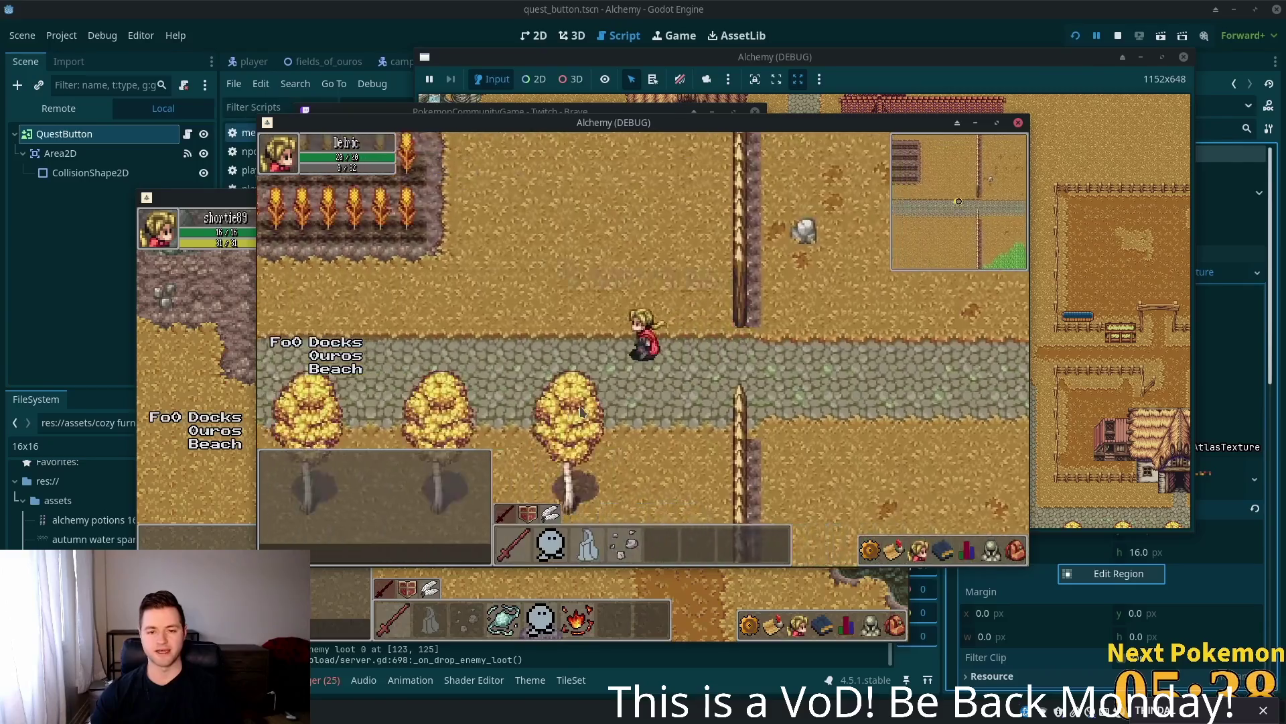
- Walk west past the houses and thatched house, across the stone bridge to the cliff stairs
key(Left)
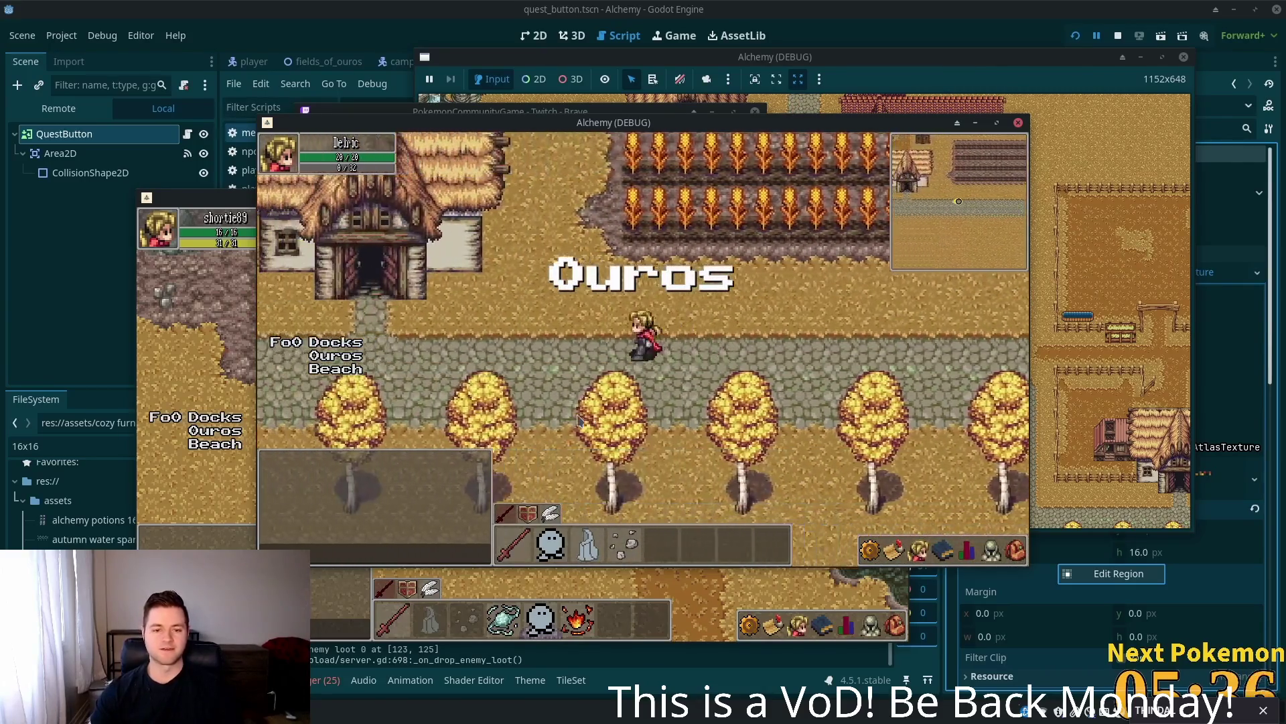
key(Left)
key(Up)
key(Up)
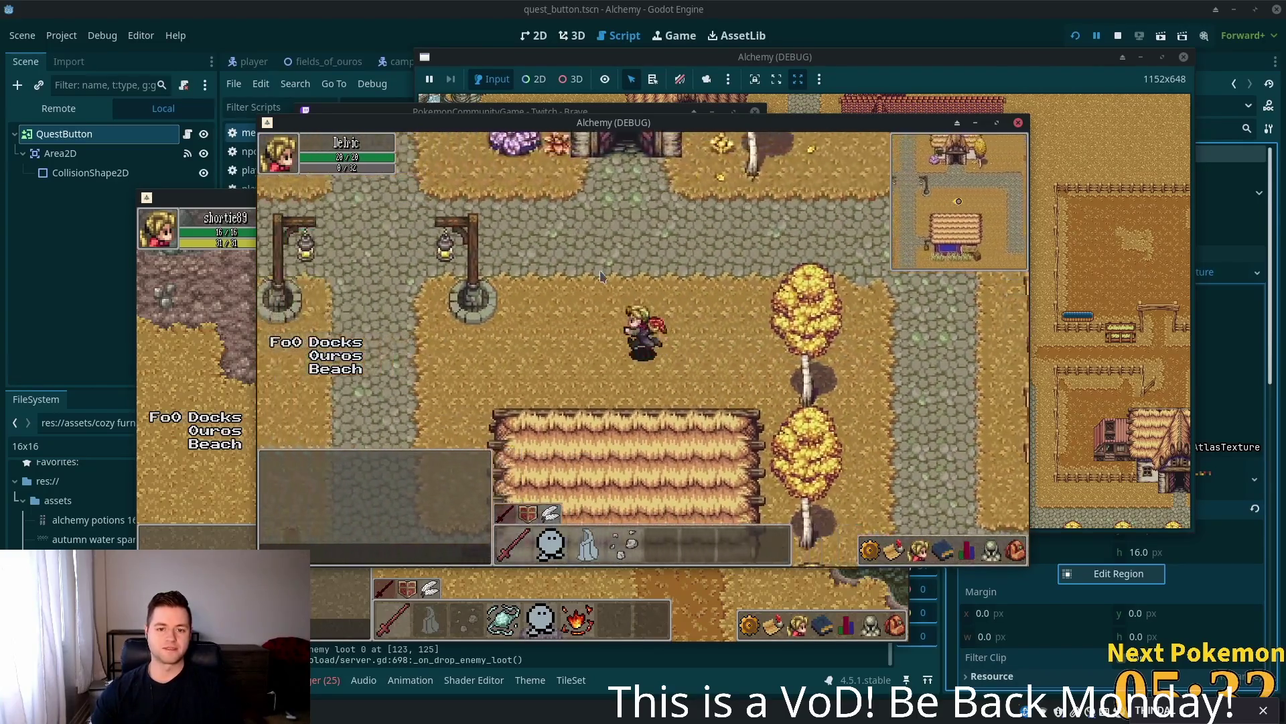
key(Left)
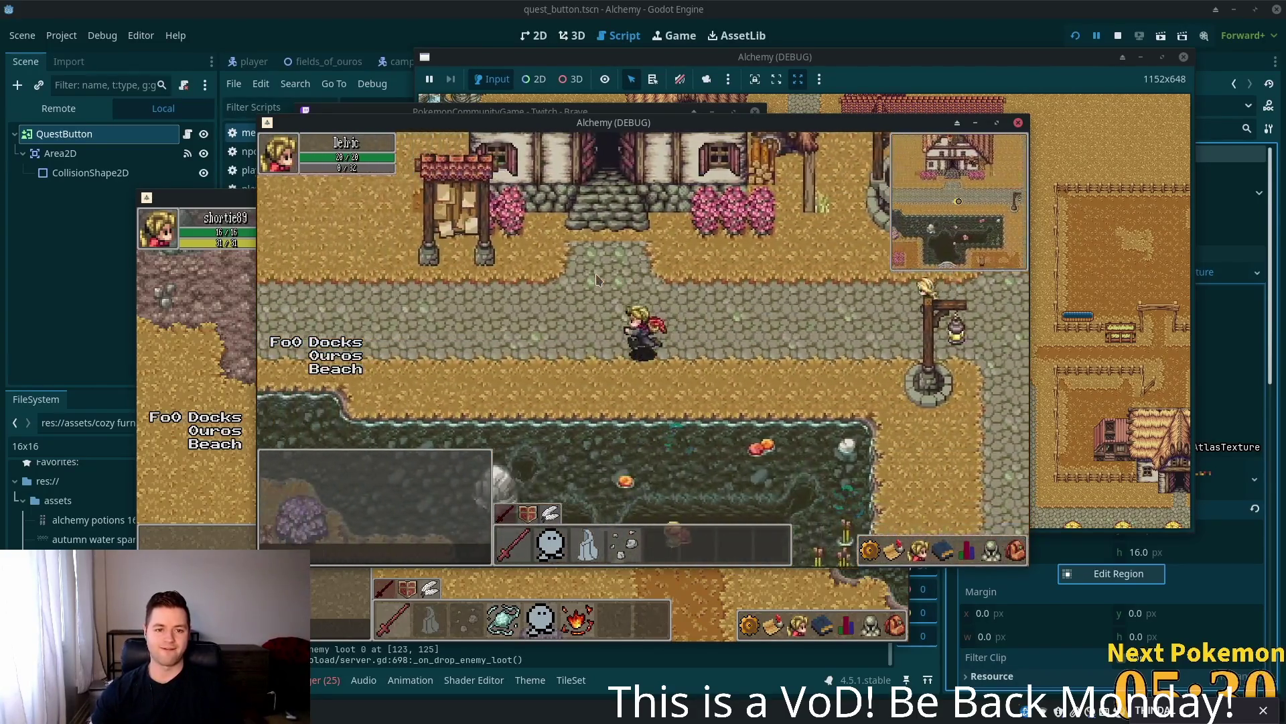
key(Left)
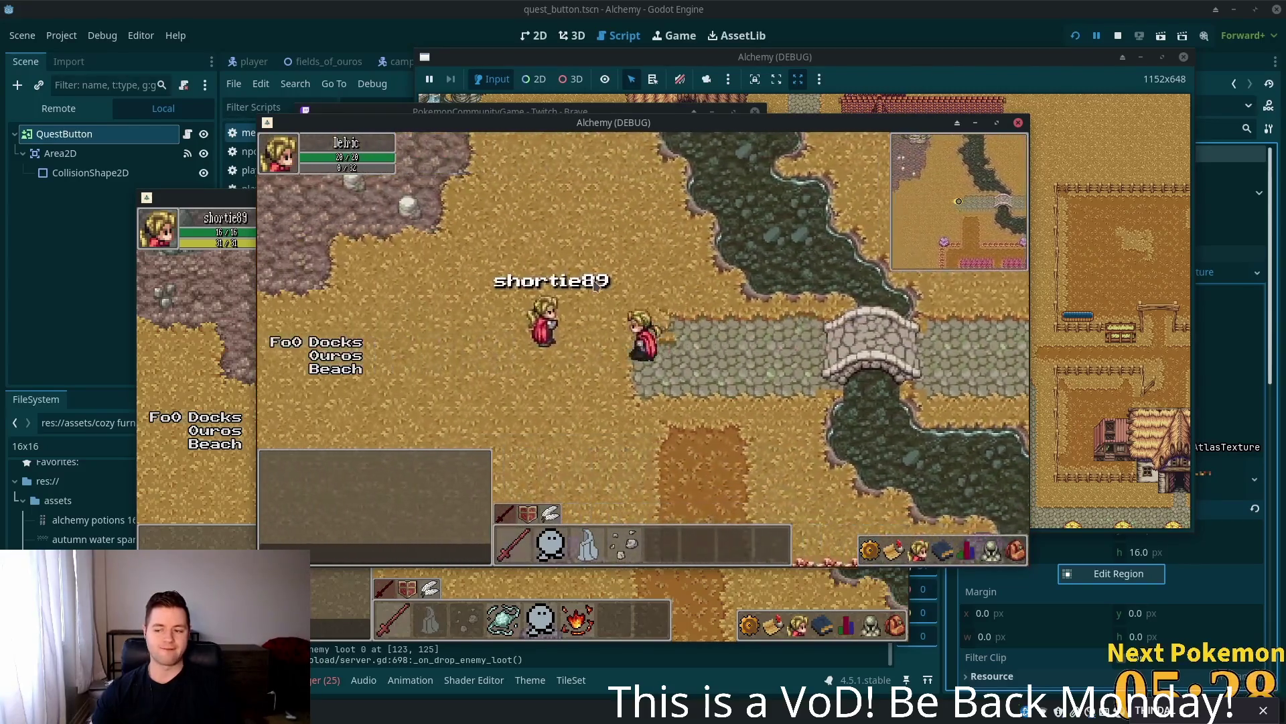
key(Left)
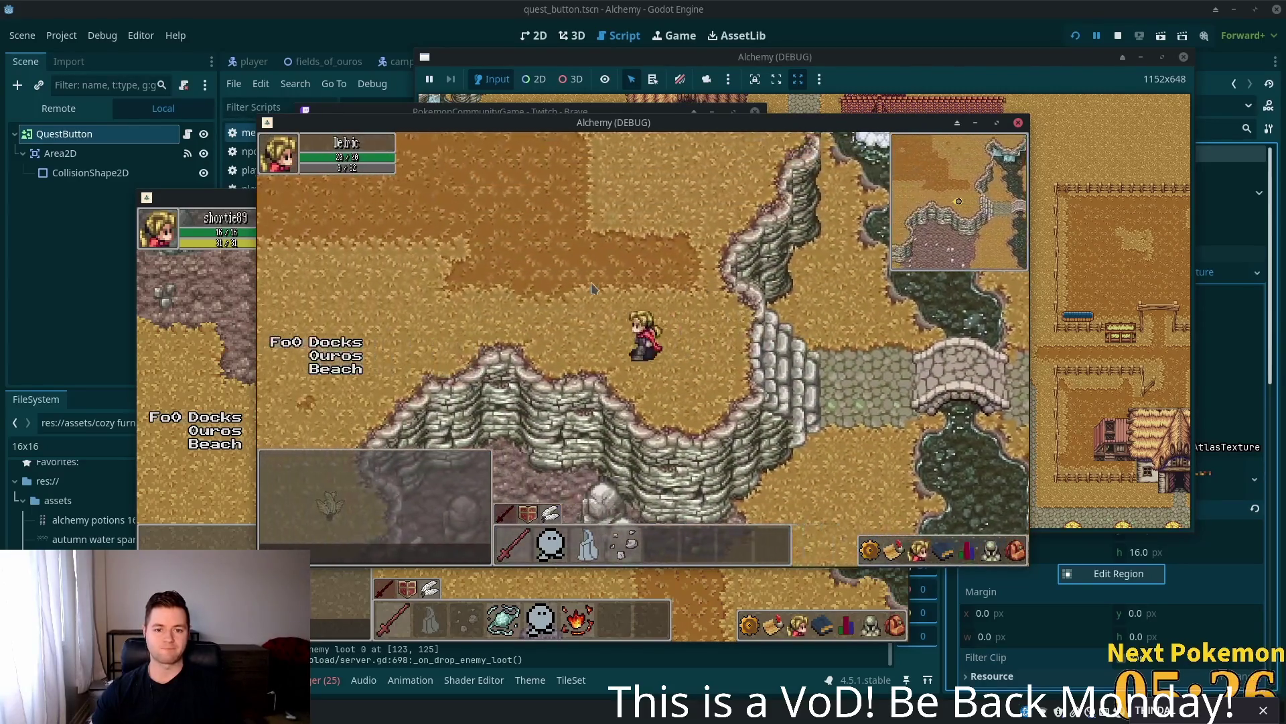
key(Right)
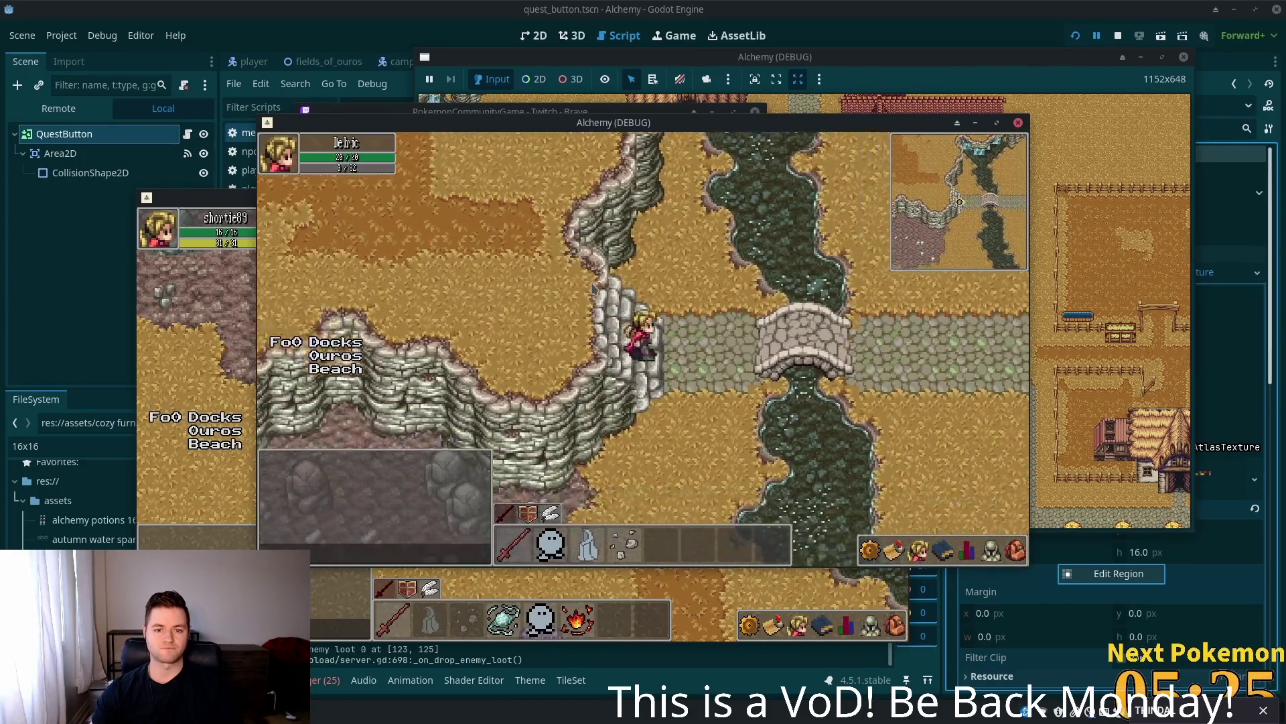
key(Right)
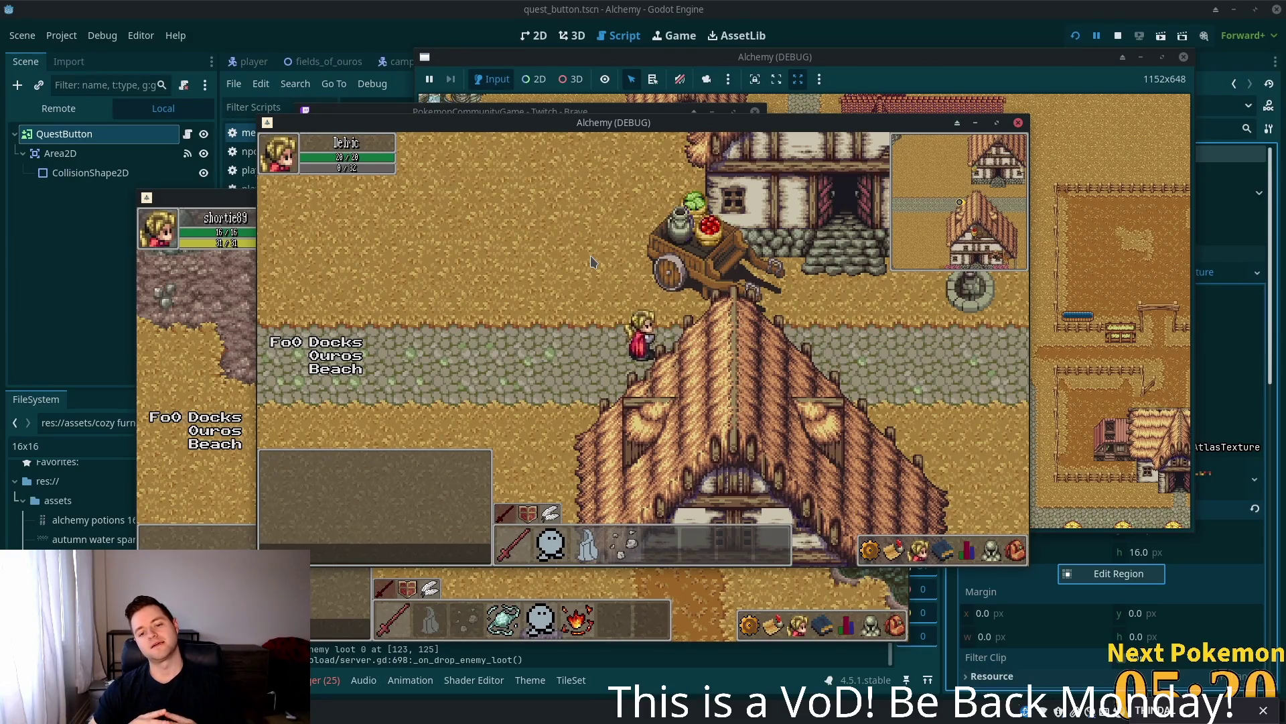
- Loop south-east through the lamp-post square, north past the well, and west onto the stone bridge
key(Right)
key(Down)
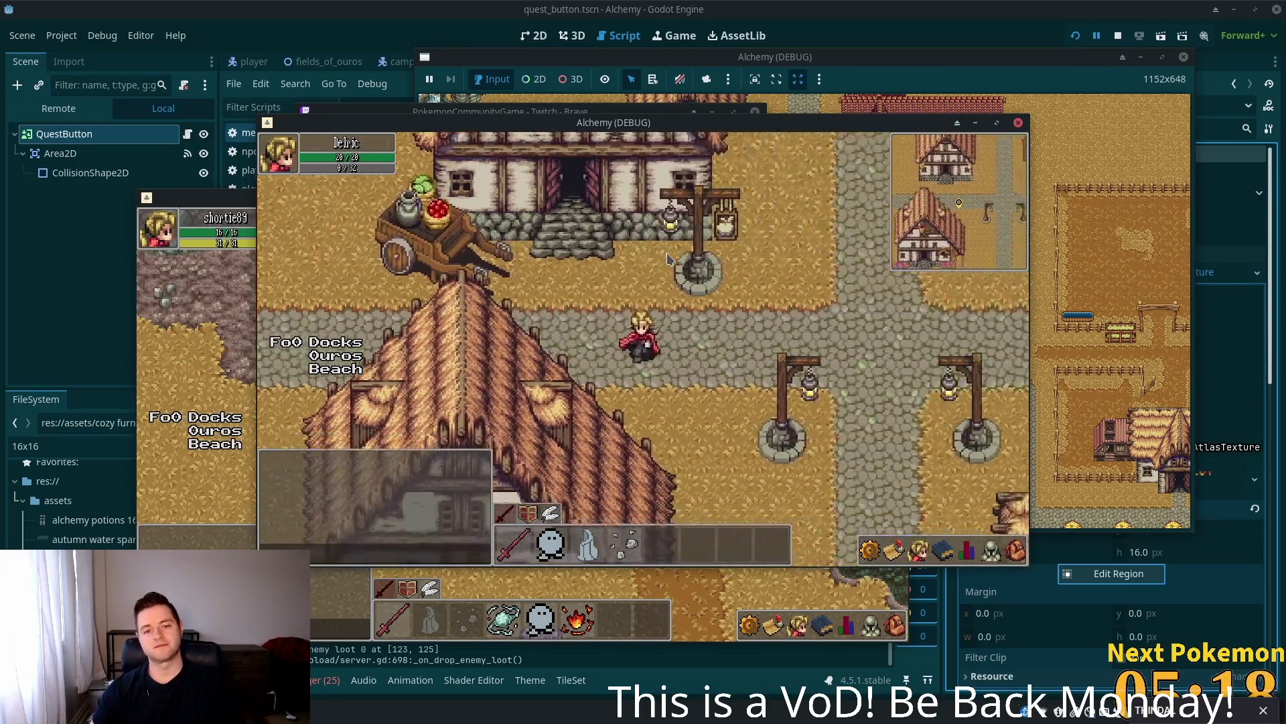
key(Right)
key(Down)
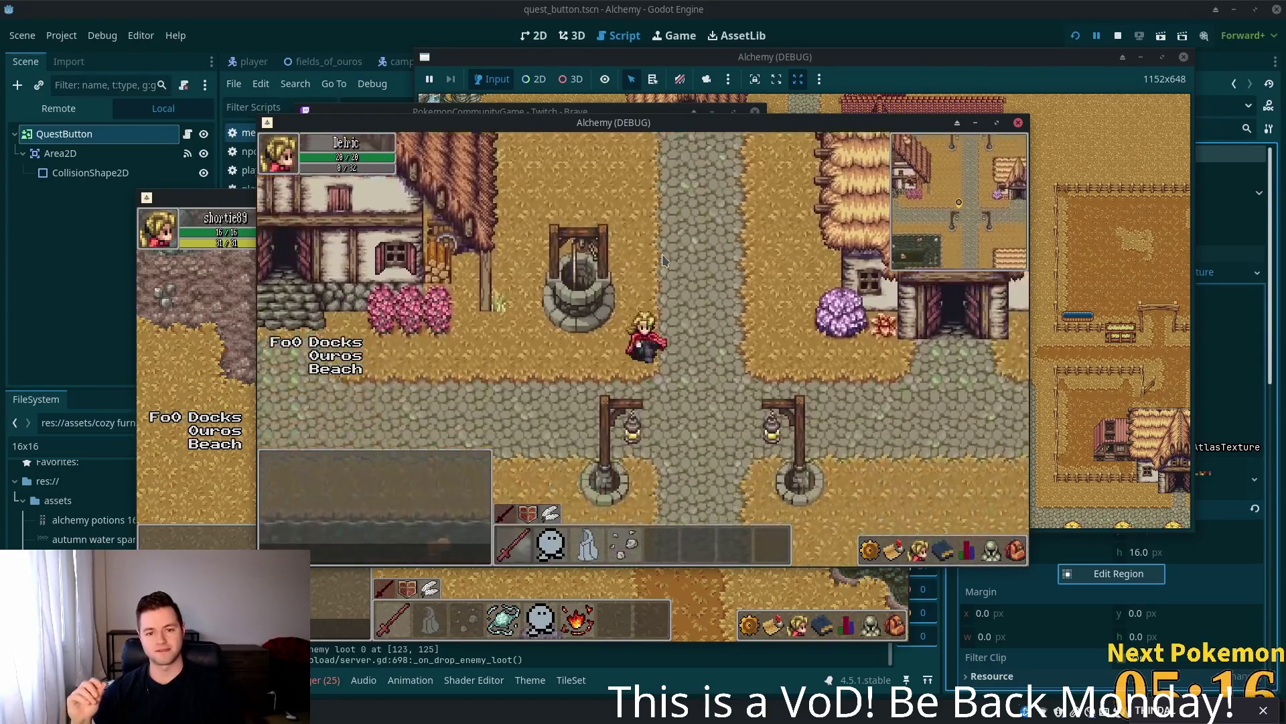
key(Down)
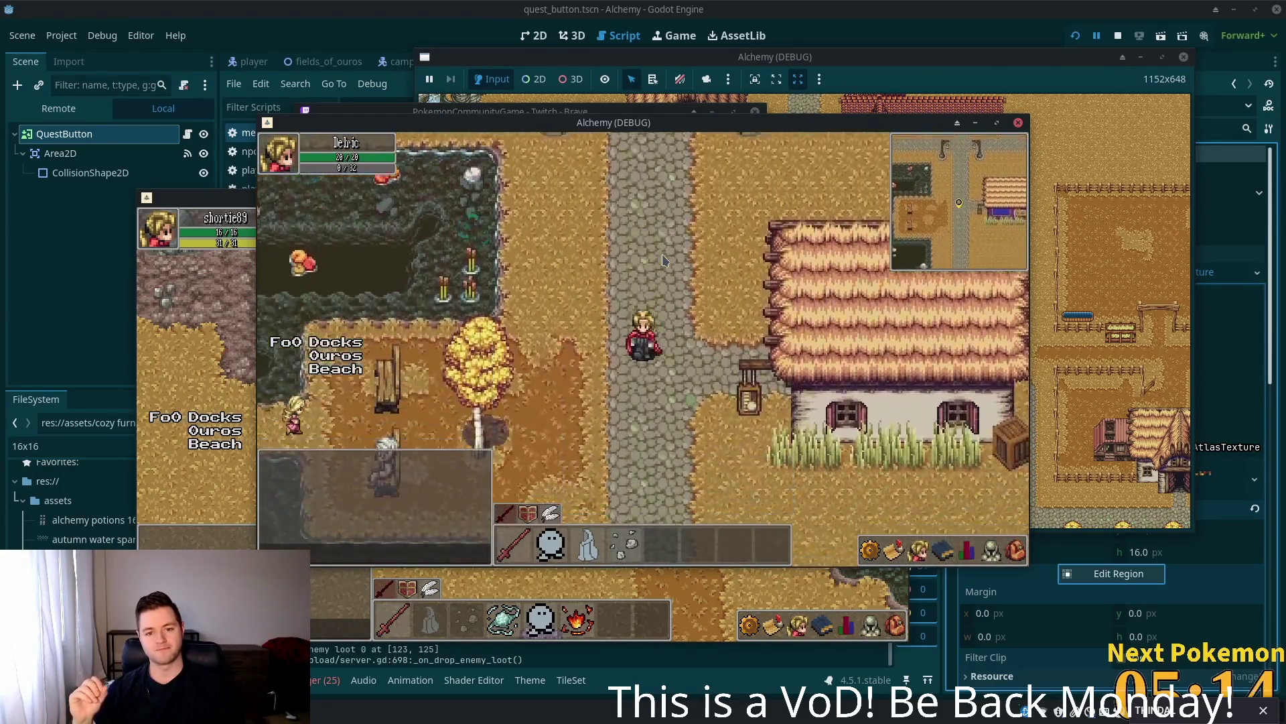
key(Up)
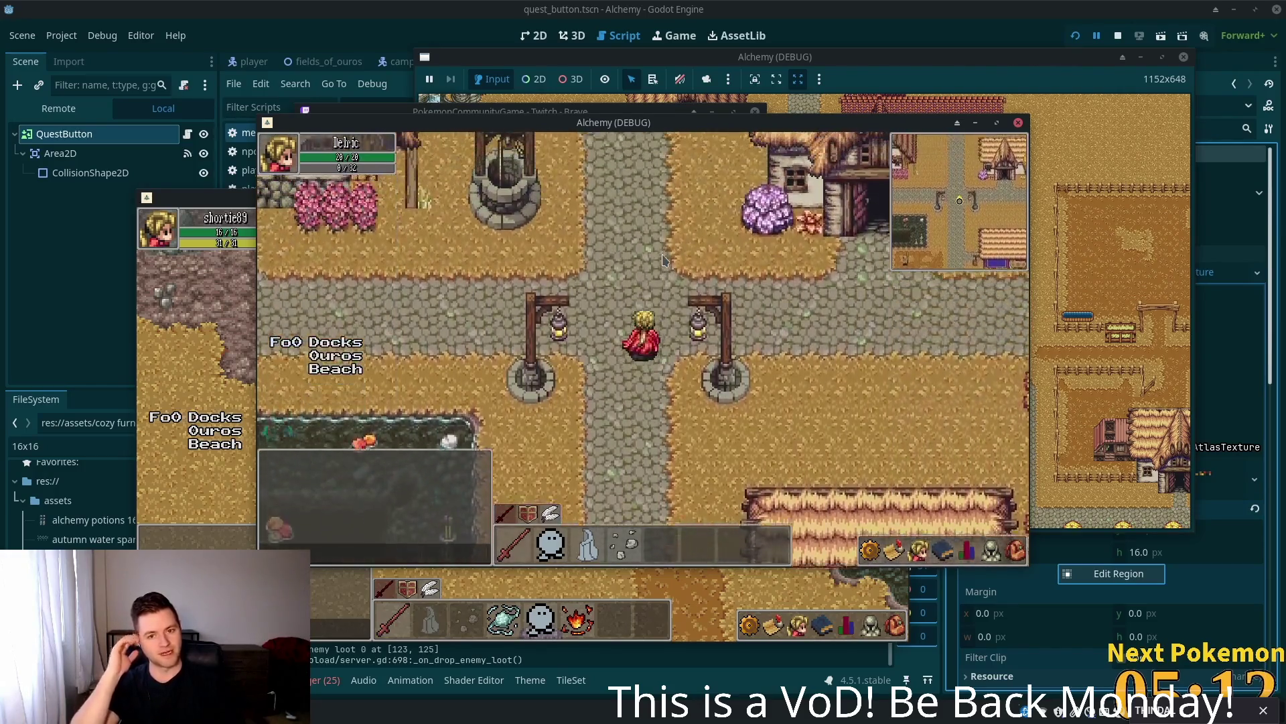
key(Up)
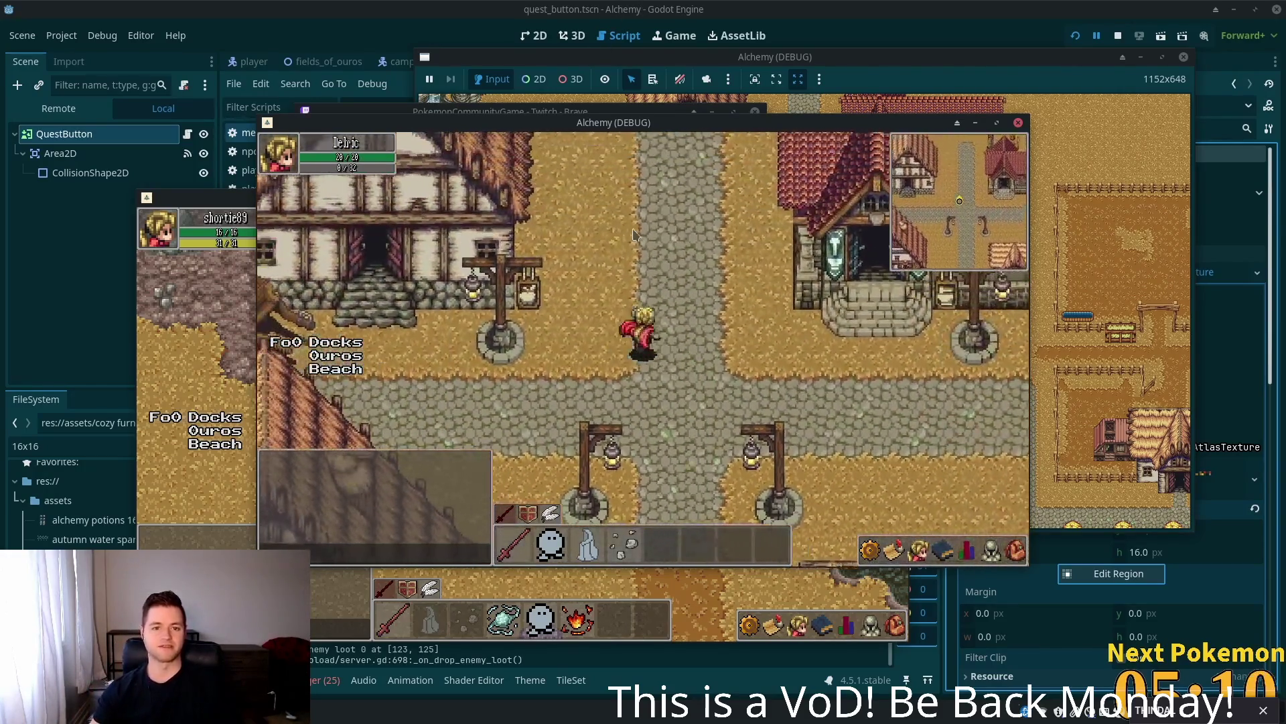
key(Left)
key(Left)
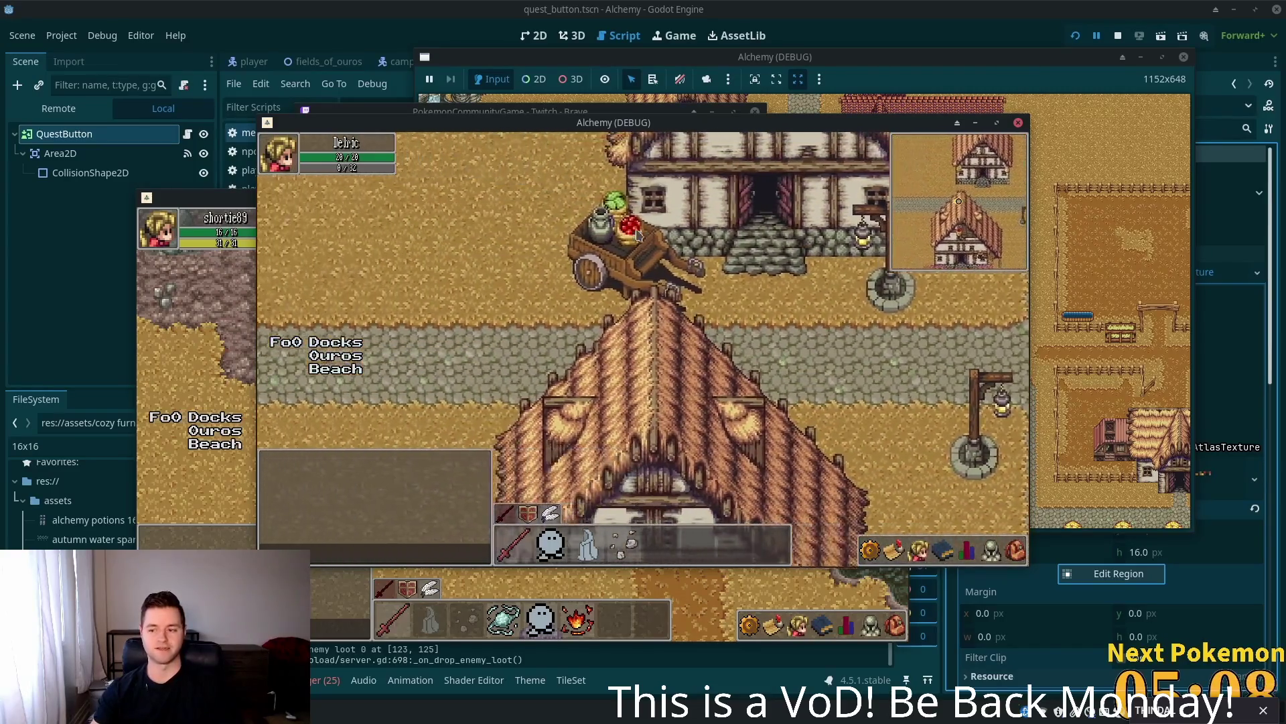
key(Left)
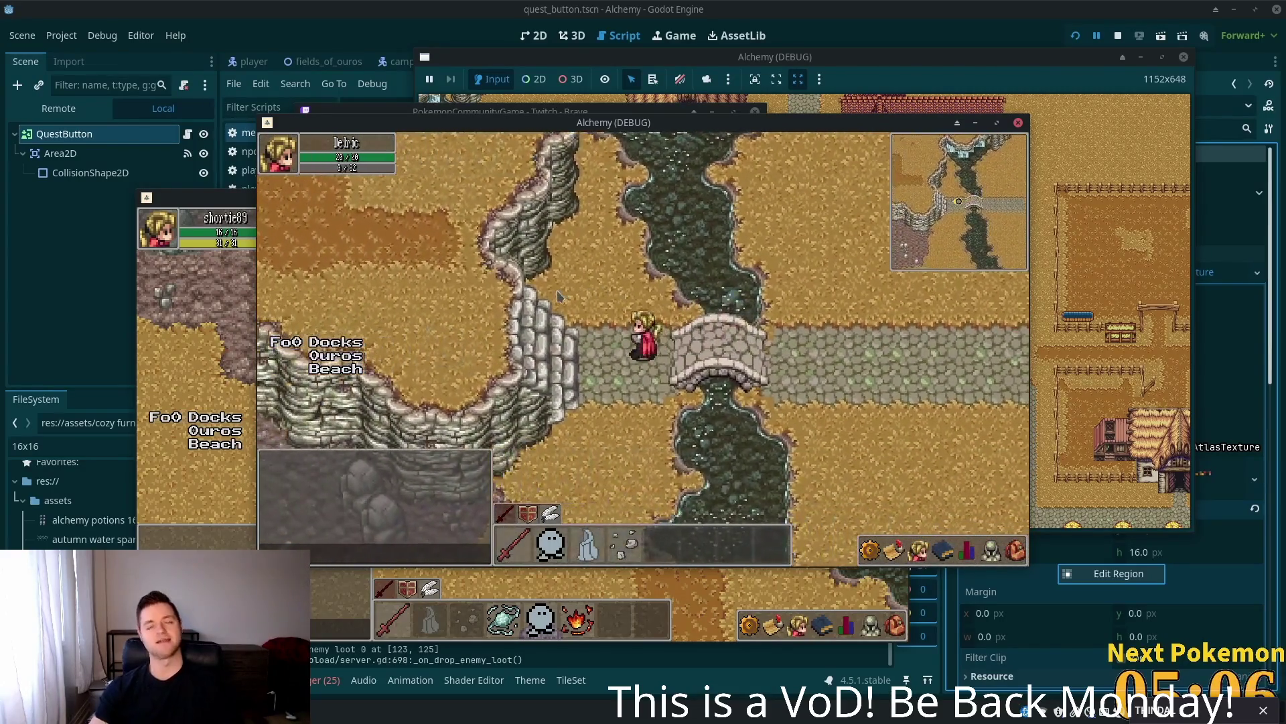
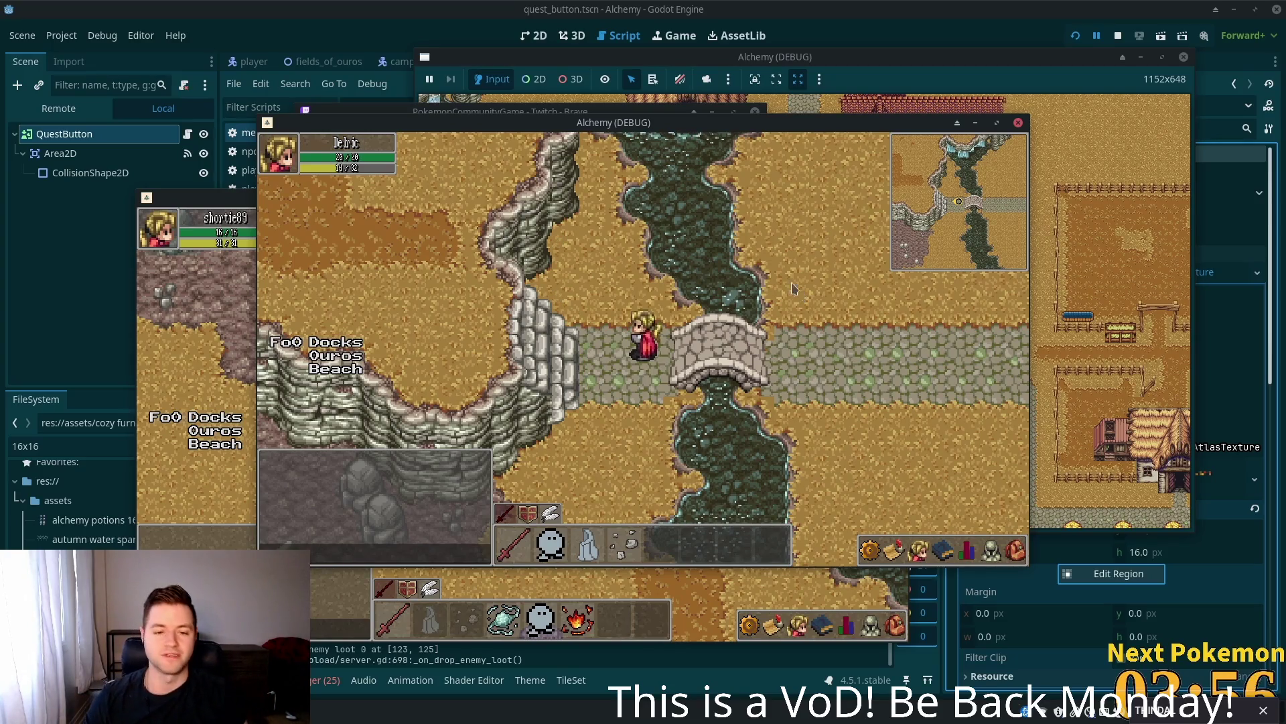
- Walk the character east across the village bridge, through the crossroads, and past the fenced farm
key(d)
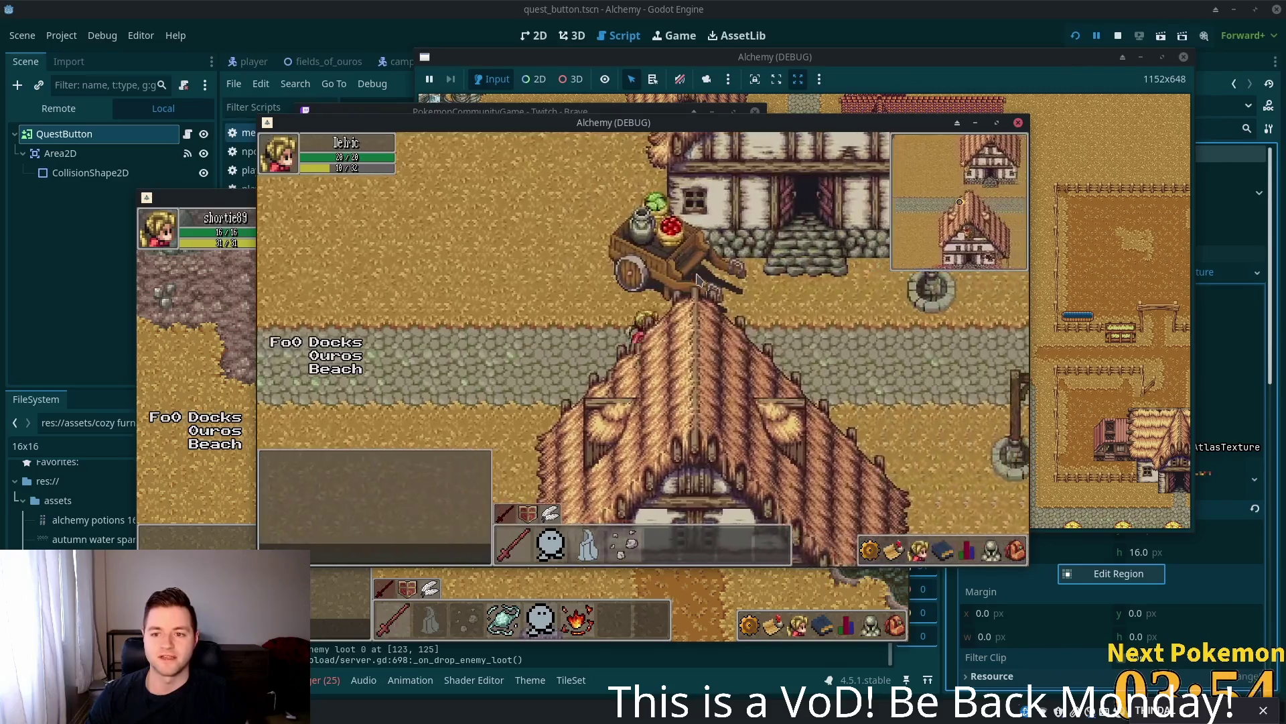
key(s)
key(w)
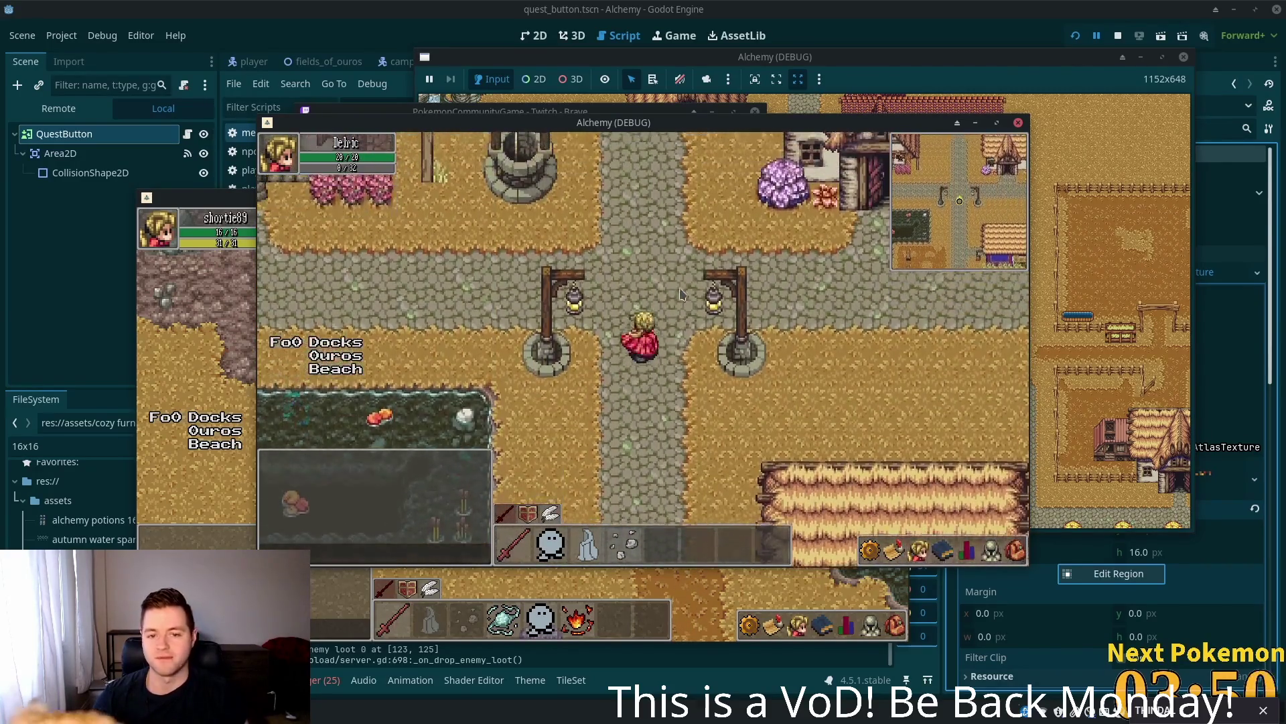
key(d)
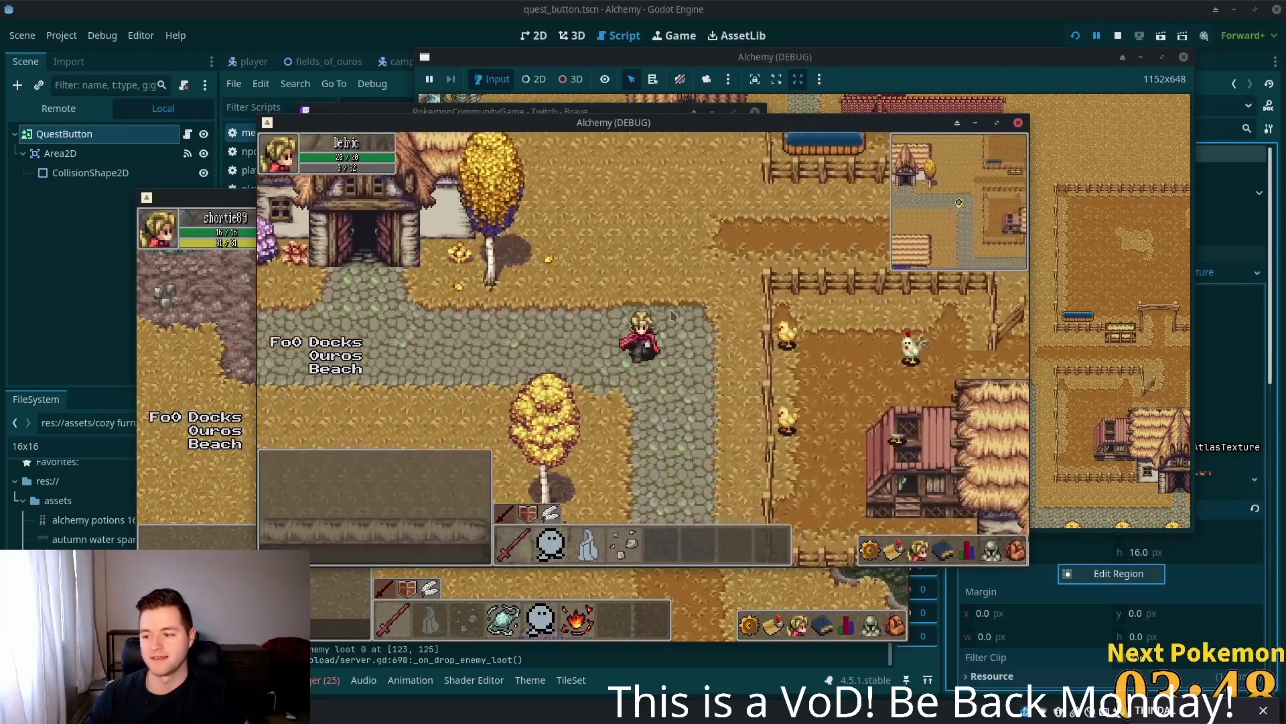
key(s)
key(a)
- Walk east past the crop fields into Fields of Ouros, then south through the lakeside meadow
key(d)
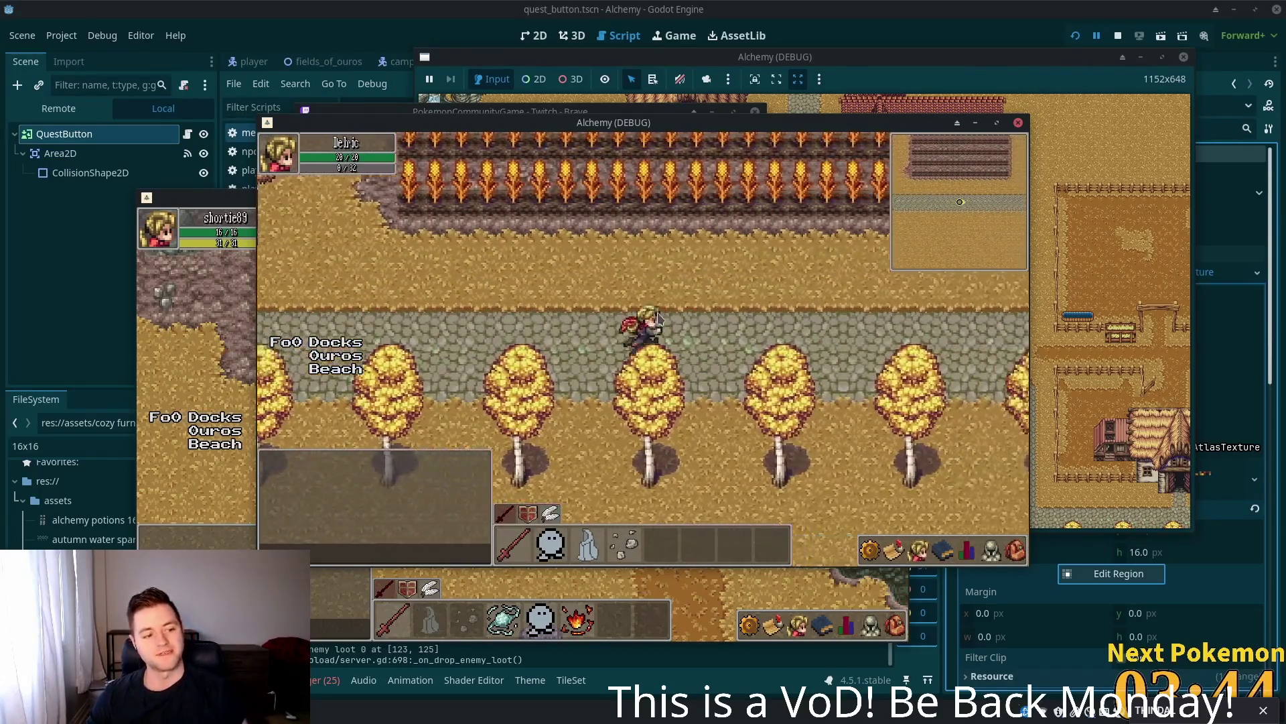
key(d)
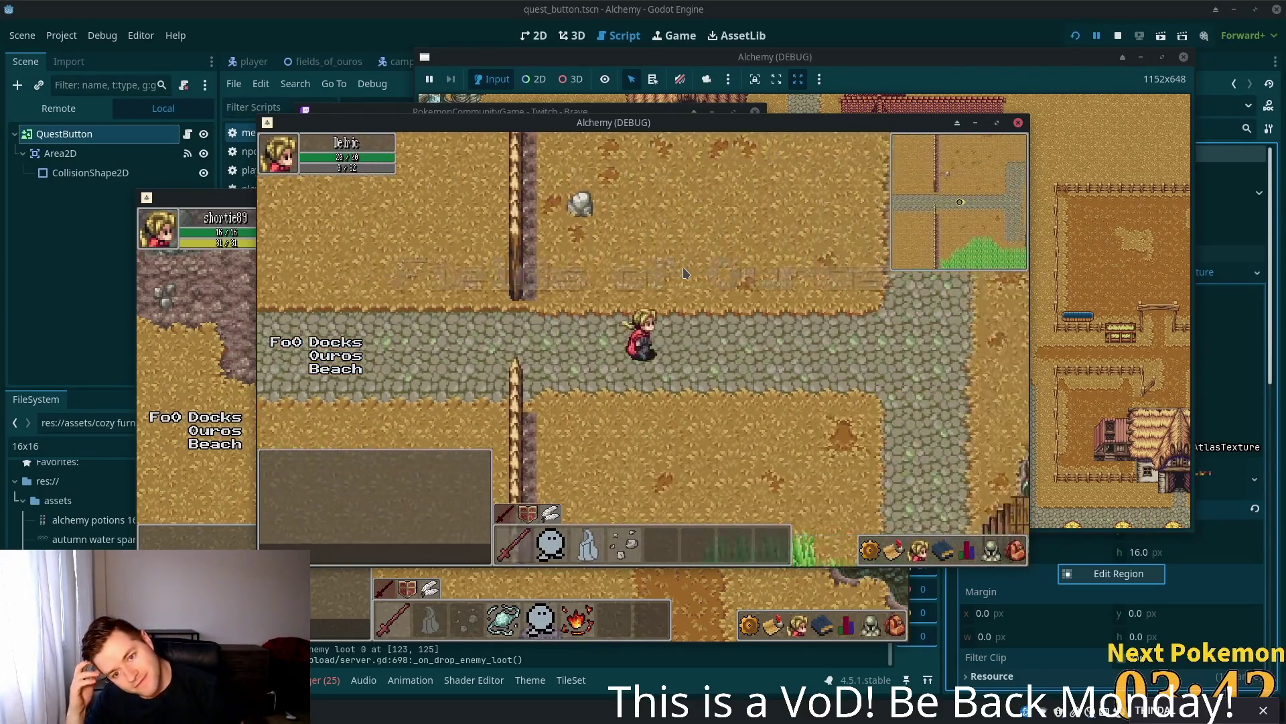
key(s)
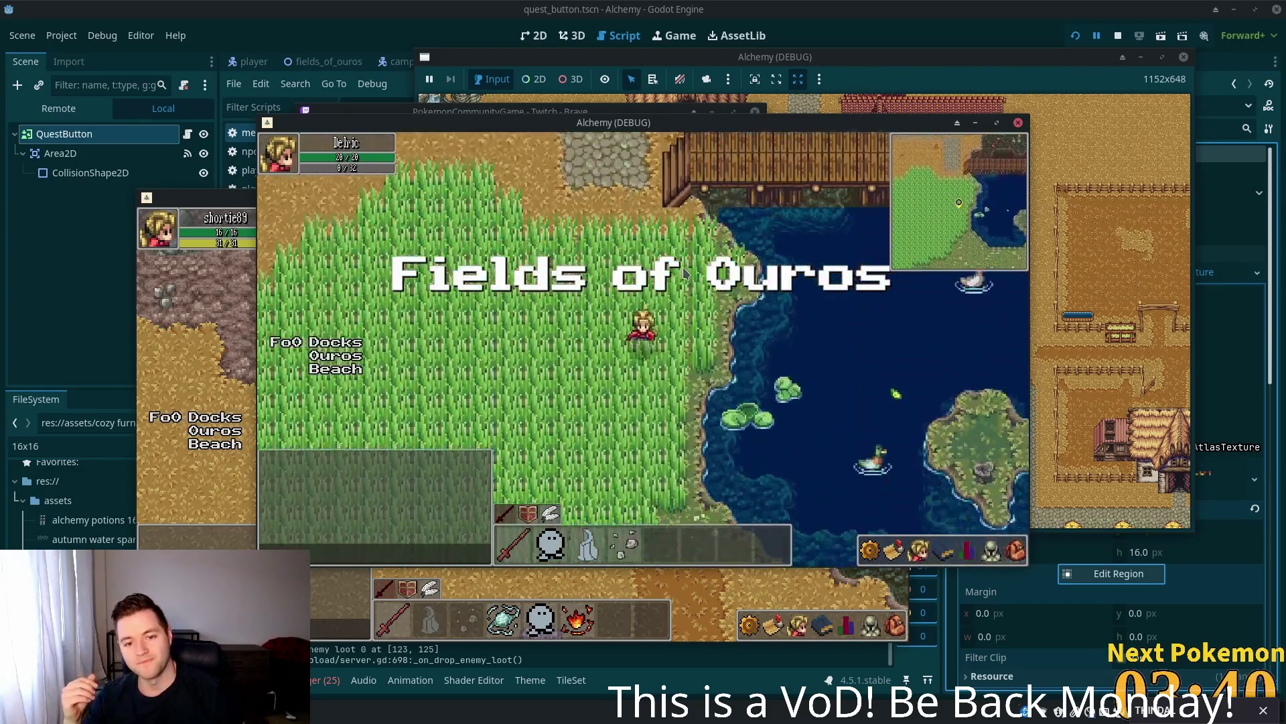
key(s)
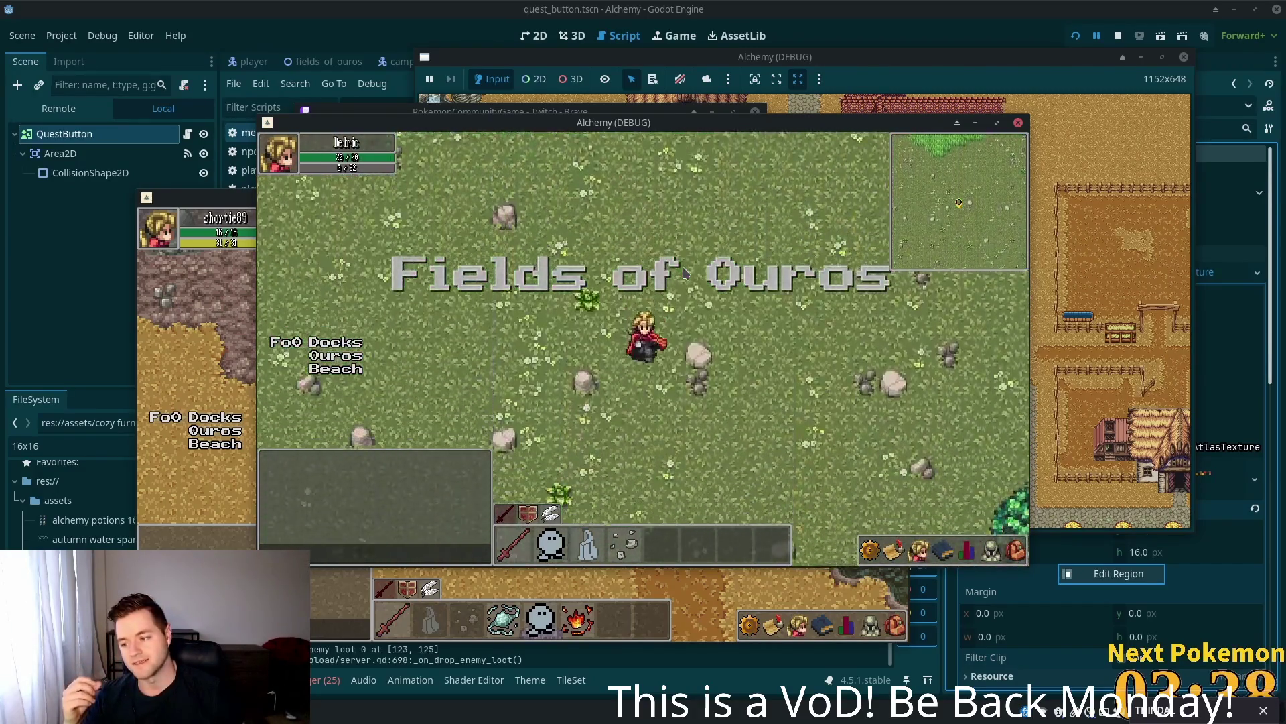
key(s)
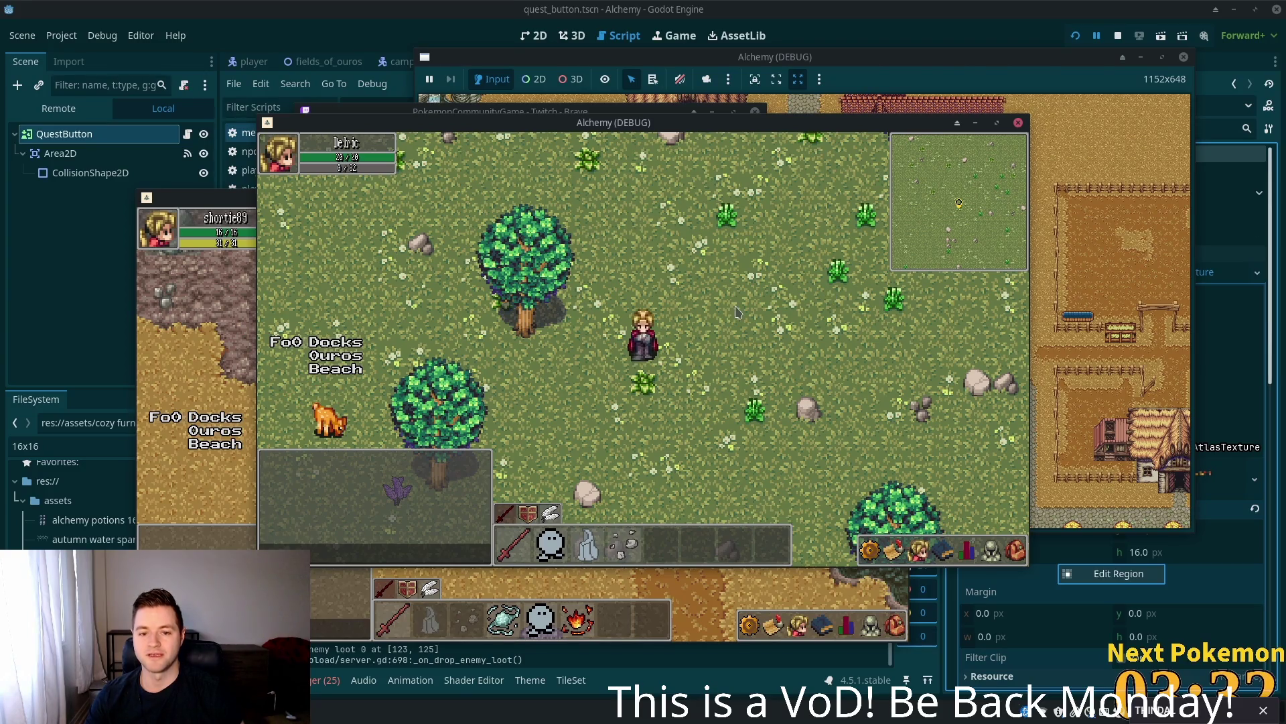
- Walk north through the meadow and tall grass, across the dock and cobblestone path into Solara Desert
key(w)
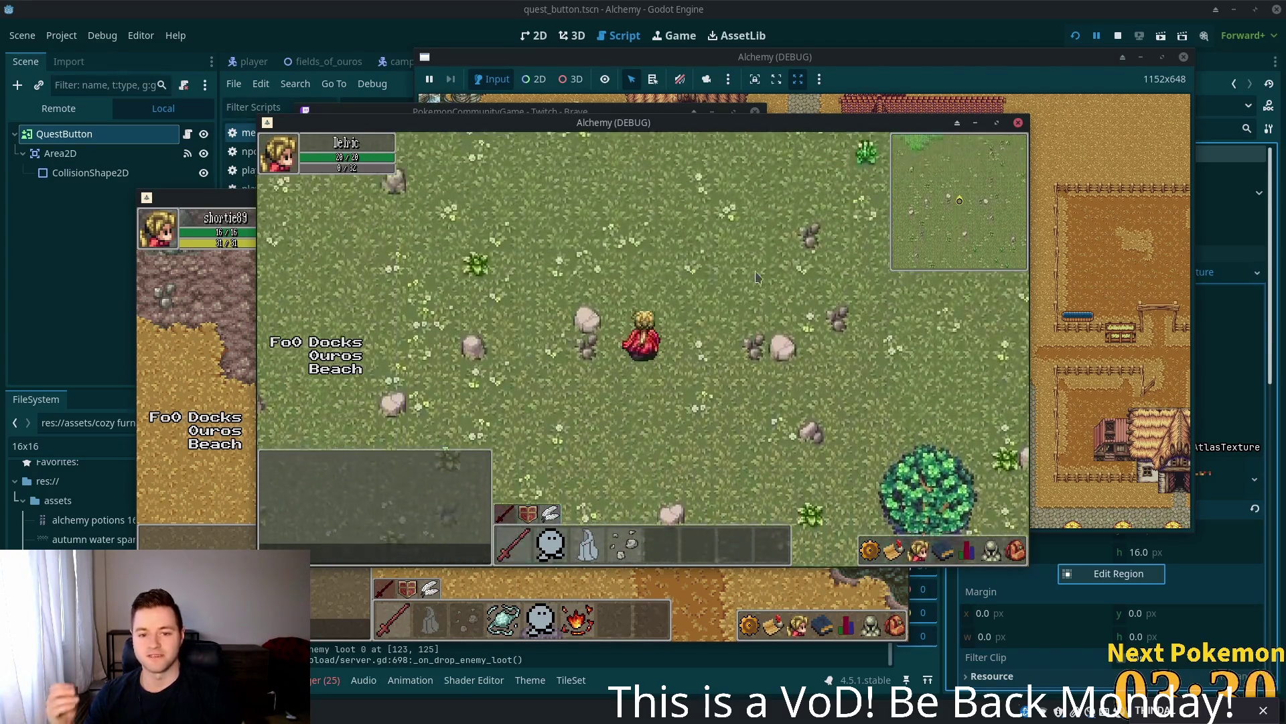
key(w)
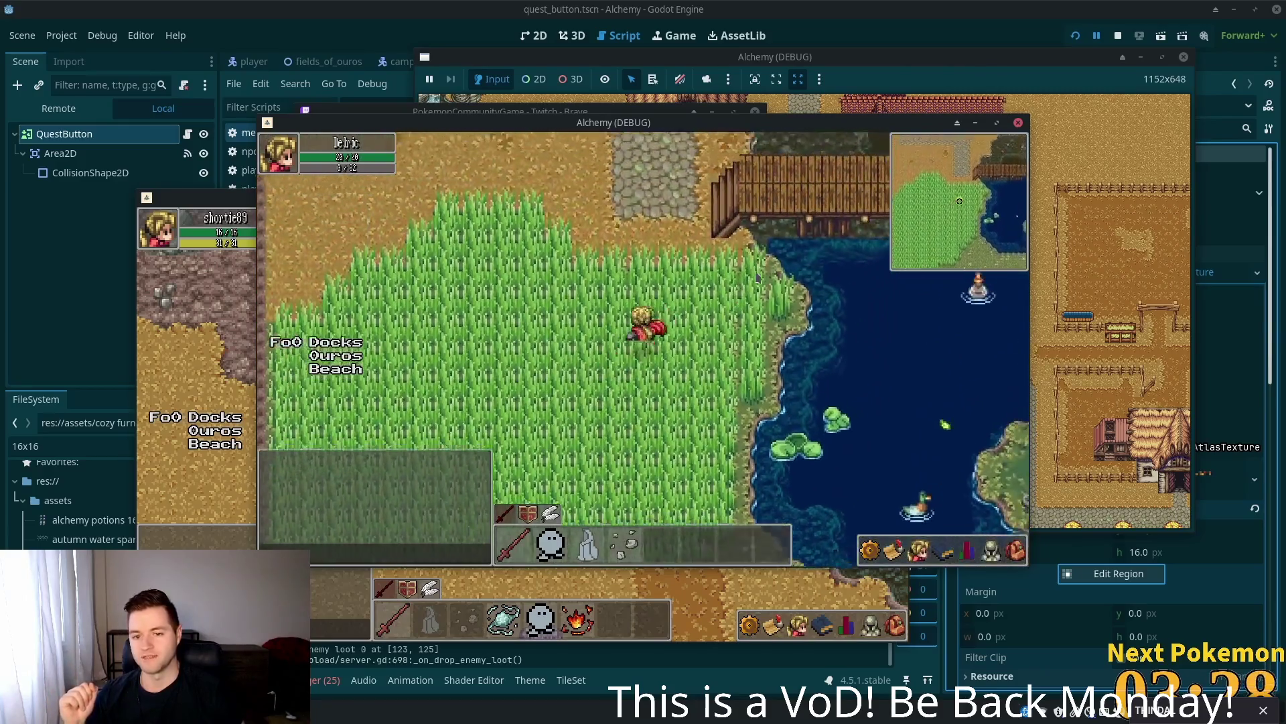
key(w)
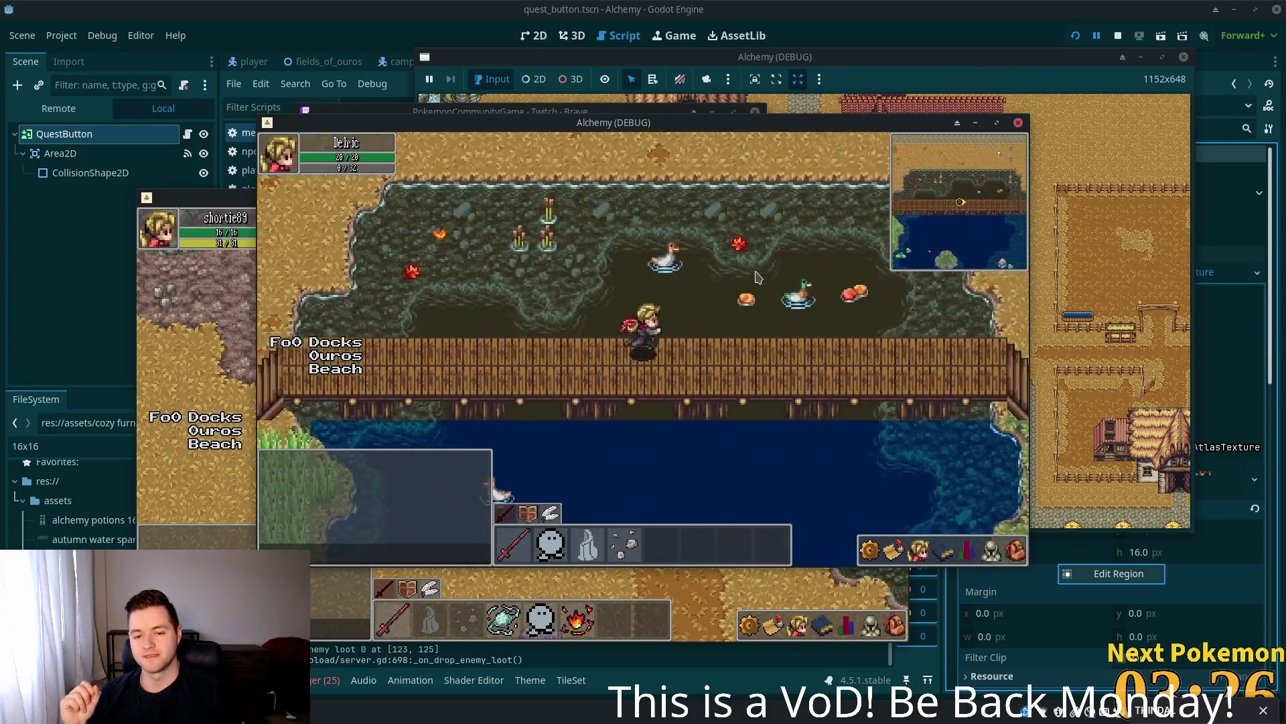
key(d)
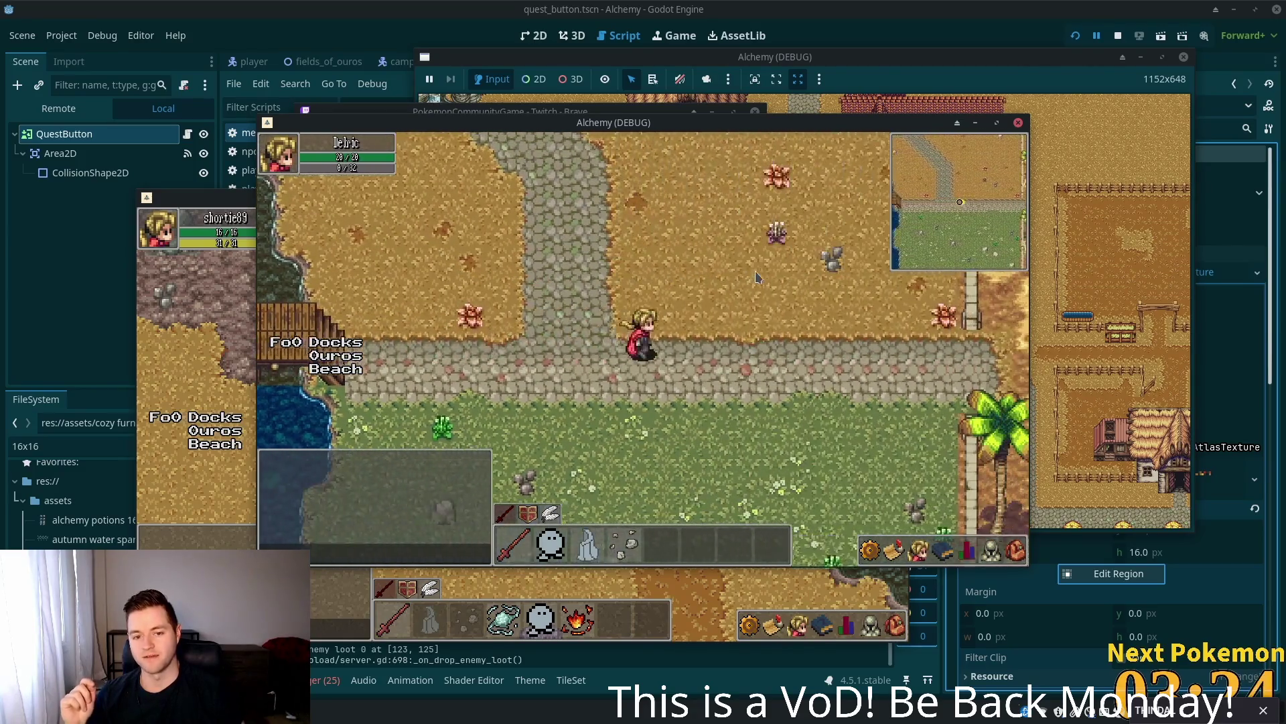
key(d)
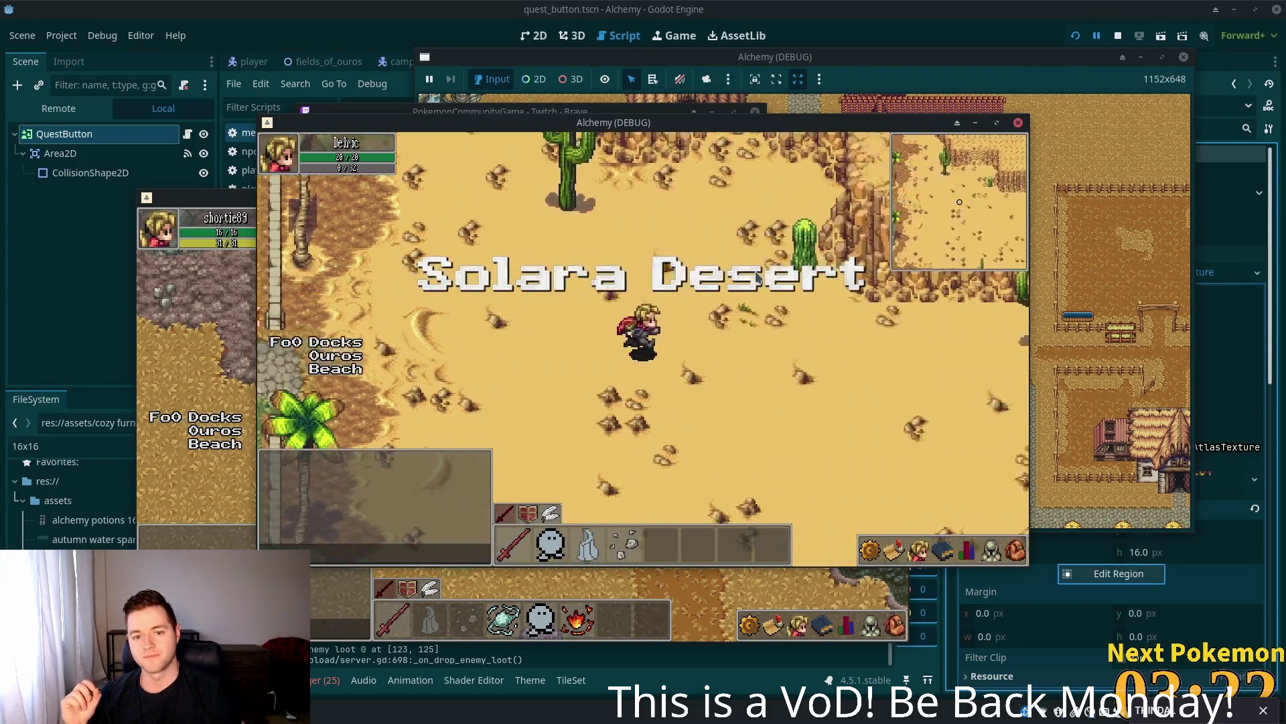
- Walk north-east toward the desert cliffs, then south and west toward the coastline water
key(d)
key(w)
key(s)
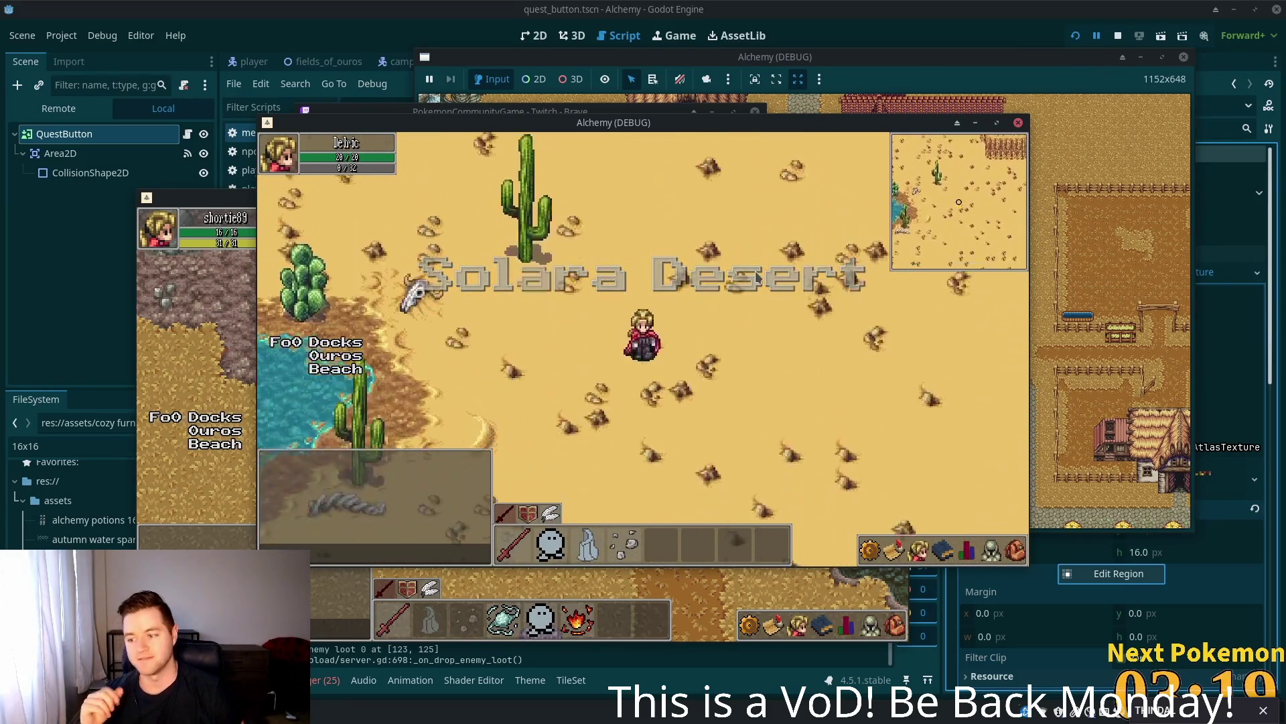
key(d)
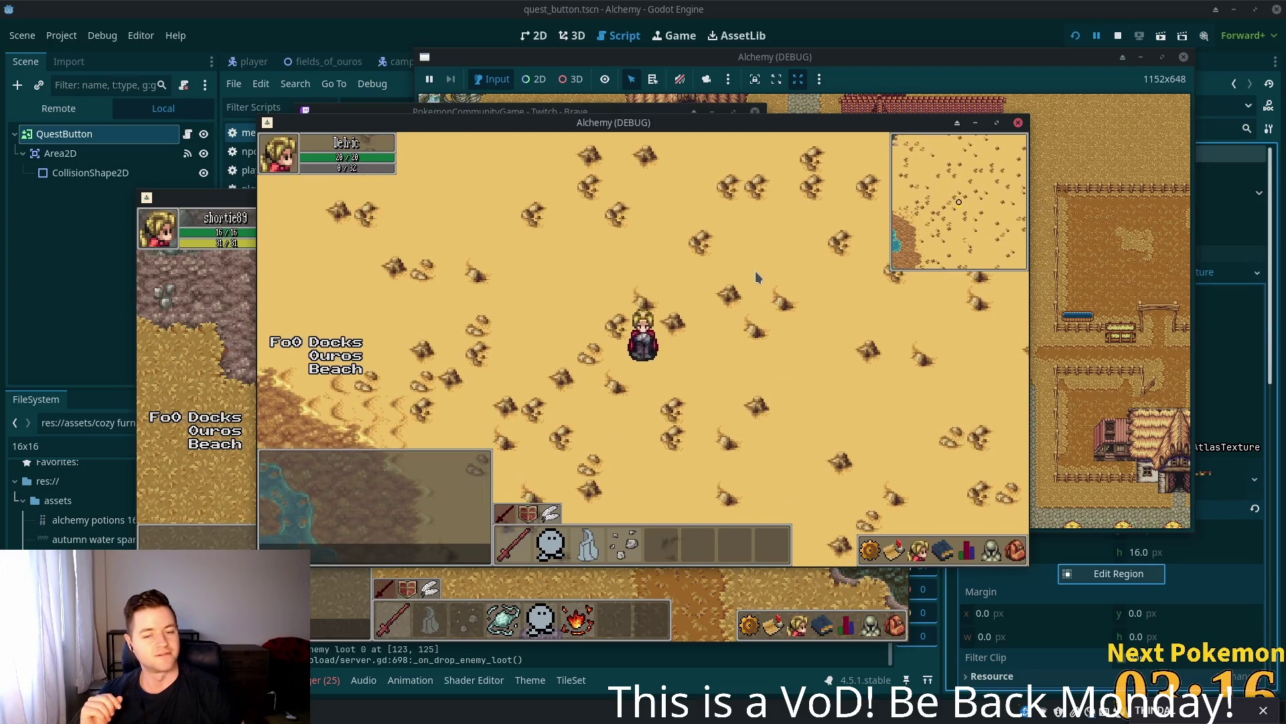
key(a)
key(s)
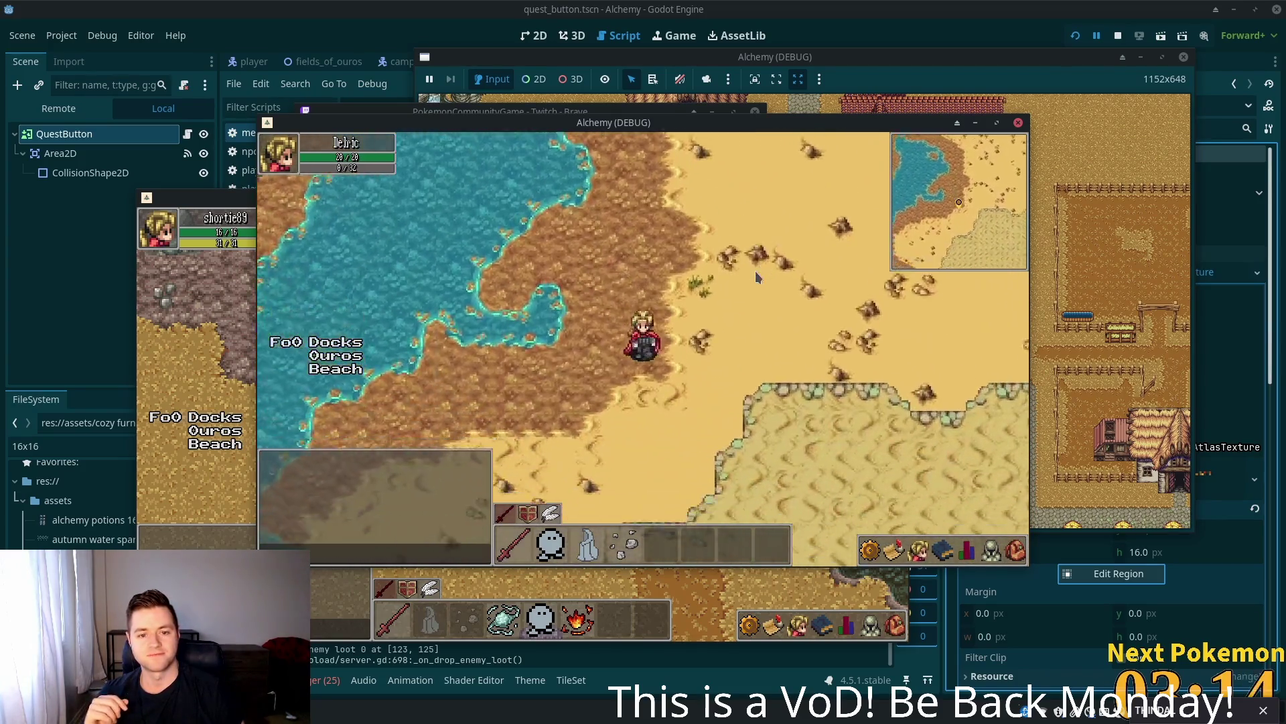
key(a)
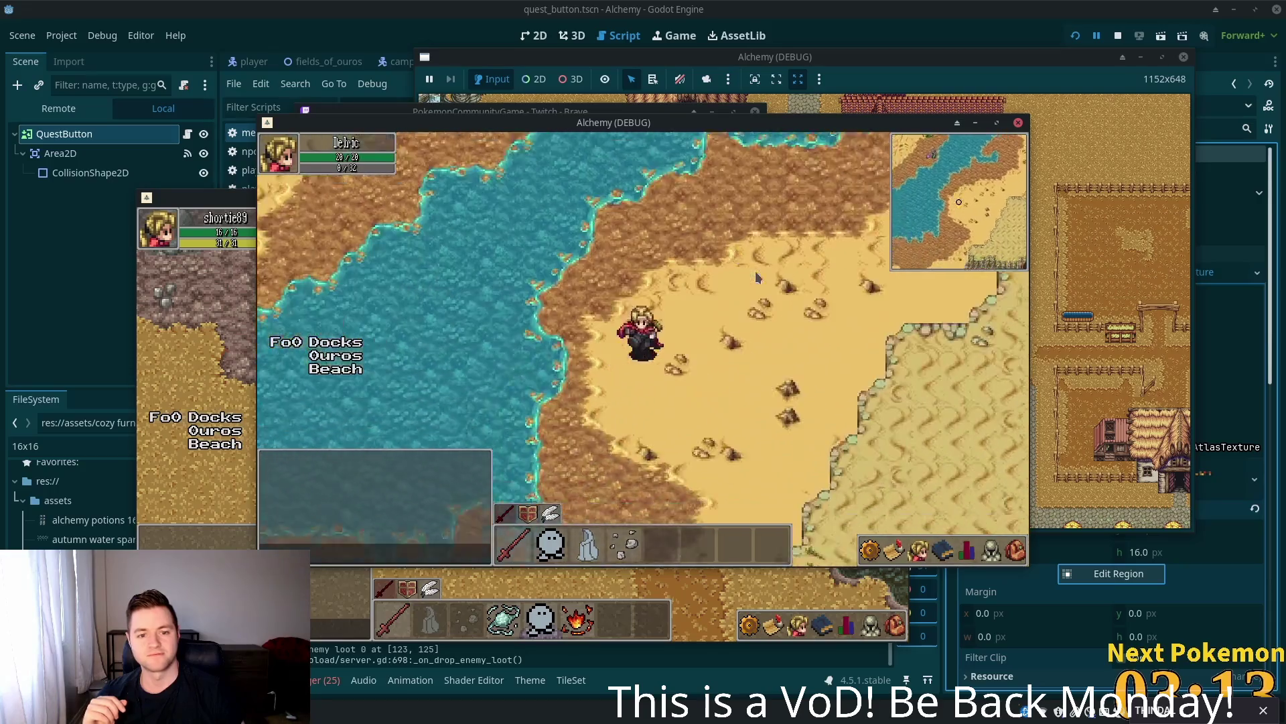
- Walk north along the shore to the palm trees and around the lake edge
key(w)
key(a)
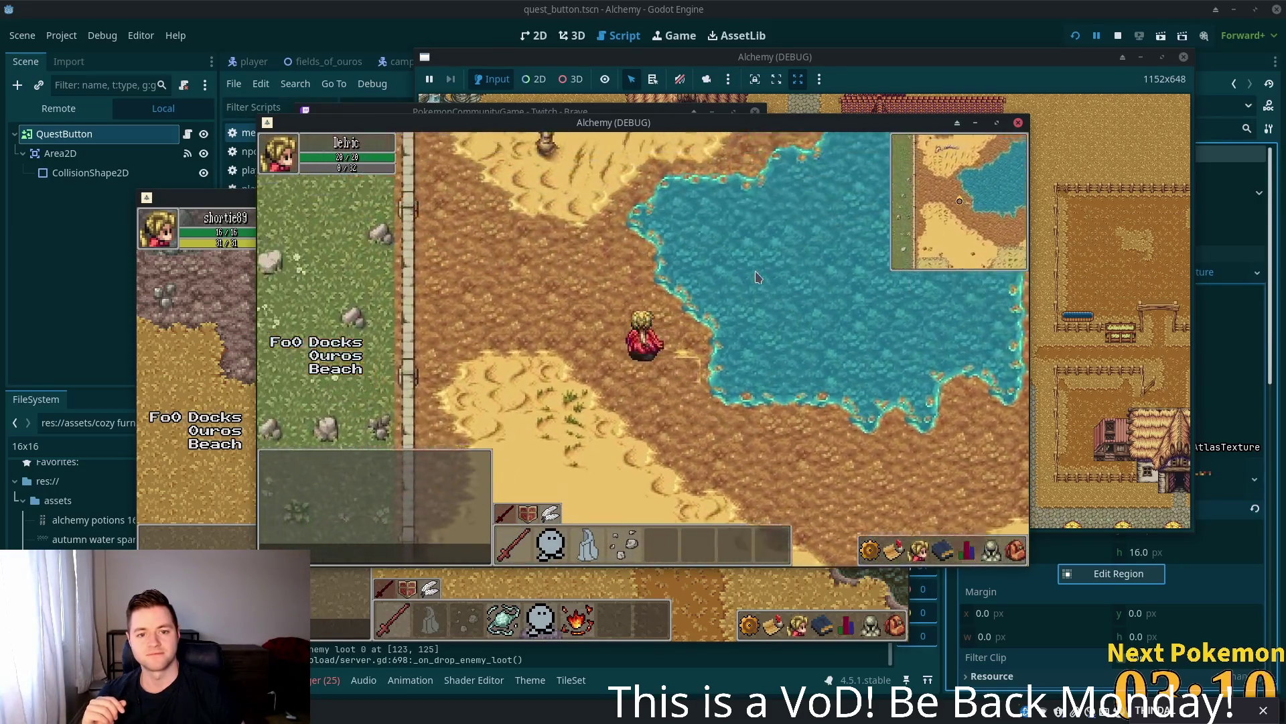
key(w)
key(a)
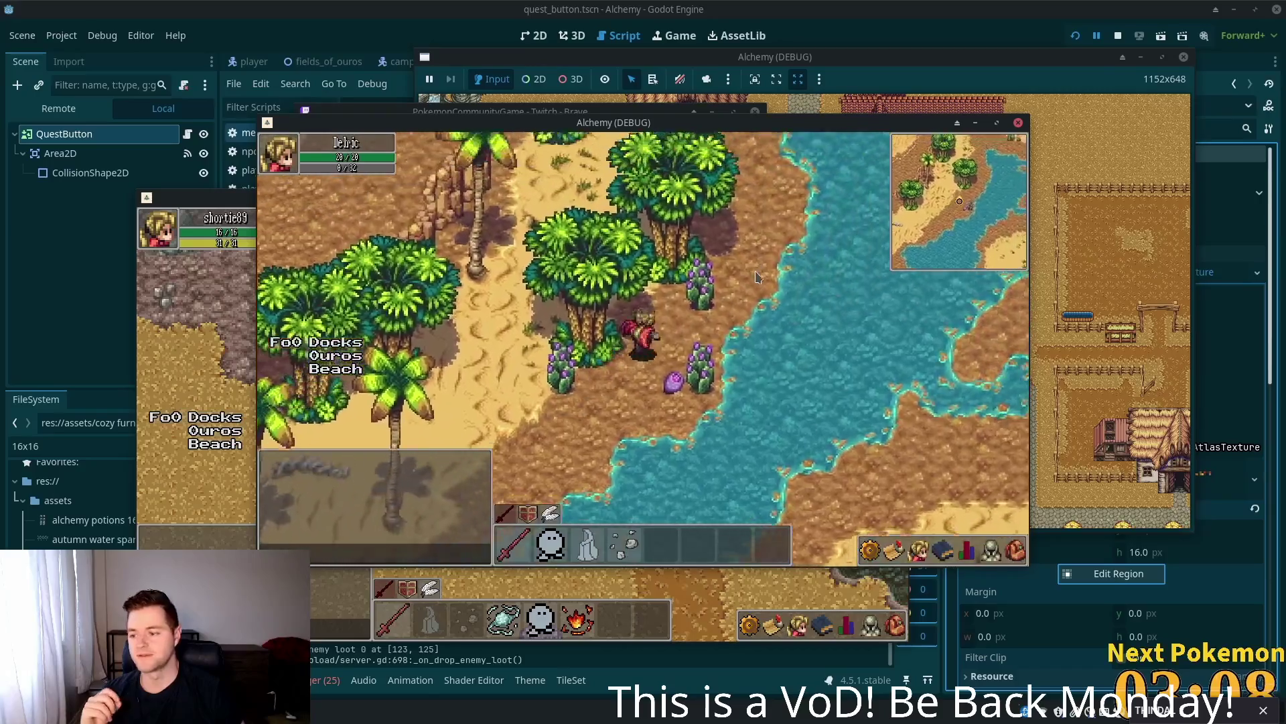
key(w)
key(d)
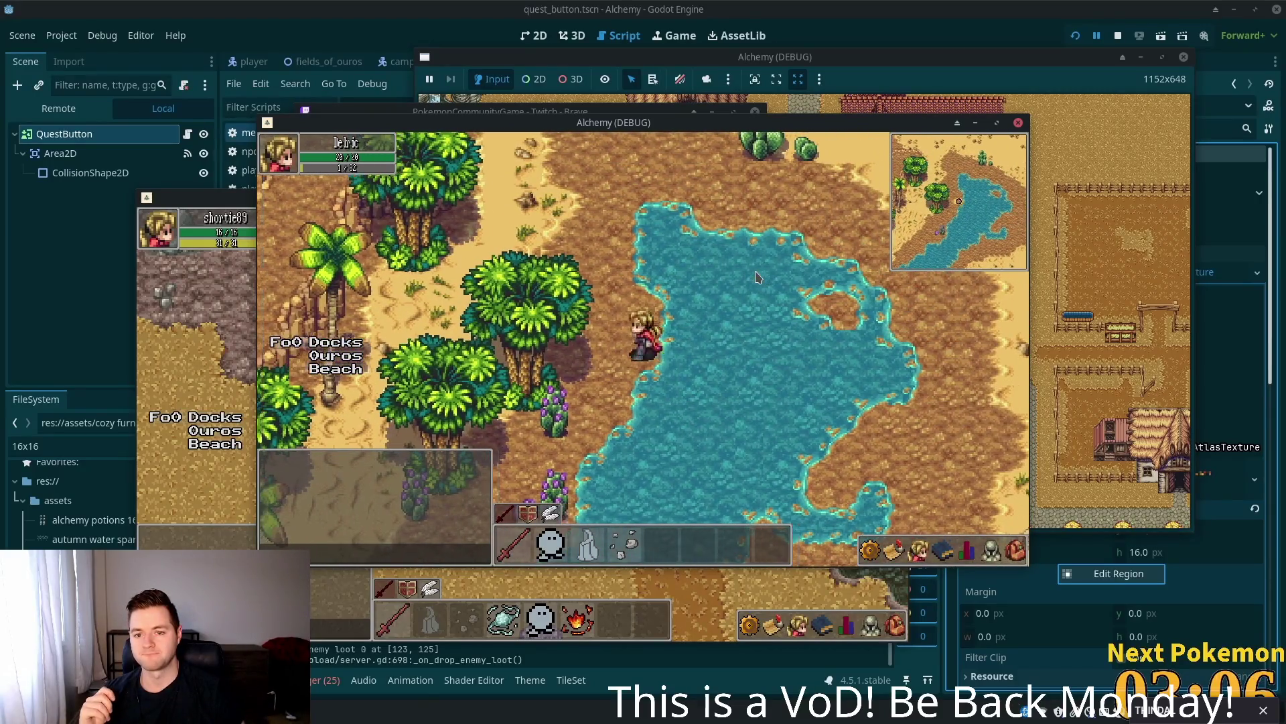
key(a)
key(w)
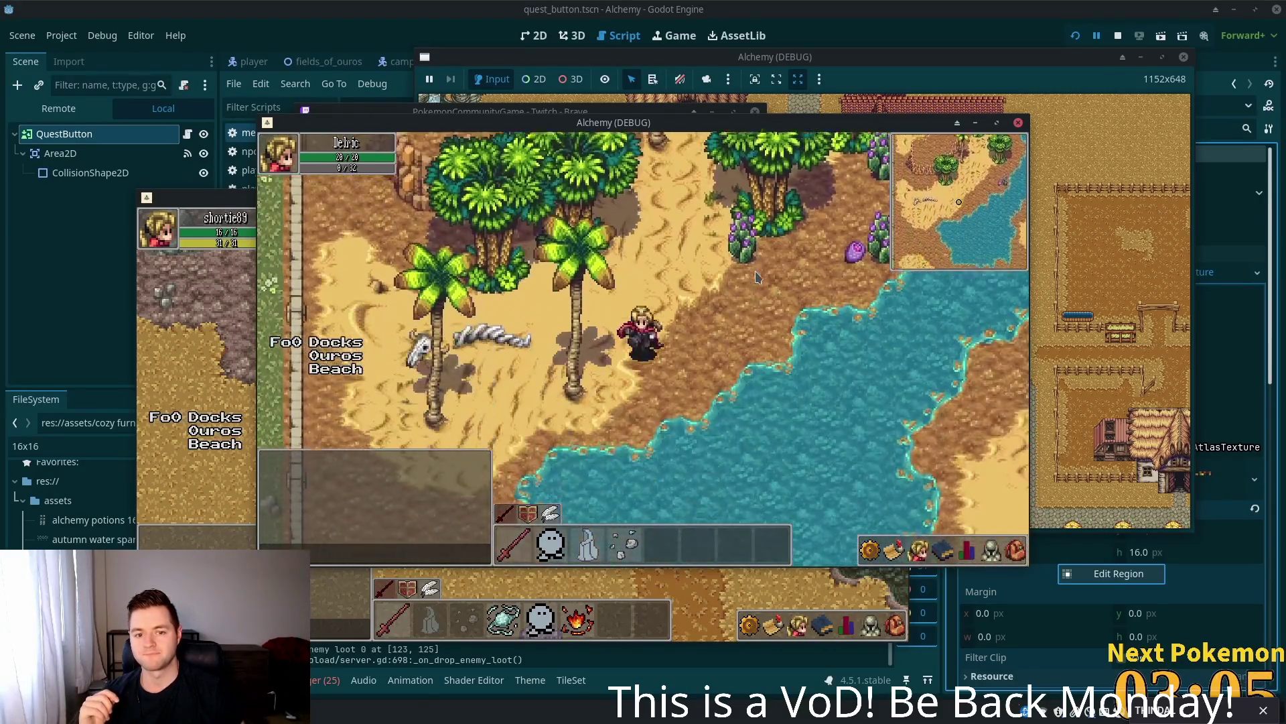
- Walk south along the beach, then across the desert past the cliffs to the cave entrance
key(s)
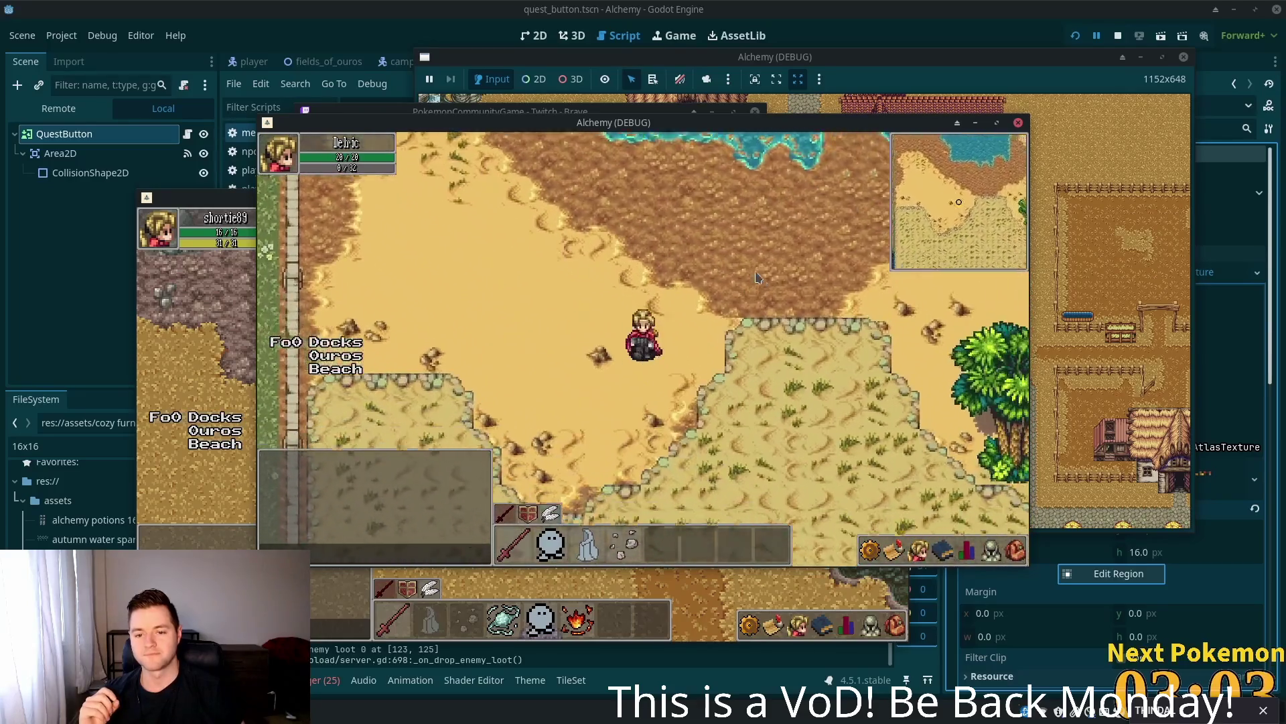
key(w)
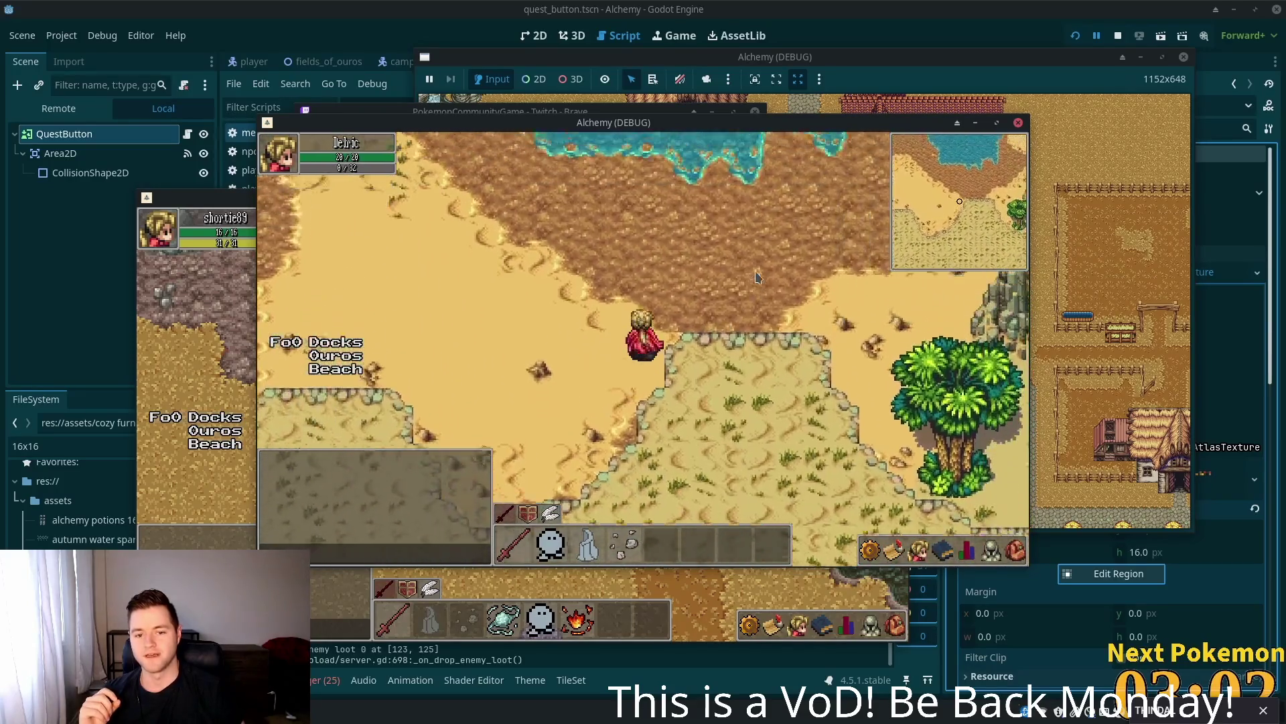
key(d)
key(s)
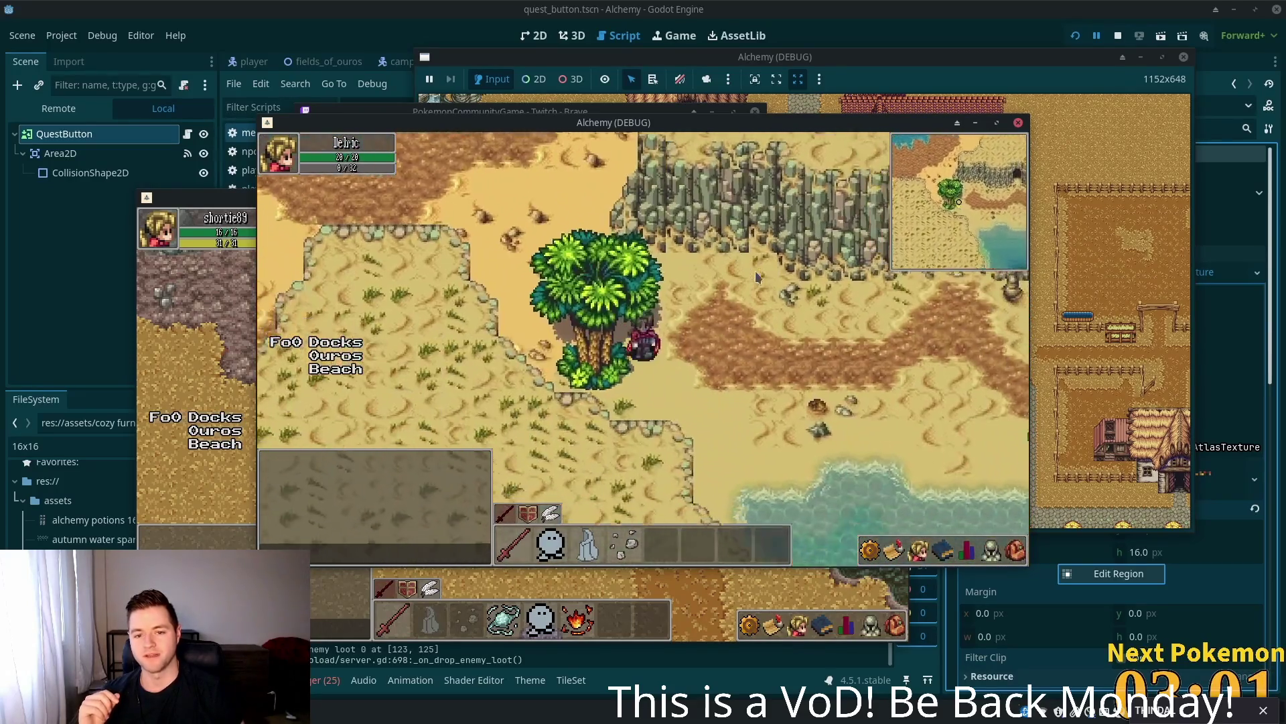
key(d)
- Enter Solara Beach Cave, explore it, and exit back into Solara Desert
key(w)
key(d)
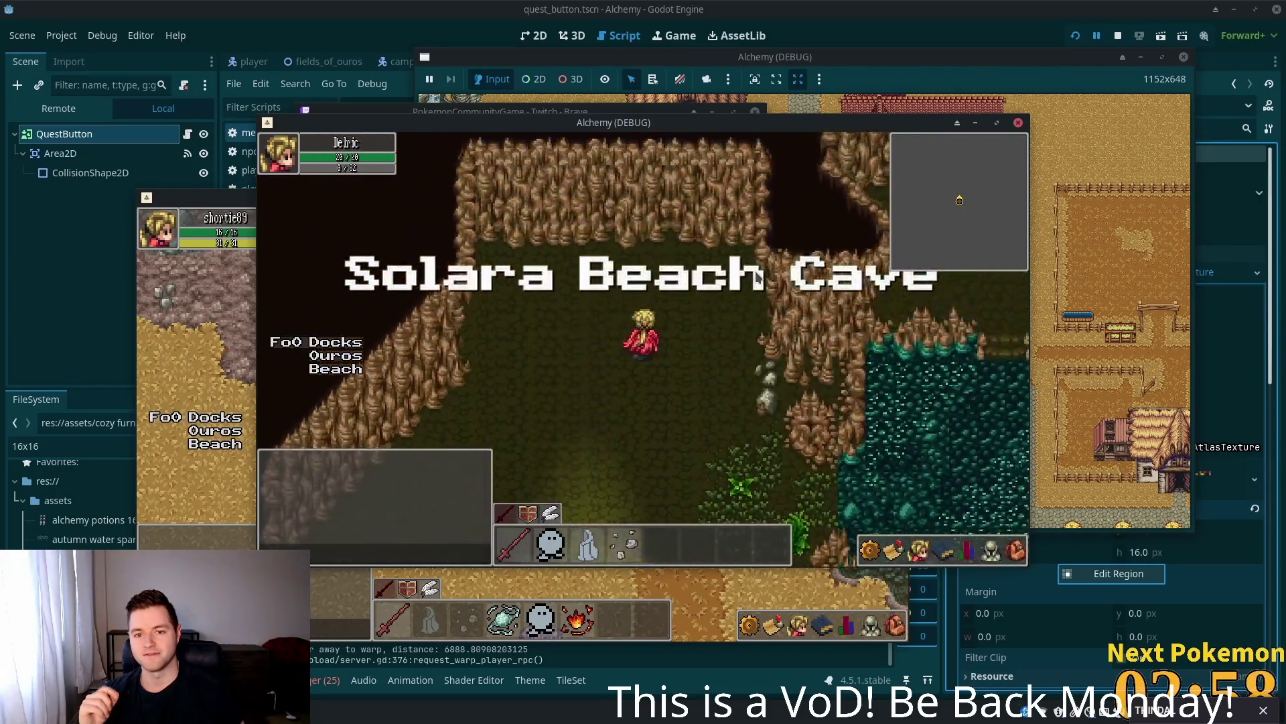
key(s)
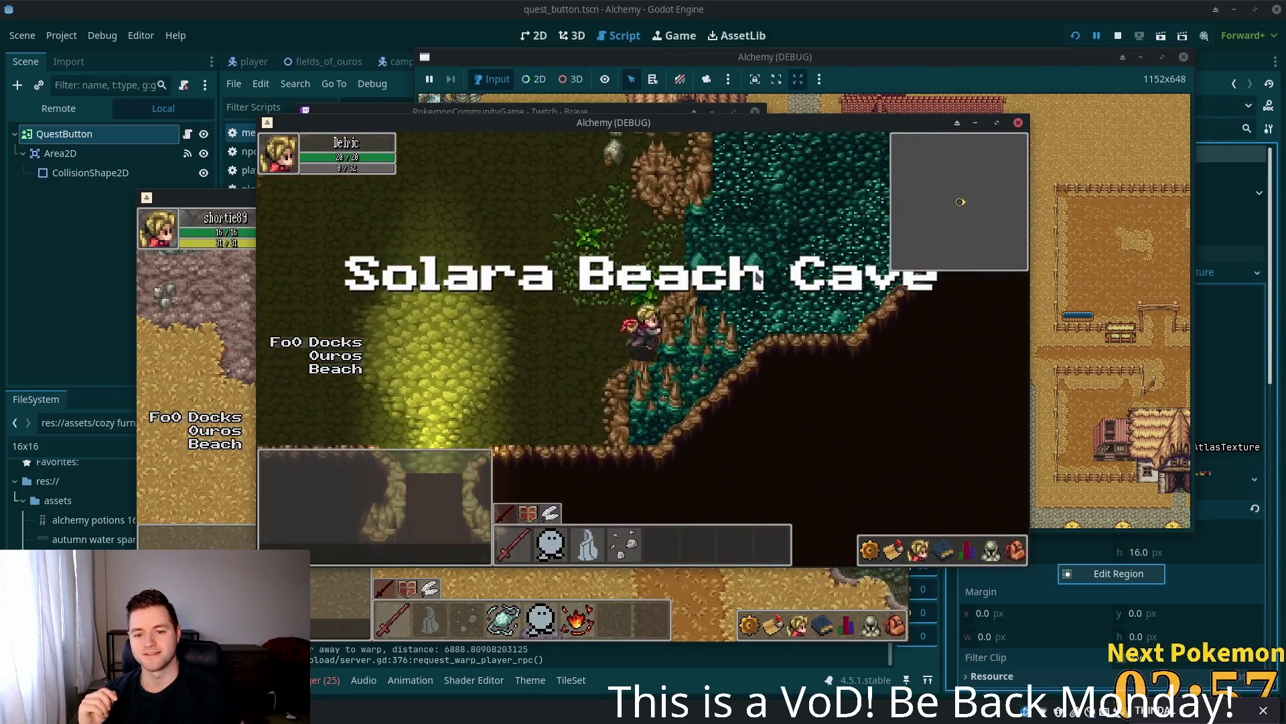
key(w)
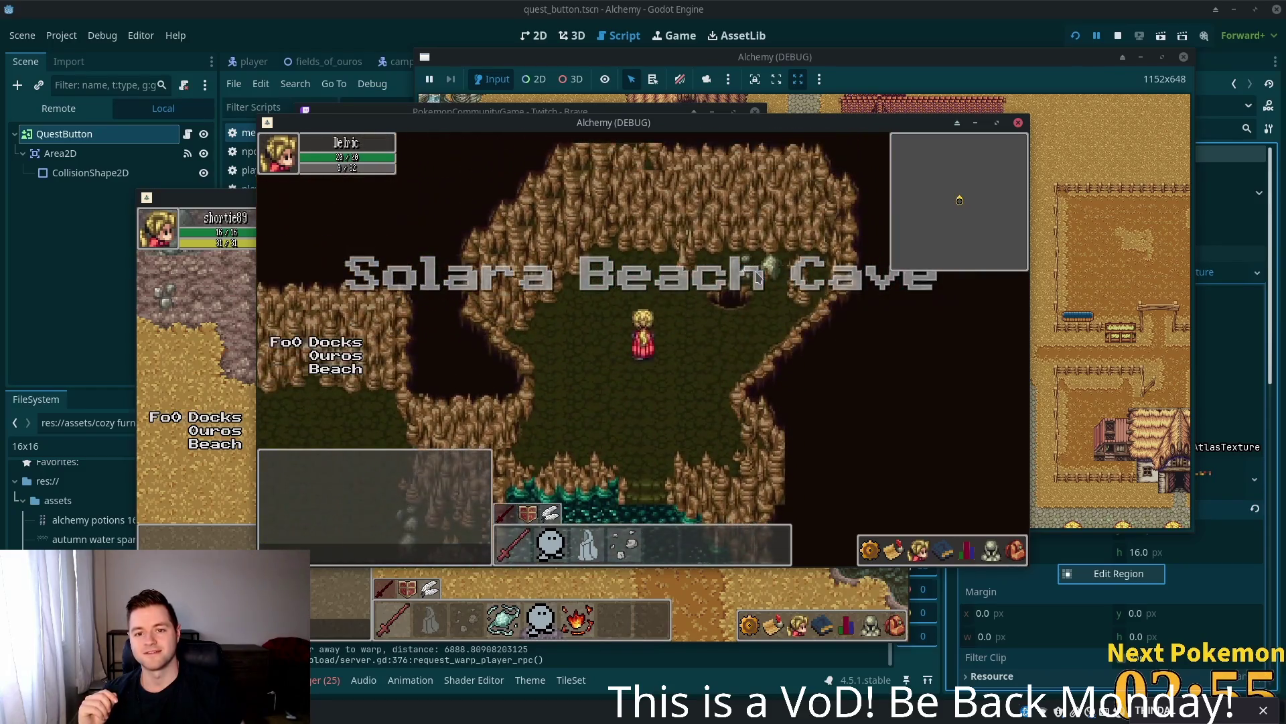
key(s)
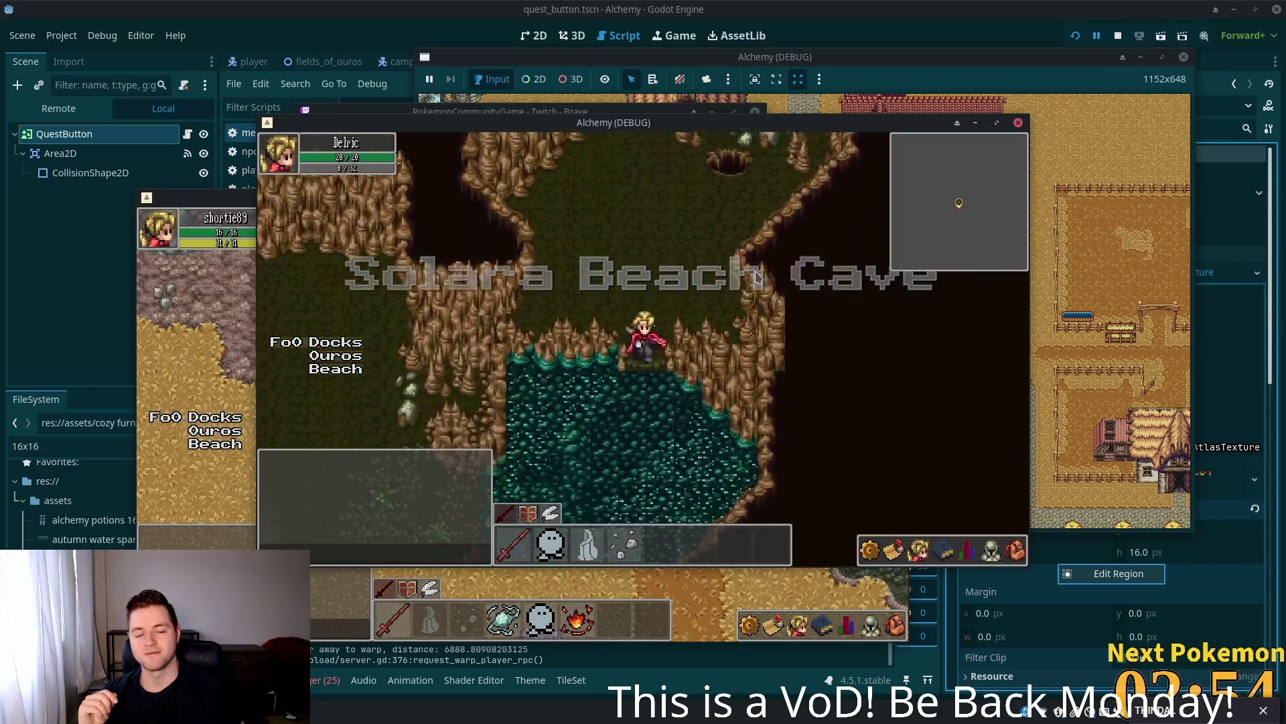
key(a)
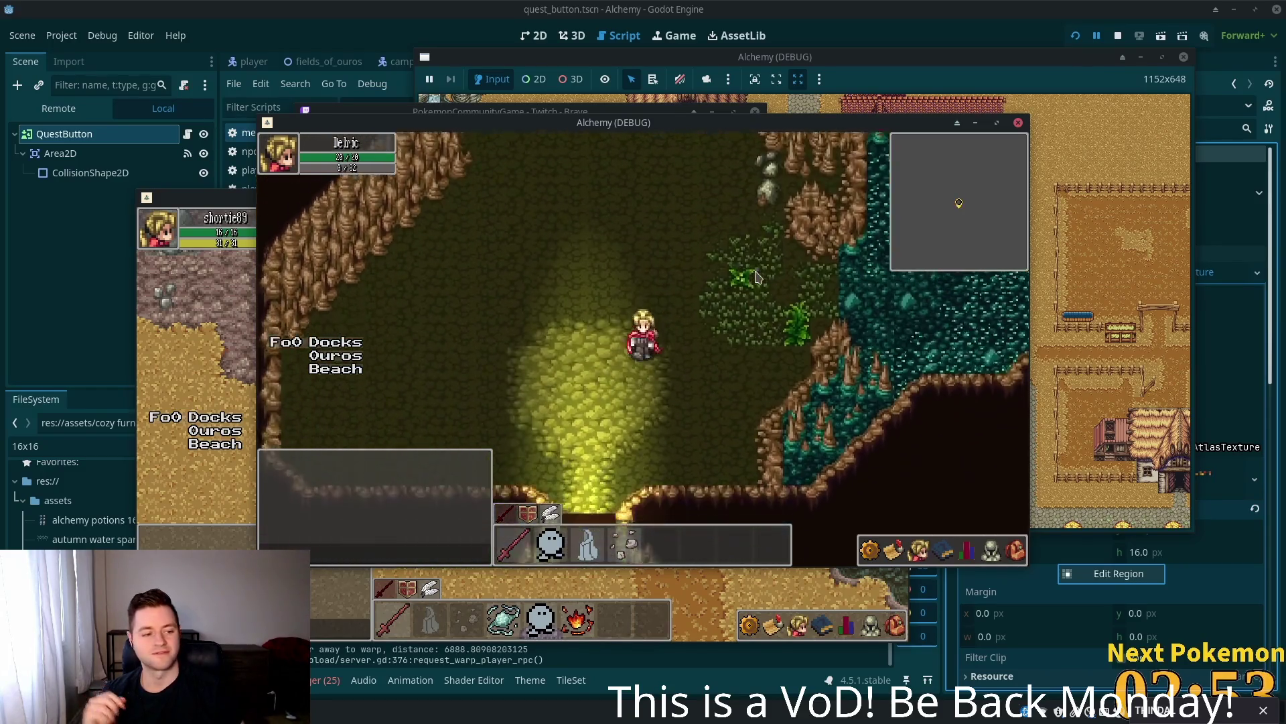
key(s)
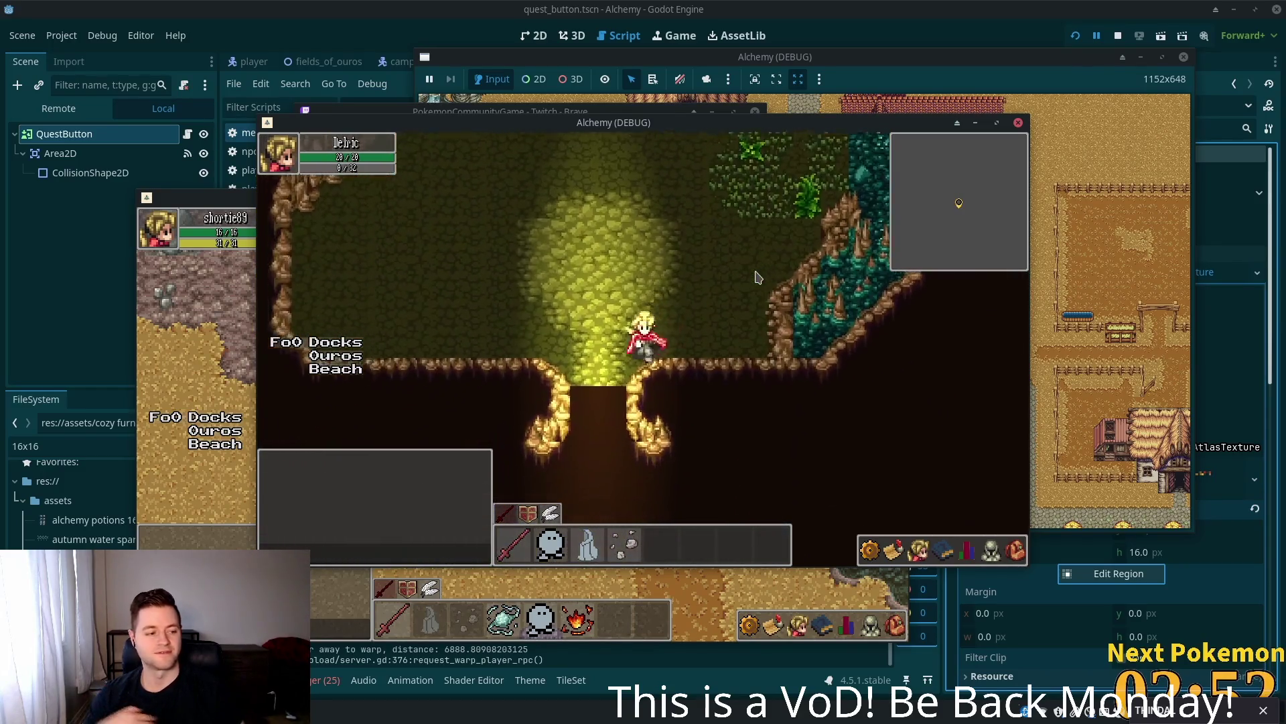
- Walk north-west through the desert past the palm trees and bones, then east along the river beach
key(w)
key(a)
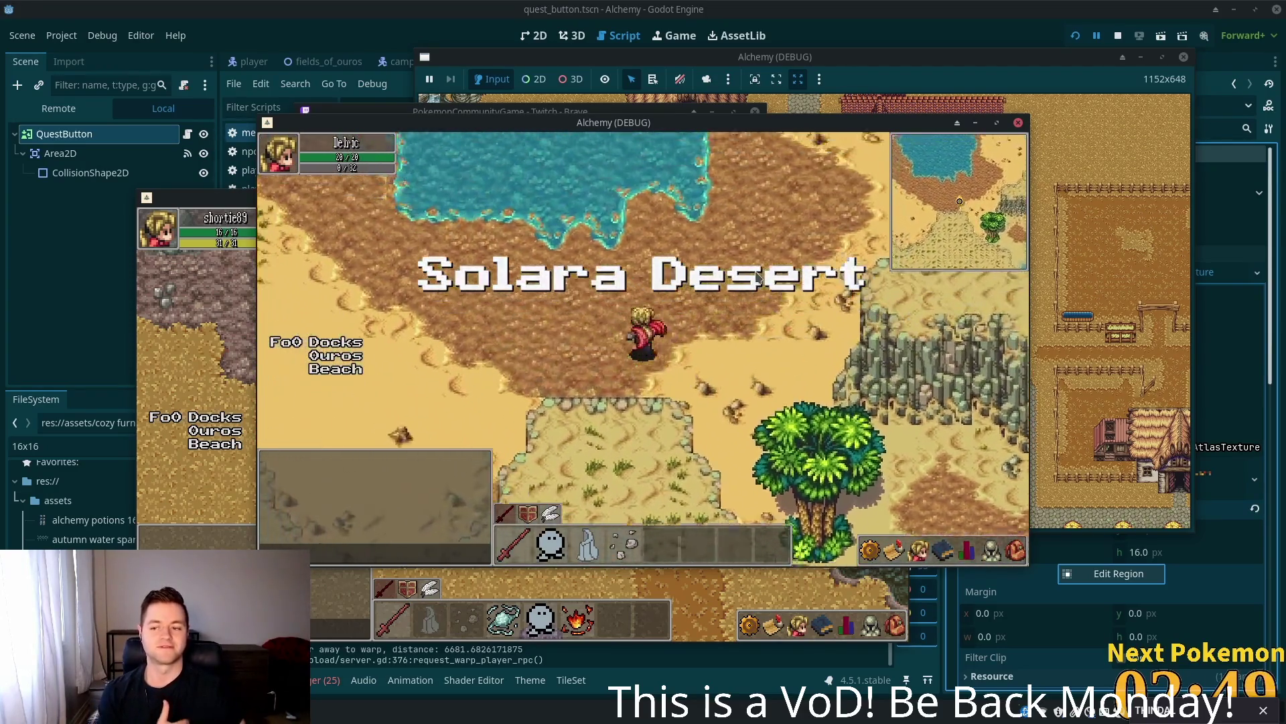
key(w)
key(a)
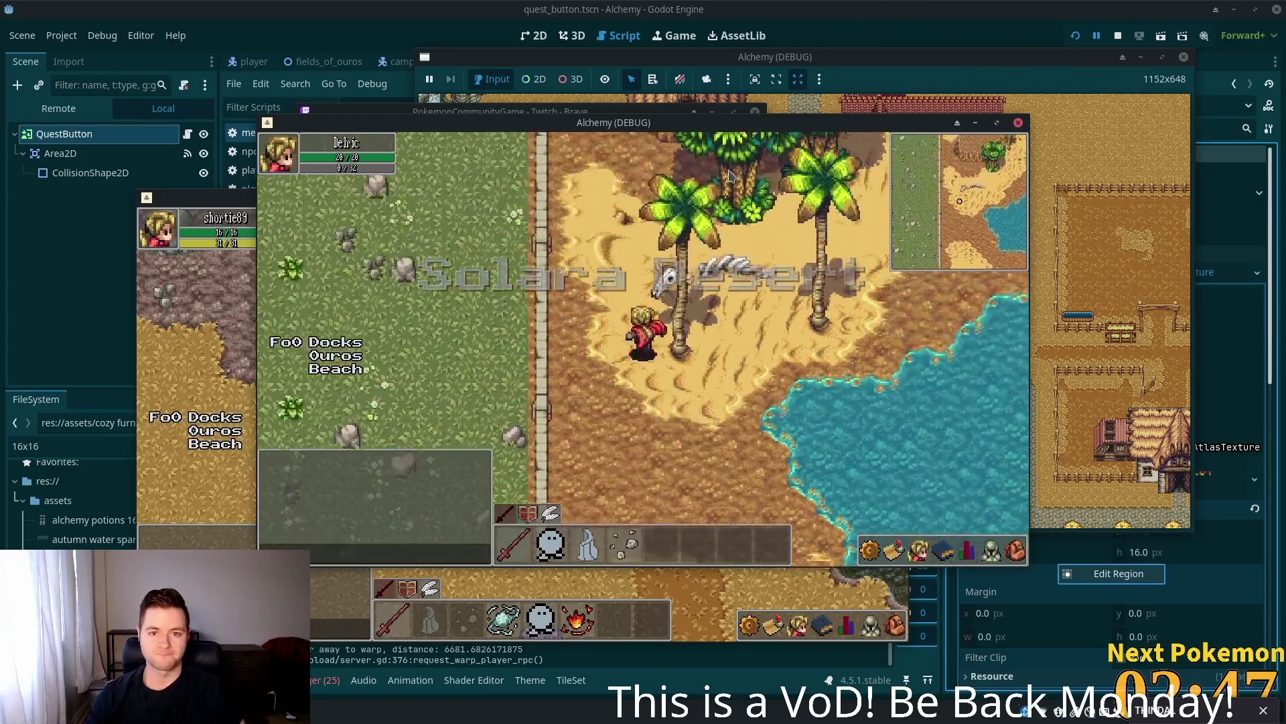
key(w)
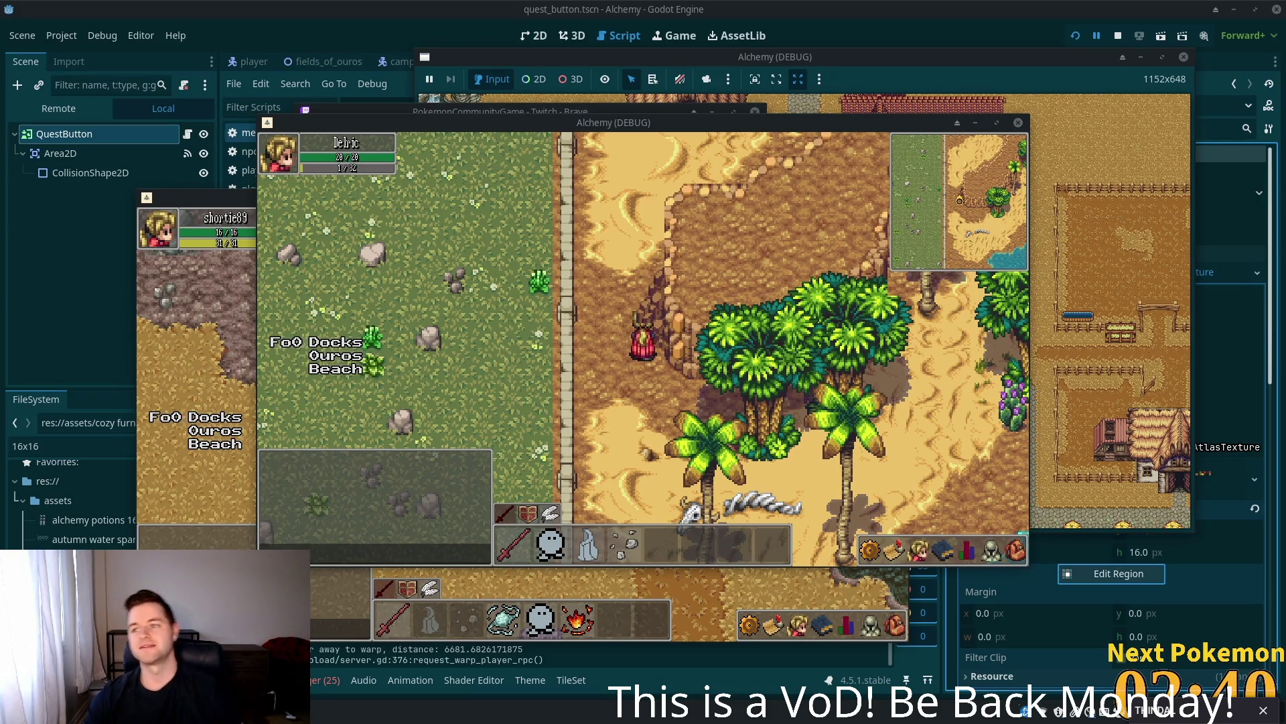
key(d)
key(s)
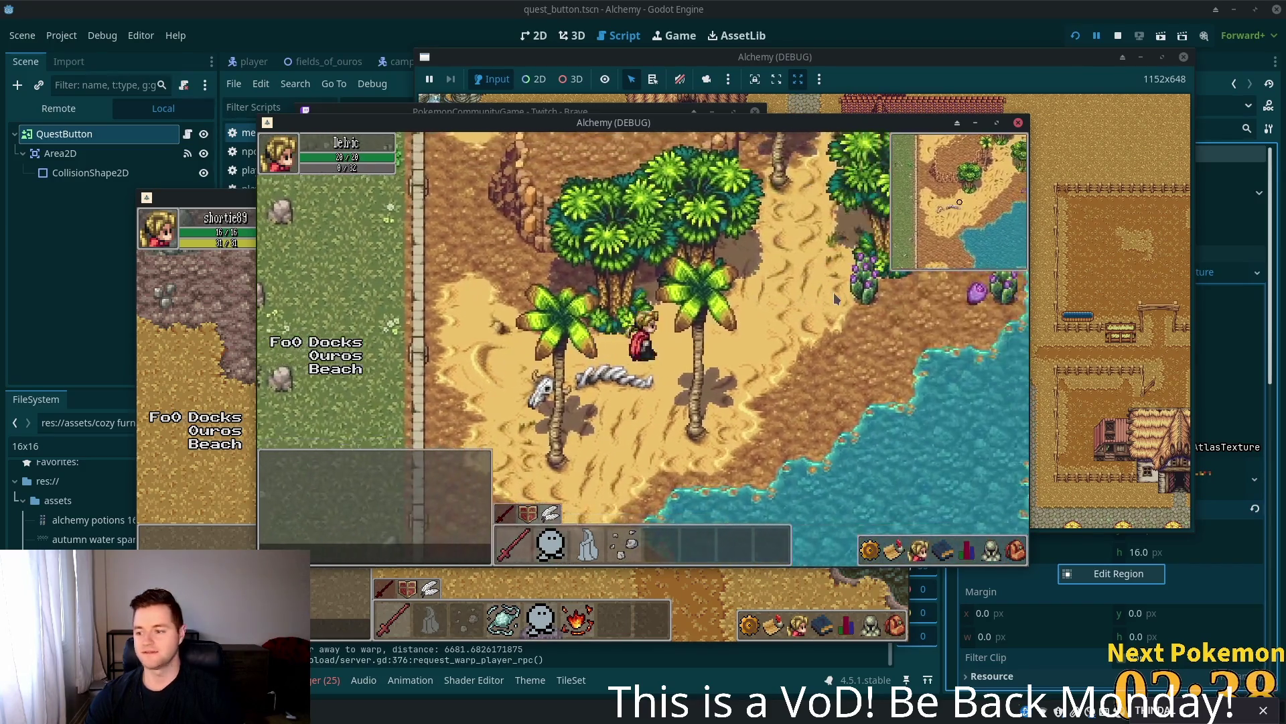
key(d)
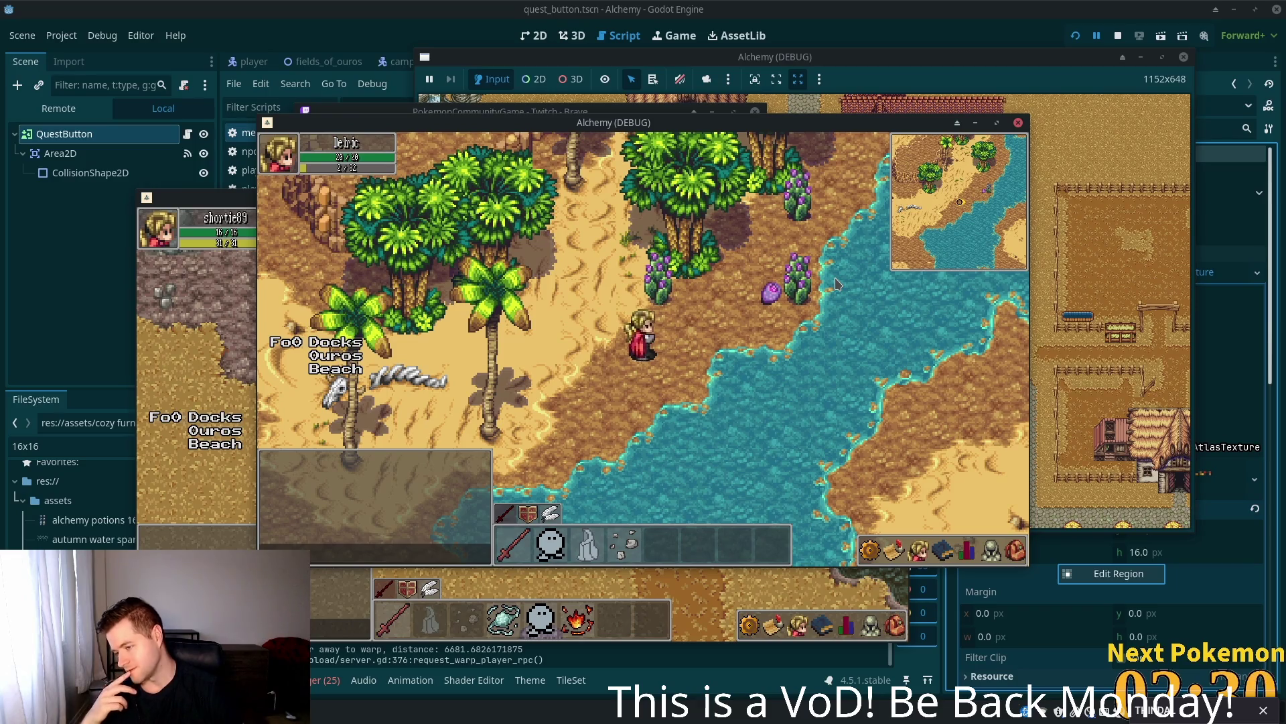
- Walk north from the beach through the desert and north-west into Fields of Ouros
key(w)
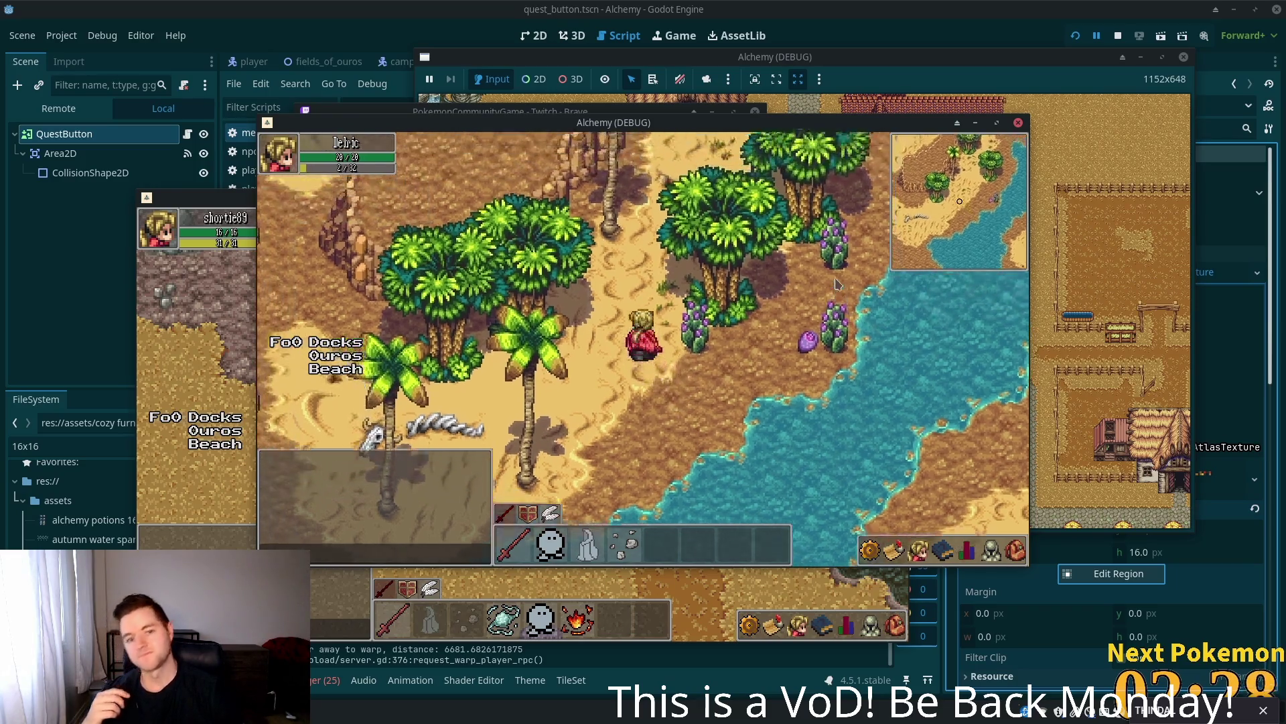
key(w)
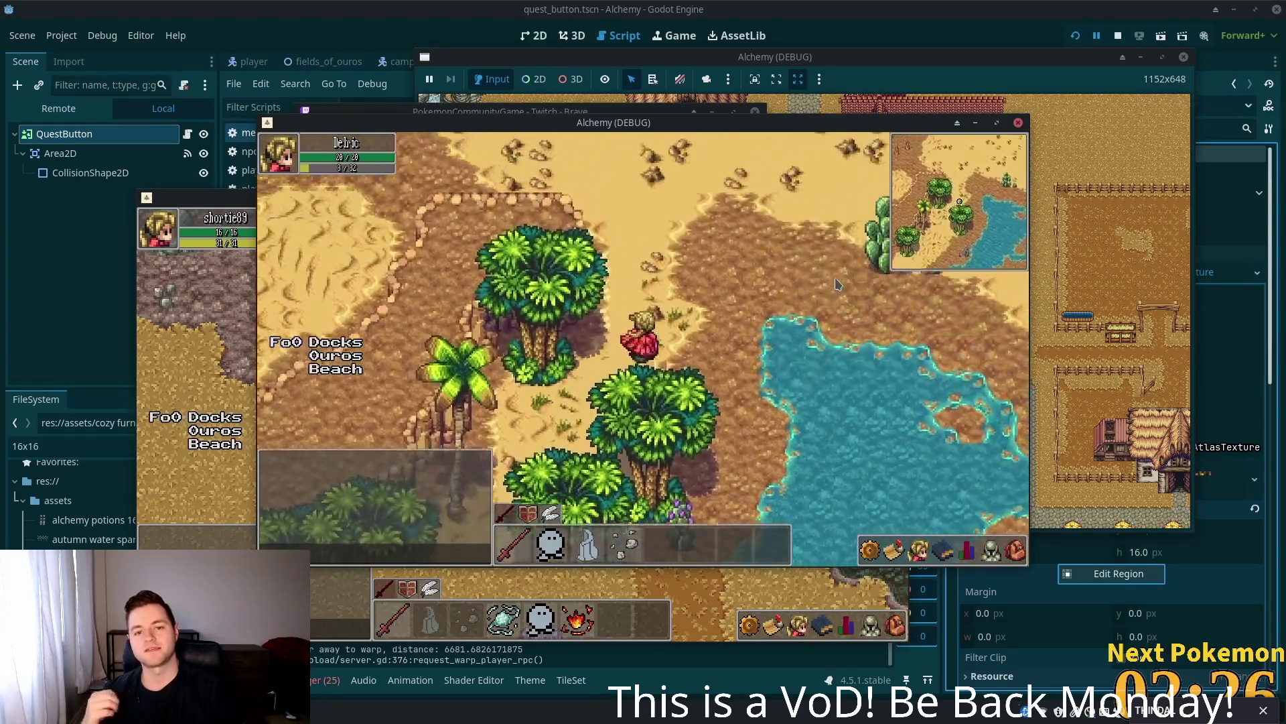
key(w)
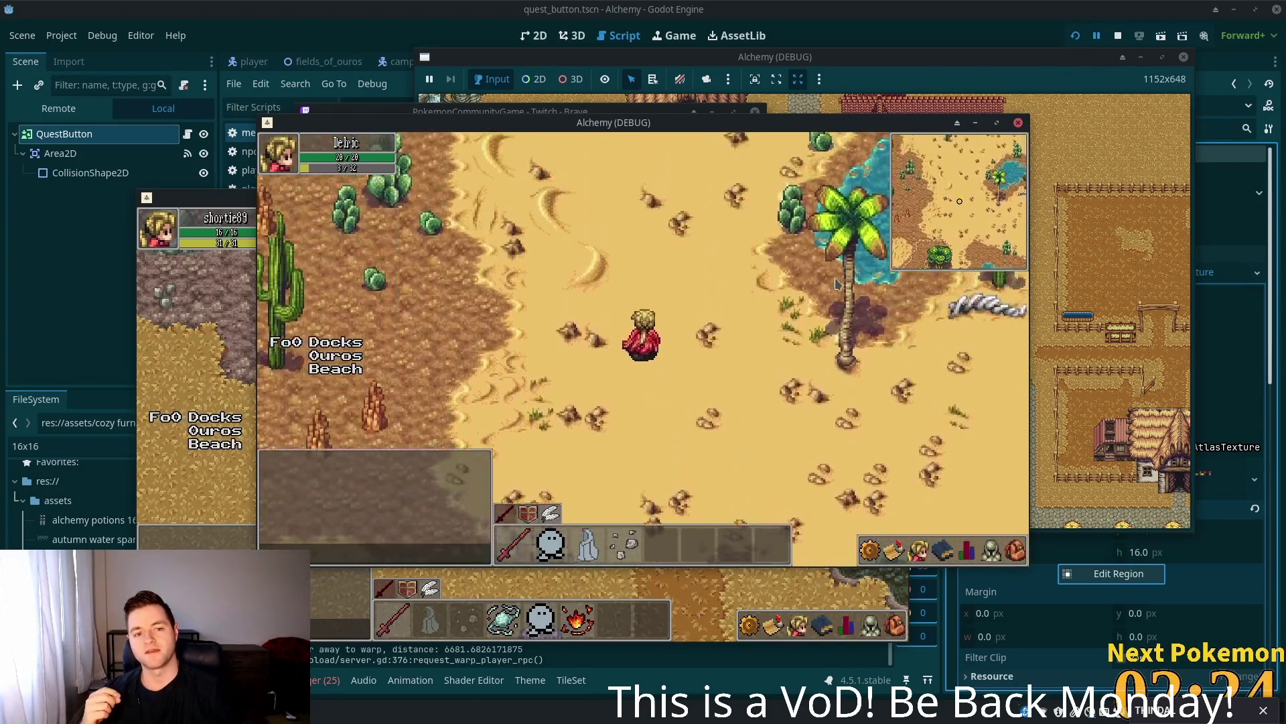
key(a)
key(a)
key(w)
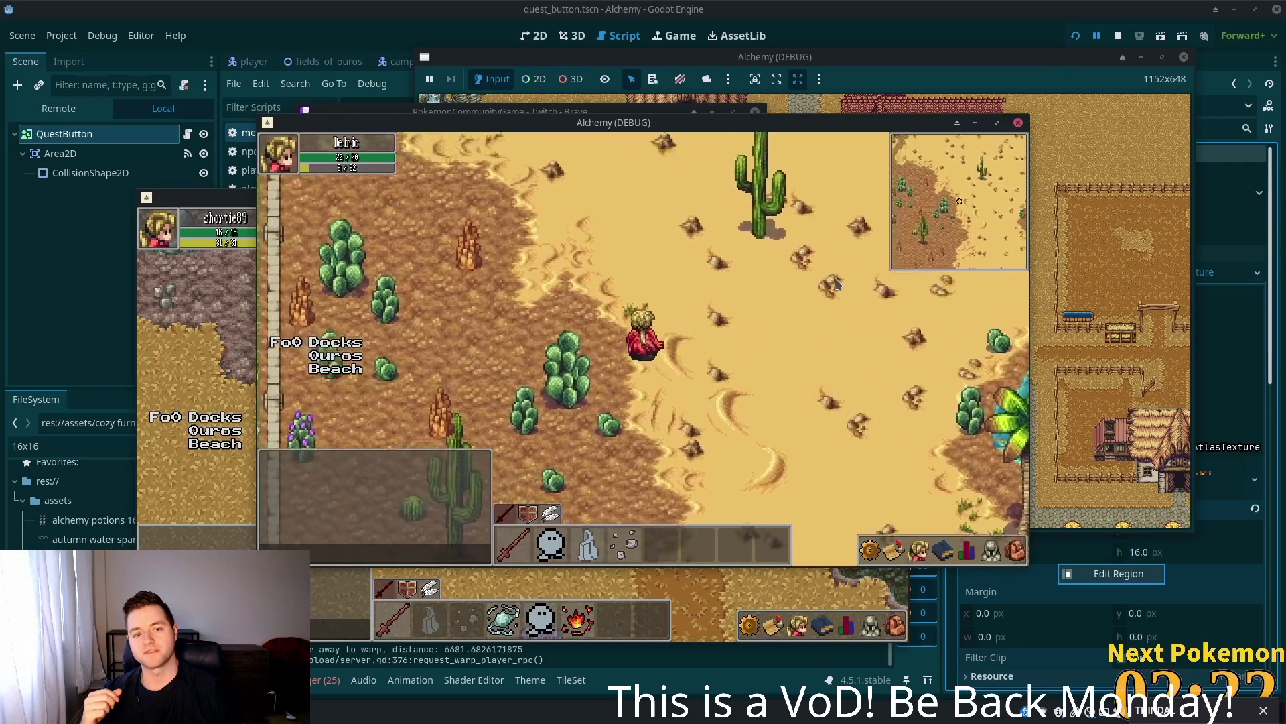
key(w)
key(a)
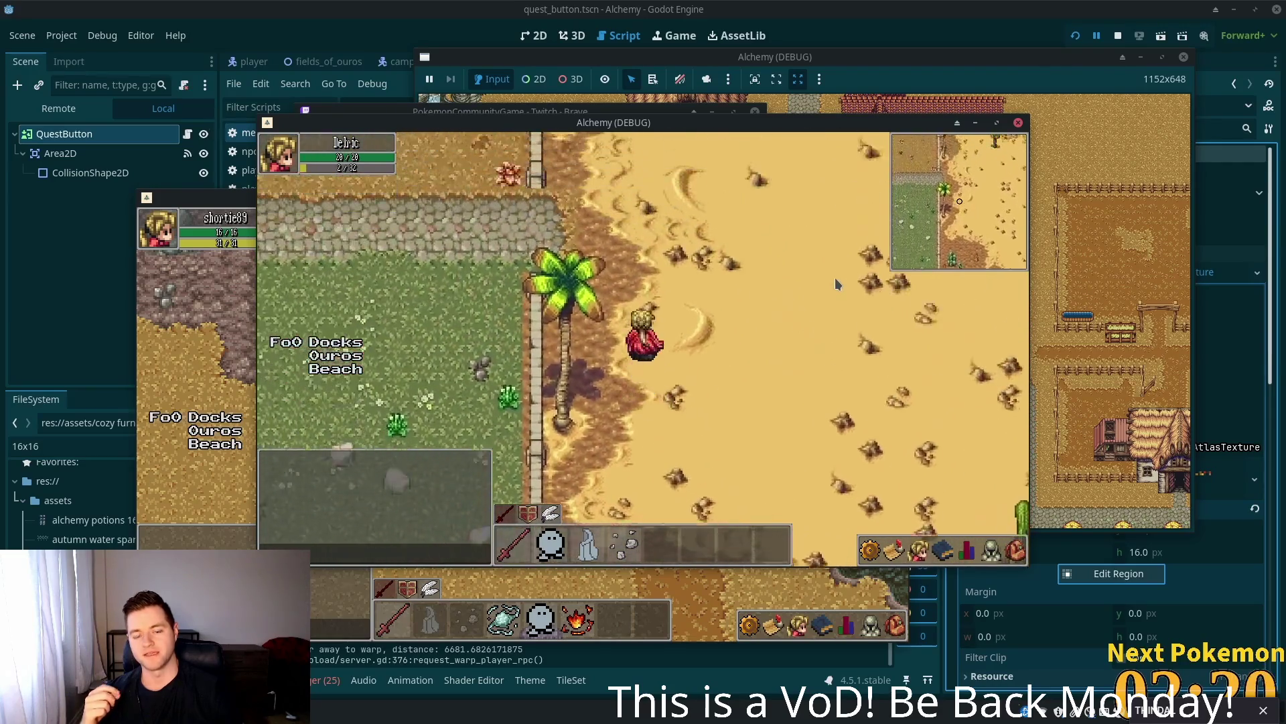
key(a)
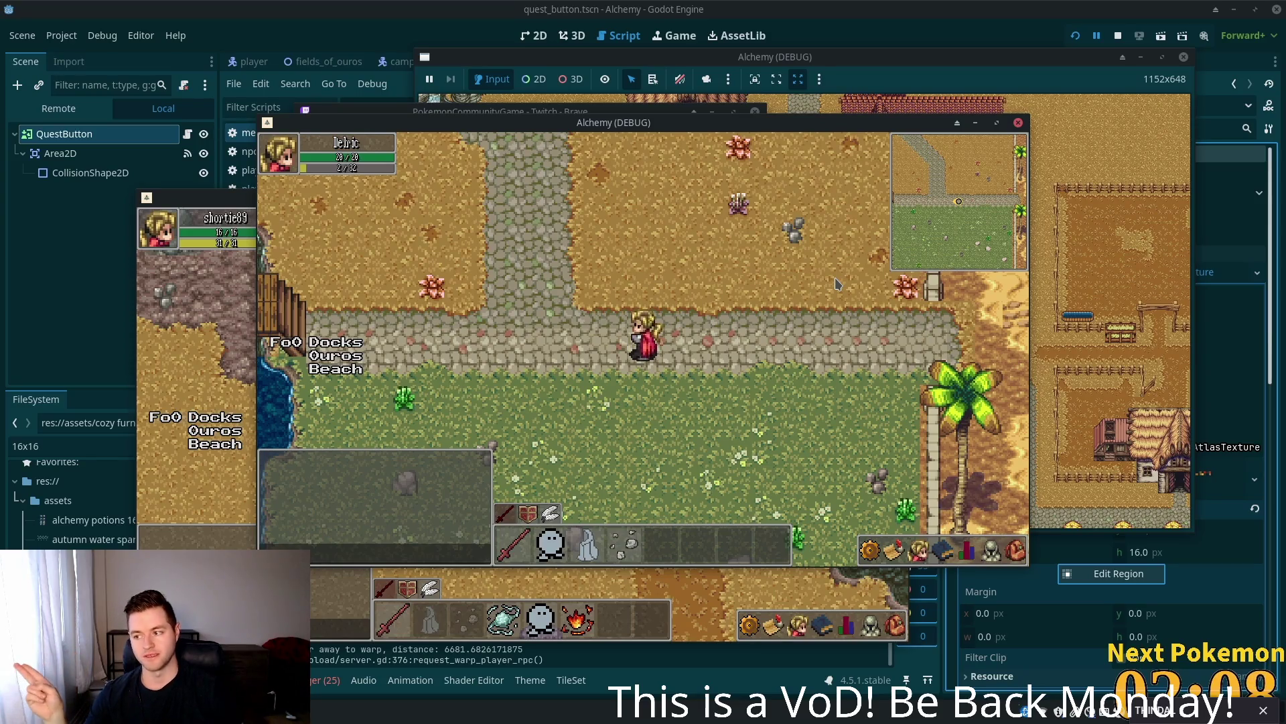
- Walk west along the stone path across the dock bridge and up the path beyond it
key(Left)
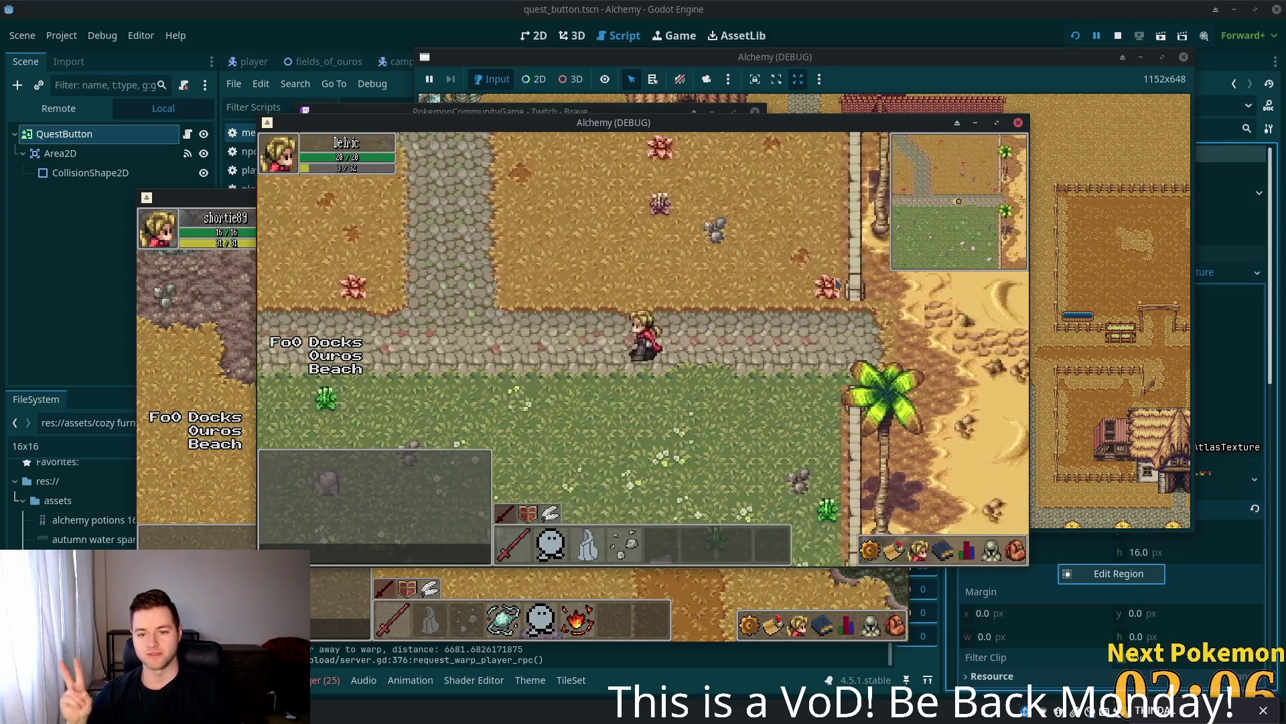
key(Right)
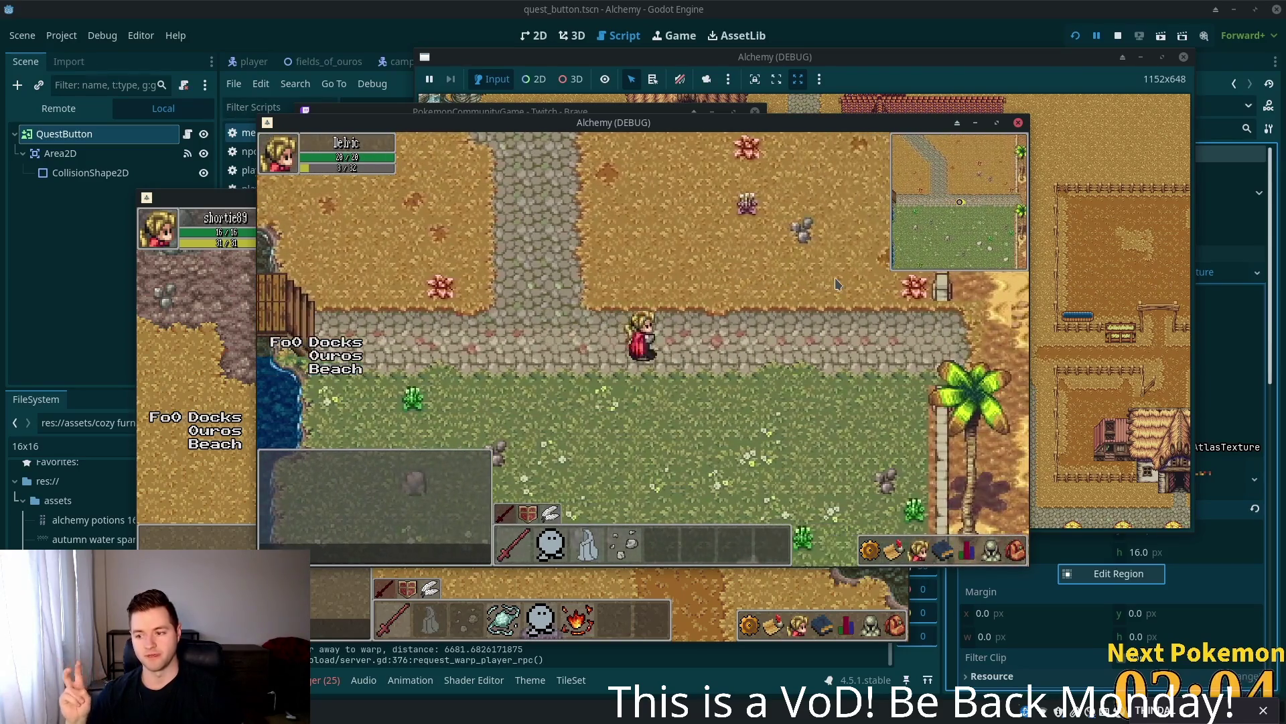
key(Left)
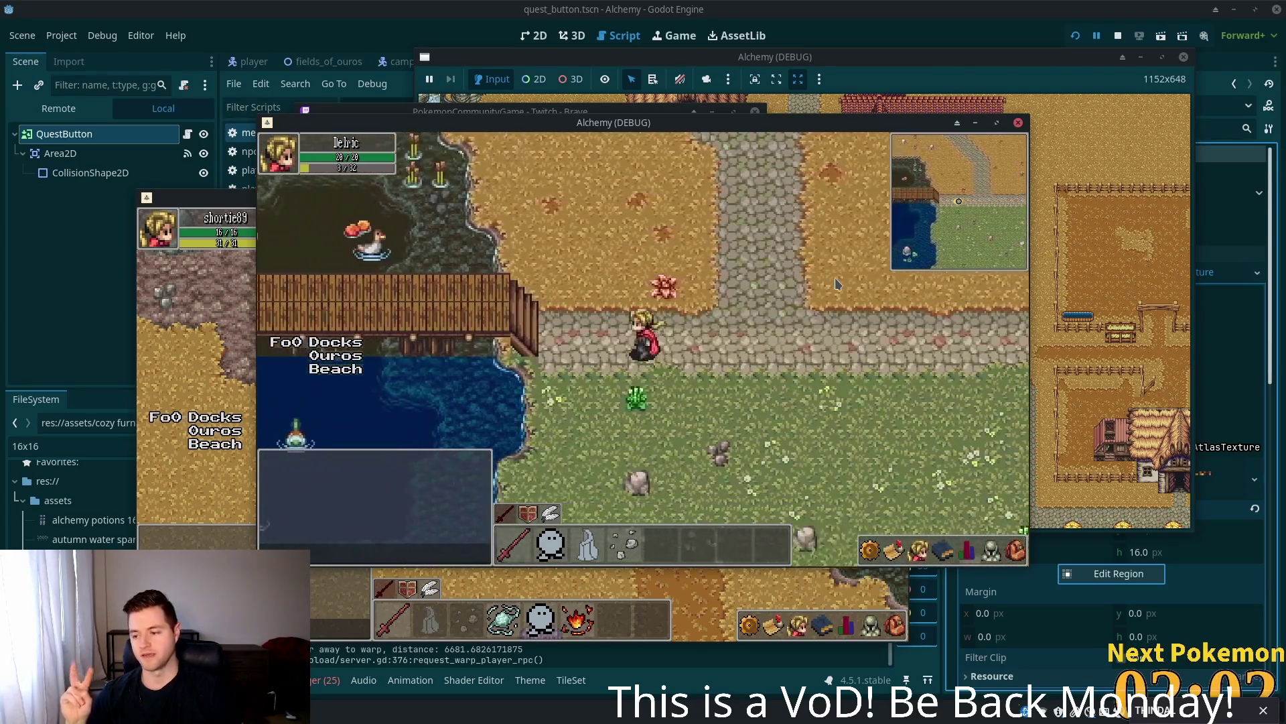
key(Left)
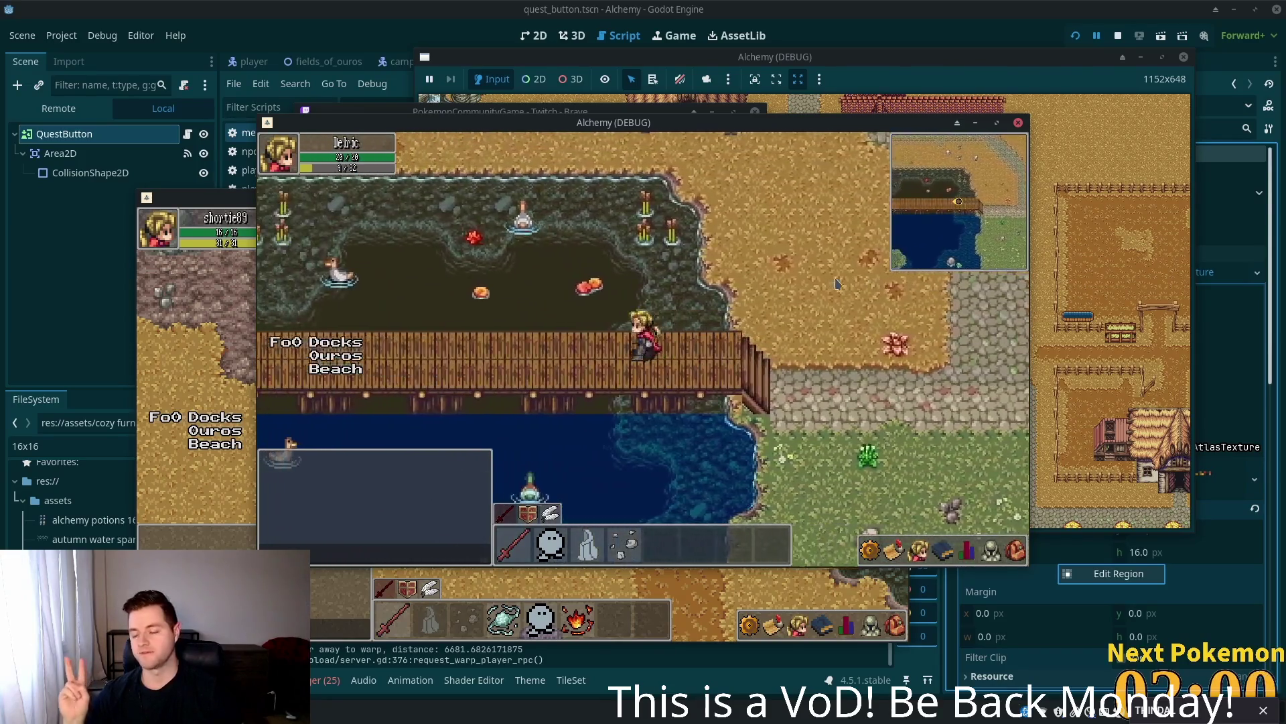
key(Left)
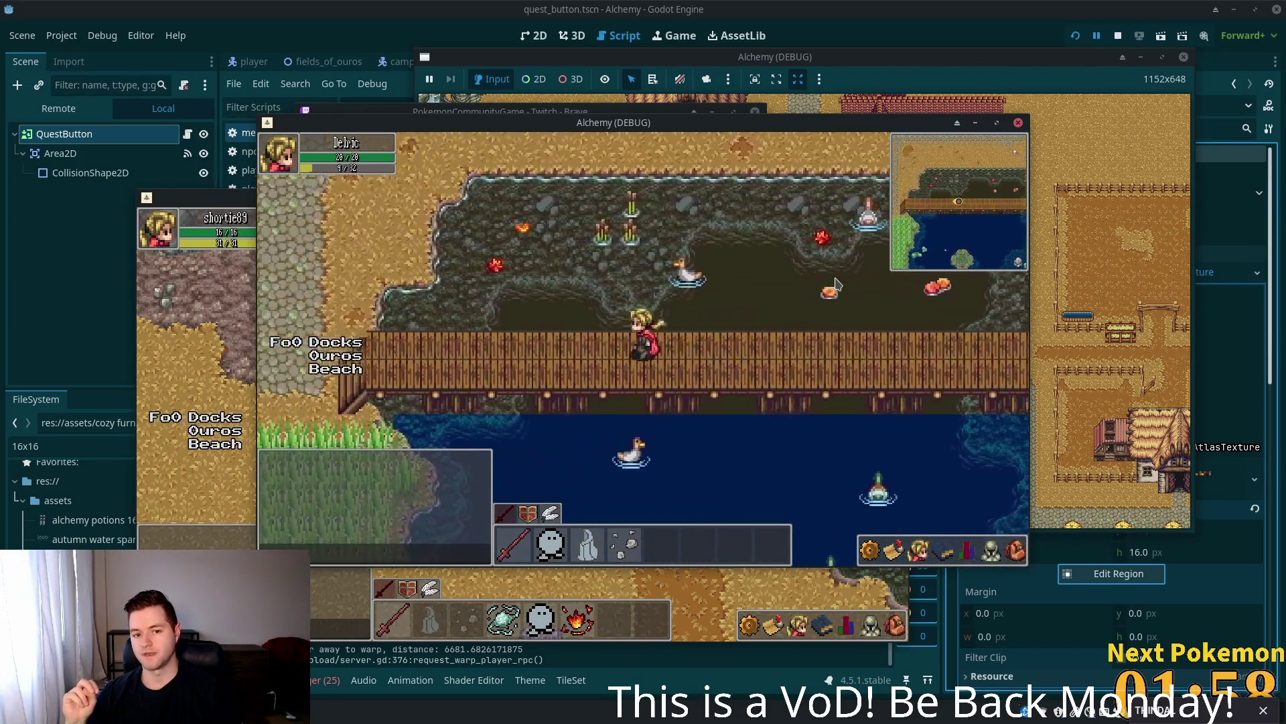
key(Up)
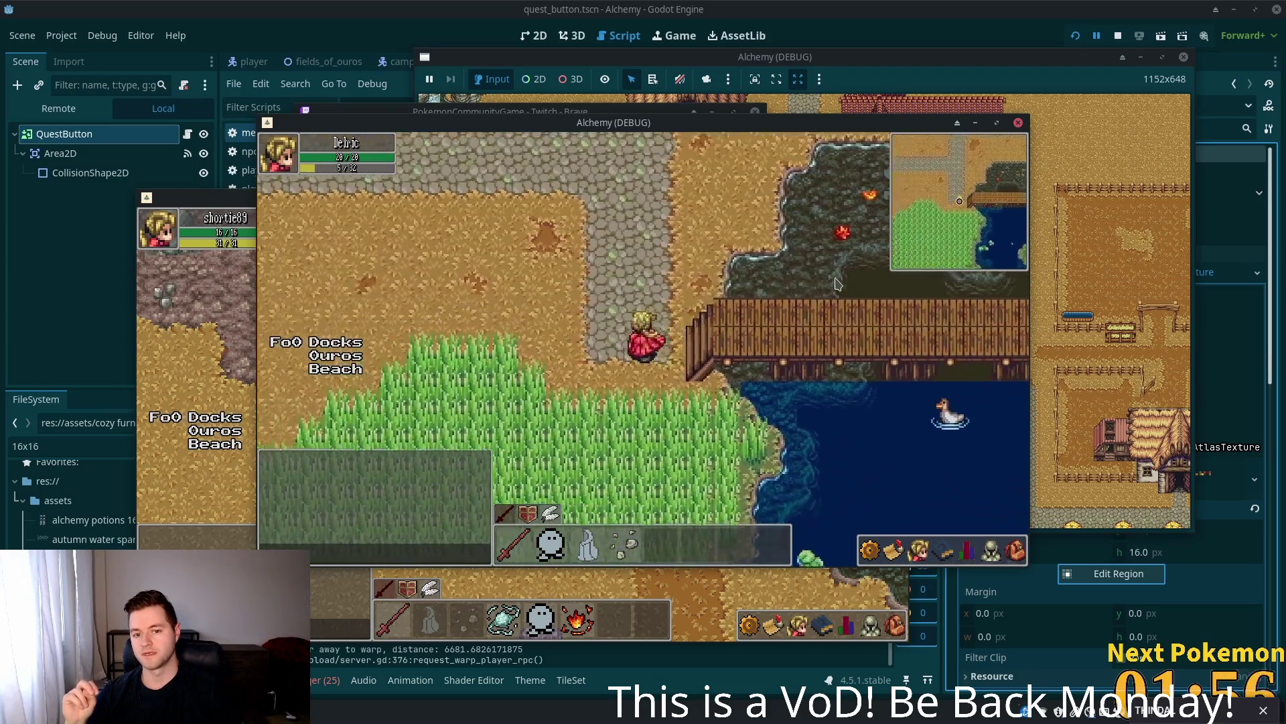